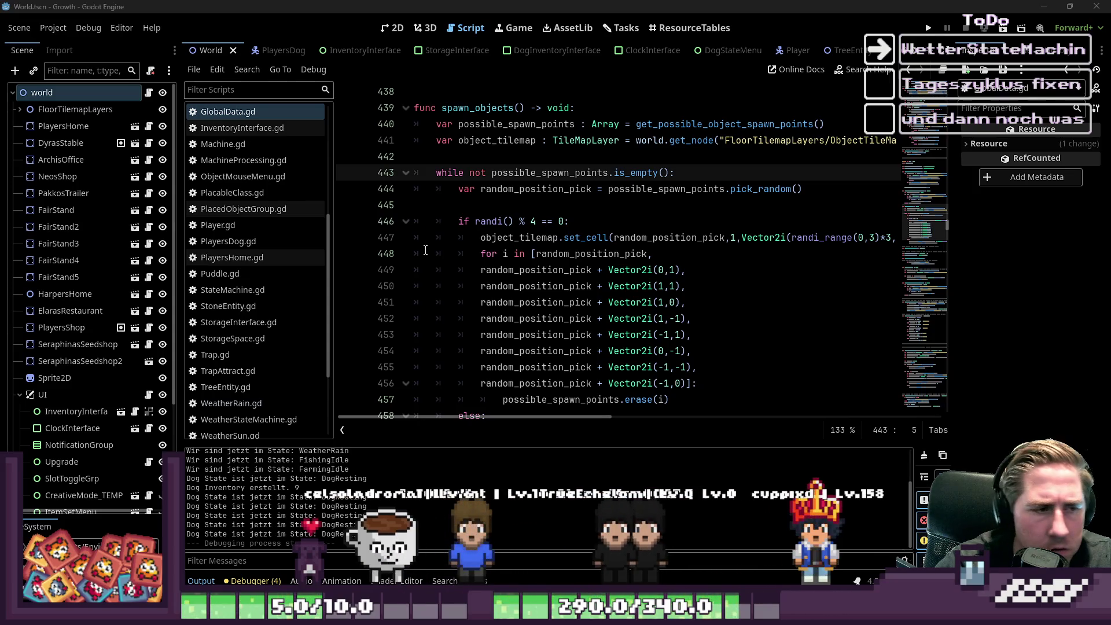
Step: Declare 'signal SpawnObjectFinished' on a new line above func spawn_objects in GlobalData.gd
click(497, 237)
scroll(490, 164, down, 3)
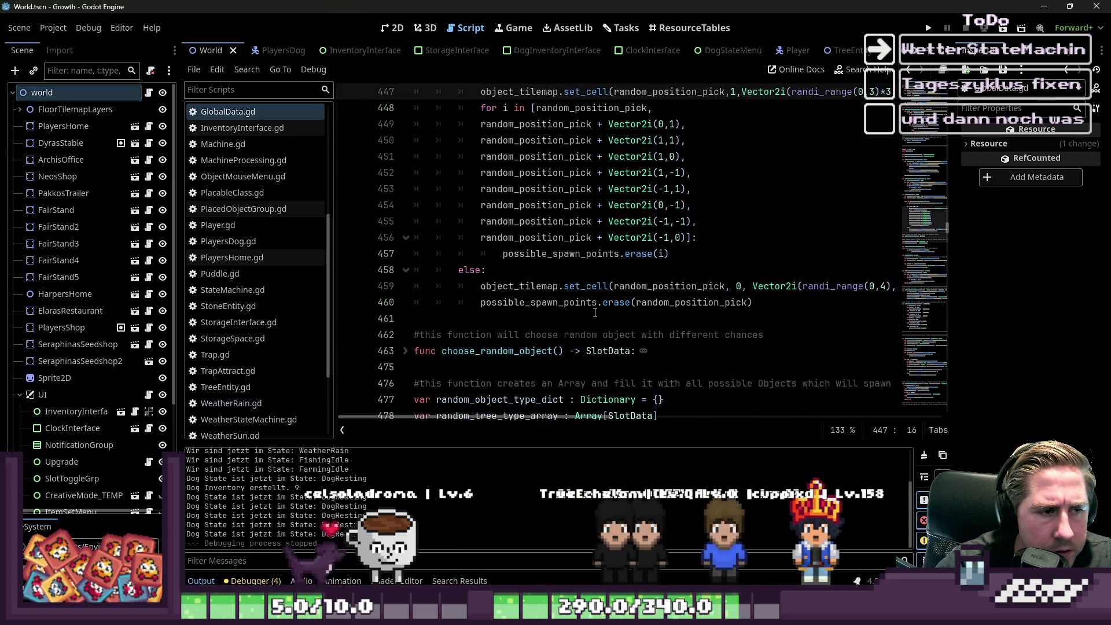
click(595, 312)
scroll(595, 312, up, 1)
scroll(595, 312, down, 1)
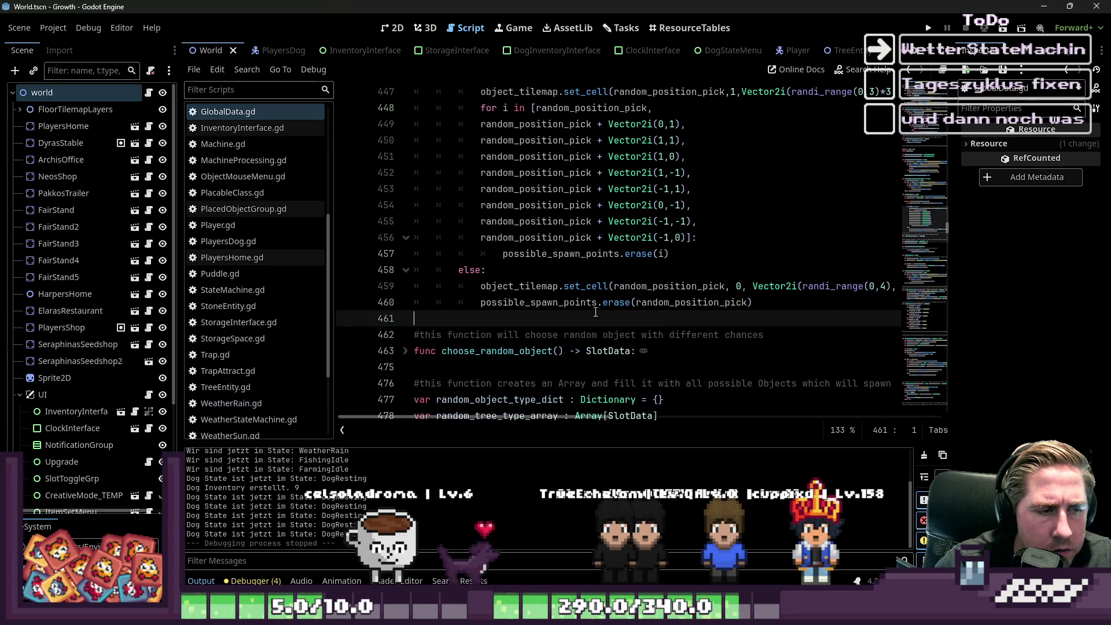
key(Left)
key(Up)
key(Up)
key(Up)
text(:)
key(Up)
key(Up)
key(Up)
key(Return)
key(Return)
key(Up)
text(signal )
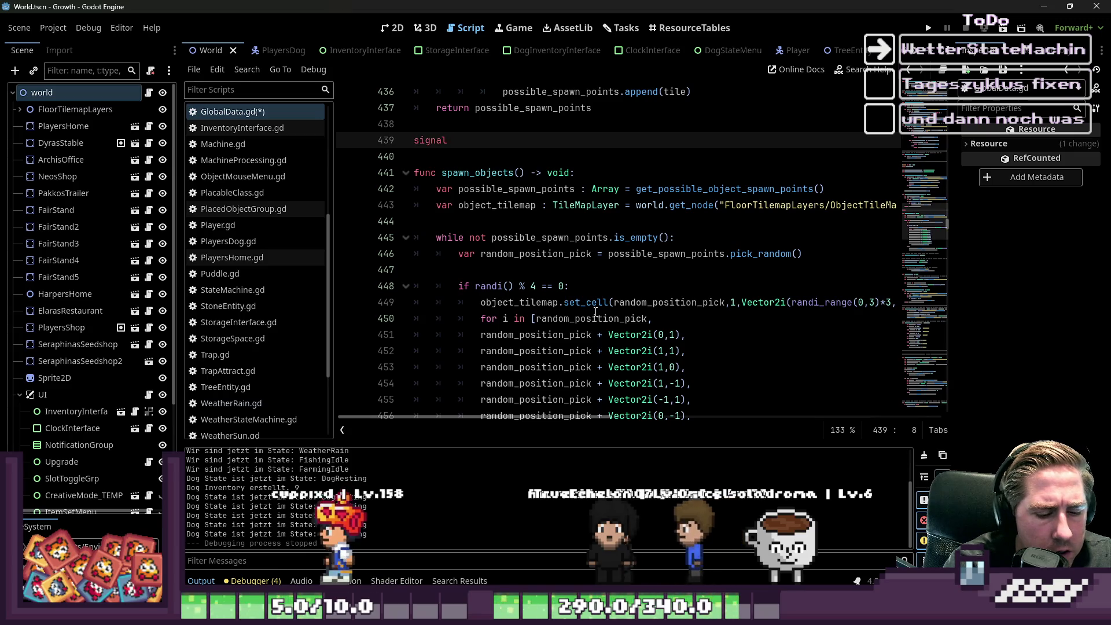
text(spaw)
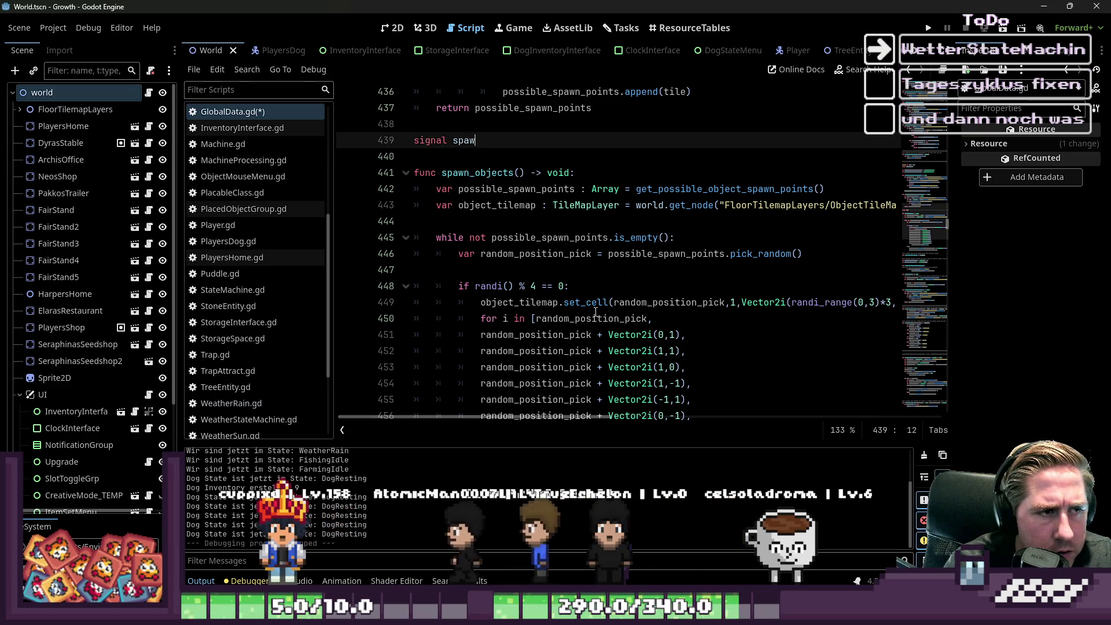
key(BackSpace)
key(BackSpace)
key(BackSpace)
text(wn)
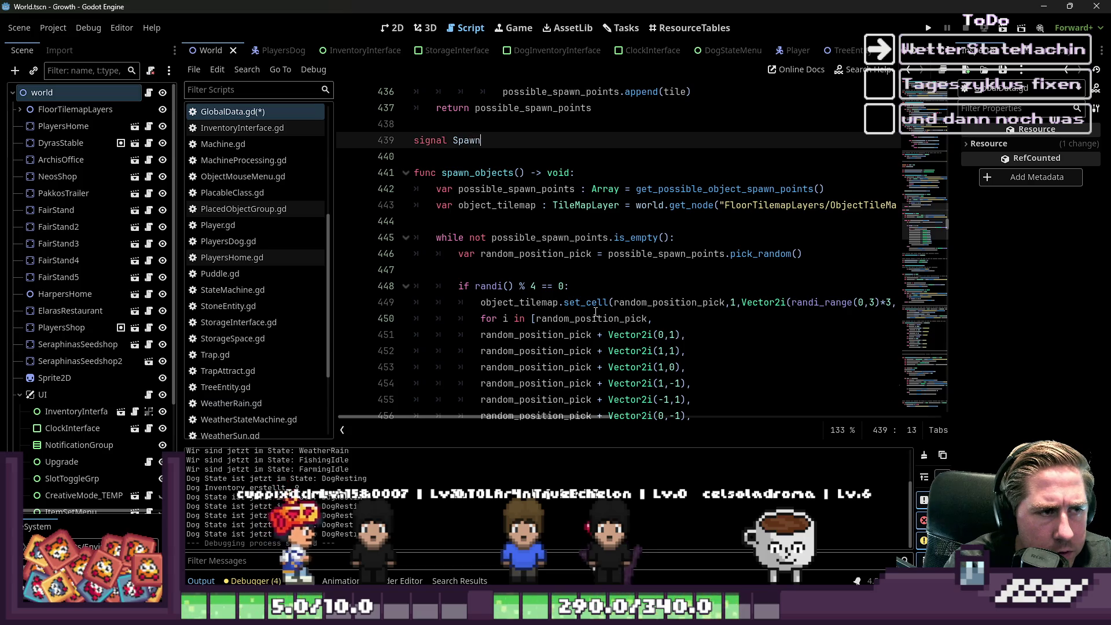
text(ObjectFinished()
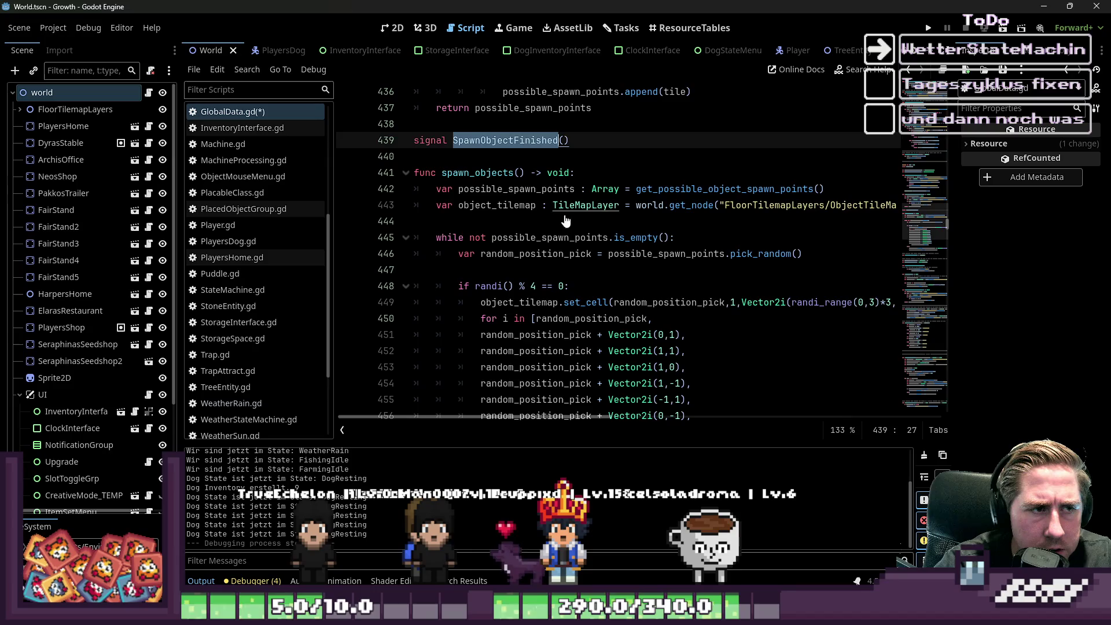
Step: Add 'SpawnObjectFinished.emit()' at the end of spawn_objects after the while loop
scroll(574, 213, down, 5)
click(529, 285)
key(Return)
key(Up)
key(Tab)
key(Tab)
text(SpawnObjectFinished.emit)
text((/)
click(524, 270)
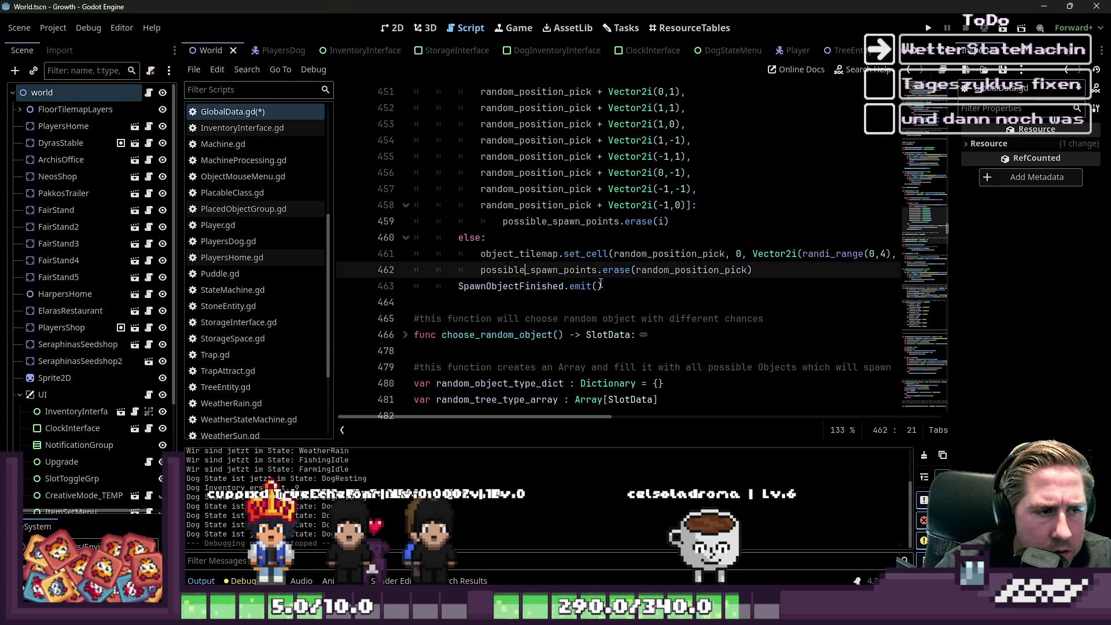
scroll(579, 278, up, 4)
scroll(612, 283, up, 2)
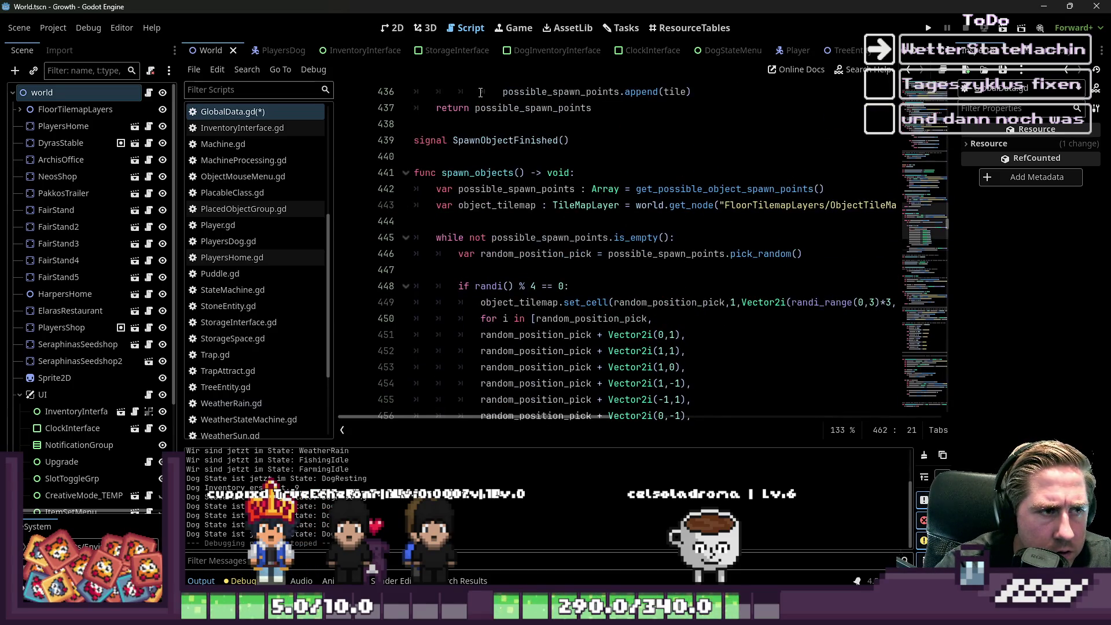
click(491, 140)
scroll(276, 328, up, 3)
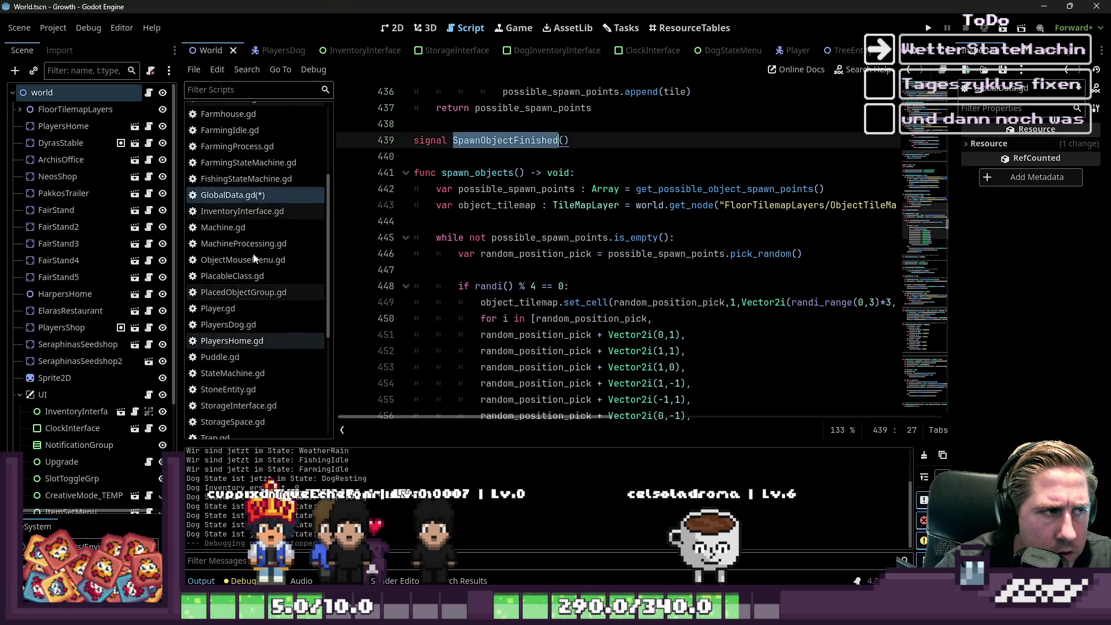
Step: Open World.gd from the script list
click(260, 179)
click(260, 195)
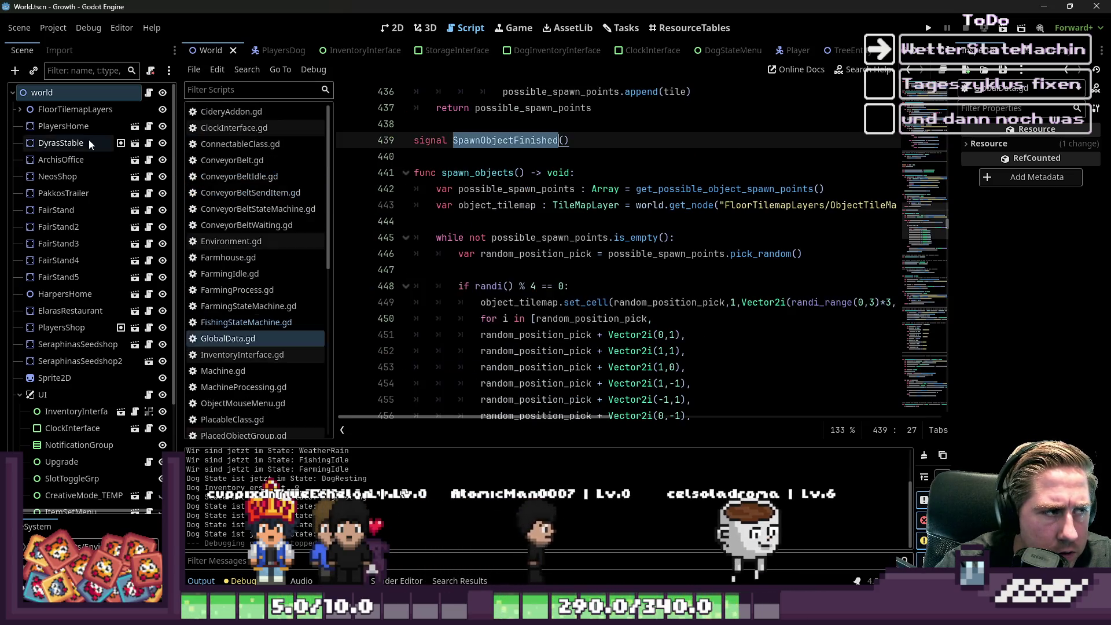
scroll(254, 289, down, 3)
click(218, 429)
click(567, 191)
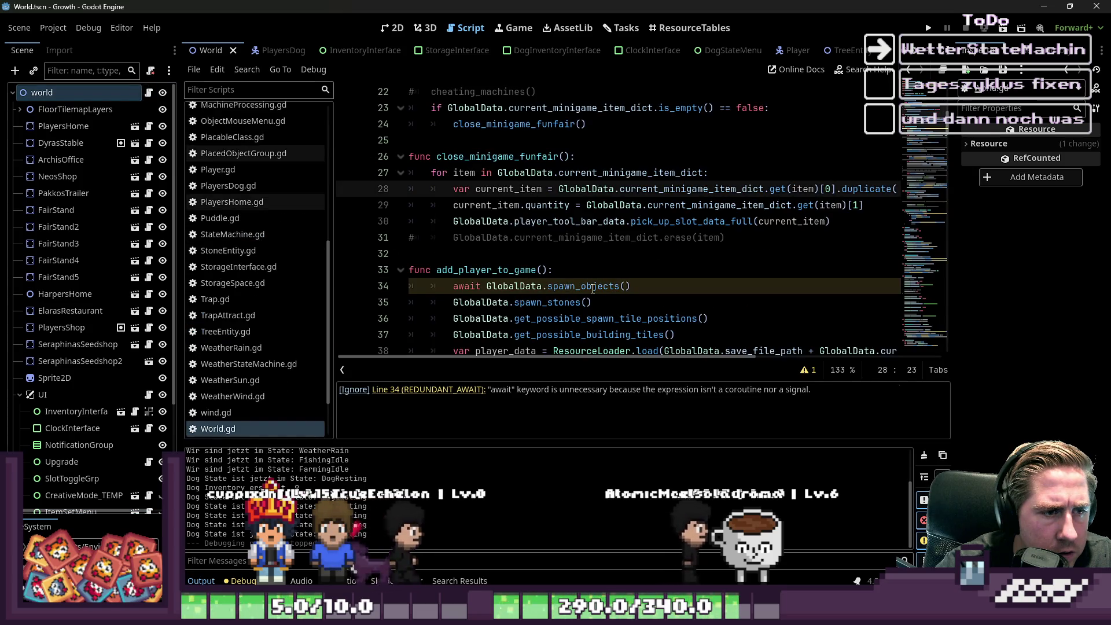
Step: Try putting SpawnObjectFinished on the spawn_objects line, then undo back to the original call
click(632, 287)
key(BackSpace)
key(BackSpace)
key(BackSpace)
text(SpawnObjectFinished)
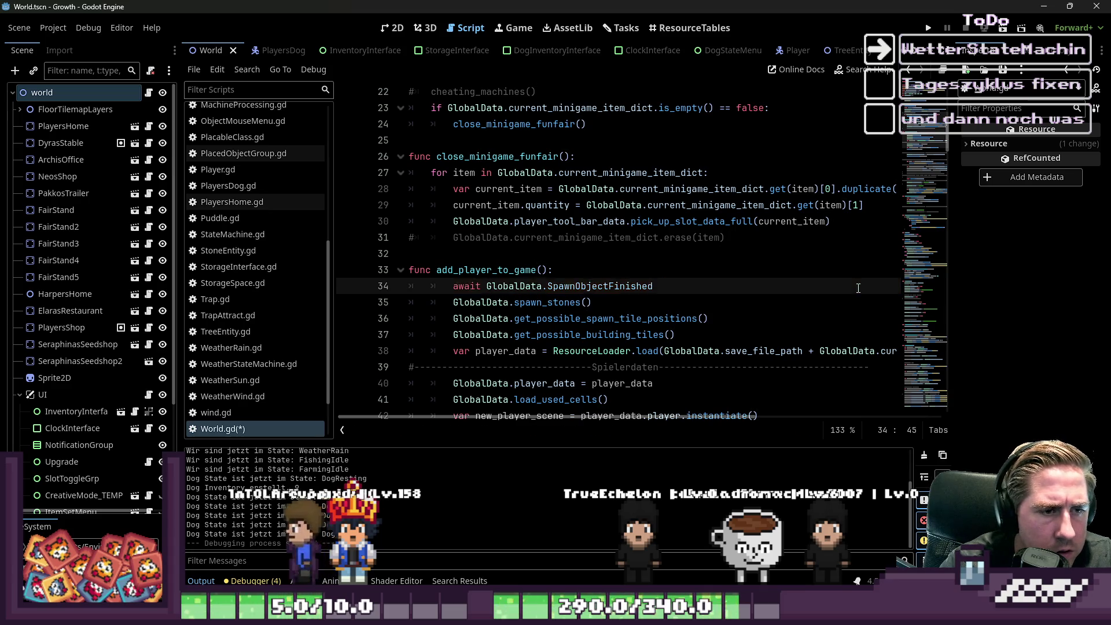
click(731, 246)
scroll(718, 231, down, 3)
key(ctrl+s)
click(620, 140)
text(())
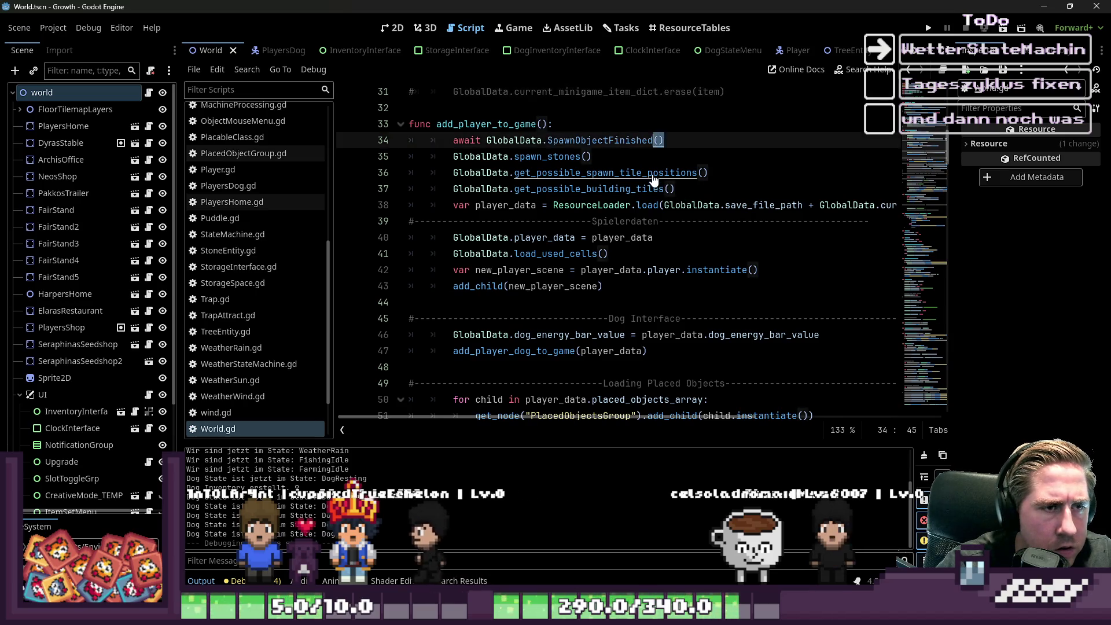
drag(663, 140, 547, 140)
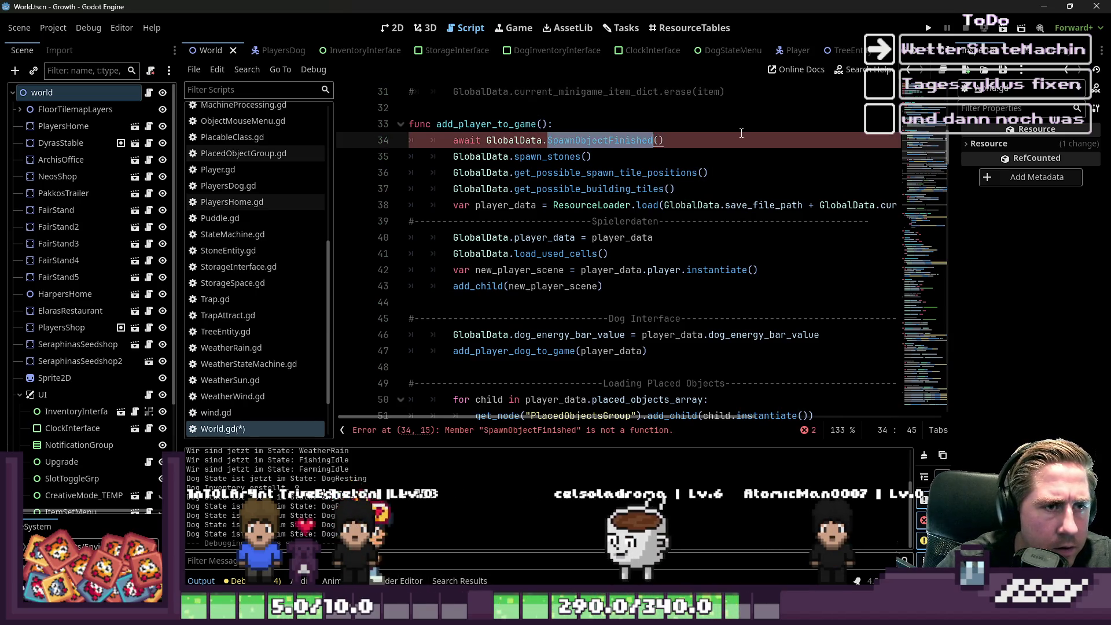
key(Up)
key(Down)
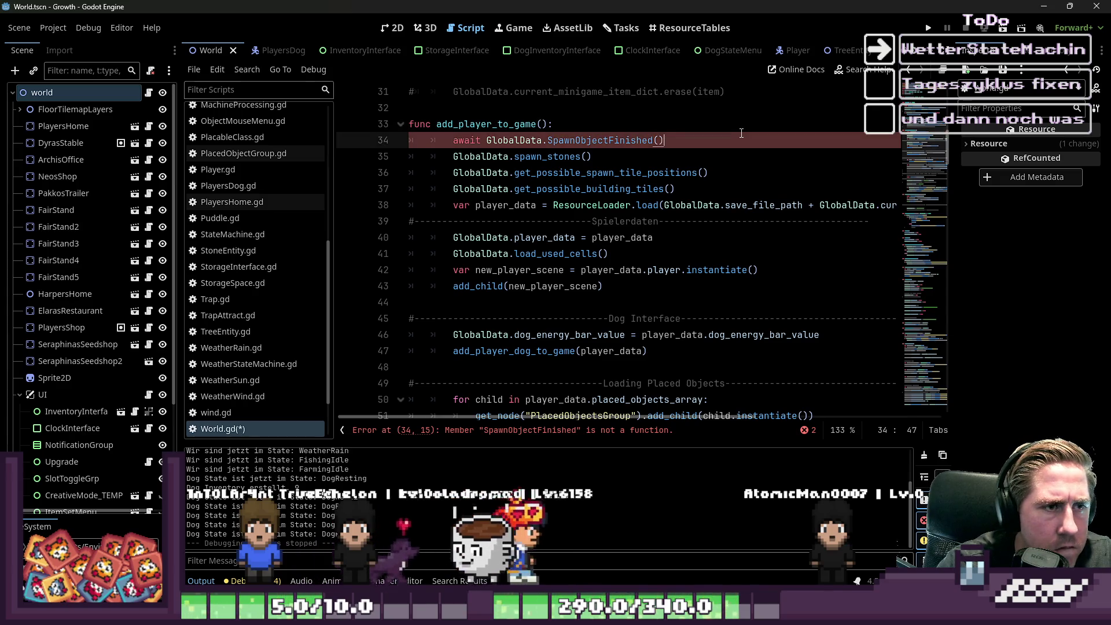
key(shift+End)
key(End)
key(Left)
text(/)
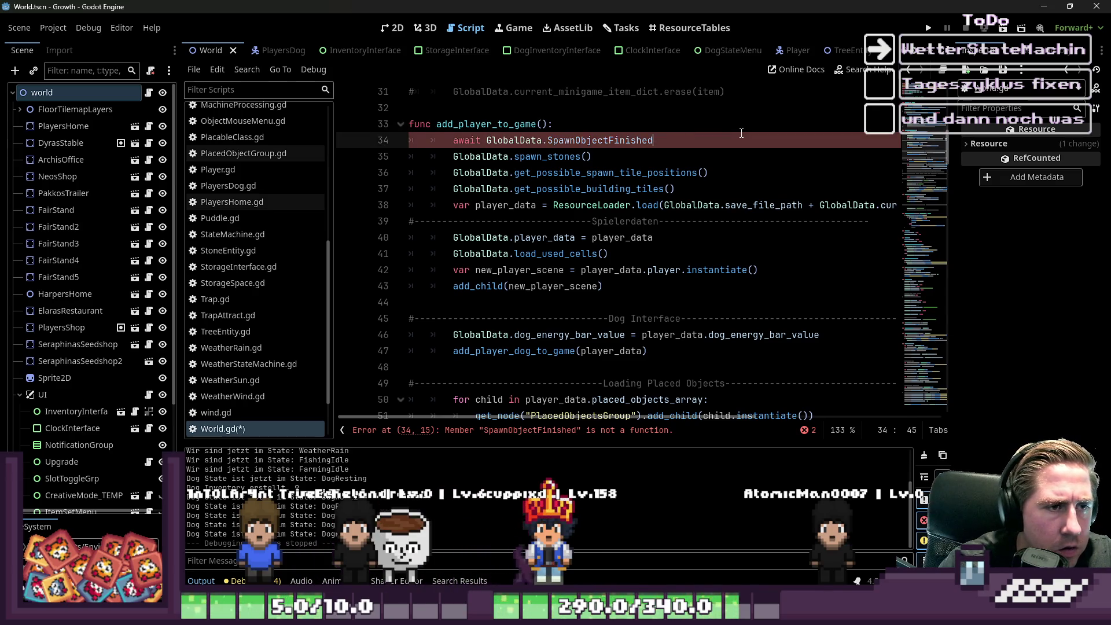
key(ctrl+z)
key(ctrl+z)
key(ctrl+z)
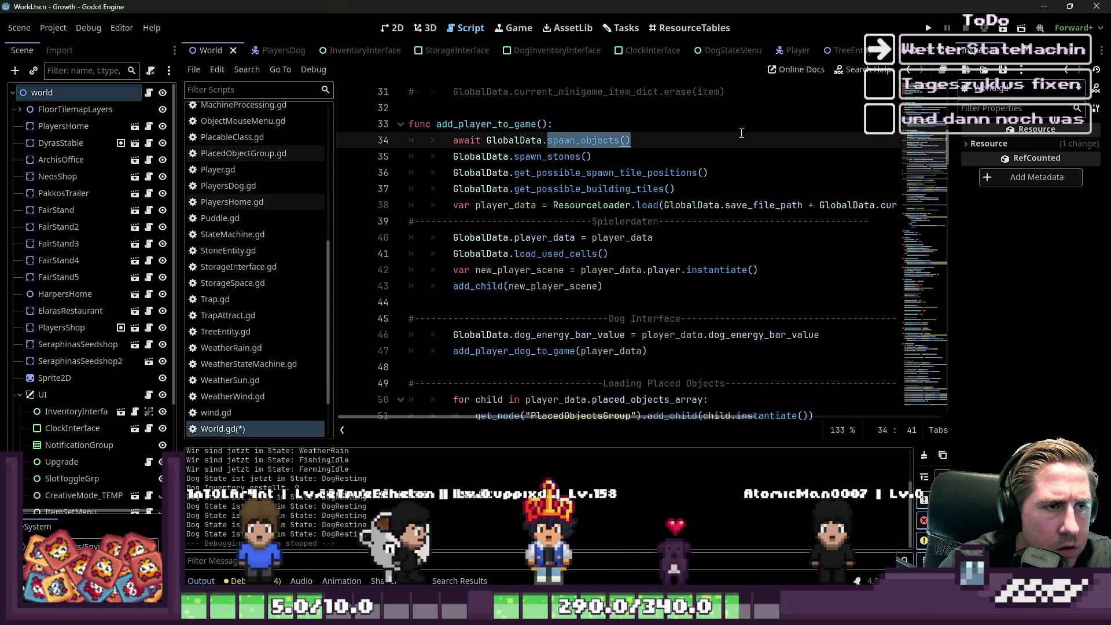
Step: Put GlobalData.SpawnObjectFinished on its own line below GlobalData.spawn_objects() and save World.gd
key(Down)
key(Home)
key(Home)
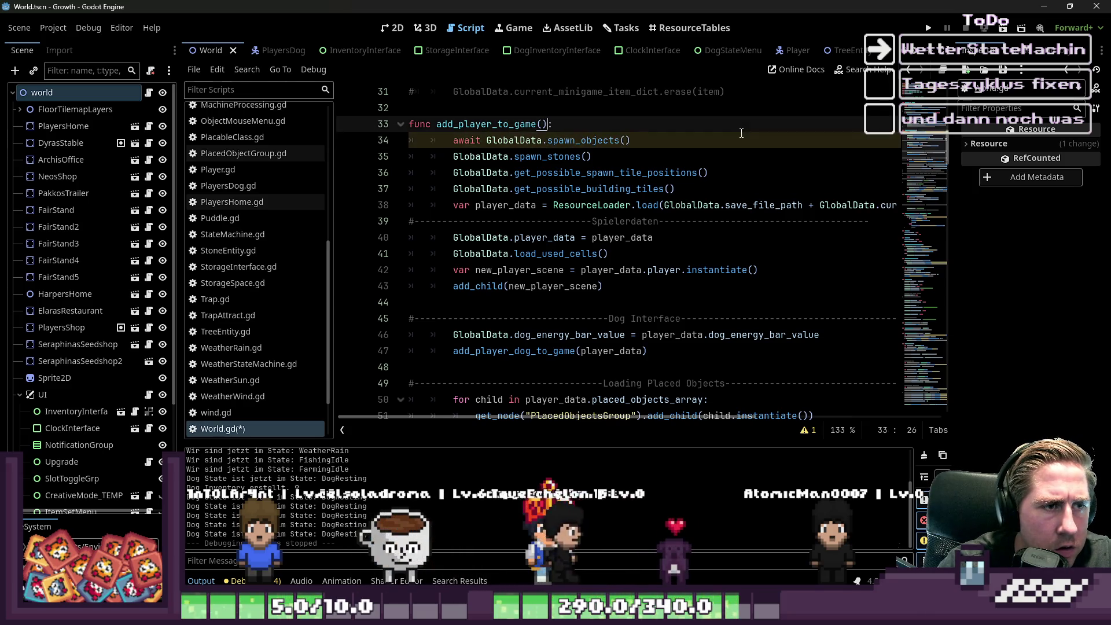
key(Return)
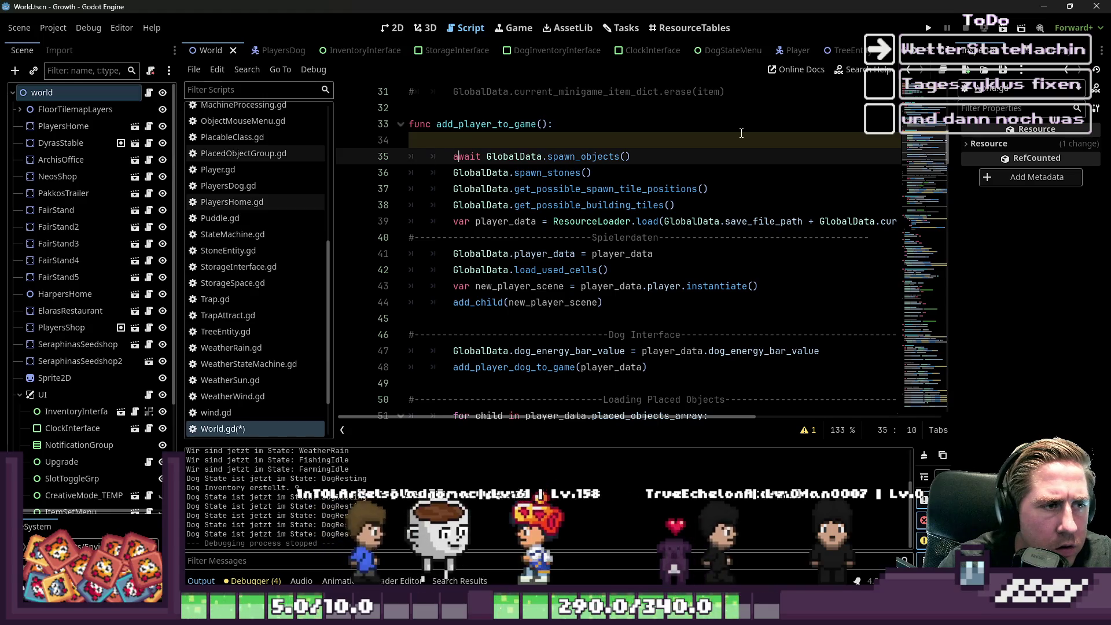
key(Home)
key(ctrl+shift+Right)
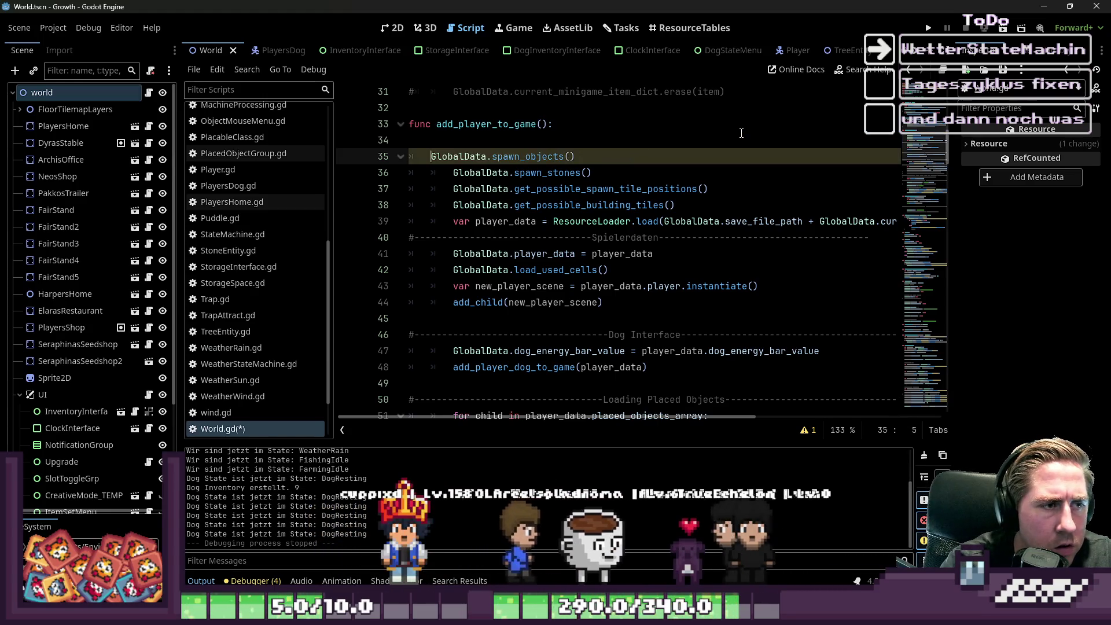
key(Delete)
key(Down)
key(Home)
key(Home)
key(Up)
key(BackSpace)
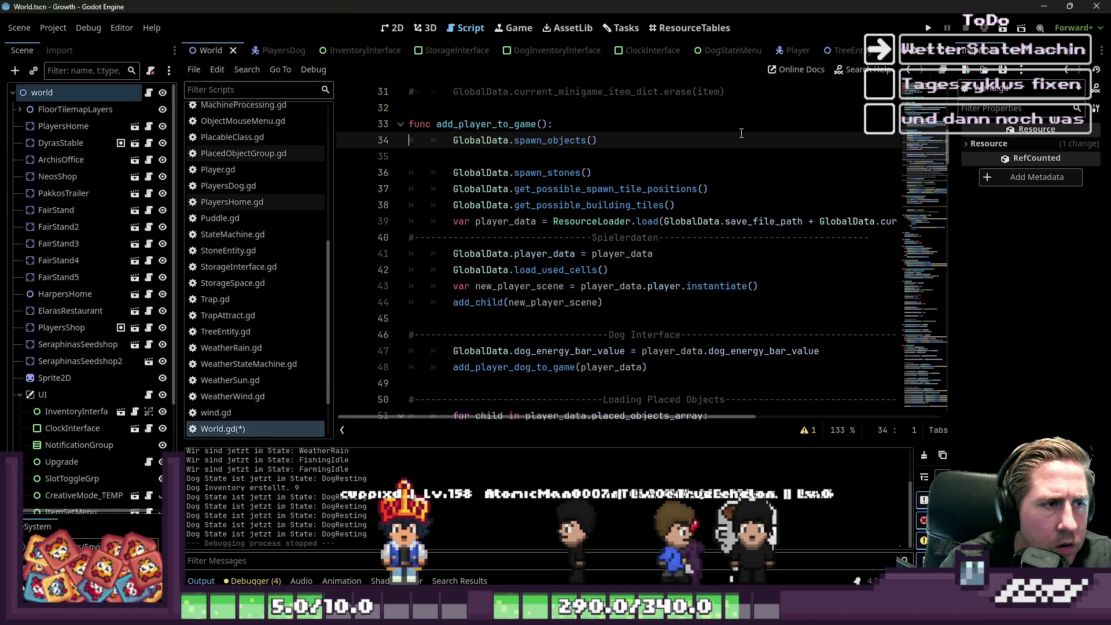
key(End)
key(Return)
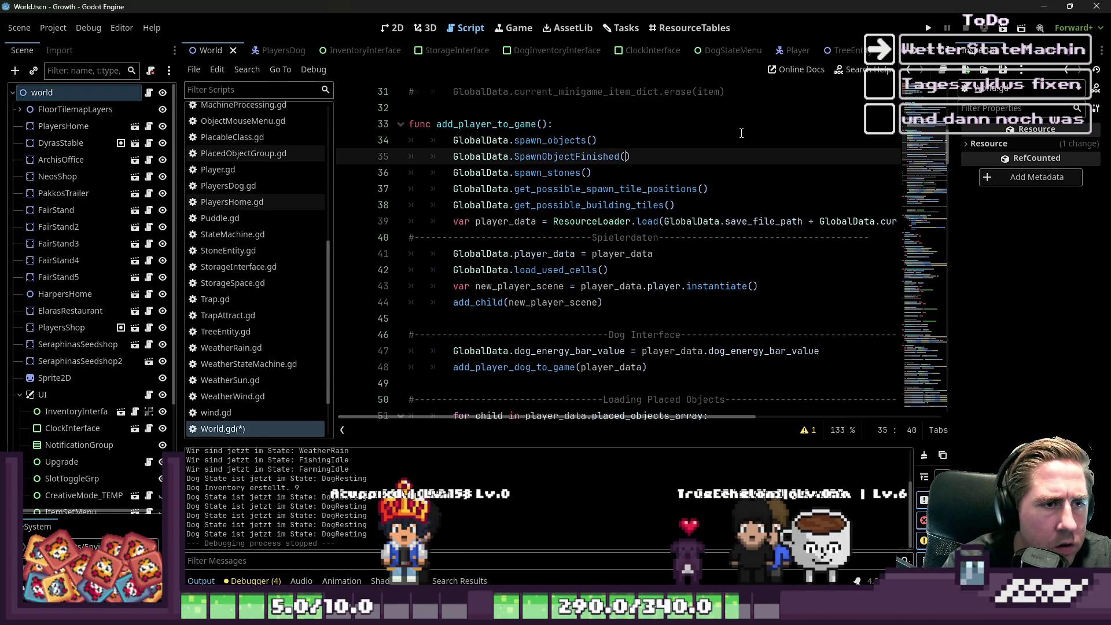
key(ctrl+s)
Step: Prefix the signal line with 'await', dismiss the warning, and run the game with F5
click(721, 125)
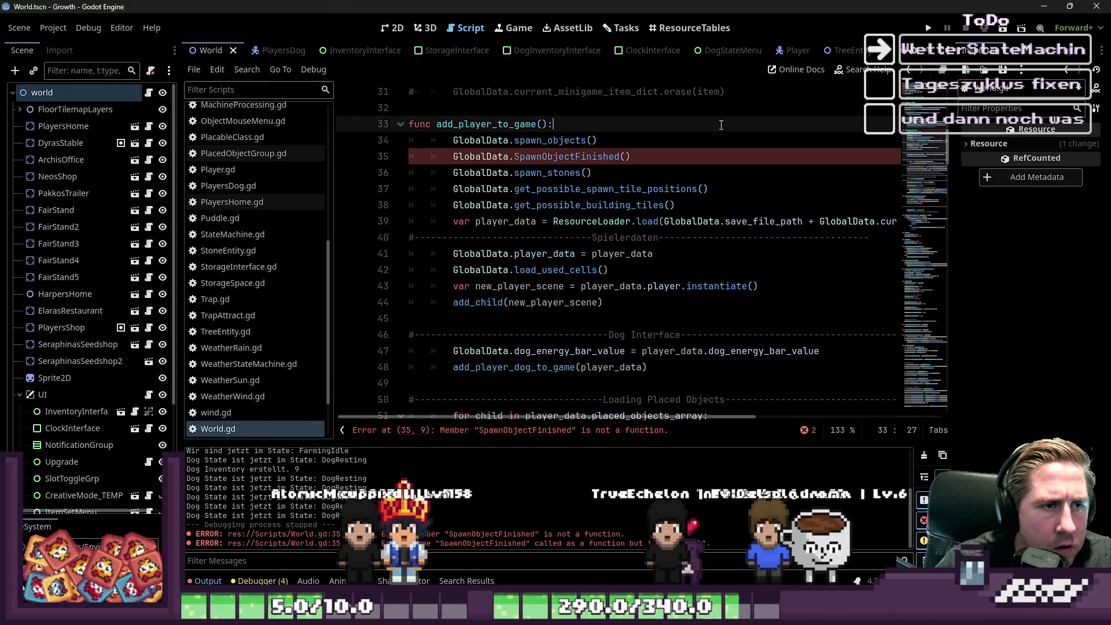
click(669, 177)
click(642, 159)
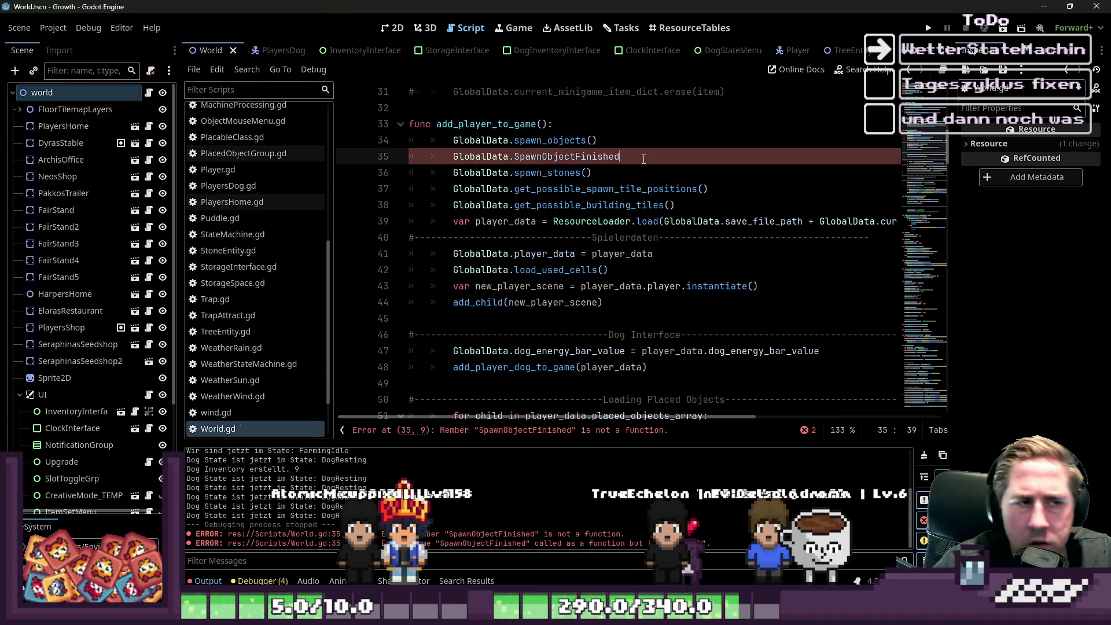
click(694, 146)
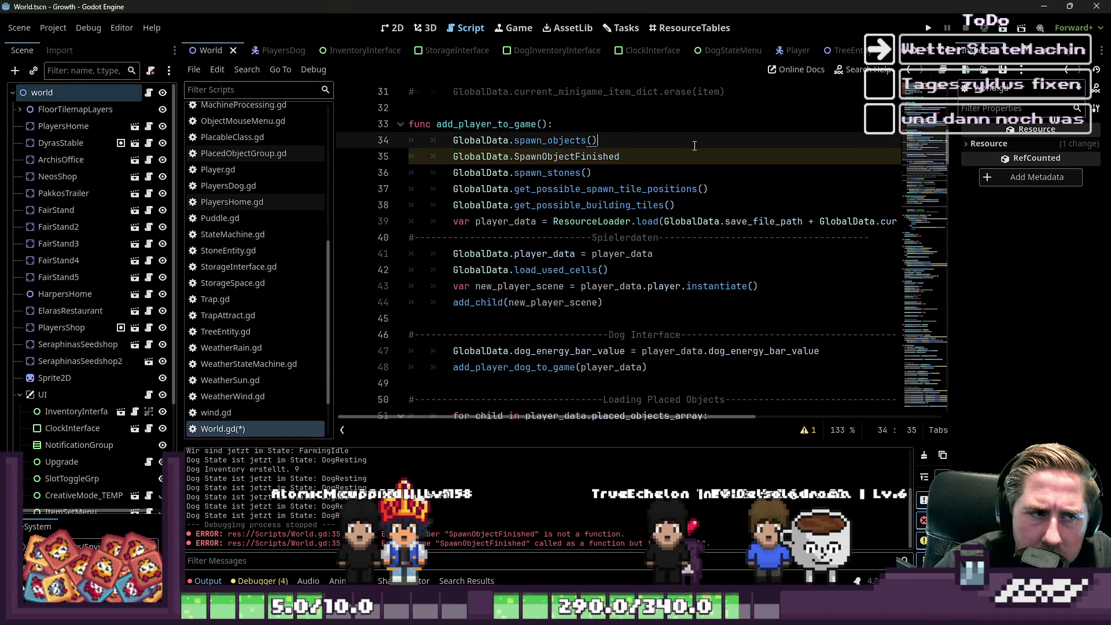
click(808, 431)
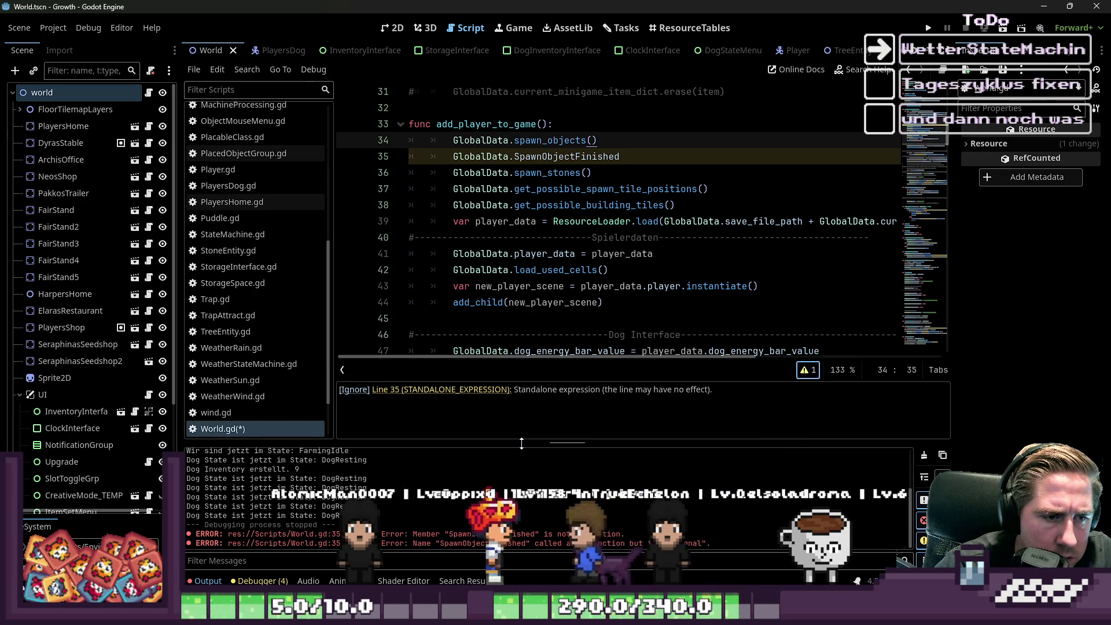
click(453, 156)
text(await)
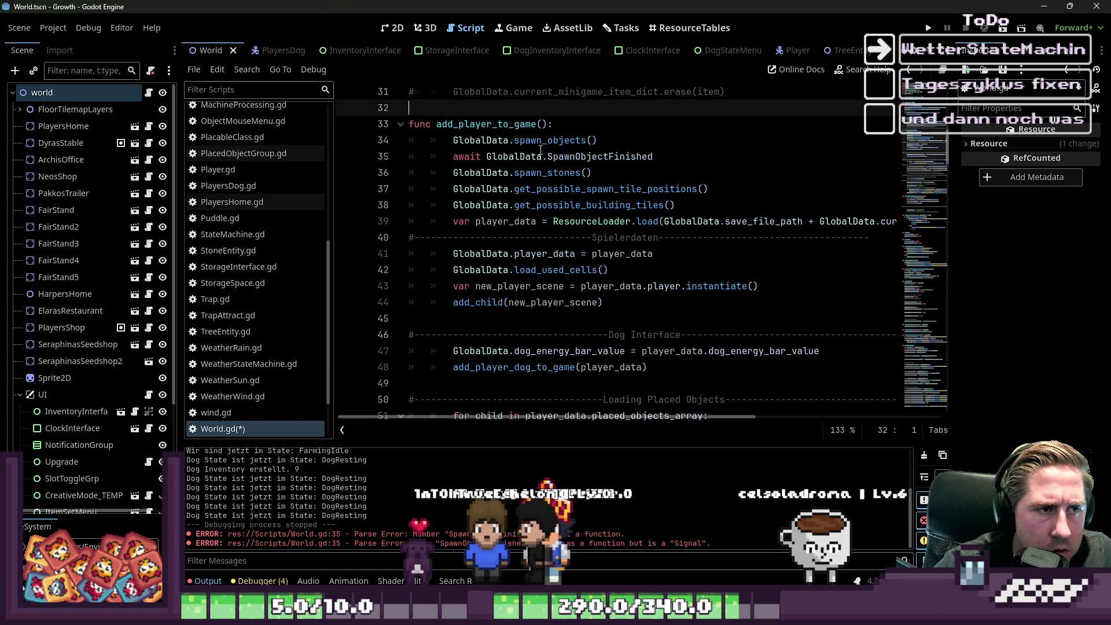
click(530, 188)
key(F5)
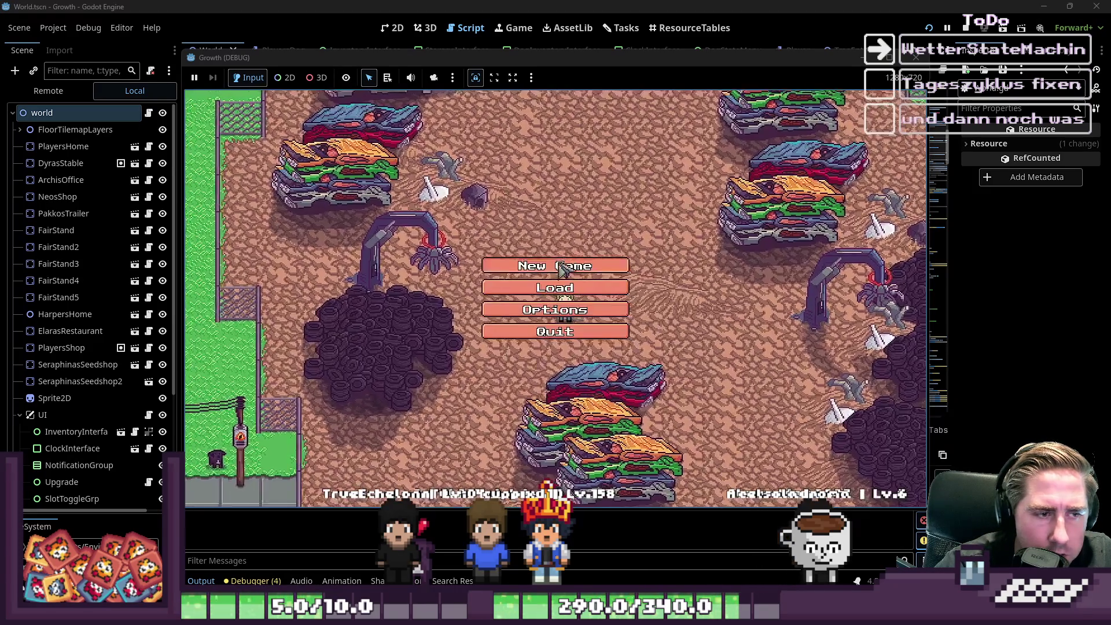
Step: Start a new game in the running Growth game with the character name 'wad'
click(554, 263)
text(wad)
click(504, 387)
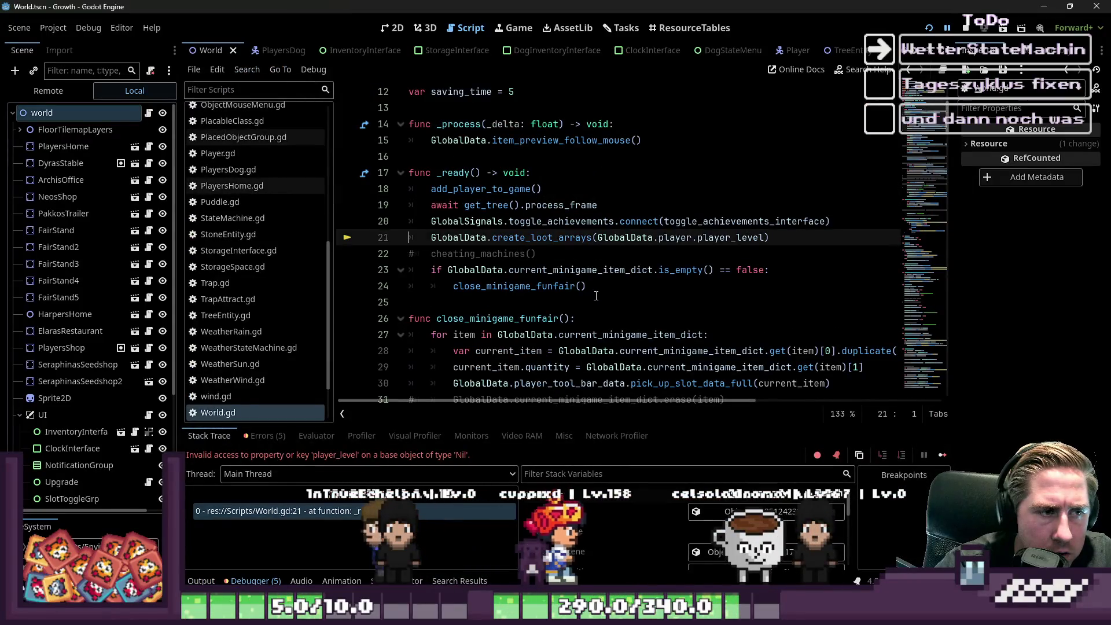
Step: Inspect World.gd's _ready code around create_loot_arrays and add_player_to_game
click(596, 292)
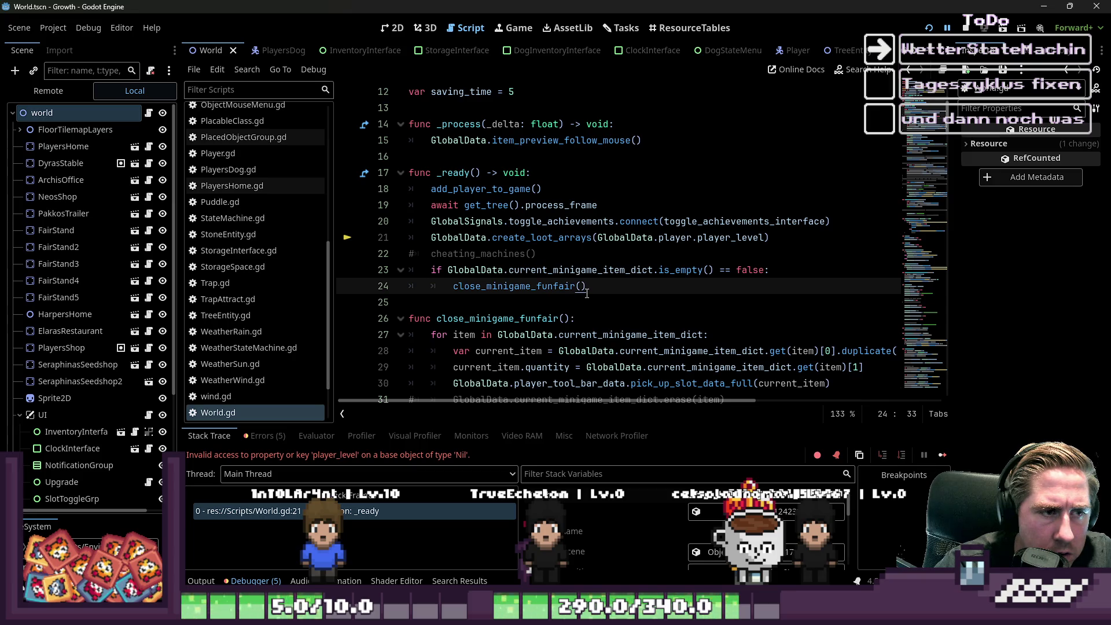
double_click(542, 237)
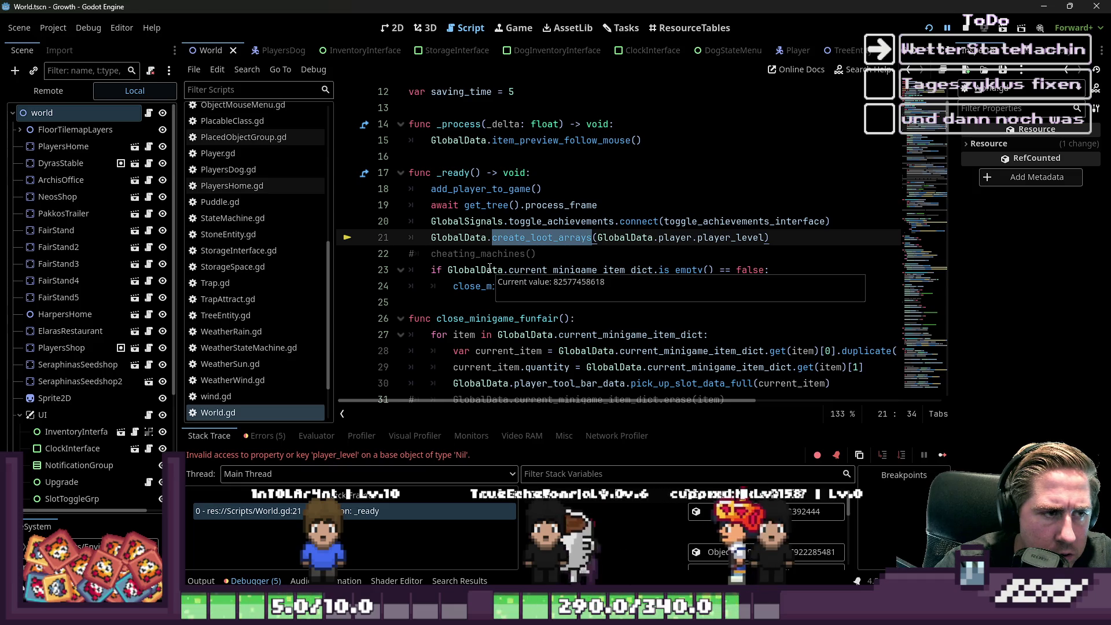
click(485, 238)
scroll(475, 215, down, 12)
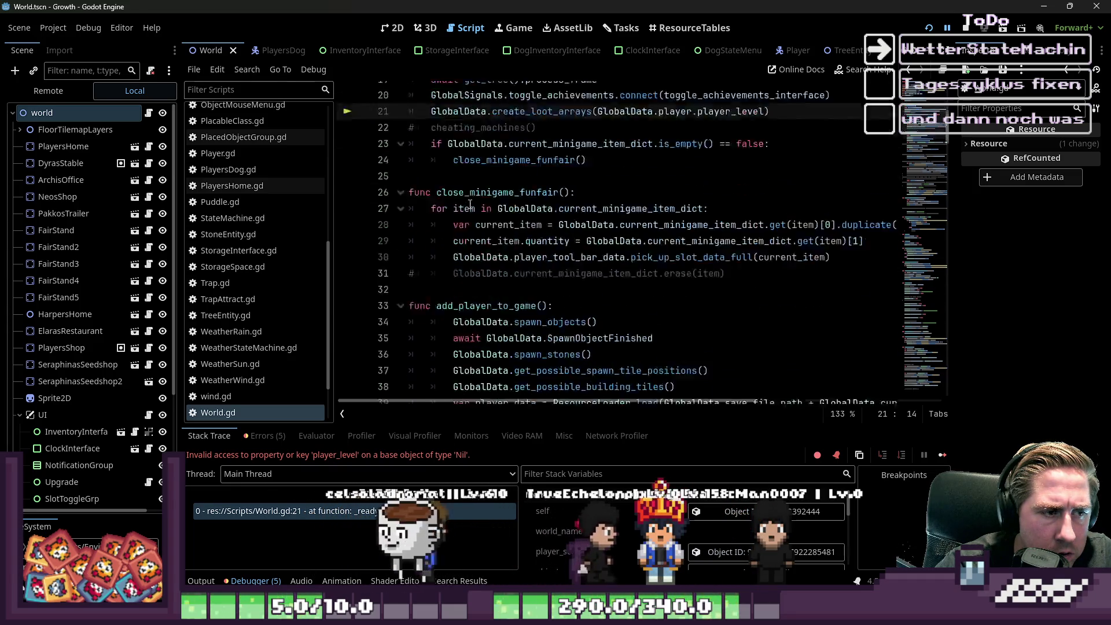
scroll(465, 207, up, 13)
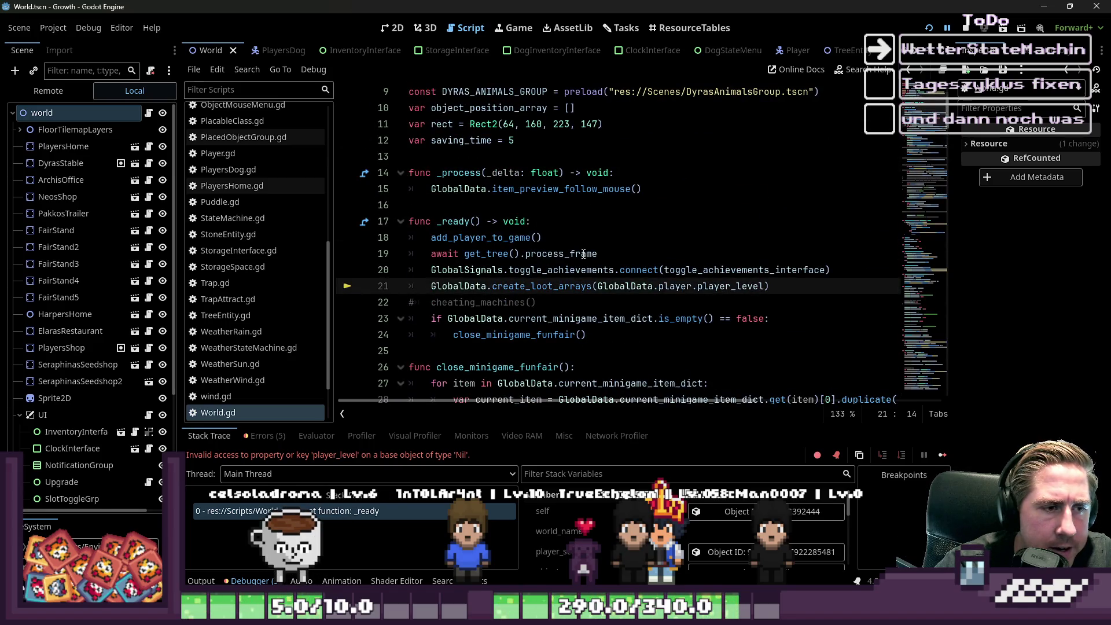
Step: Add GlobalData.SpawnObjectFinished after add_player_to_game(), delete the process_frame await, and relaunch
click(559, 241)
key(Return)
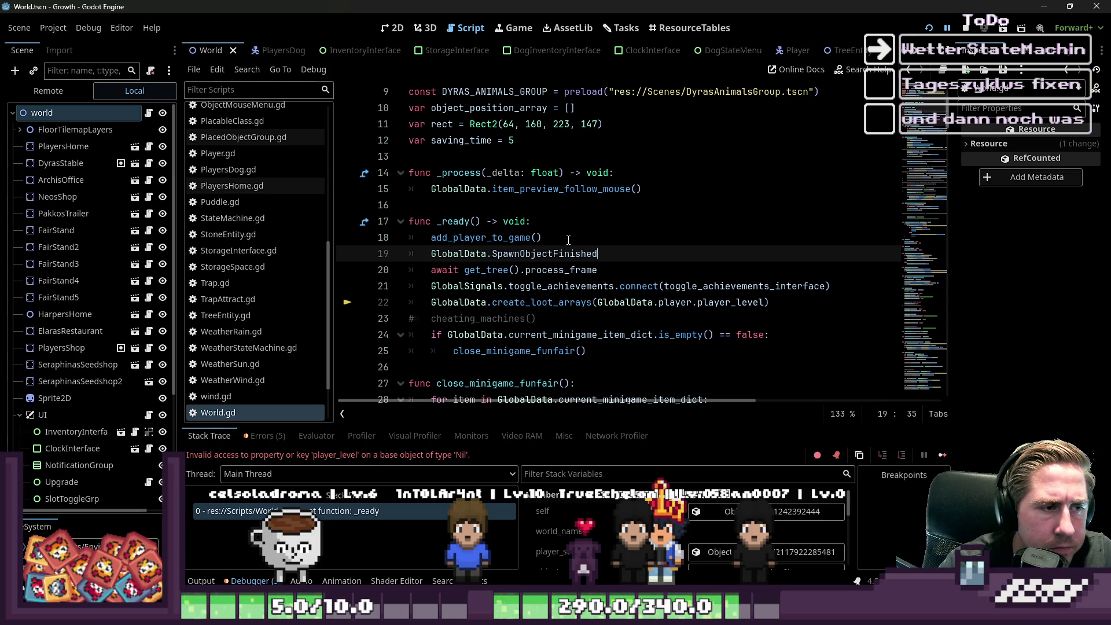
text(GlobalData.SpawnObjectFinished)
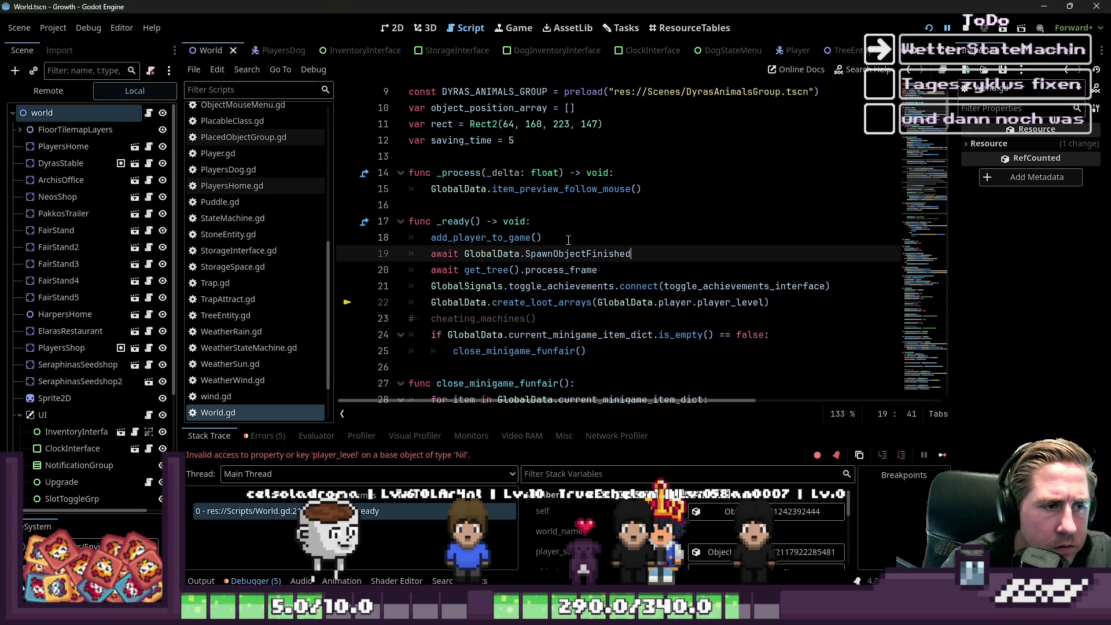
drag(606, 270, 337, 270)
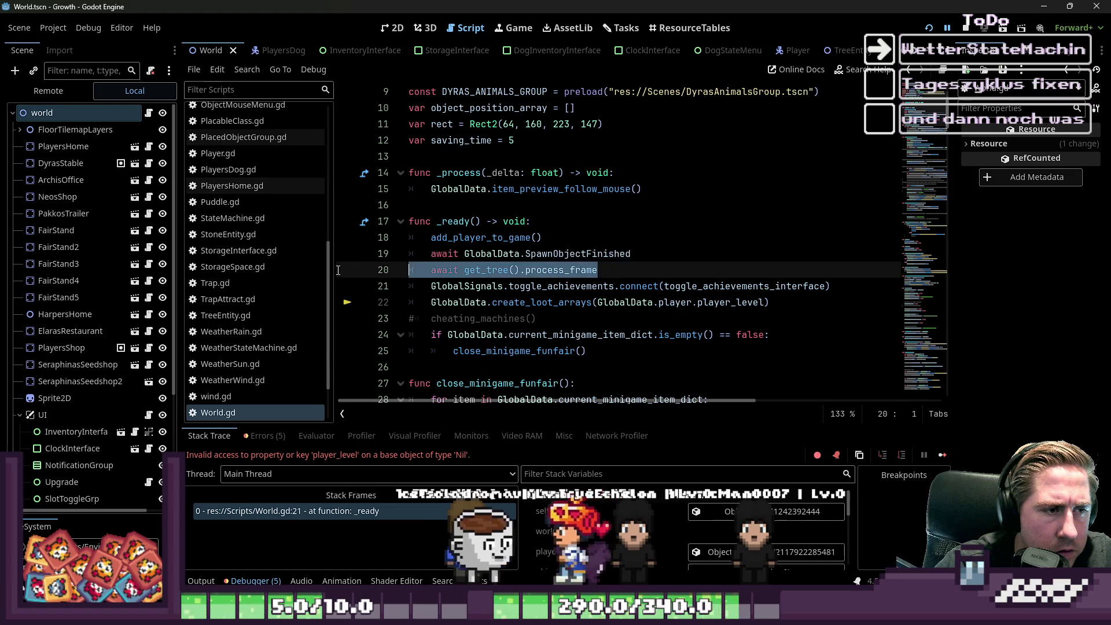
key(BackSpace)
key(BackSpace)
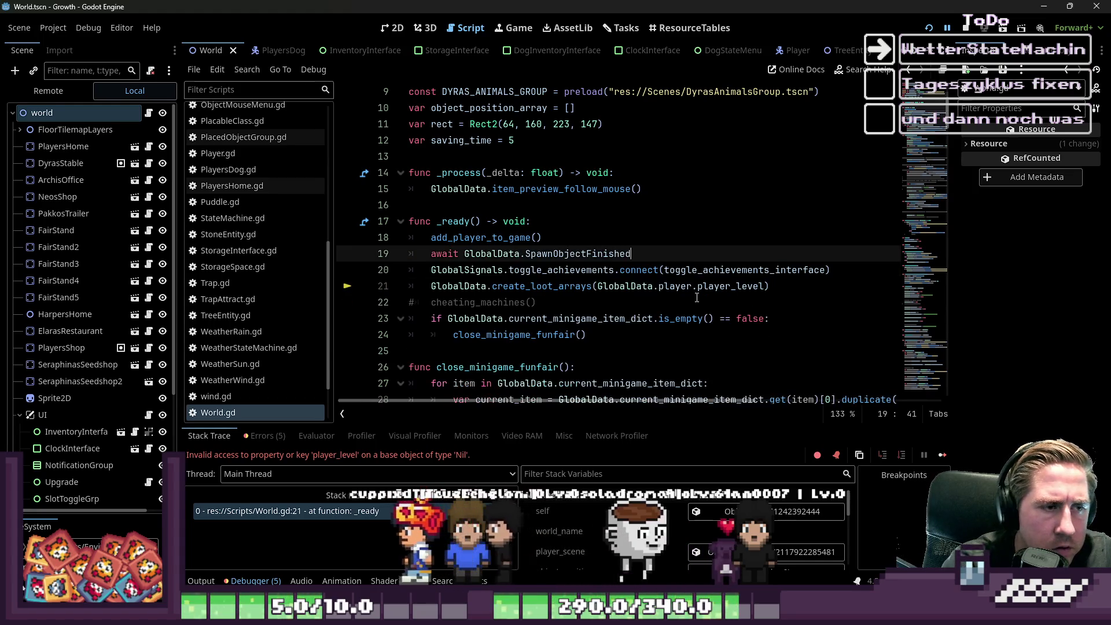
click(929, 29)
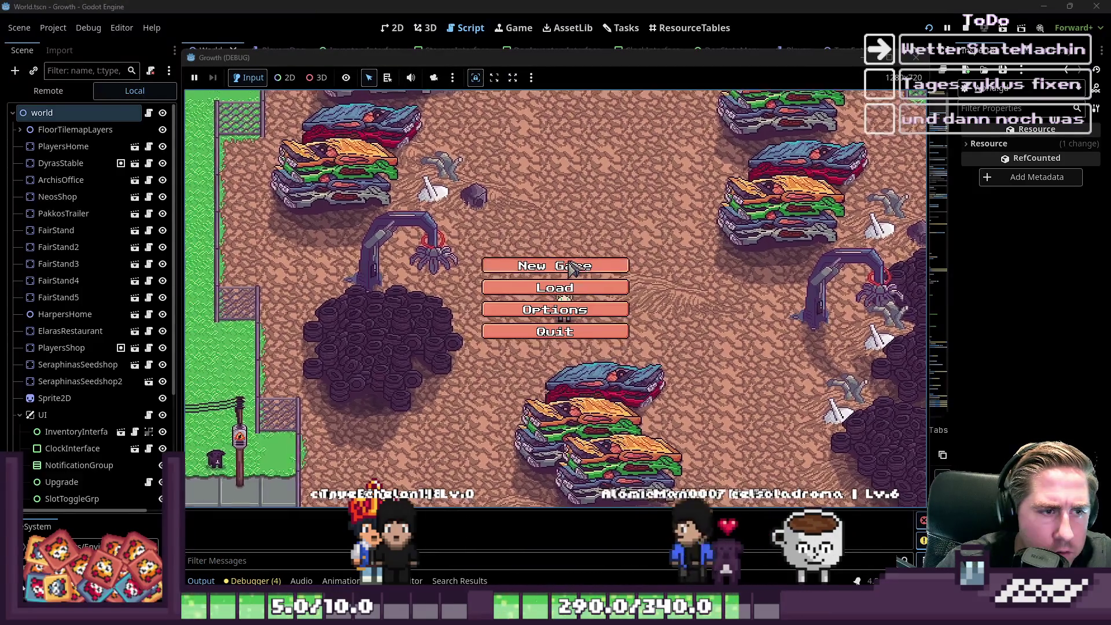
Step: Start a new game with the character name 'qweds' to test the change
click(570, 267)
text(qweds)
click(551, 394)
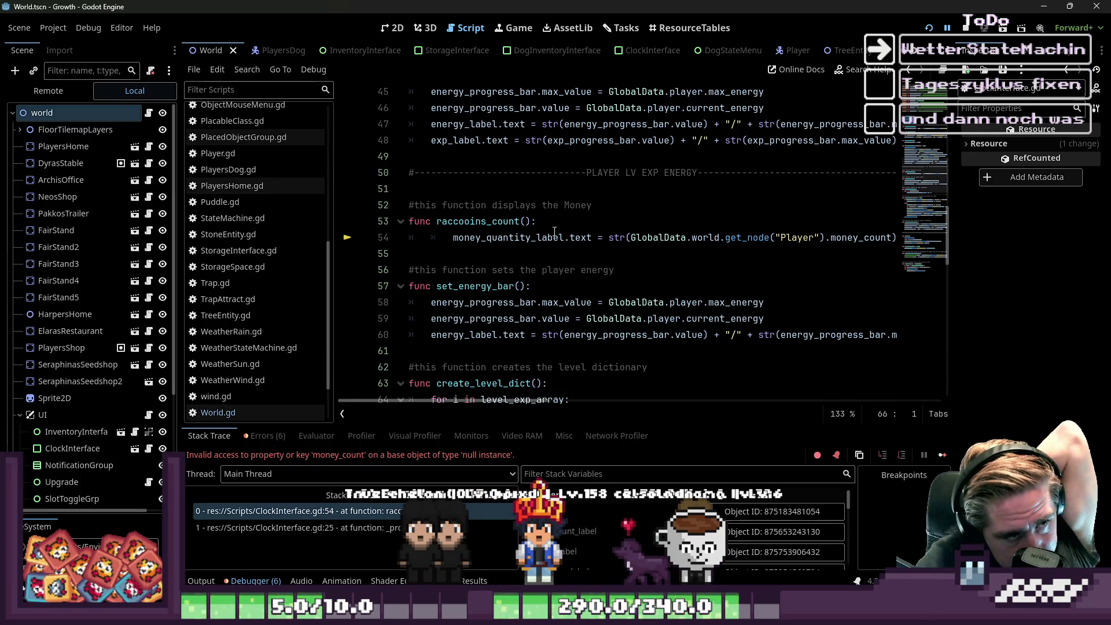
Step: Follow the error trace to raccooins_count in ClockInterface.gd, then jump back to GlobalData.gd
click(498, 222)
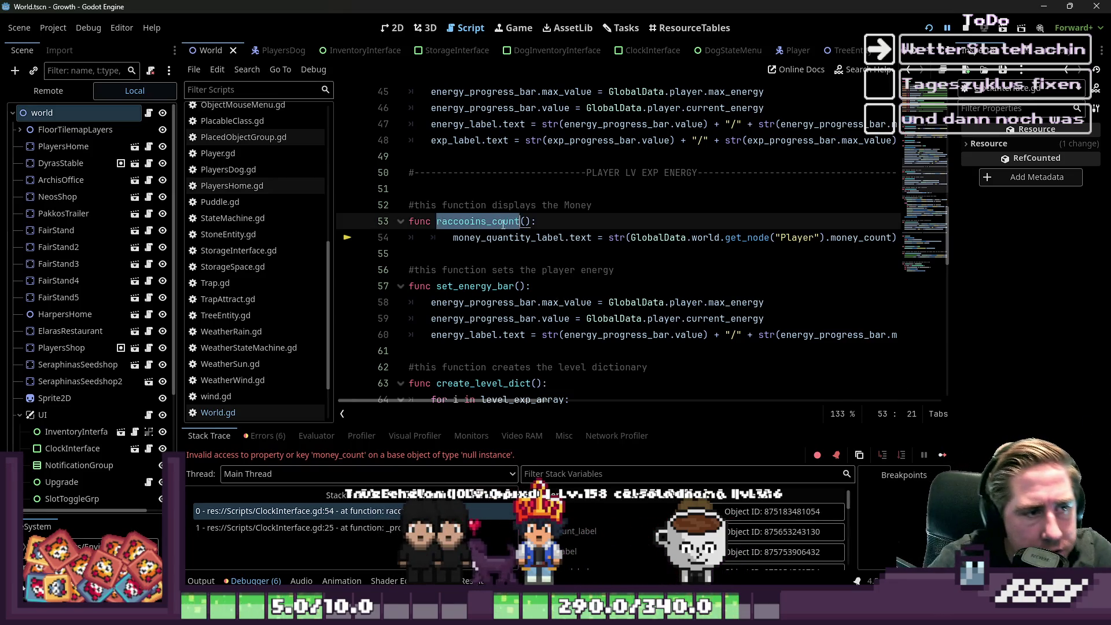
scroll(641, 245, up, 1)
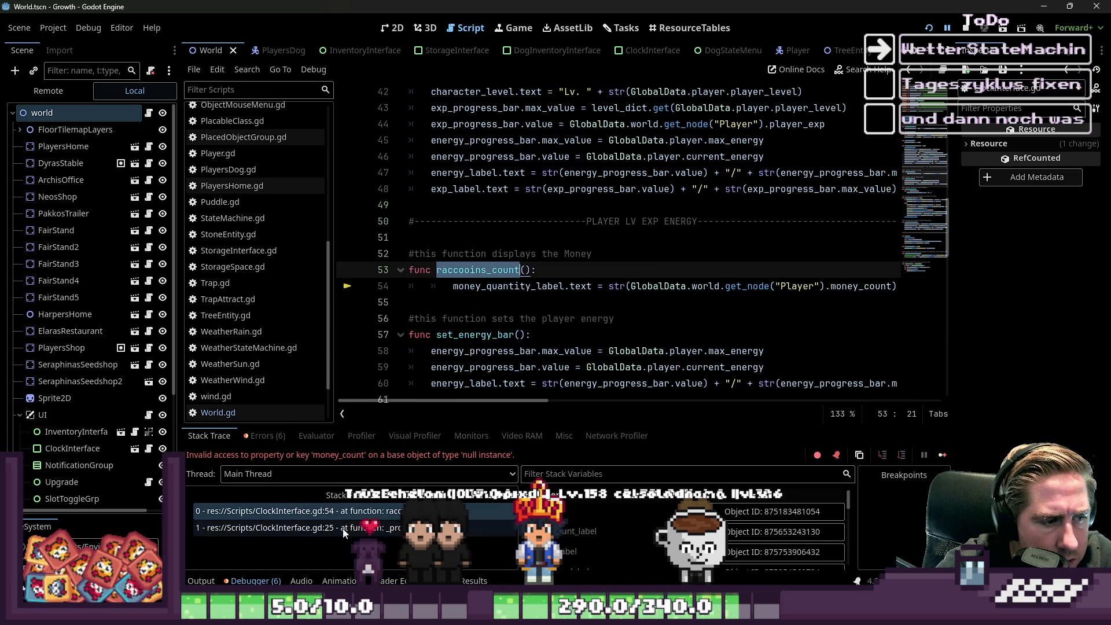
click(347, 529)
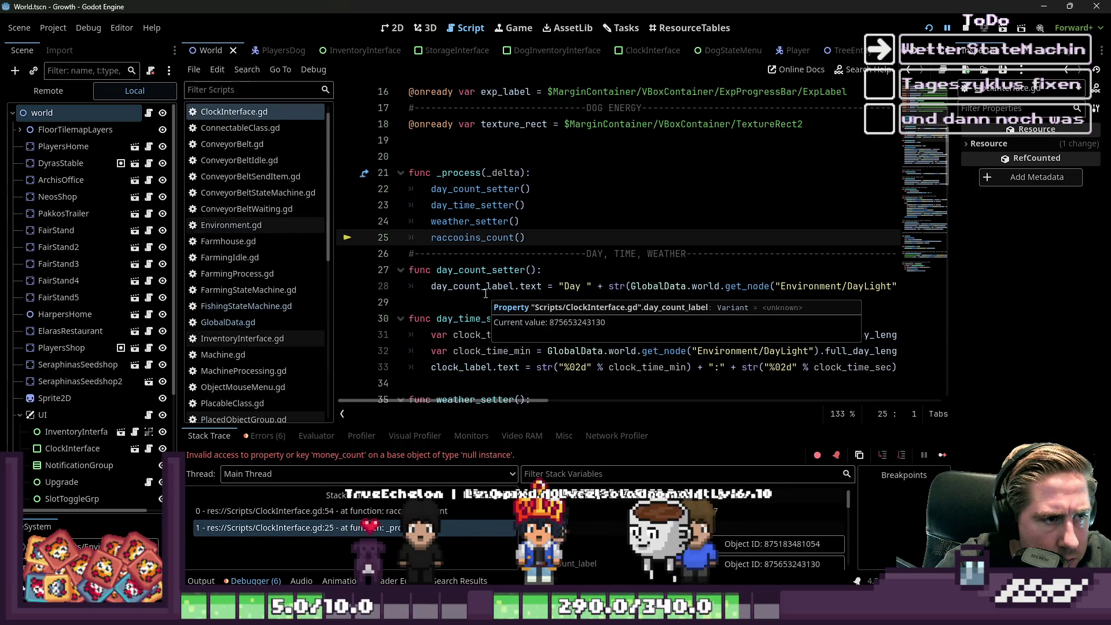
double_click(495, 243)
ctrl+click(495, 243)
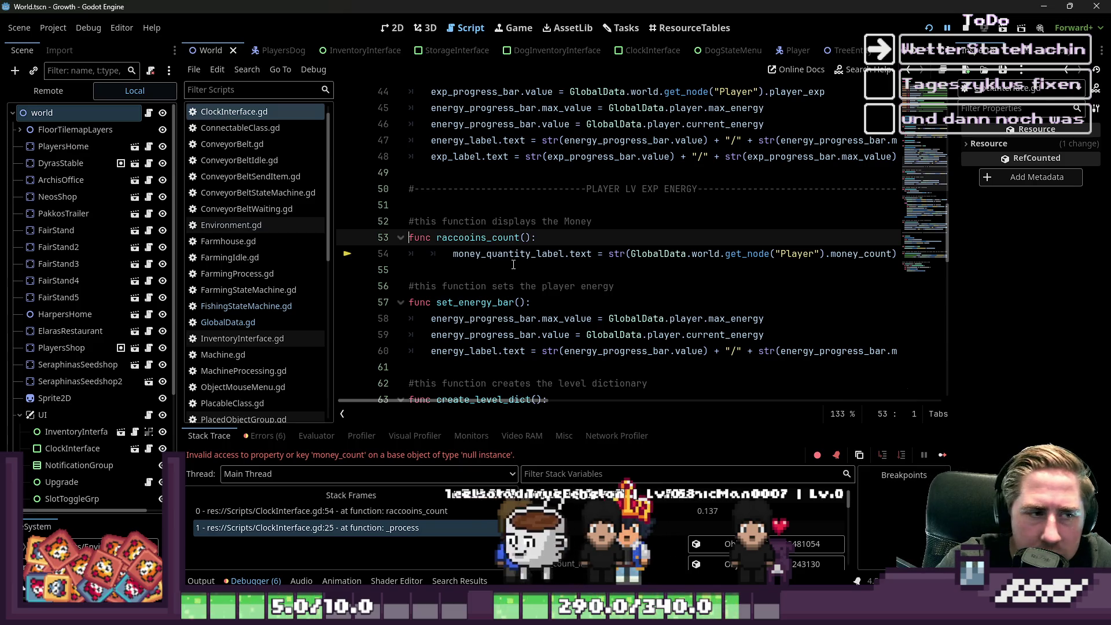
key(alt+Left)
Step: Review the spawn_objects function in GlobalData.gd
scroll(504, 267, up, 1)
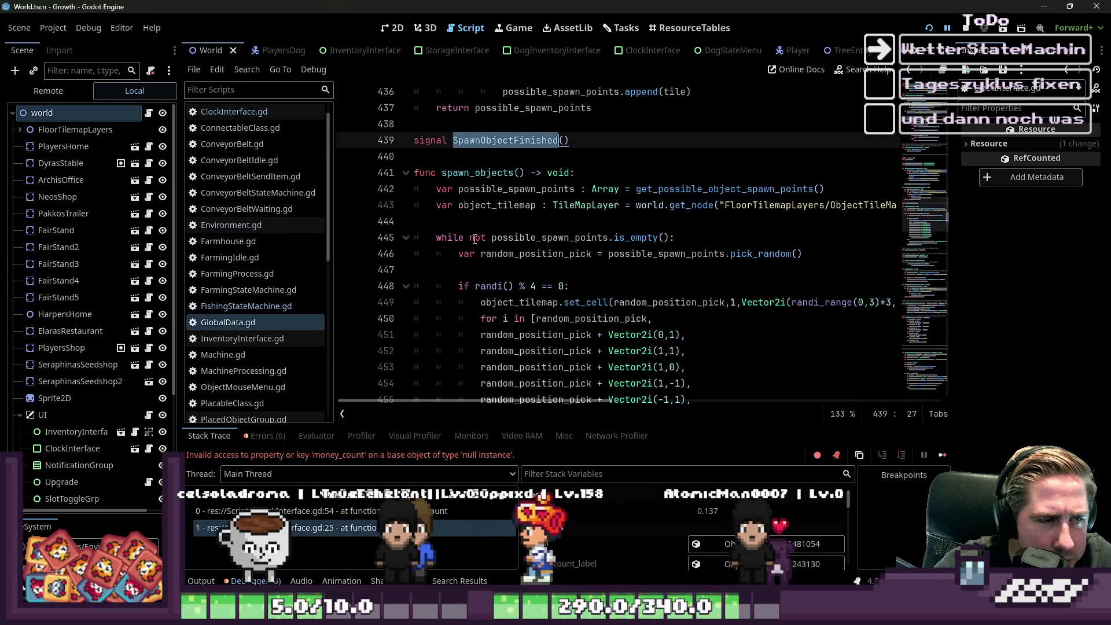
click(486, 269)
double_click(484, 172)
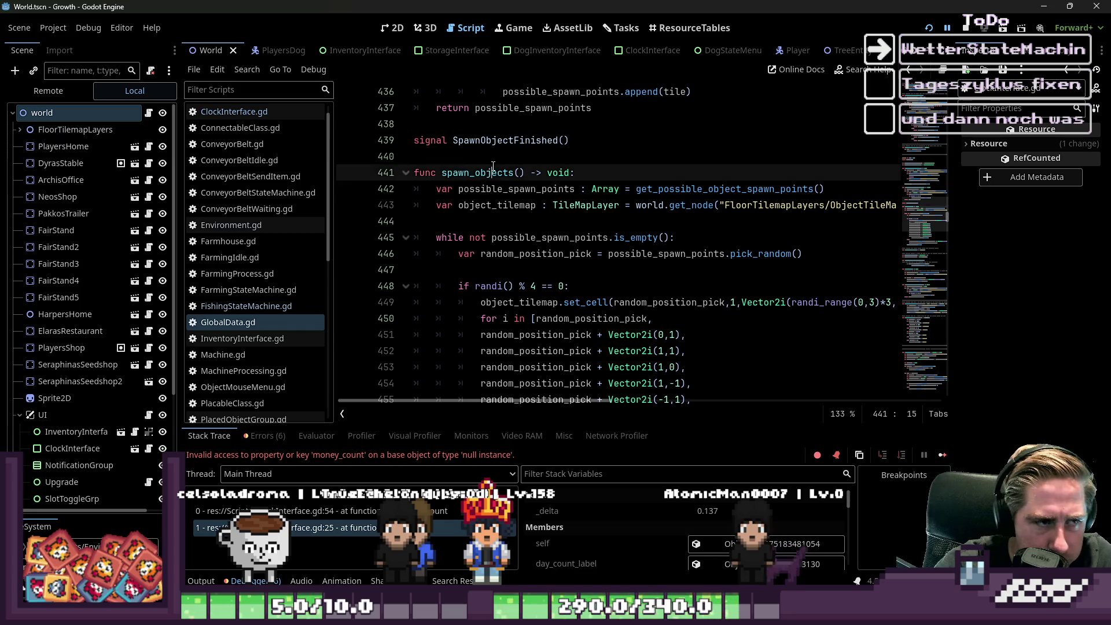
scroll(489, 219, down, 3)
scroll(466, 133, up, 1)
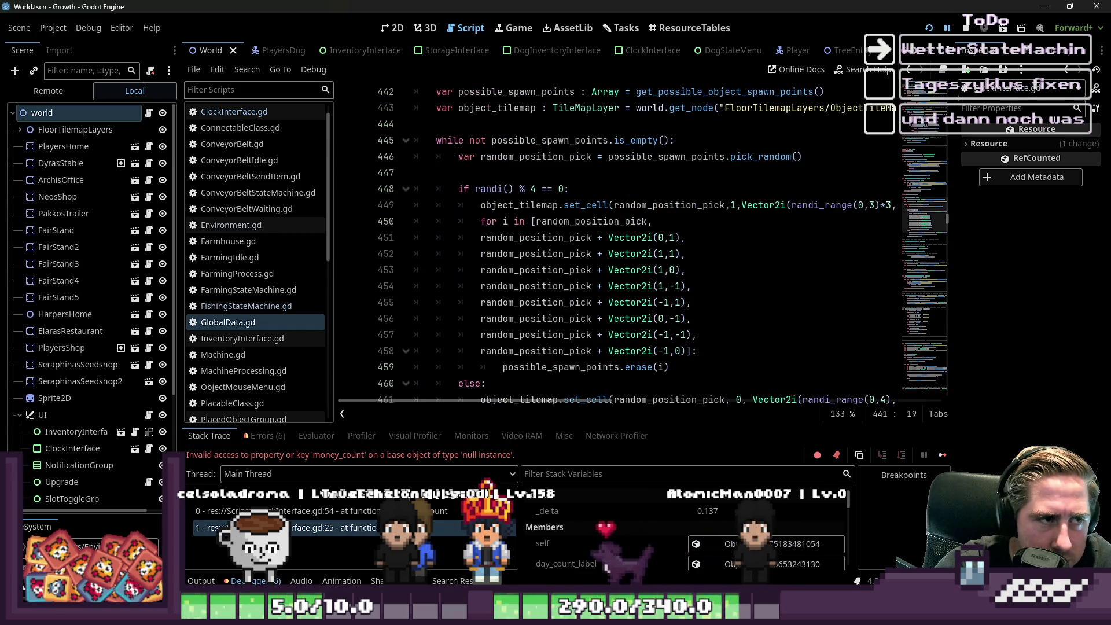
drag(459, 140, 606, 157)
click(627, 169)
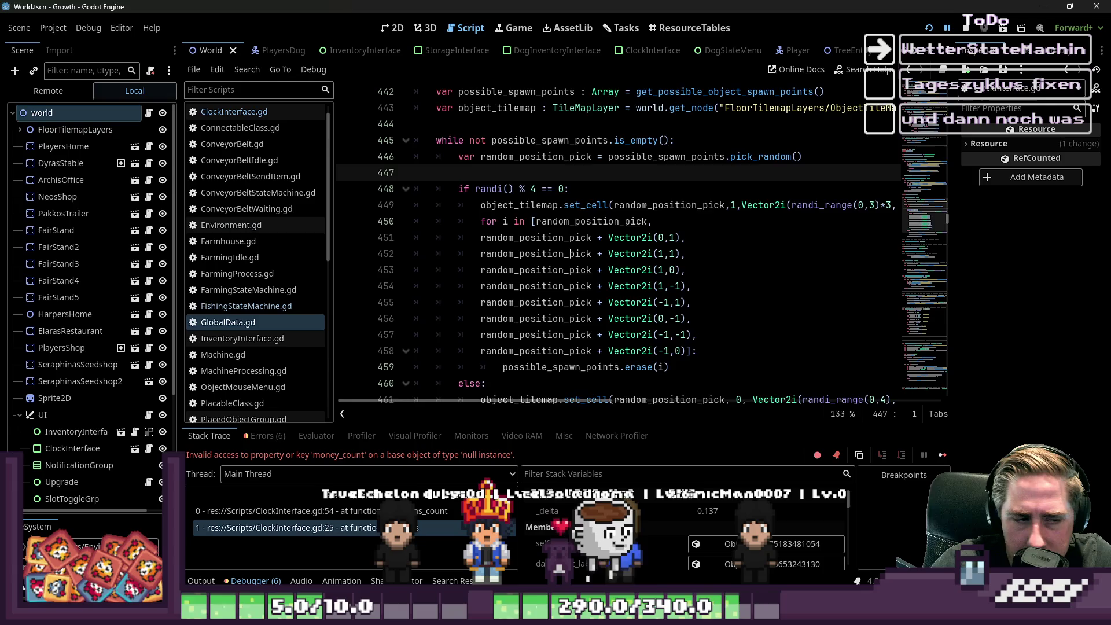
Step: Move SpawnObjectFinished.emit() out of the while loop so it runs after spawning finishes
scroll(593, 225, down, 1)
scroll(592, 225, down, 2)
click(599, 283)
key(shift+Home)
key(shift+Home)
scroll(704, 278, up, 3)
scroll(692, 277, down, 1)
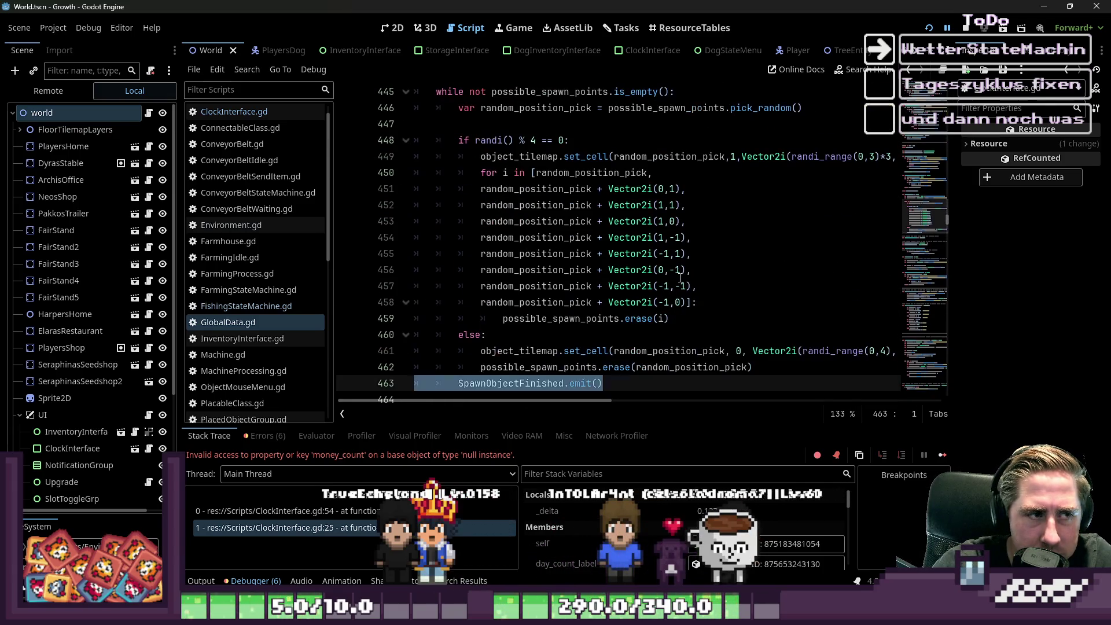
click(426, 380)
key(Delete)
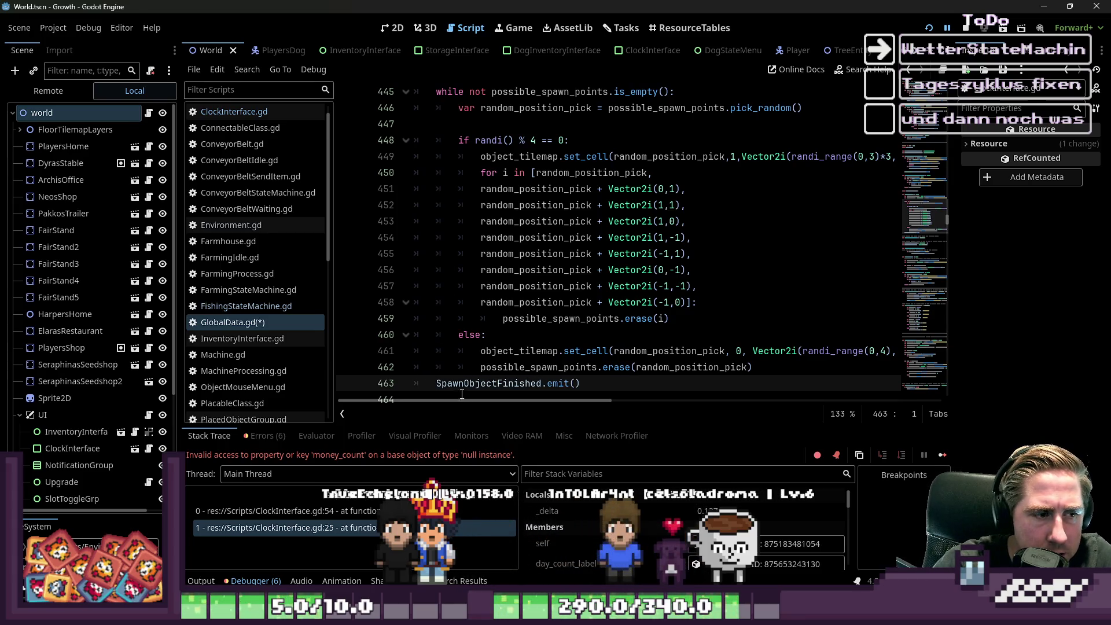
Step: Save GlobalData.gd and switch back to ClockInterface.gd
scroll(462, 394, up, 3)
click(517, 252)
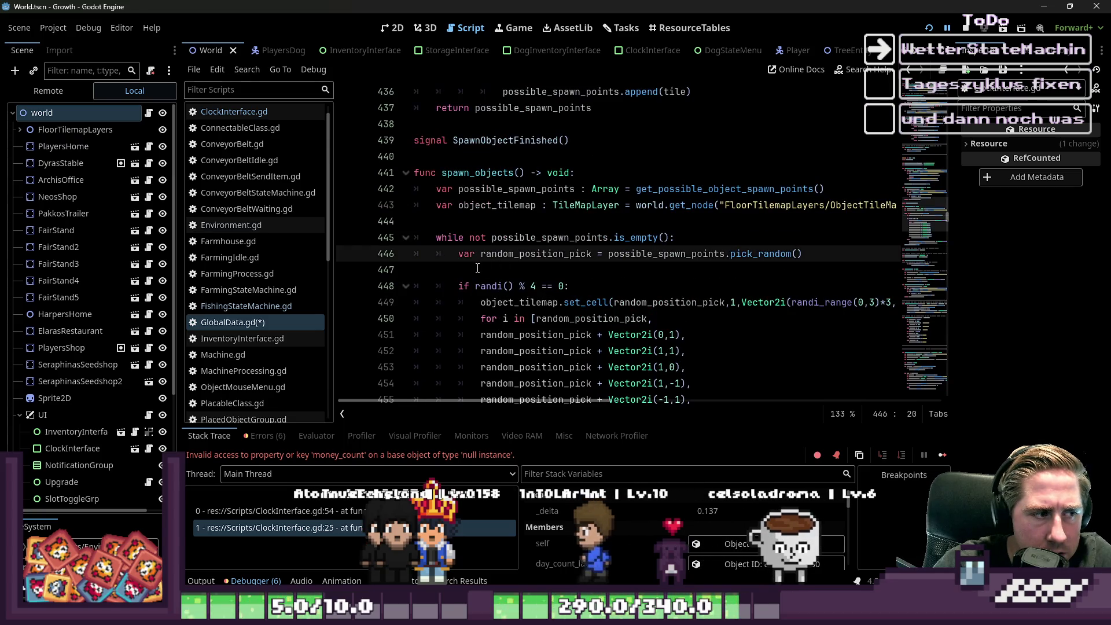
key(ctrl+s)
click(255, 112)
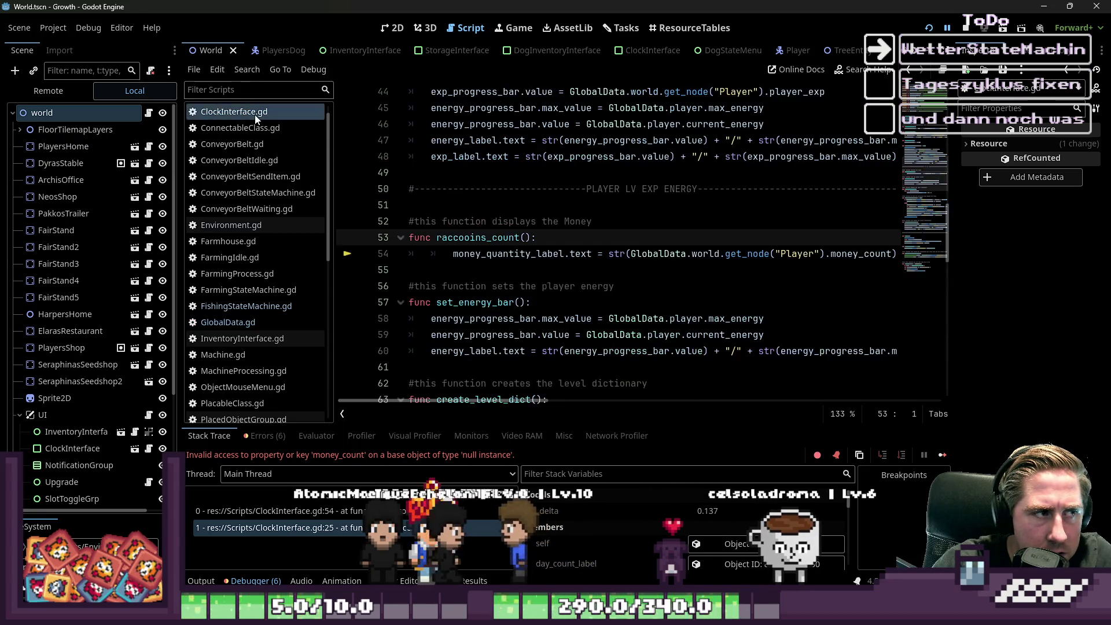
Step: Comment out the two-line raccooins_count function (lines 53–54) with Ctrl+K
click(421, 260)
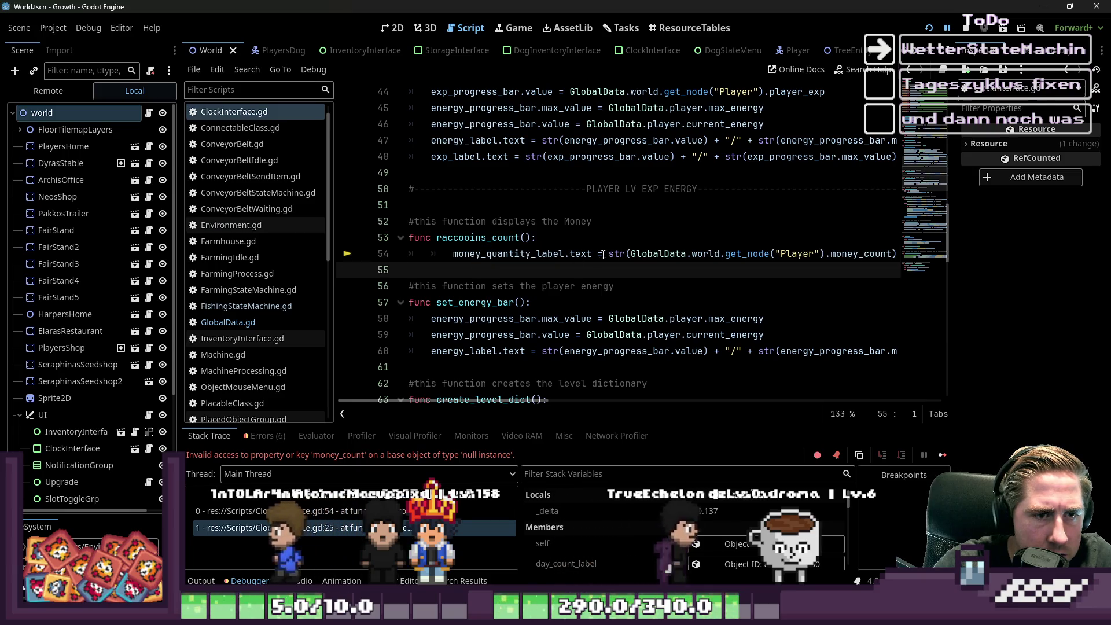
double_click(712, 254)
drag(412, 264, 393, 237)
key(ctrl+k)
Step: Comment out the raccooins_count() call on line 25 and run the project
click(473, 205)
scroll(472, 205, up, 14)
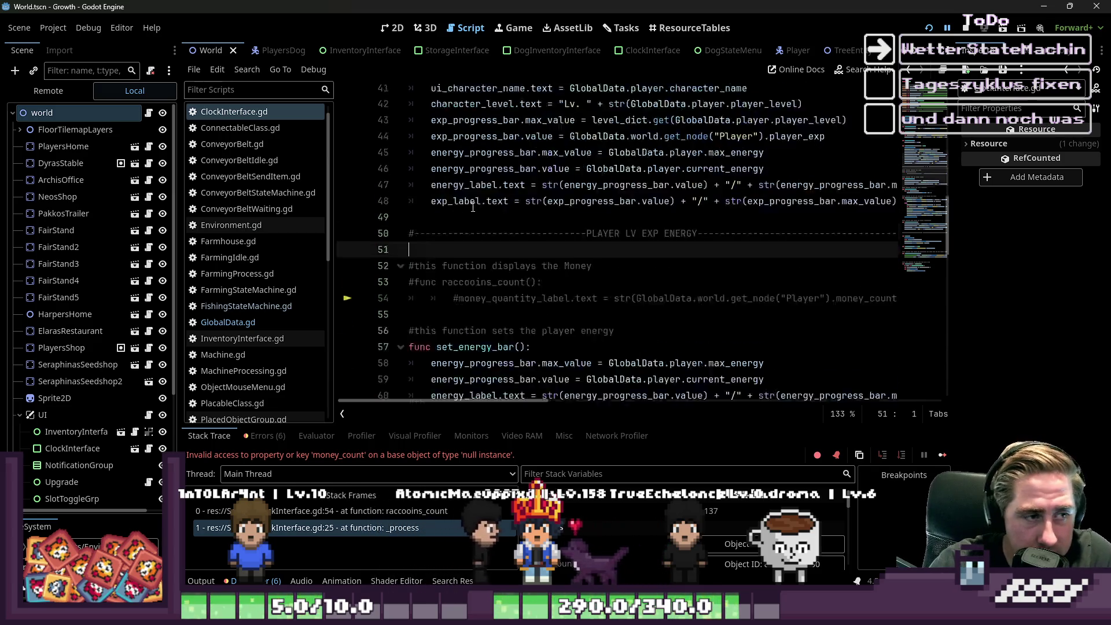
scroll(474, 214, down, 5)
scroll(474, 214, down, 1)
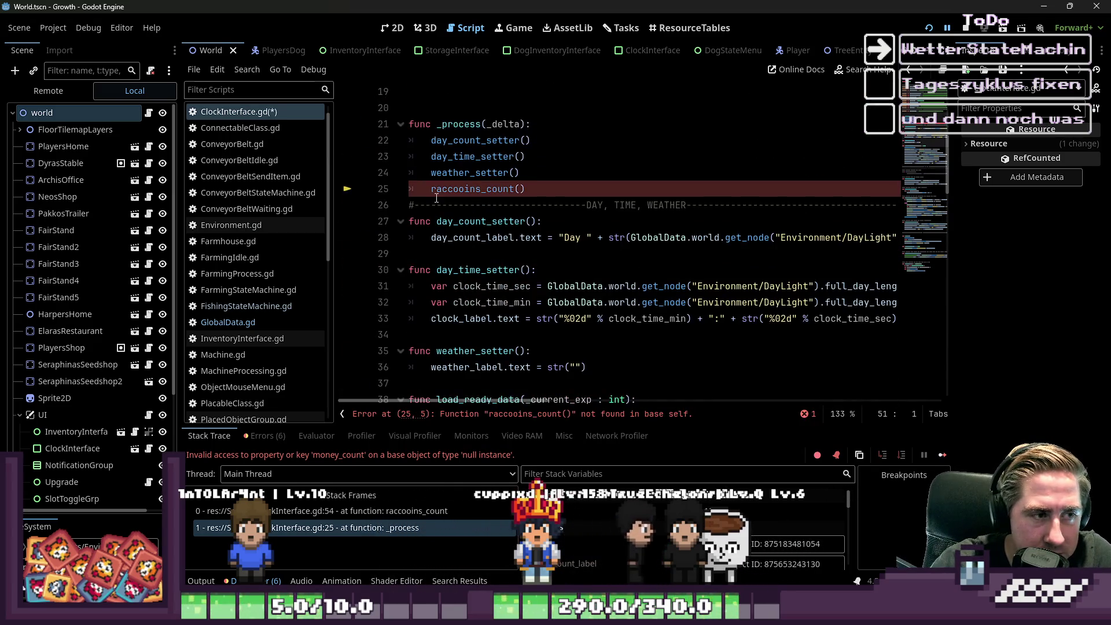
click(414, 190)
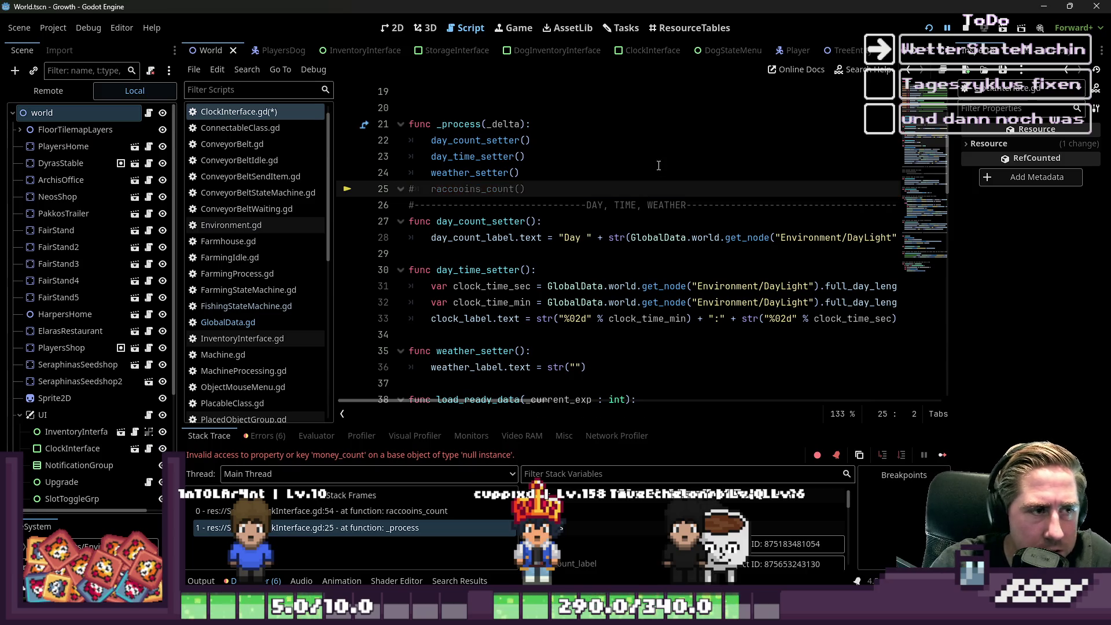
click(927, 29)
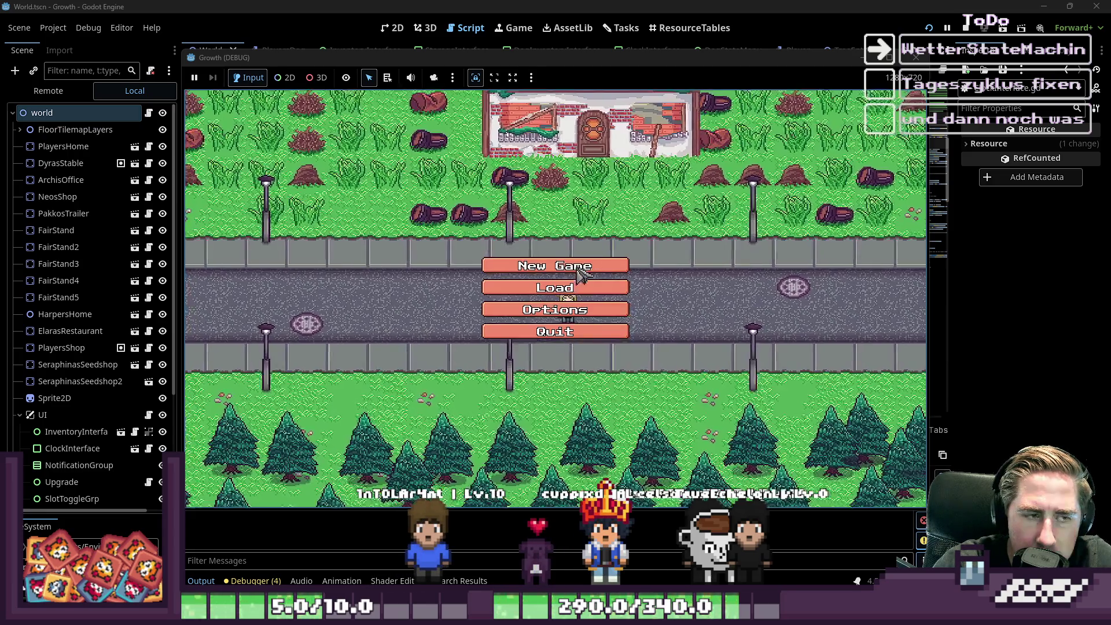
Step: Create a new character named 'dwad' and start the game
click(557, 265)
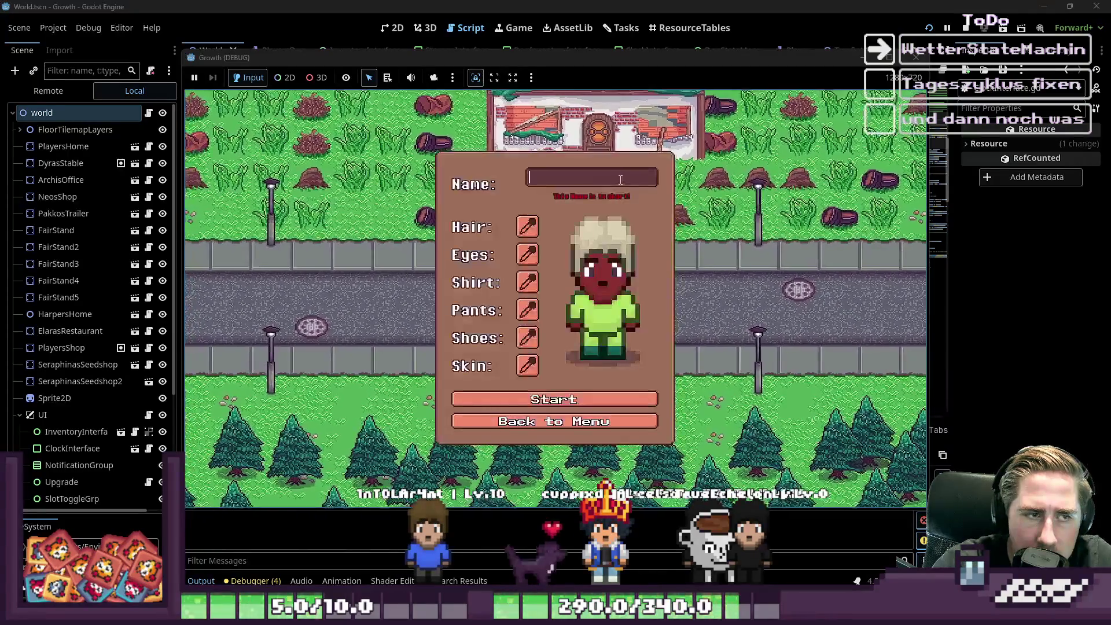
text(dwad)
click(570, 391)
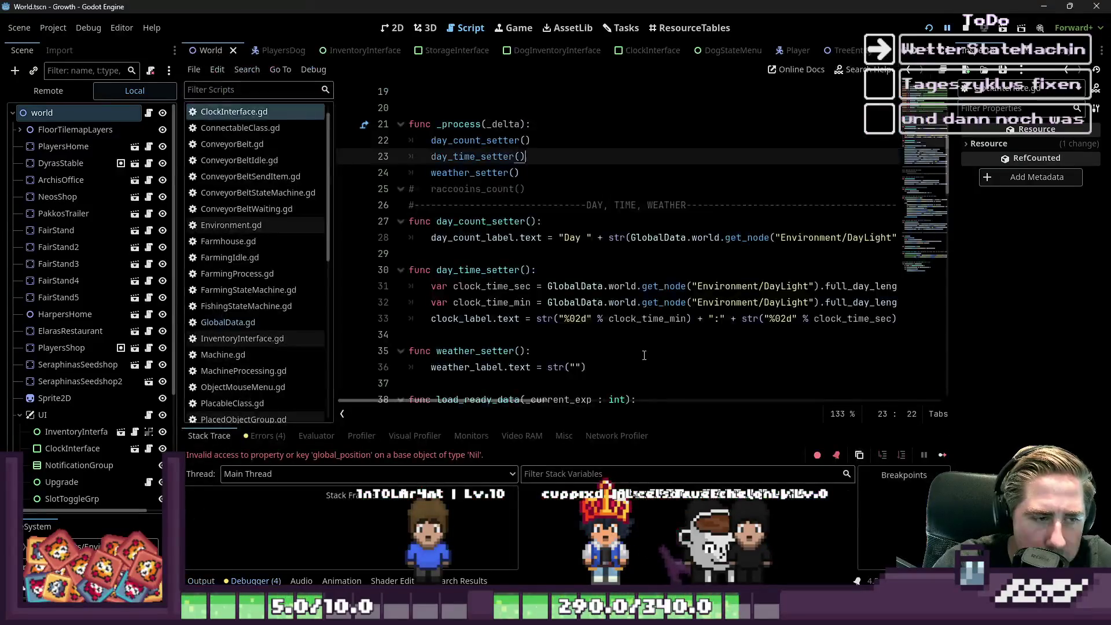
click(591, 195)
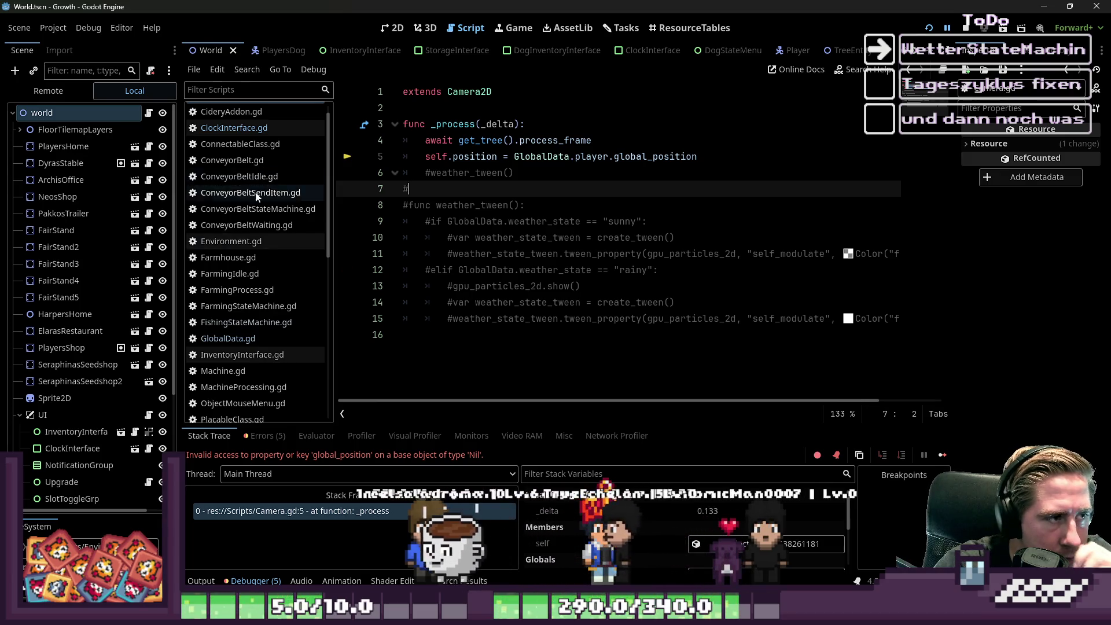
Step: In World.gd, restore the process_frame await in _ready and delete its SpawnObjectFinished await line
click(218, 340)
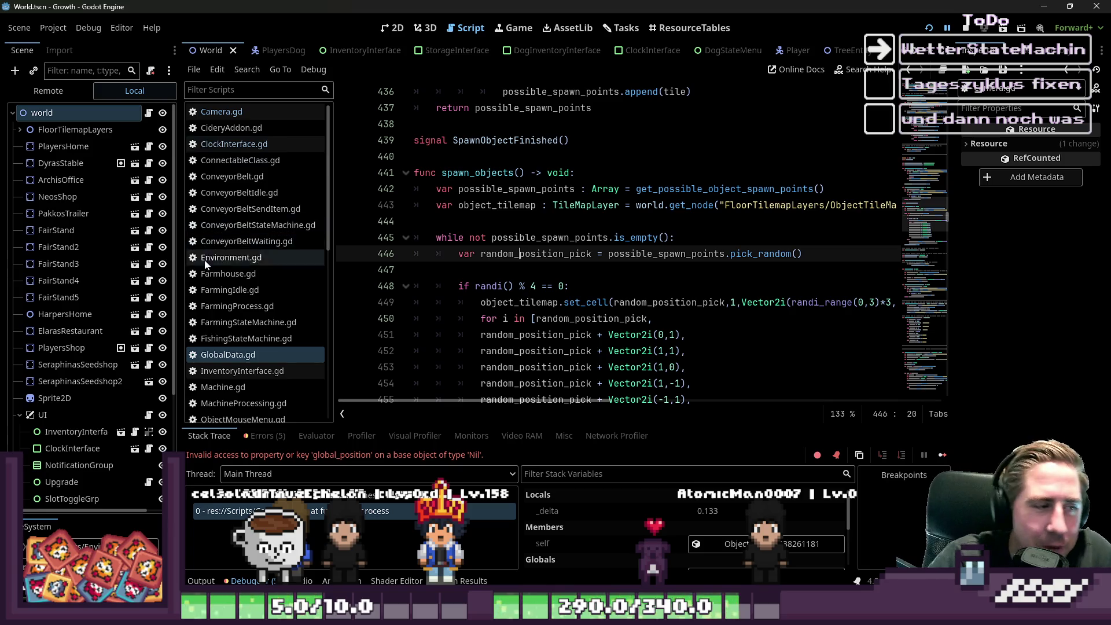
scroll(243, 318, down, 10)
click(254, 347)
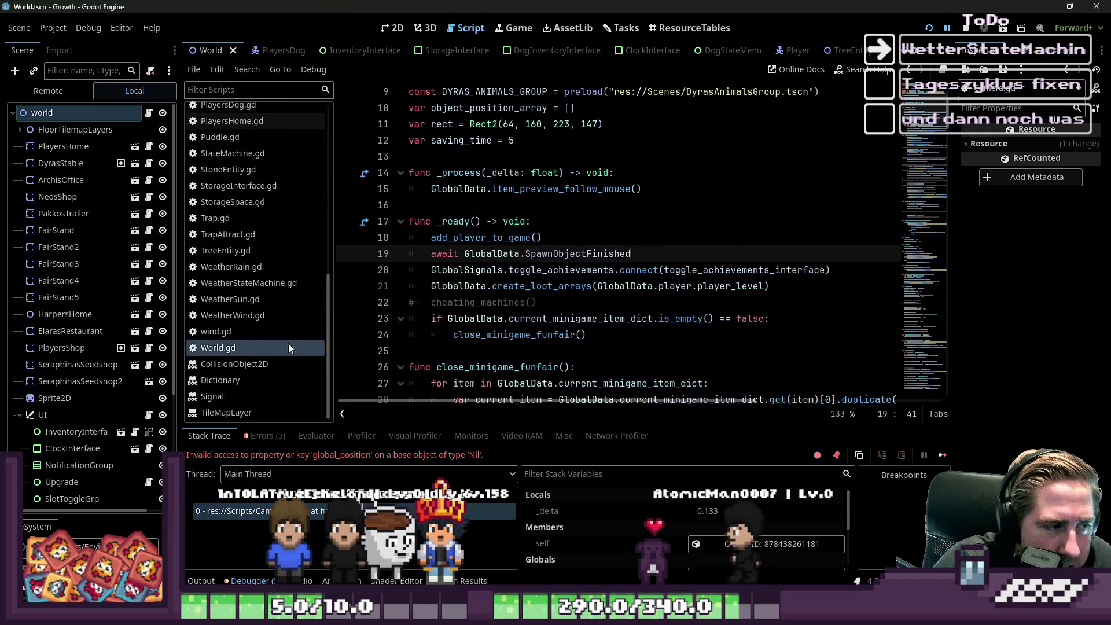
key(ctrl+z)
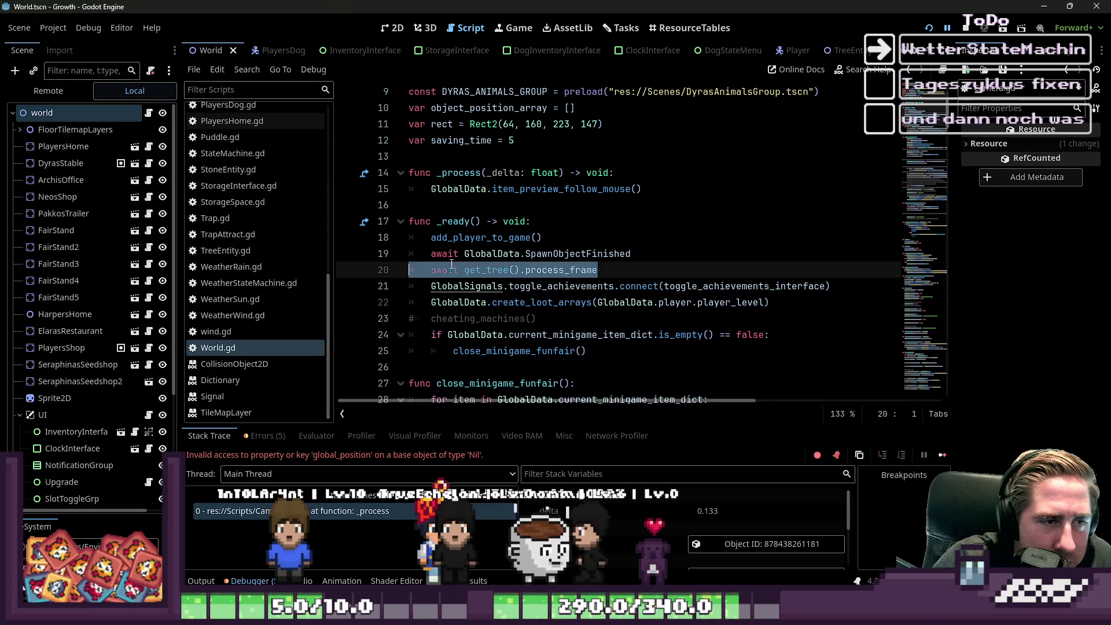
click(522, 254)
drag(611, 256, 405, 255)
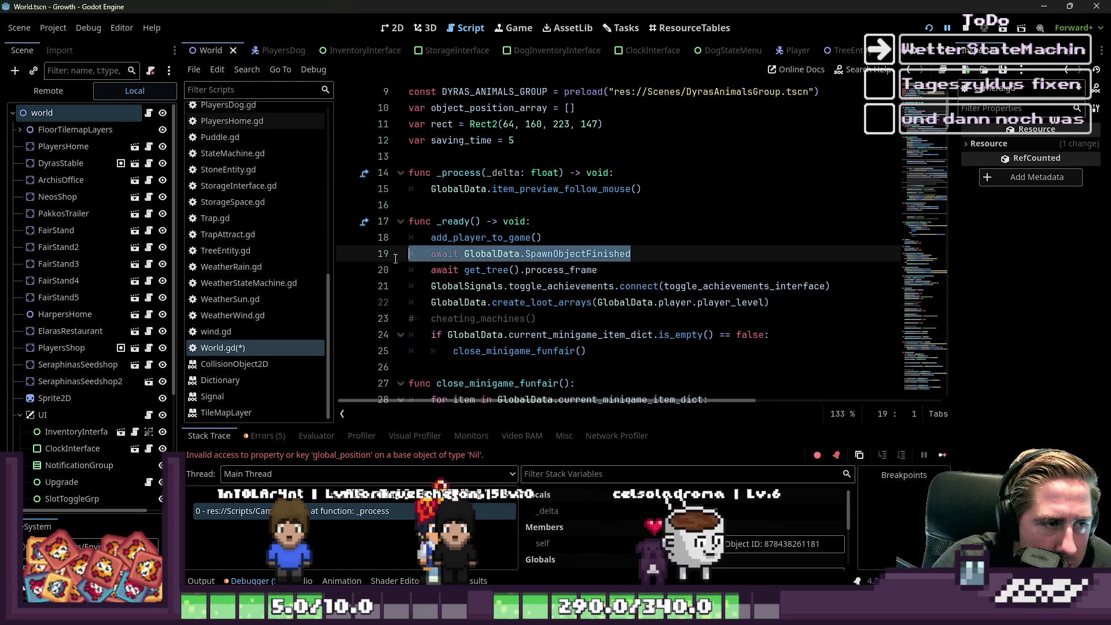
key(BackSpace)
key(BackSpace)
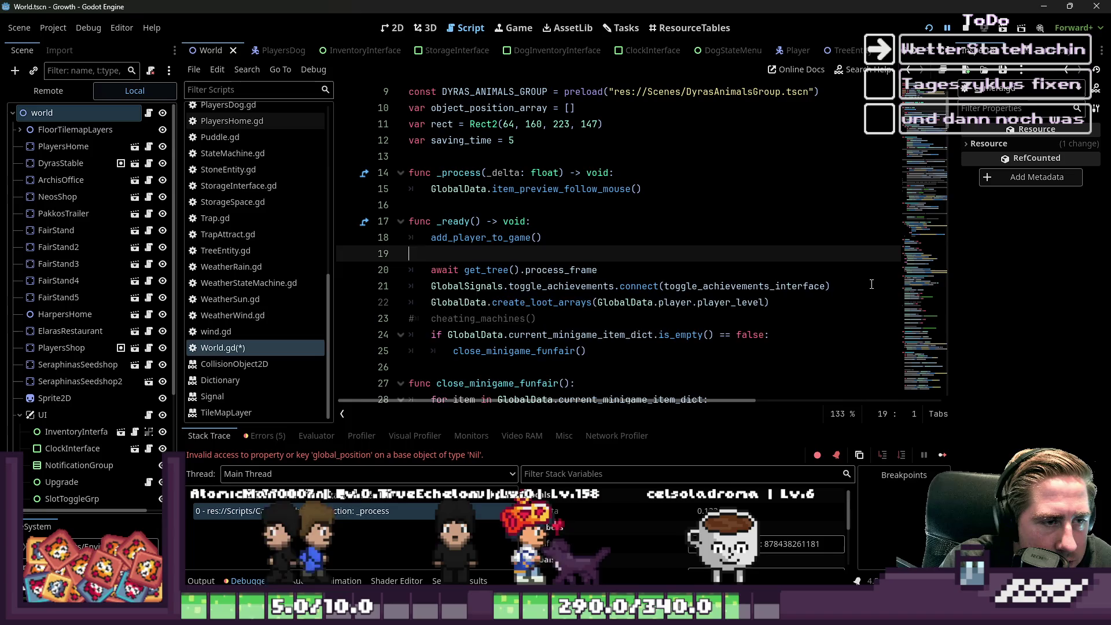
Step: Jump to the add_player_to_game definition and delete its SpawnObjectFinished await line
double_click(509, 238)
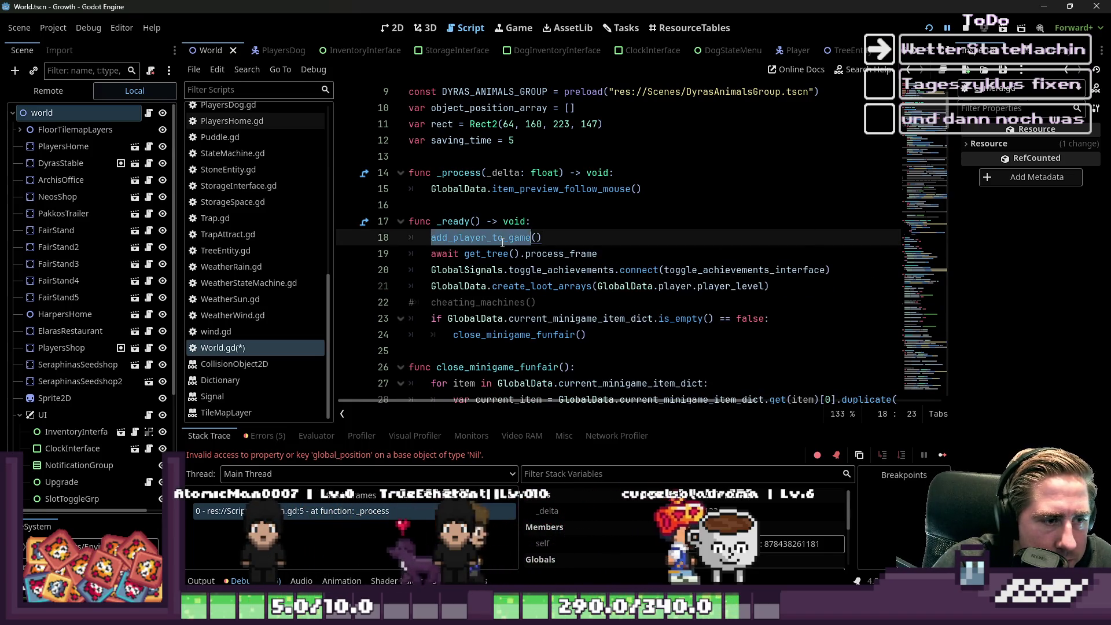
scroll(509, 240, down, 3)
scroll(510, 292, up, 6)
ctrl+click(509, 286)
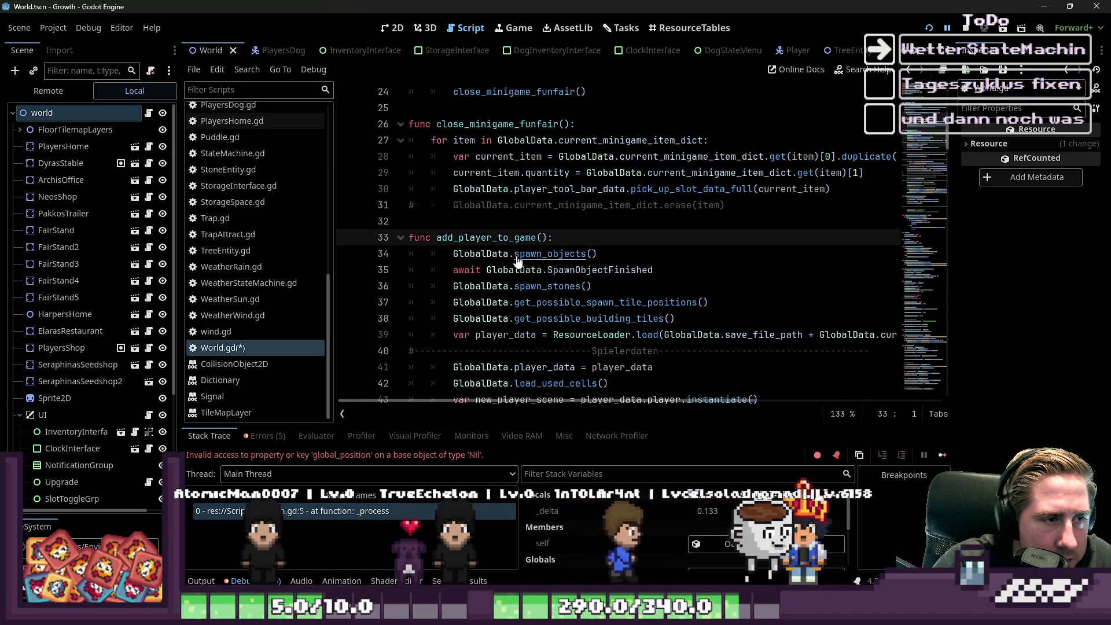
click(519, 270)
drag(524, 274, 344, 273)
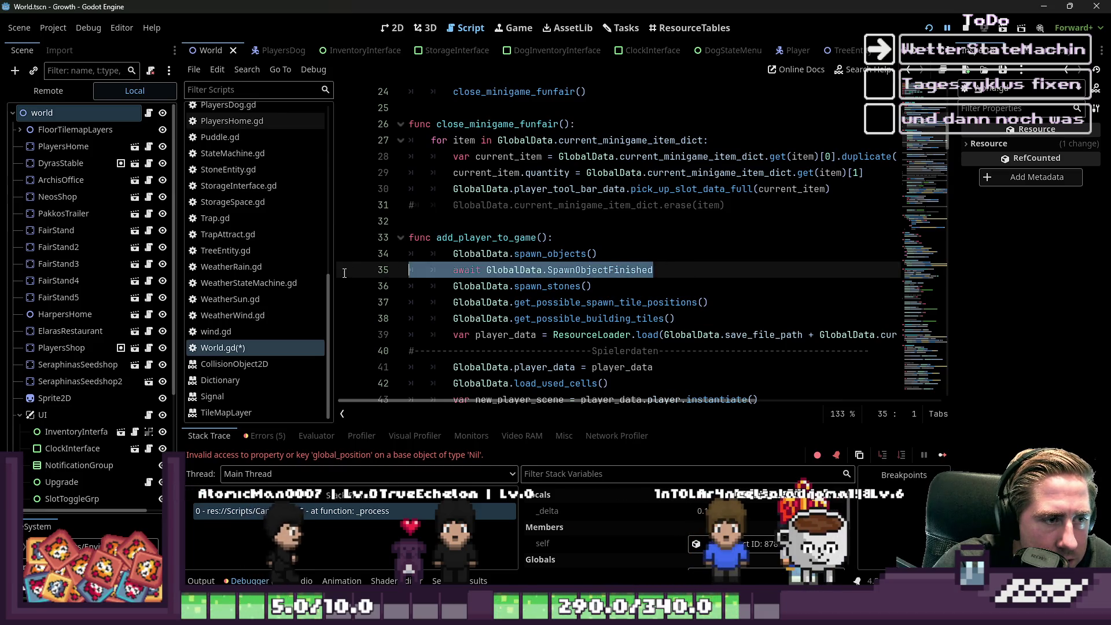
key(Delete)
key(BackSpace)
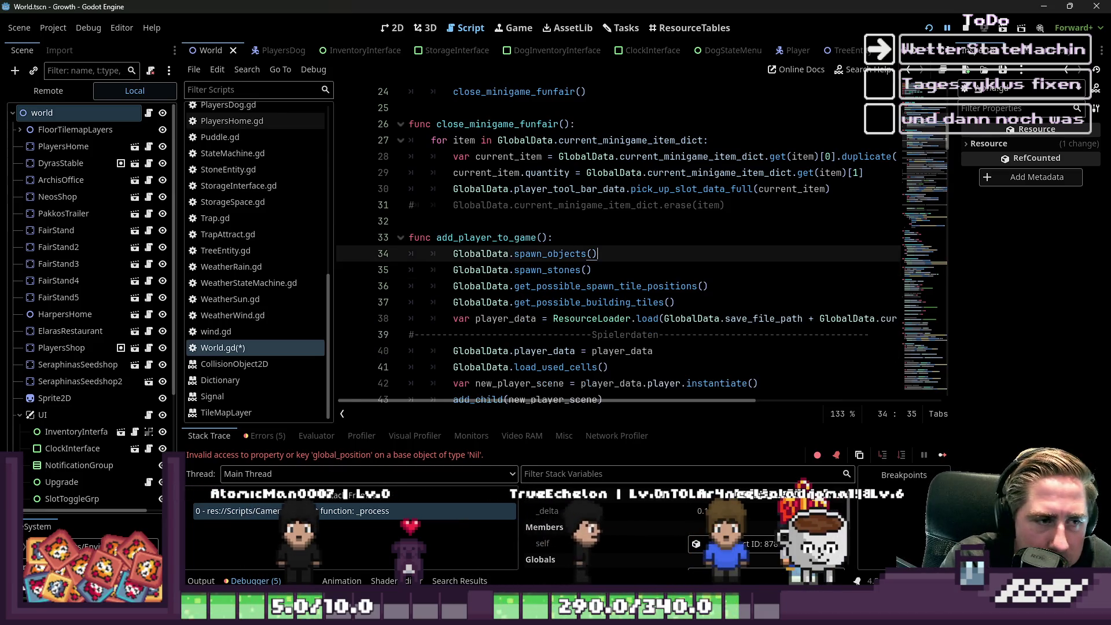
Step: Cut the await and get_possible_spawn_tile_positions lines from add_player_to_game and save World.gd
key(Down)
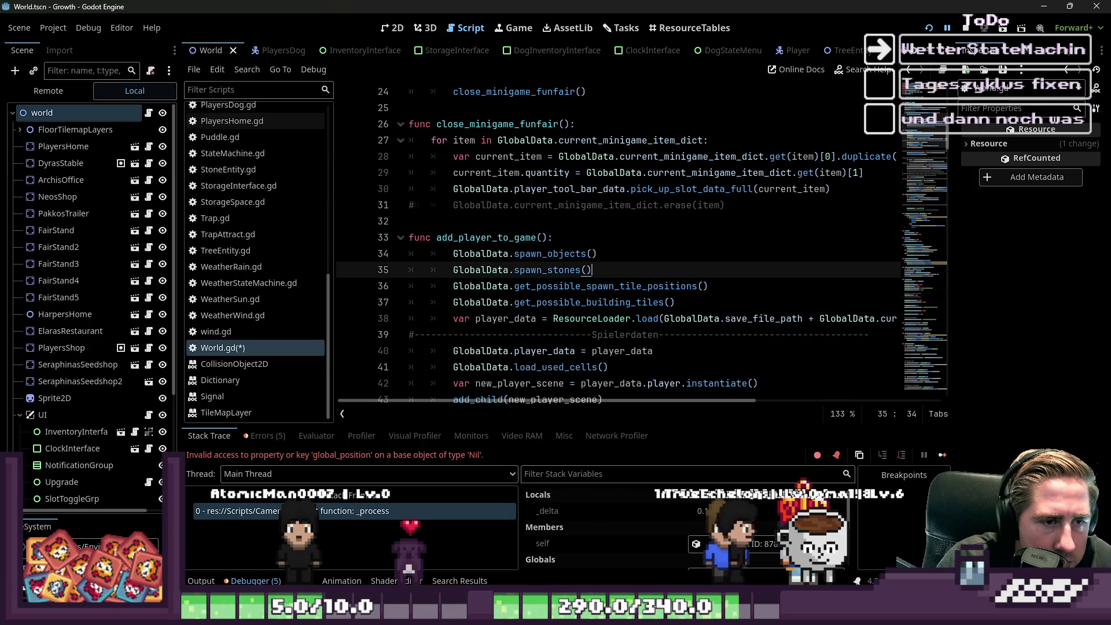
key(Return)
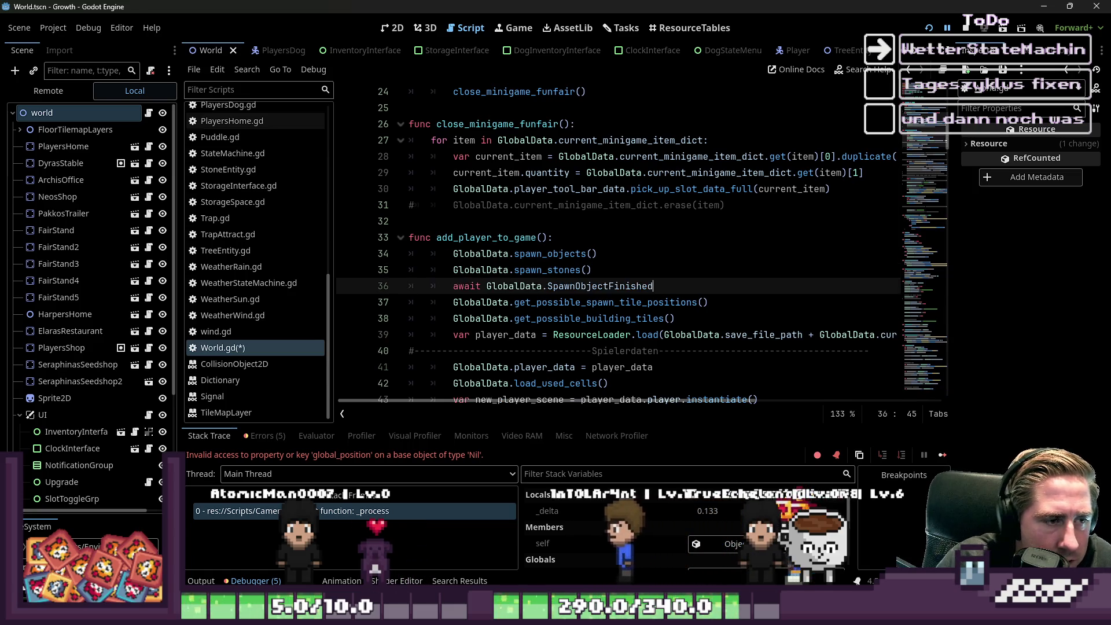
click(409, 270)
key(Down)
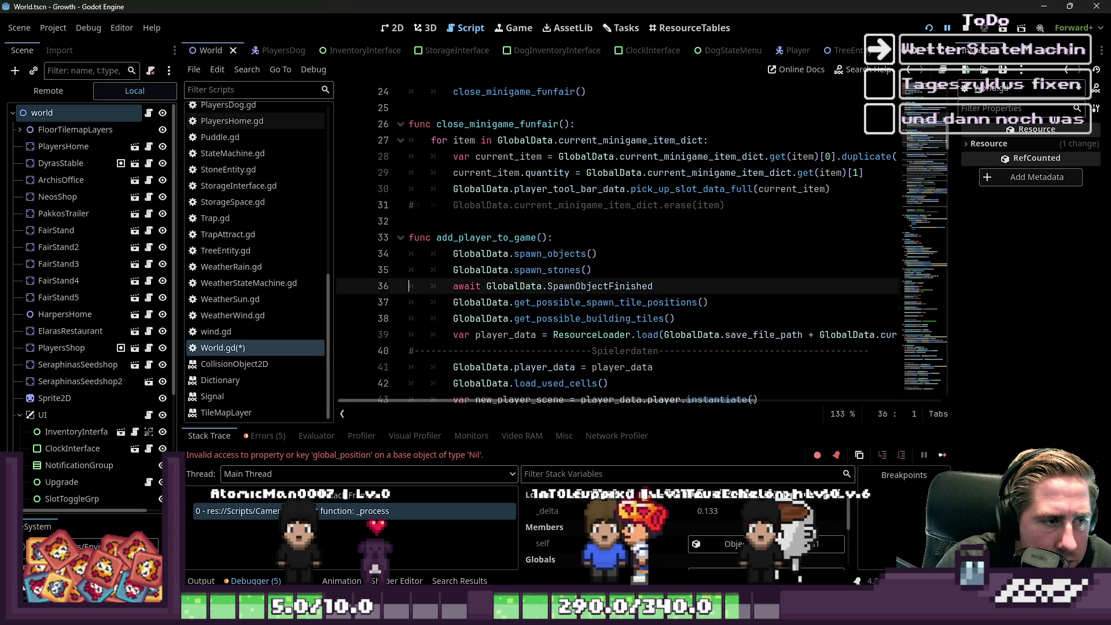
key(shift+Down)
key(shift+End)
key(ctrl+c)
key(BackSpace)
key(BackSpace)
key(ctrl+s)
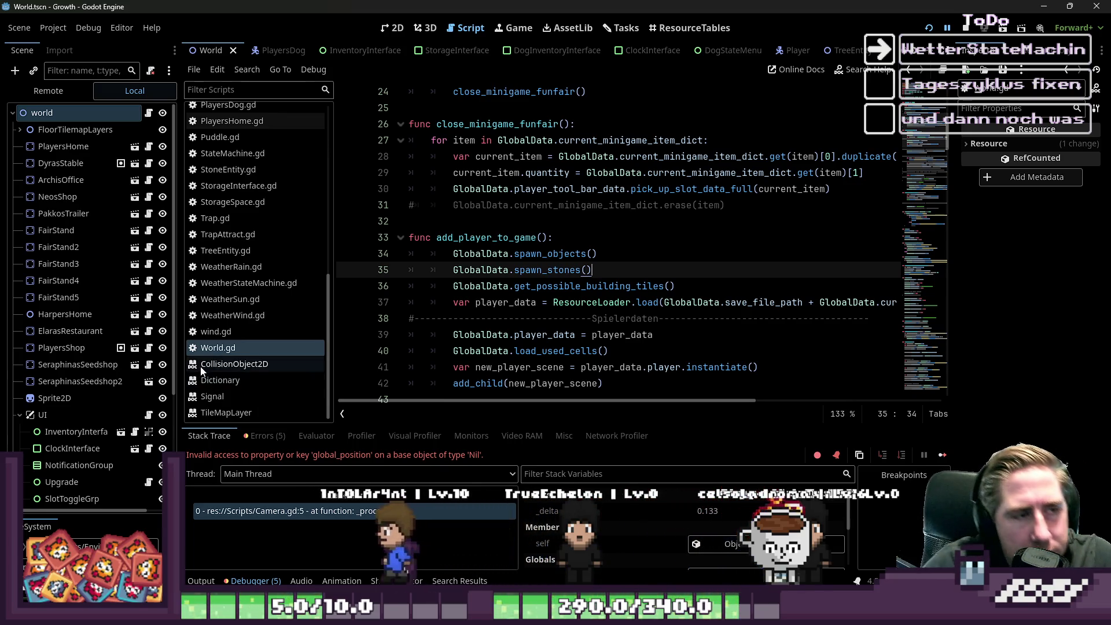
click(451, 225)
Step: Open a blank line after the add_player_to_game call in _ready
scroll(451, 230, up, 6)
scroll(451, 231, up, 2)
click(465, 302)
scroll(465, 295, down, 2)
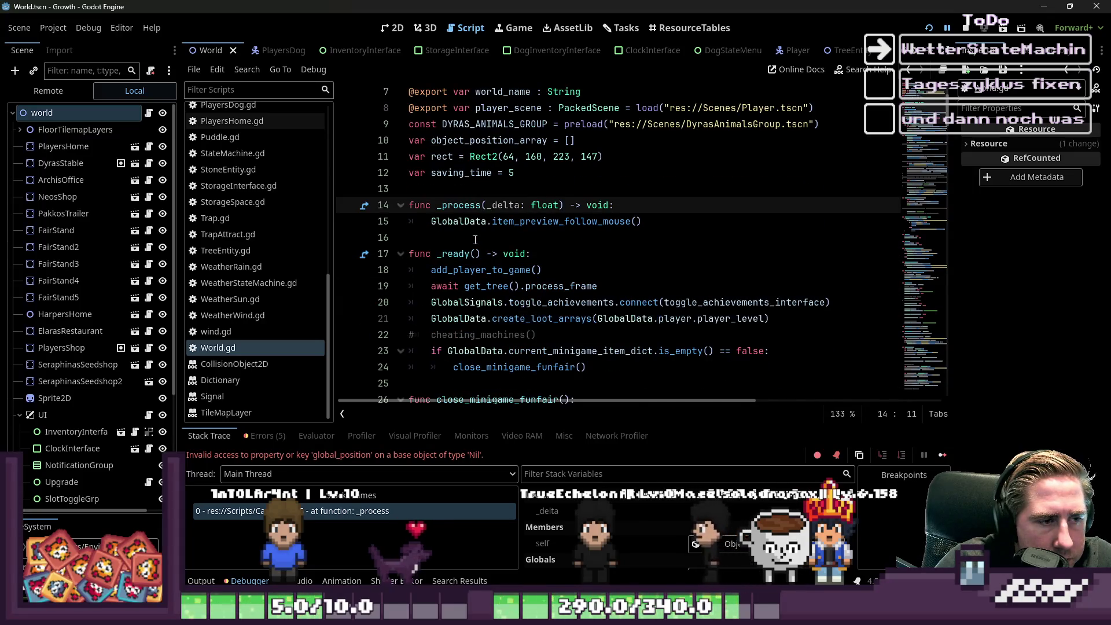
scroll(468, 300, down, 1)
click(531, 237)
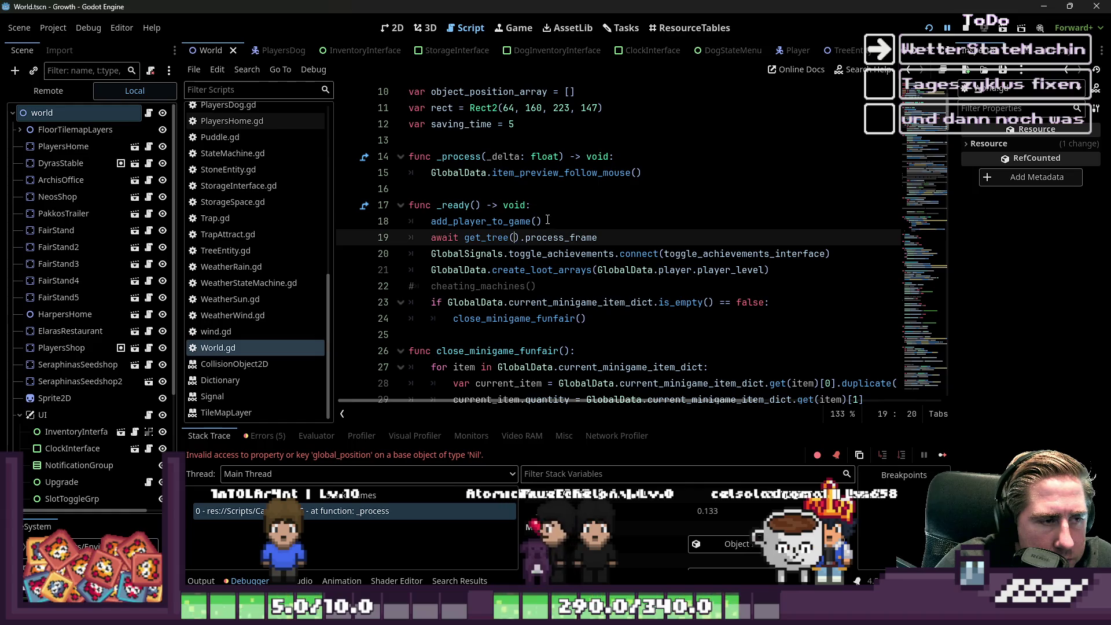
click(548, 220)
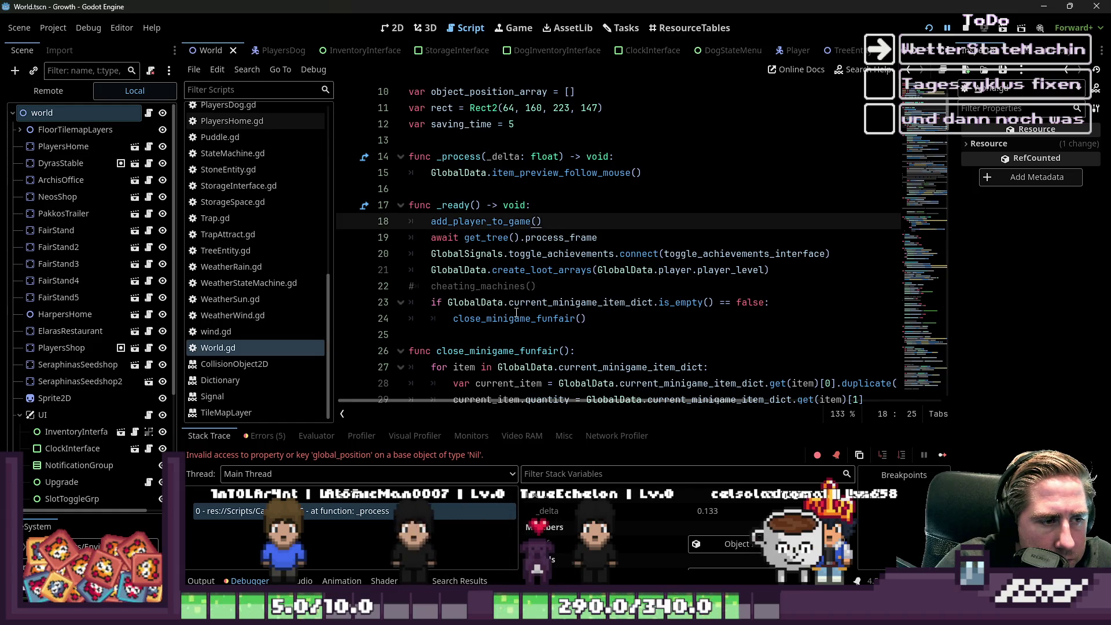
key(Delete)
key(Return)
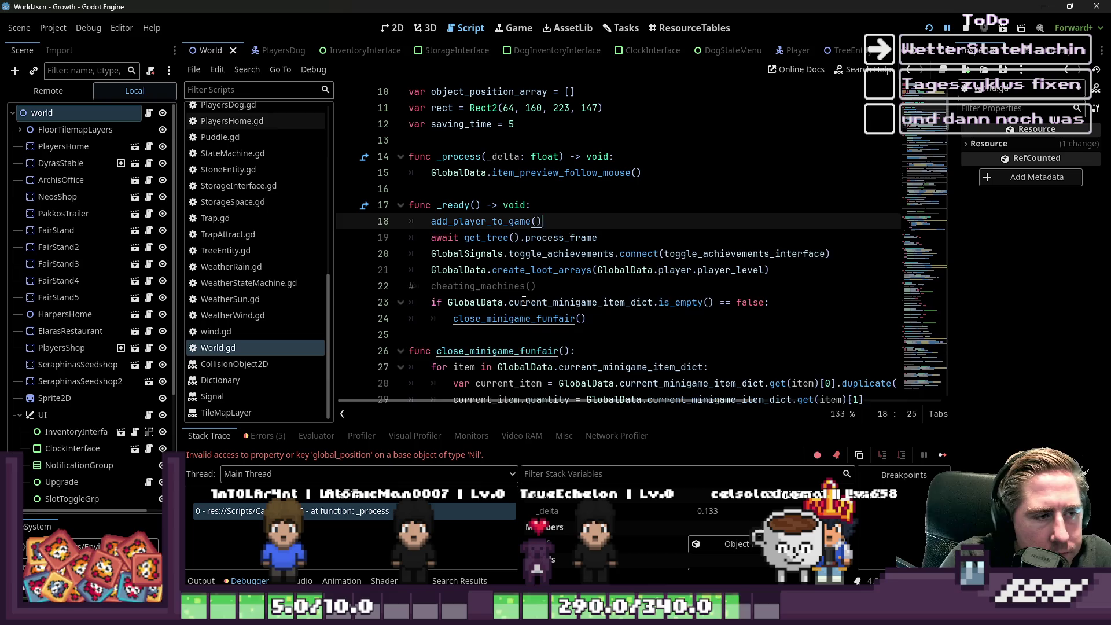
key(Return)
key(Up)
Step: Start typing an add_weather_ call, then delete the unfinished line and save
text(add_wea)
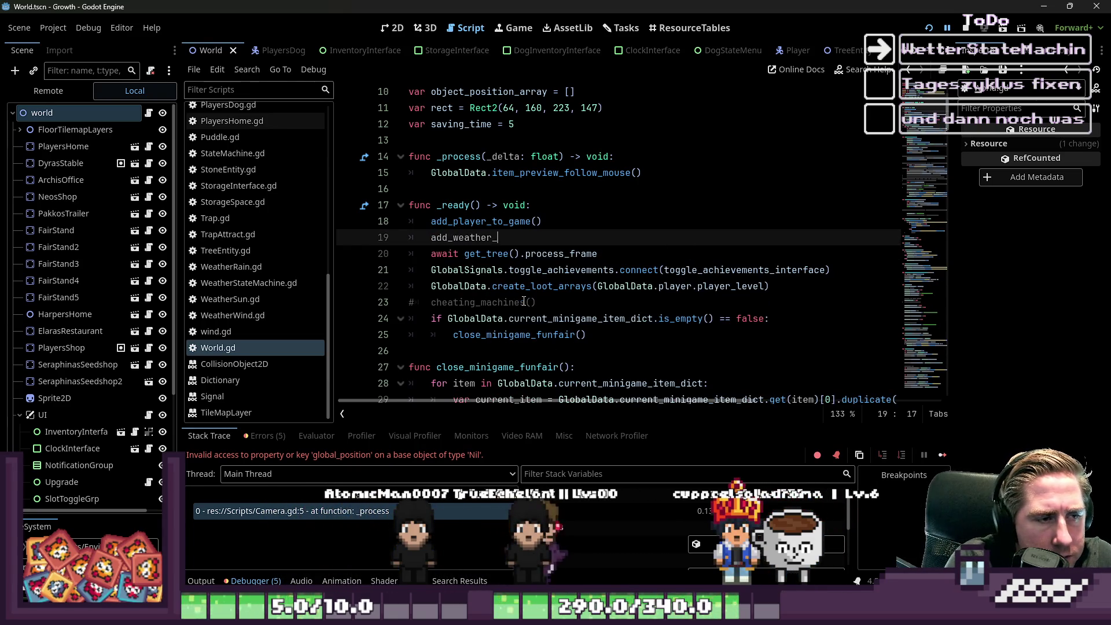
key(BackSpace)
text(_)
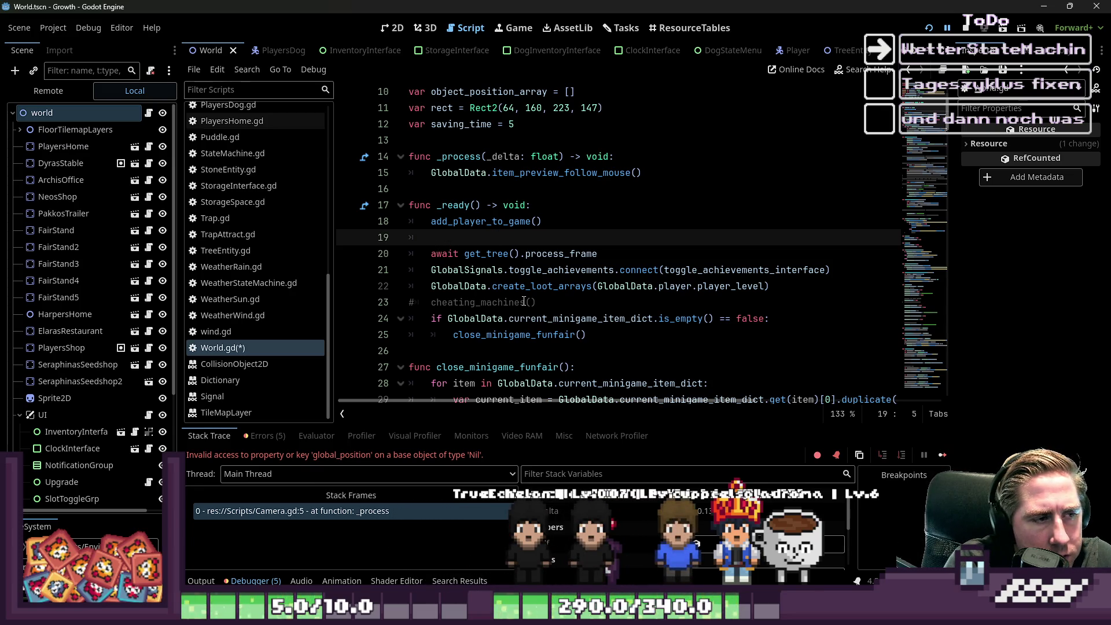
key(BackSpace)
key(BackSpace)
key(BackSpace)
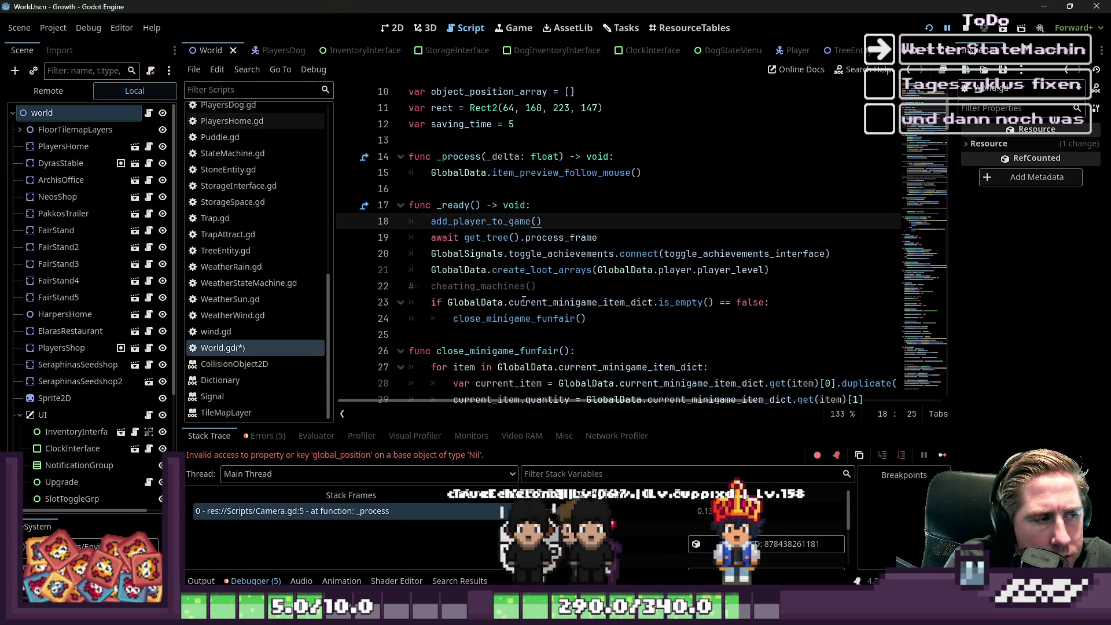
key(ctrl+s)
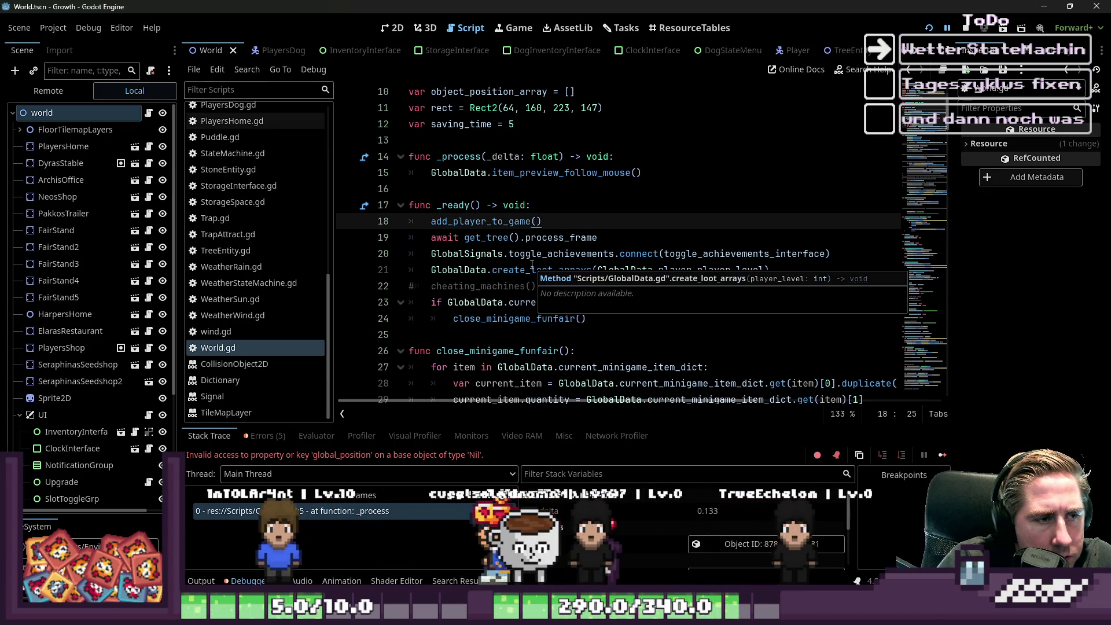
Step: Paste the SpawnObjectFinished await and get_possible_spawn_tile_positions lines at the end of _ready and save
click(503, 336)
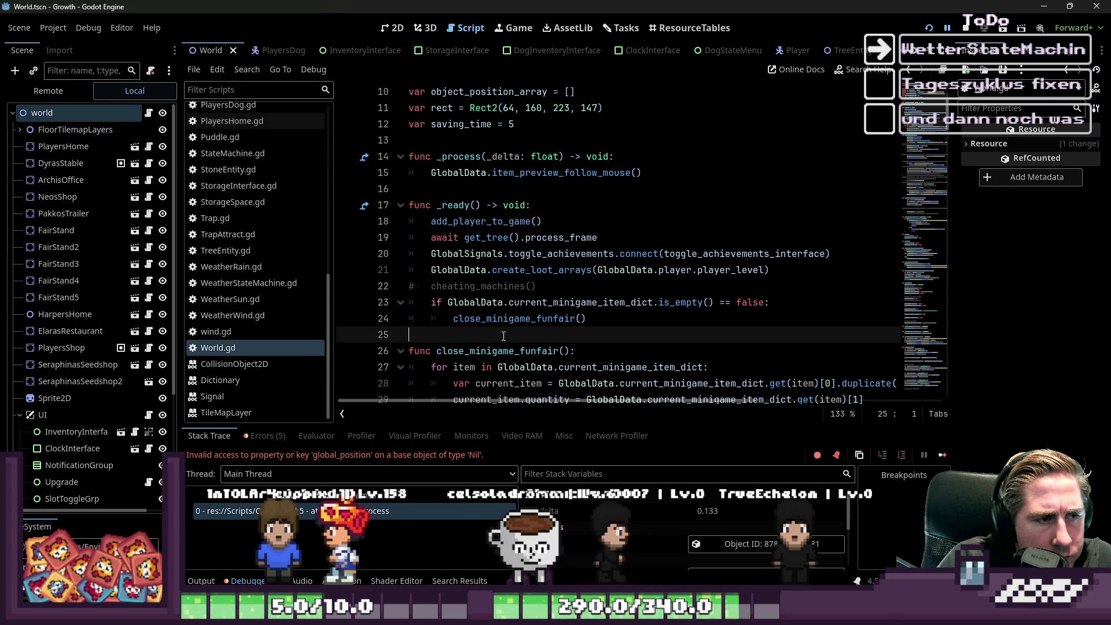
key(Return)
key(Up)
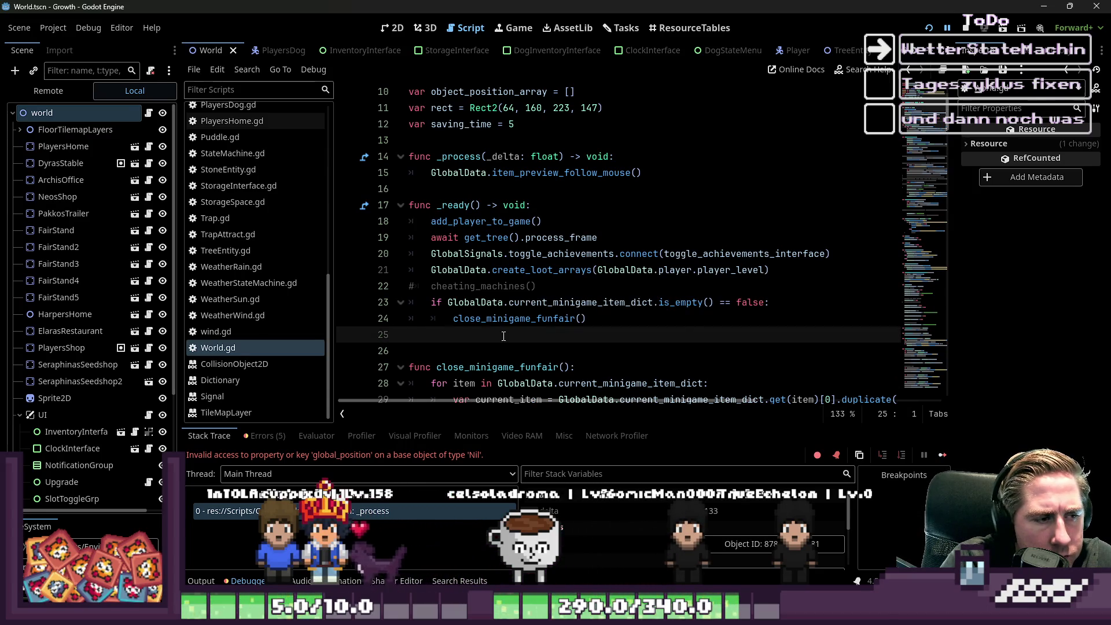
key(ctrl+v)
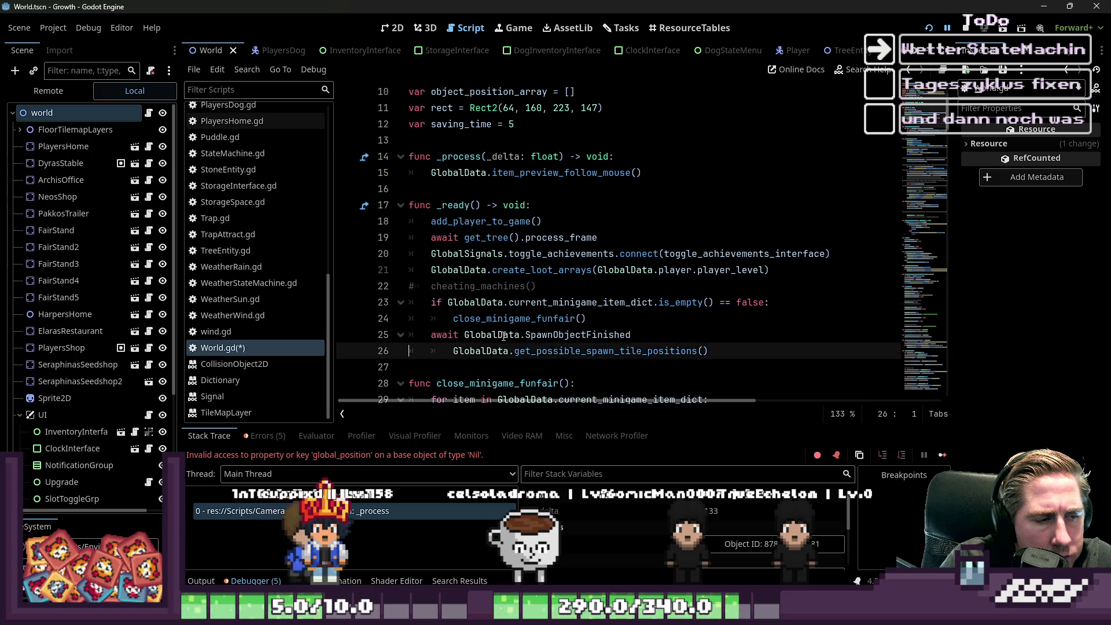
key(Up)
key(shift+Down)
key(shift+End)
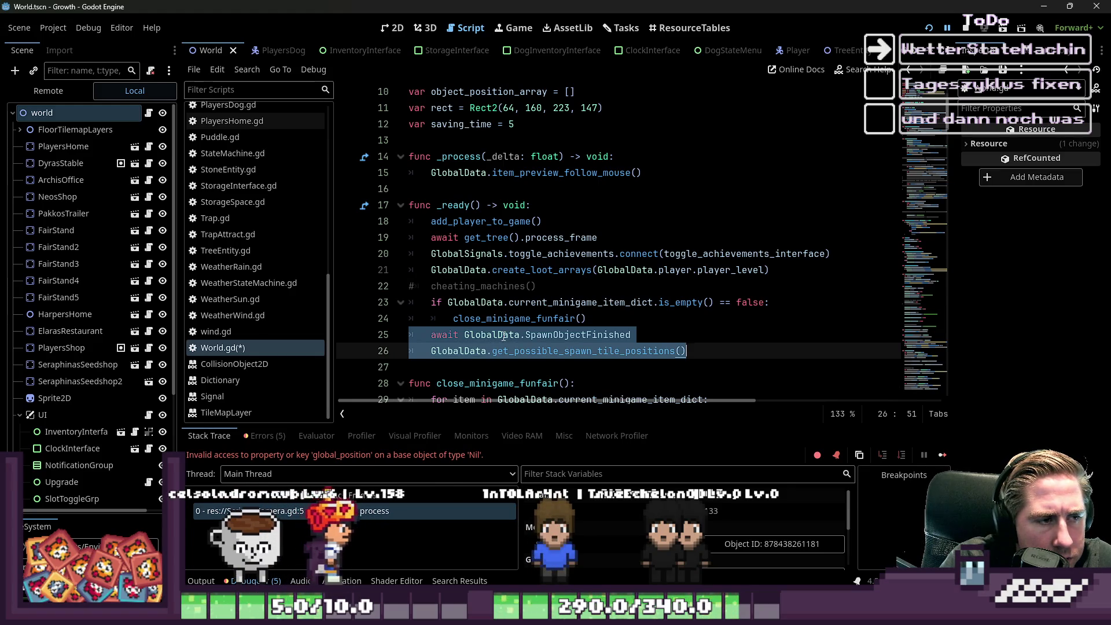
key(Up)
key(Home)
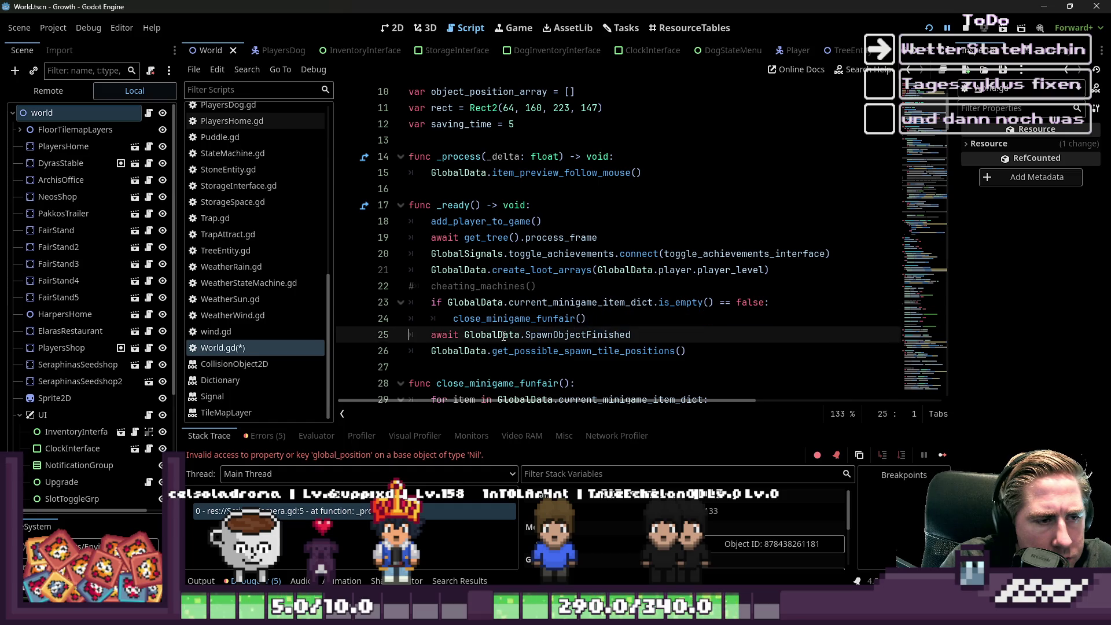
key(shift+Down)
key(shift+End)
key(ctrl+s)
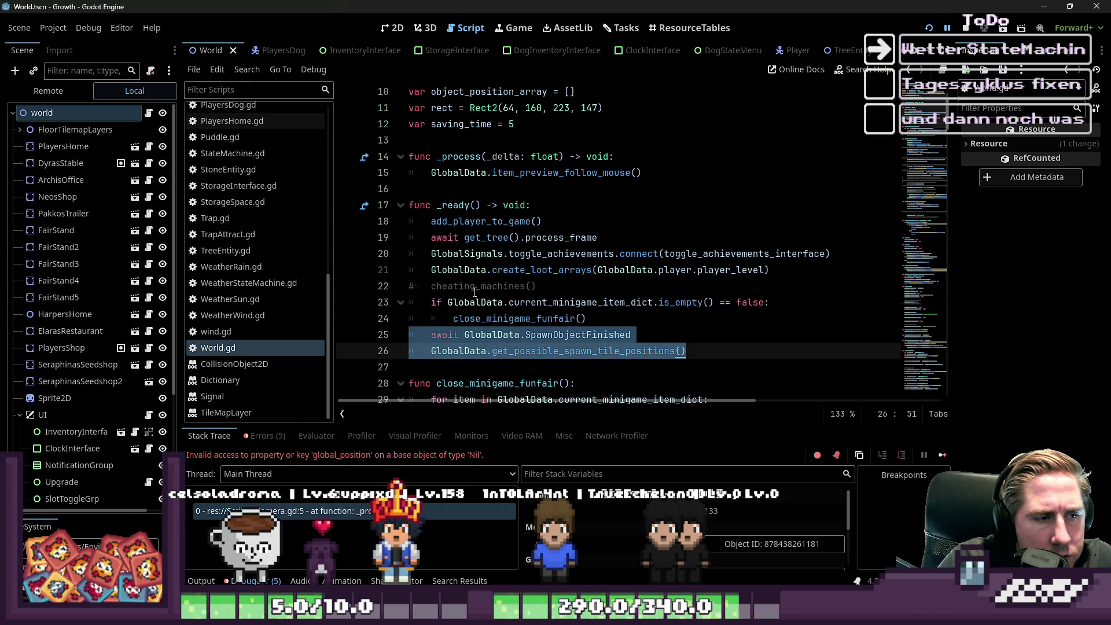
Step: Insert a blank line above the await after the funfair call and run the project
click(603, 323)
key(Return)
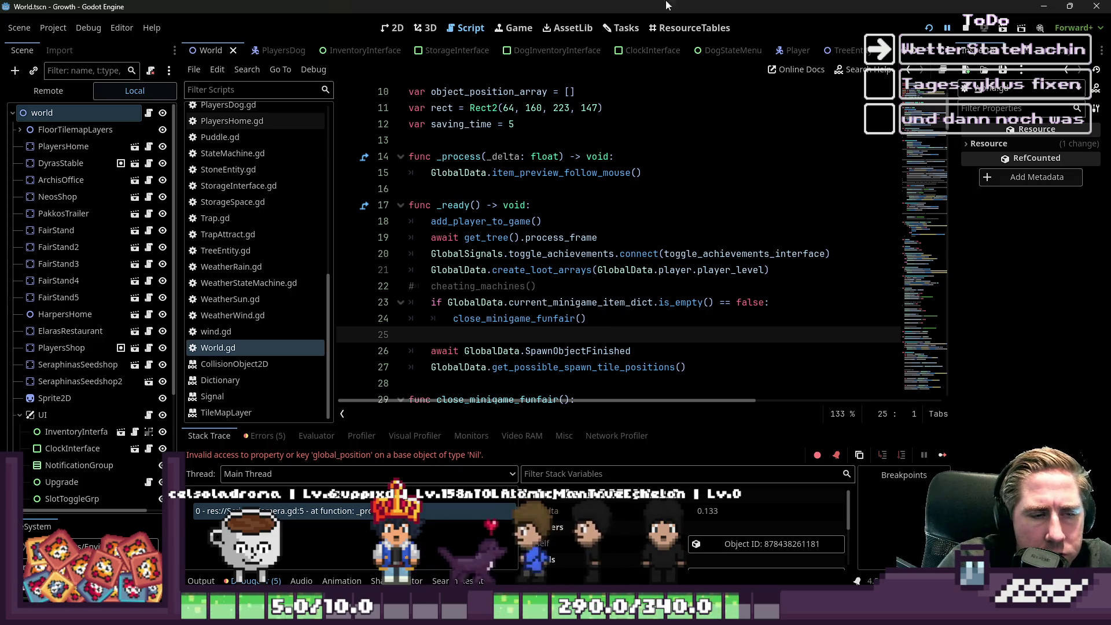
key(F5)
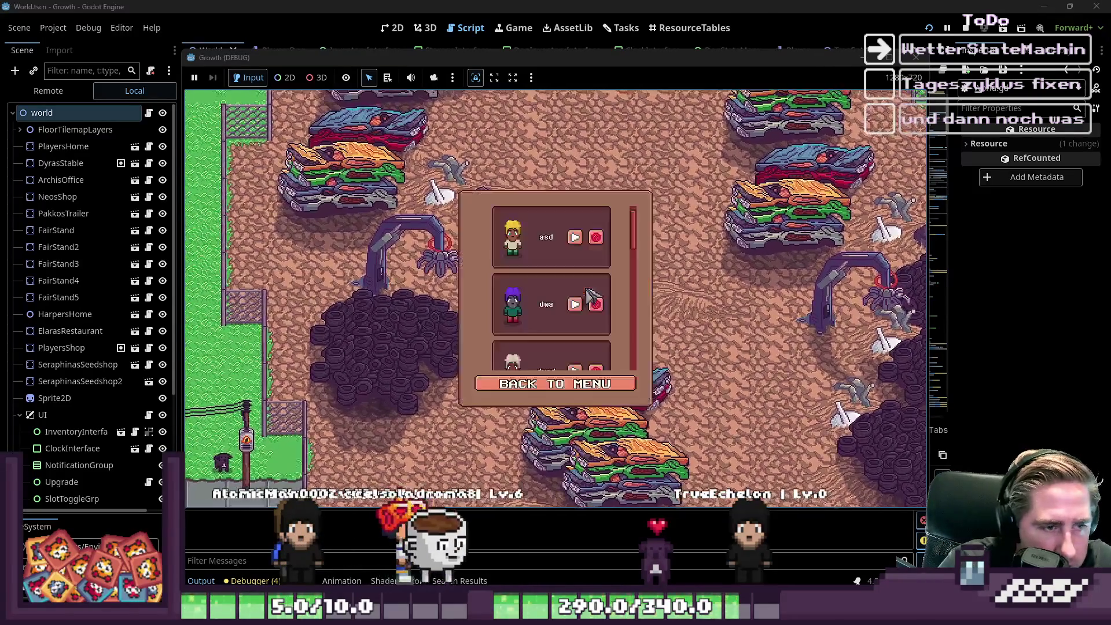
Step: Delete the extra saved characters, load one, walk it left across the map, then stop the game
click(594, 301)
click(592, 237)
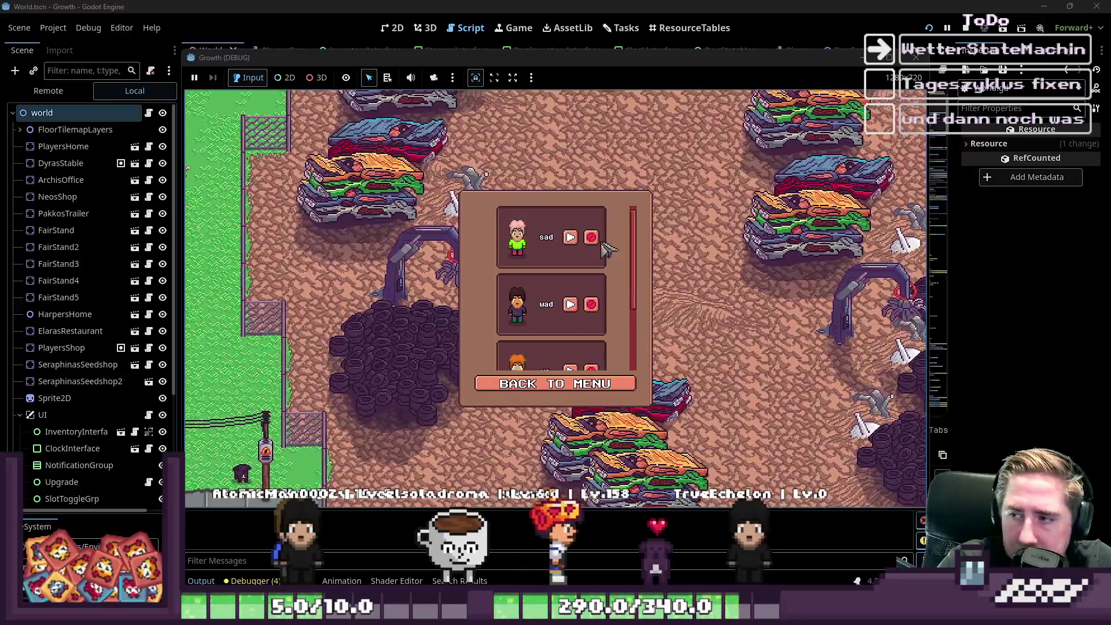
click(591, 237)
click(591, 238)
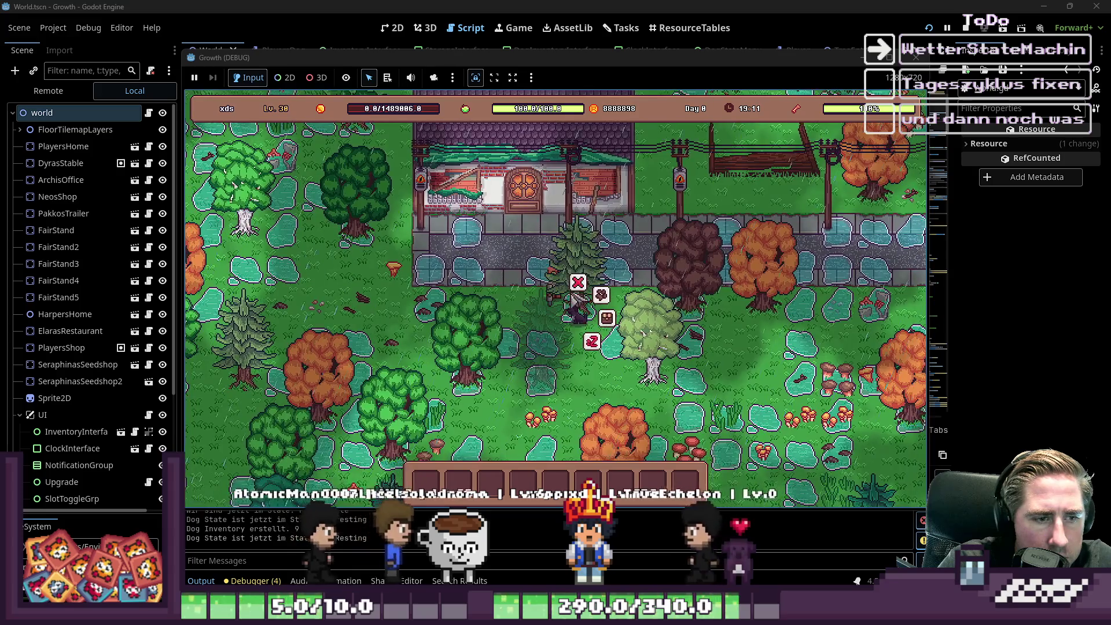
click(651, 267)
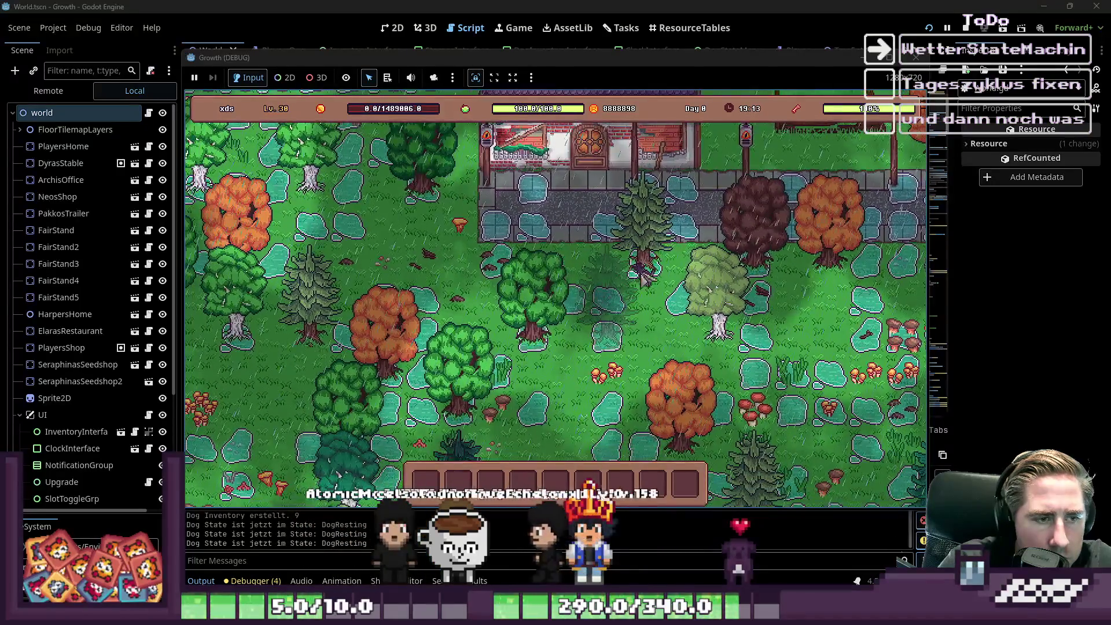
key(a)
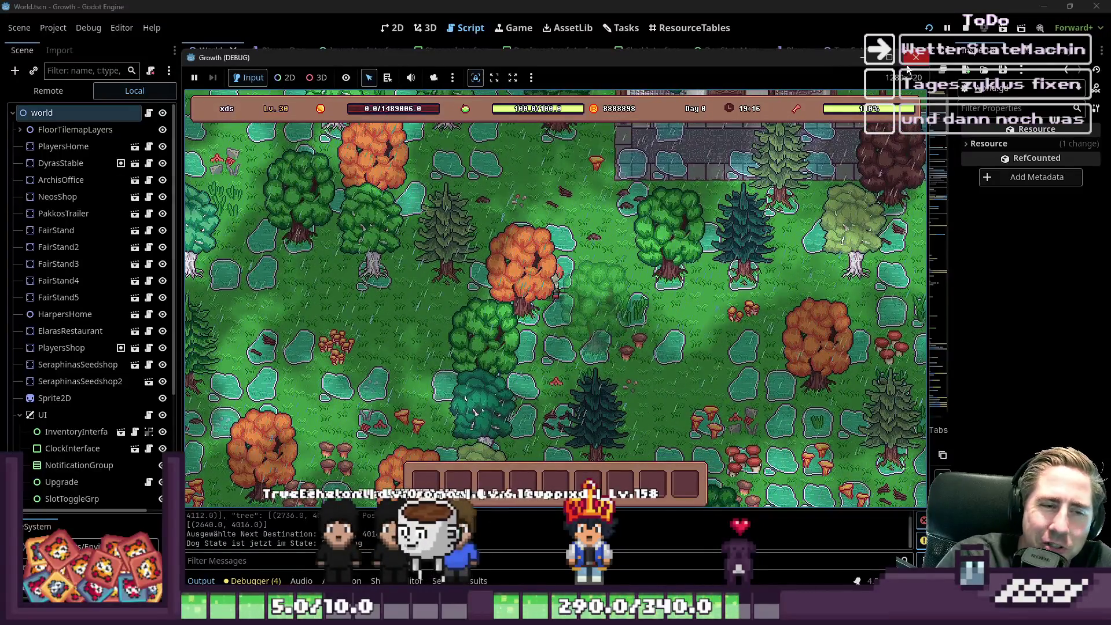
key(F8)
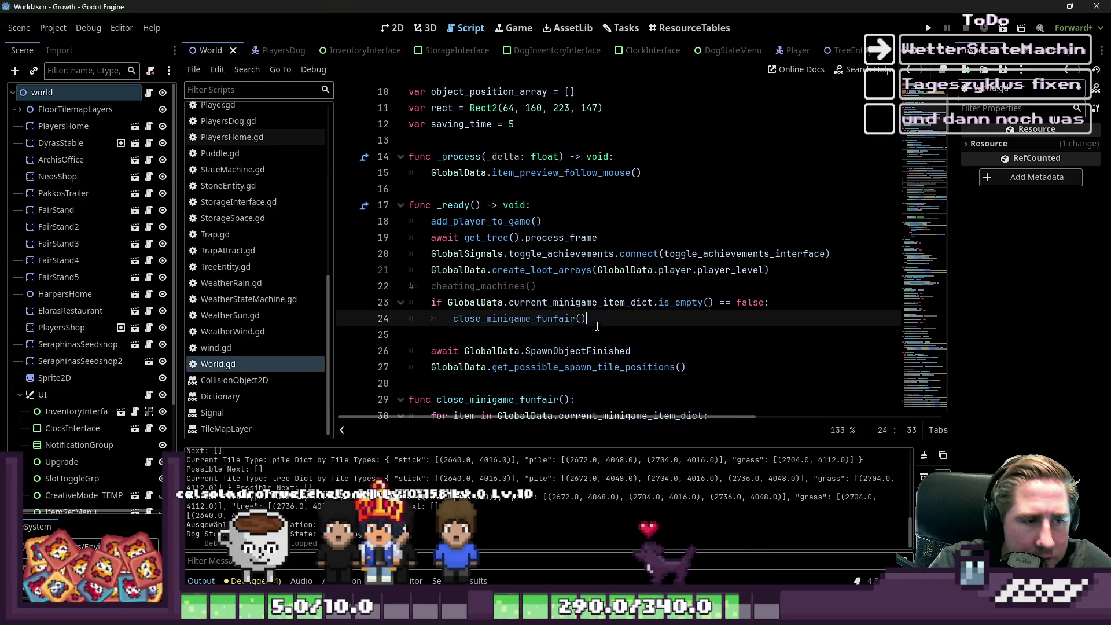
Step: Delete the SpawnObjectFinished await and spawn-tile lookup lines from _ready again
click(593, 302)
drag(688, 367, 385, 352)
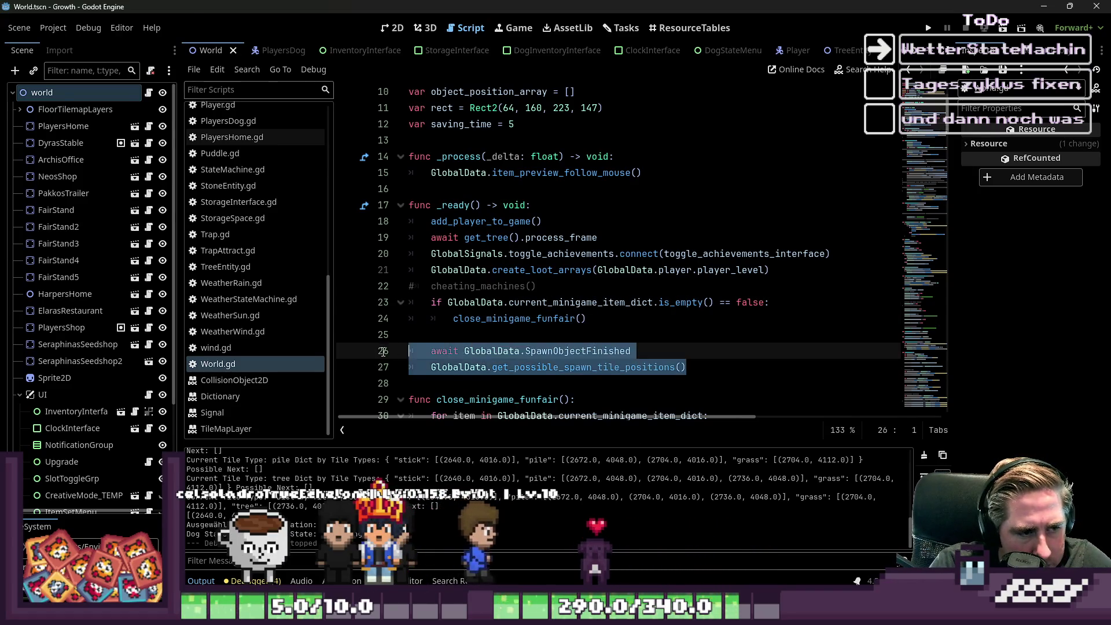
key(BackSpace)
key(BackSpace)
key(BackSpace)
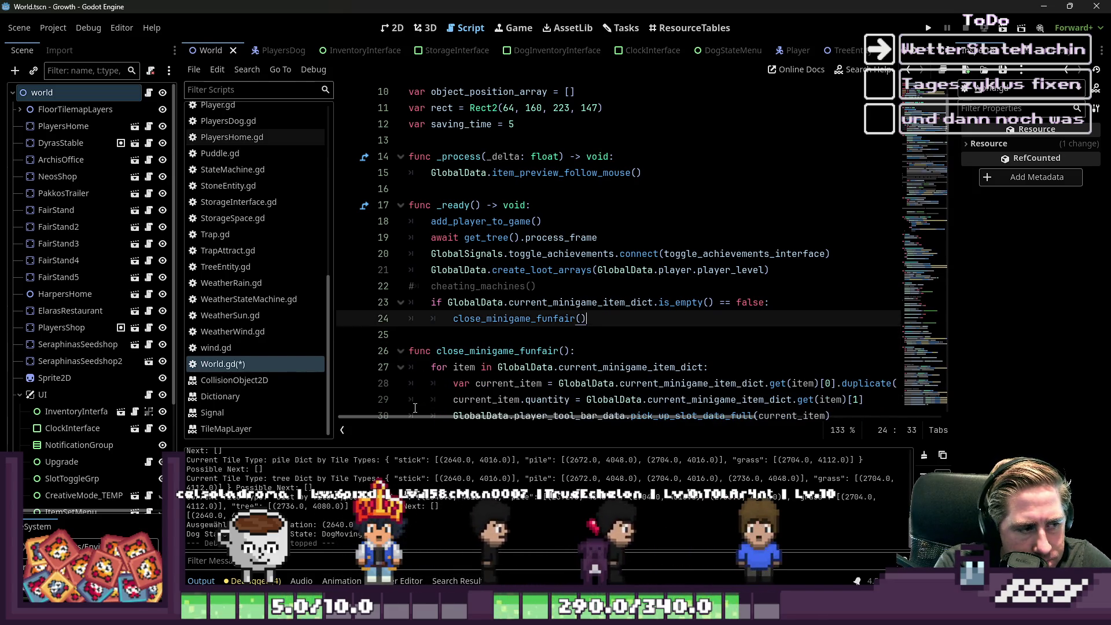
Step: In GlobalData.gd, delete the SpawnObjectFinished.emit() line
scroll(255, 266, up, 8)
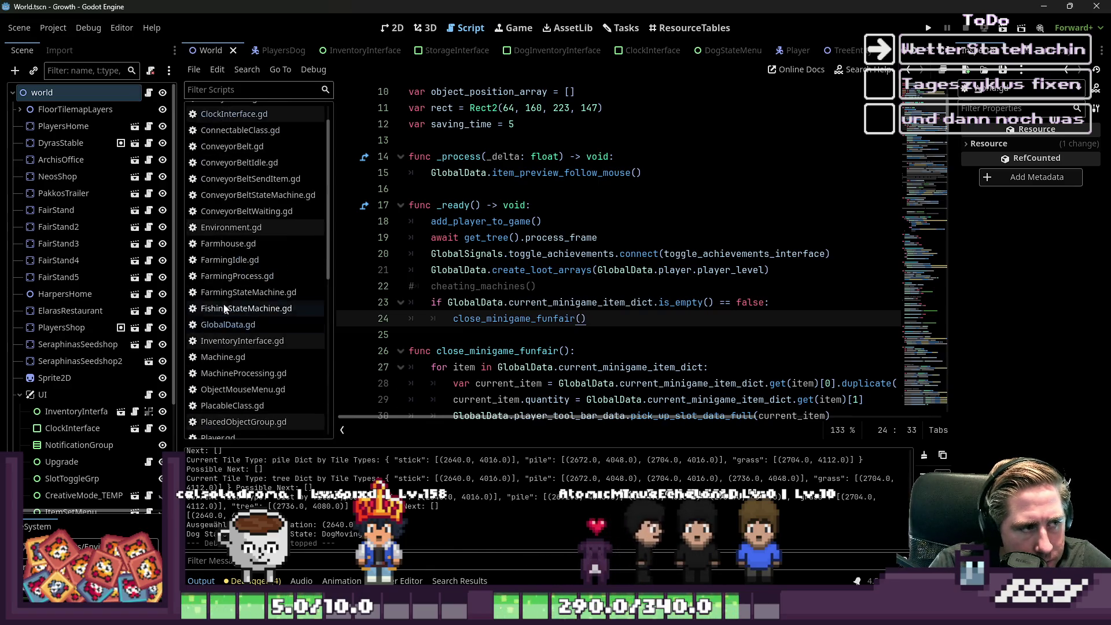
click(211, 325)
scroll(211, 329, up, 1)
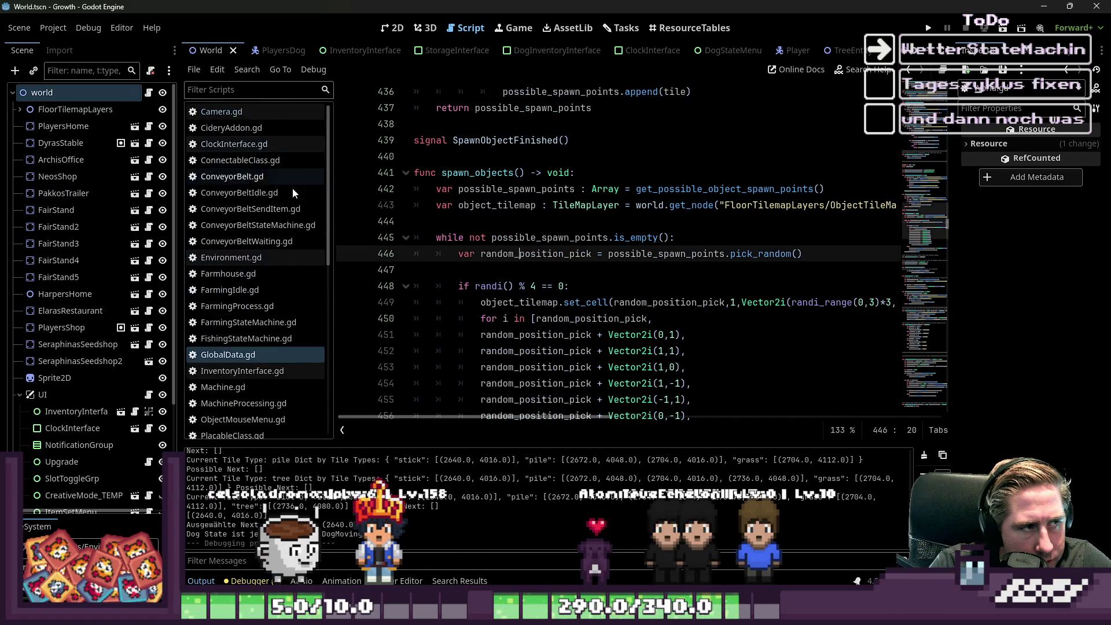
scroll(211, 328, down, 1)
scroll(491, 278, down, 4)
click(752, 318)
key(shift+Down)
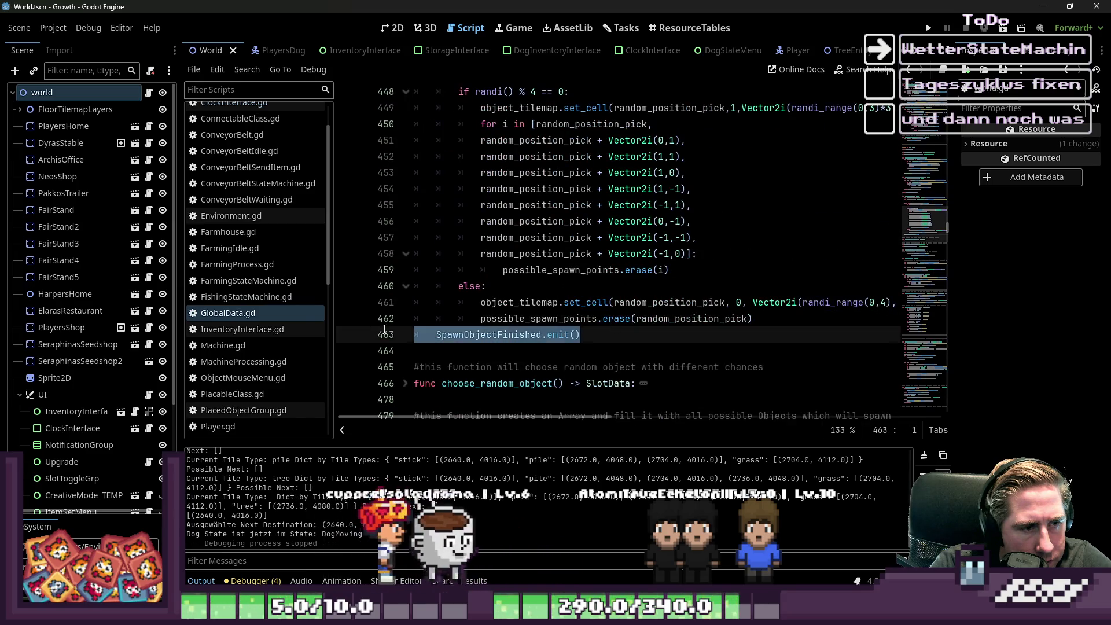
key(BackSpace)
Step: Delete the SpawnObjectFinished signal declaration above spawn_objects and save the script
scroll(498, 272, up, 6)
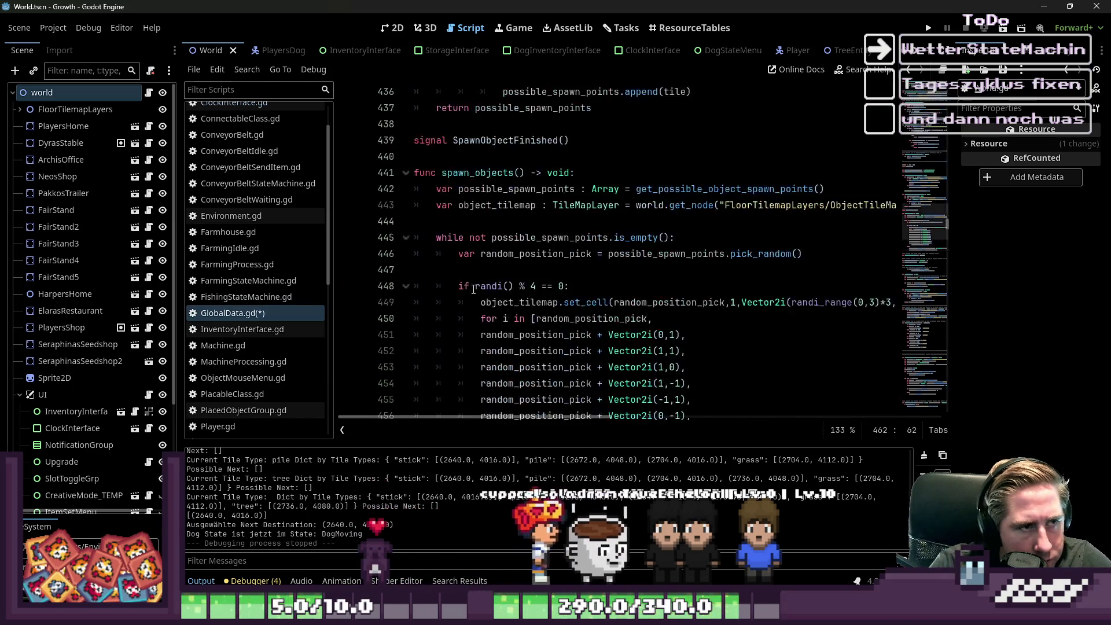
click(459, 302)
double_click(506, 270)
scroll(505, 274, up, 2)
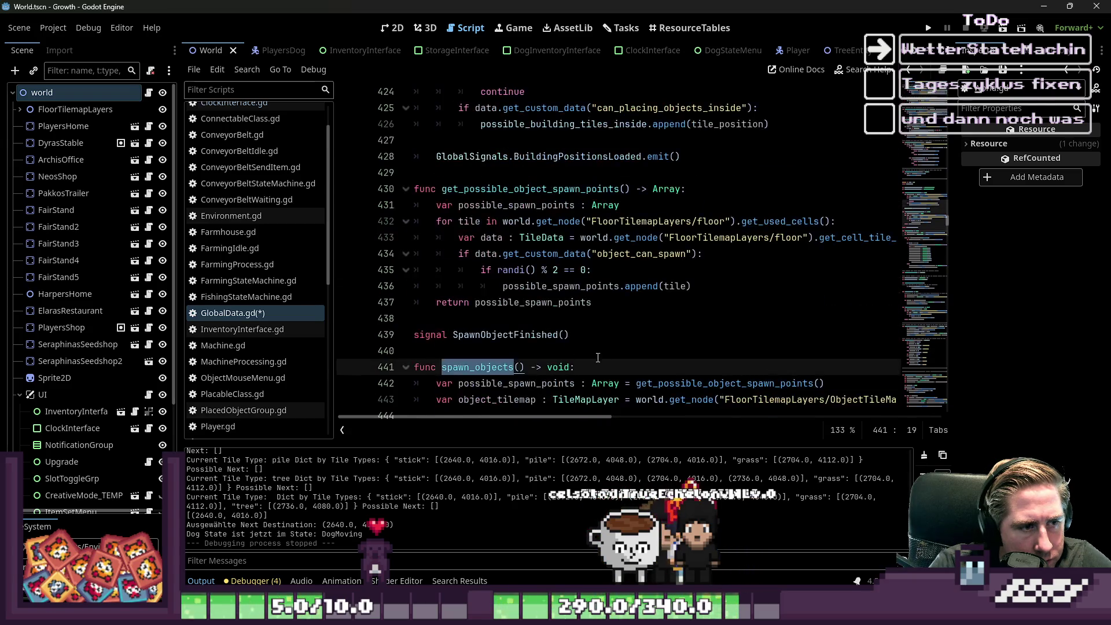
key(Up)
key(shift+Up)
key(shift+Up)
key(Delete)
key(Delete)
key(ctrl+s)
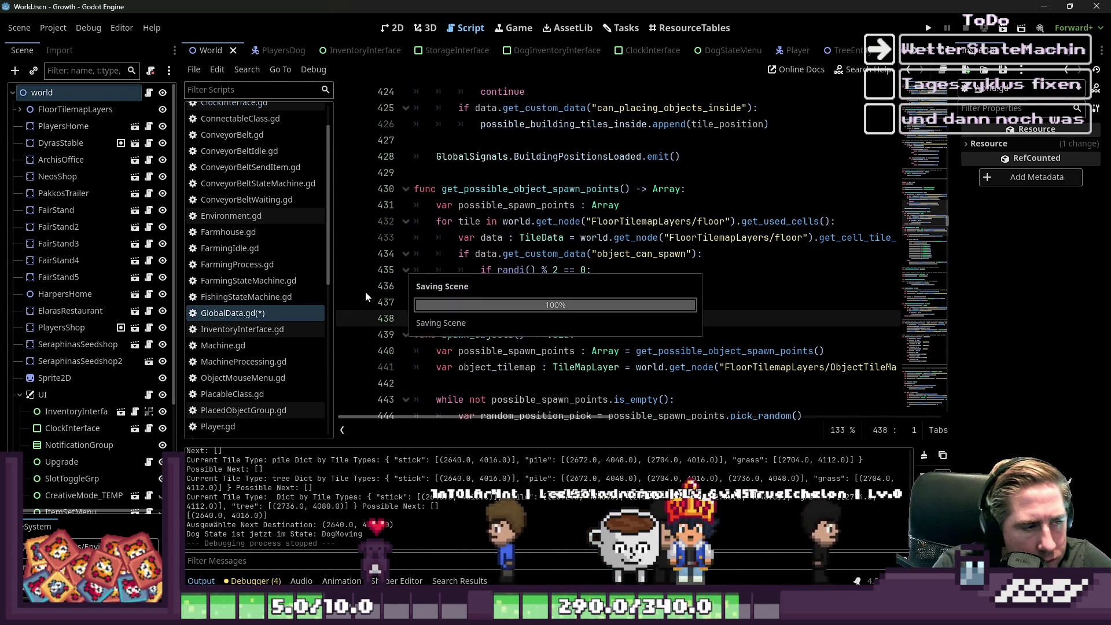
click(245, 216)
scroll(647, 277, down, 10)
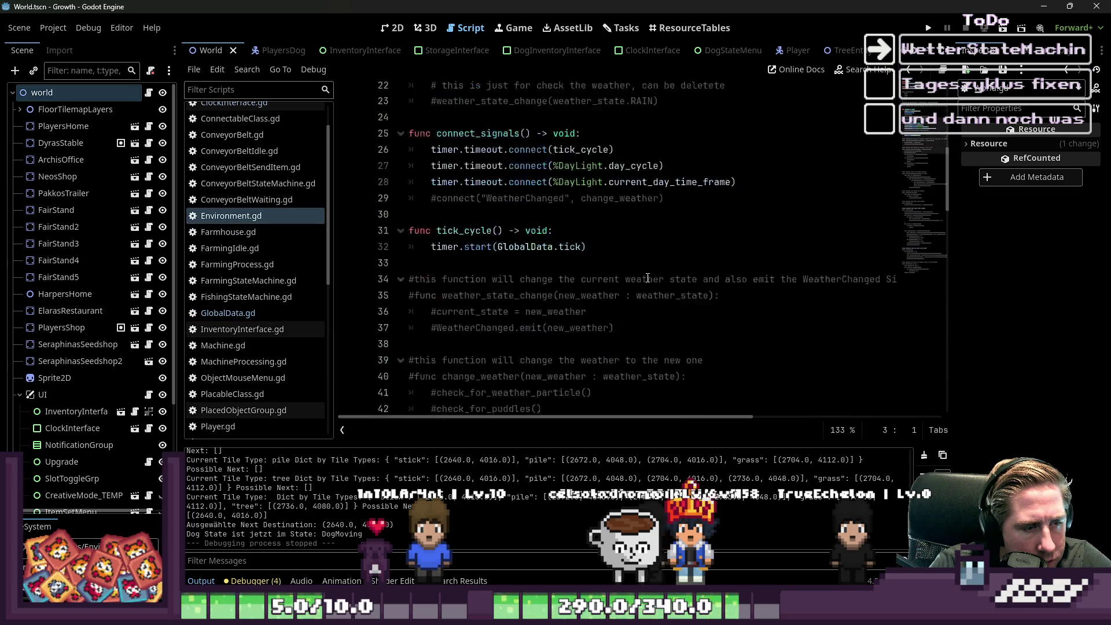
scroll(647, 277, down, 20)
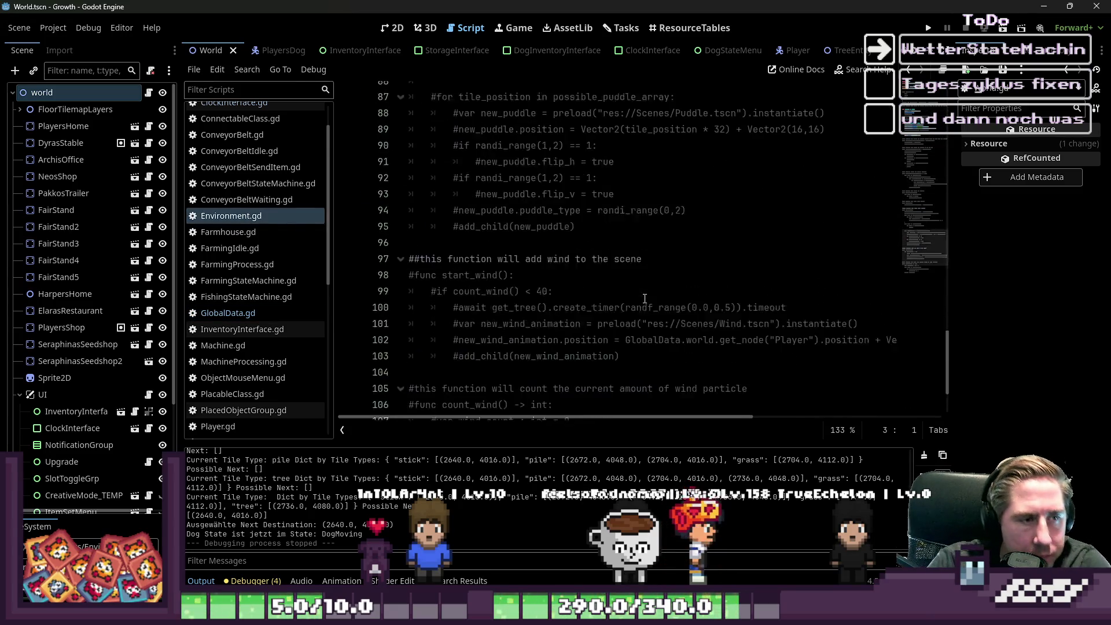
drag(628, 374, 515, 262)
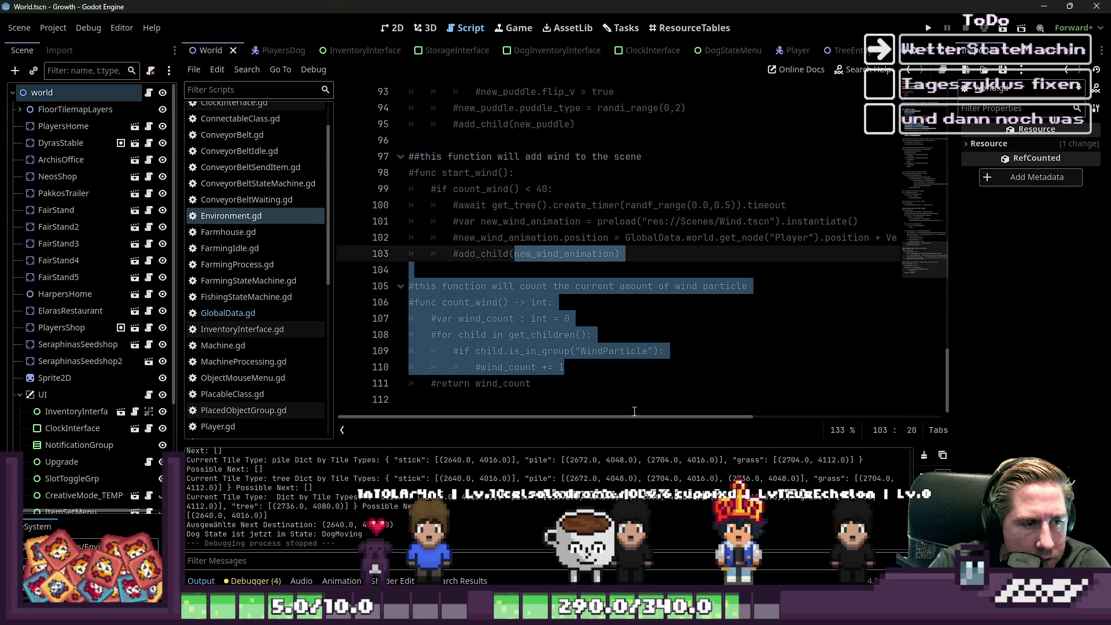
key(ctrl+z)
key(ctrl+z)
key(ctrl+z)
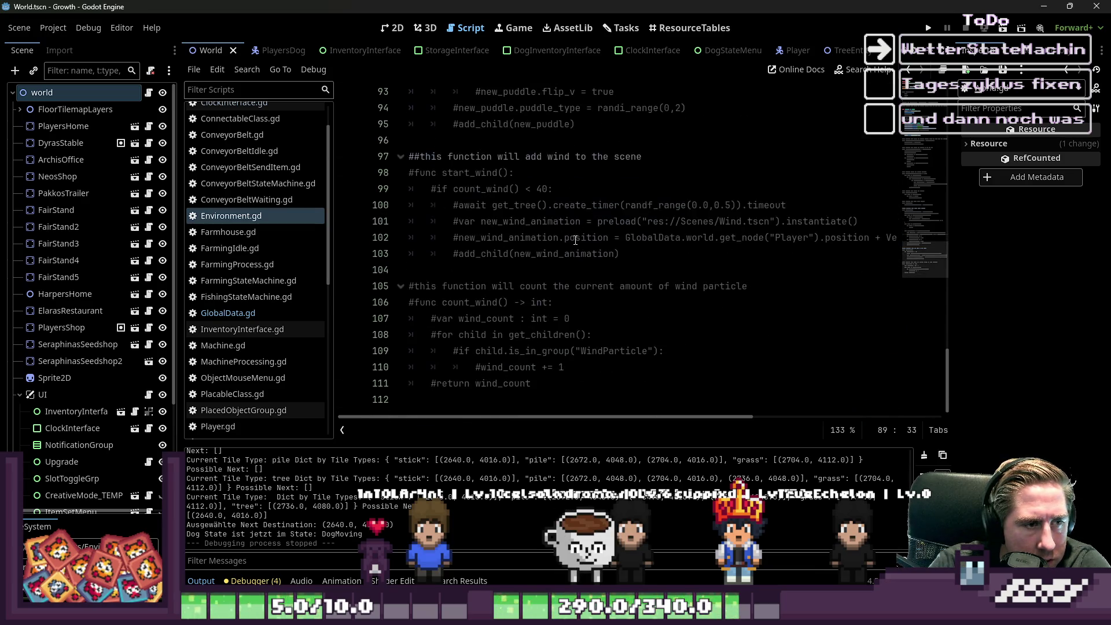
key(ctrl+z)
key(ctrl+z)
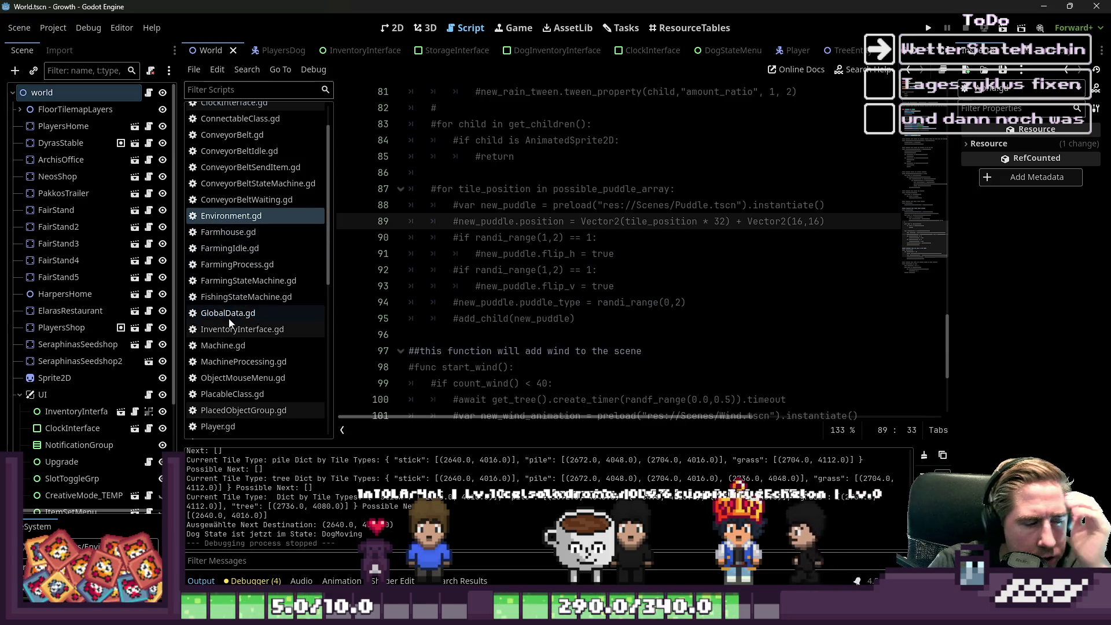
click(228, 313)
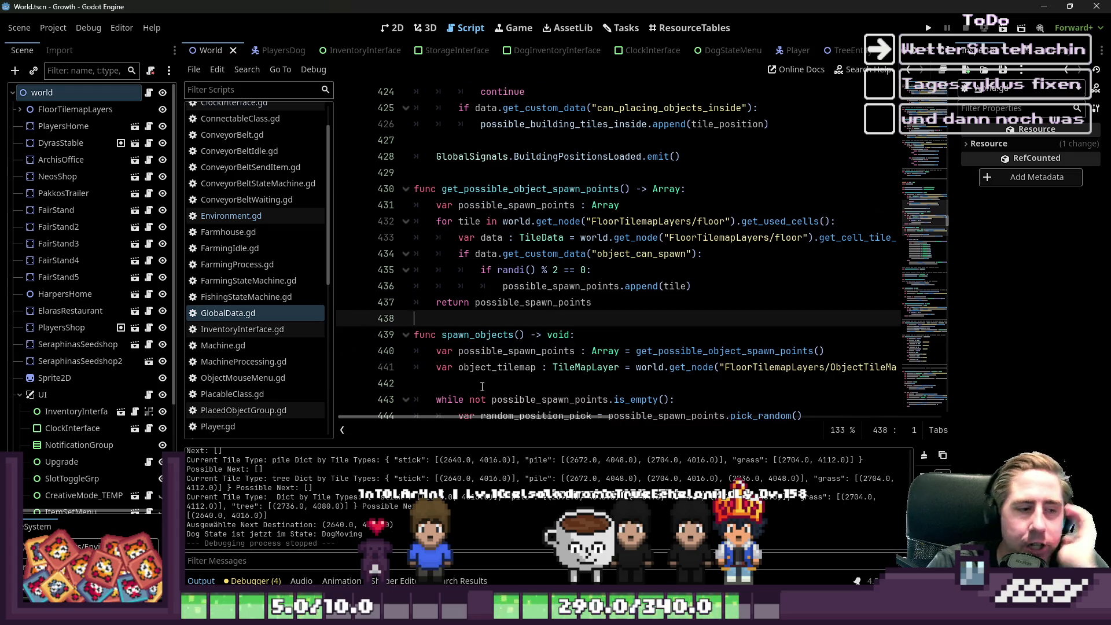
scroll(473, 386, down, 1)
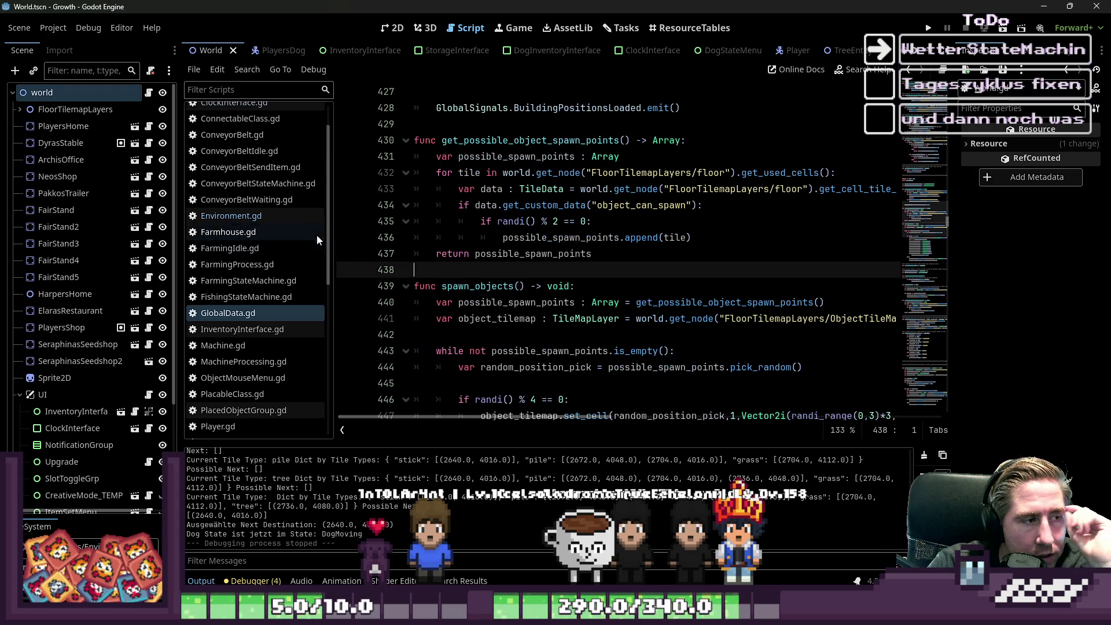
click(298, 211)
click(265, 316)
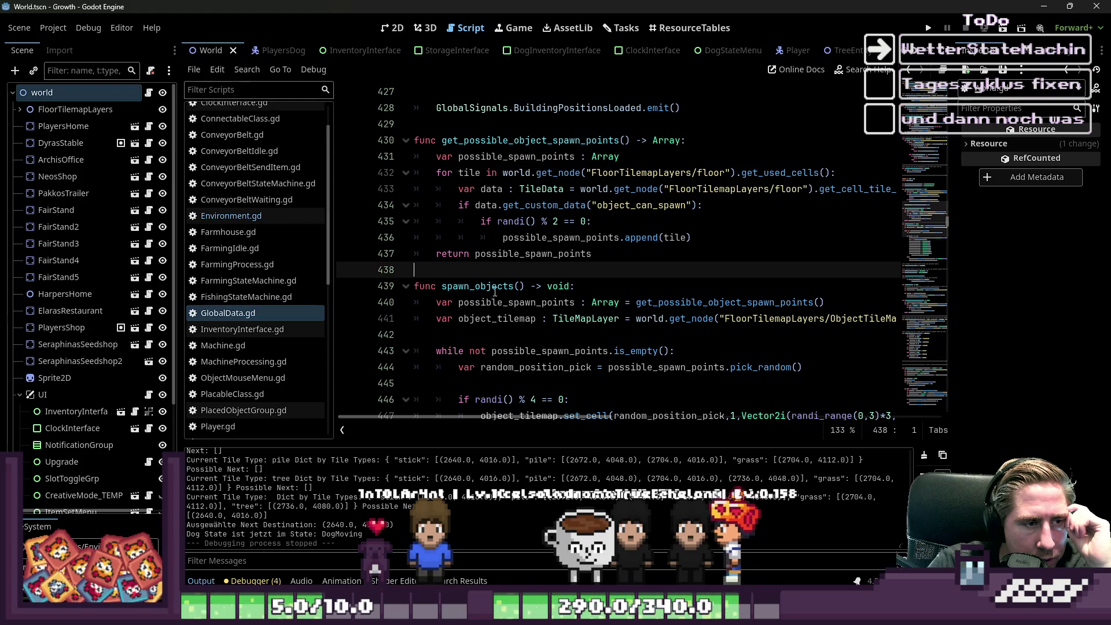
scroll(259, 260, up, 1)
click(260, 260)
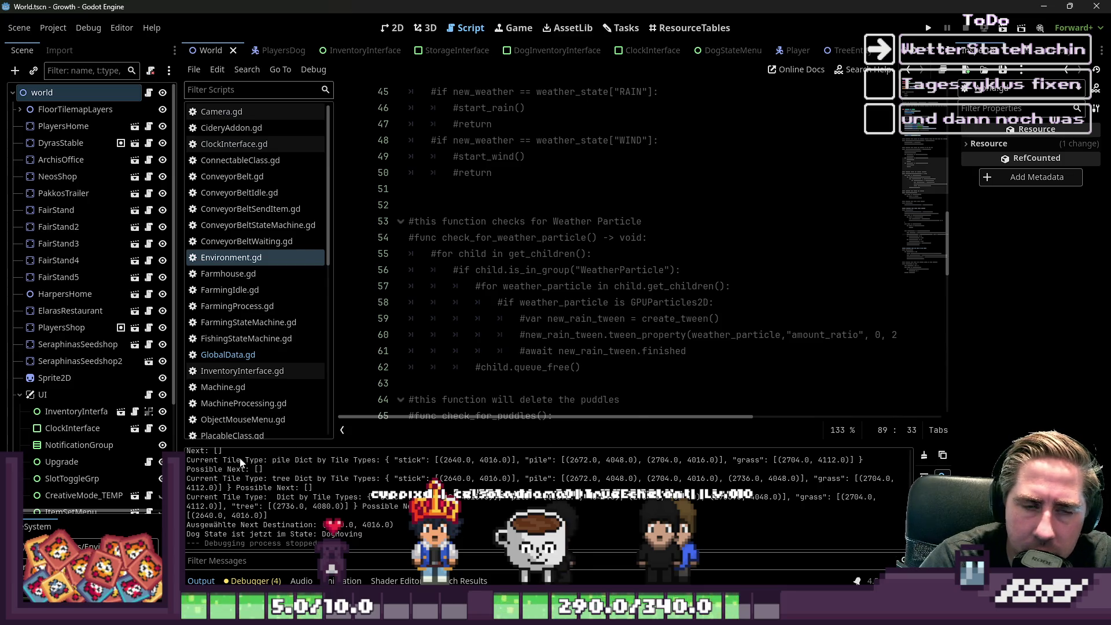
click(250, 355)
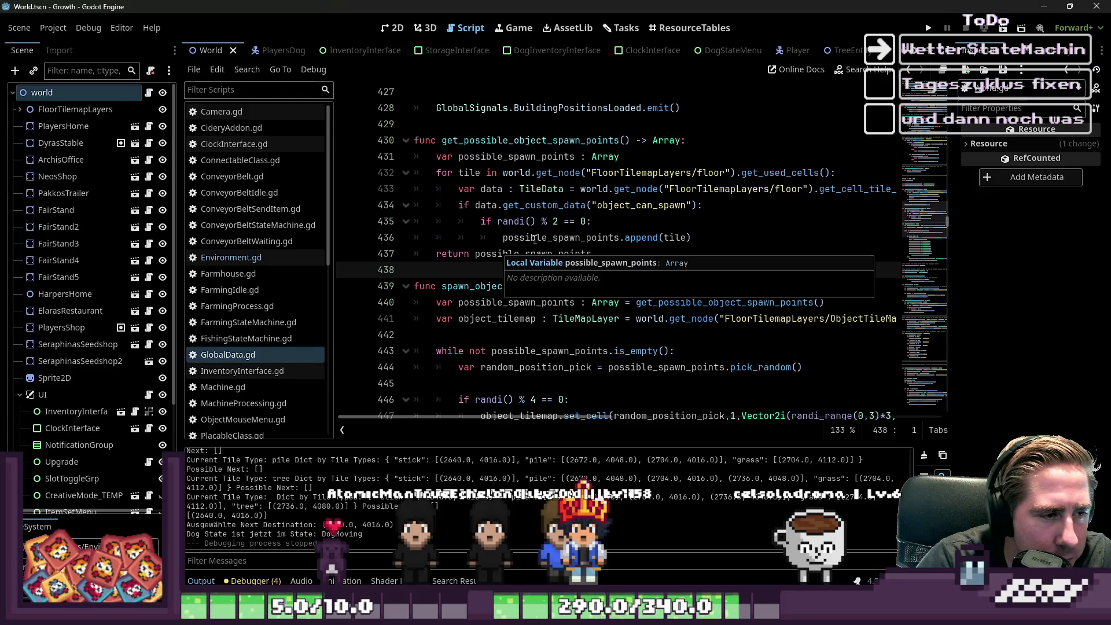
click(495, 221)
double_click(492, 145)
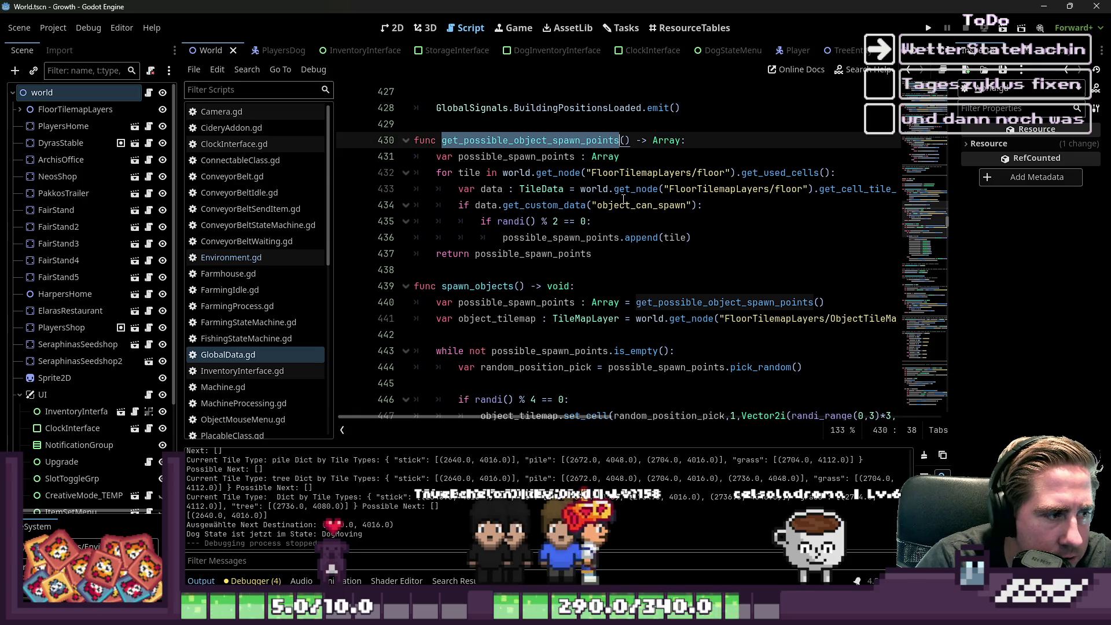
scroll(231, 246, down, 3)
scroll(230, 246, down, 5)
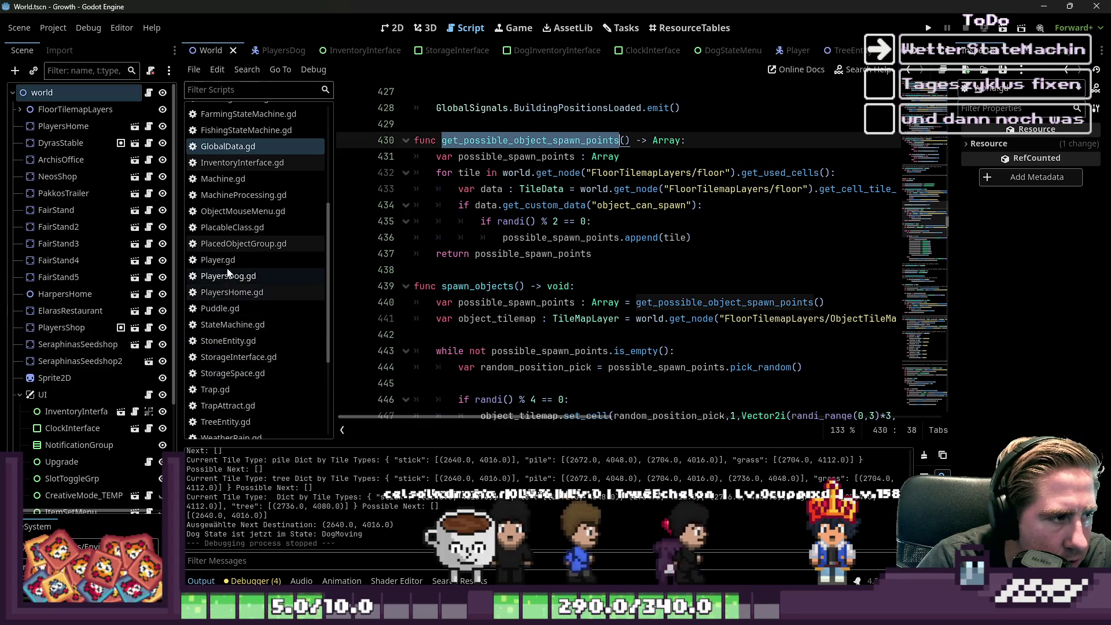
Step: Browse PlacableClass.gd, PlacedObjectGroup.gd and PlayersDog.gd, then open WeatherRain.gd
click(233, 228)
click(236, 243)
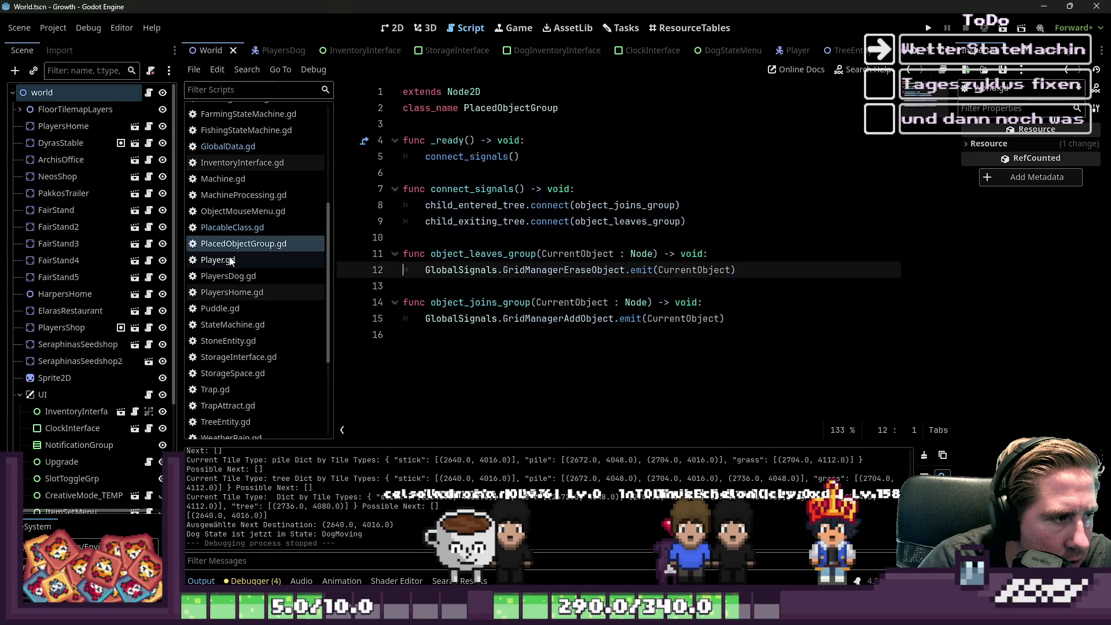
click(232, 276)
scroll(237, 284, down, 4)
scroll(238, 307, up, 5)
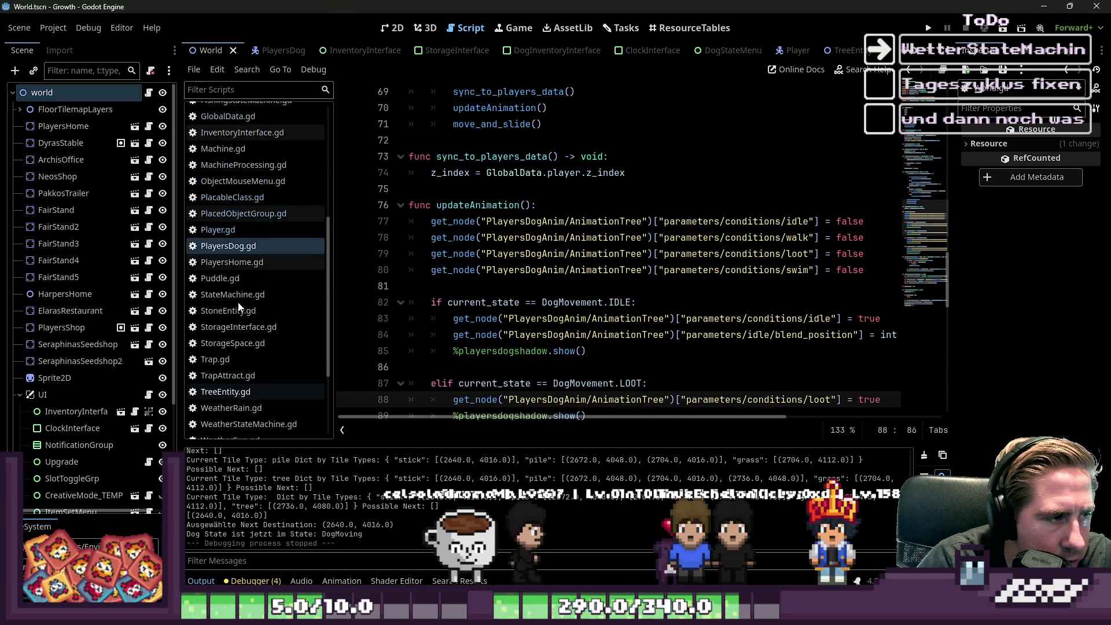
scroll(220, 330, down, 7)
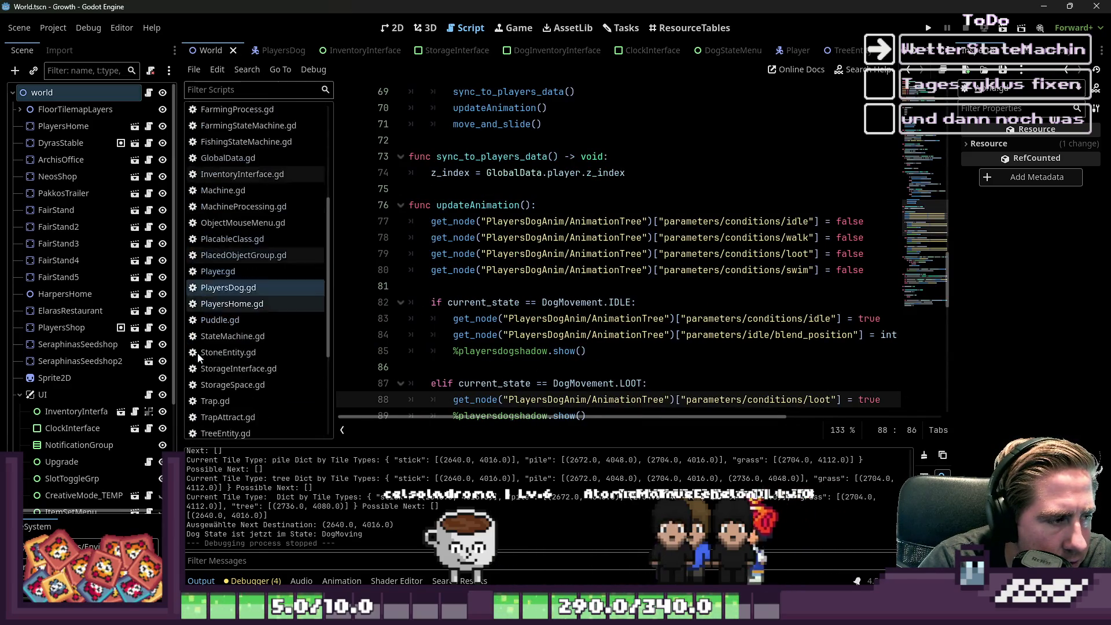
click(231, 283)
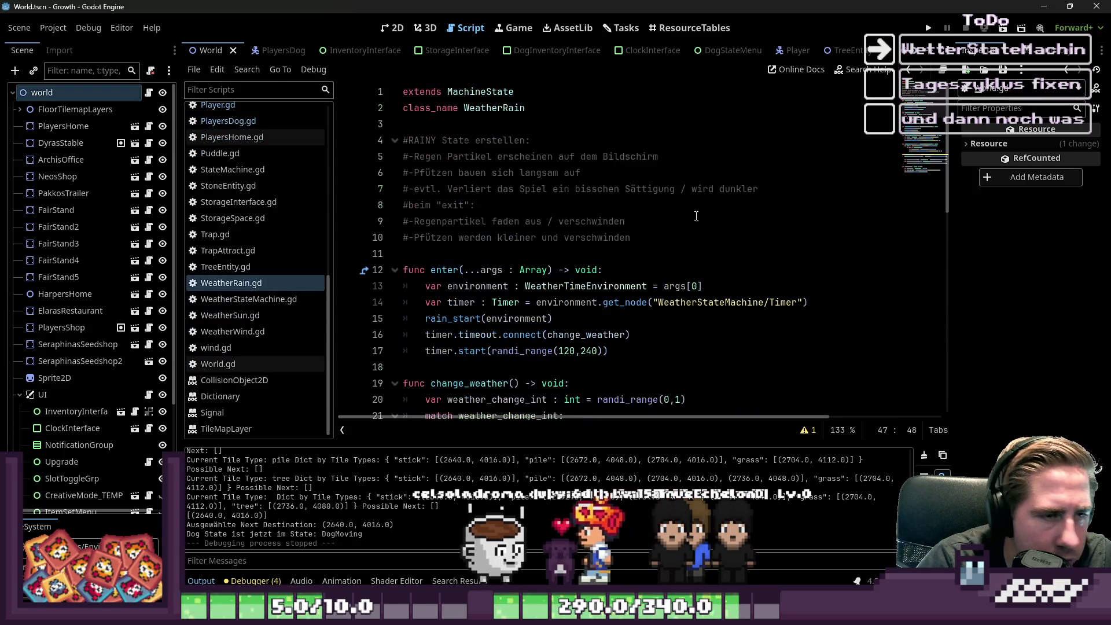
Step: Inspect the change_weather timer connection and glance at WeatherSun.gd before returning to WeatherRain.gd
scroll(604, 253, down, 3)
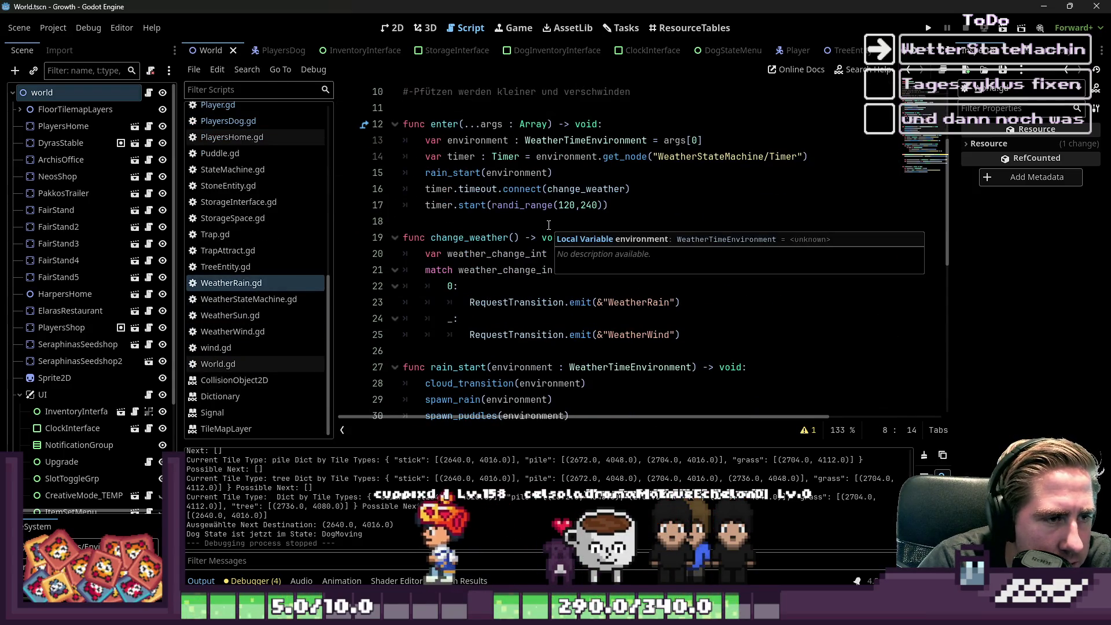
click(582, 188)
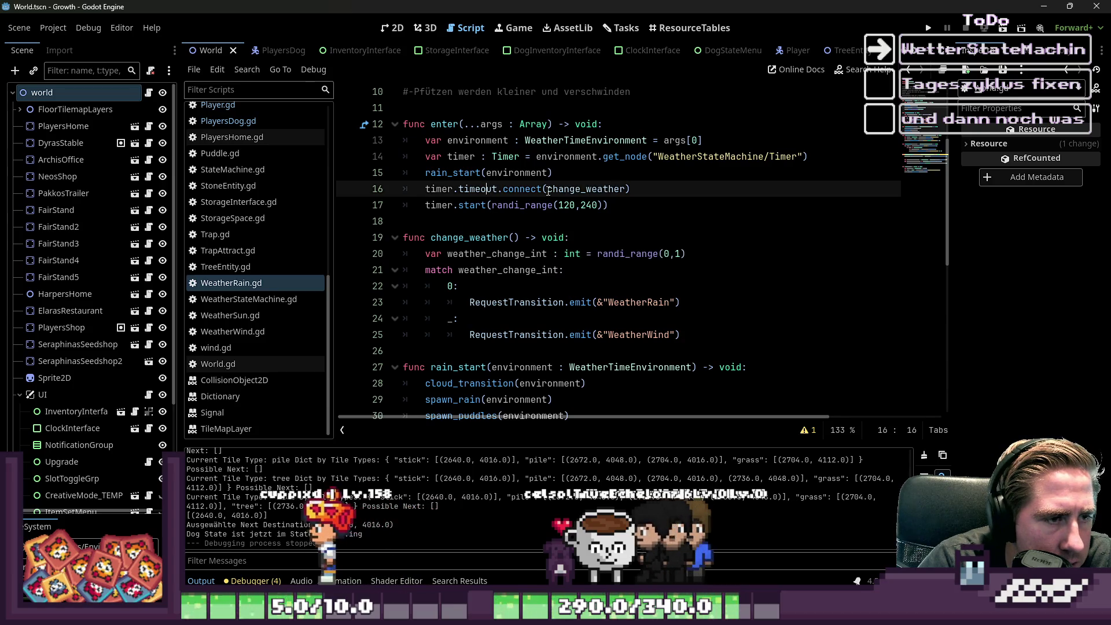
double_click(583, 189)
click(525, 220)
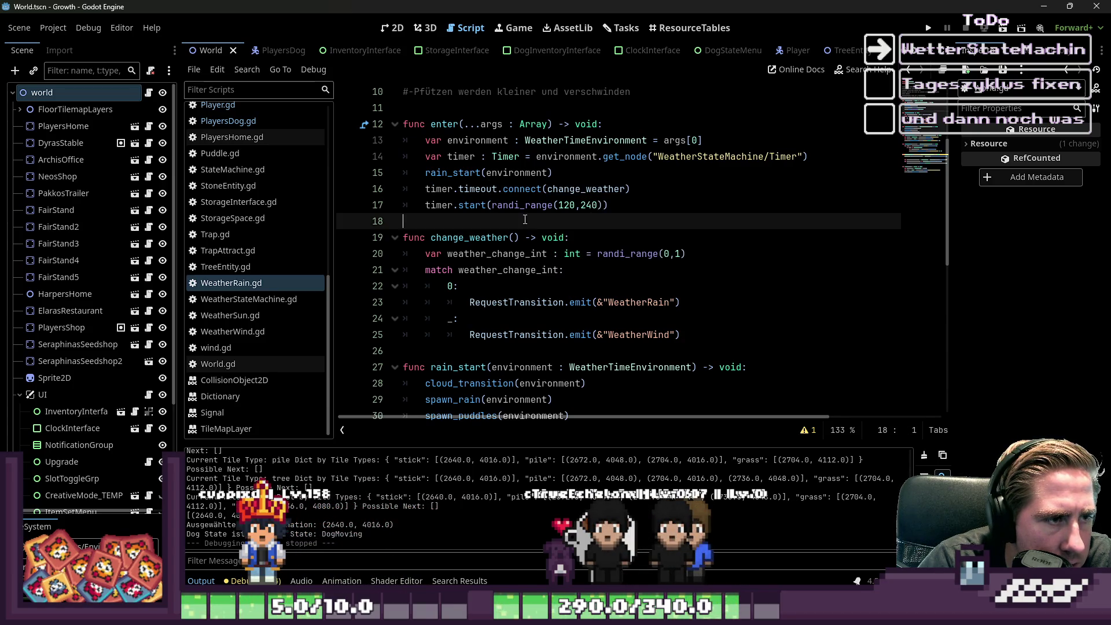
click(262, 314)
click(260, 283)
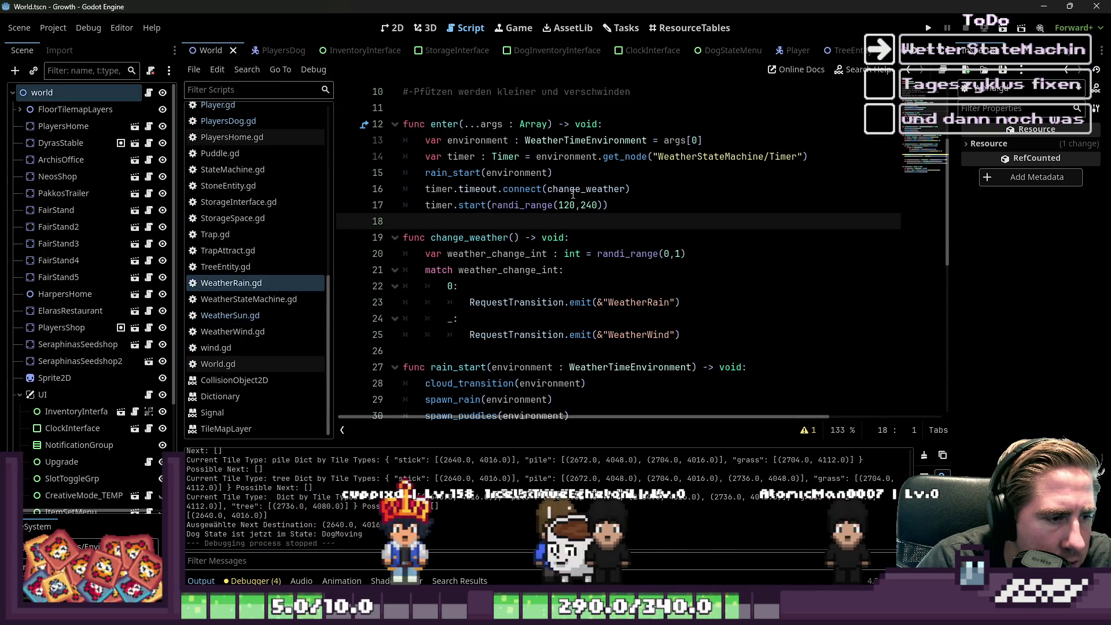
Step: Start a new first line inside the rain_start function
scroll(463, 254, down, 2)
double_click(462, 266)
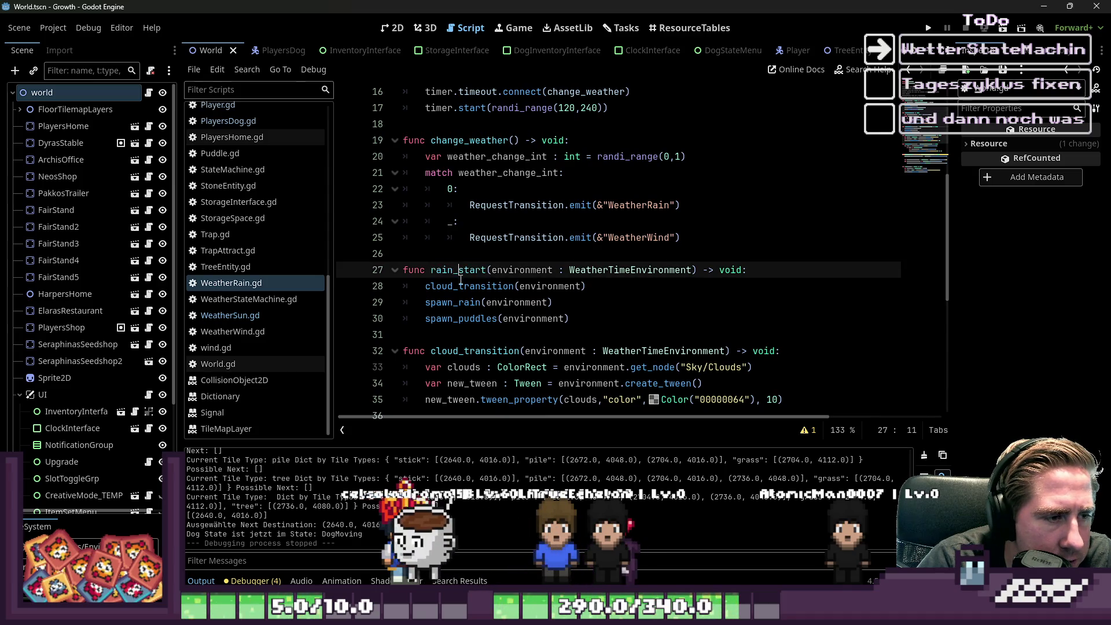
click(775, 270)
key(Return)
text(await en)
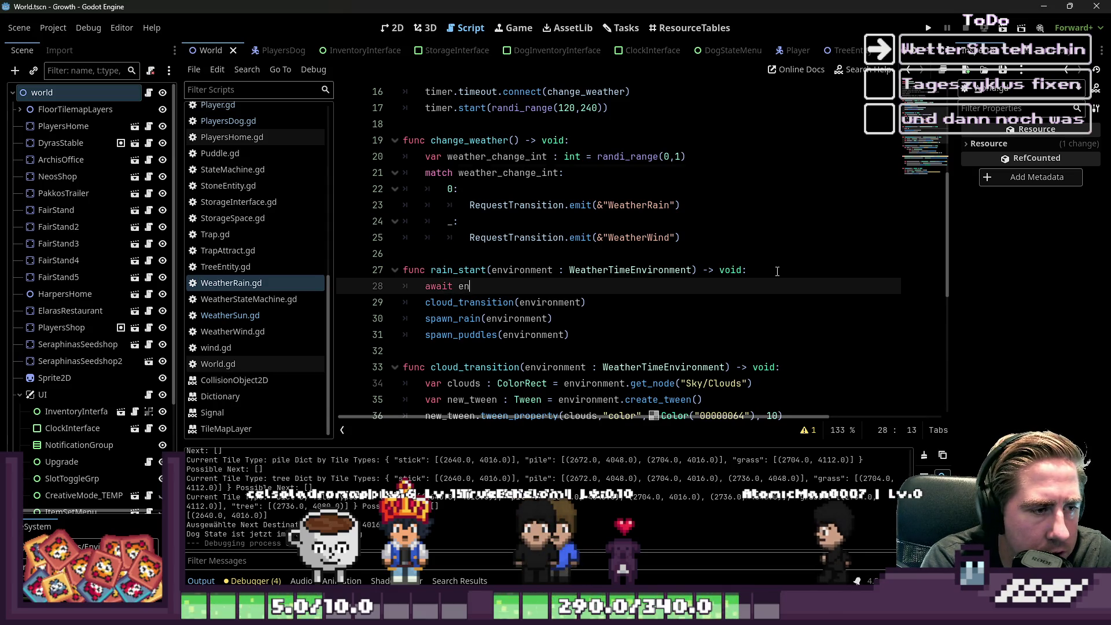
Step: Make the new line await the timer's timeout, pasting the timer node lookup from line 14
text(vironment.)
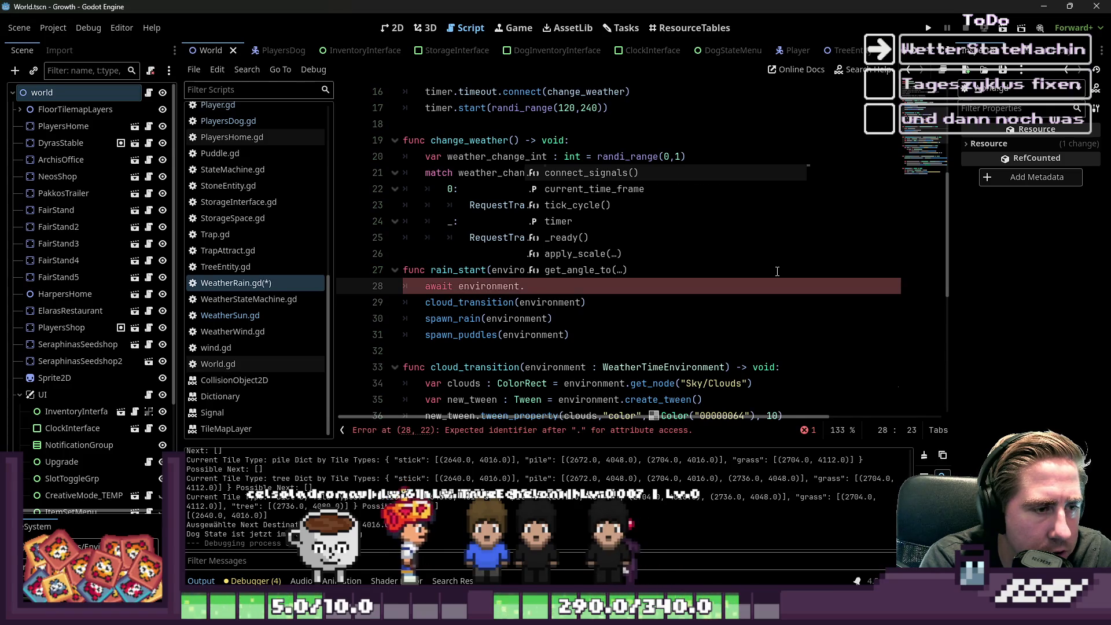
text(get_)
scroll(777, 272, up, 4)
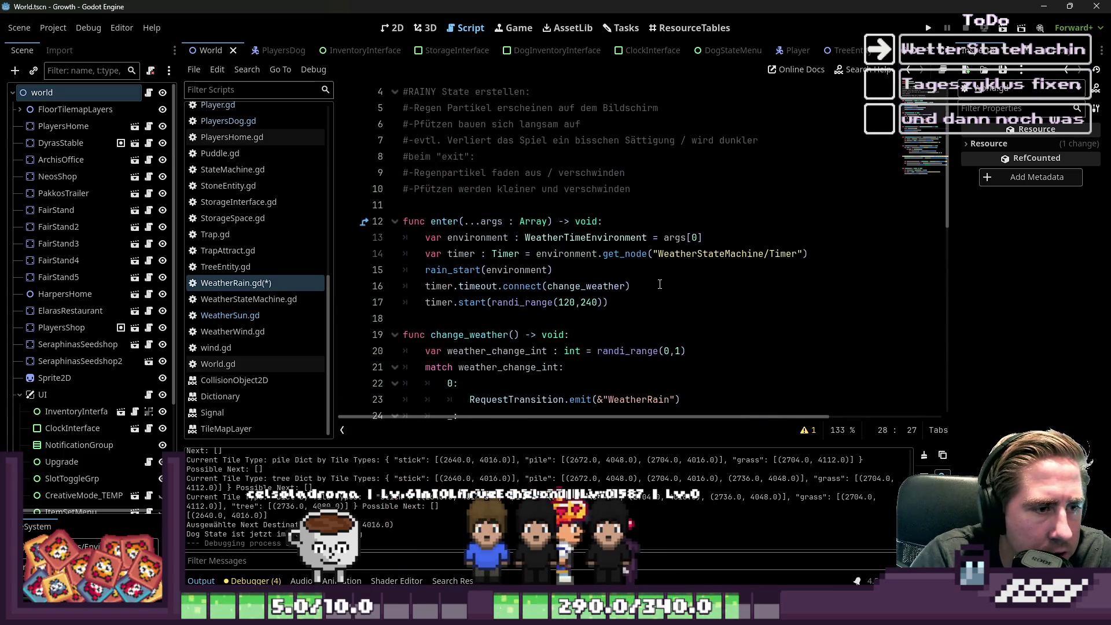
scroll(578, 260, down, 1)
mouse_move(809, 205)
mouse_down()
mouse_move(528, 190)
mouse_move(536, 206)
mouse_move(506, 184)
mouse_up()
scroll(539, 208, down, 5)
click(595, 232)
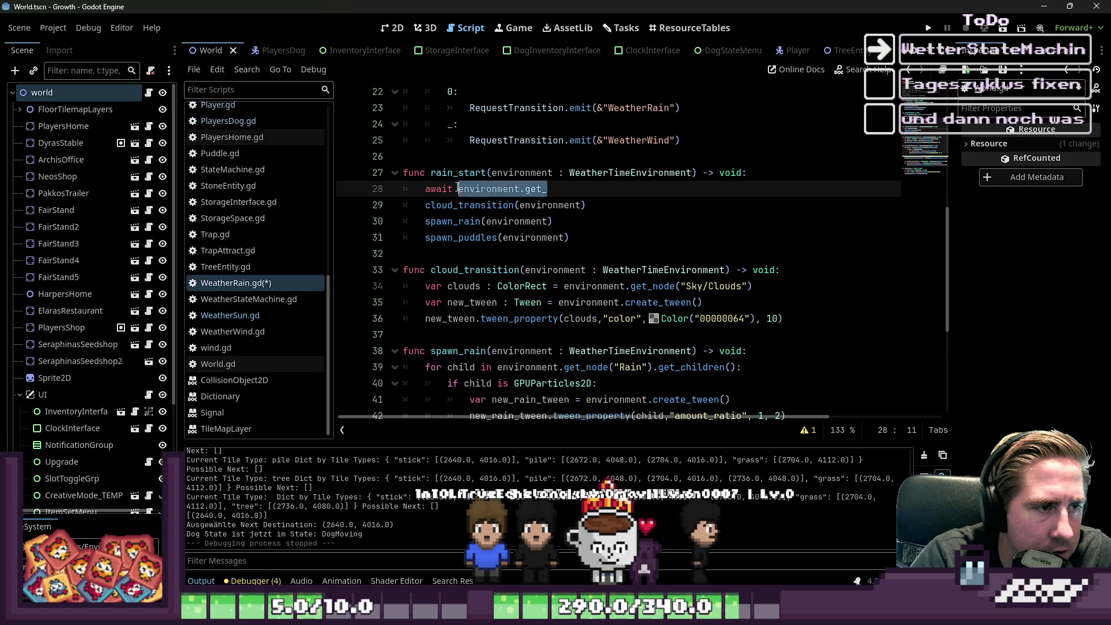
text(environment.get_node("WeatherStateMachine/Timer"))
text(.time)
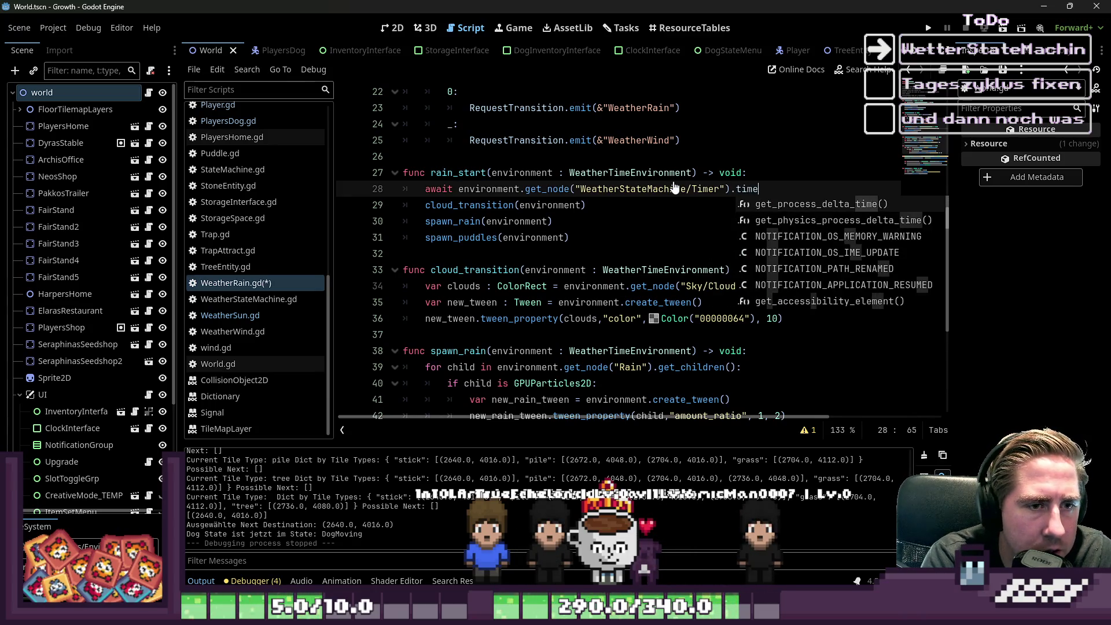
text(out)
Step: Add a start(1) call on the timer above the await, save WeatherRain.gd, and run the project
key(ctrl+shift+Return)
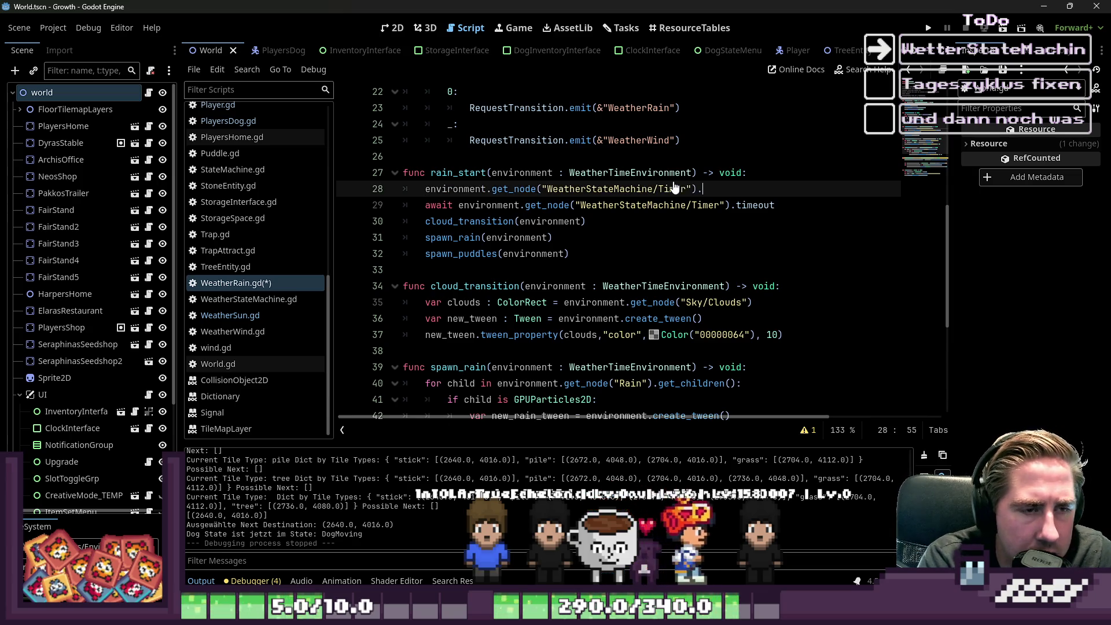
text(startz)
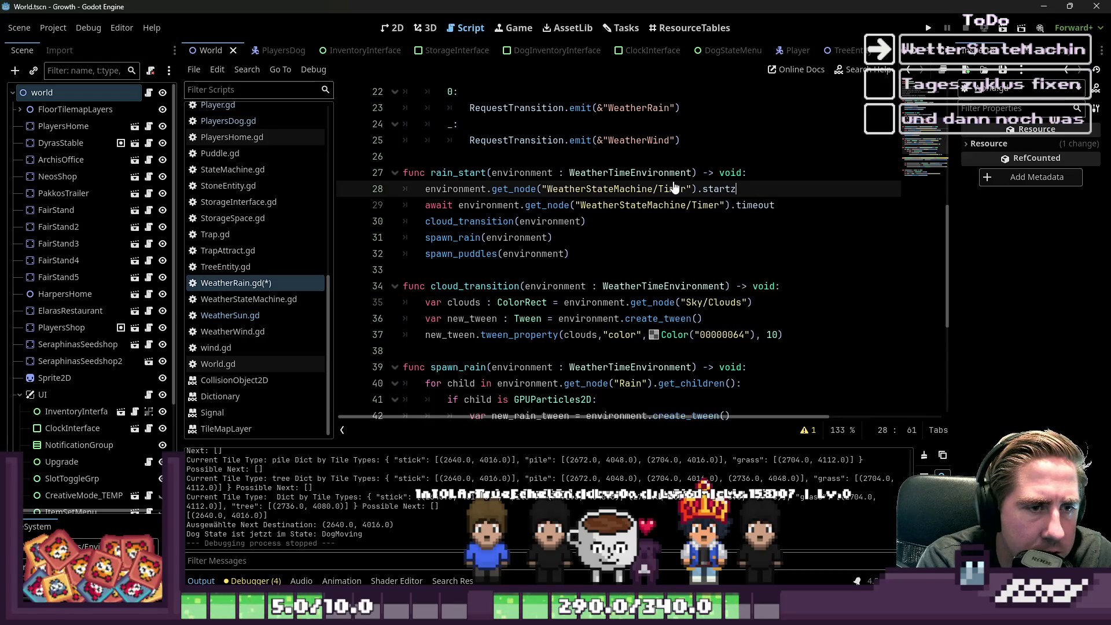
text((1))
key(ctrl+s)
click(487, 173)
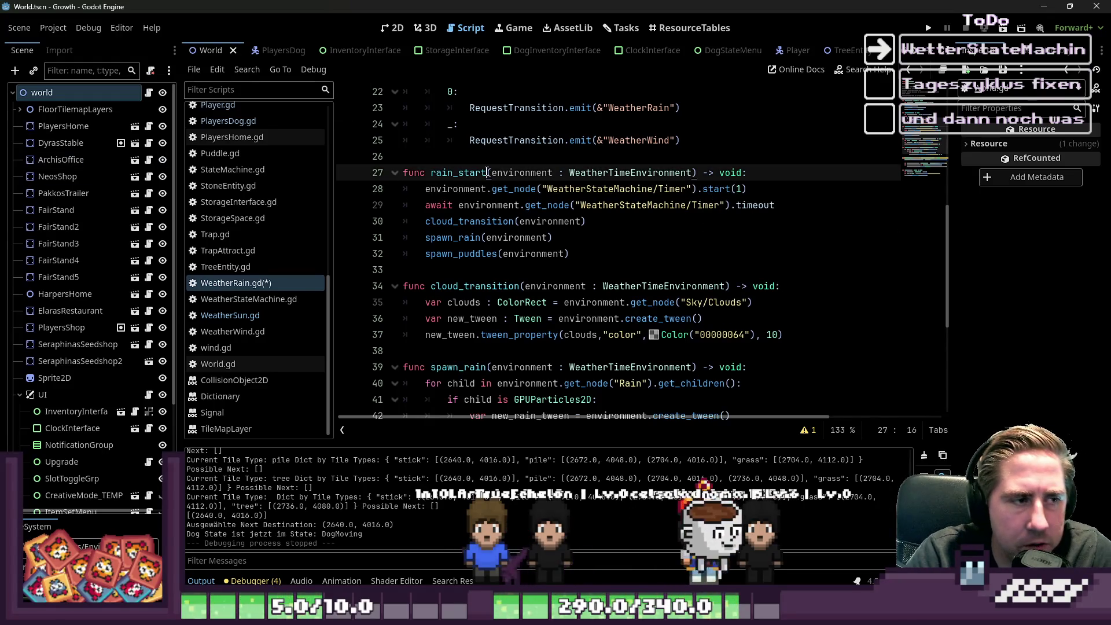
click(928, 29)
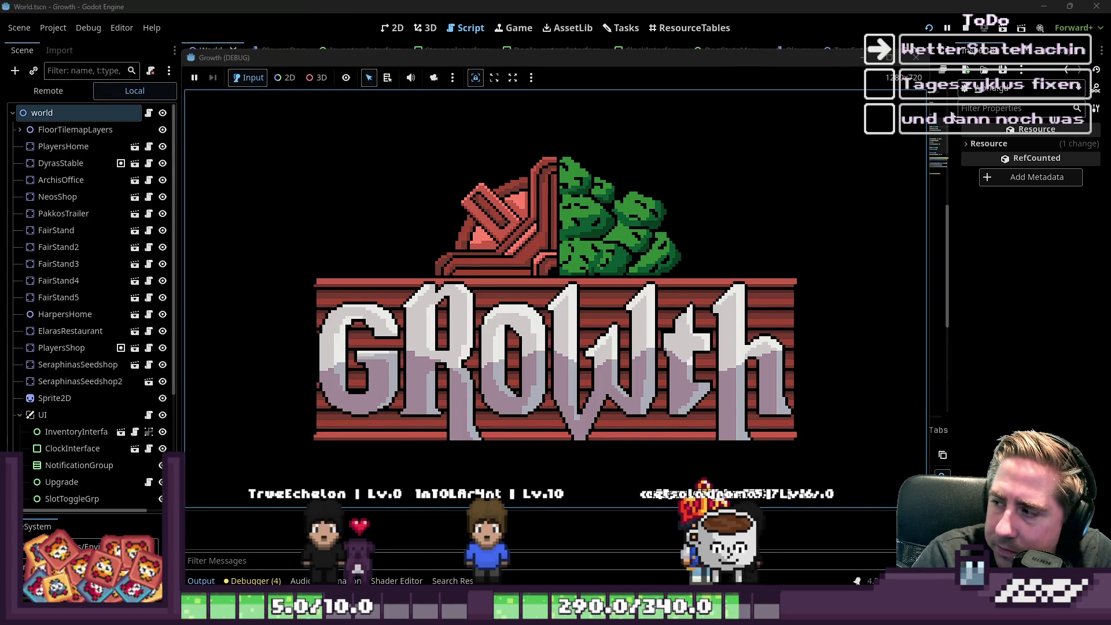
Step: Start a New Game with a new character, walk onto the grass, then stop the run with F8
click(587, 276)
text(das)
click(550, 392)
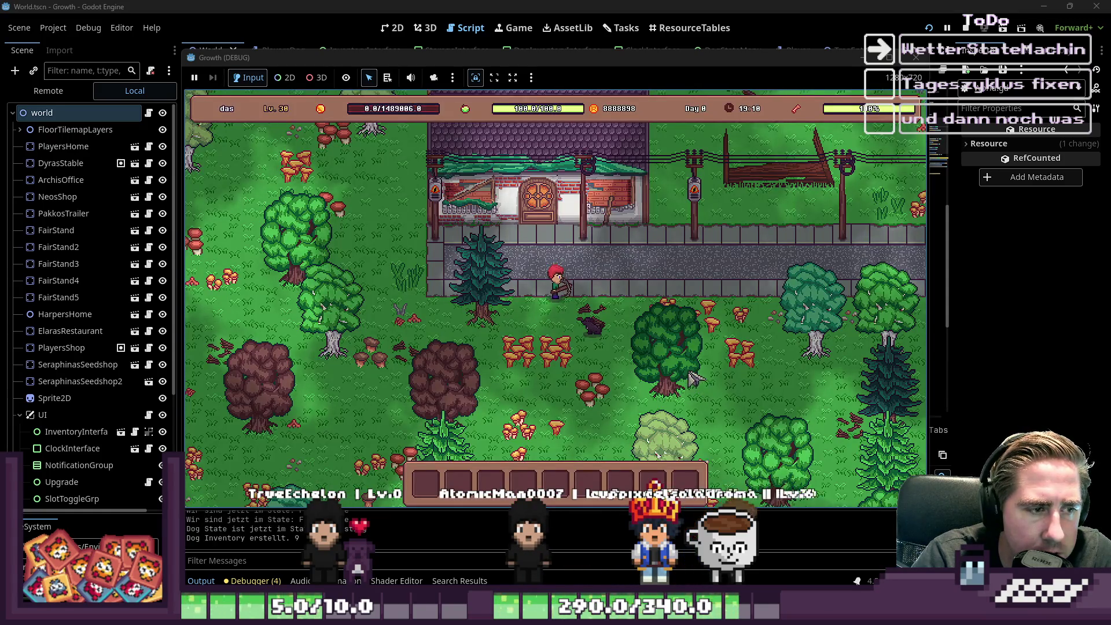
key(s)
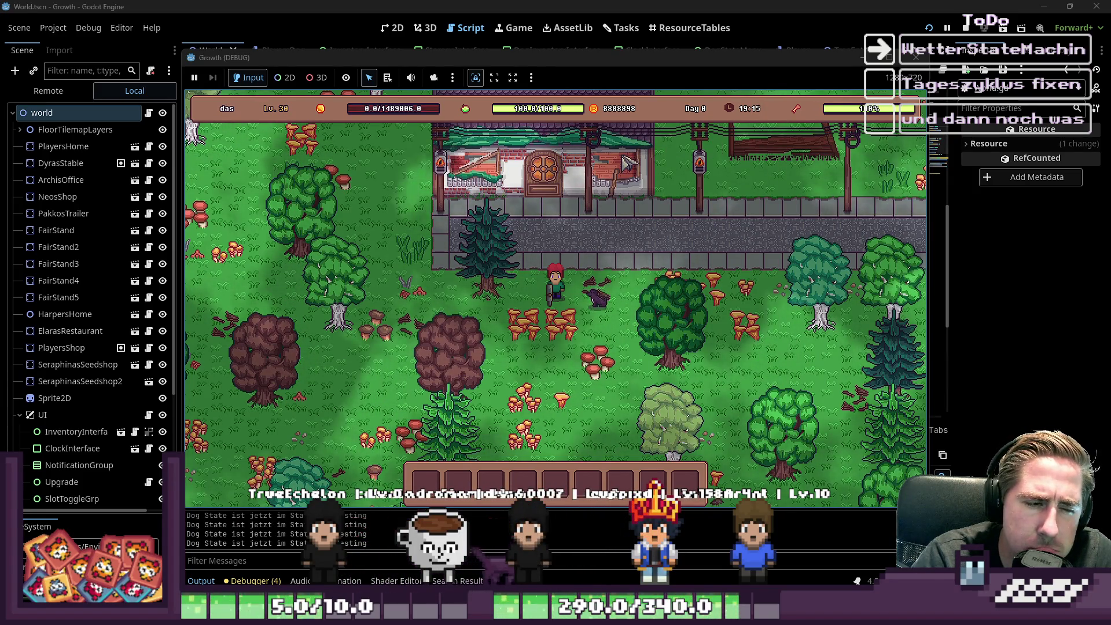
mouse_move(739, 61)
mouse_down()
mouse_move(686, 224)
mouse_move(714, 275)
mouse_move(748, 162)
mouse_move(755, 276)
mouse_move(781, 120)
mouse_move(752, 331)
mouse_move(782, 126)
mouse_move(700, 464)
mouse_move(804, 99)
mouse_up()
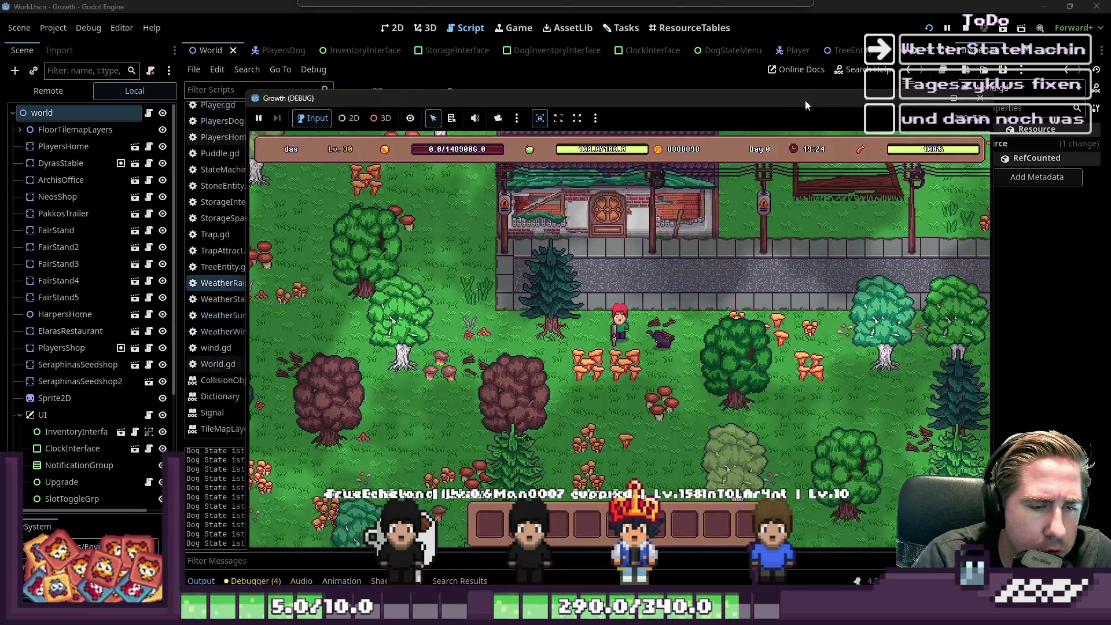
key(F8)
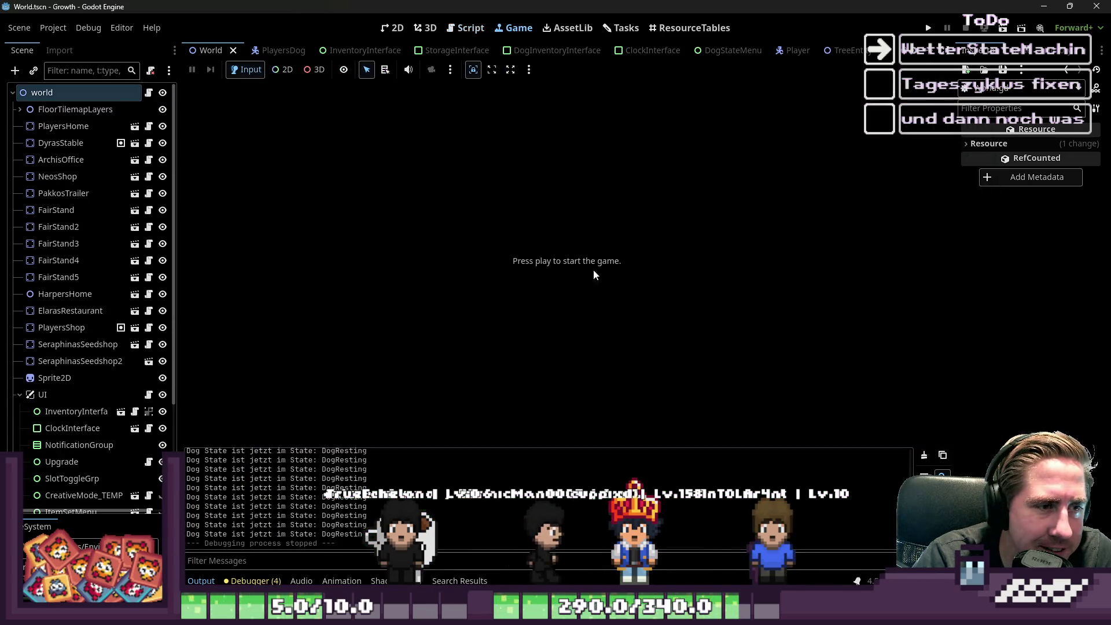
Step: In rain_start, select the timeout await line and its WeatherStateMachine node path, then open the Machine scene
click(485, 35)
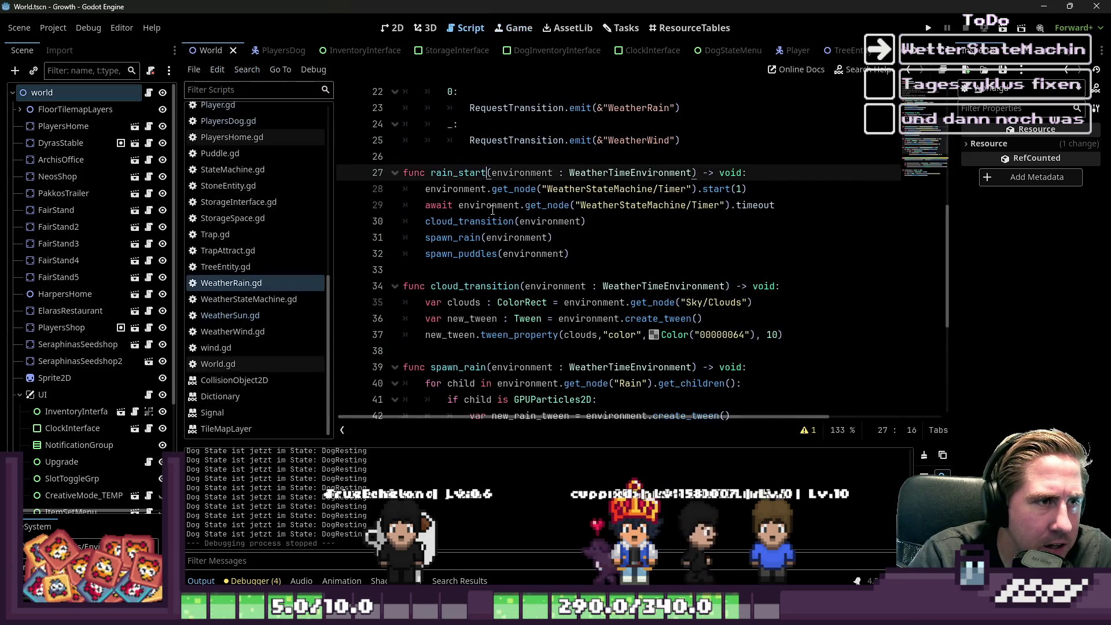
click(749, 191)
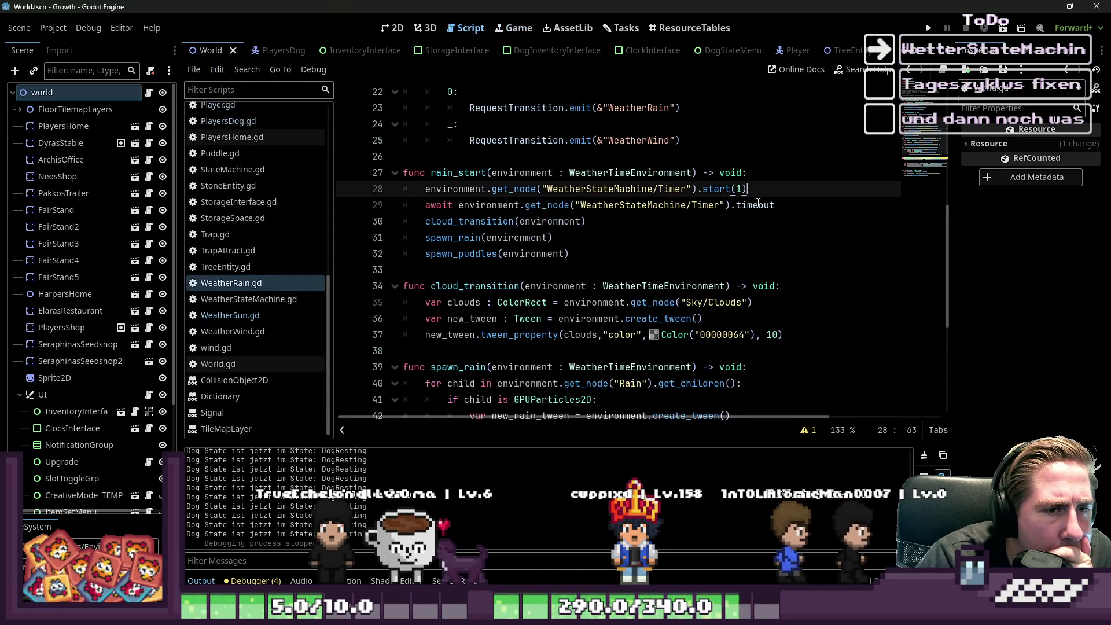
click(788, 203)
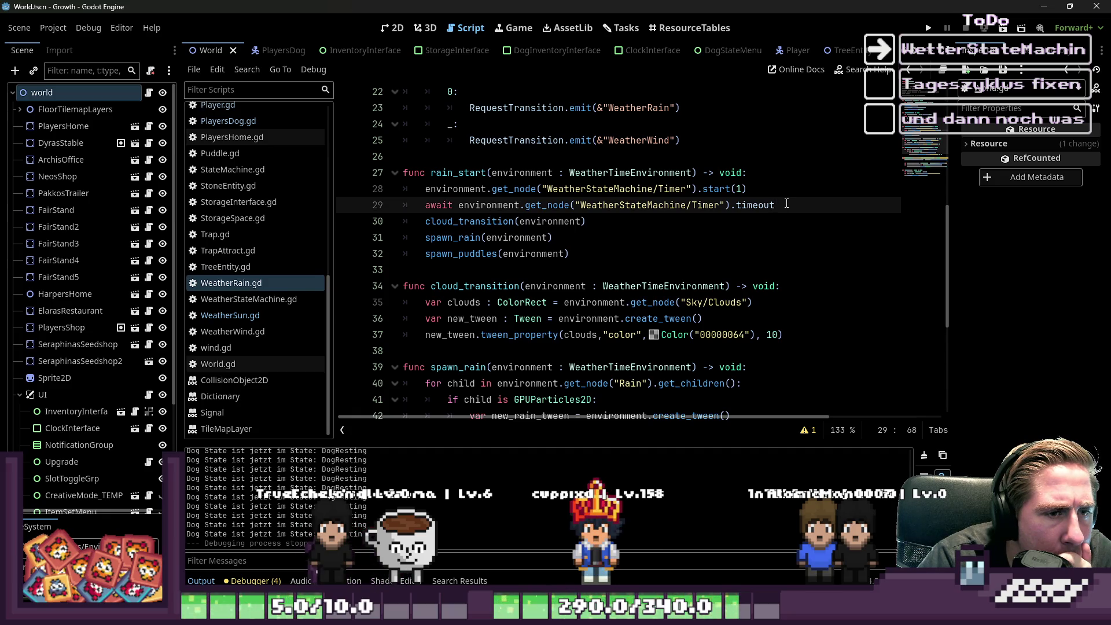
mouse_move(787, 202)
mouse_down()
mouse_move(446, 172)
mouse_move(463, 205)
mouse_move(426, 188)
mouse_move(380, 201)
mouse_up()
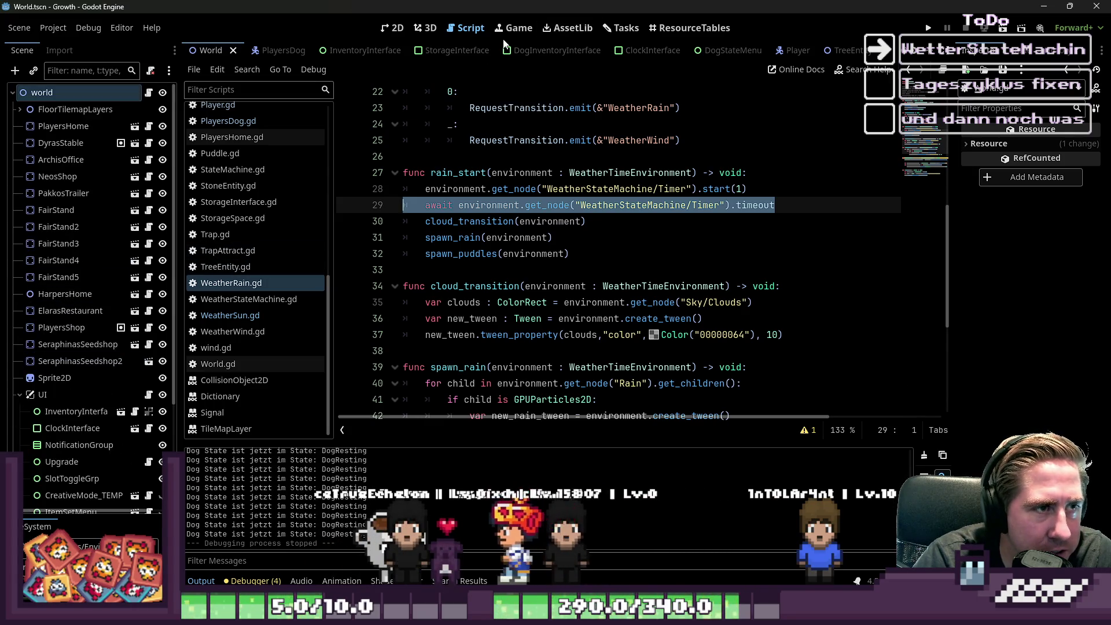
scroll(613, 50, down, 8)
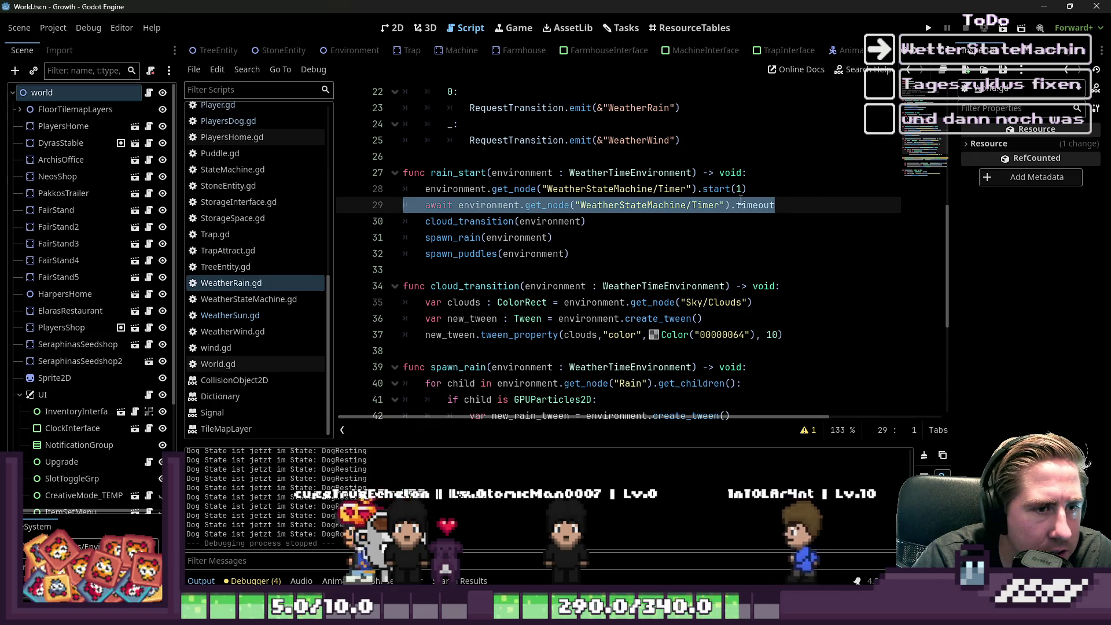
double_click(634, 205)
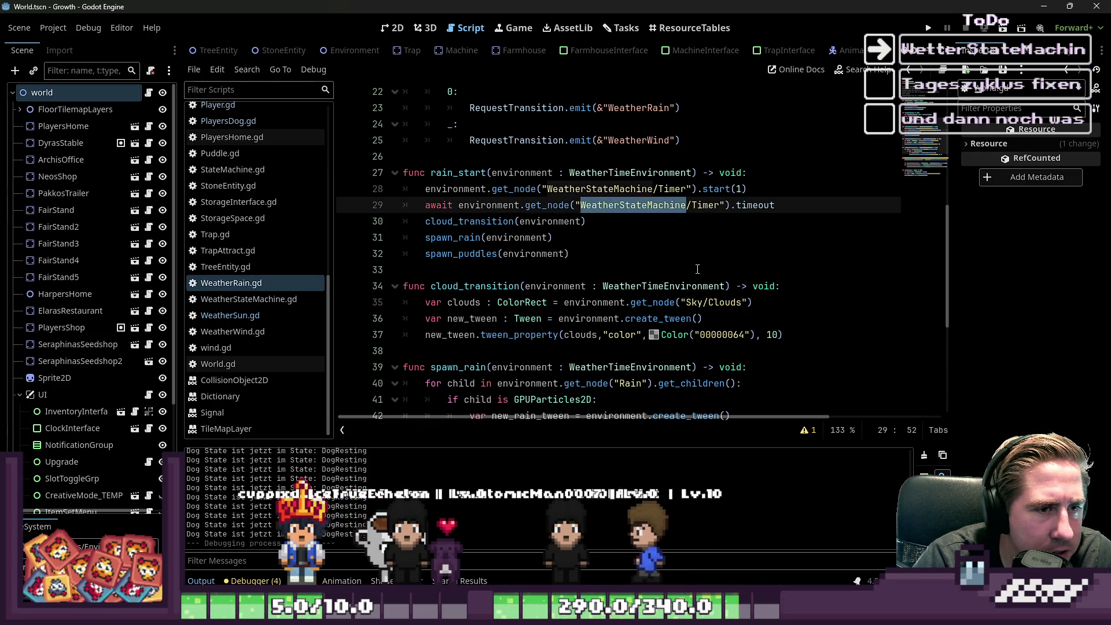
click(446, 50)
Step: Search all project files for Environment and bring up the Environment scene
scroll(579, 50, down, 8)
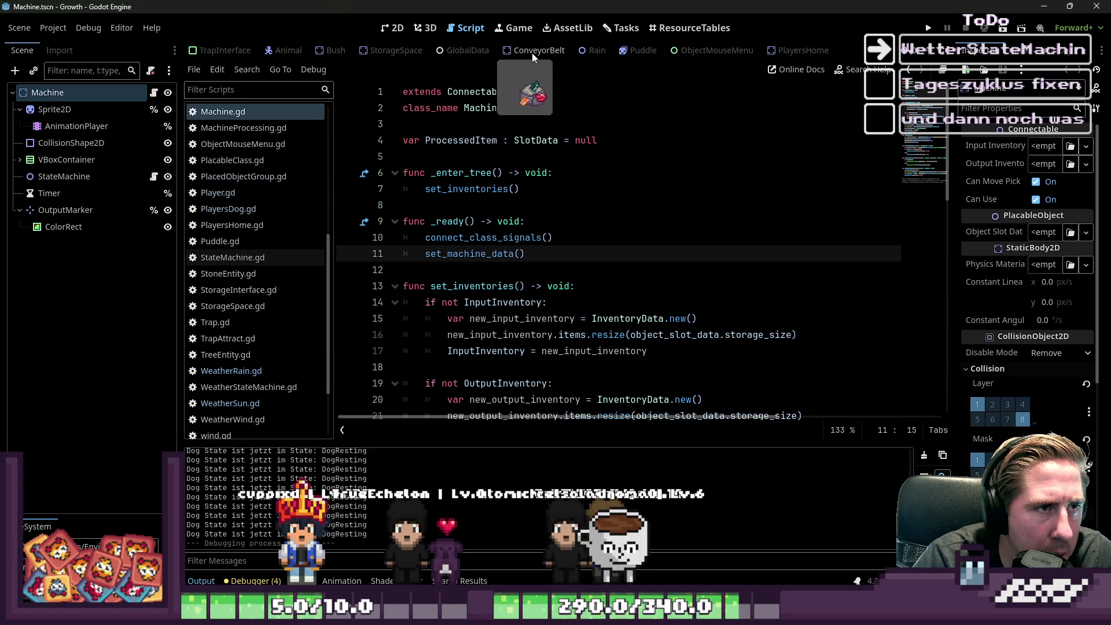
scroll(532, 52, up, 6)
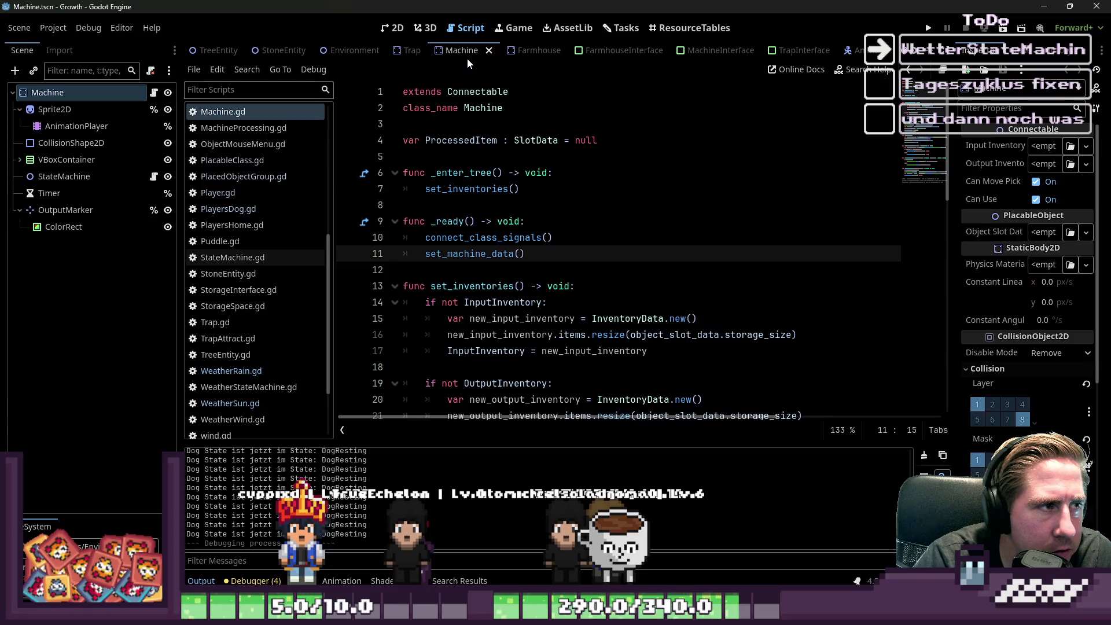
key(ctrl+shift+f)
text(Environme)
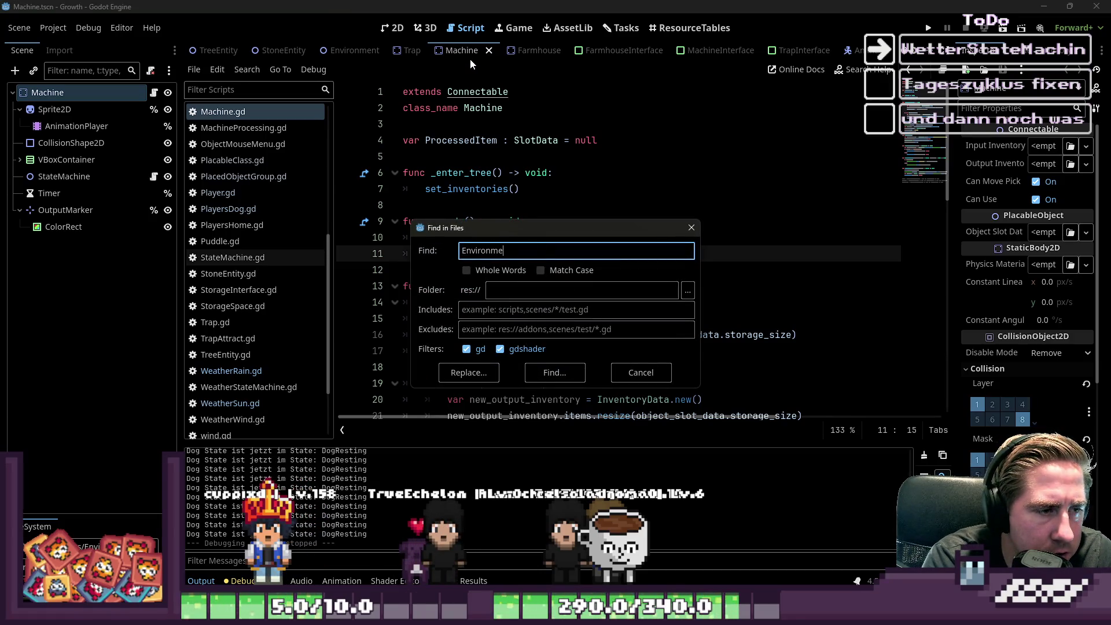
text(nt)
key(Return)
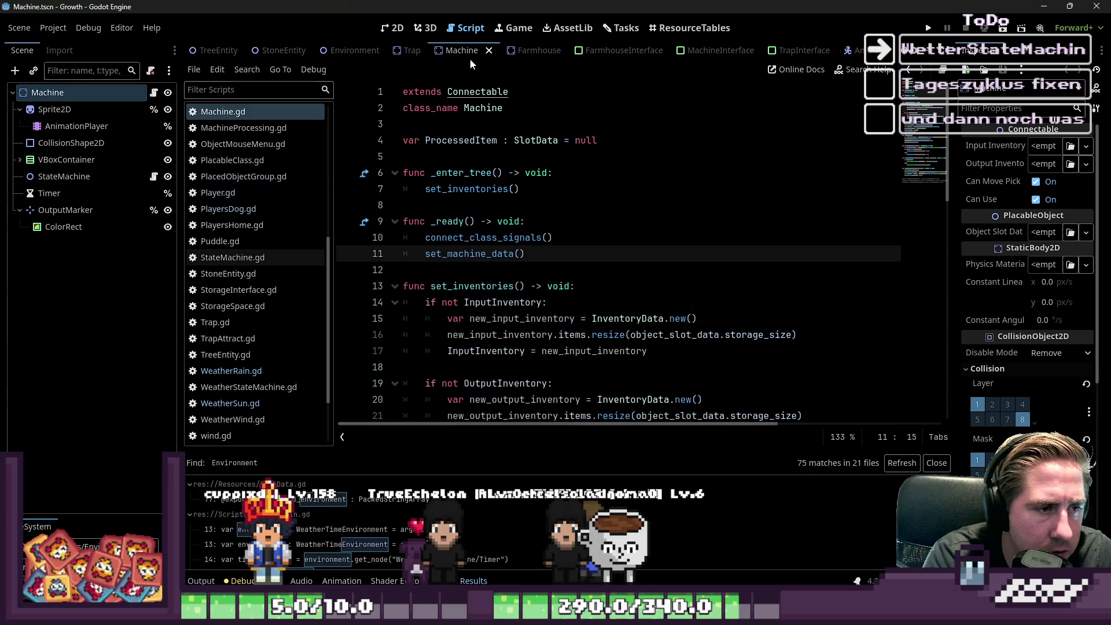
scroll(263, 171, up, 5)
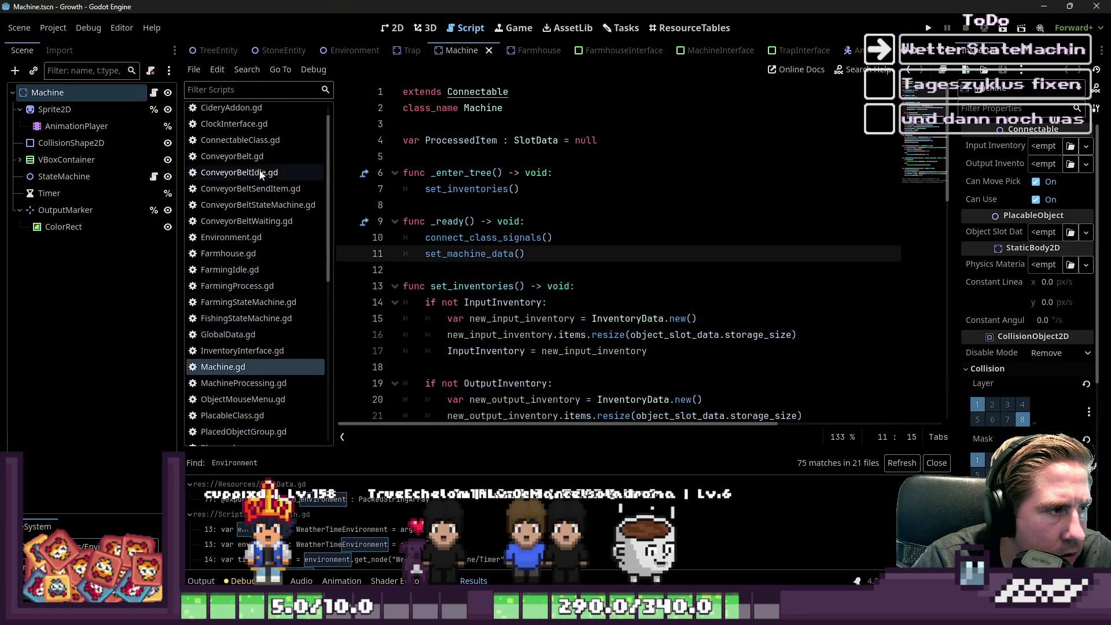
click(239, 245)
mouse_move(537, 55)
mouse_down()
mouse_move(391, 56)
mouse_move(519, 43)
mouse_move(678, 54)
mouse_up()
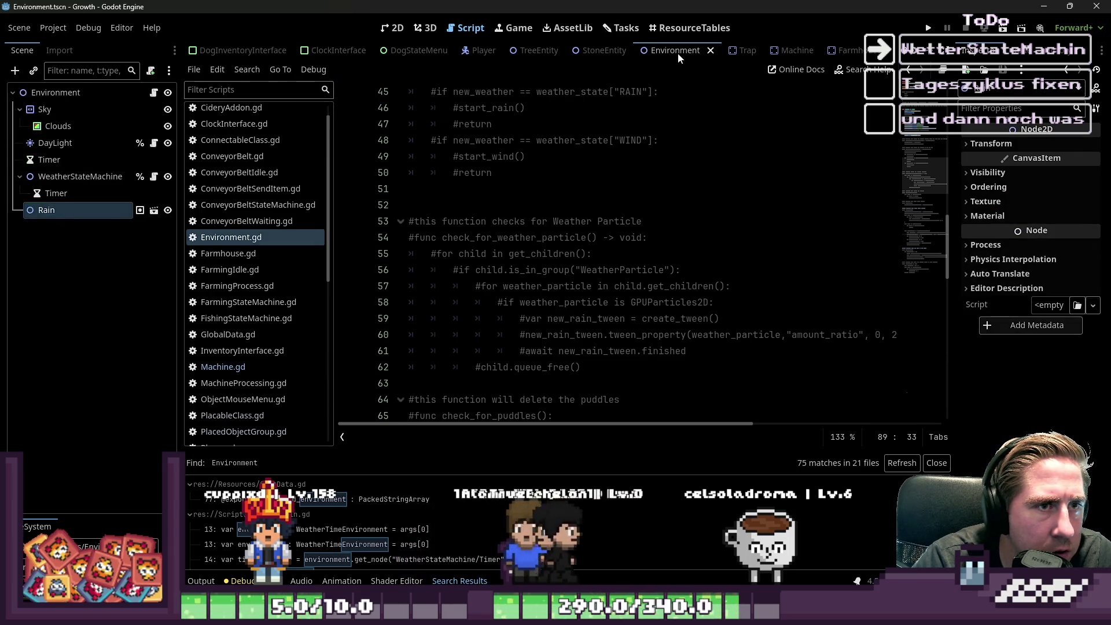
Step: Make the WeatherStateMachine Timer One Shot, save the scene, and run the project
click(82, 194)
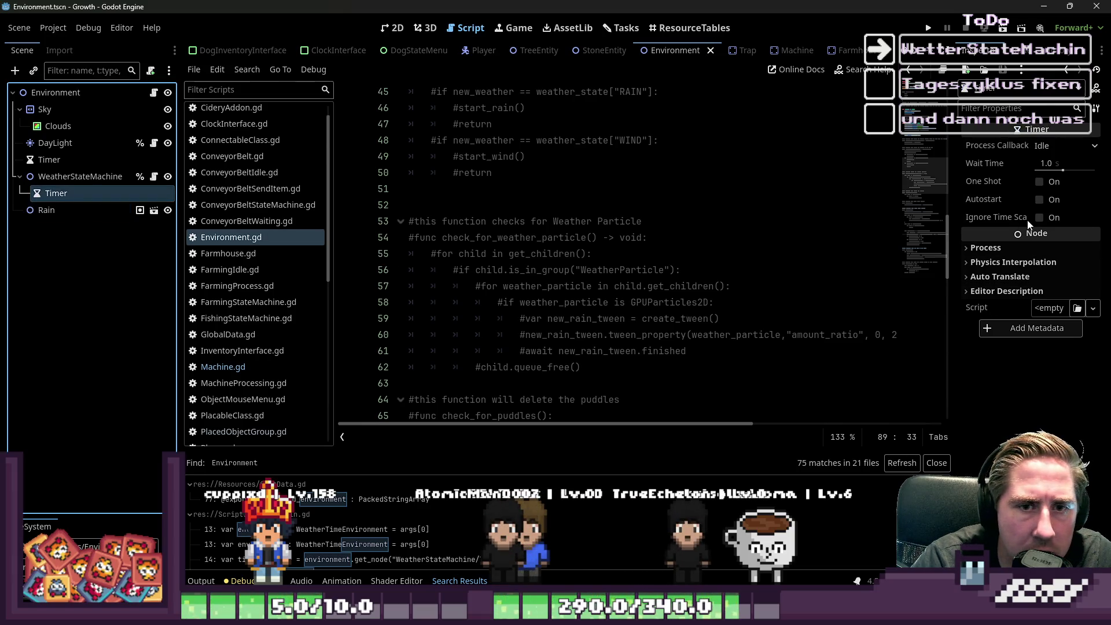
click(1039, 181)
click(891, 188)
click(928, 28)
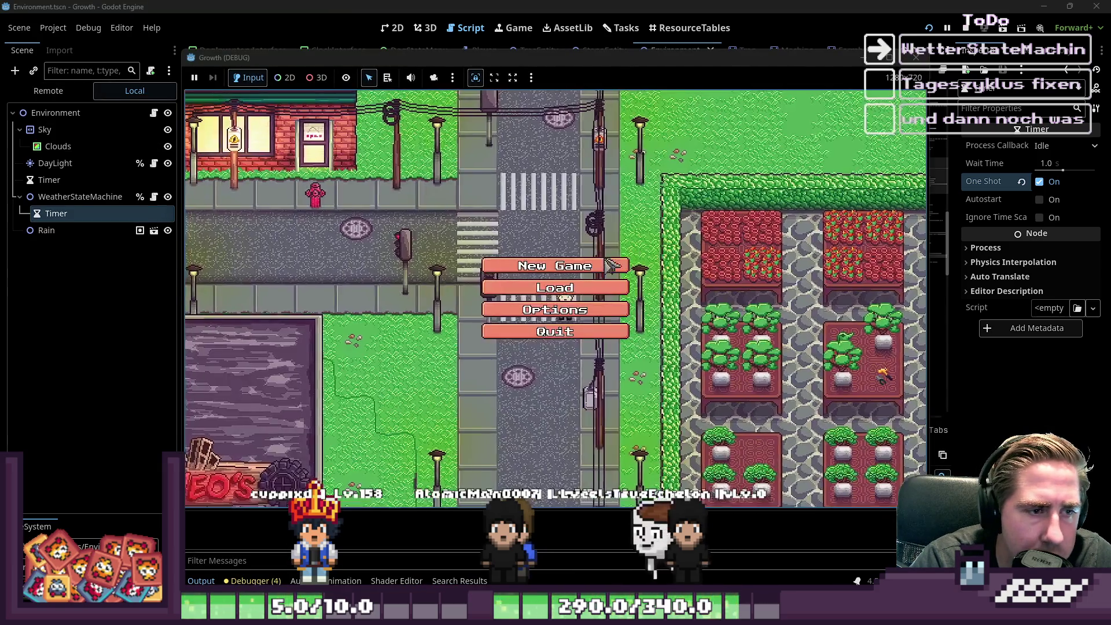
Step: Play-test a new game as character 'sad', walk around, then stop and reopen Machine.gd
click(560, 260)
text(sad)
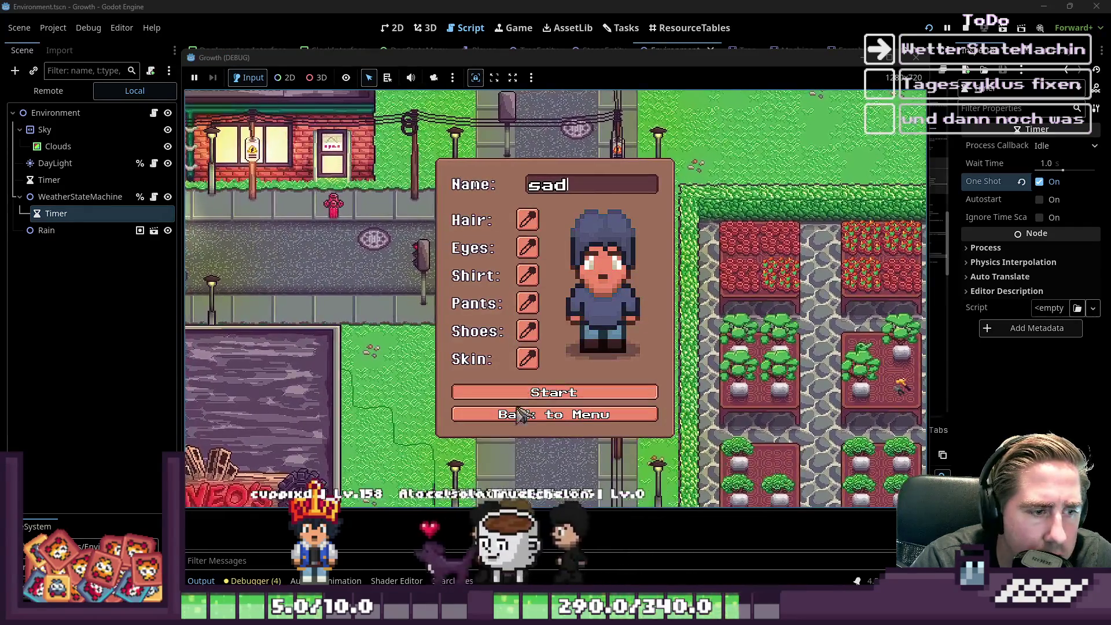
click(526, 392)
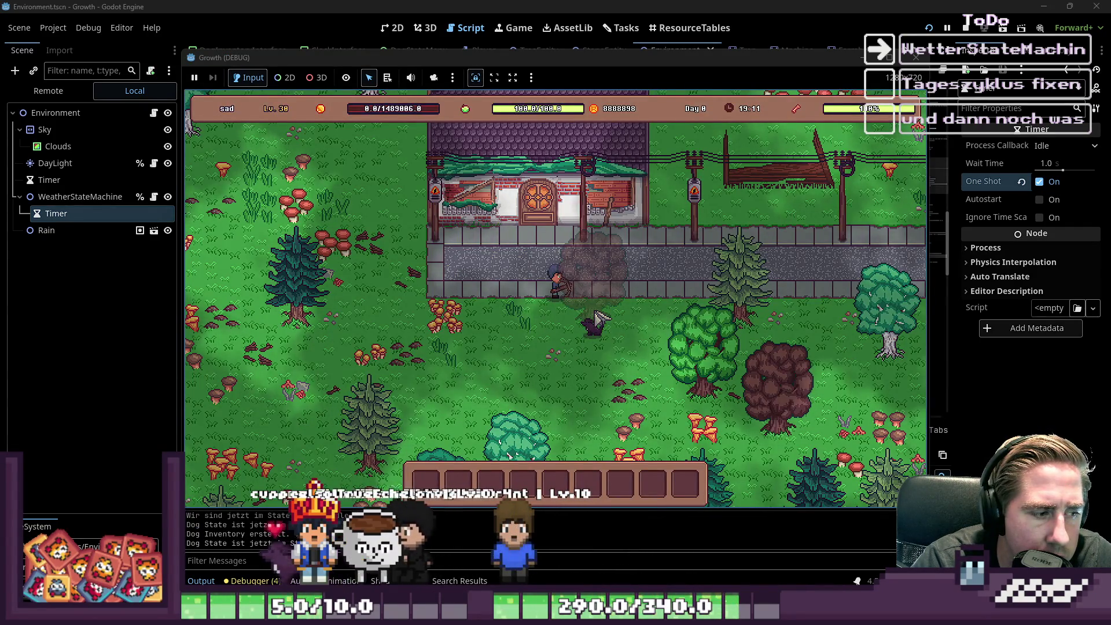
click(596, 307)
key(a)
key(s)
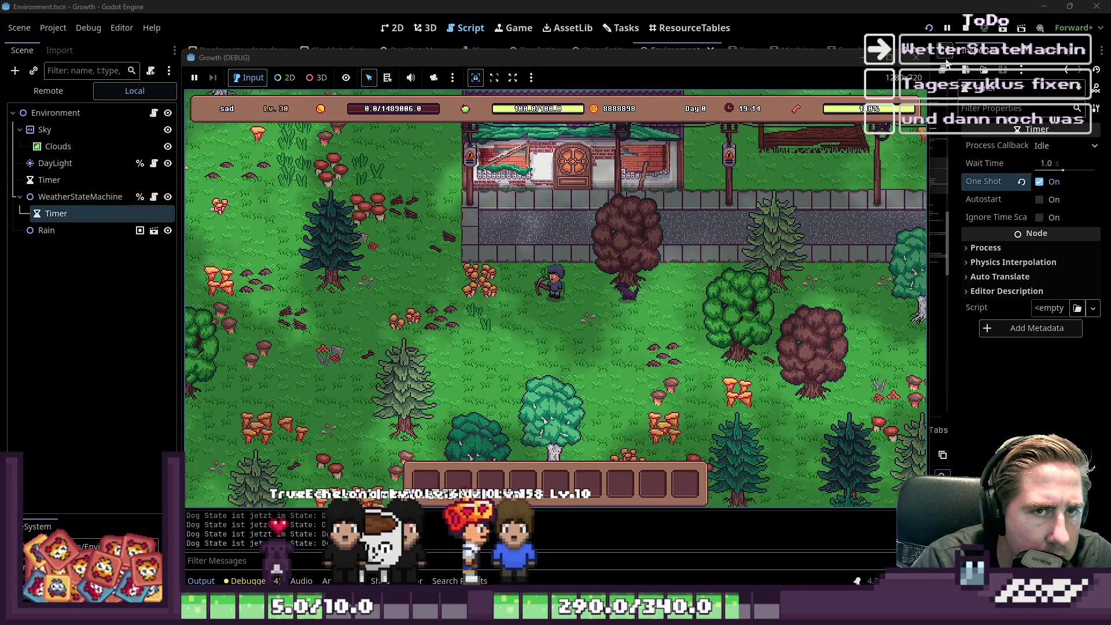
click(915, 57)
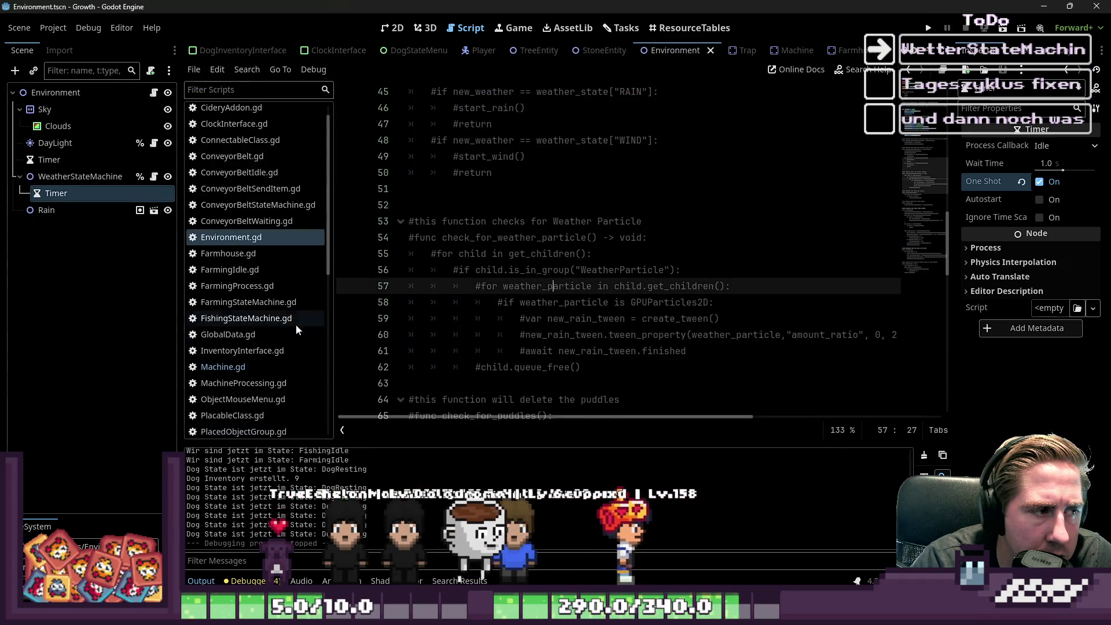
click(223, 366)
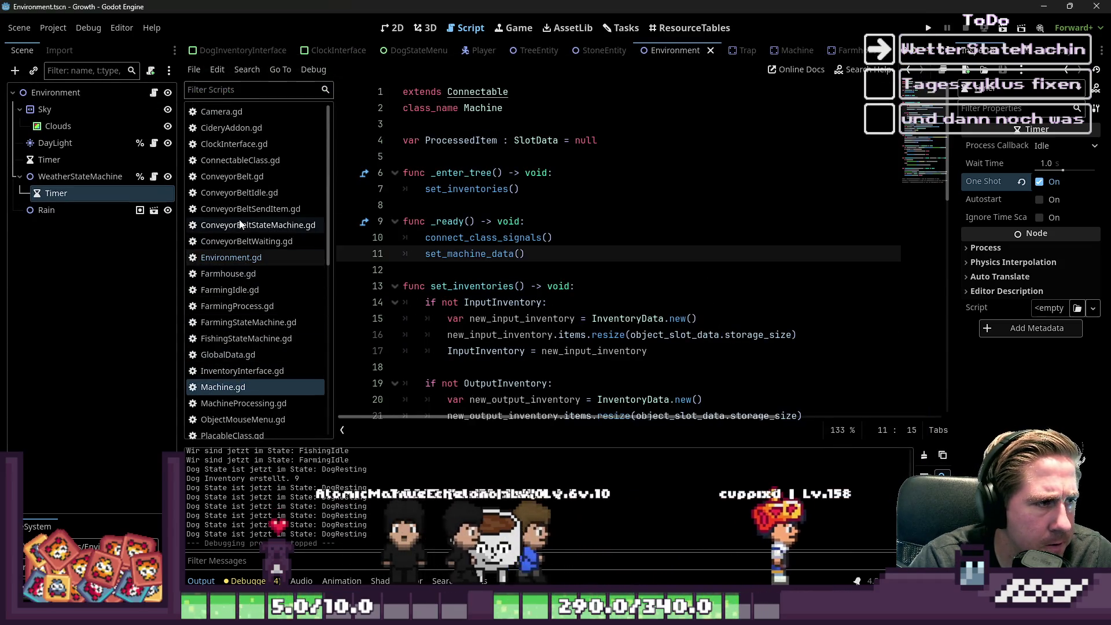
Step: Open WeatherRain.gd and locate the timer start call inside rain_start
scroll(240, 224, down, 5)
click(248, 282)
click(537, 238)
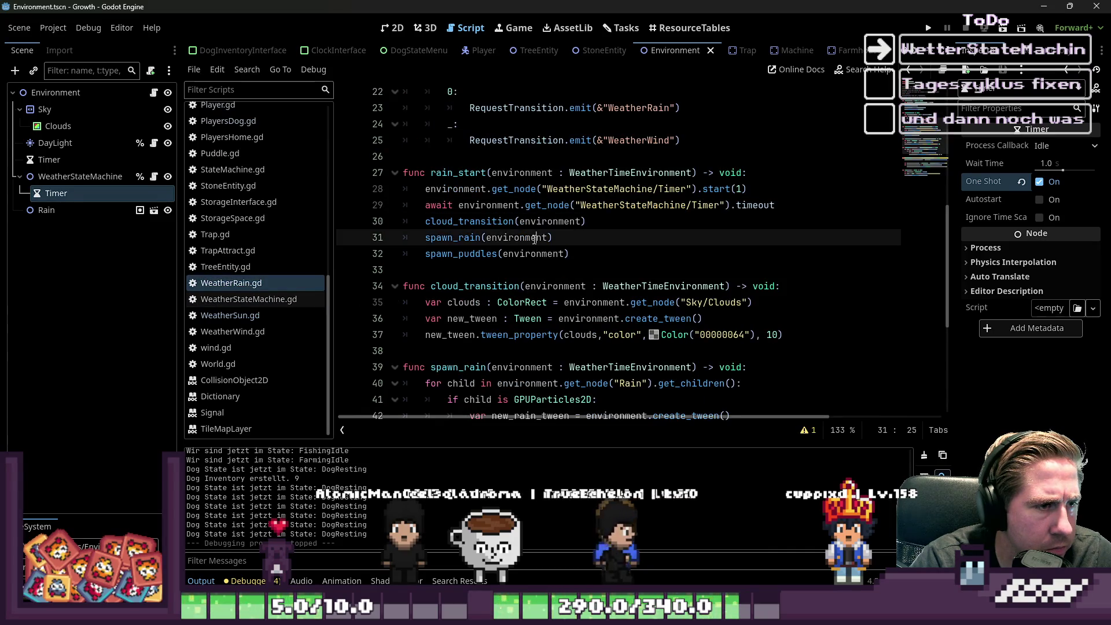
ctrl+click(457, 172)
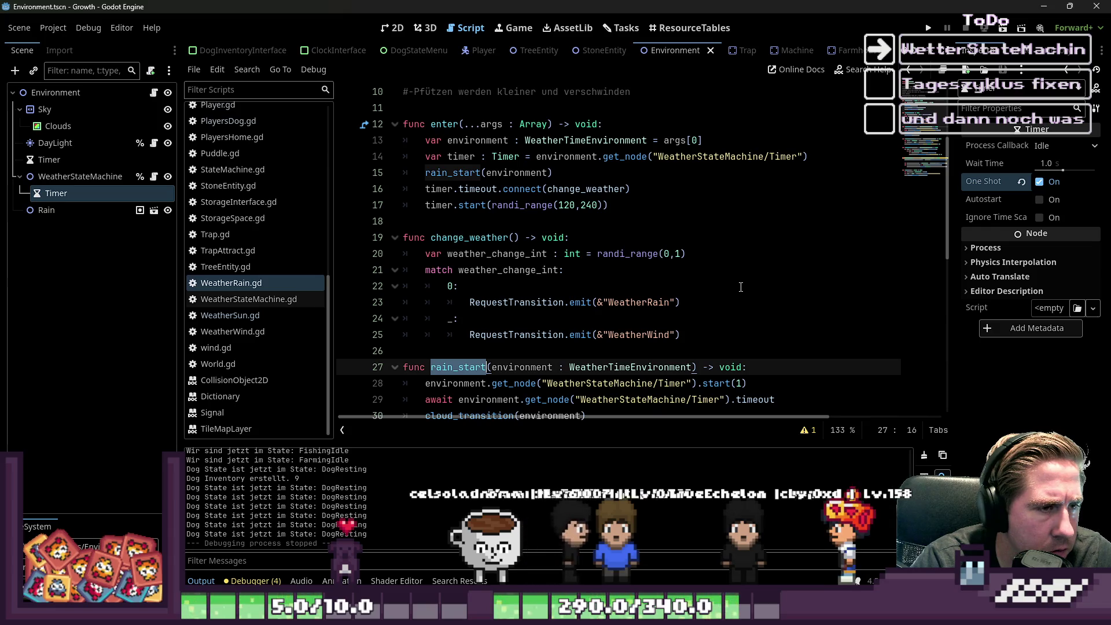
drag(609, 205, 393, 191)
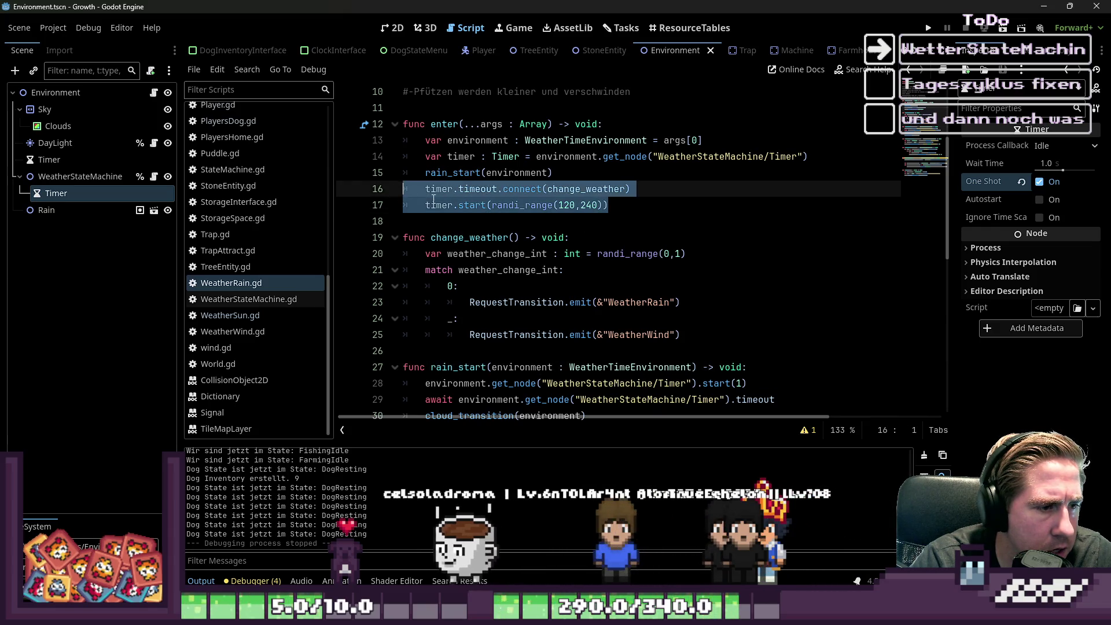
scroll(469, 187, down, 1)
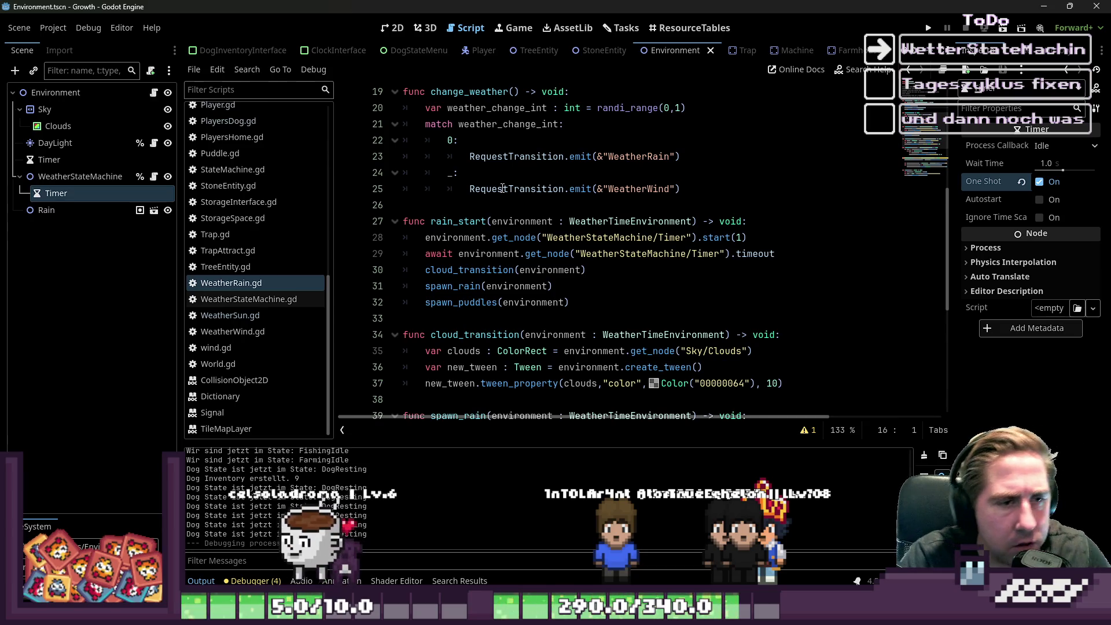
scroll(502, 188, down, 1)
click(400, 282)
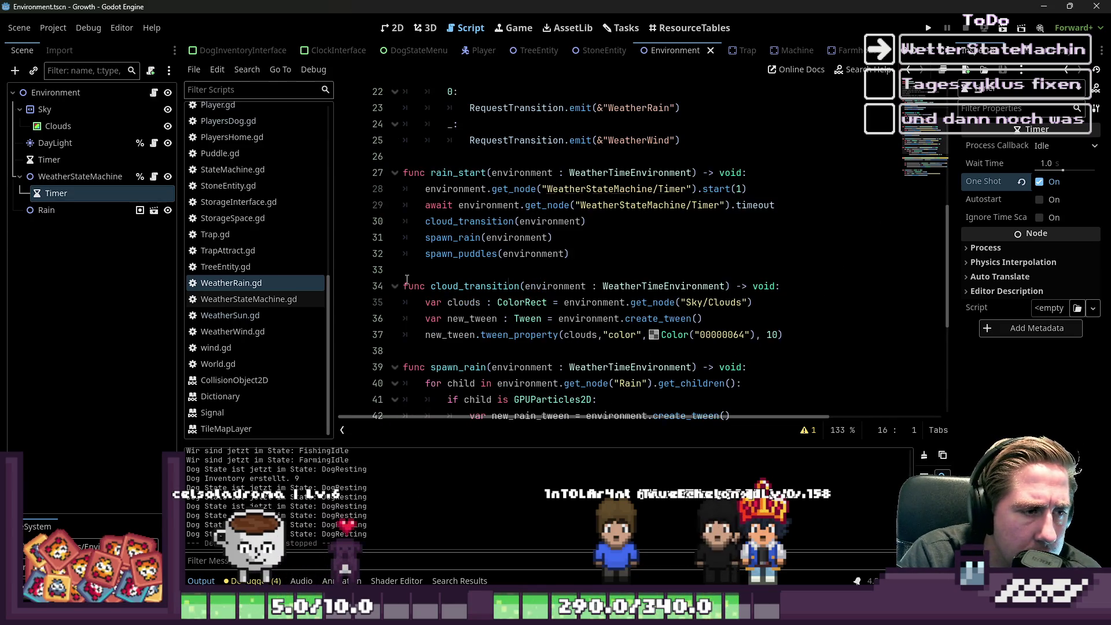
scroll(520, 231, down, 2)
scroll(579, 202, up, 1)
click(698, 140)
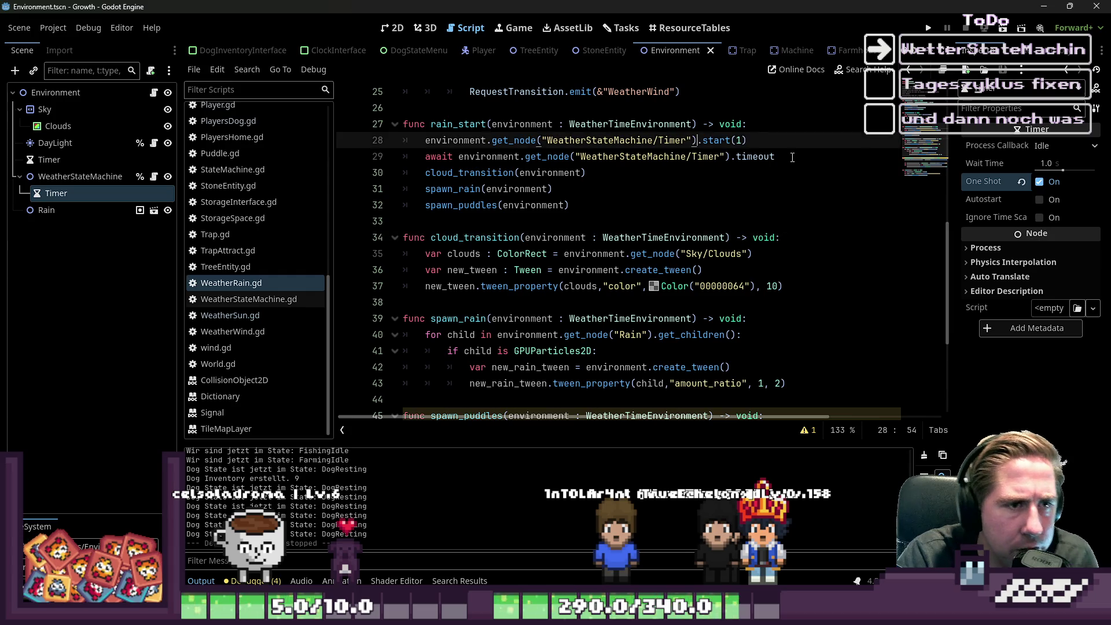
Step: Rewrite line 28 to await environment.get_tree() create_timer(1).timeout
key(ctrl+shift+Left)
key(ctrl+shift+Left)
key(ctrl+shift+Left)
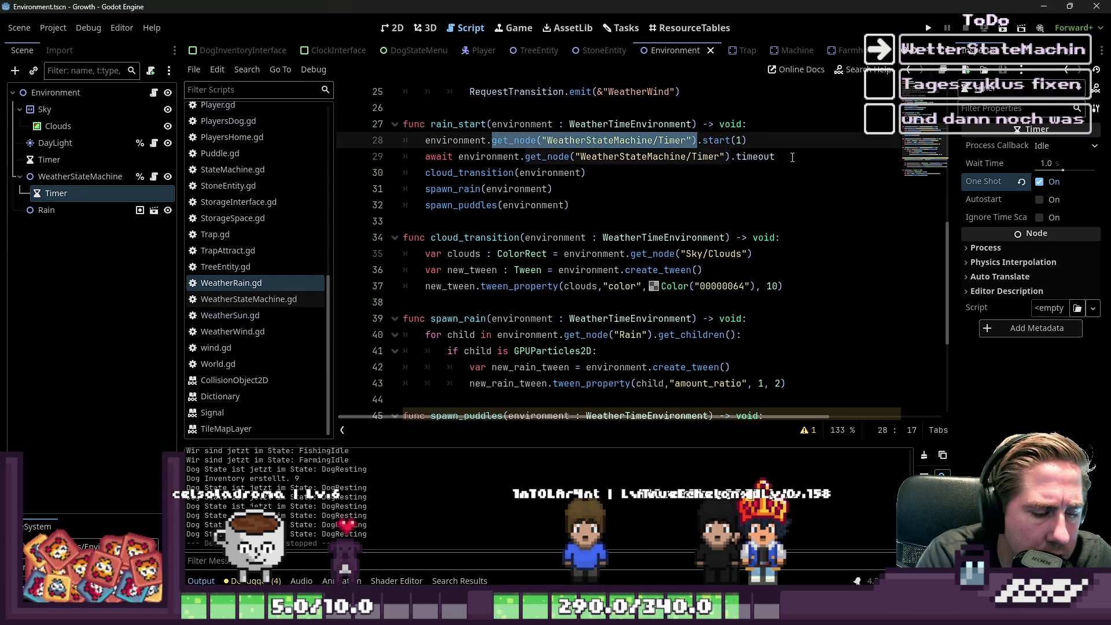
text(get_trer)
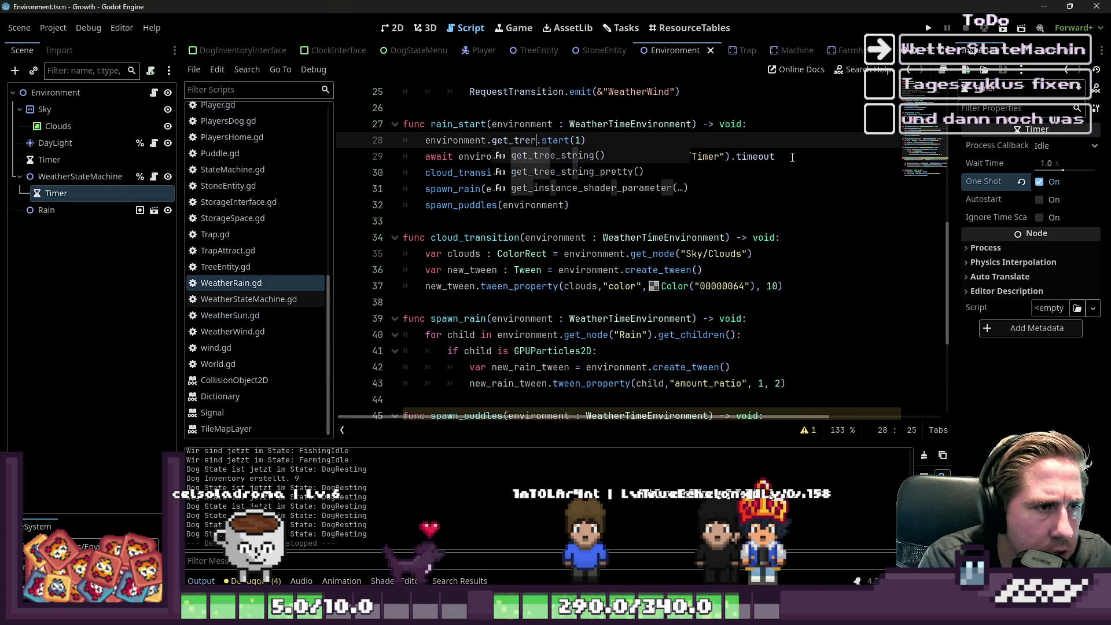
key(BackSpace)
text(e)
key(Return)
text(cre)
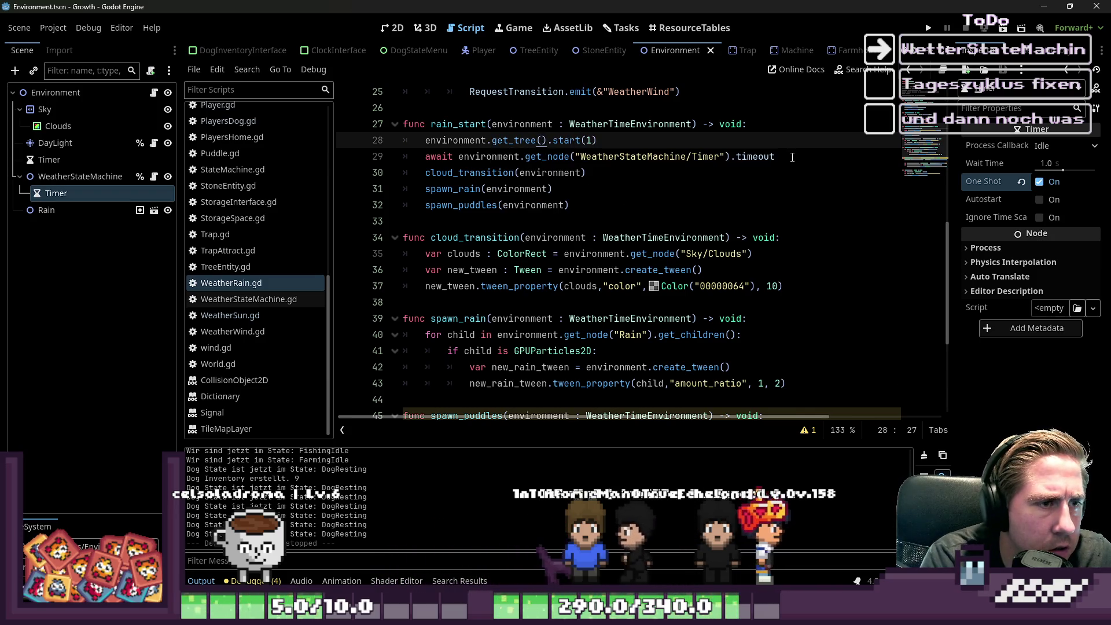
text(ate_ti)
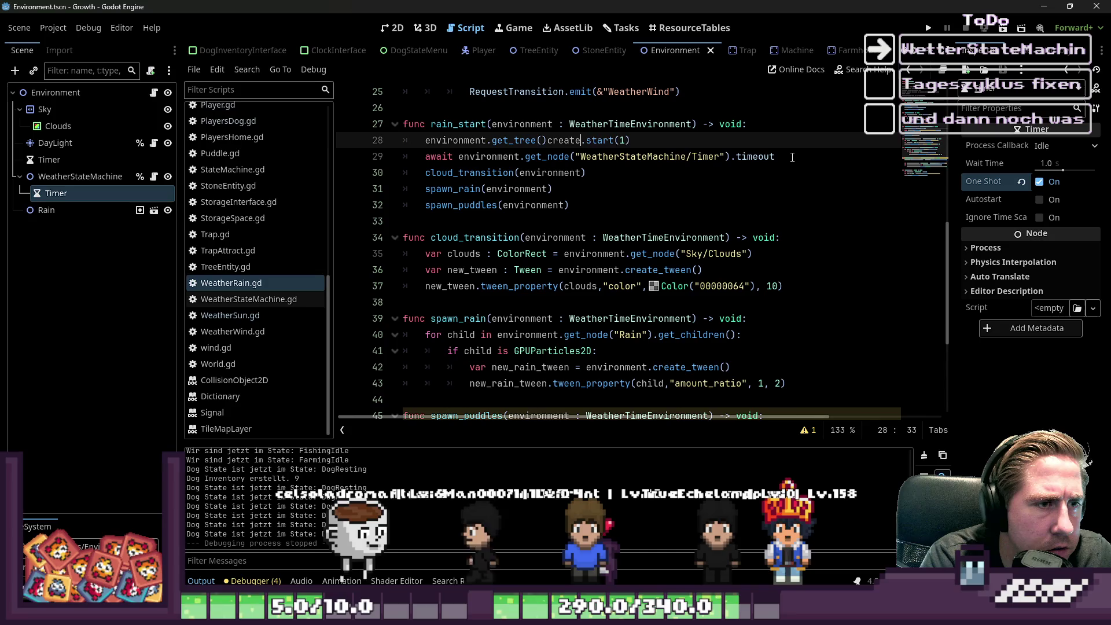
text(mer(1)
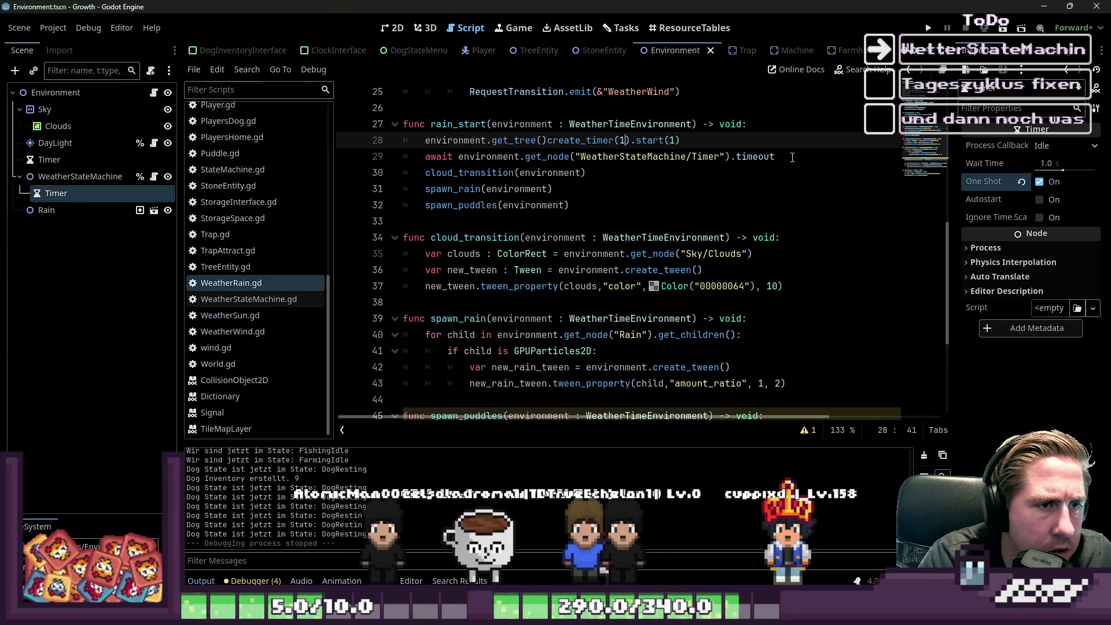
text())
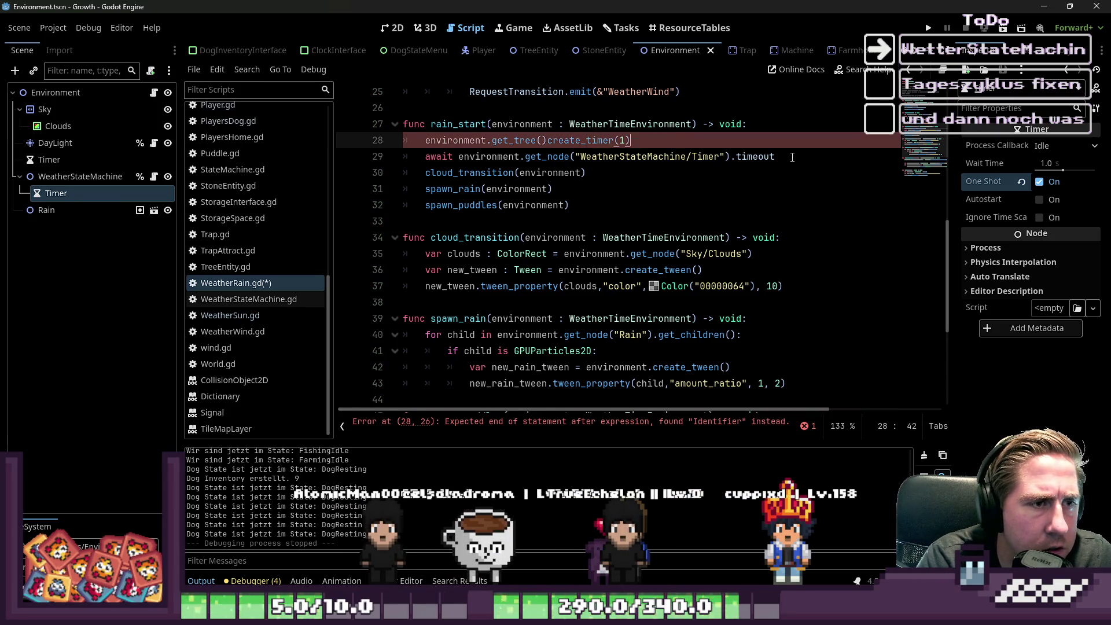
key(Left)
key(Left)
text(await)
key(Right)
key(Right)
key(Right)
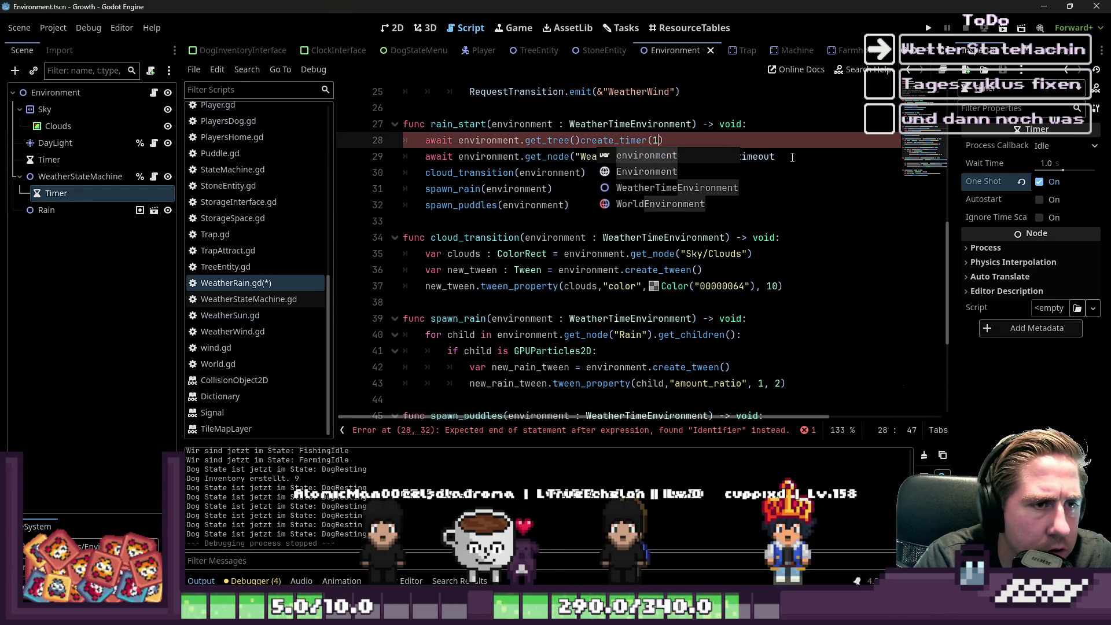
text(.timo)
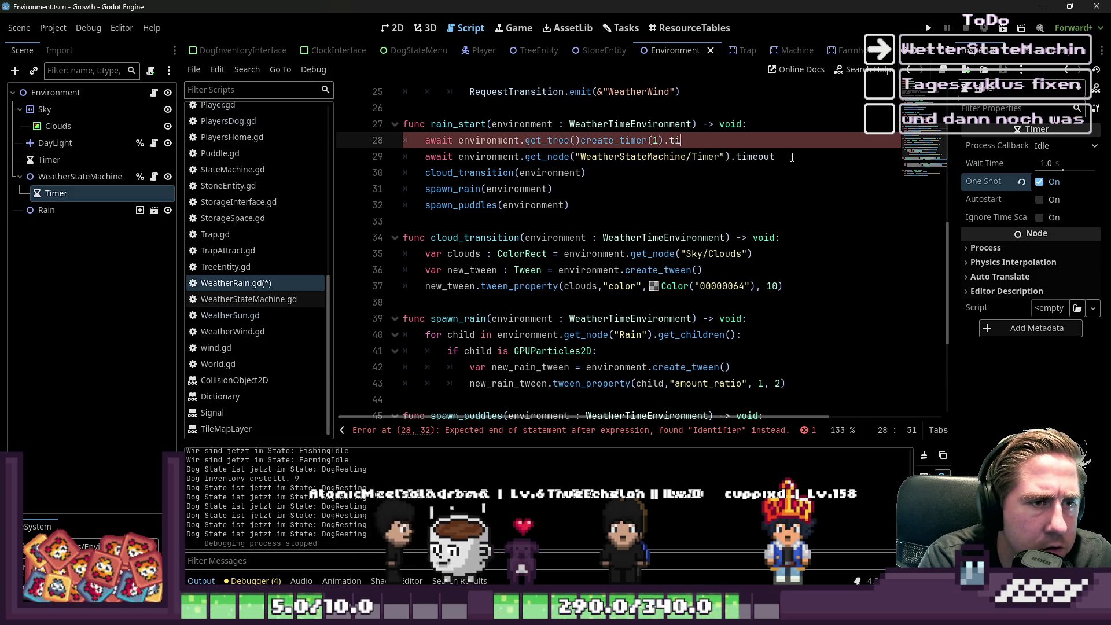
key(BackSpace)
text(e_out)
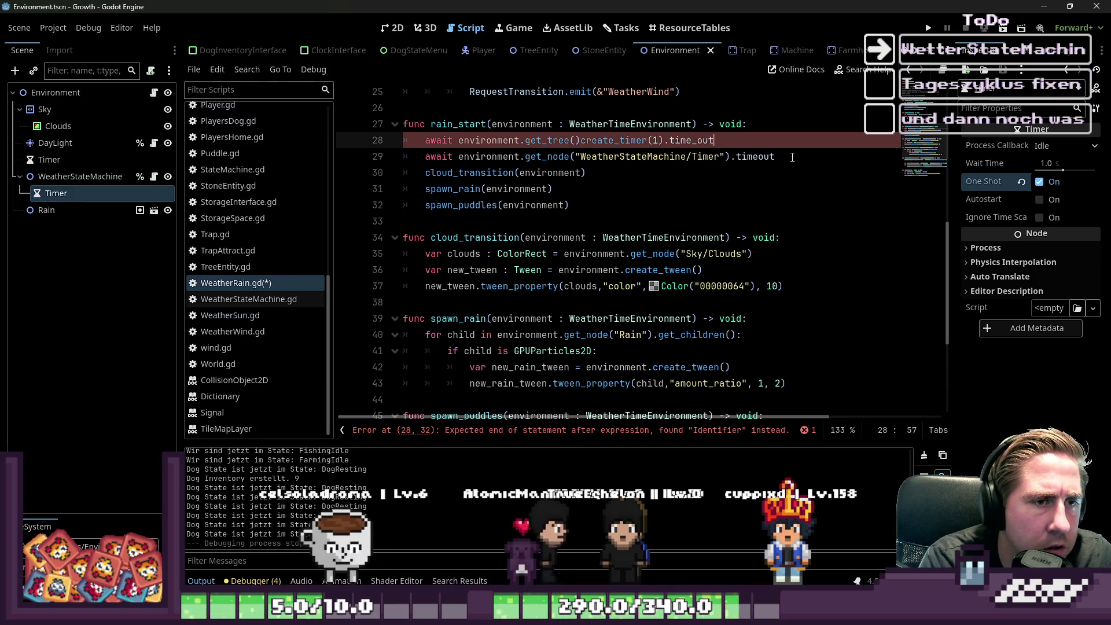
key(Return)
Step: Delete the old await line, save the script, and launch the game
triple_click(792, 157)
key(BackSpace)
key(ctrl+s)
key(F5)
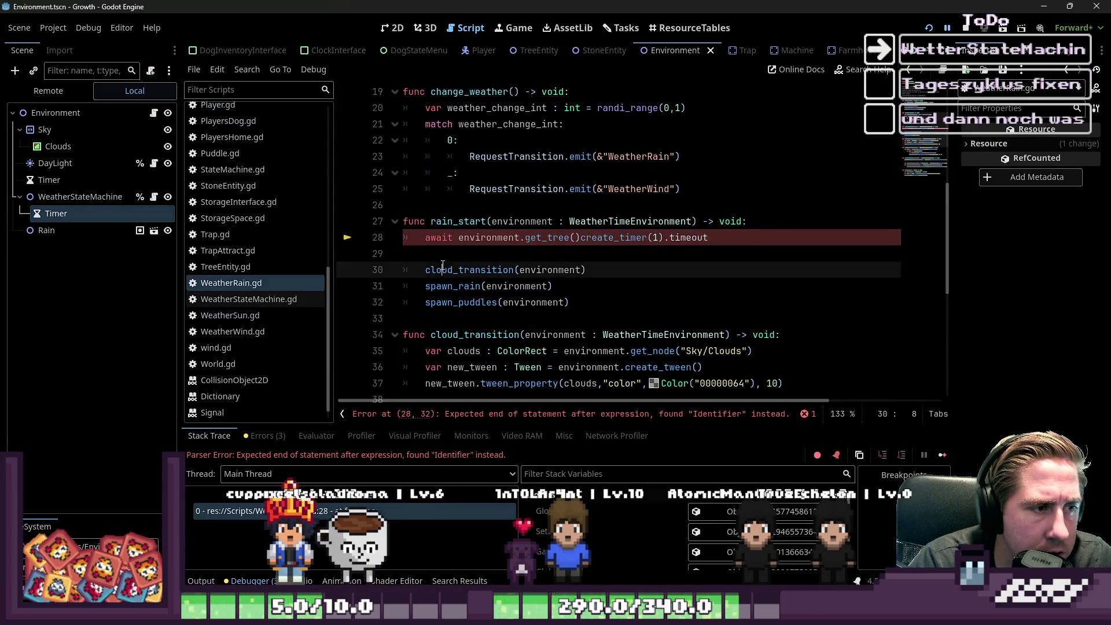
Step: Remove empty line 29, add the missing dot before create_timer on line 28, and relaunch
click(624, 254)
key(BackSpace)
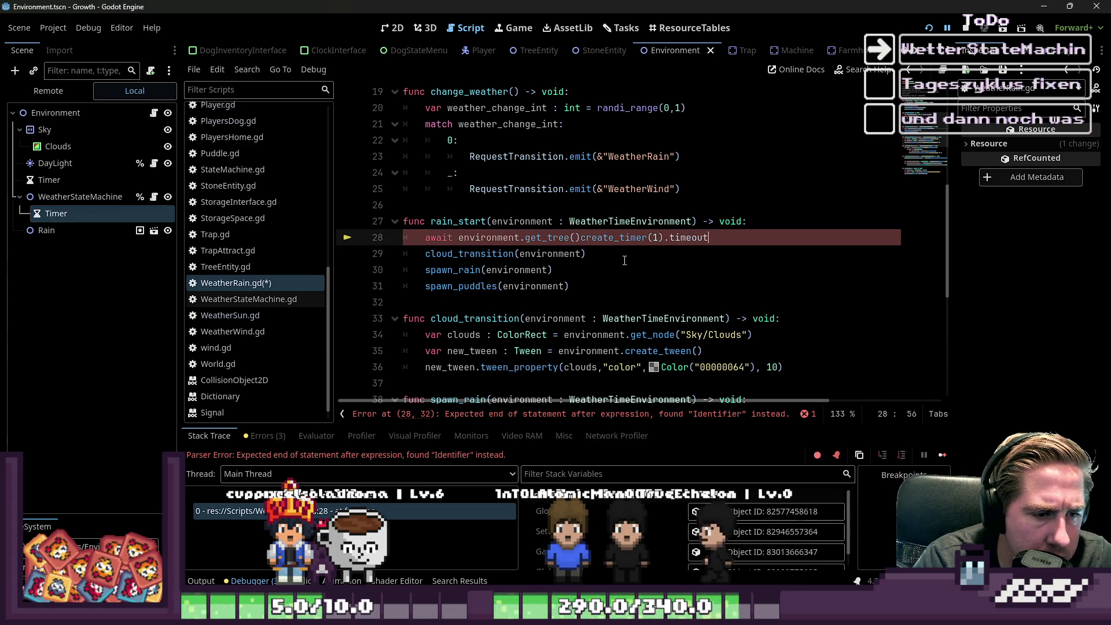
key(Left)
key(Left)
key(Left)
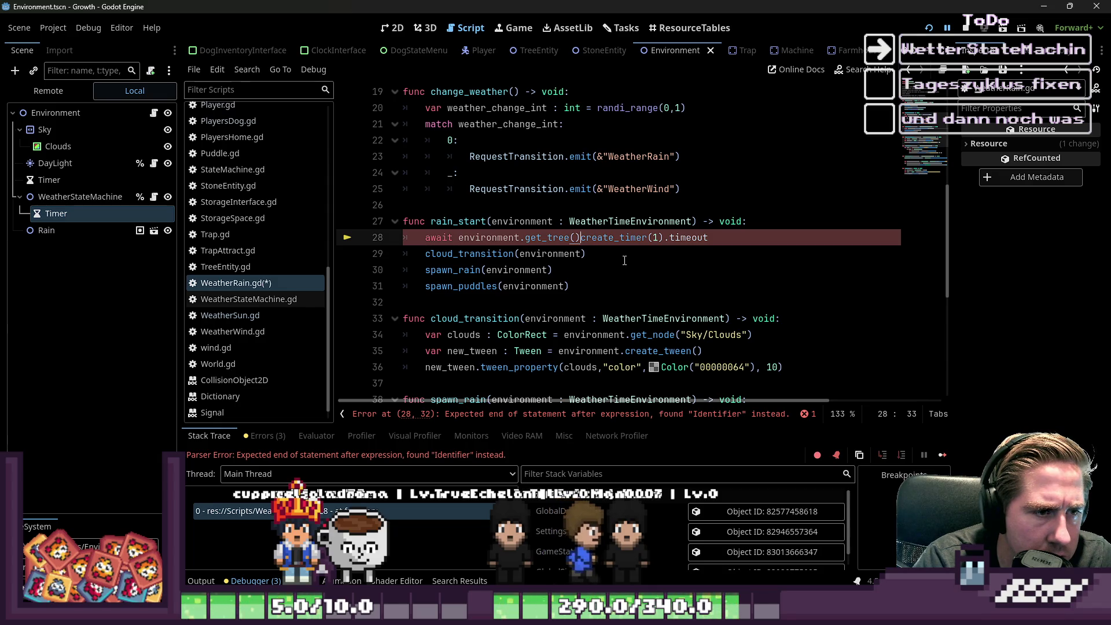
text(.)
click(770, 156)
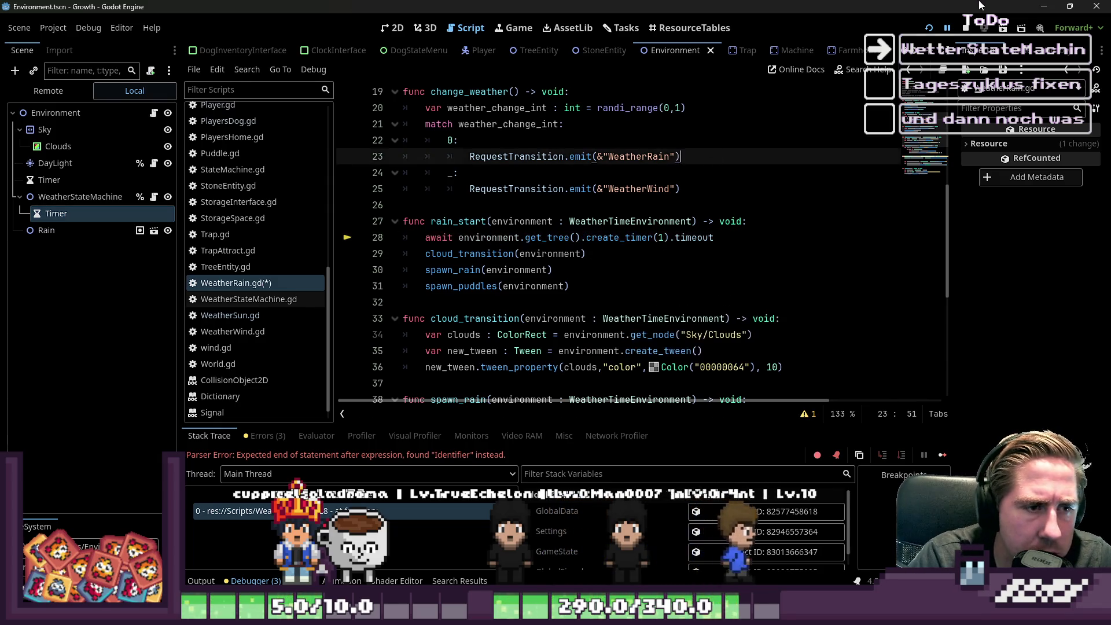
key(F5)
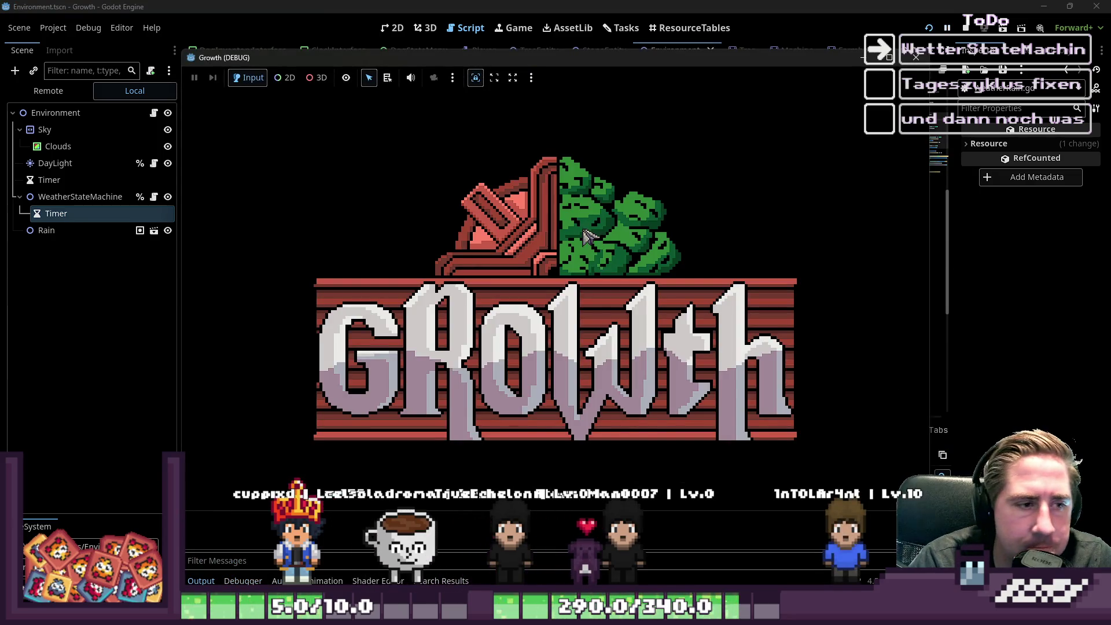
Step: Start a new game as 'dsal' and walk the character south into the rain
text(dsal)
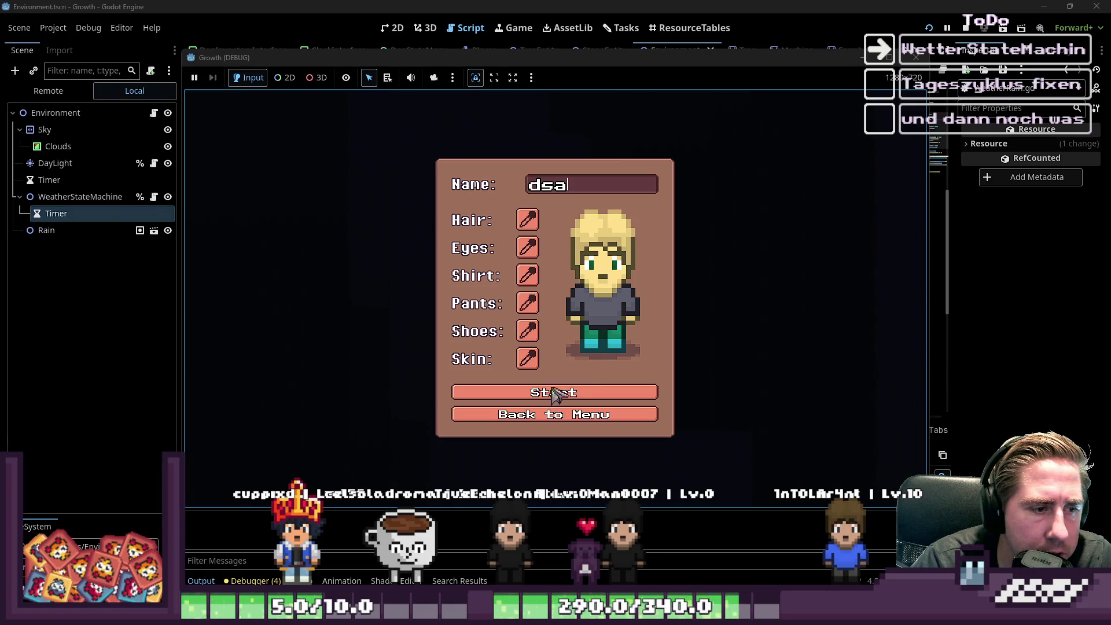
key(Return)
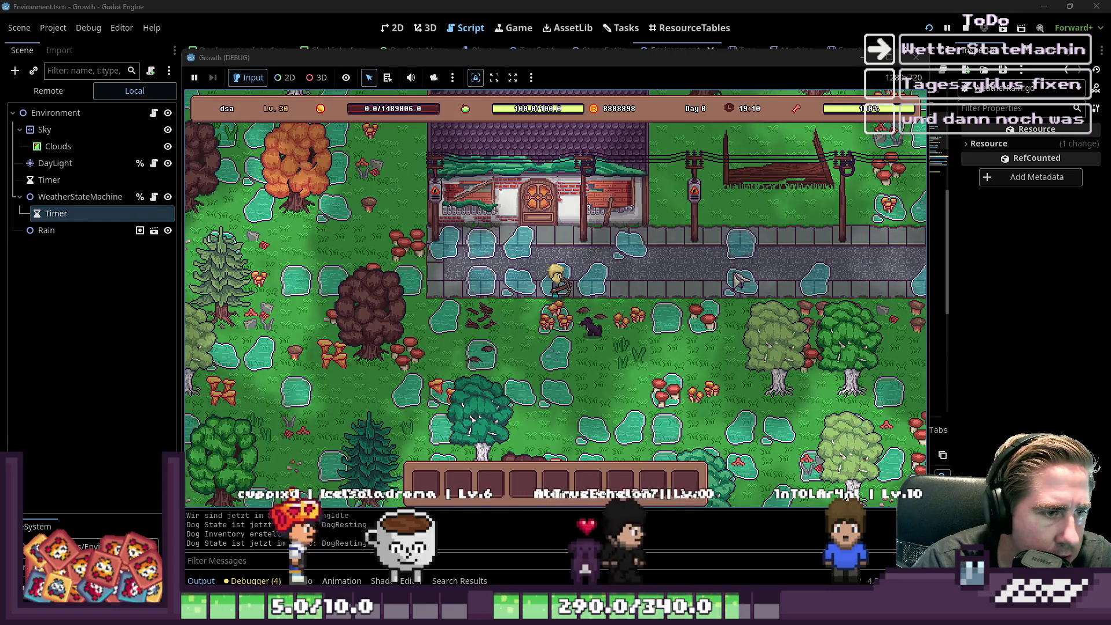
key(s)
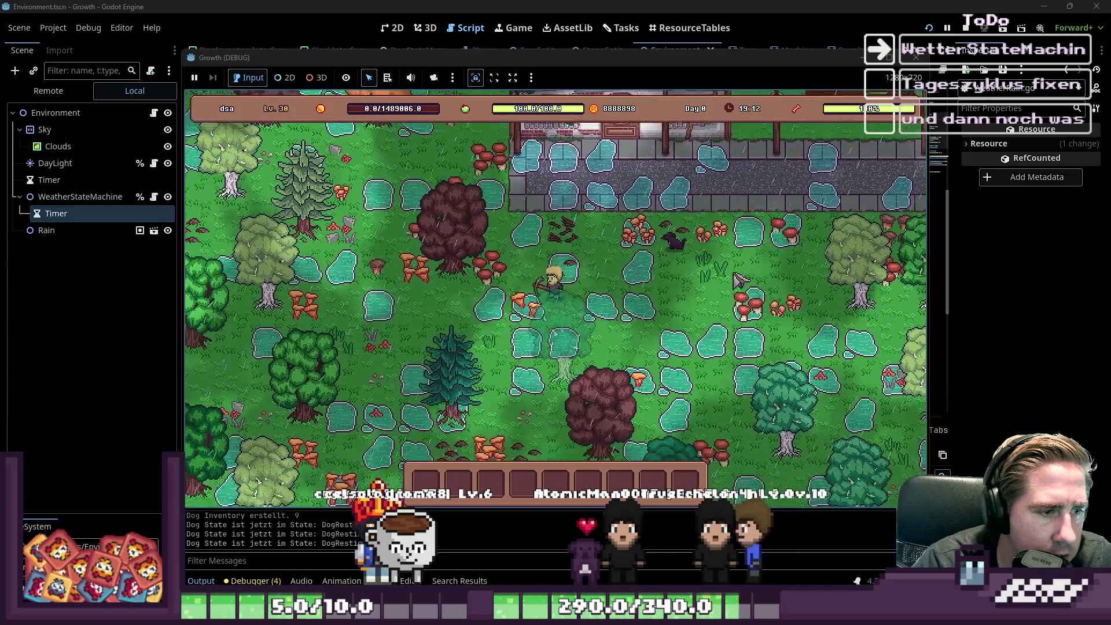
key(s)
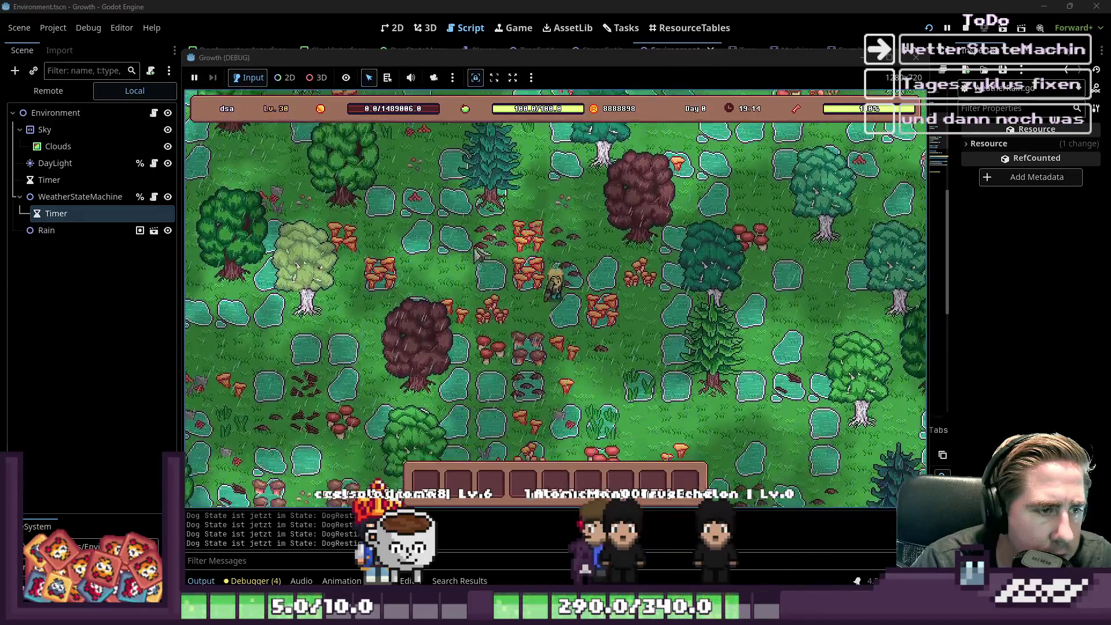
key(s)
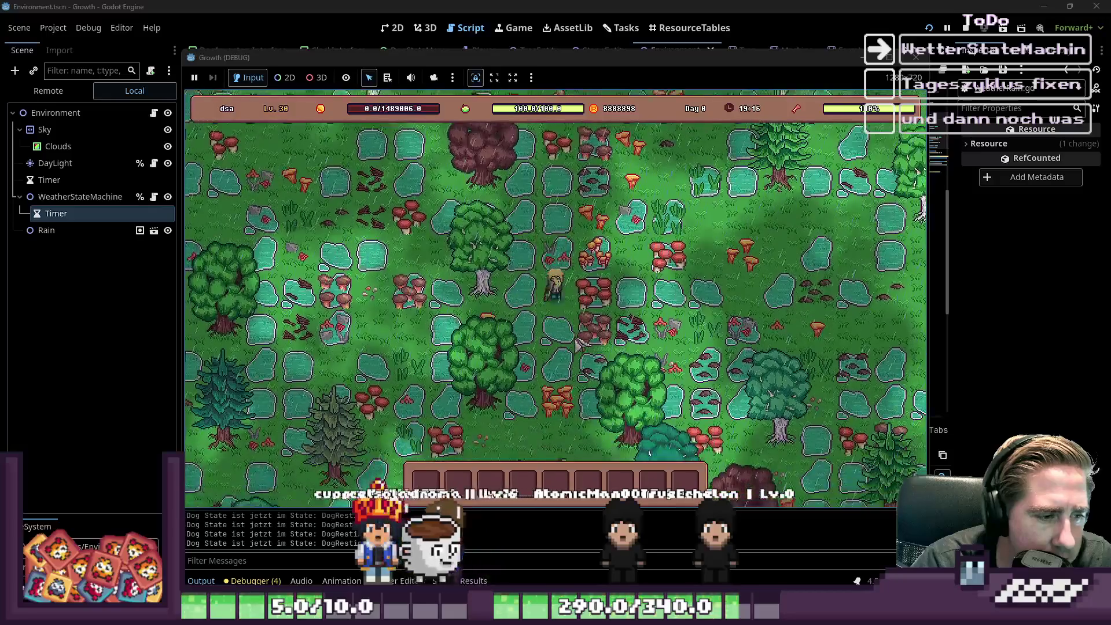
key(s)
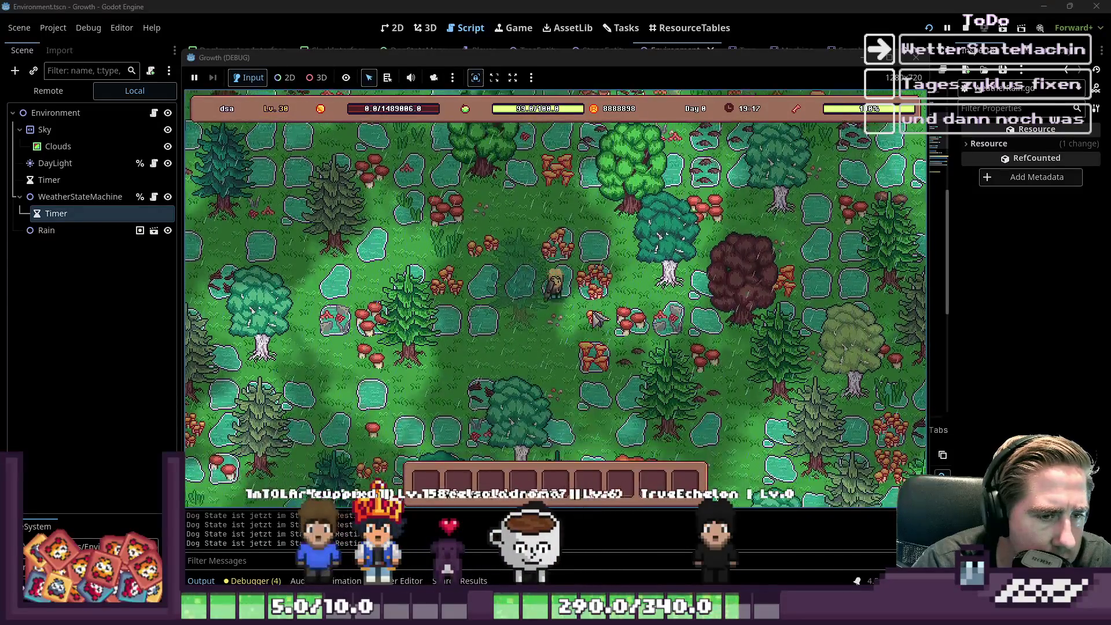
key(s)
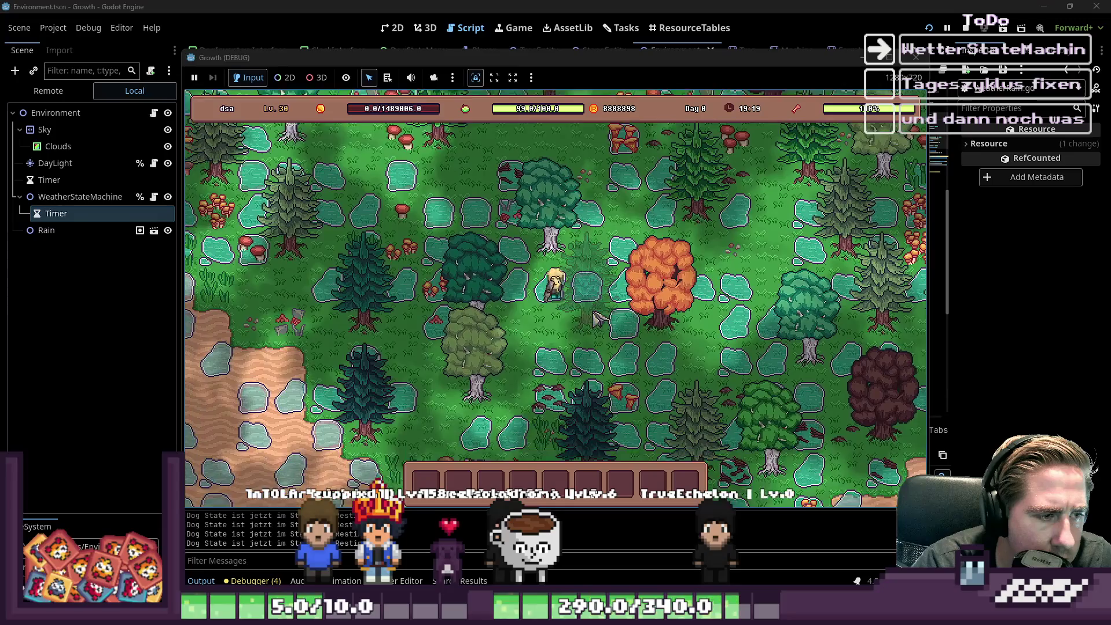
key(s)
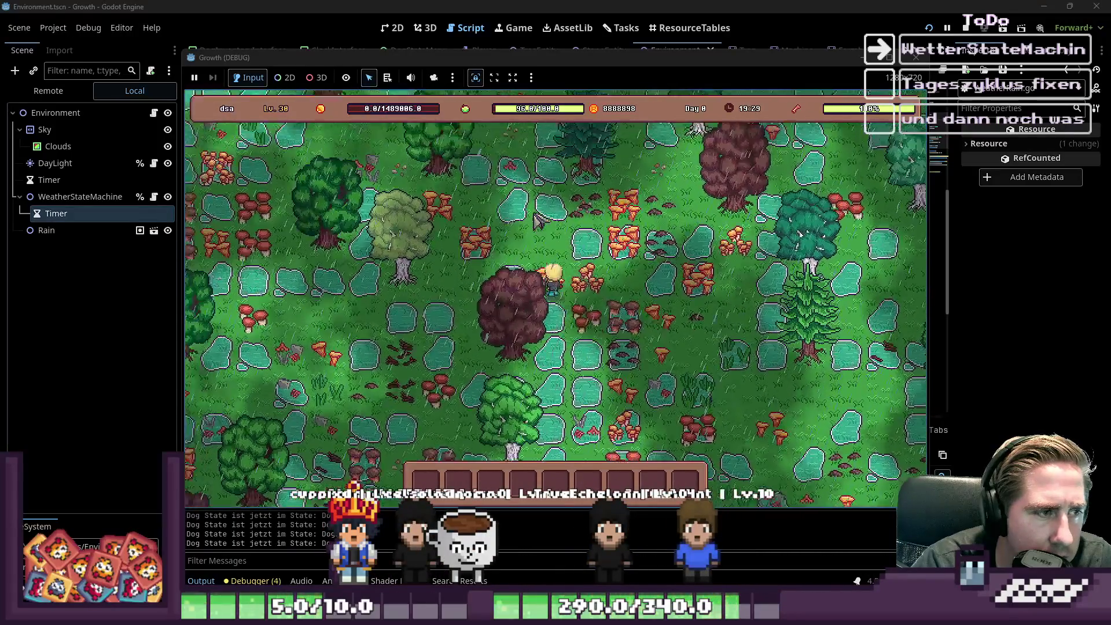
Step: Walk north, then south-west toward the water, and stop the game with F8
key(w)
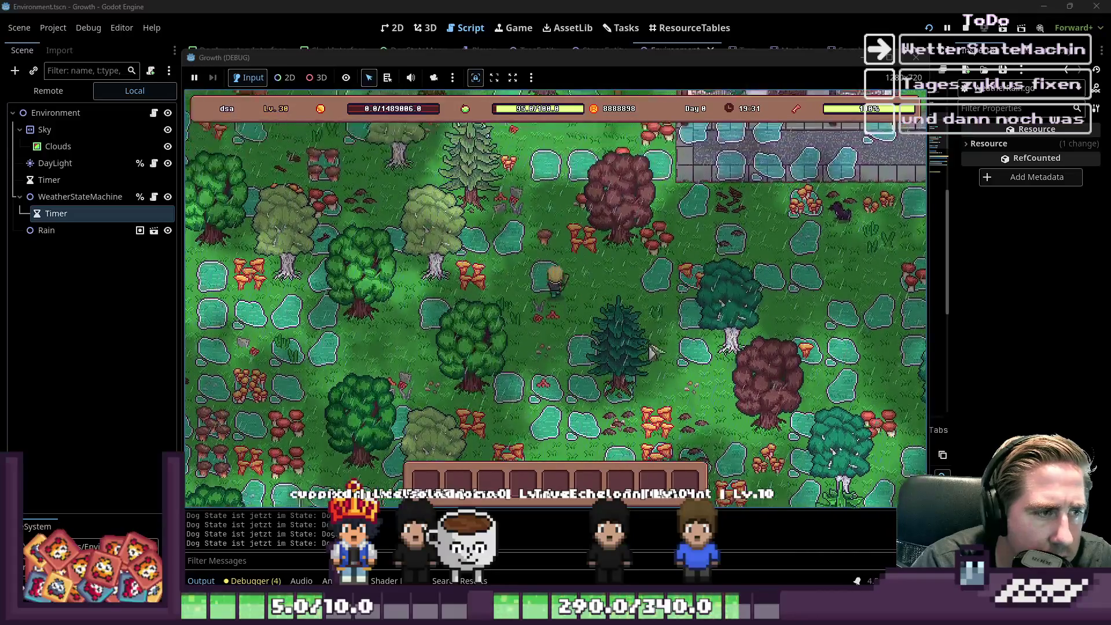
key(a)
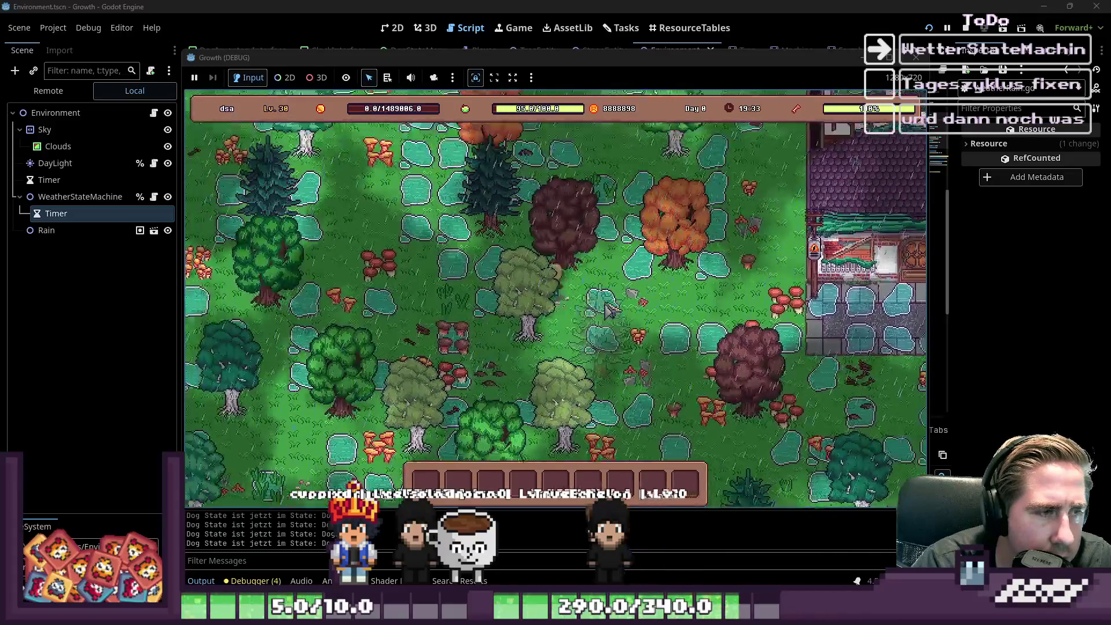
key(w)
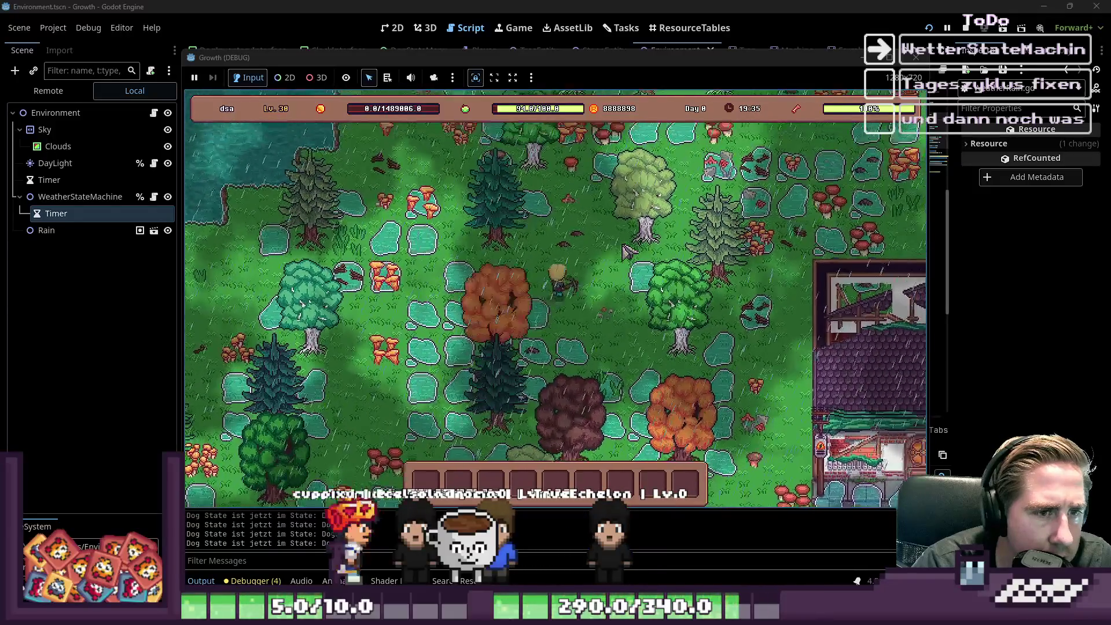
key(w)
key(w)
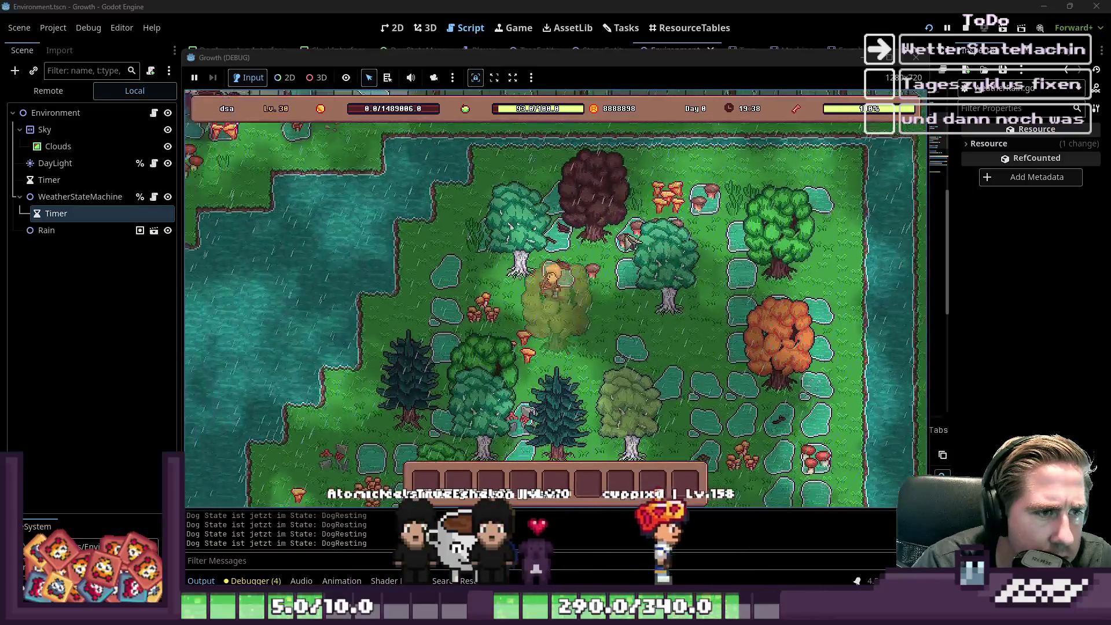
key(s)
key(a)
key(s)
key(a)
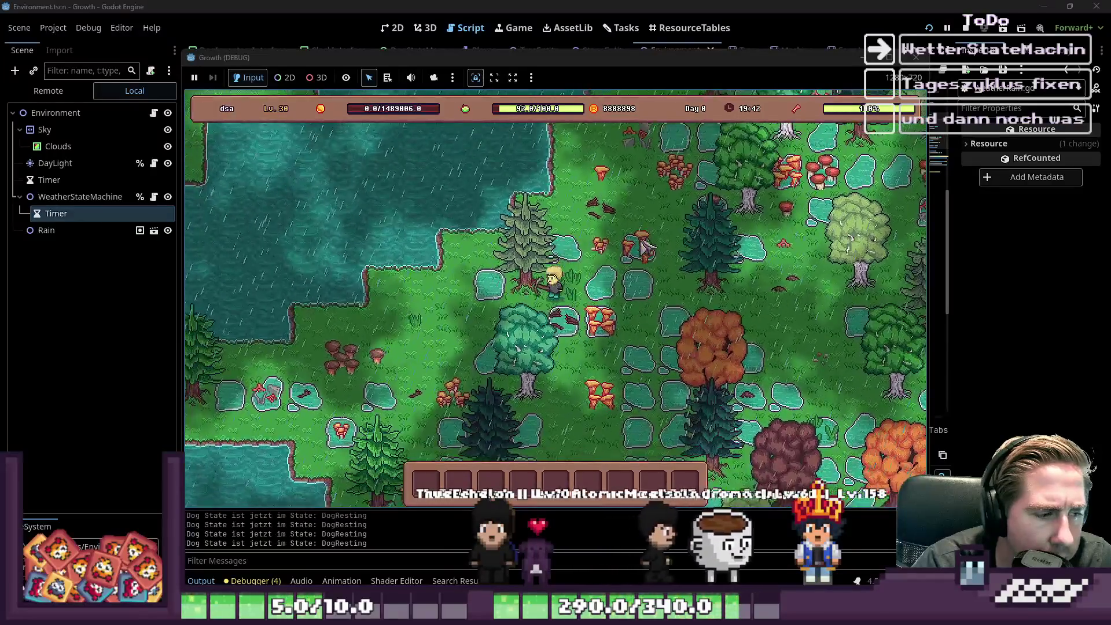
key(F8)
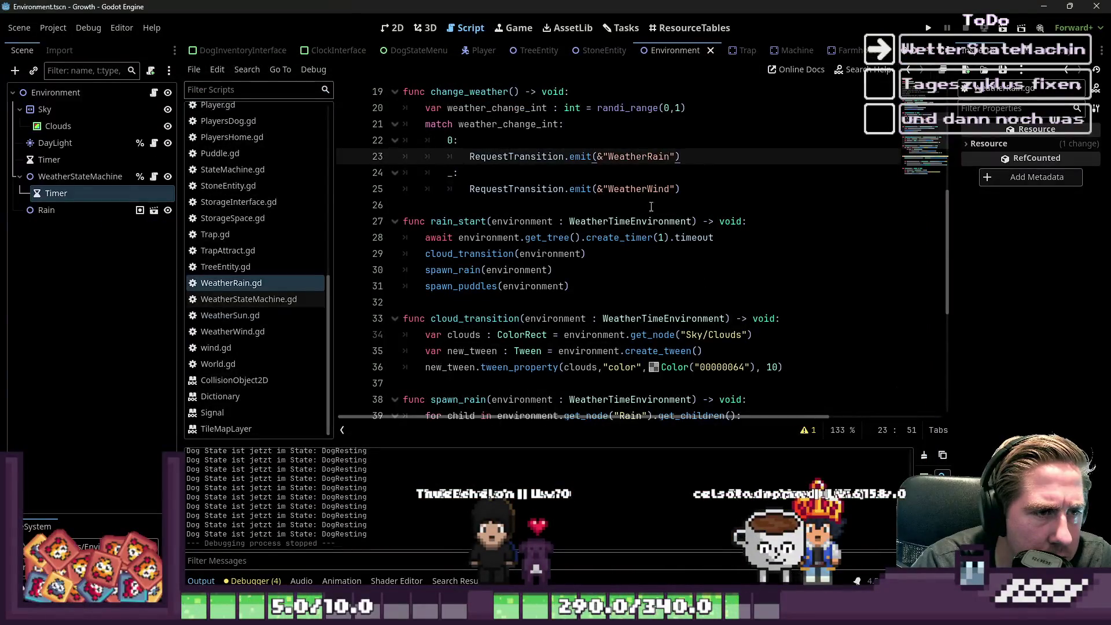
scroll(670, 190, up, 3)
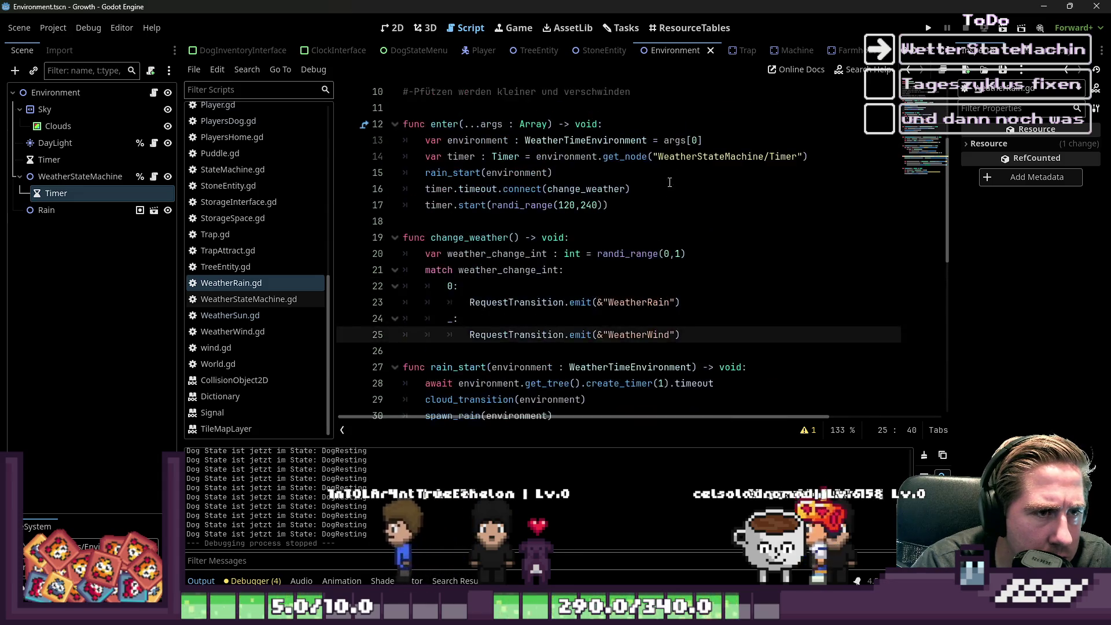
Step: Change create_timer(1) to create_timer(2) on line 28 of WeatherRain.gd and run the game
scroll(644, 270, down, 4)
scroll(644, 270, up, 6)
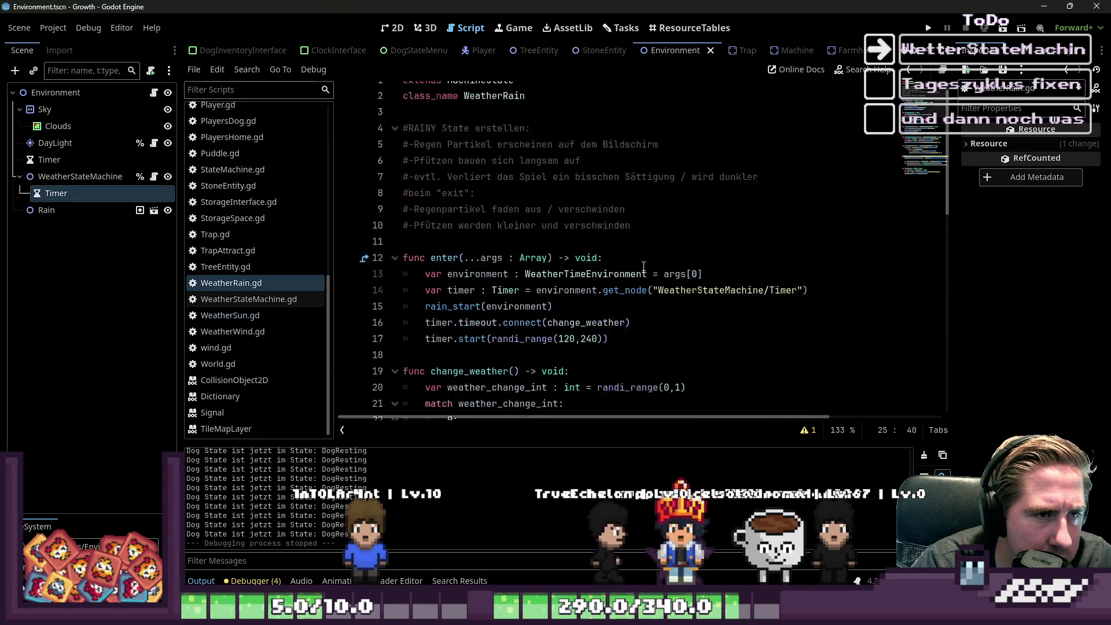
click(226, 267)
click(232, 283)
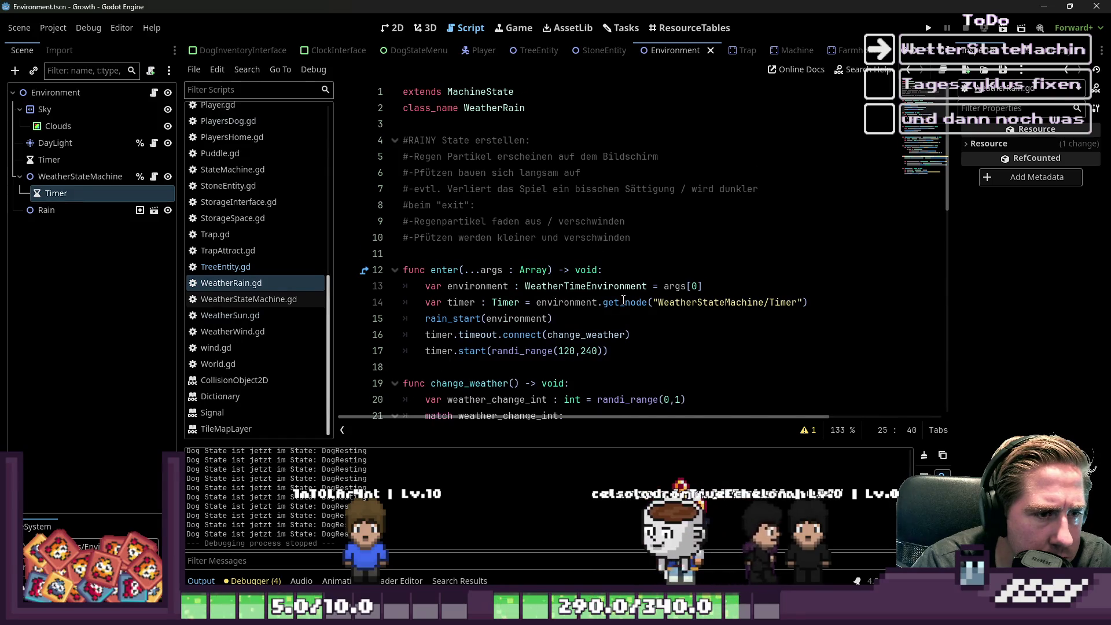
scroll(595, 278, down, 1)
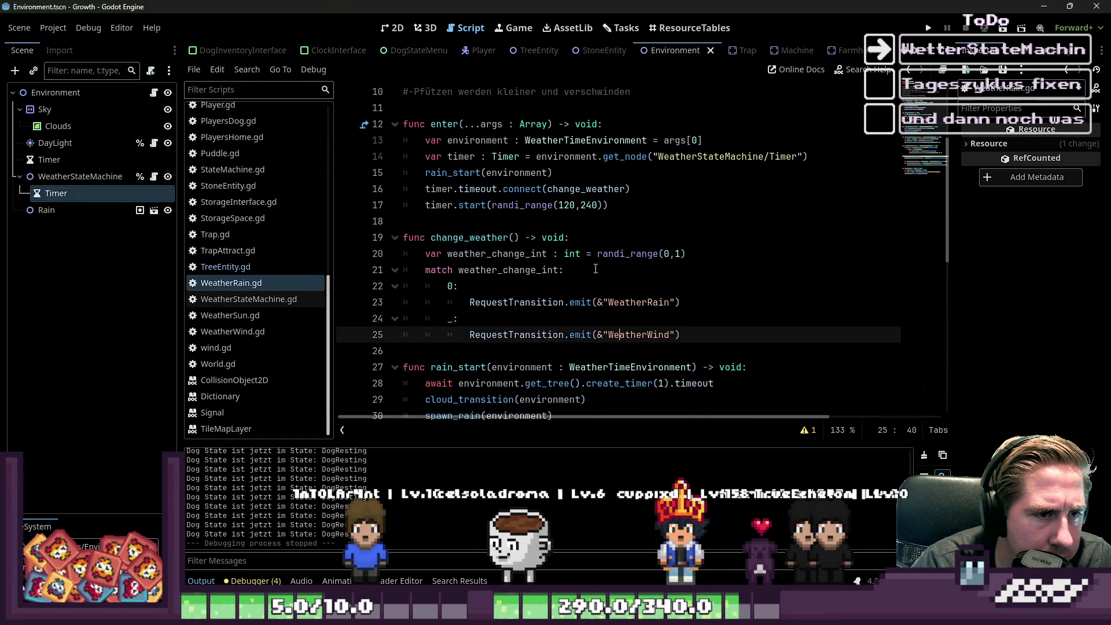
scroll(602, 265, down, 3)
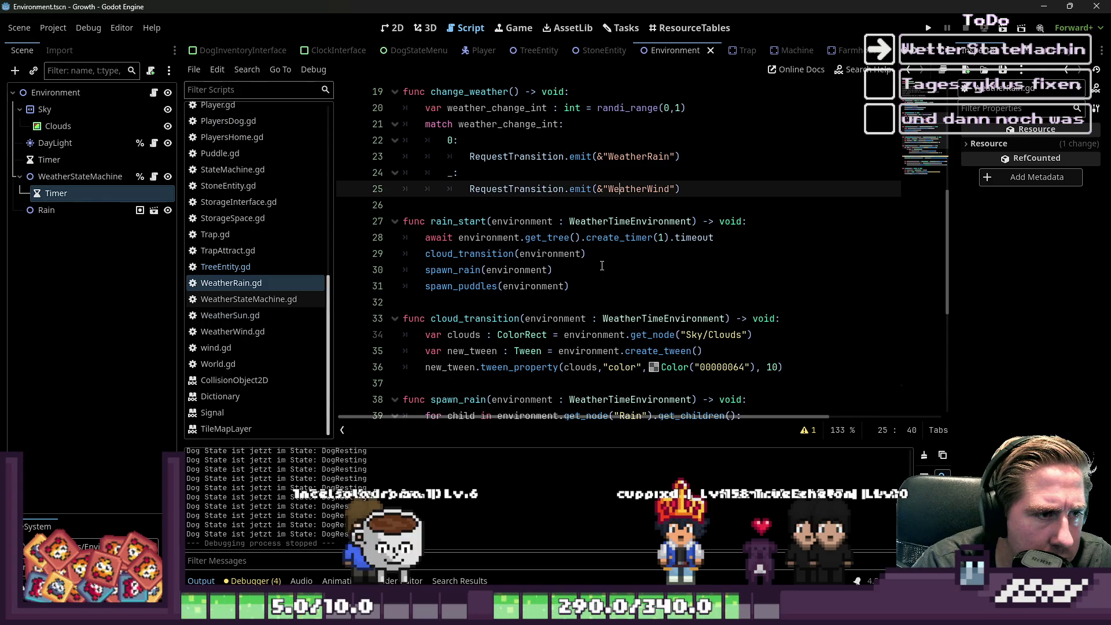
click(664, 238)
text(2)
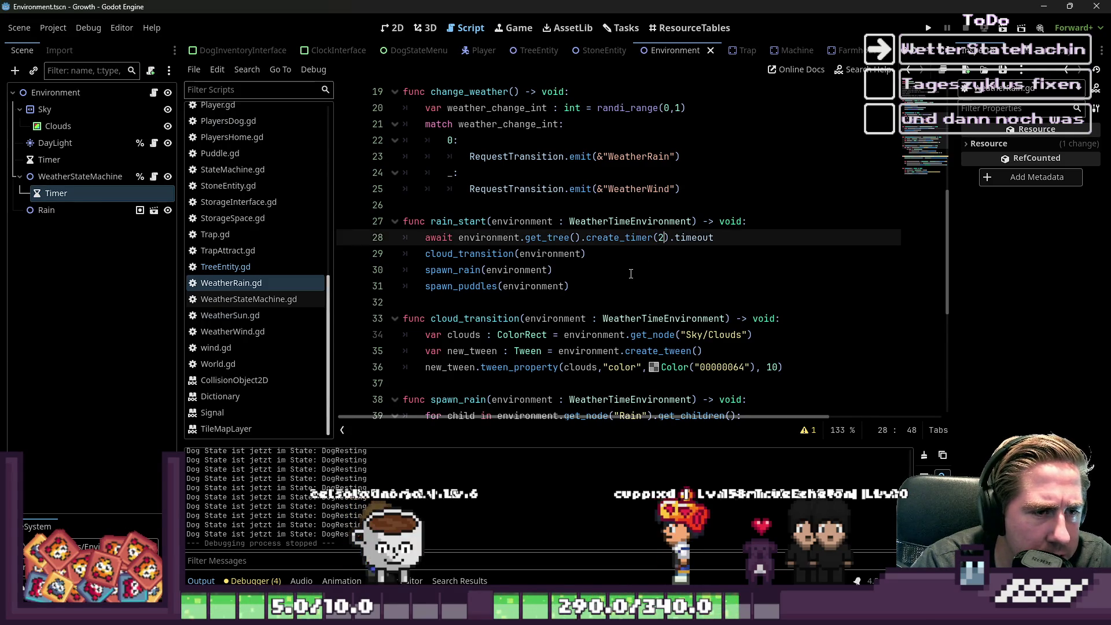
key(F5)
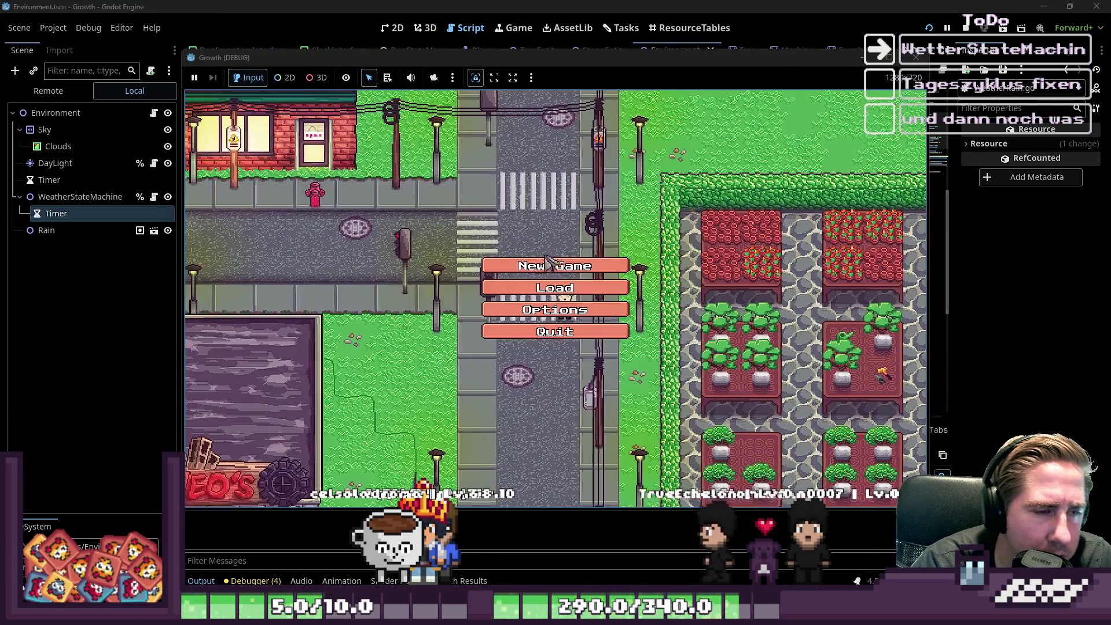
Step: Start a new game as 'daw', walk south-west through the forest to view puddles, then stop
click(554, 265)
text(dawl)
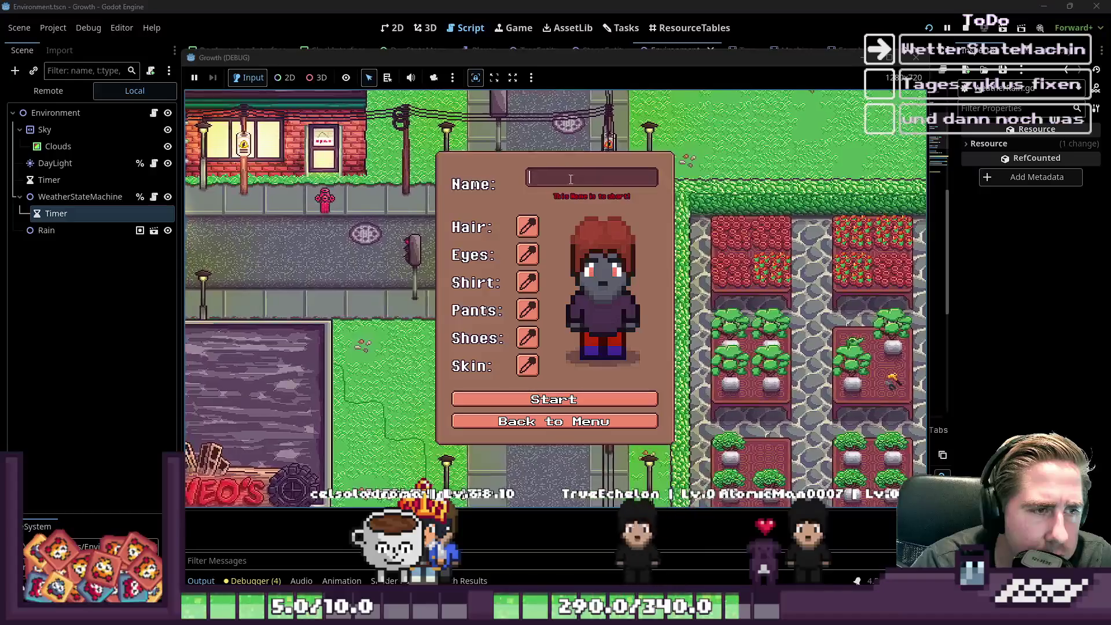
key(BackSpace)
click(557, 397)
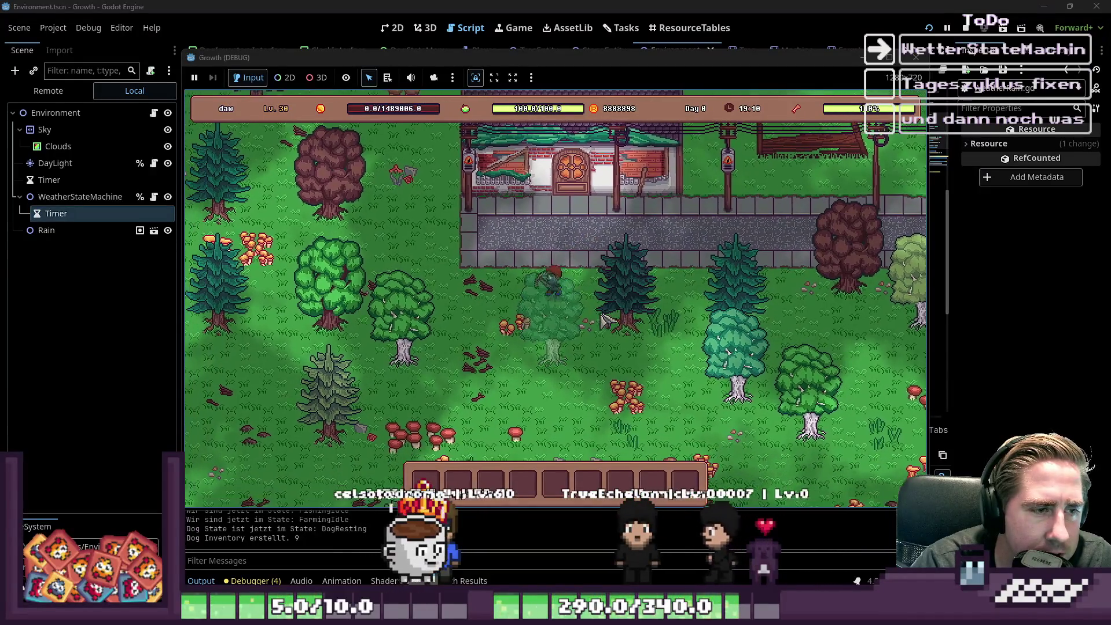
key(s)
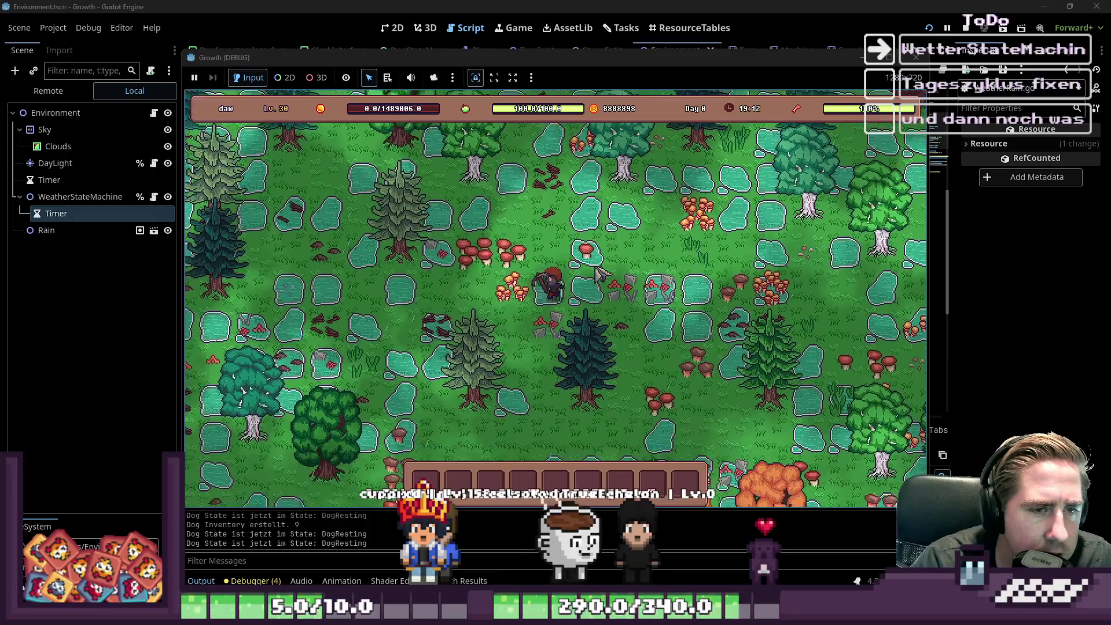
key(a)
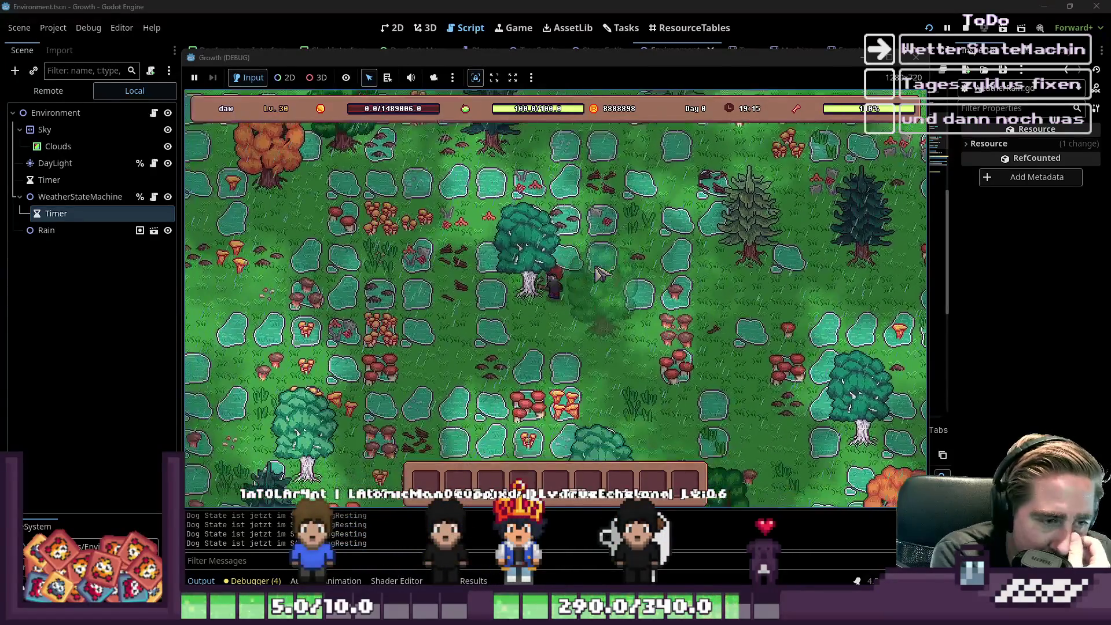
key(a)
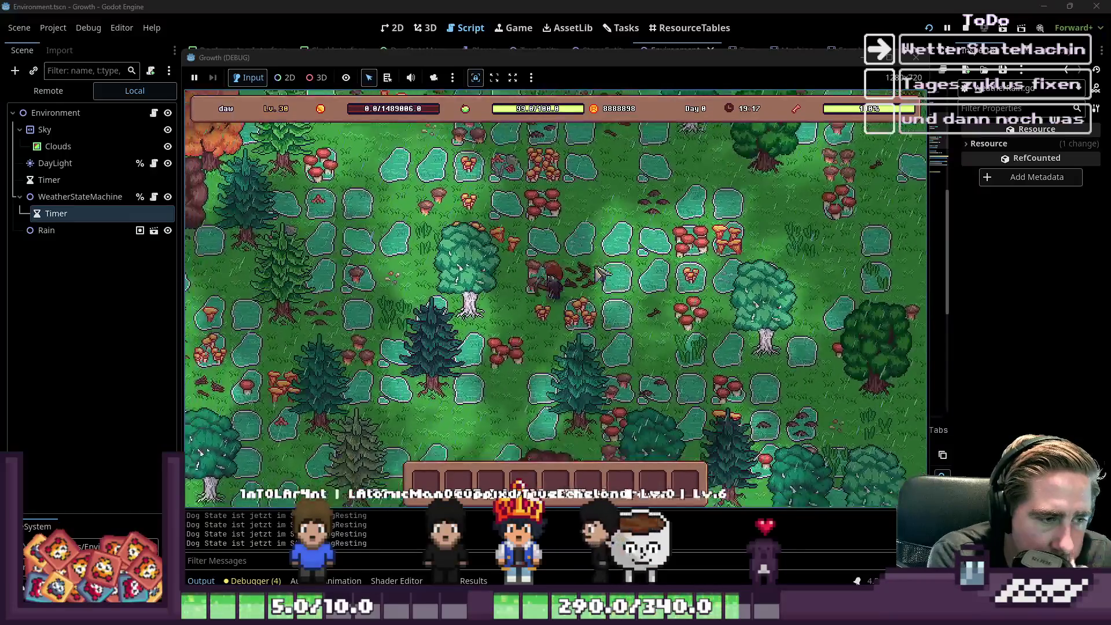
key(s)
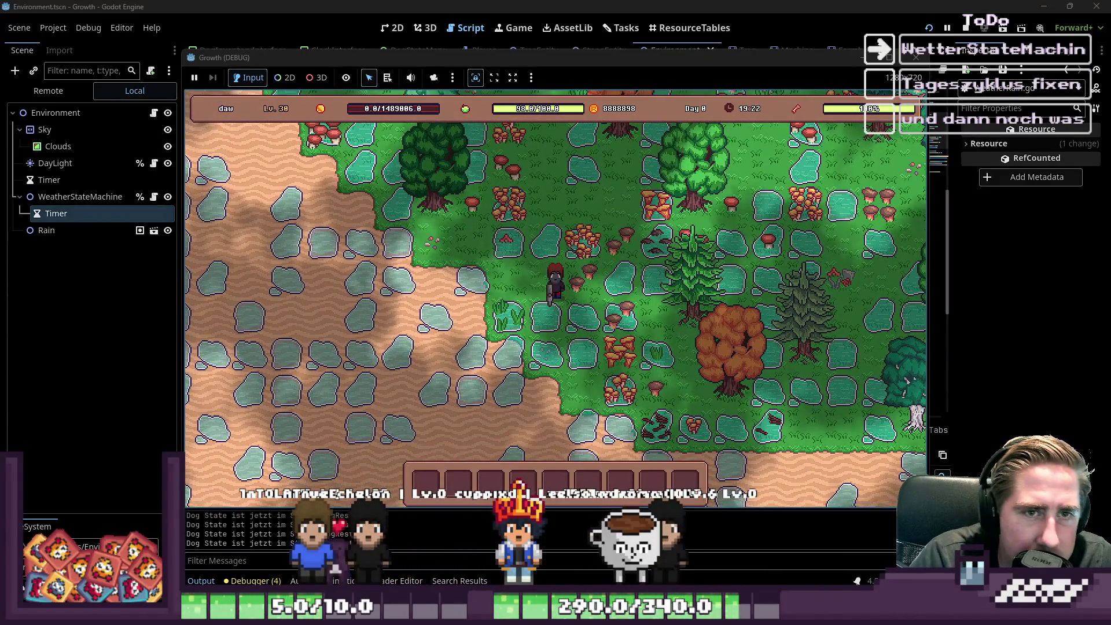
click(909, 60)
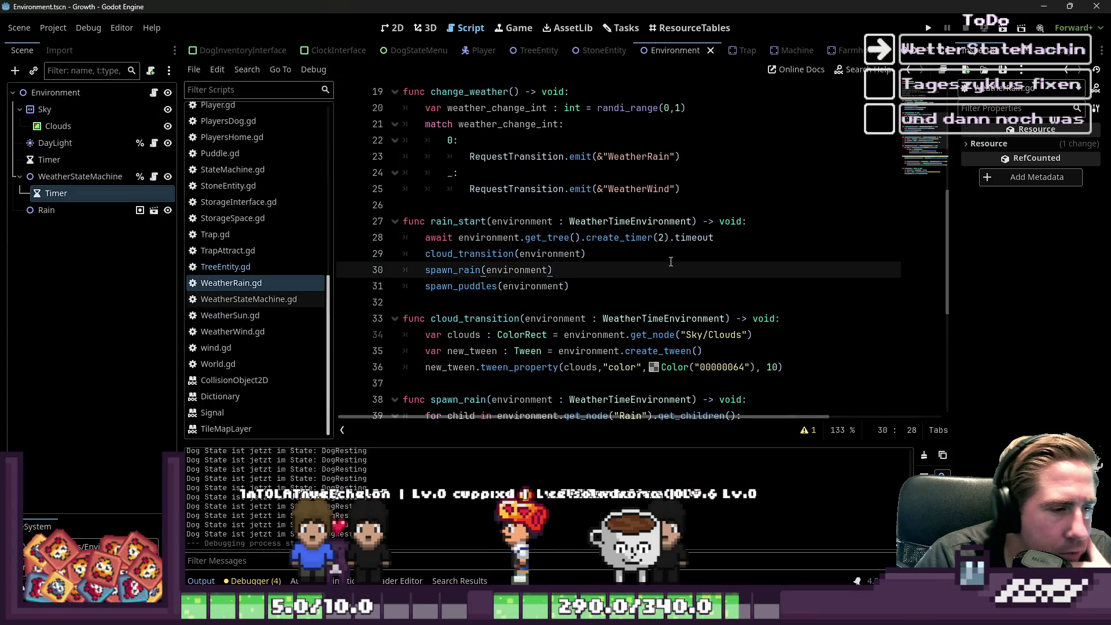
Step: Scroll WeatherRain.gd to find spawn_puddles and its line 45
scroll(671, 261, down, 4)
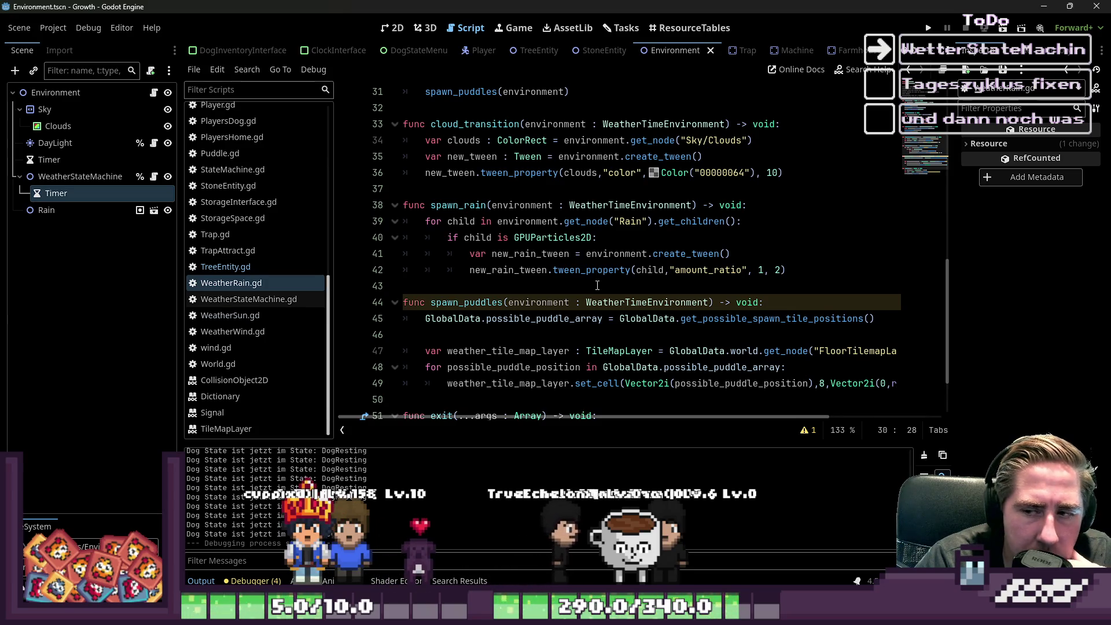
scroll(597, 287, down, 1)
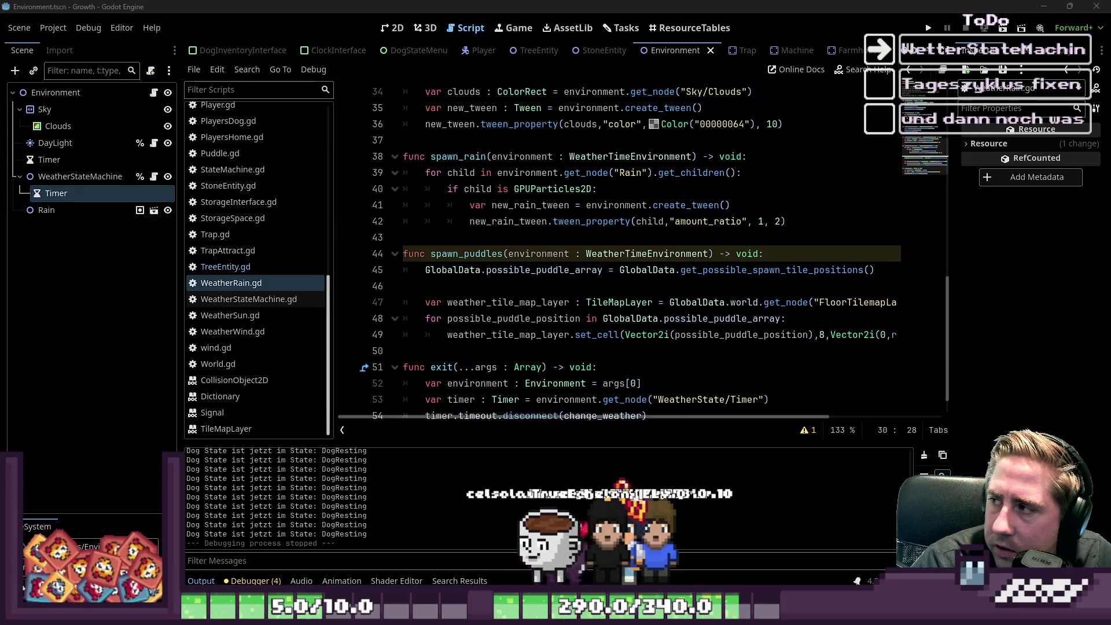
double_click(492, 253)
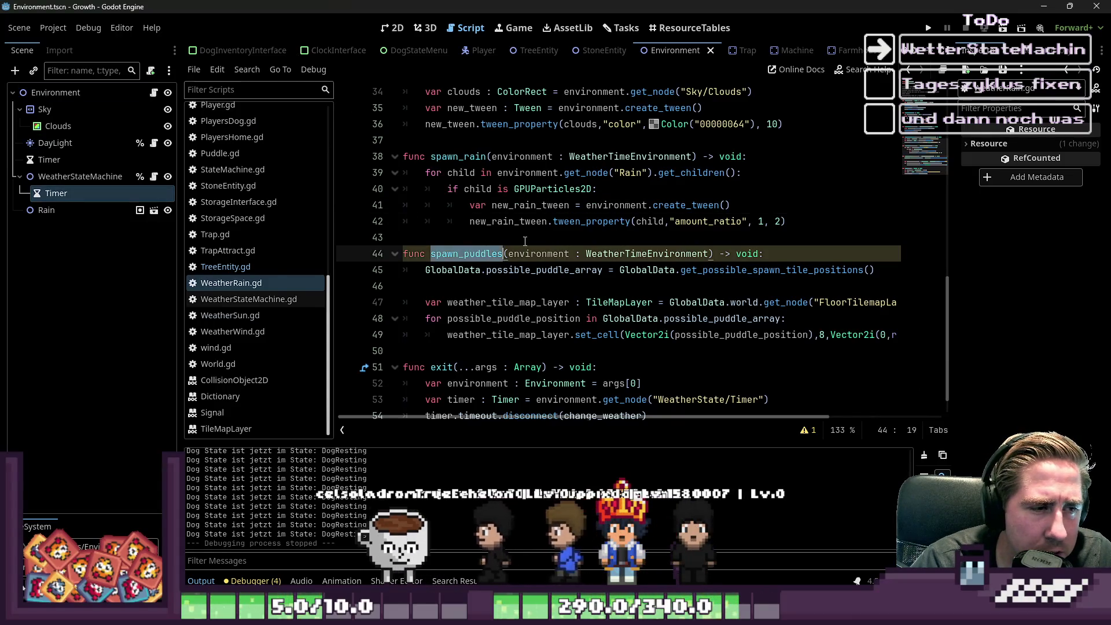
click(505, 237)
scroll(506, 237, down, 1)
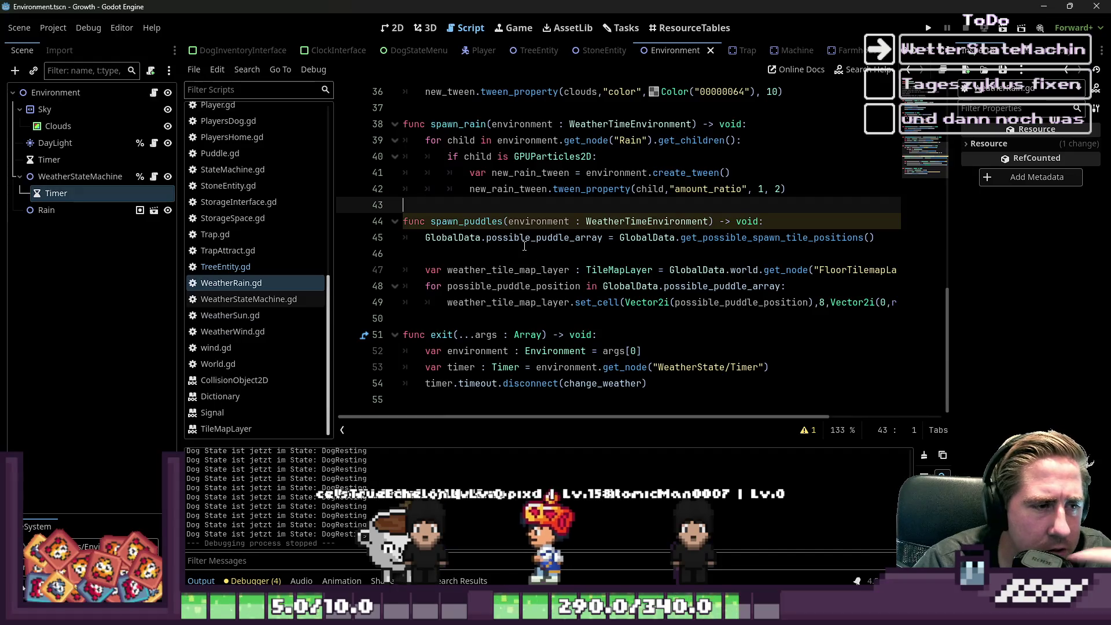
click(360, 234)
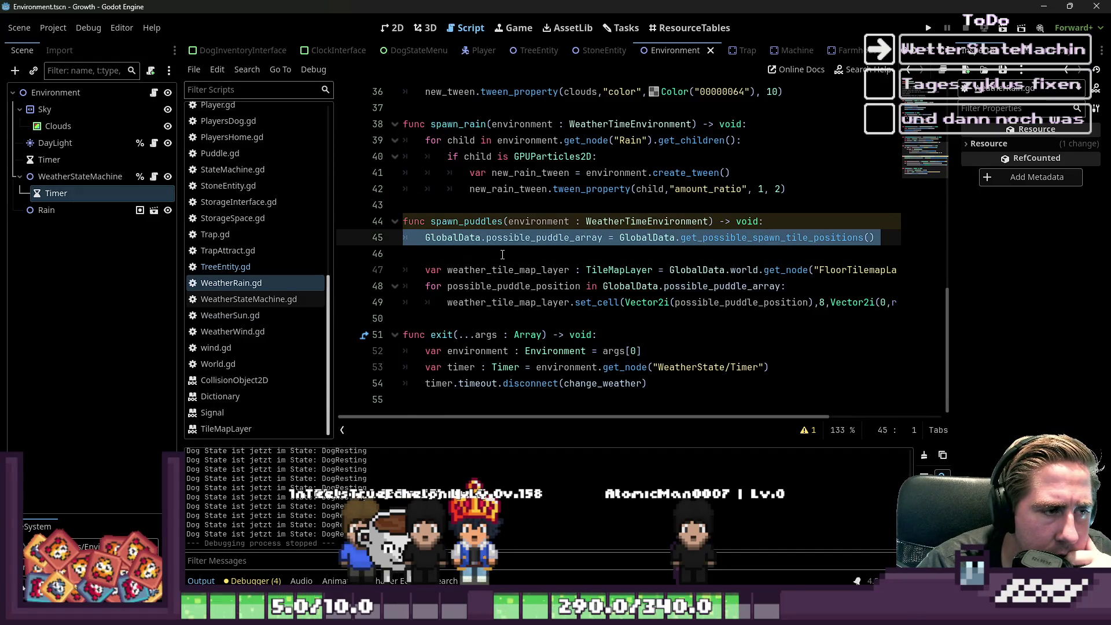
scroll(502, 254, up, 3)
scroll(495, 261, up, 1)
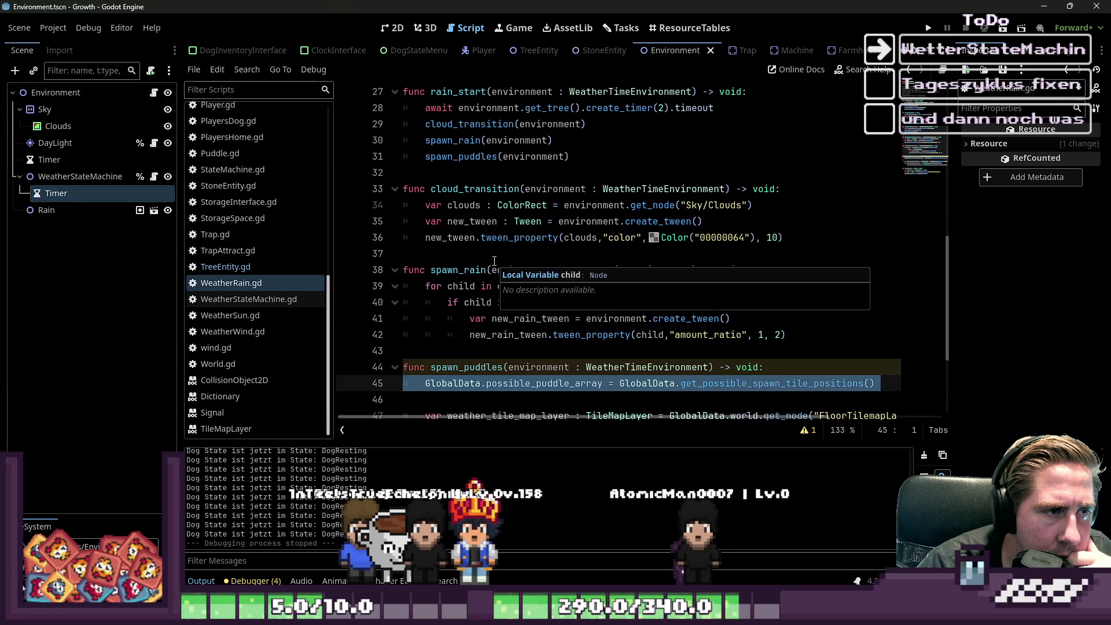
scroll(494, 261, up, 1)
scroll(494, 261, down, 3)
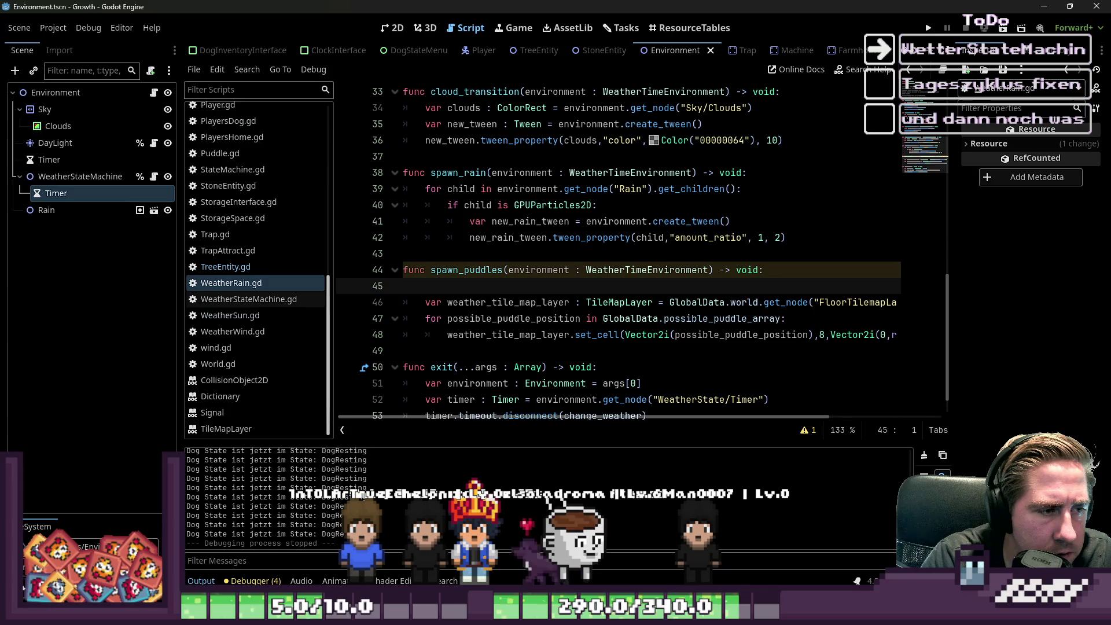
Step: Move the await create_timer(2).timeout line from rain_start to line 45 in spawn_puddles
key(Up)
key(Up)
key(Up)
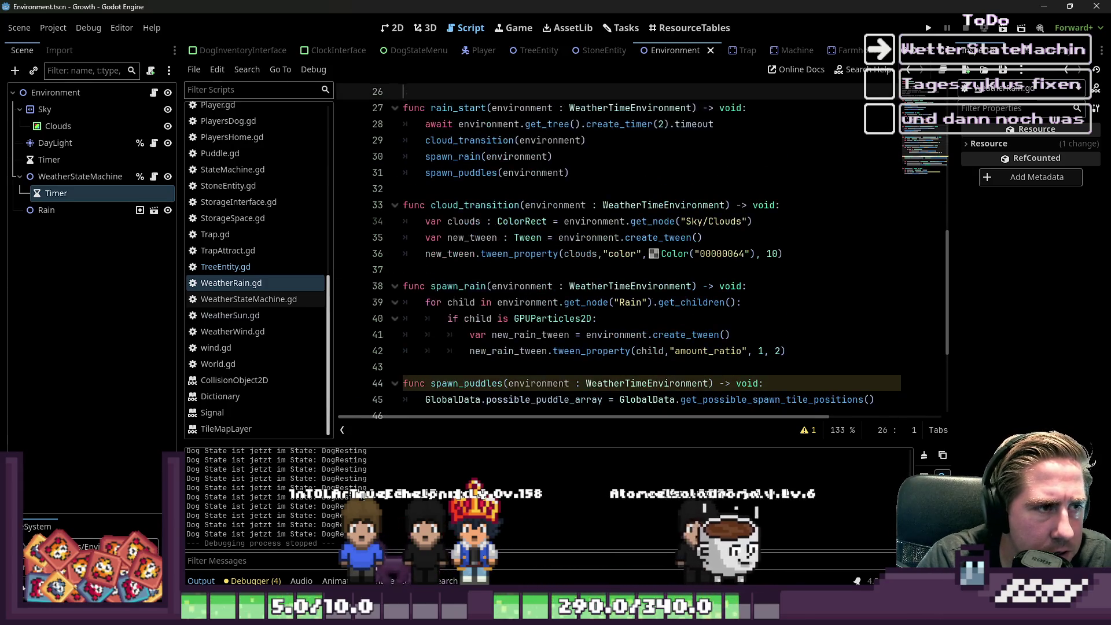
key(ctrl+x)
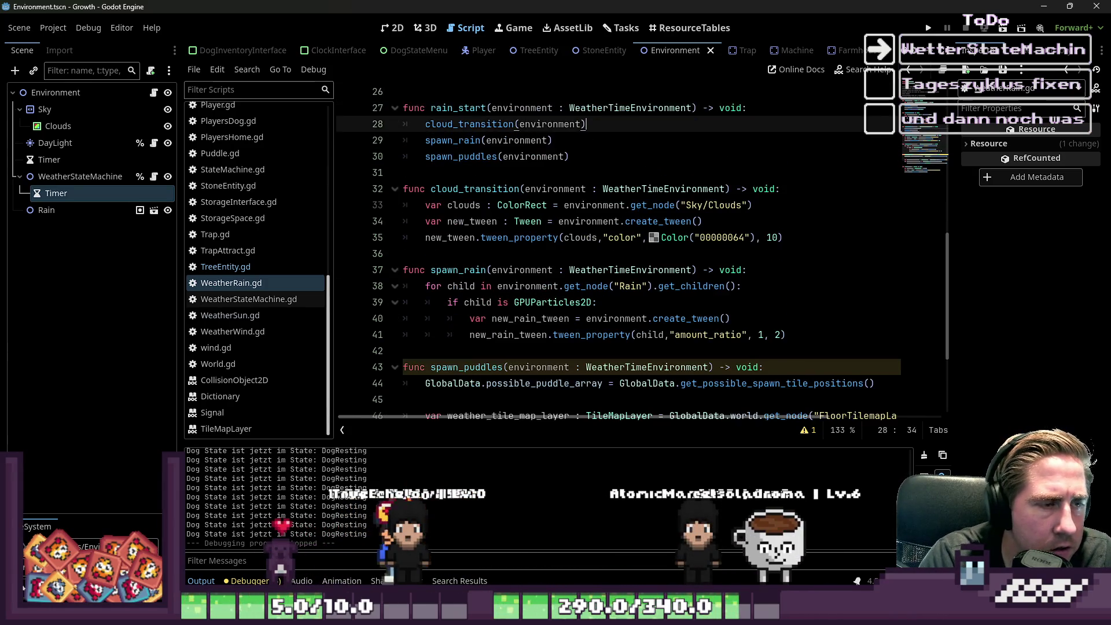
key(Down)
key(Down)
key(Down)
key(End)
key(Down)
key(Down)
key(Down)
key(ctrl+v)
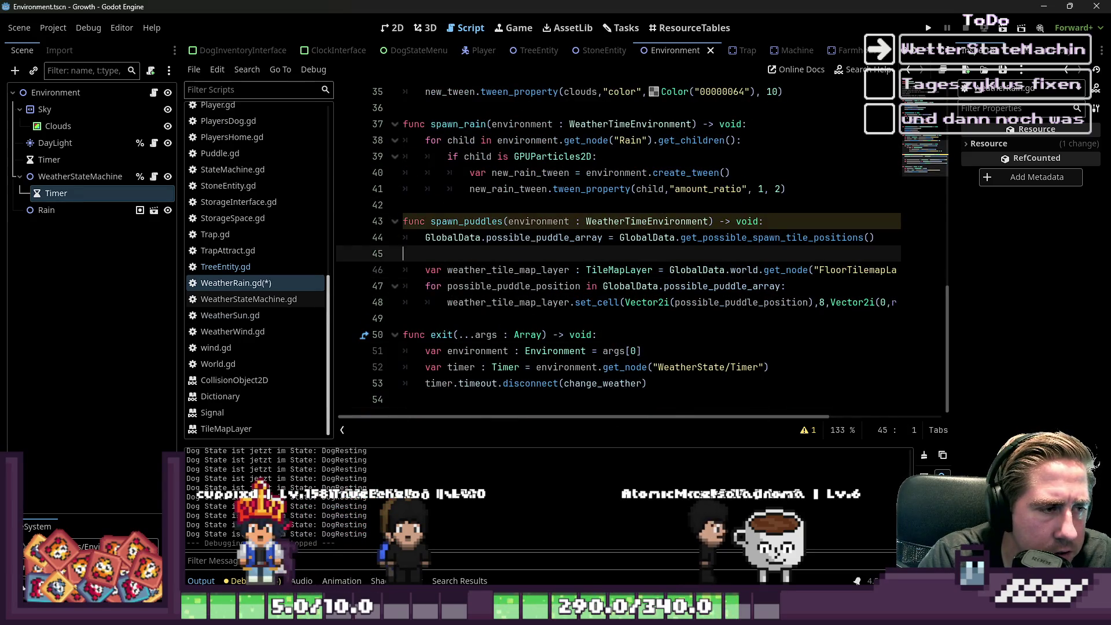
key(Left)
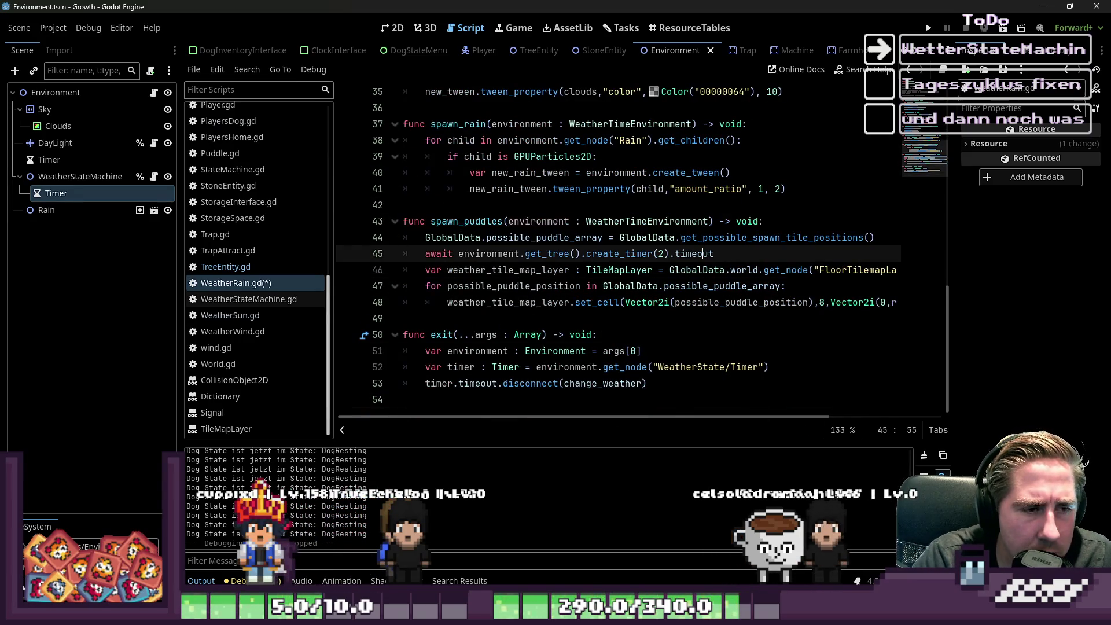
click(403, 269)
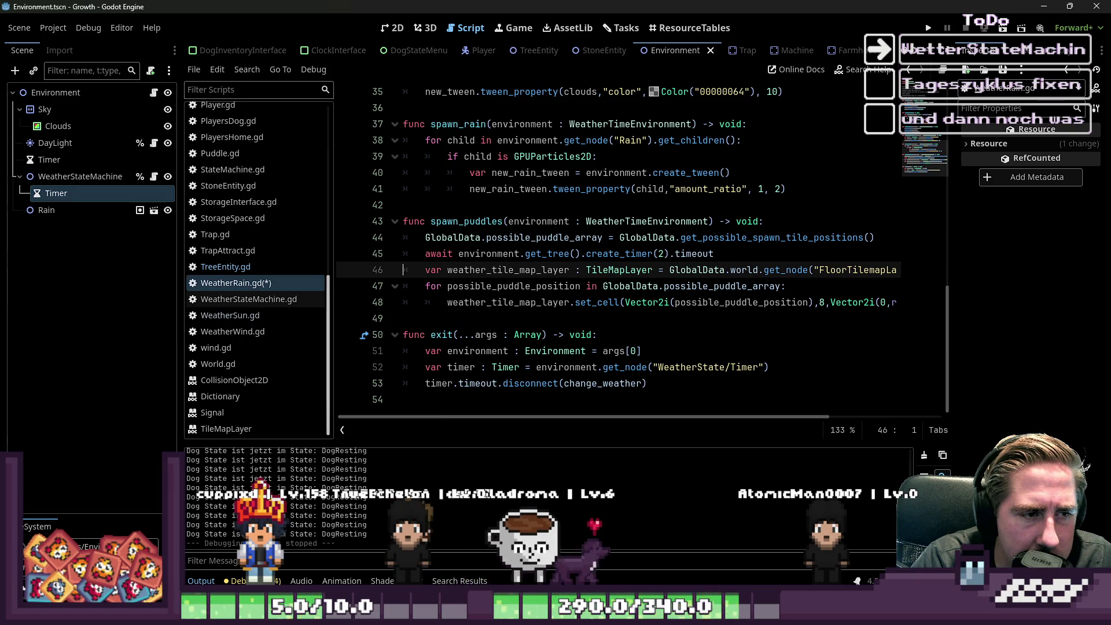
key(Up)
key(Up)
key(Up)
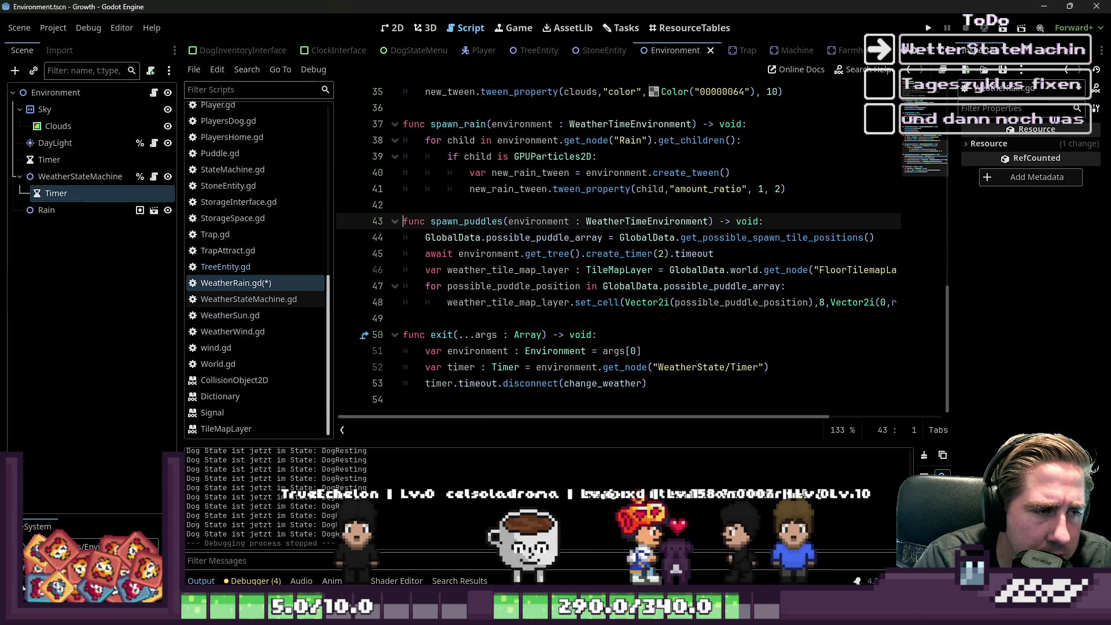
key(Down)
key(Down)
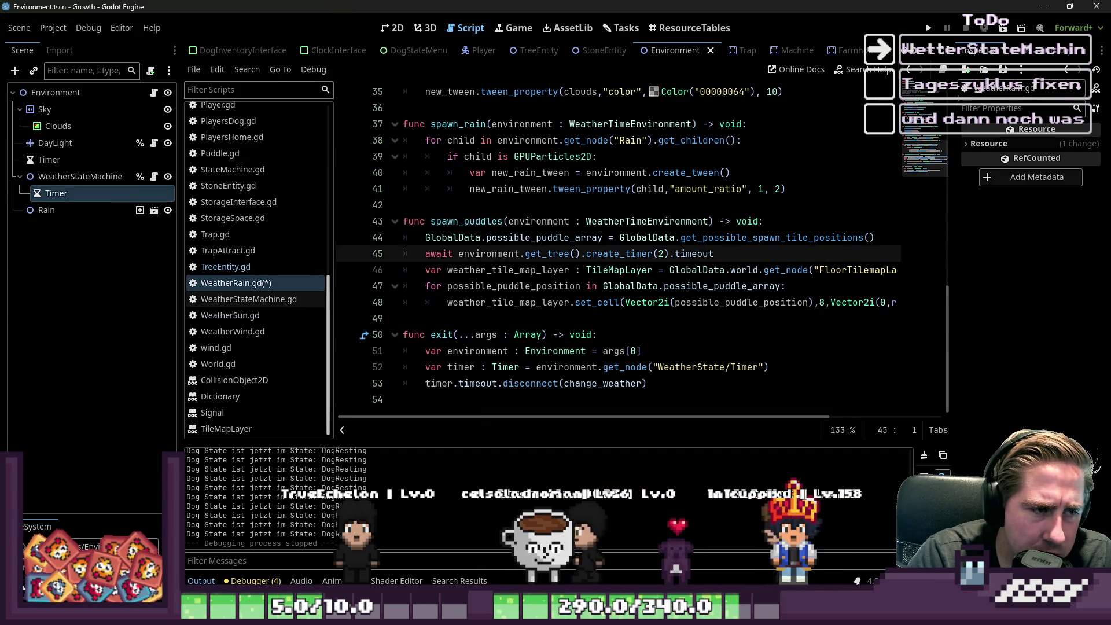
drag(458, 253, 653, 253)
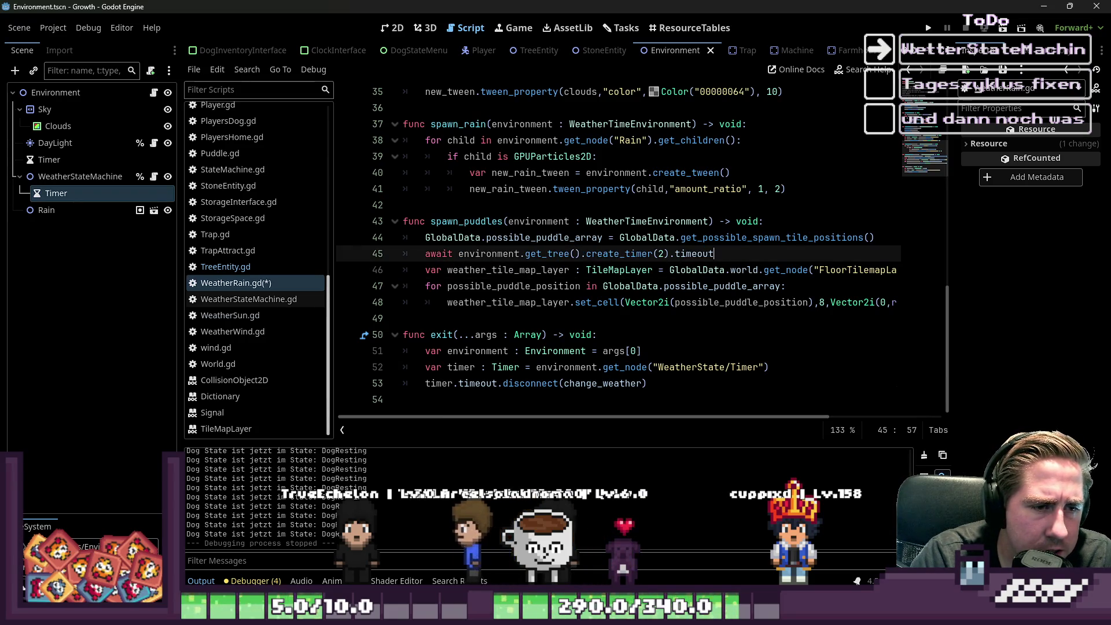
Step: Draft new_tween = environment.get_tree().create_tween() and a tween_property call below the await
key(Return)
text(ew_)
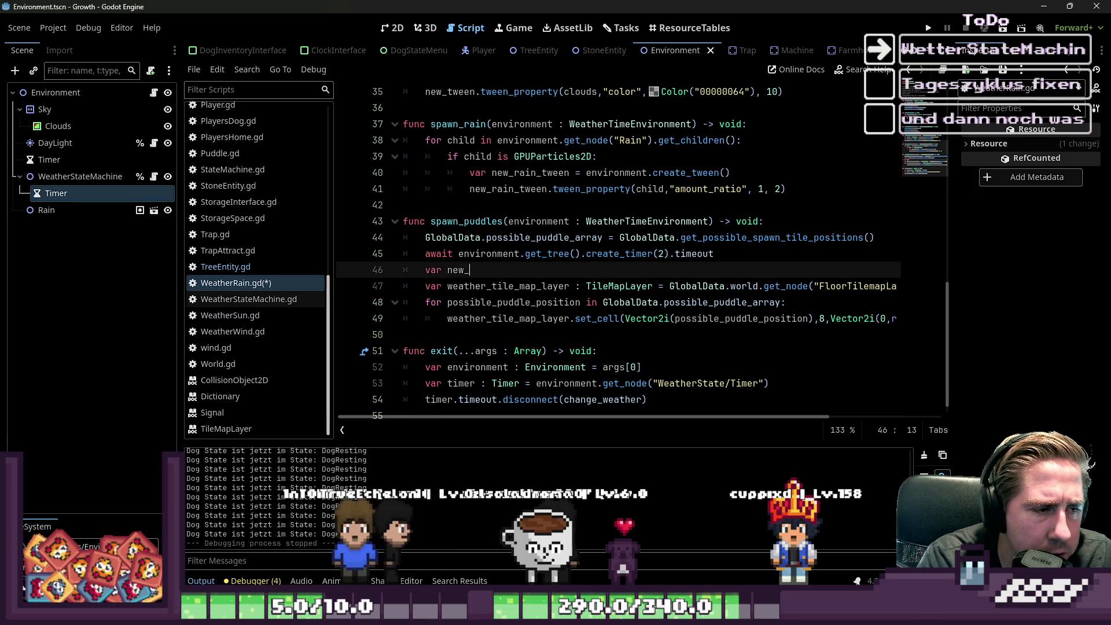
text(tween = )
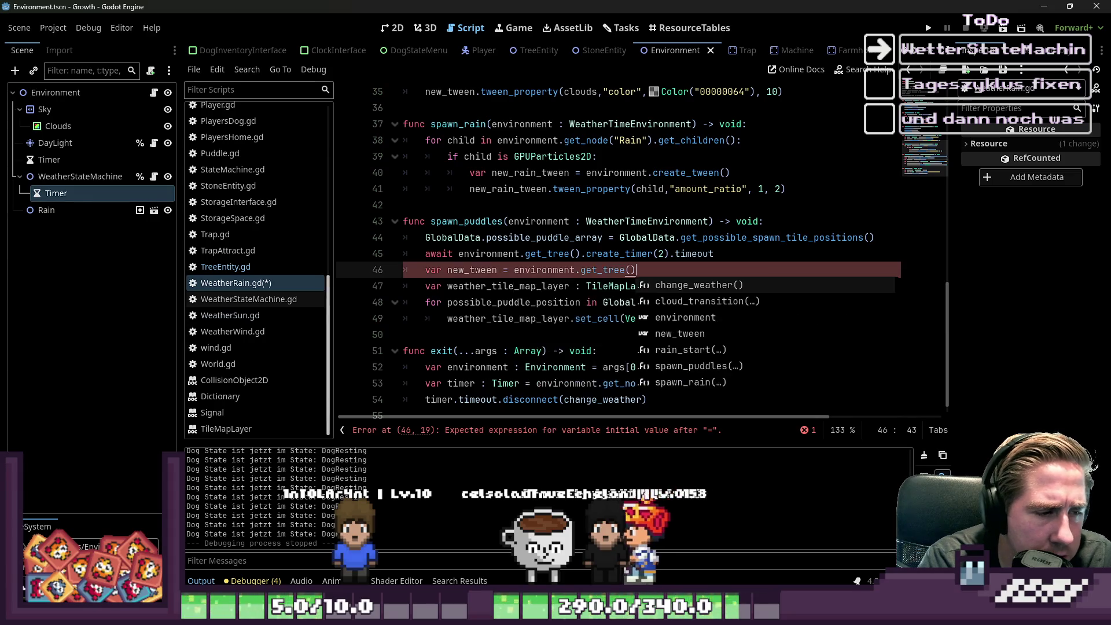
text(environment.get_tree()
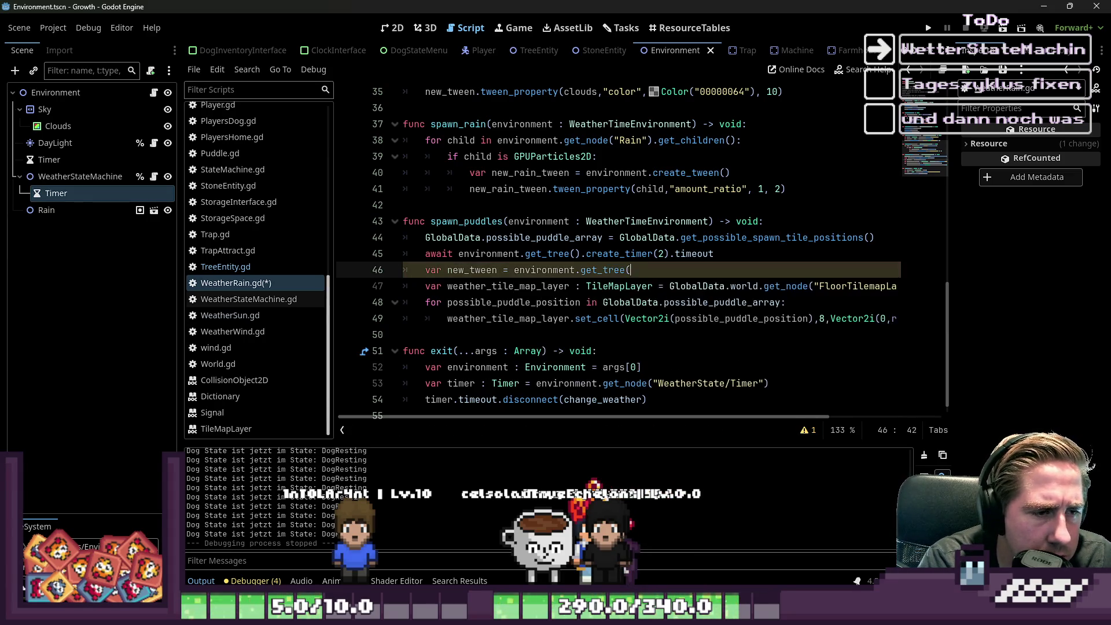
text(reat)
key(Return)
key(Return)
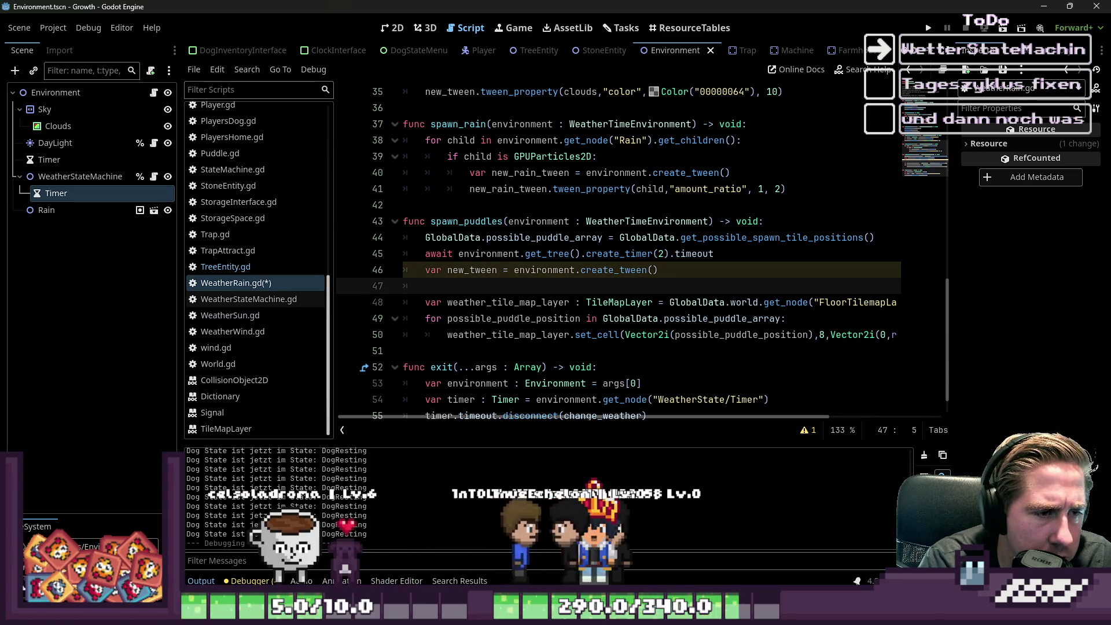
text(new)
key(Return)
text(.prop)
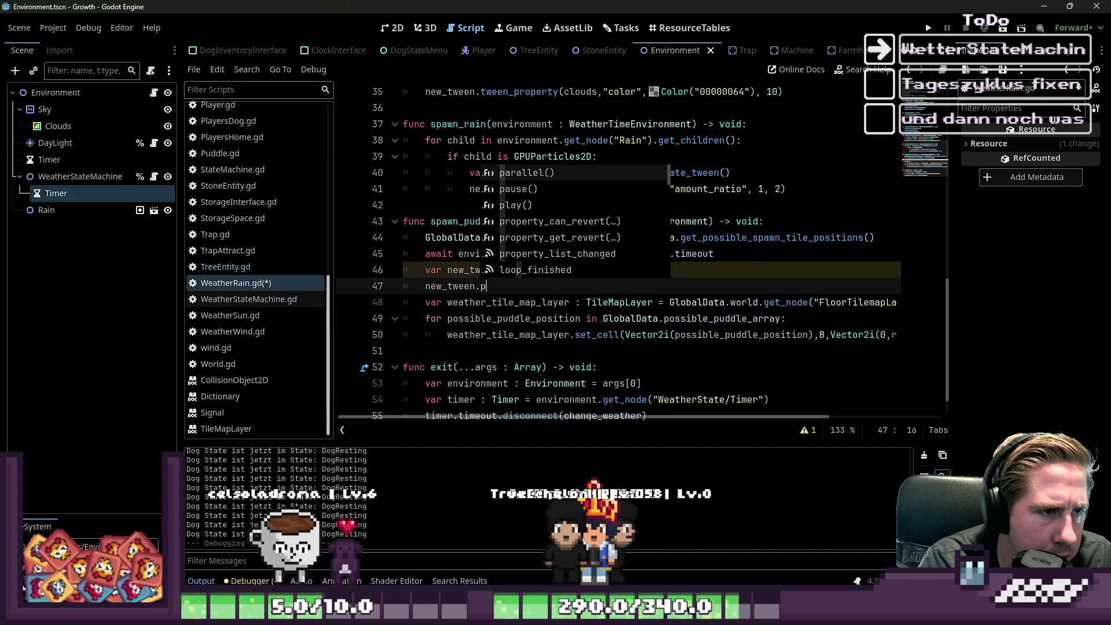
key(Return)
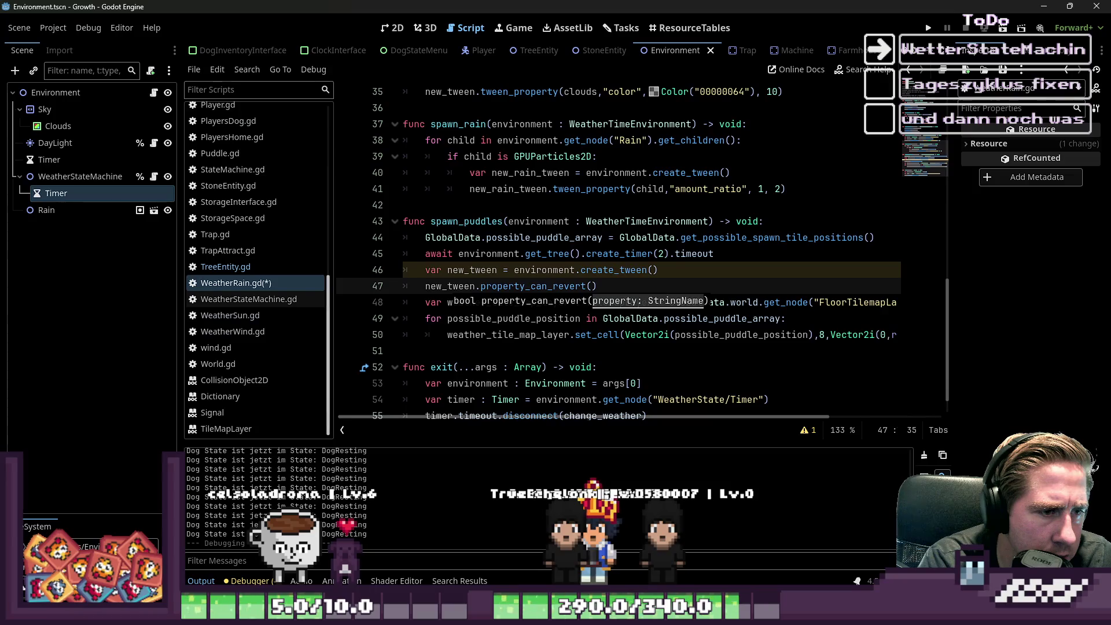
key(BackSpace)
key(BackSpace)
key(BackSpace)
text(:)
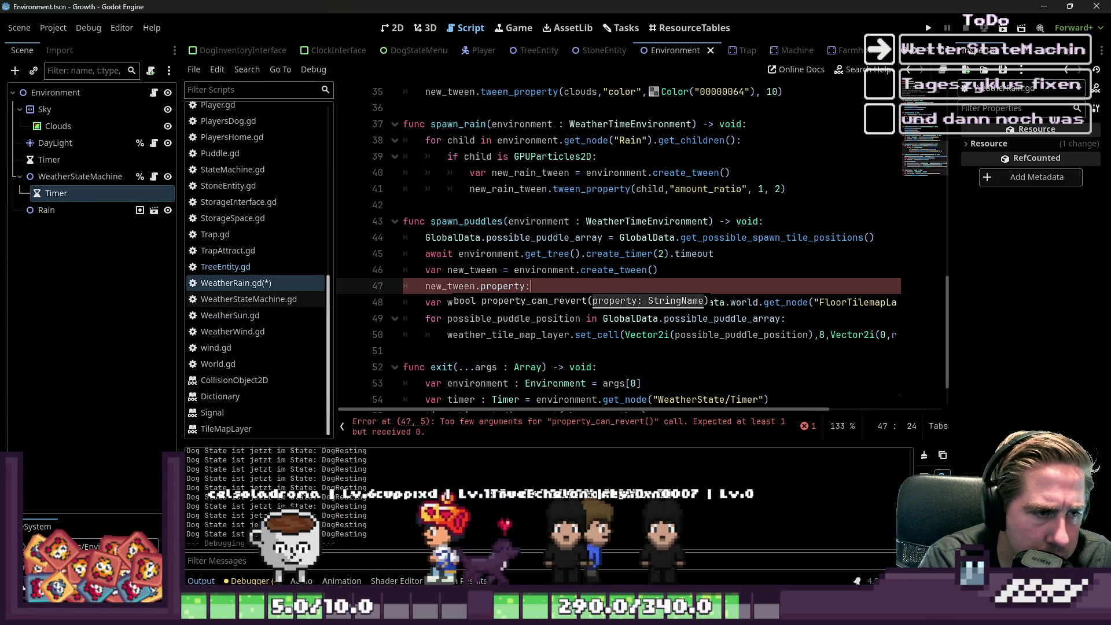
key(BackSpace)
text(_)
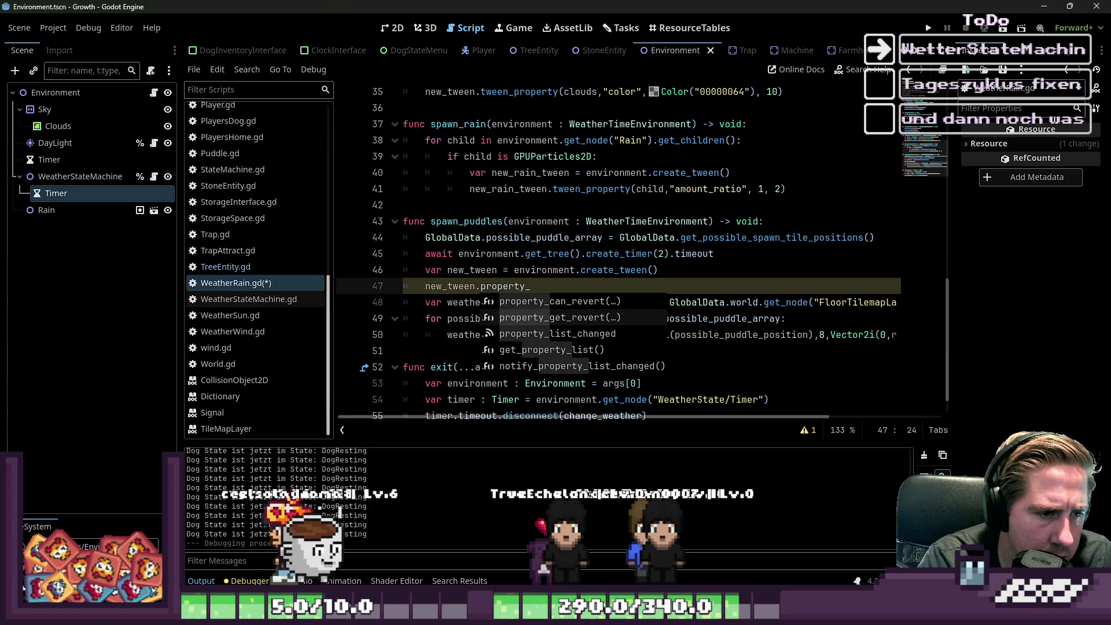
key(BackSpace)
key(BackSpace)
key(BackSpace)
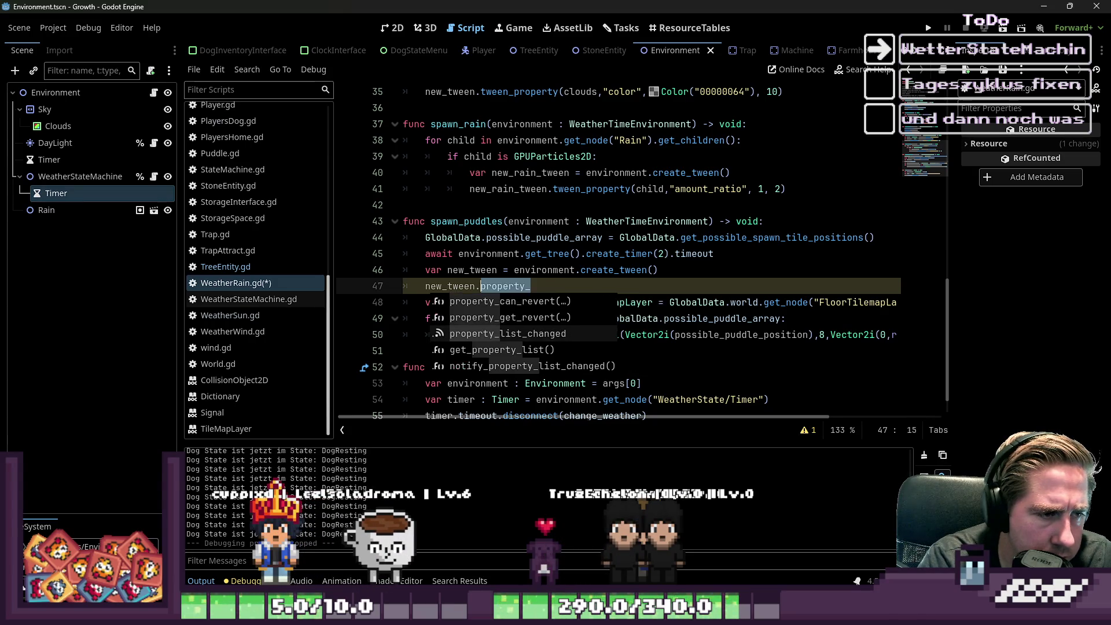
text(tween_pr)
key(Return)
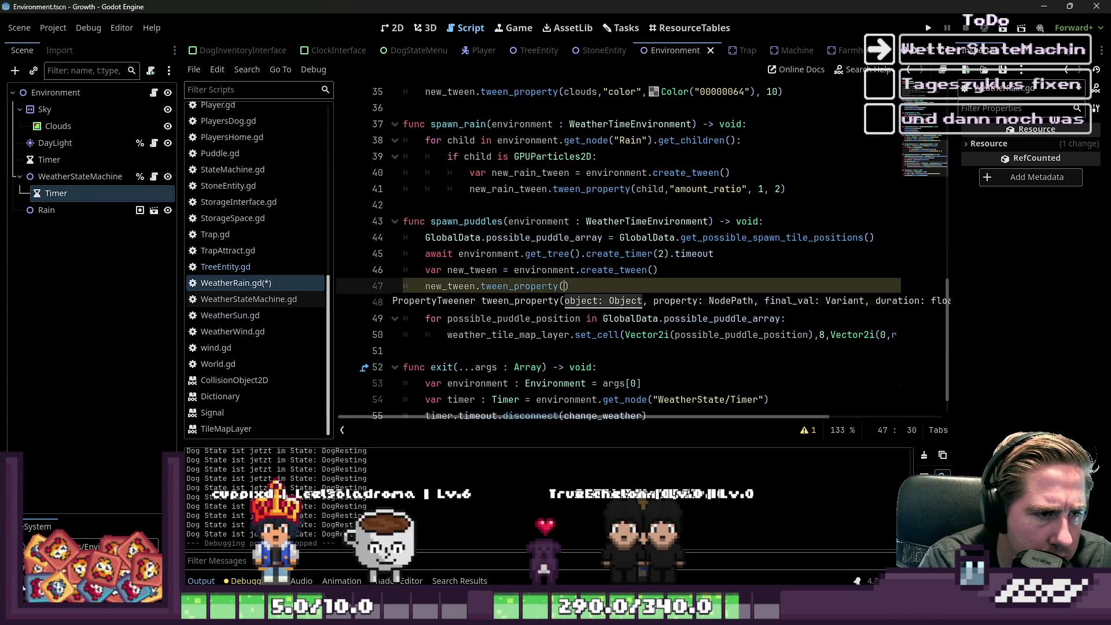
text(environ)
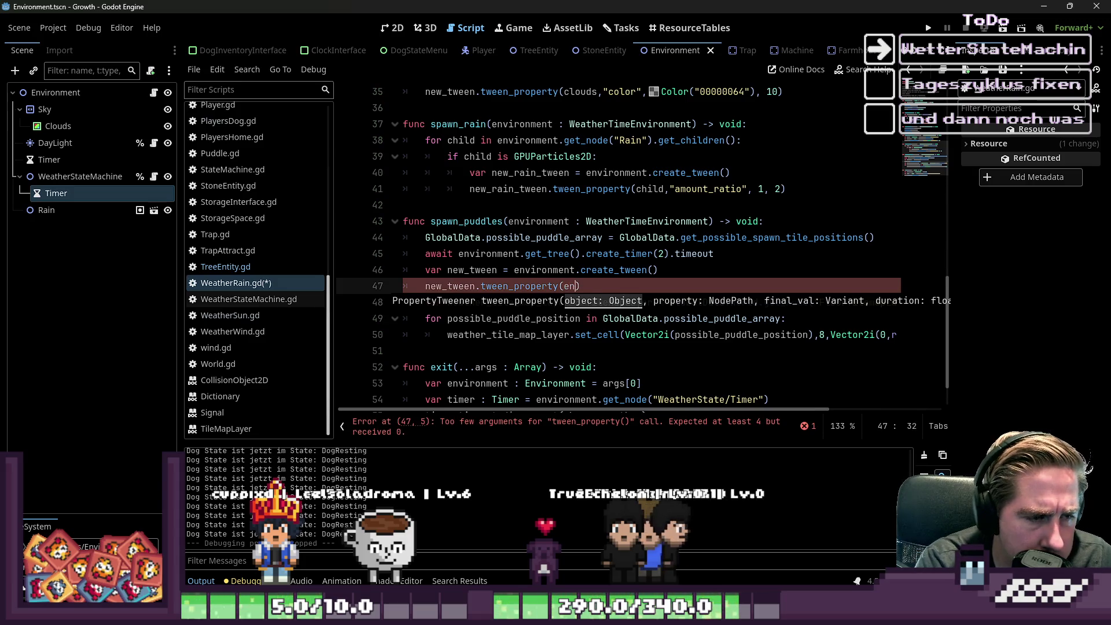
text(ment.)
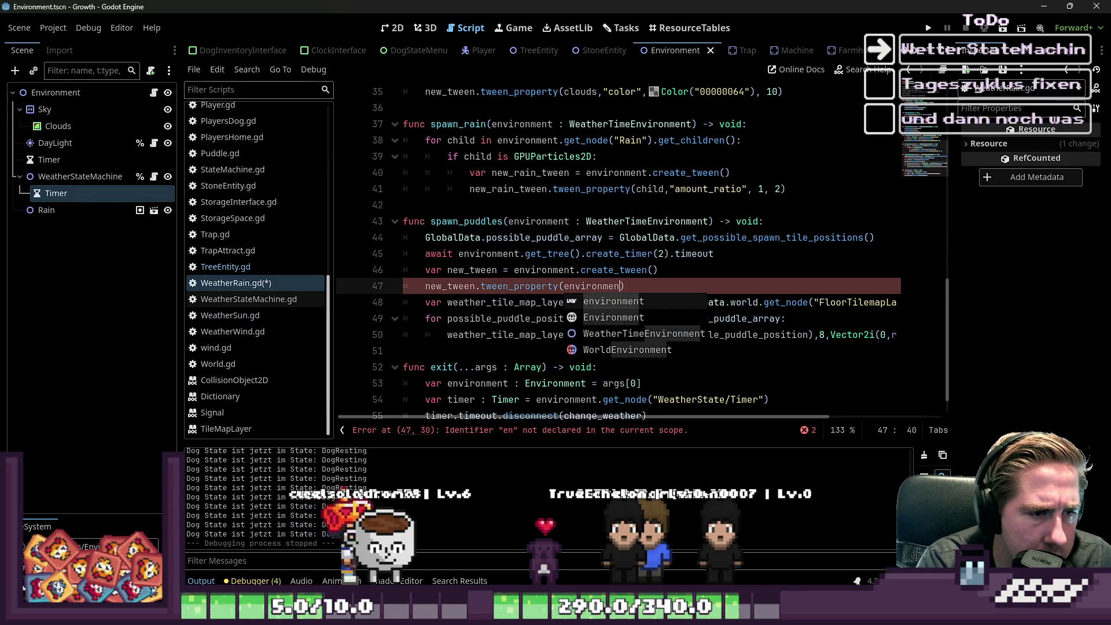
key(ctrl+shift+Left)
key(ctrl+shift+Left)
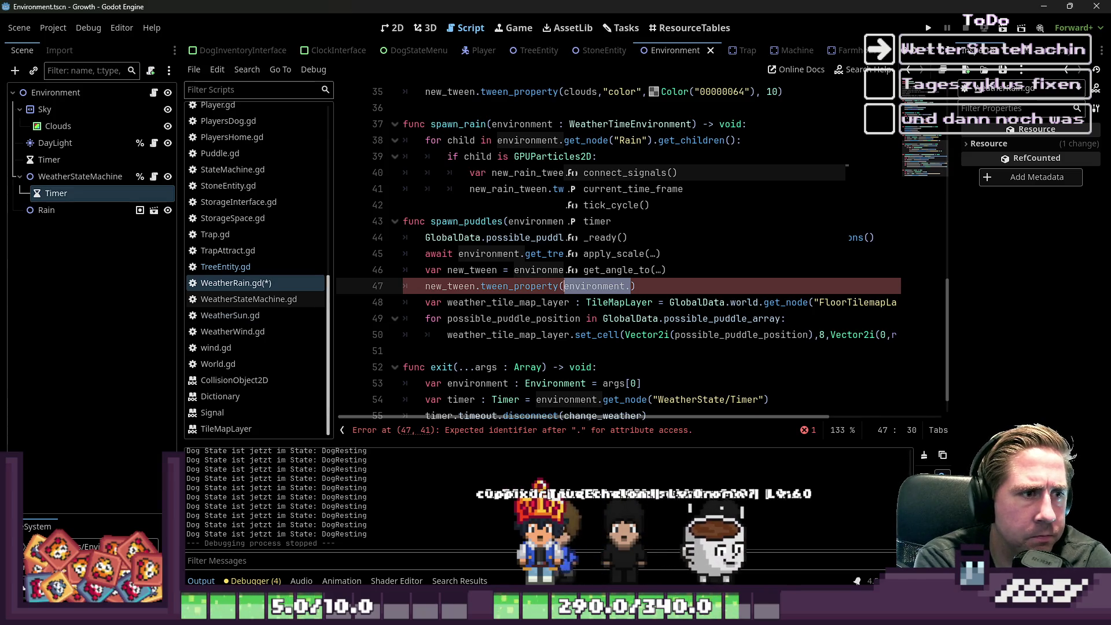
text(Weat)
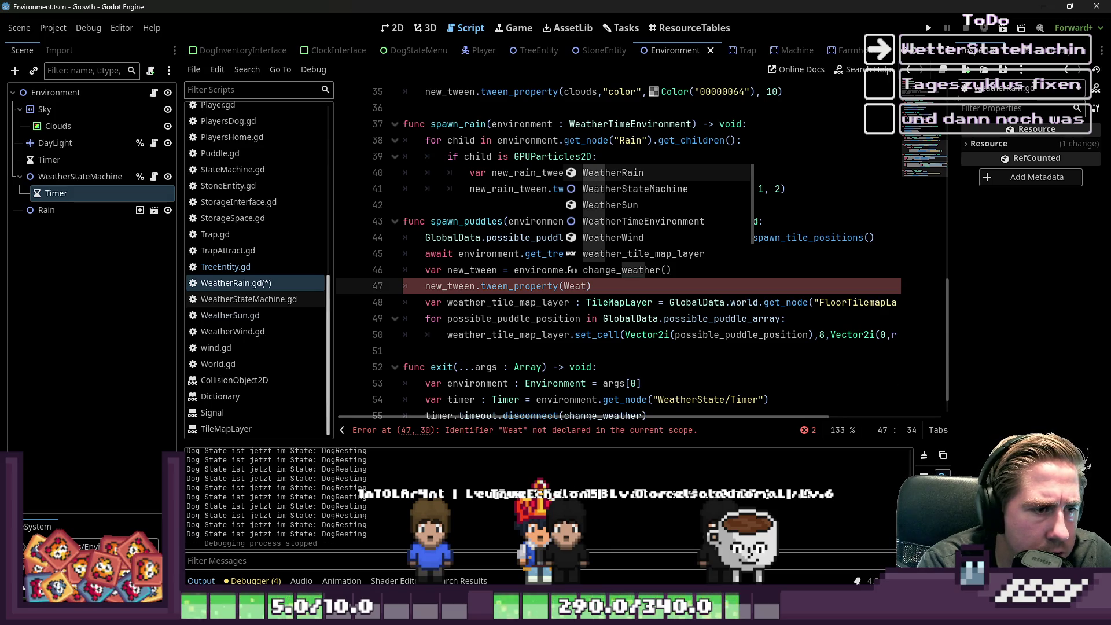
text(he)
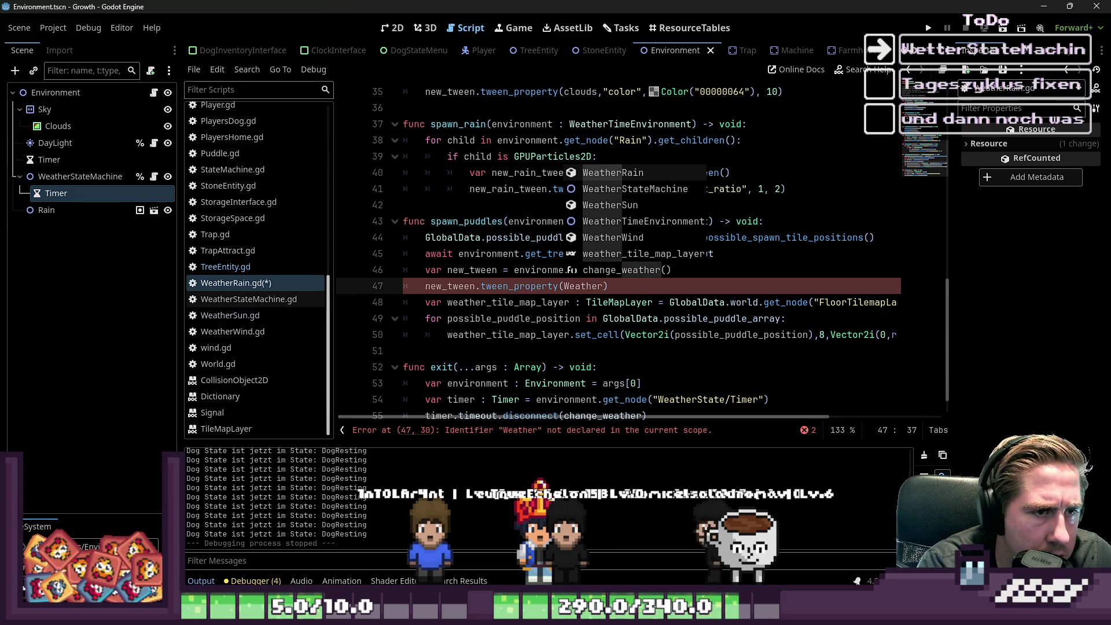
key(Escape)
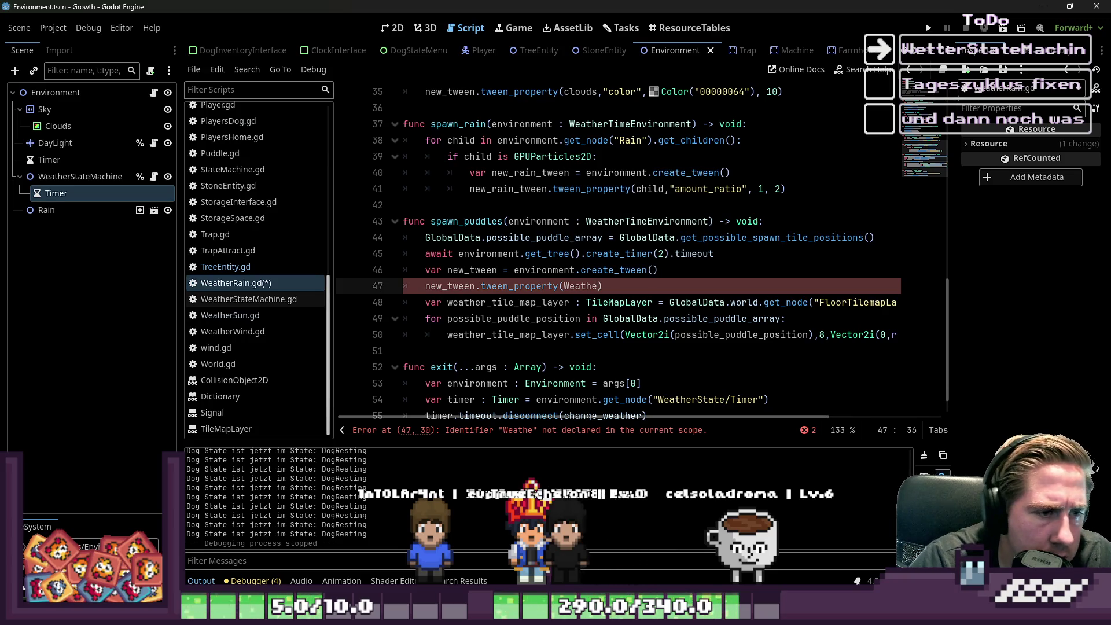
Step: Delete the unfinished tween_property and create_tween lines, keeping the two-second await
mouse_move(627, 290)
mouse_down()
mouse_move(405, 272)
mouse_move(348, 287)
mouse_up()
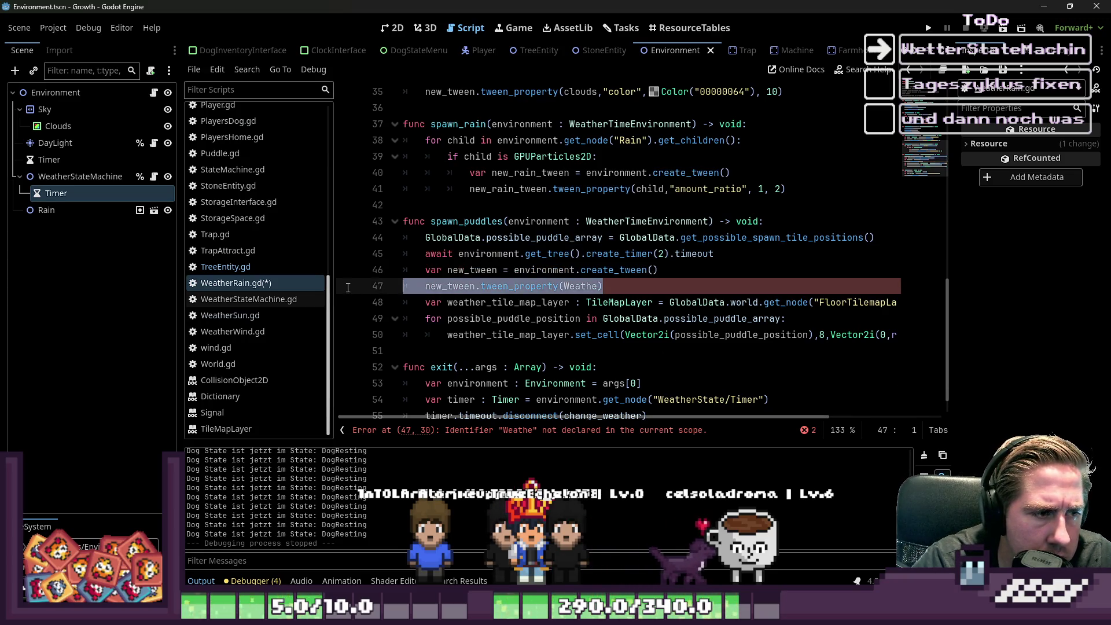
key(BackSpace)
key(BackSpace)
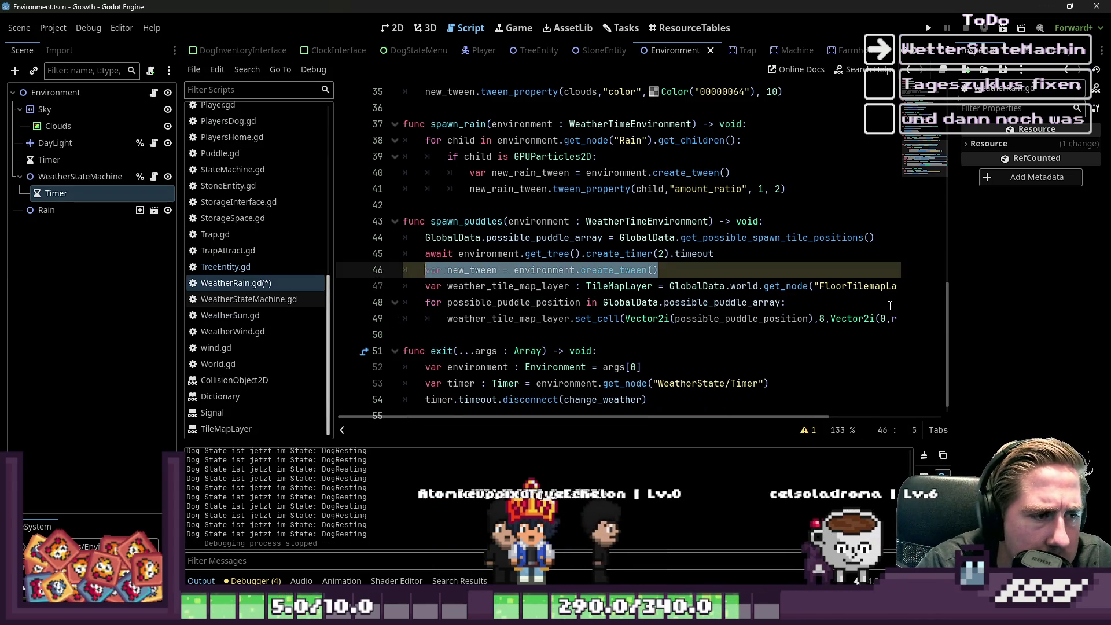
key(BackSpace)
key(BackSpace)
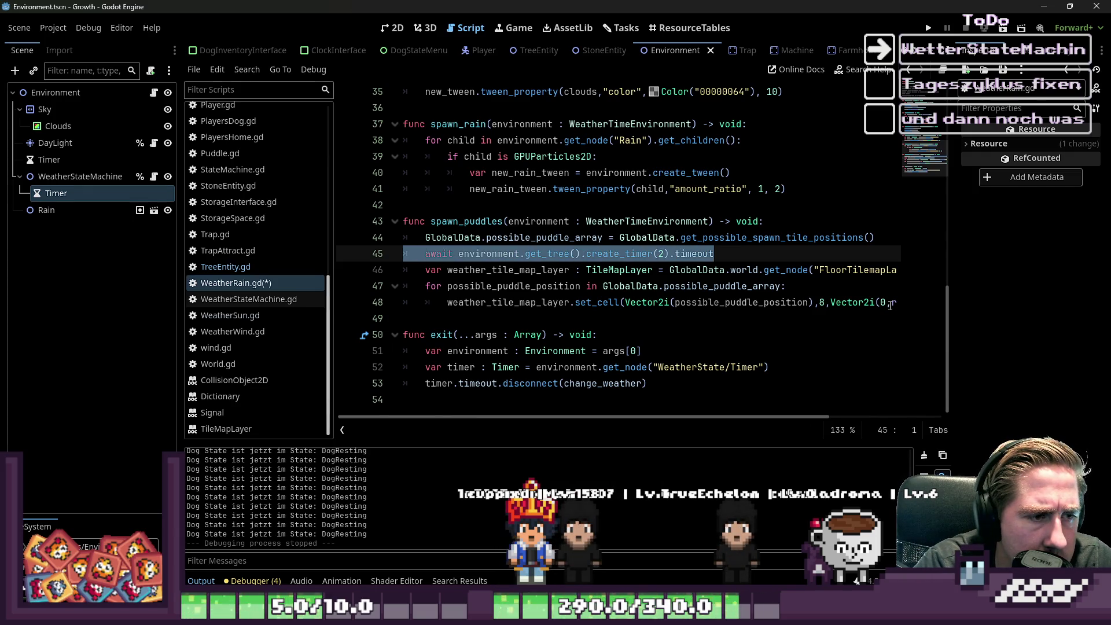
key(BackSpace)
key(BackSpace)
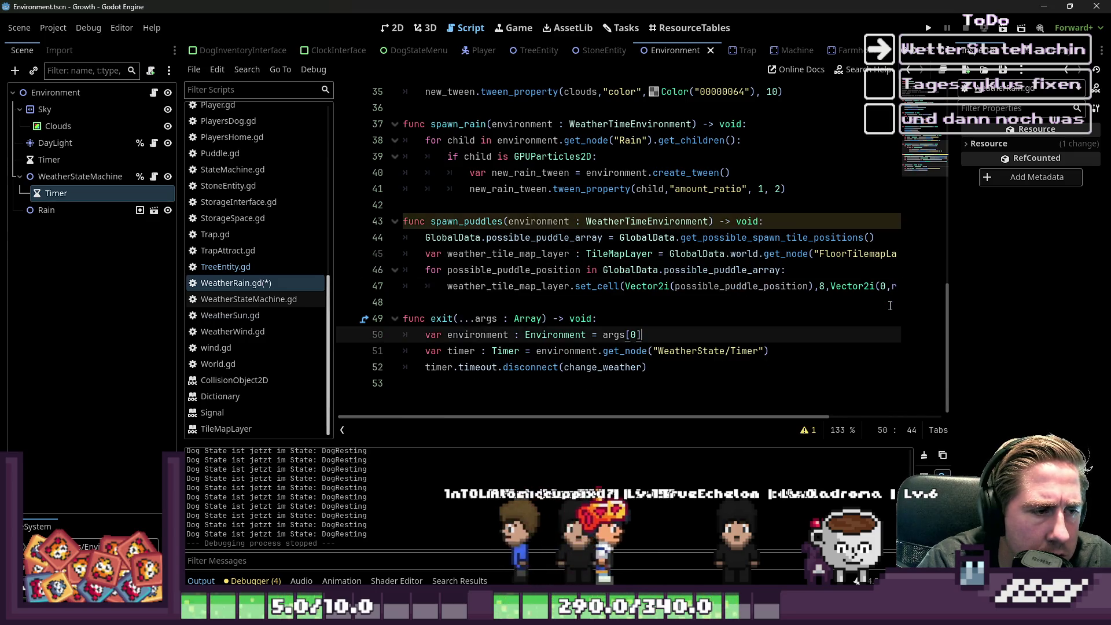
key(ctrl+z)
Step: Add blank lines after spawn_puddles for a new function, then switch to the World scene
key(Up)
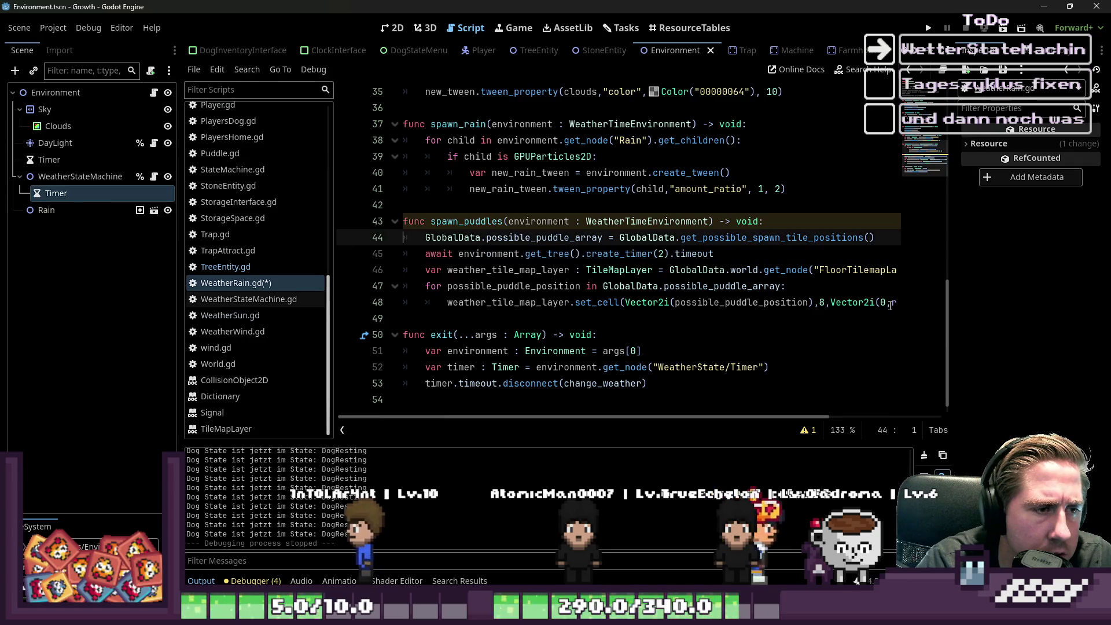
key(Down)
key(Down)
key(Down)
key(Down)
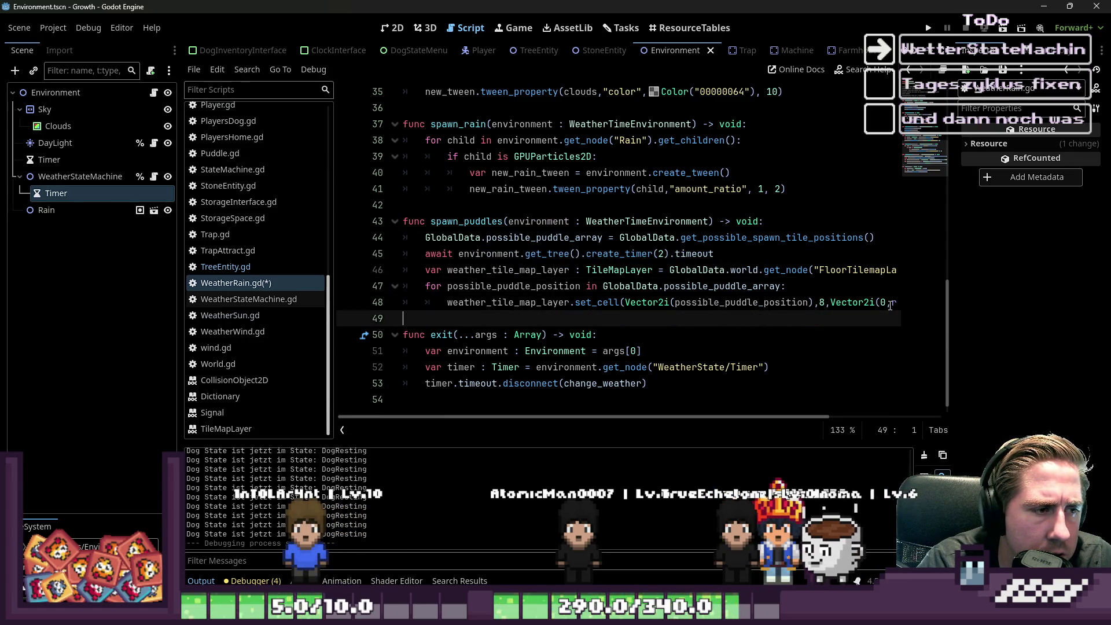
key(Return)
key(Return)
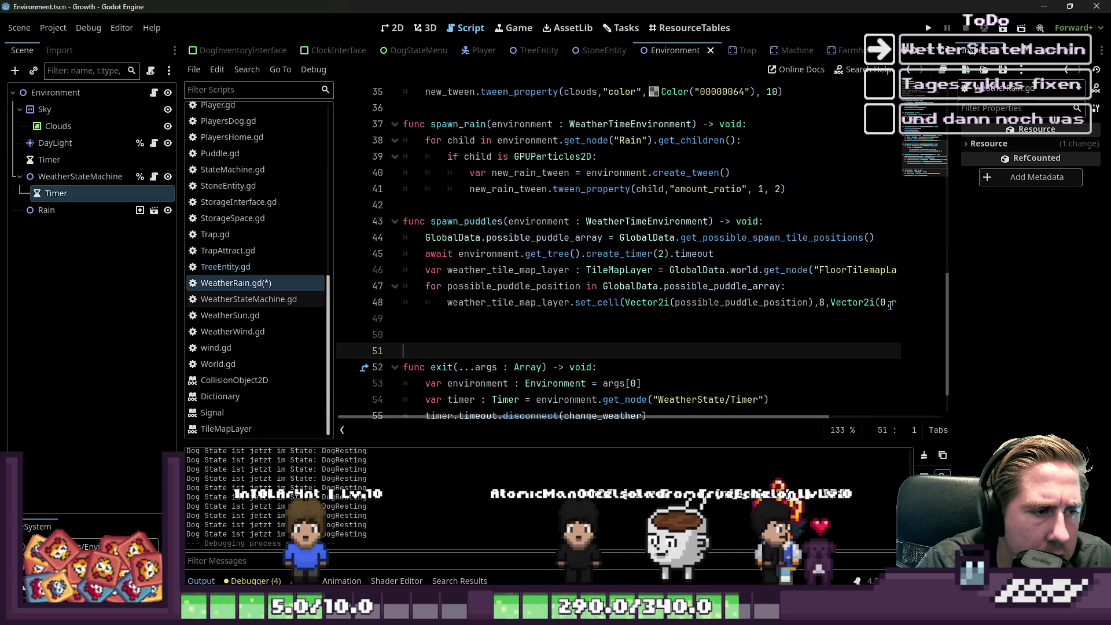
key(BackSpace)
key(BackSpace)
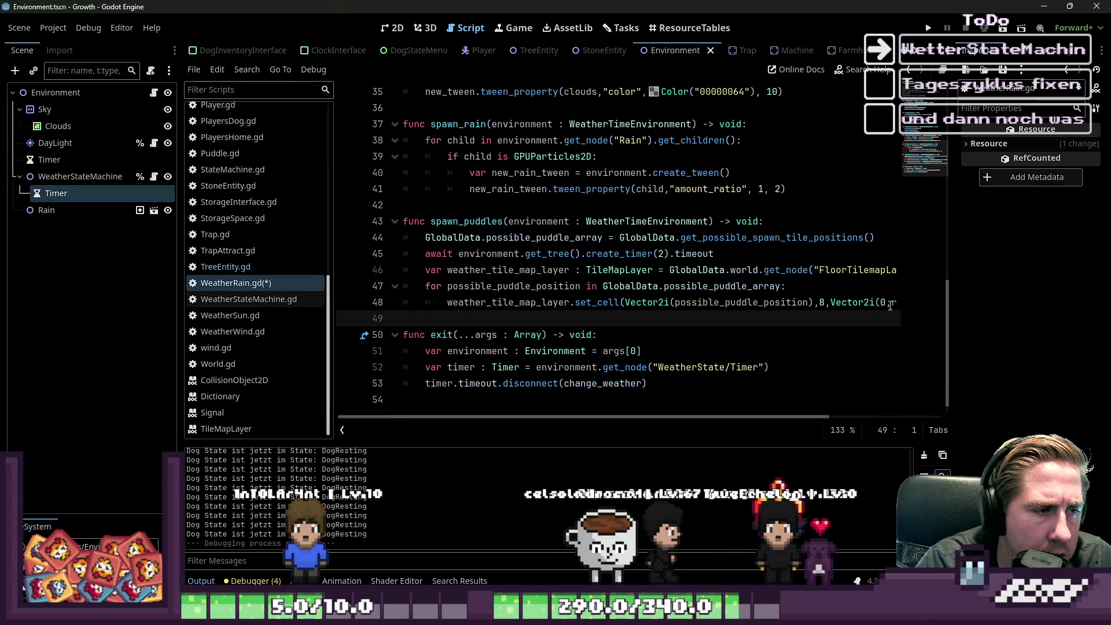
key(shift+Up)
key(shift+Up)
key(shift+Up)
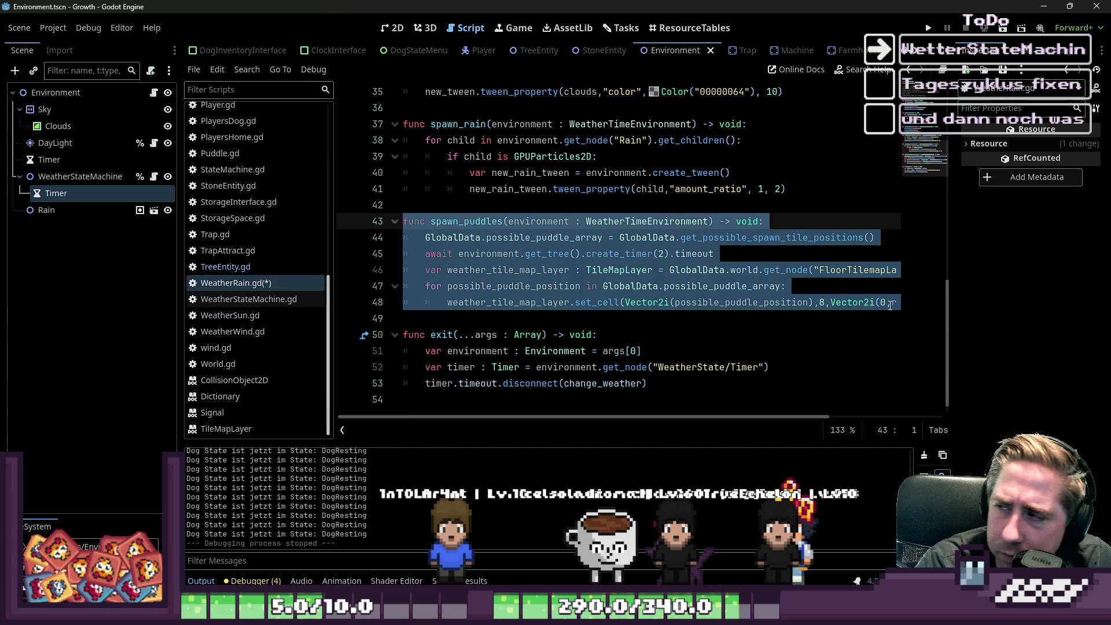
key(shift+Down)
key(shift+Down)
key(shift+Down)
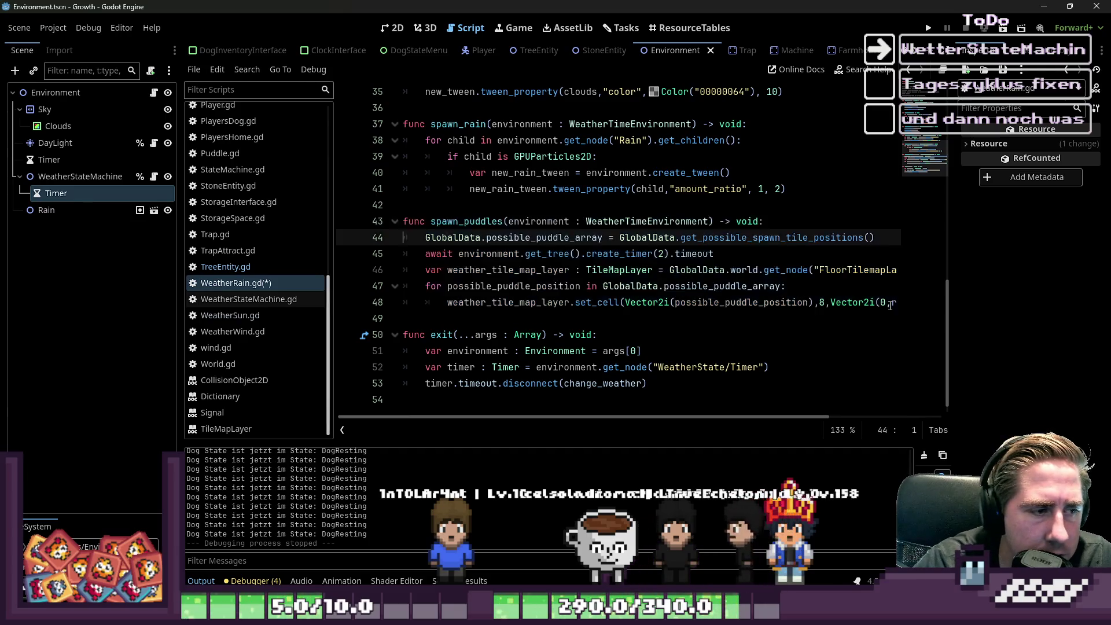
key(shift+Up)
key(shift+Up)
key(shift+Up)
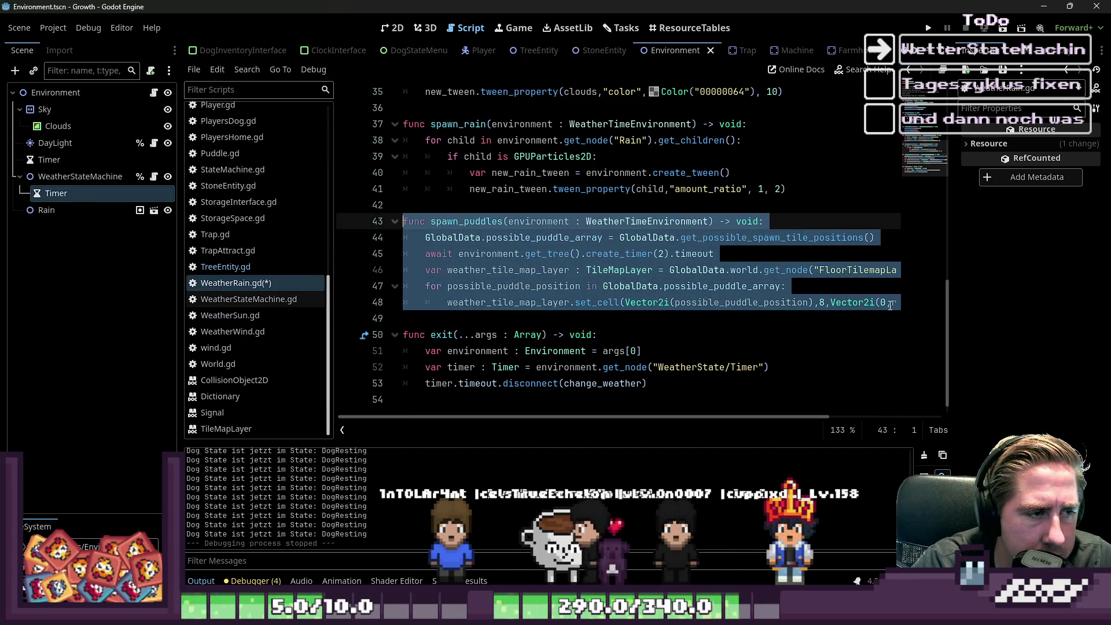
key(ctrl+x)
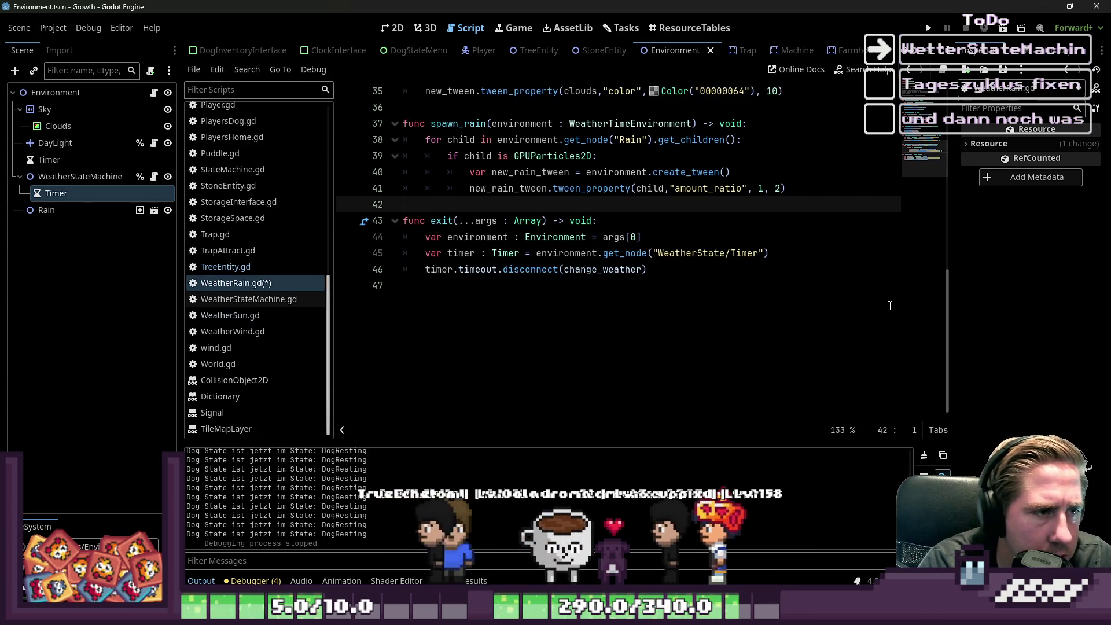
key(ctrl+z)
key(Down)
key(Down)
key(Down)
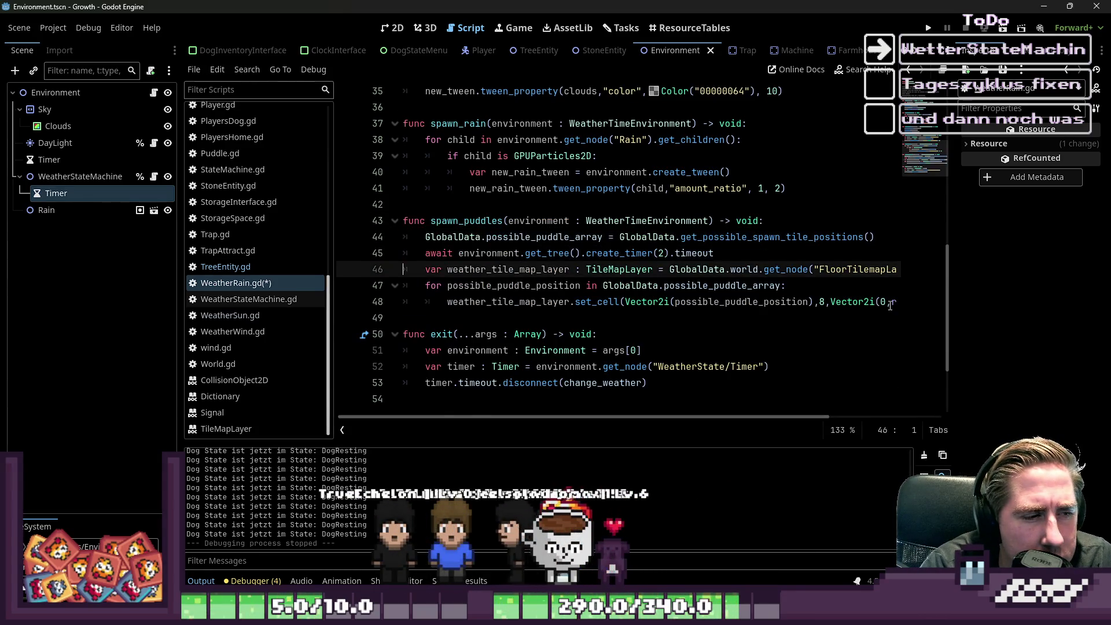
key(Return)
key(Return)
key(Up)
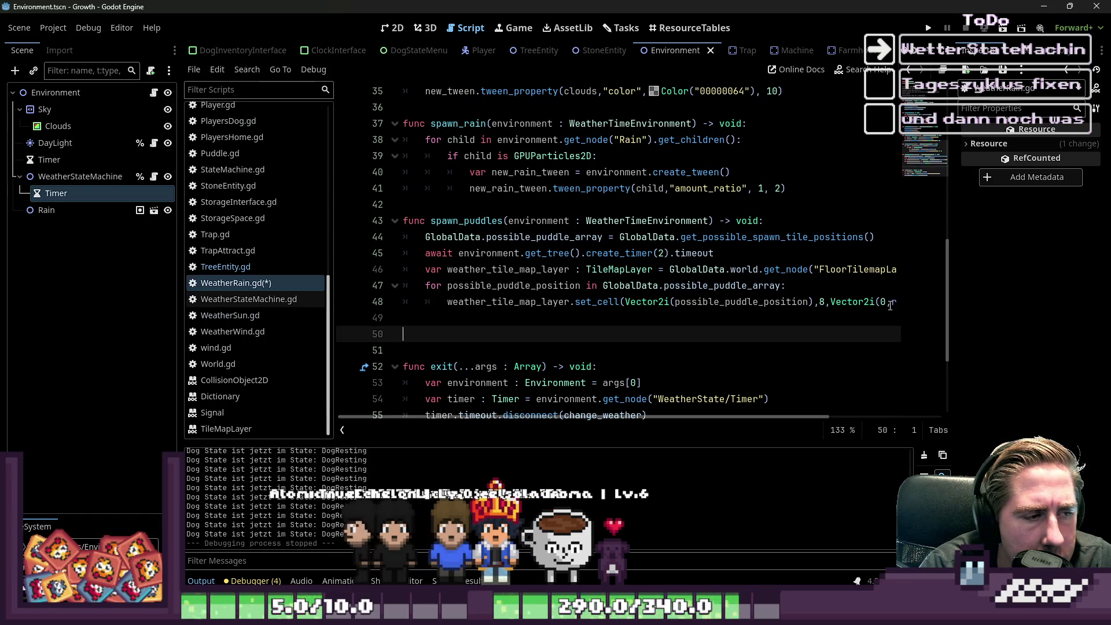
scroll(271, 51, up, 4)
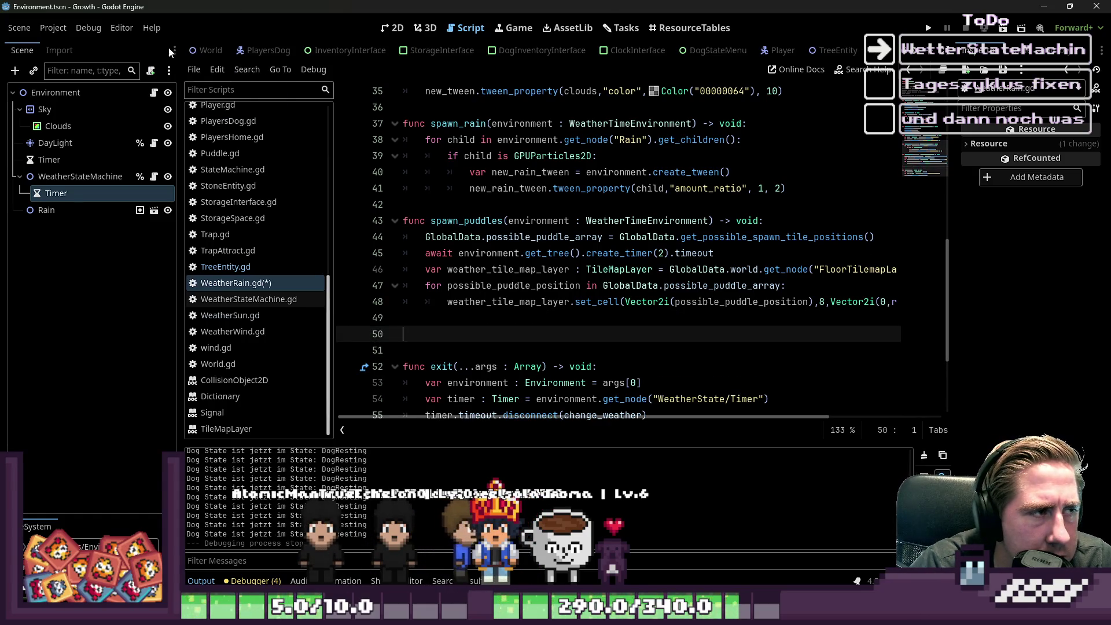
click(203, 51)
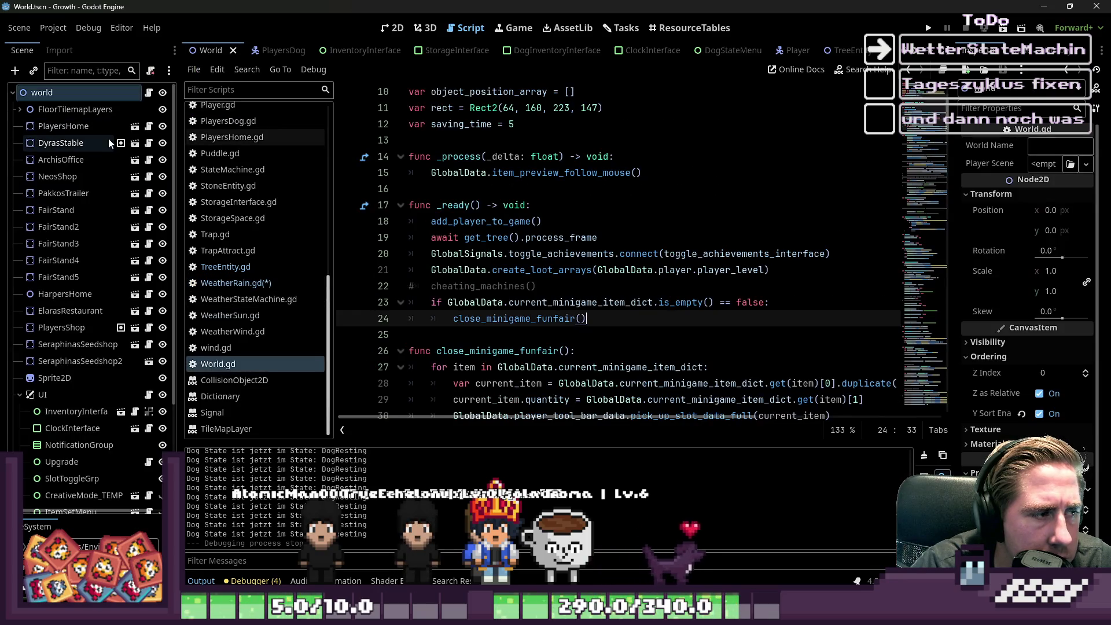
Step: Select WeatherTileMapLayer under FloorTilemapLayers and make its Modulate colour fully transparent
click(65, 110)
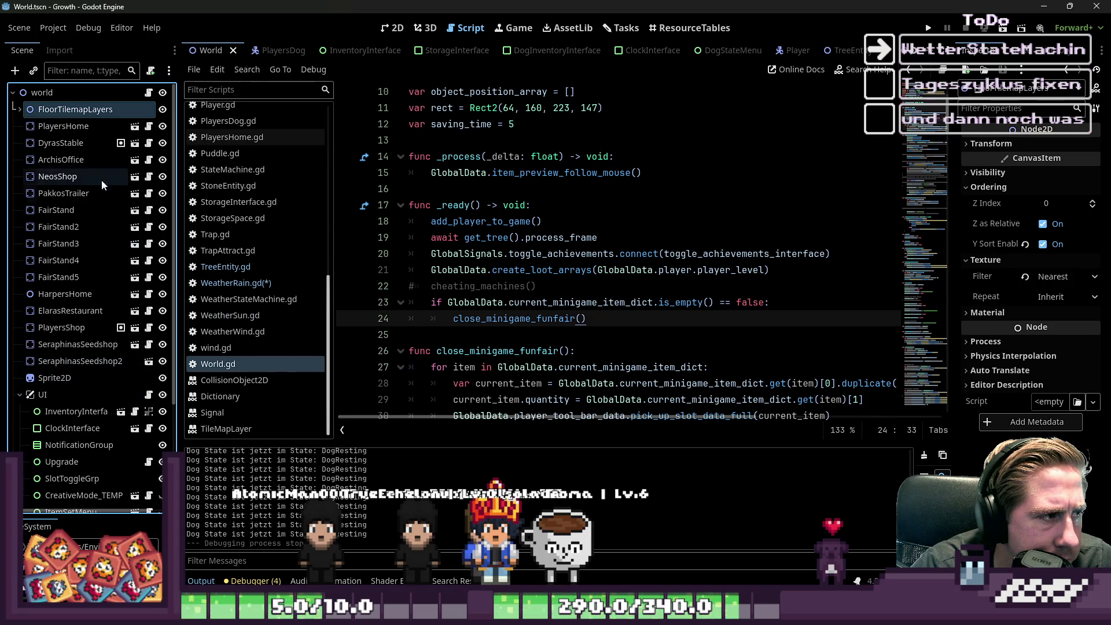
click(42, 93)
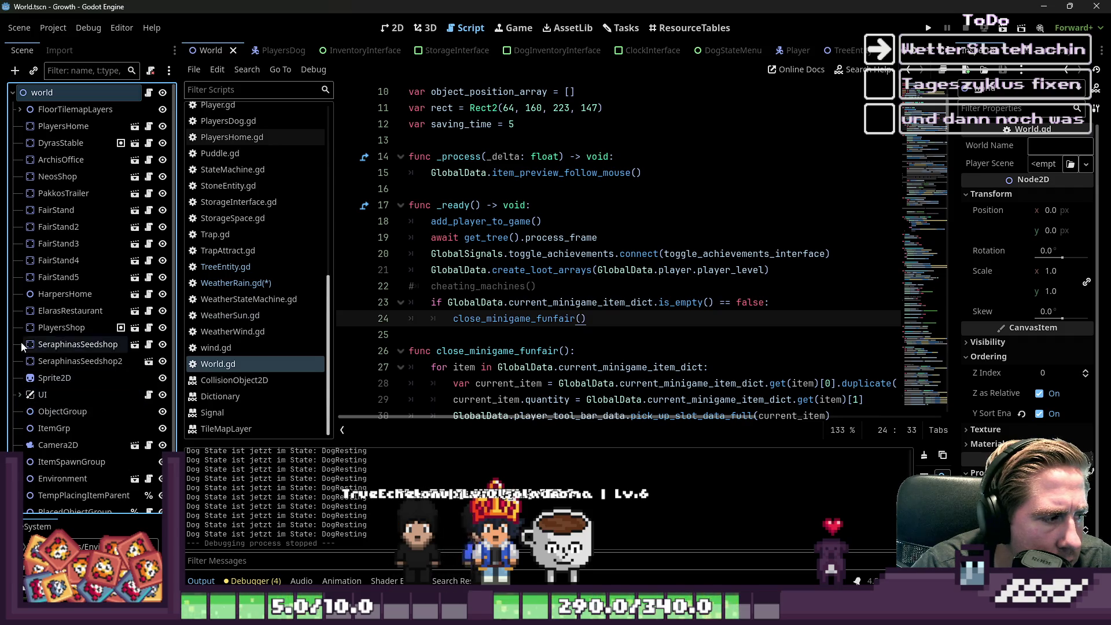
click(19, 394)
click(55, 109)
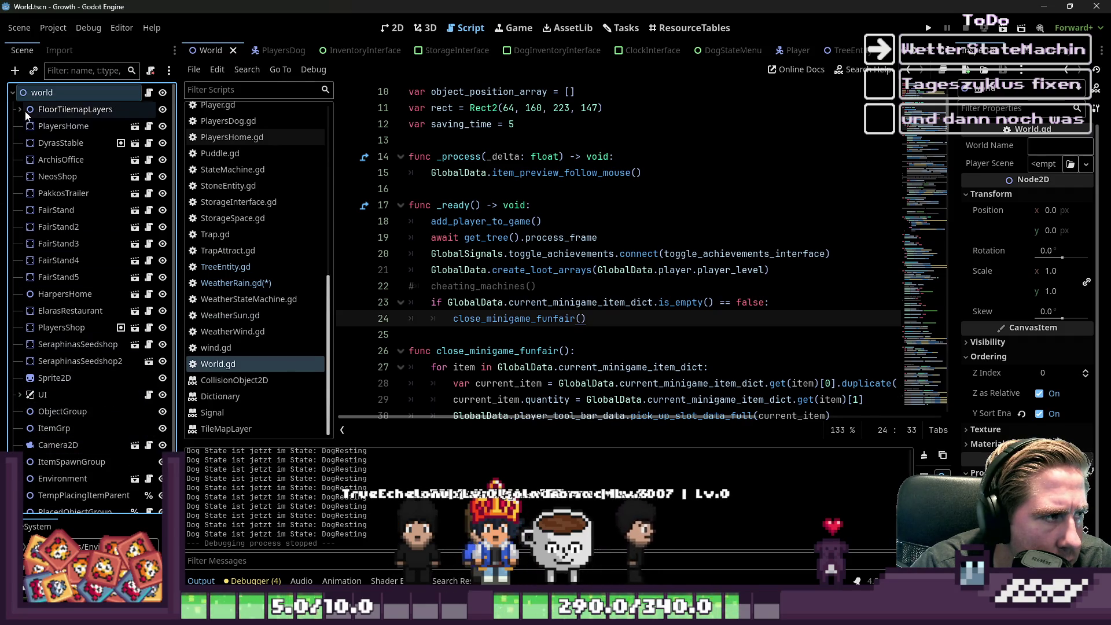
click(19, 110)
click(87, 277)
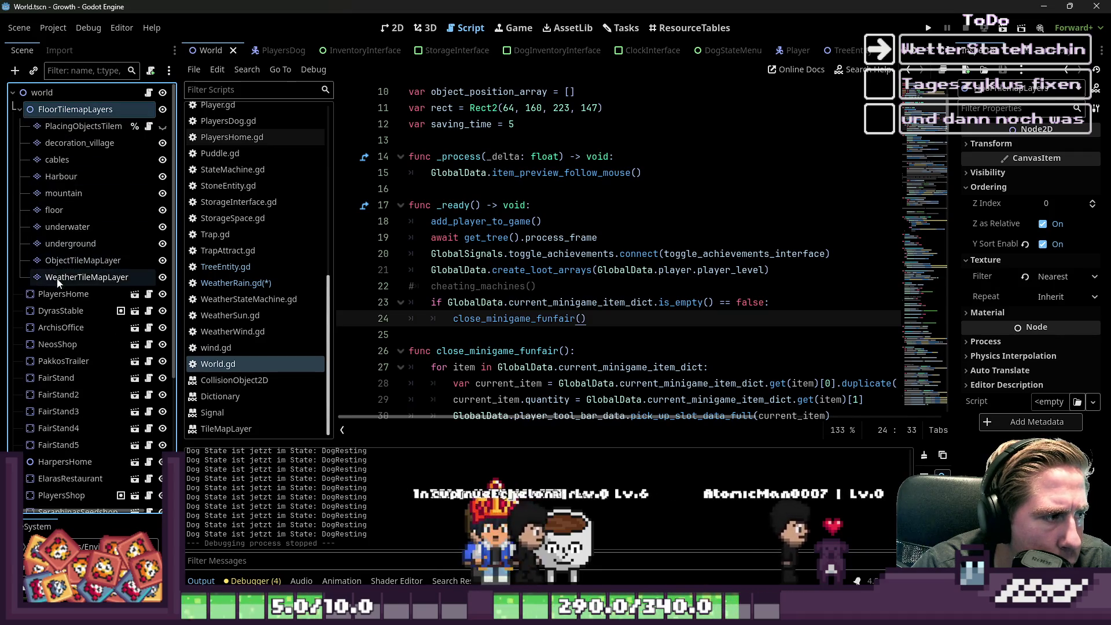
click(1045, 310)
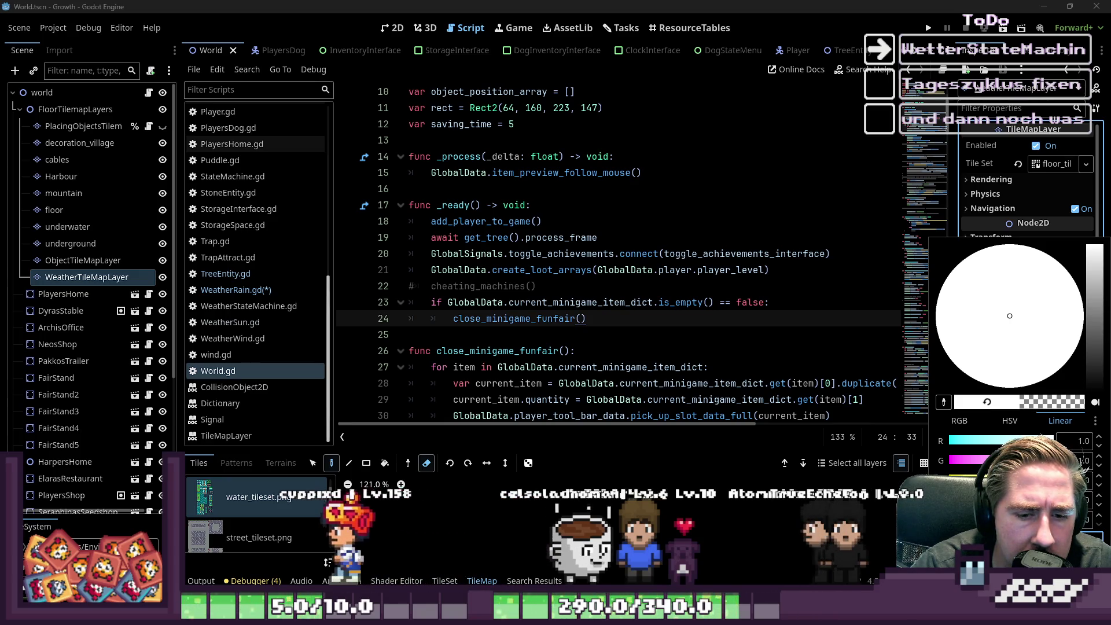
drag(412, 334, 655, 302)
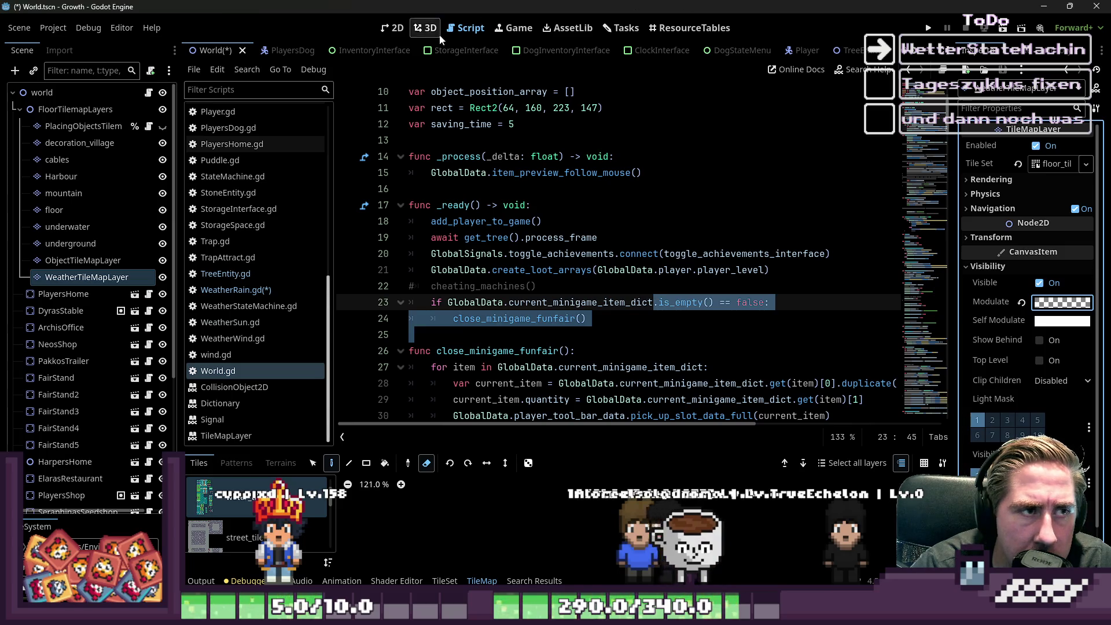
Step: Go back from the 2D scene view to the script editor
click(392, 28)
click(466, 27)
scroll(510, 263, down, 3)
scroll(509, 264, up, 2)
scroll(509, 264, down, 5)
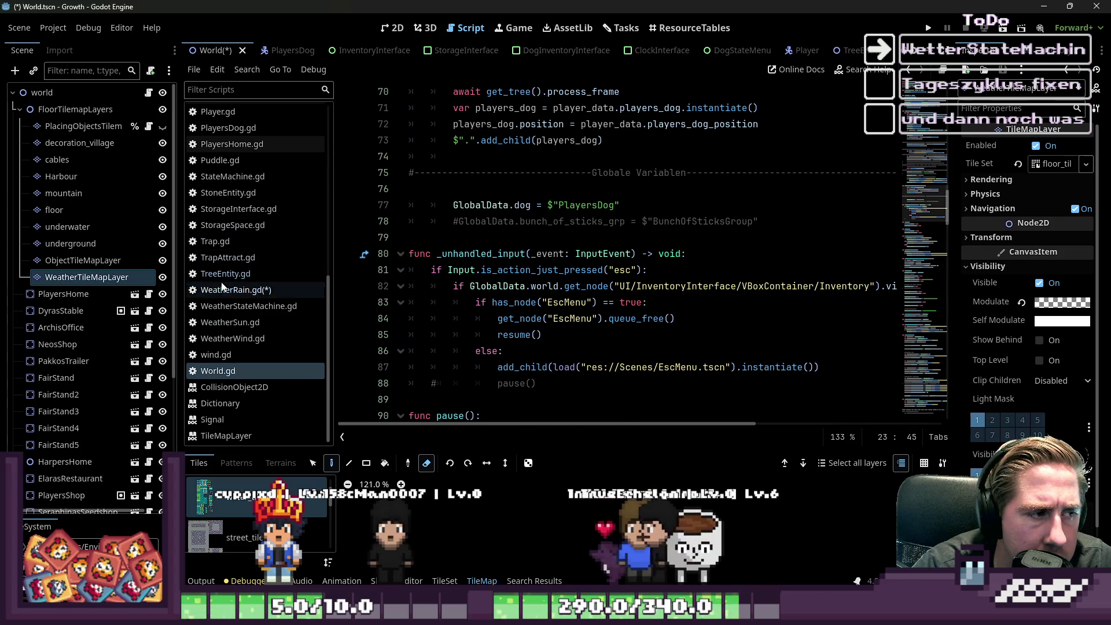
Step: In WeatherRain.gd, declare func puddles_fade_in(environment : WeatherTimeEnvironment) -> void:
click(236, 290)
text(func weather)
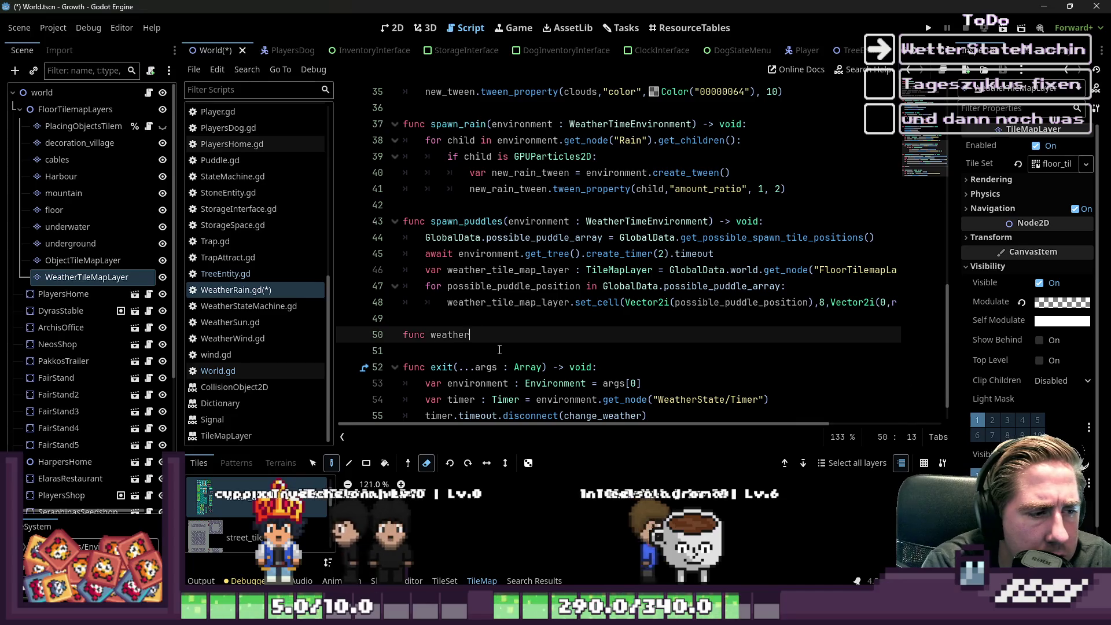
key(BackSpace)
key(BackSpace)
key(BackSpace)
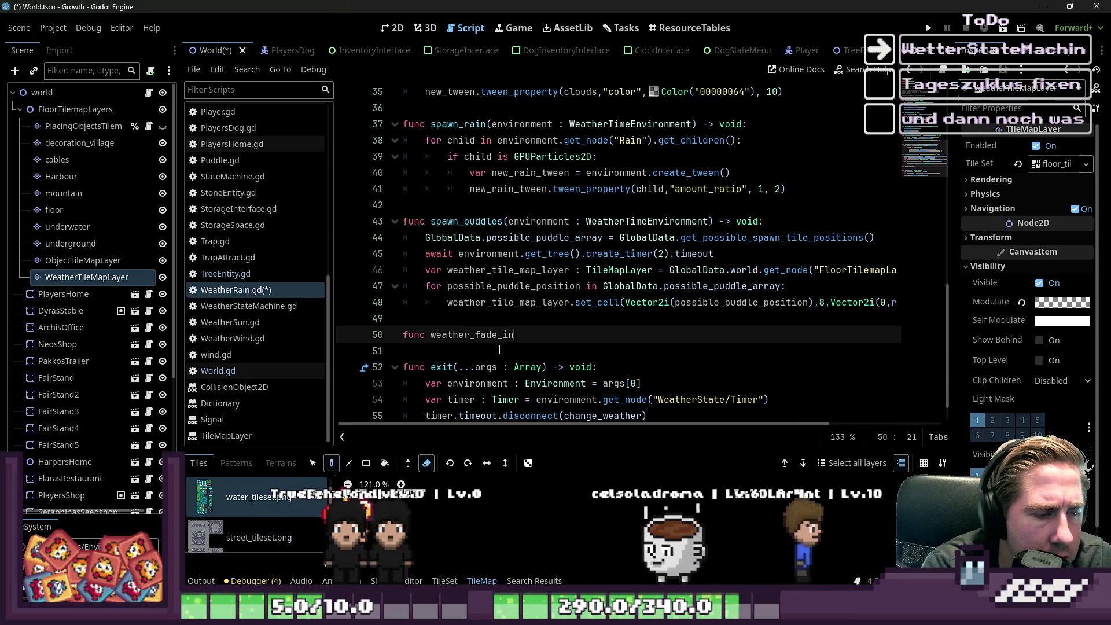
key(ctrl+shift+Left)
text(puddle)
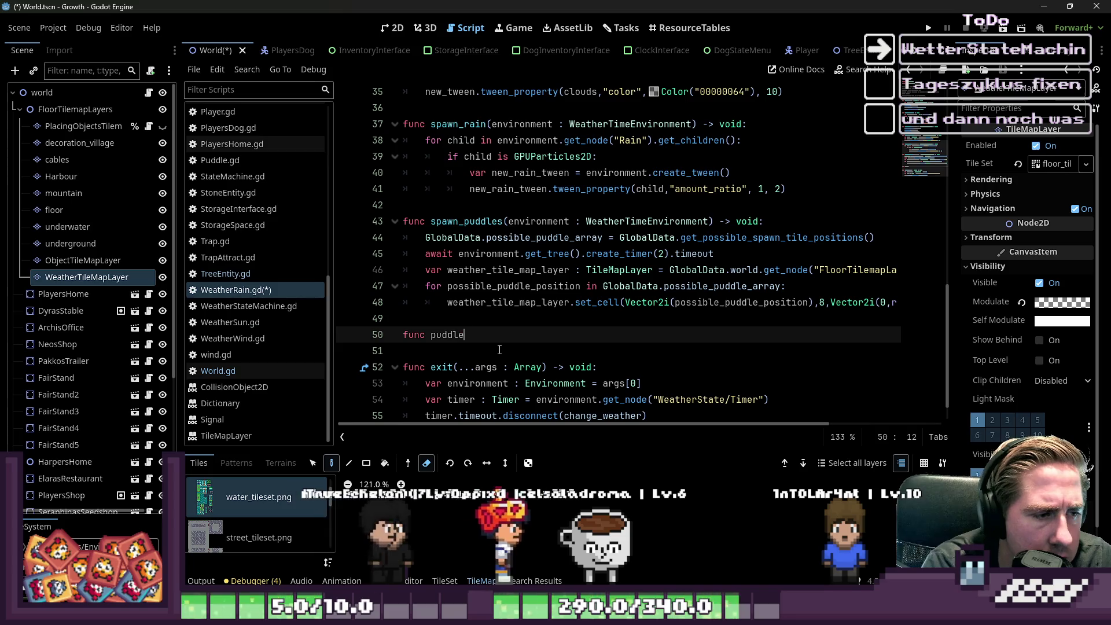
text(s_fade_)
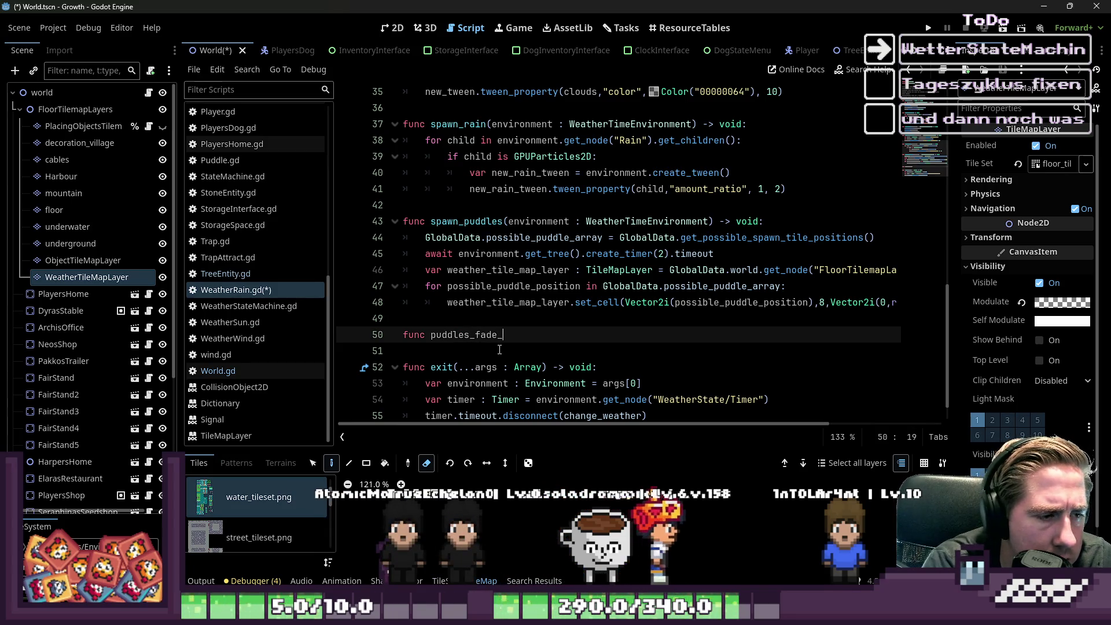
text(in(environment)
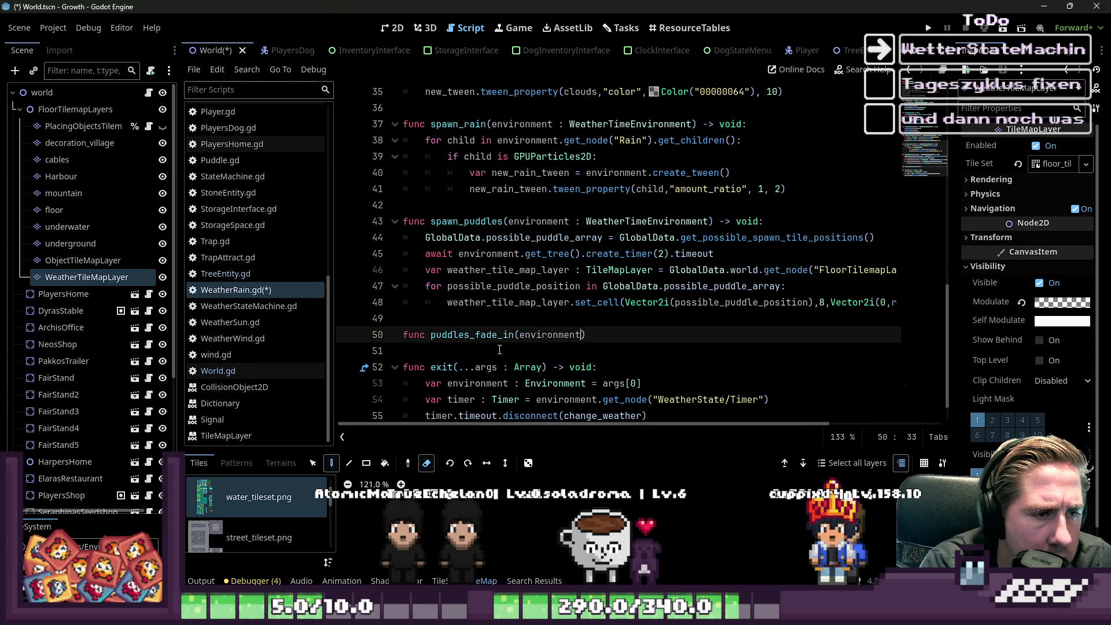
text(WeatherTime)
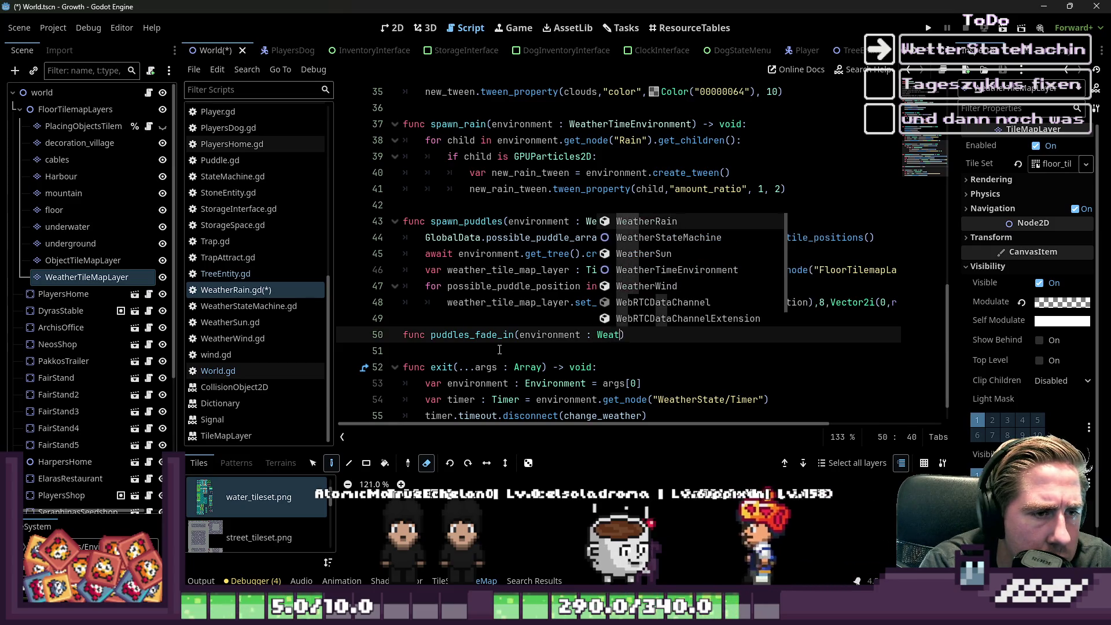
key(Return)
text() -> )
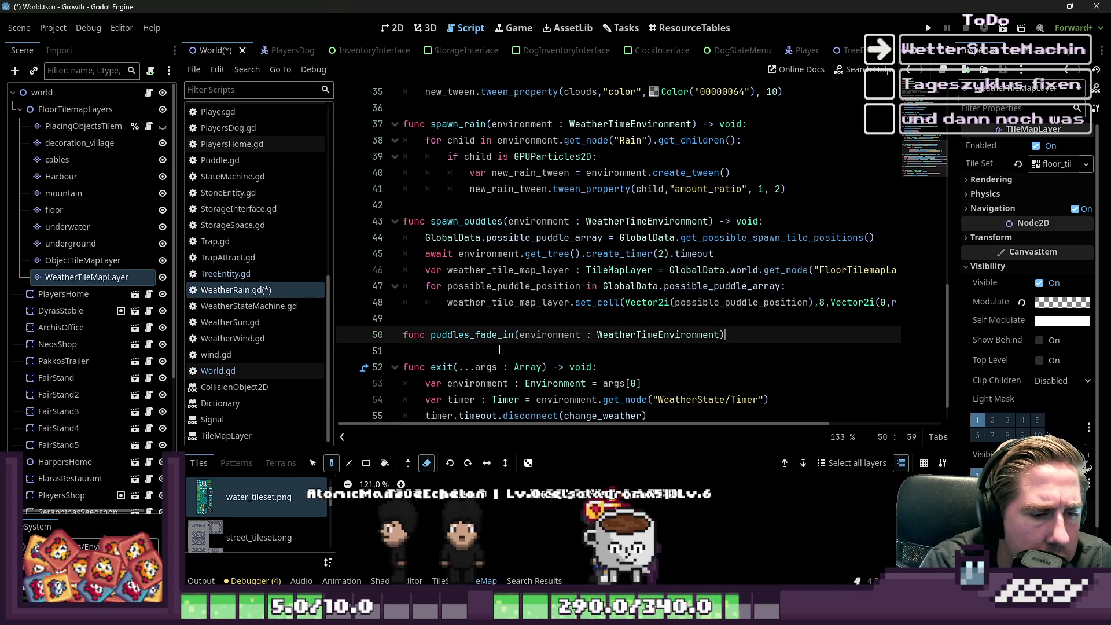
text(void:)
key(Return)
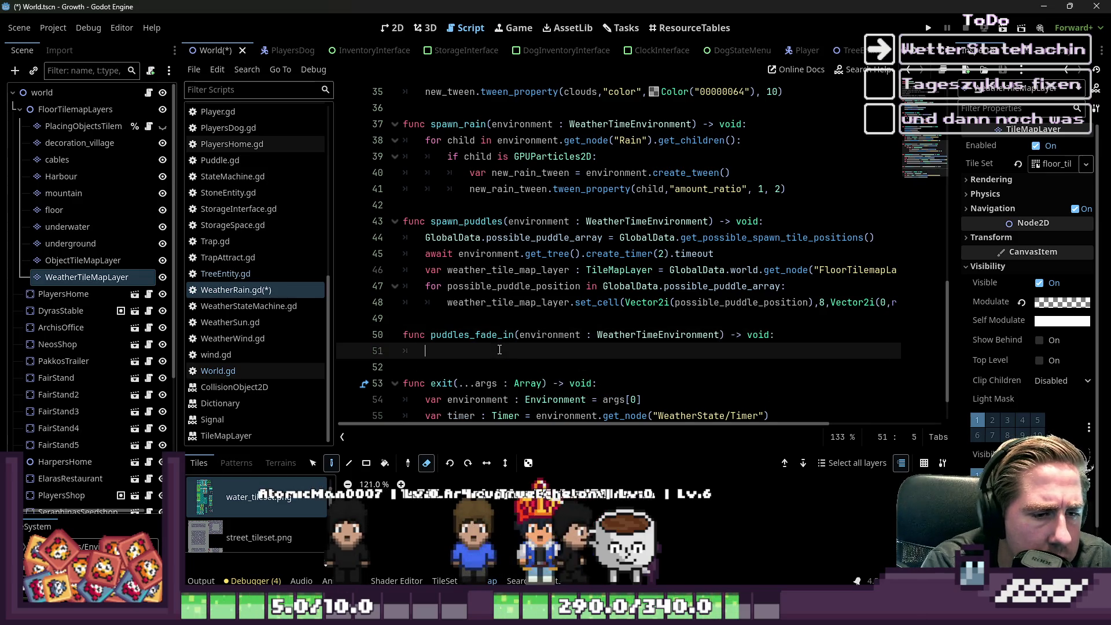
Step: Add a puddles_fade_in( call at the end of spawn_puddles, after the placement loop
key(Up)
key(ctrl+shift+Right)
key(ctrl+shift+Right)
key(ctrl+shift+Left)
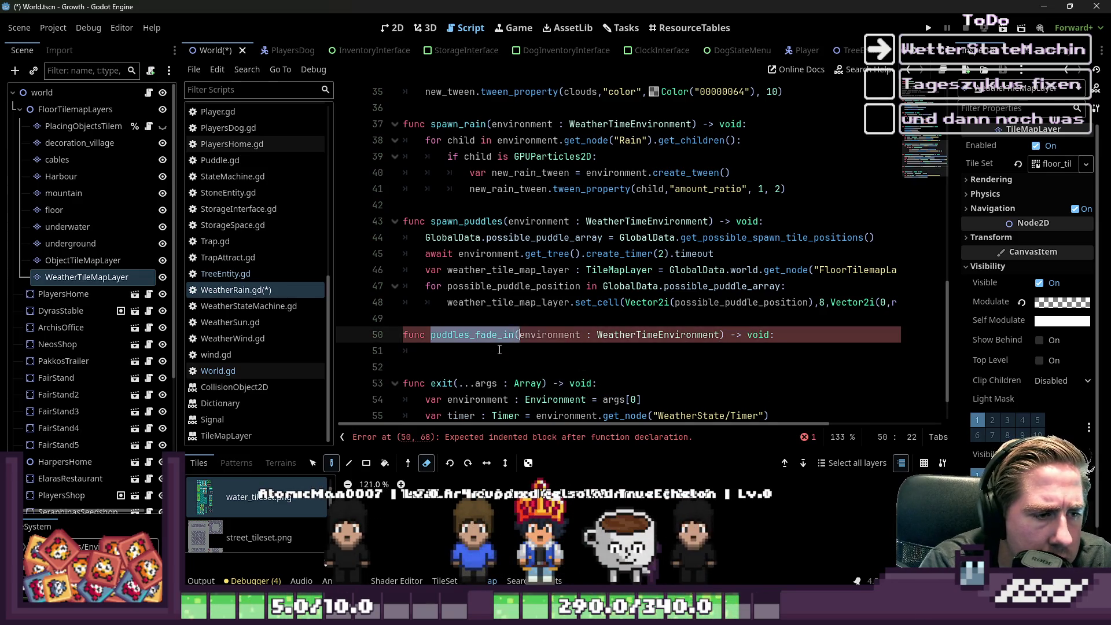
key(Up)
key(Up)
key(Up)
key(Up)
key(Down)
key(Down)
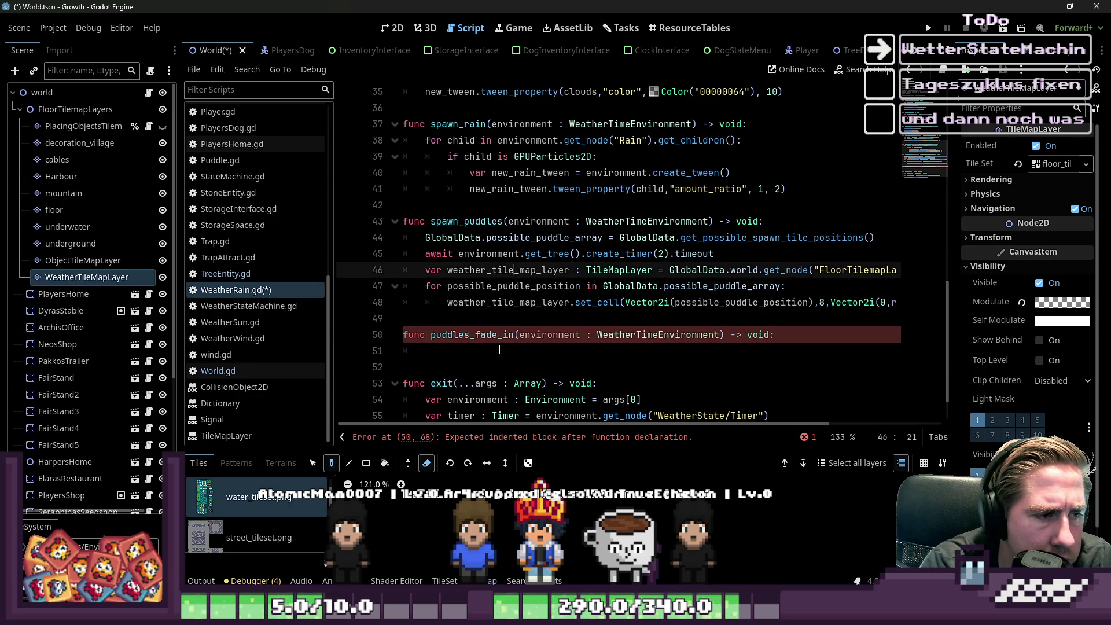
key(End)
key(Up)
key(Down)
key(Down)
key(Down)
key(Up)
key(Up)
key(Up)
key(Return)
key(Up)
key(Tab)
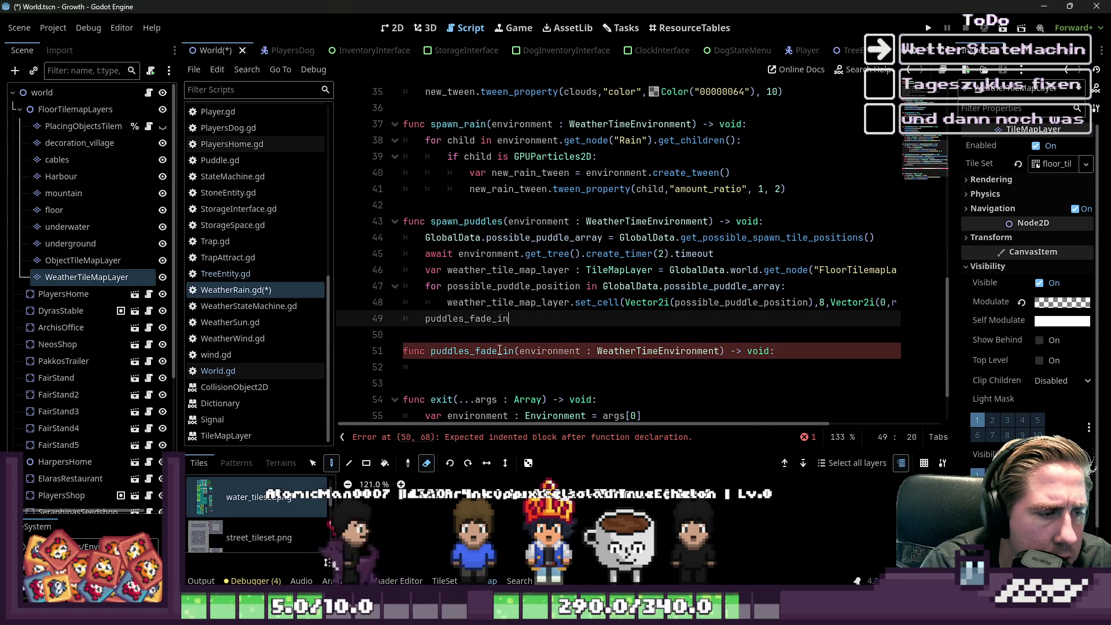
text(()
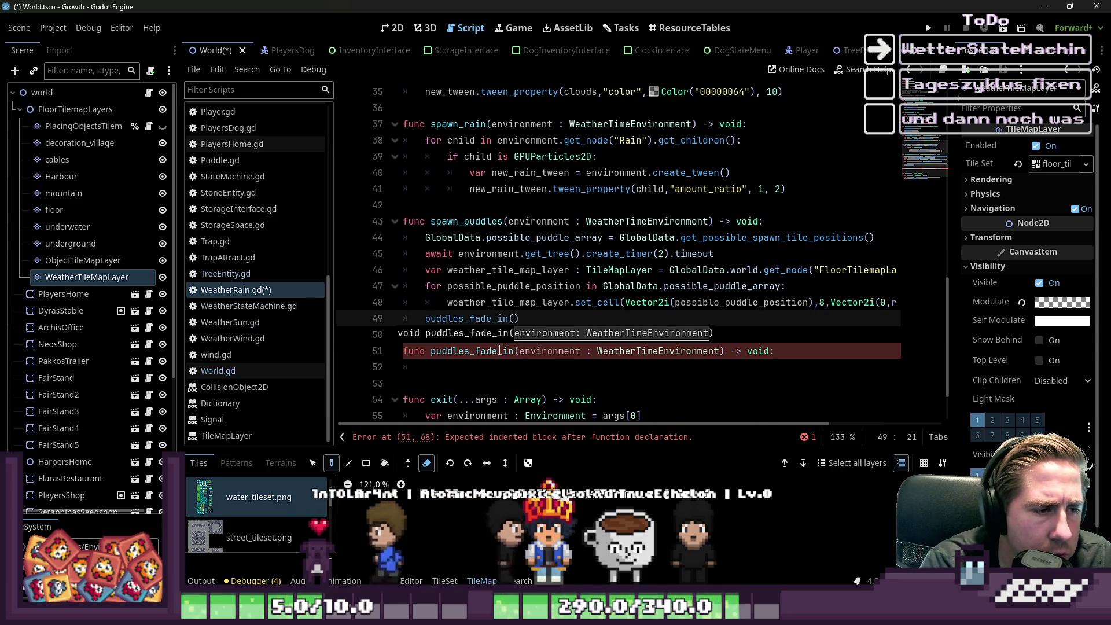
Step: Try prefixing the call with await, then remove it again
key(Home)
text(await)
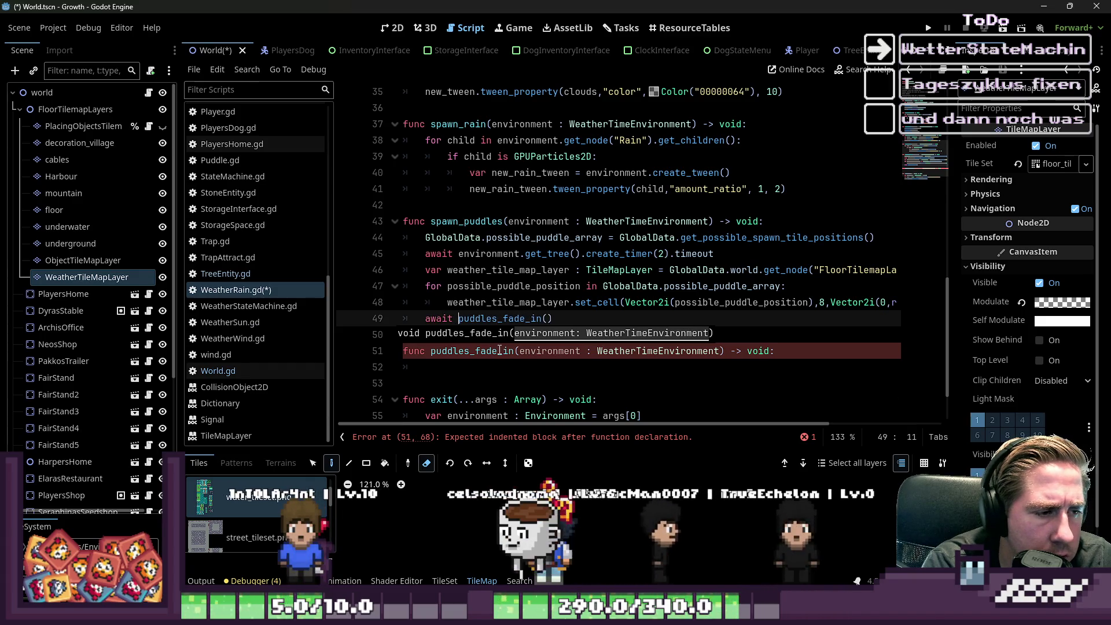
key(shift+Home)
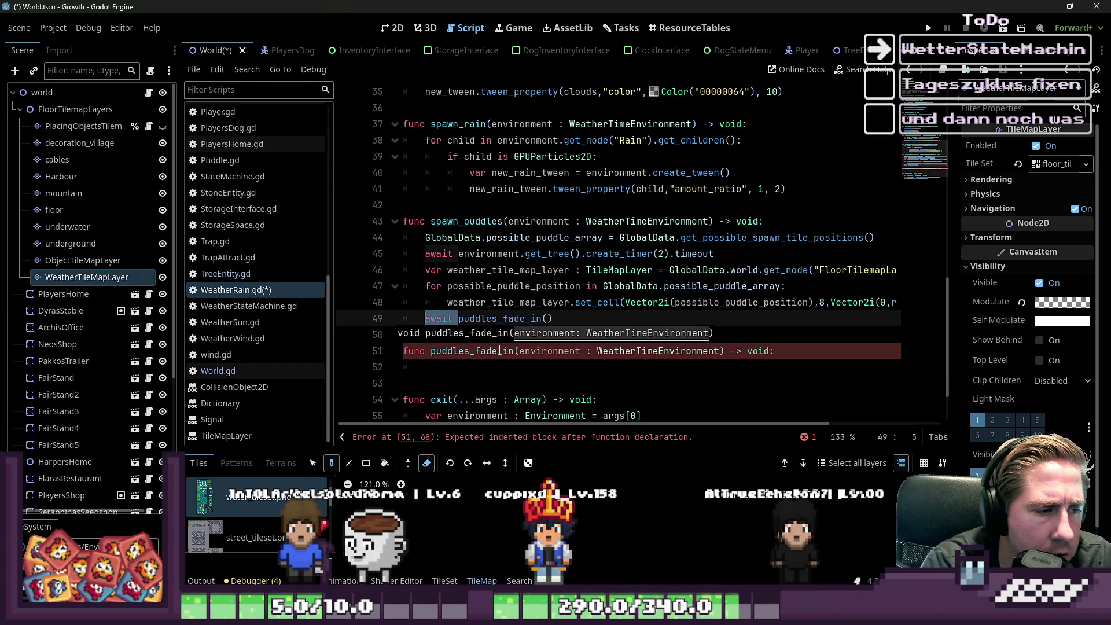
key(BackSpace)
key(Down)
key(Down)
key(Down)
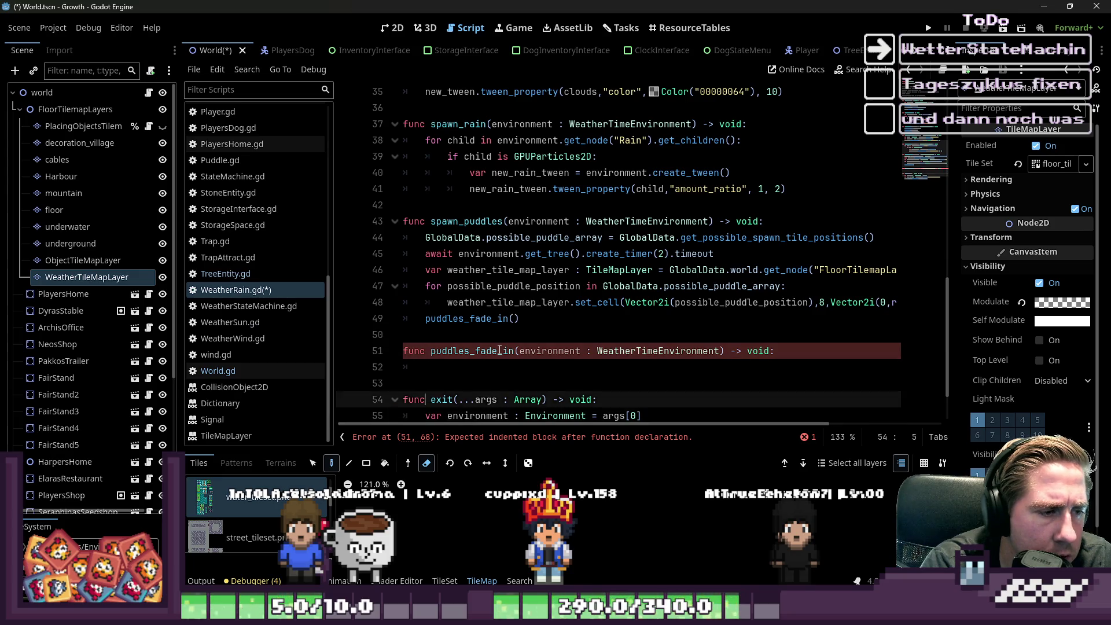
Step: In puddles_fade_in, declare var new_tween : Tween = environment.create_tween()
key(Up)
key(Up)
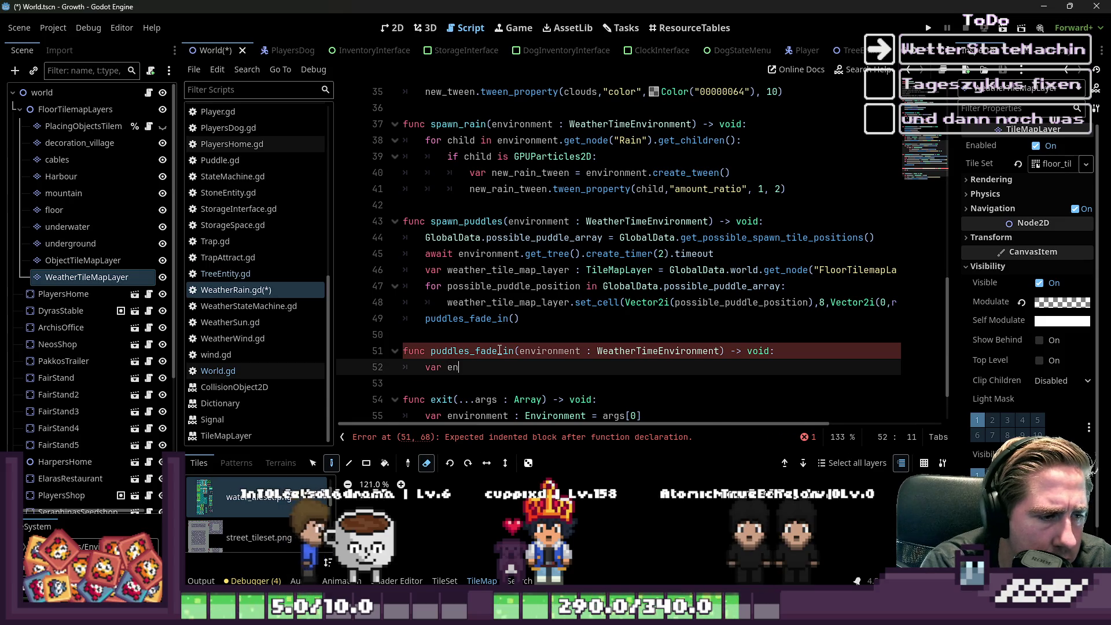
key(BackSpace)
text(new_tw)
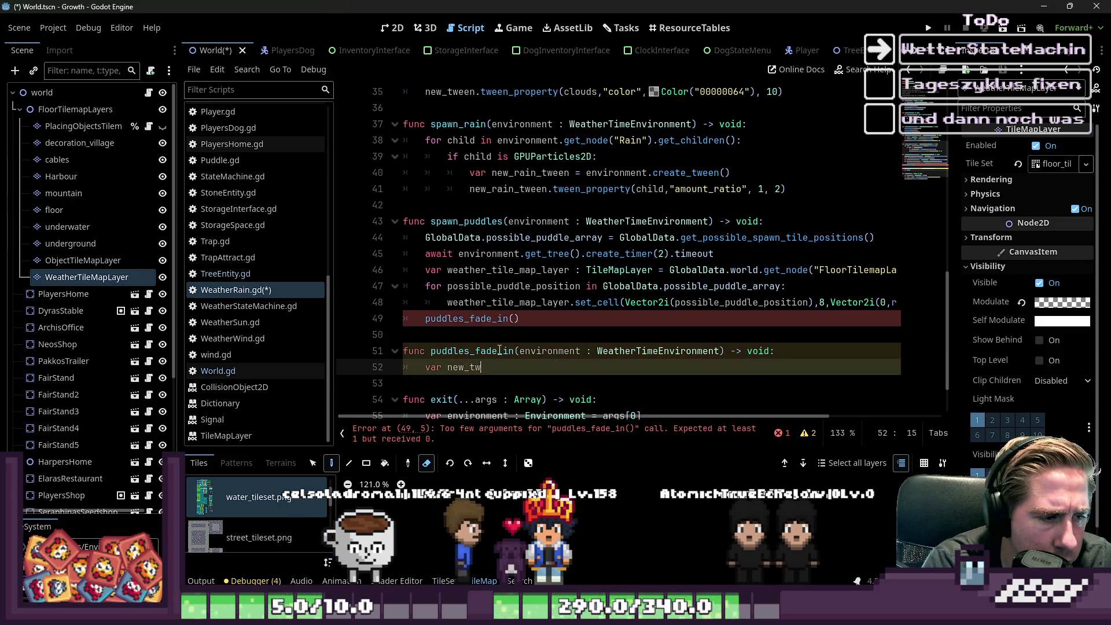
text(een)
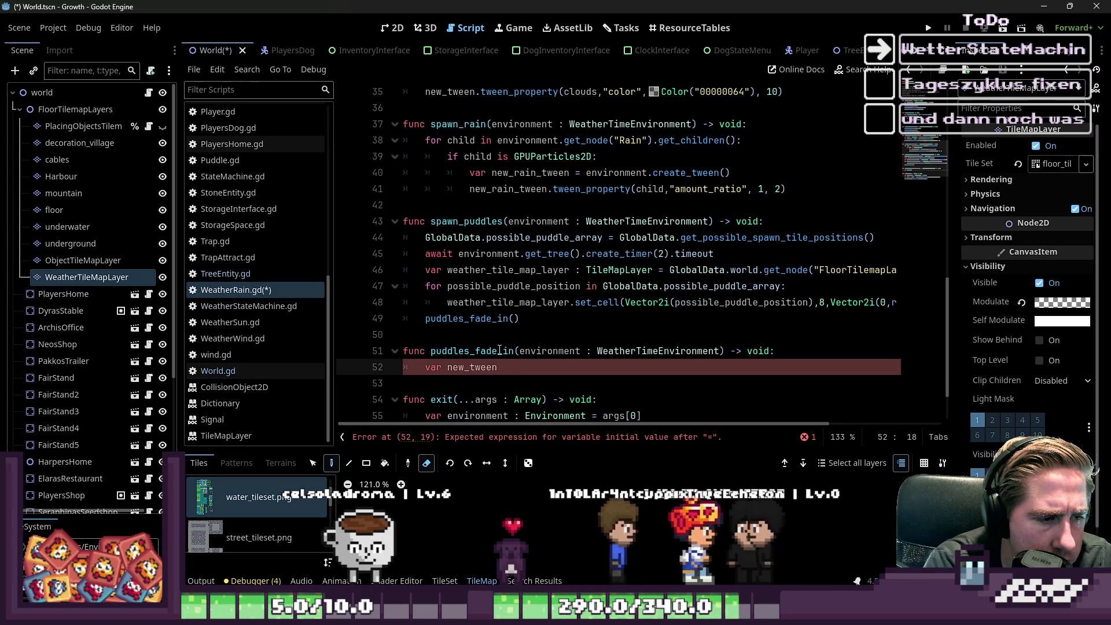
text( : Tween = environment.)
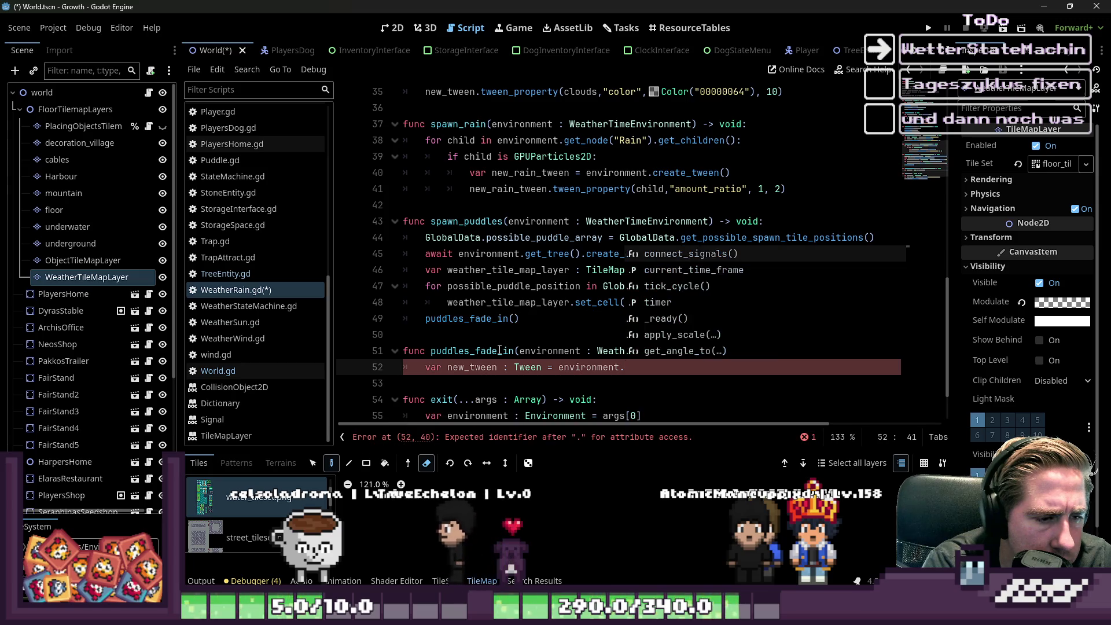
text(create_tween())
key(Return)
Step: Begin new_tween.tween_property(GlobalData.world.get… using autocomplete
text(n.pro)
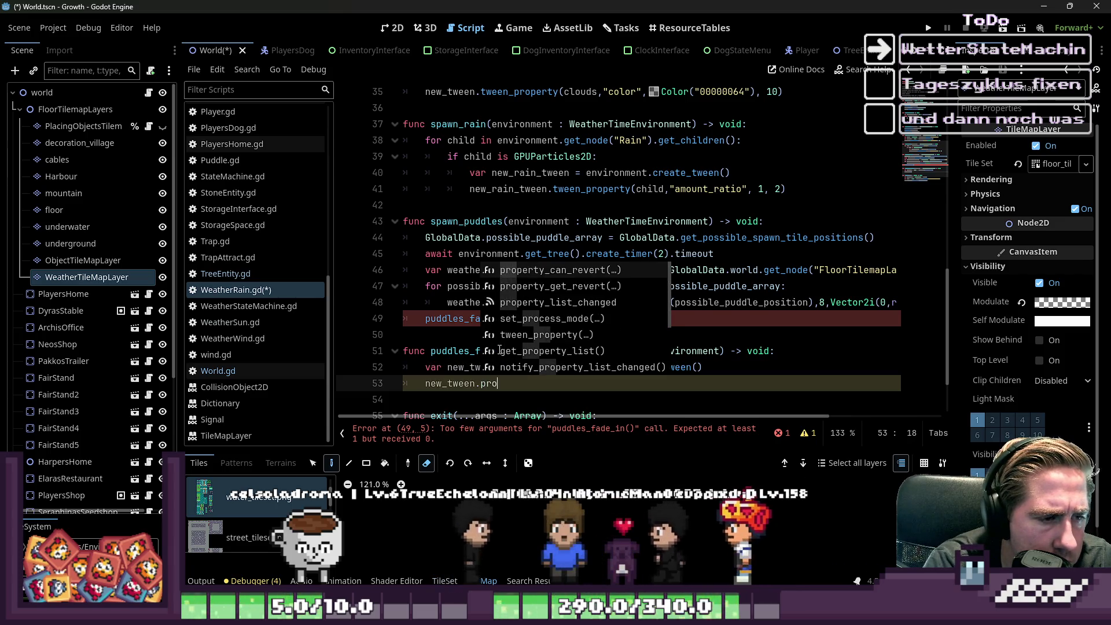
text(p)
key(BackSpace)
key(BackSpace)
key(BackSpace)
text(tween_p)
key(Return)
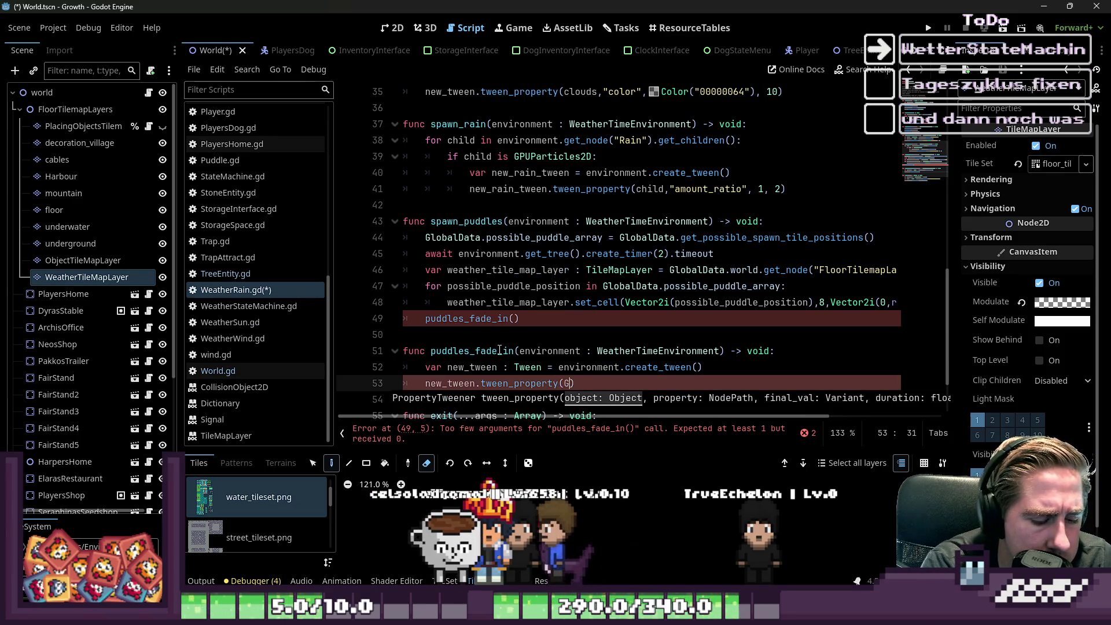
text(t)
key(Return)
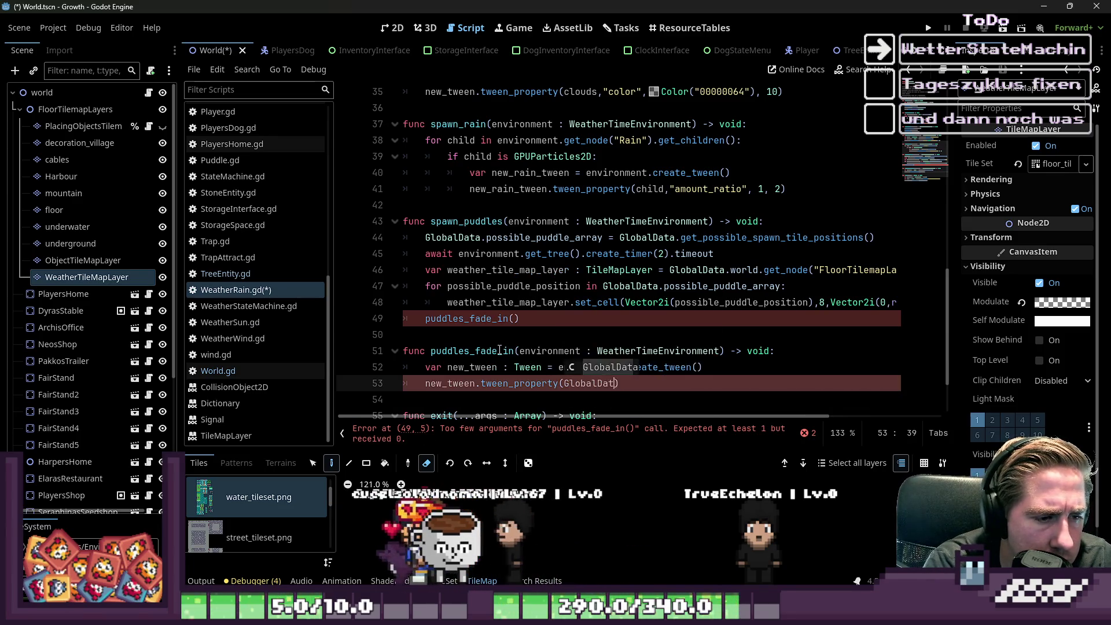
text(a.)
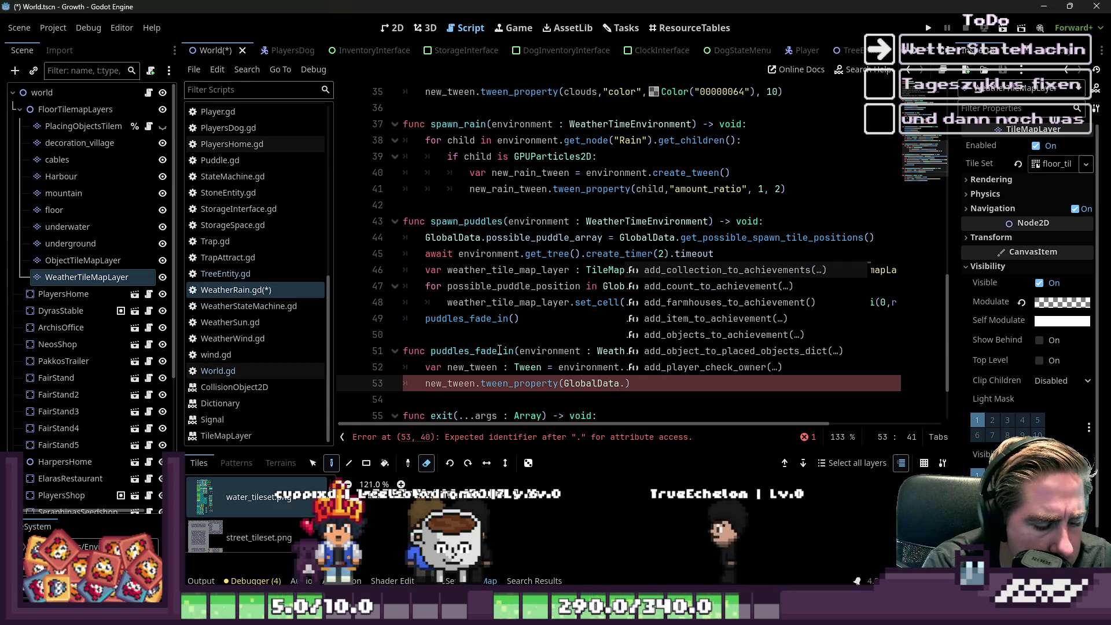
text(world.get_node("FloorTileMaplayers/)
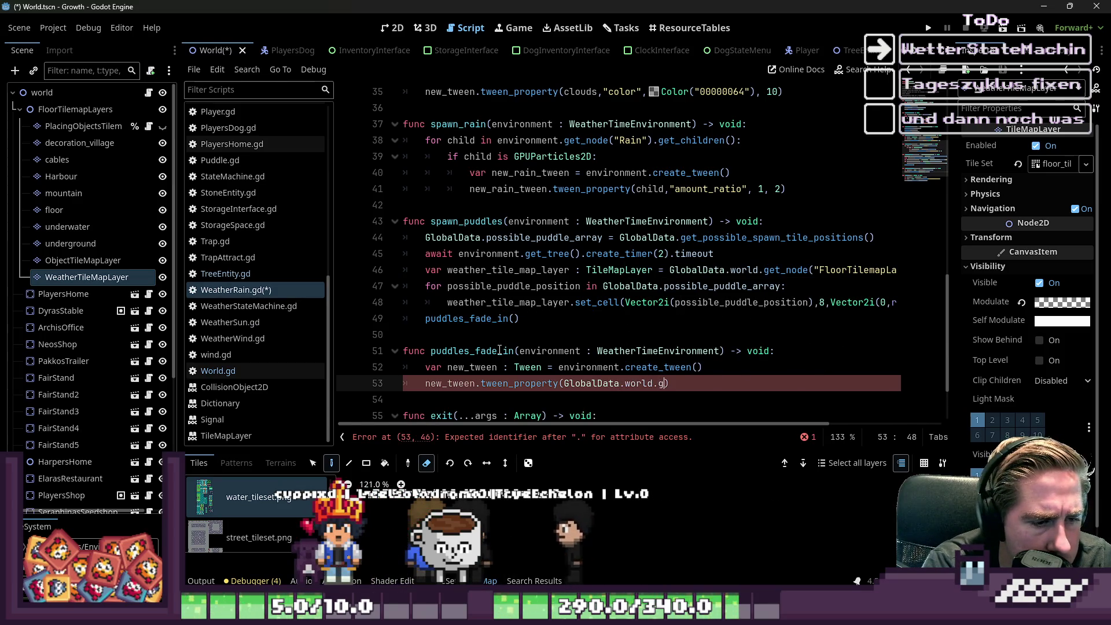
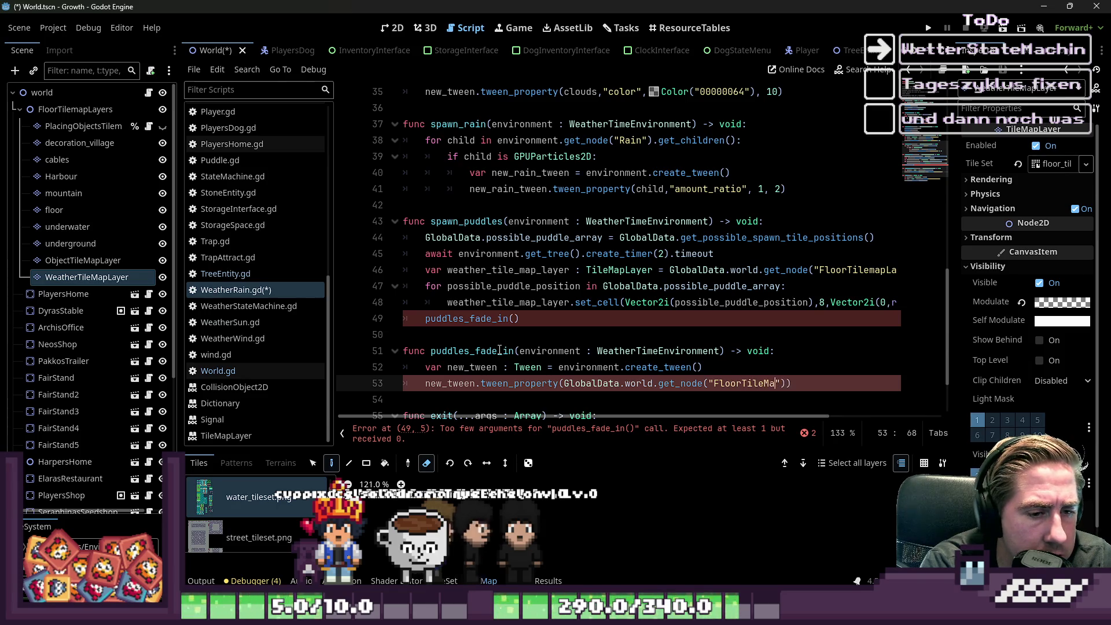
Step: Complete the get_node path on line 53 to FloorTilemapLayers/WeatherTileMapLayer
text(players/)
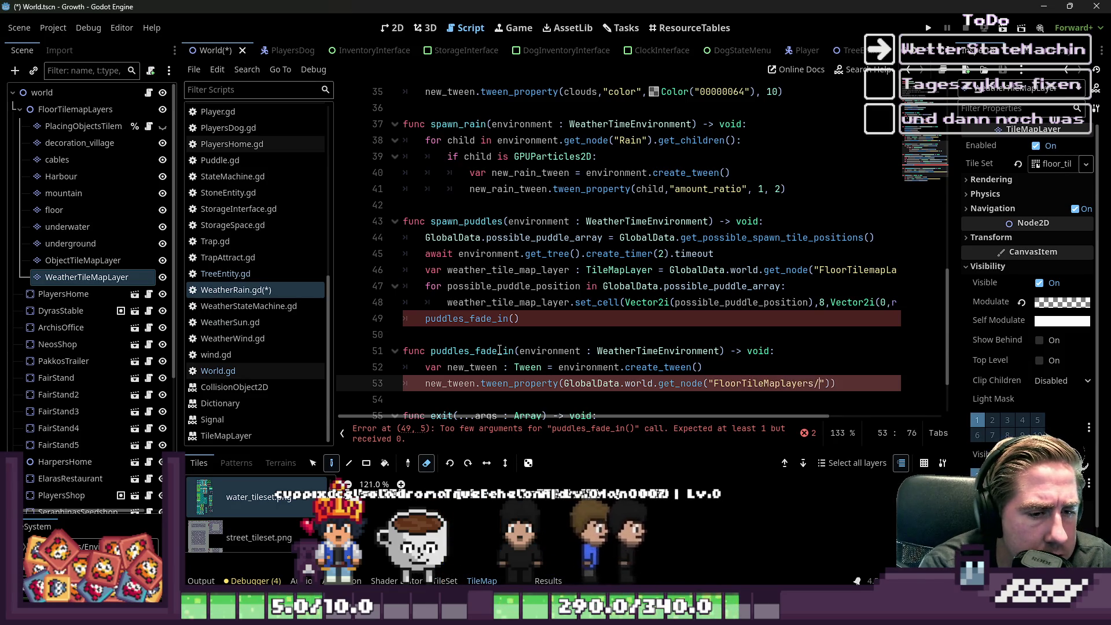
key(Left)
key(Left)
key(Left)
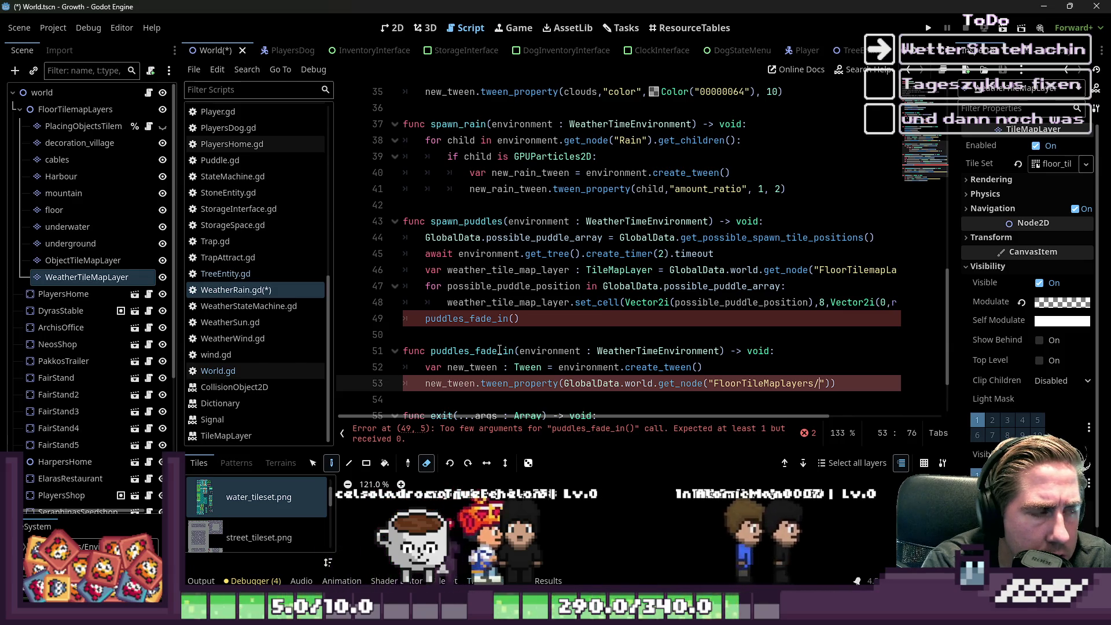
key(BackSpace)
text(Ö)
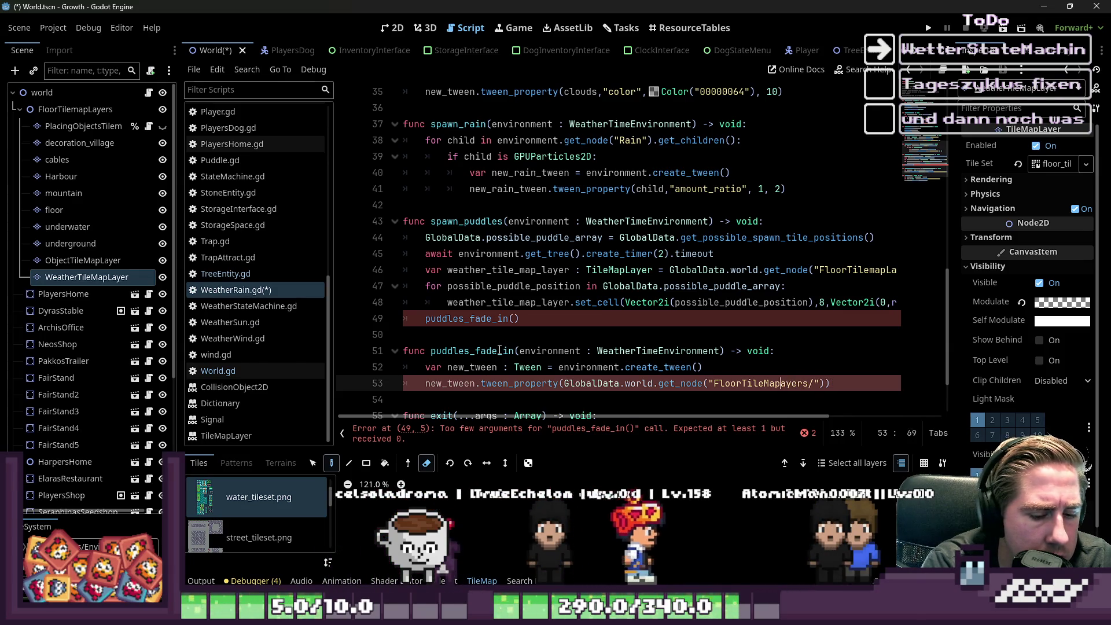
key(BackSpace)
text(Layers/)
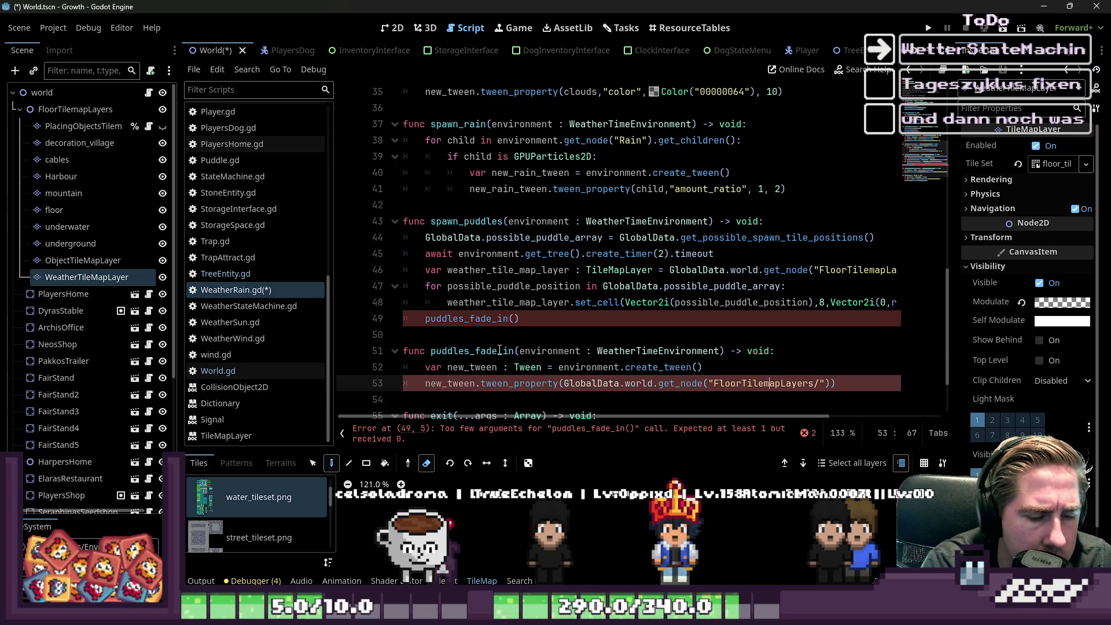
text(WeatherTil)
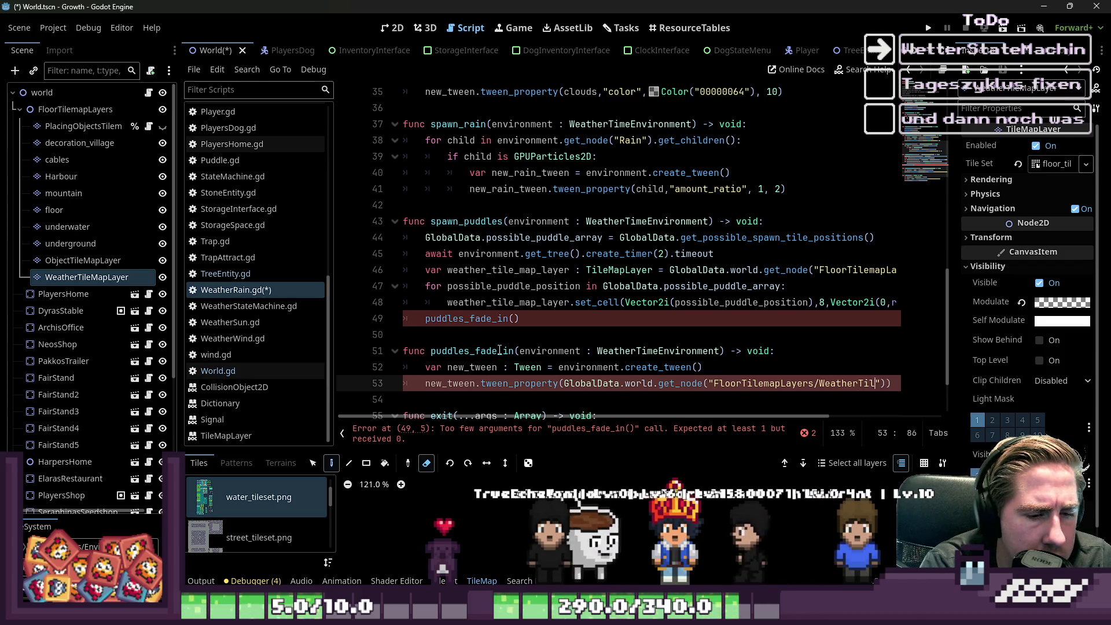
text(eMap)
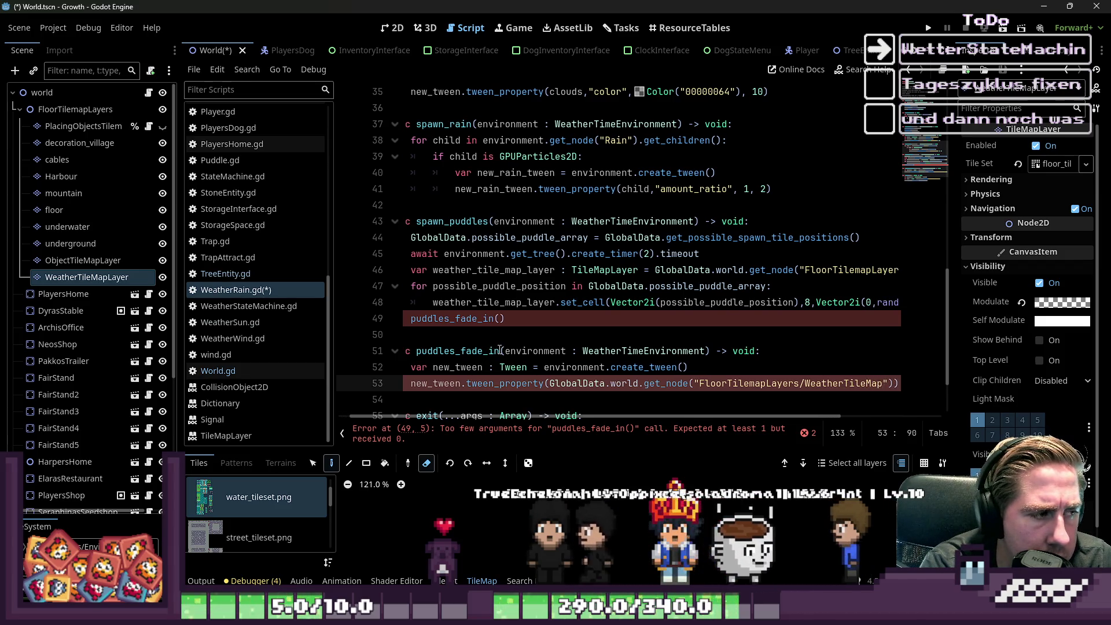
text(Layer)
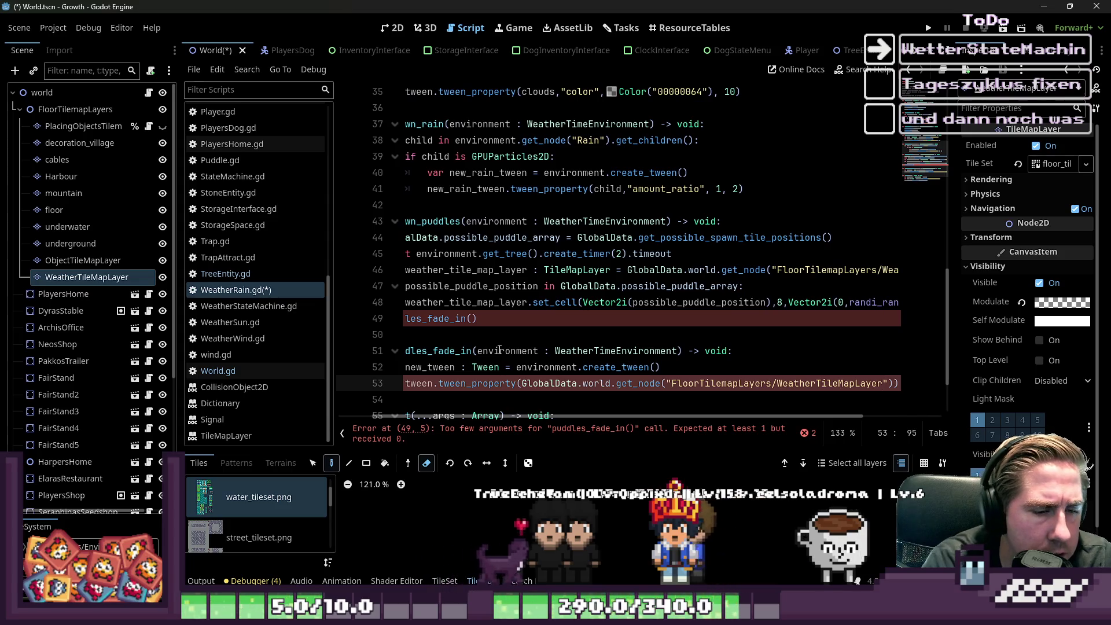
Step: Add modulate and a white Color ffffffff as the tween_property arguments
key(Down)
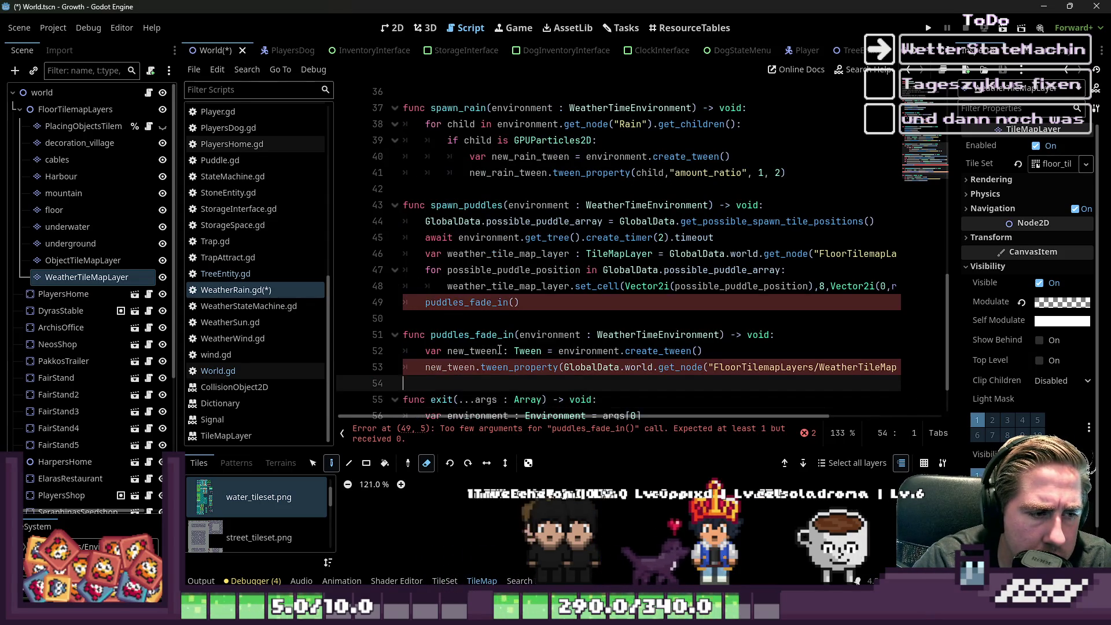
key(Up)
key(Right)
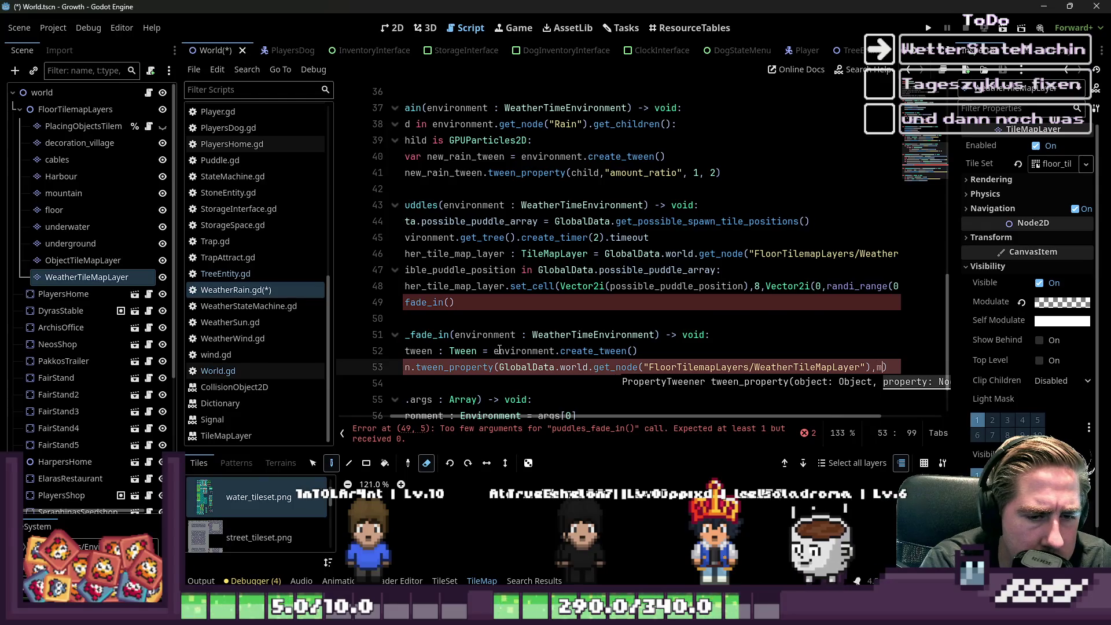
text(modulate,)
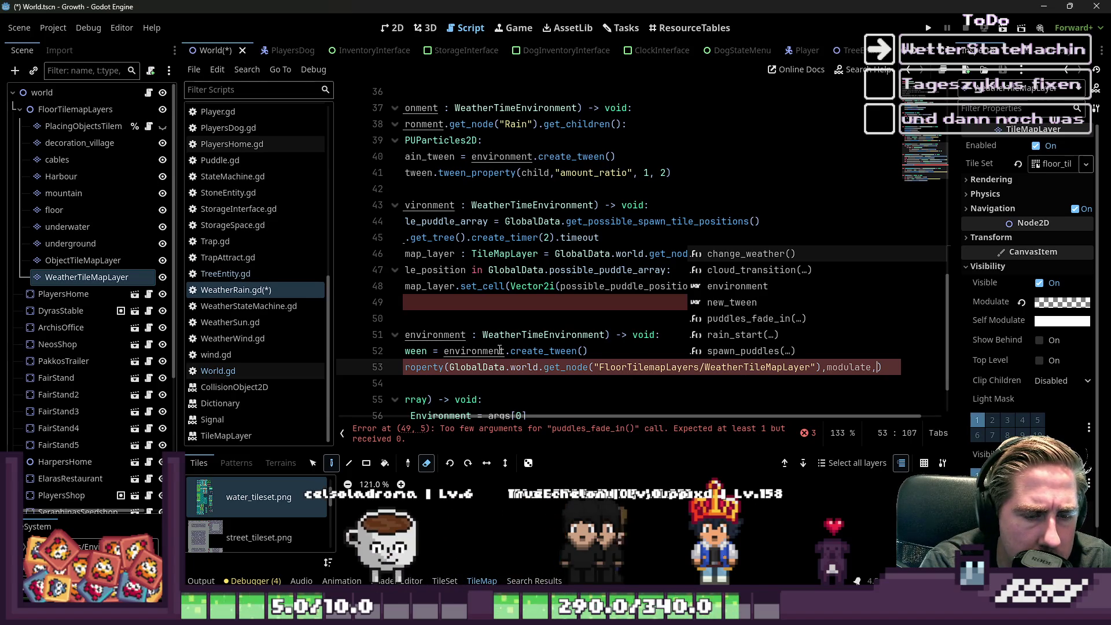
scroll(500, 350, right, 2)
scroll(499, 350, left, 1)
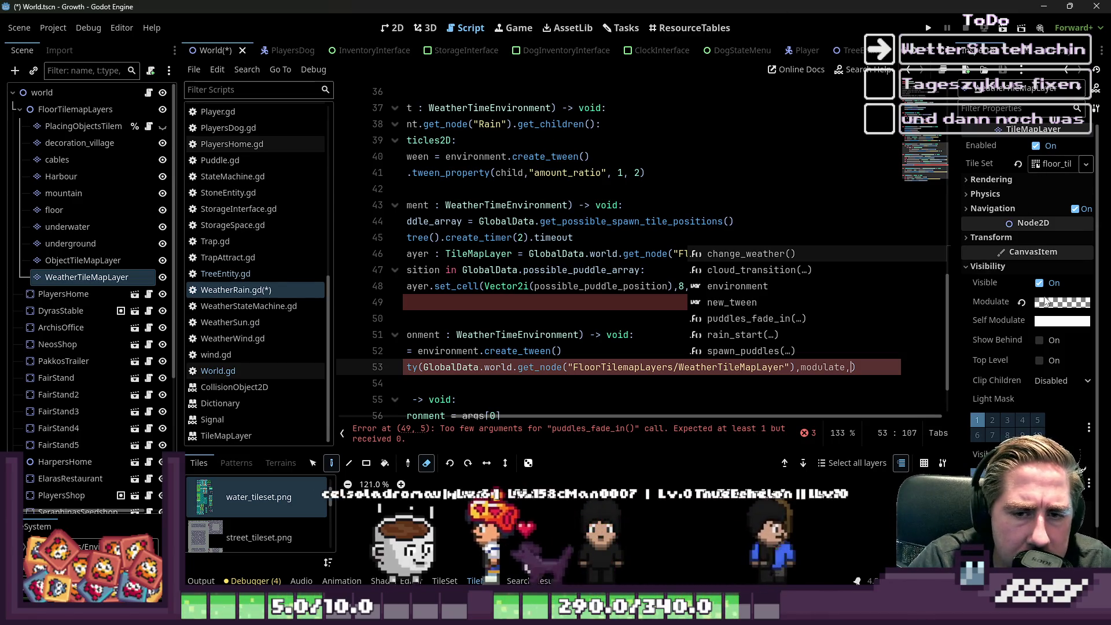
click(1062, 302)
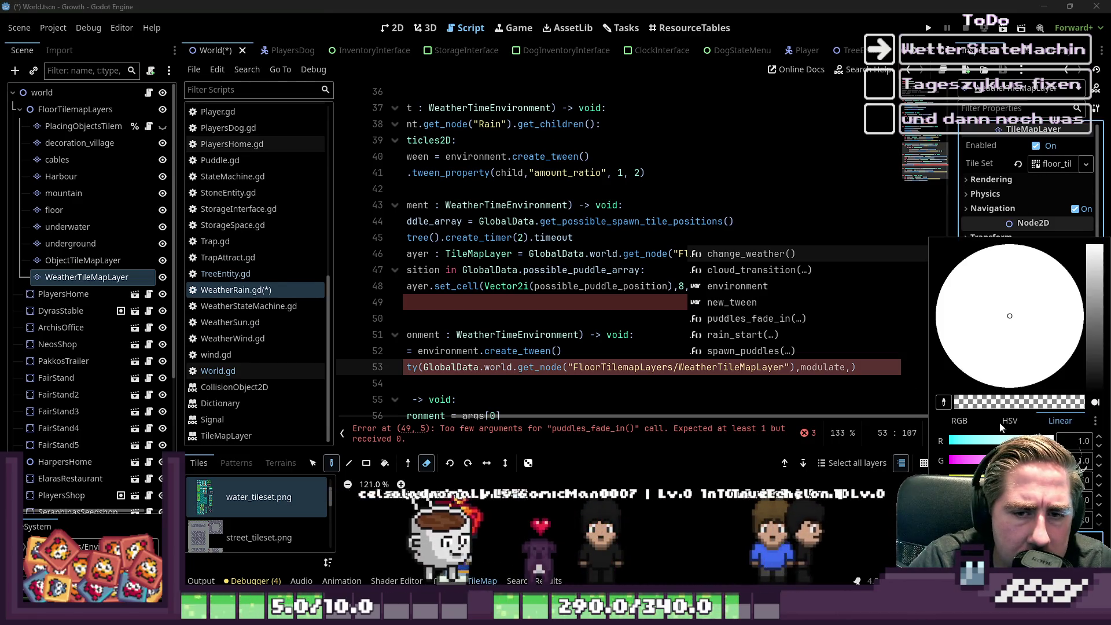
click(862, 376)
text(ffffffff)
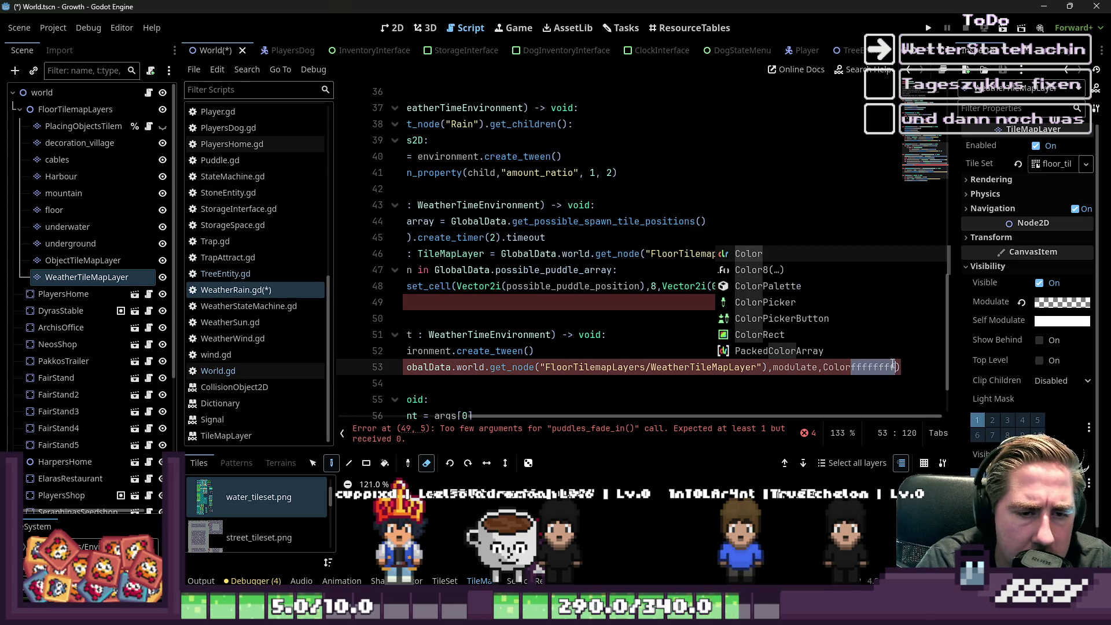
key(Tab)
text(ffffffff)
key(Down)
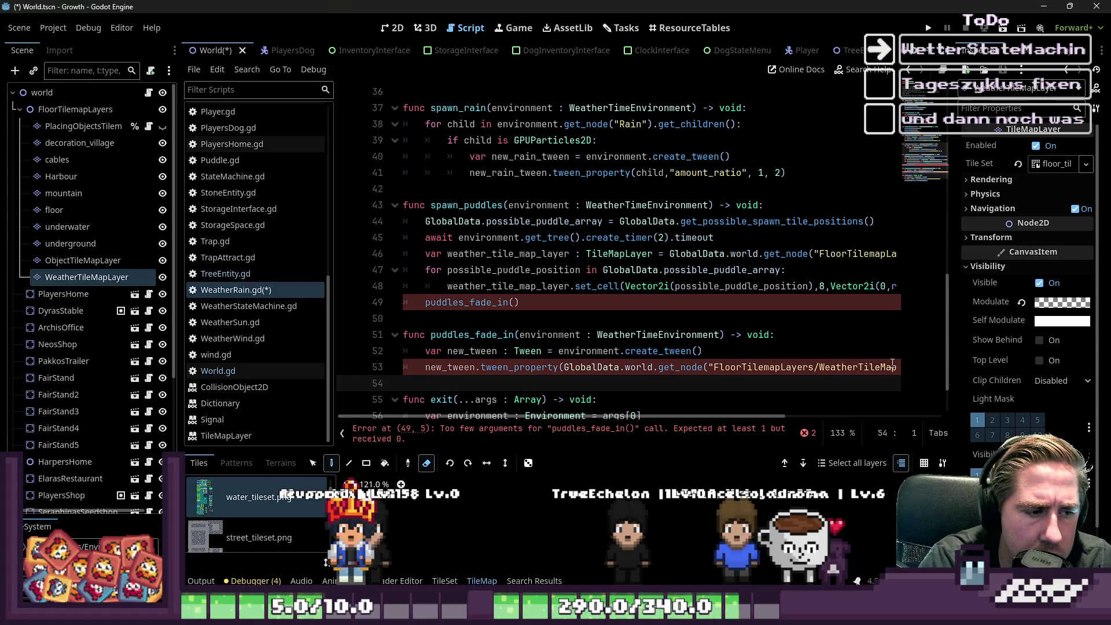
Step: Pass environment as the argument of the puddles_fade_in call
key(Up)
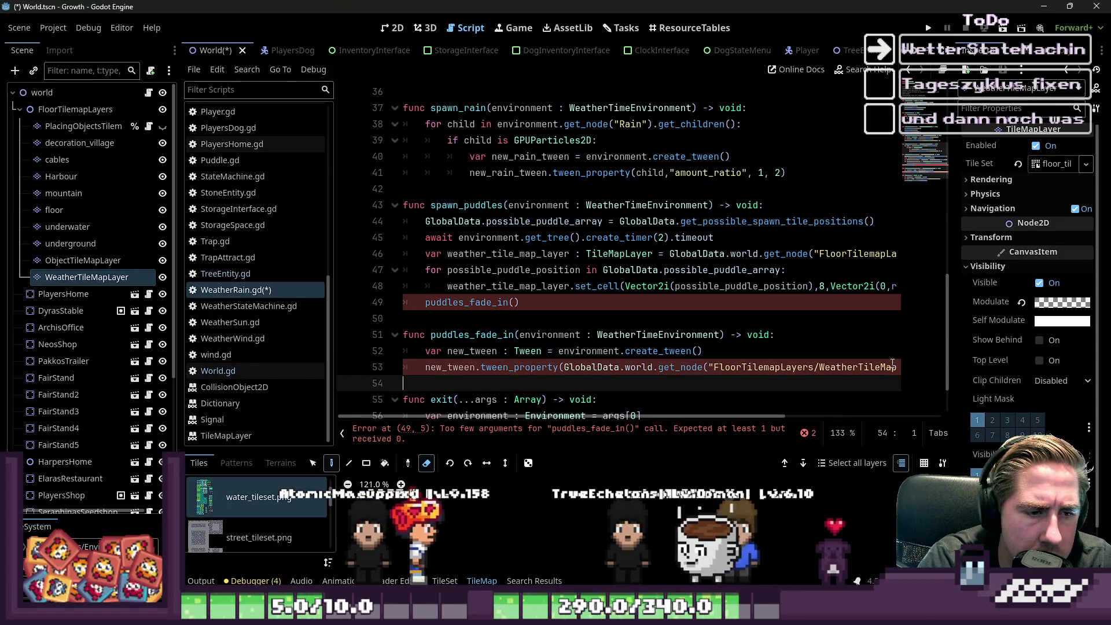
key(End)
key(Up)
key(Up)
key(Up)
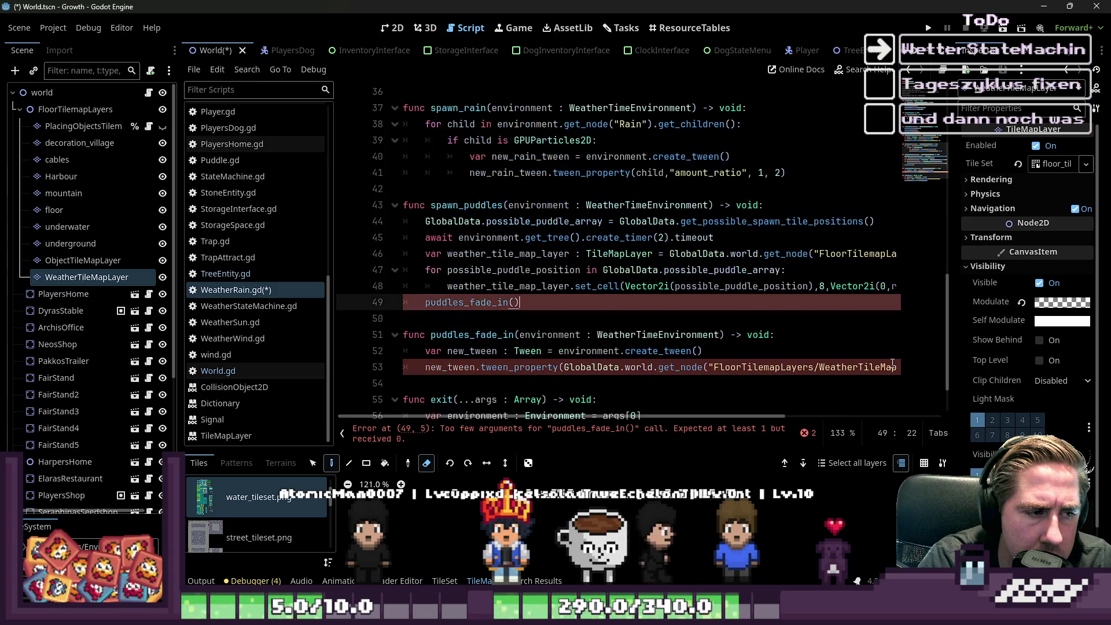
key(Down)
key(Up)
key(End)
key(Left)
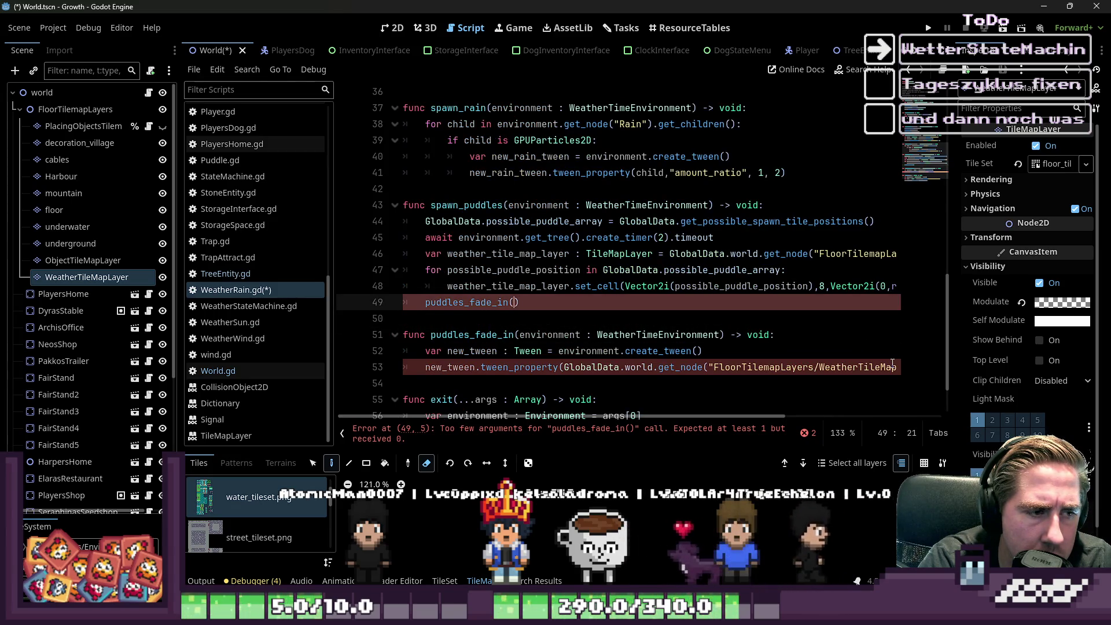
text(enb)
key(BackSpace)
text(vironment)
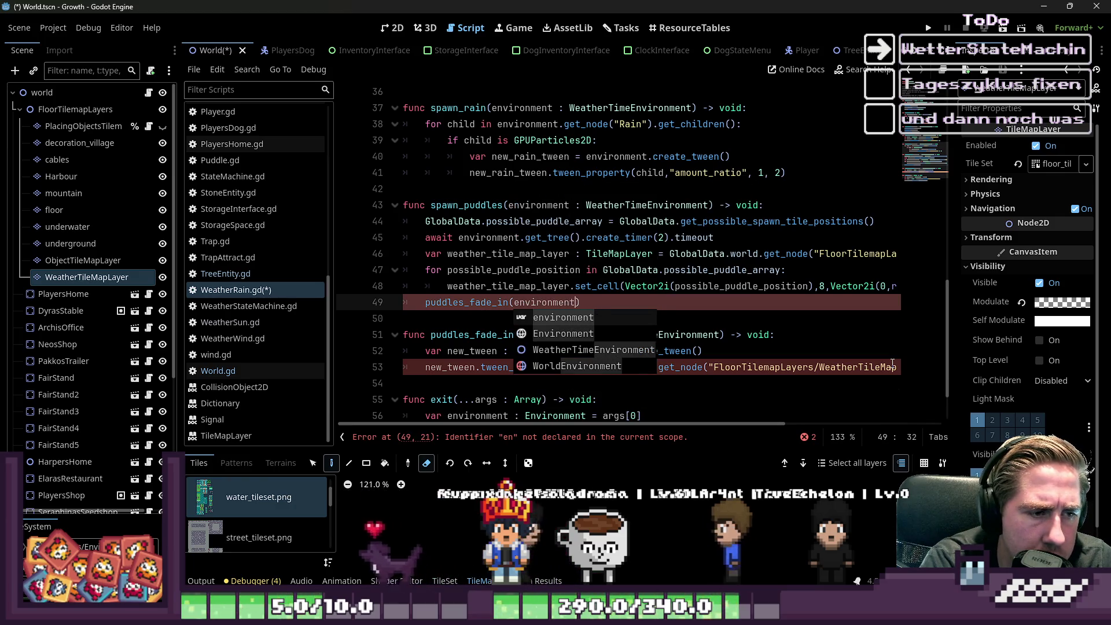
key(Return)
Step: Finish the tween line with "modulate", Color("ffffffff") and a duration of 5
key(Down)
key(Down)
key(Down)
key(Down)
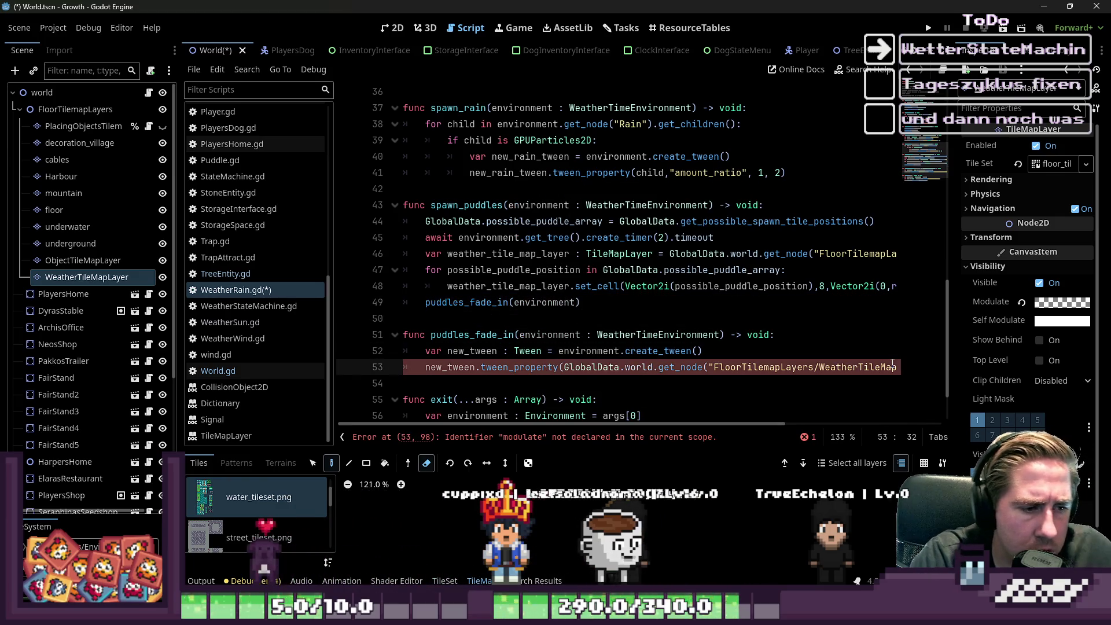
key(End)
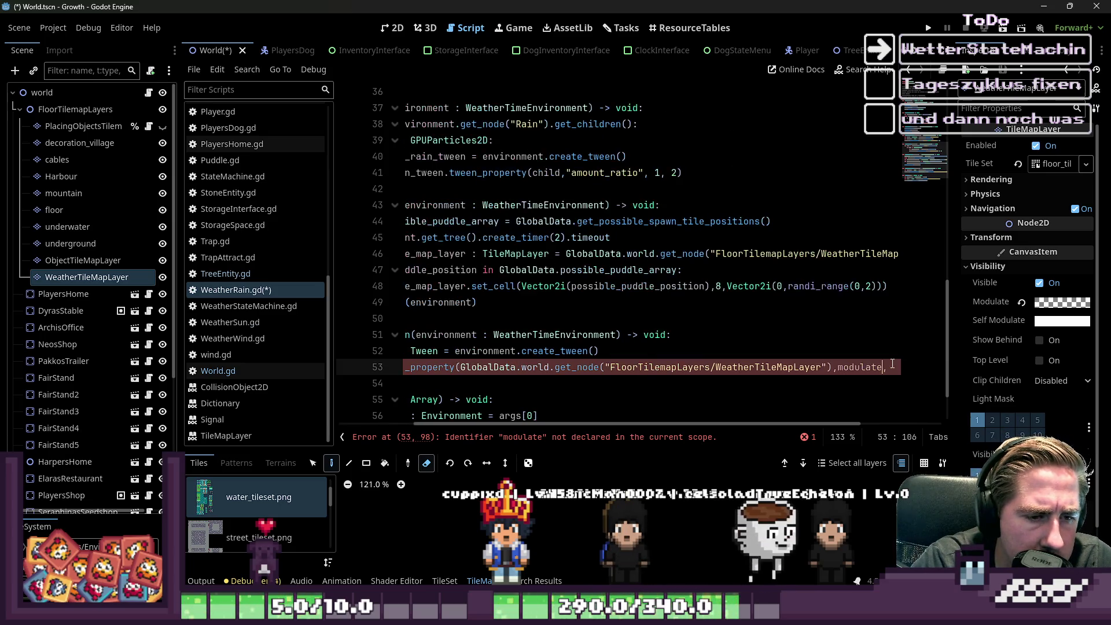
text(Color("f)
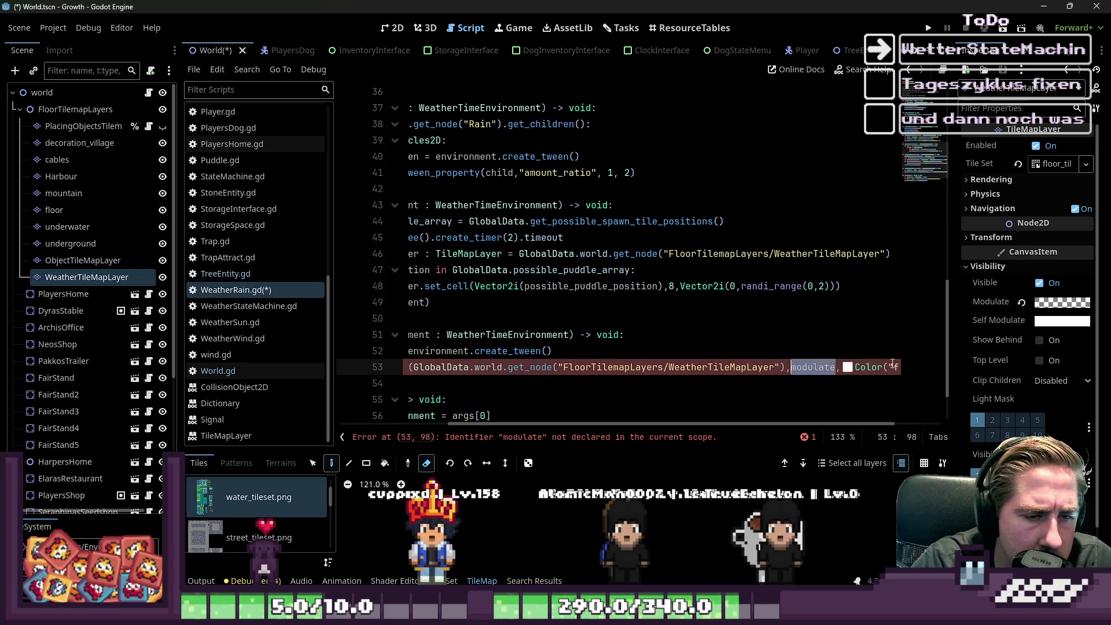
key(Home)
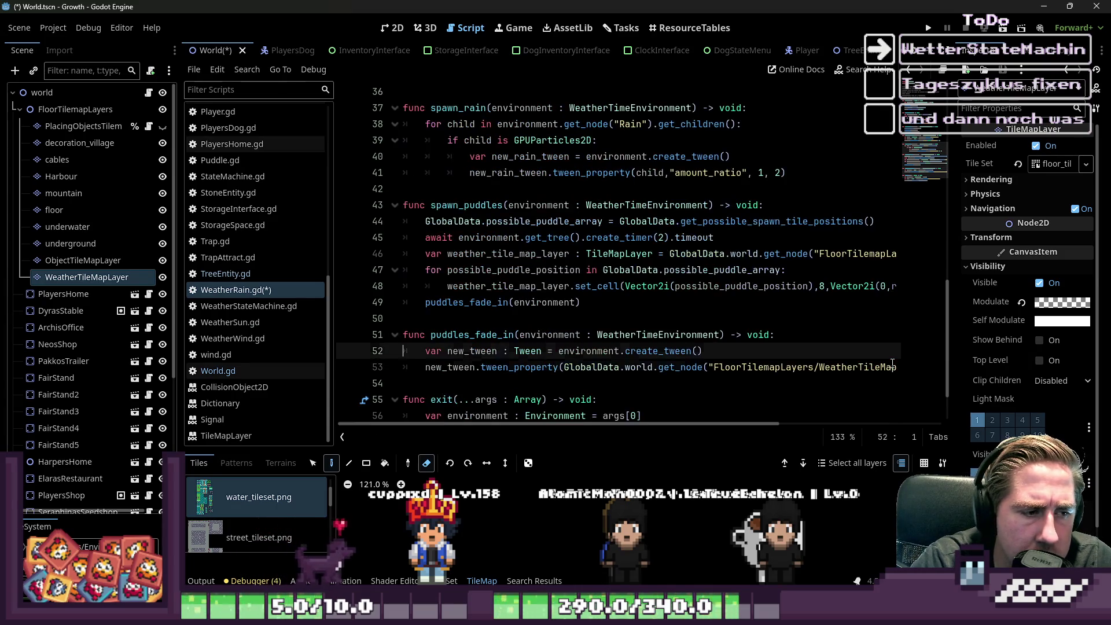
key(Down)
key(Down)
key(Up)
key(Return)
key(Up)
key(Tab)
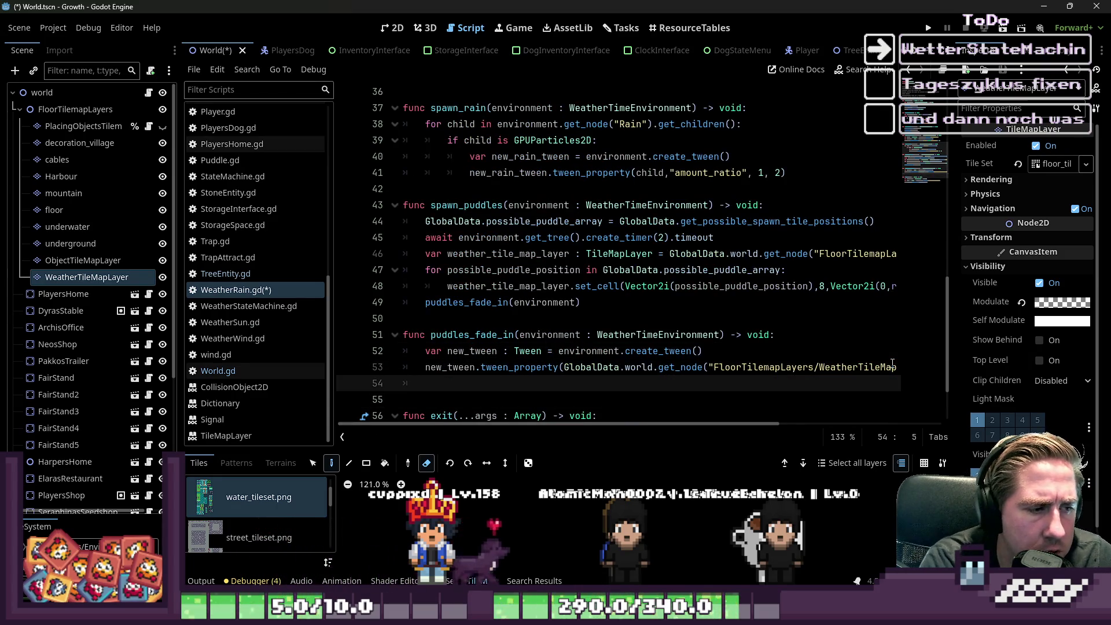
key(BackSpace)
key(Up)
key(Up)
key(Up)
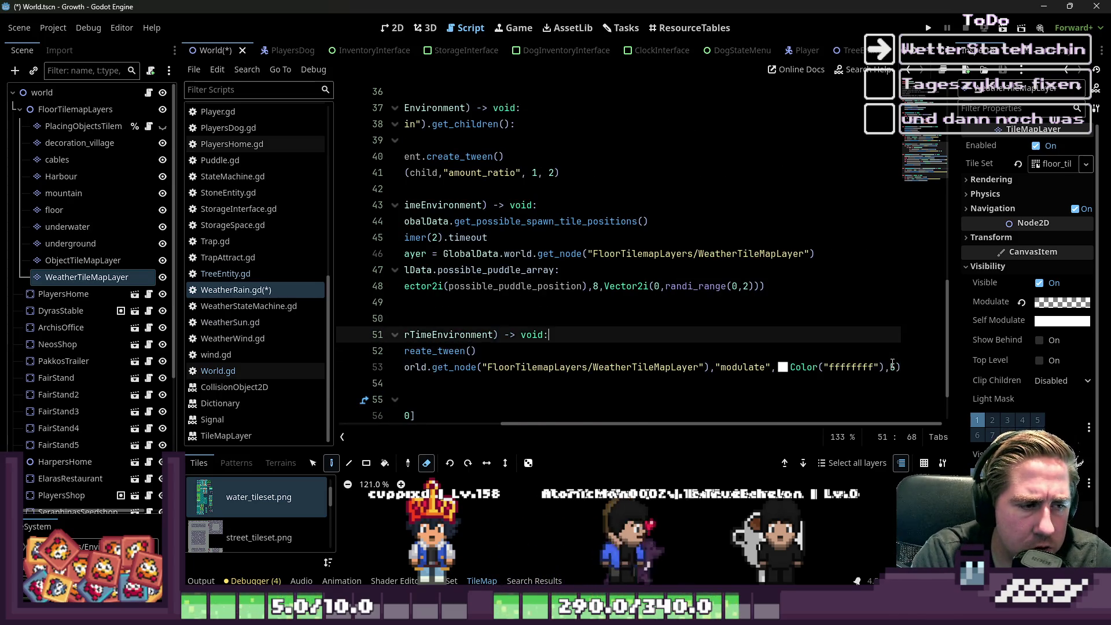
Step: Review the puddles_fade_in function and run the game to test the puddles
key(Down)
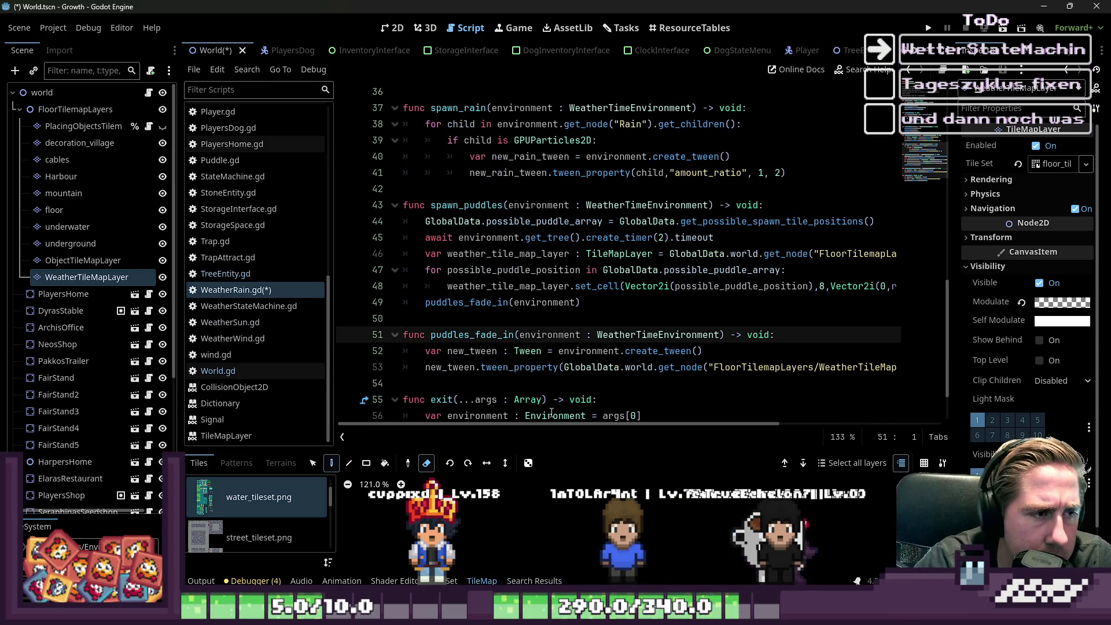
scroll(543, 409, up, 3)
scroll(584, 342, down, 2)
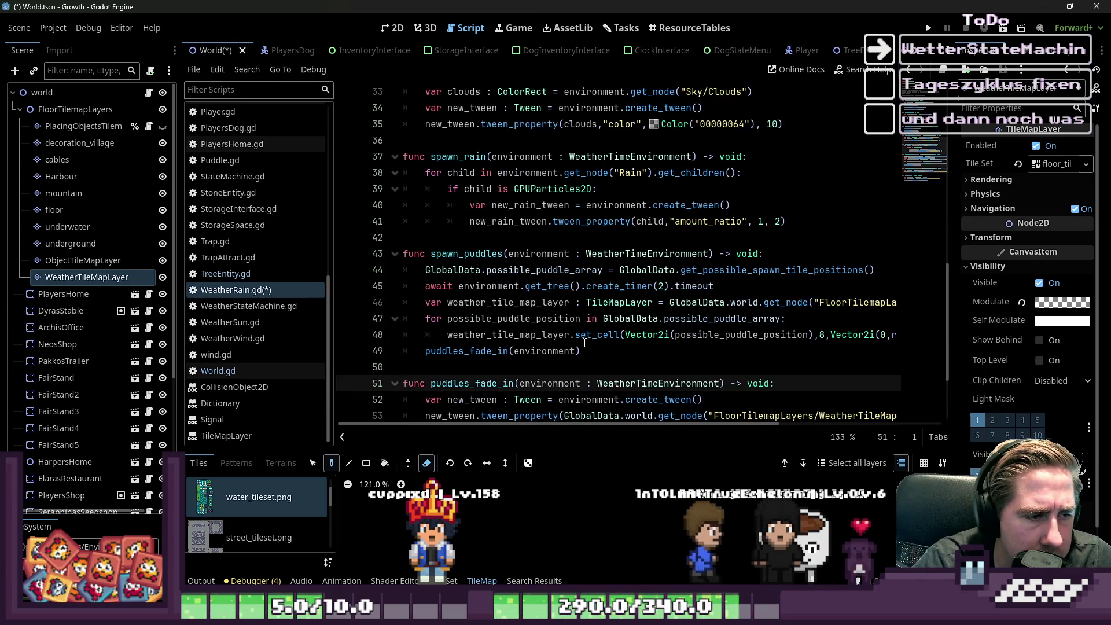
scroll(584, 343, down, 3)
key(F5)
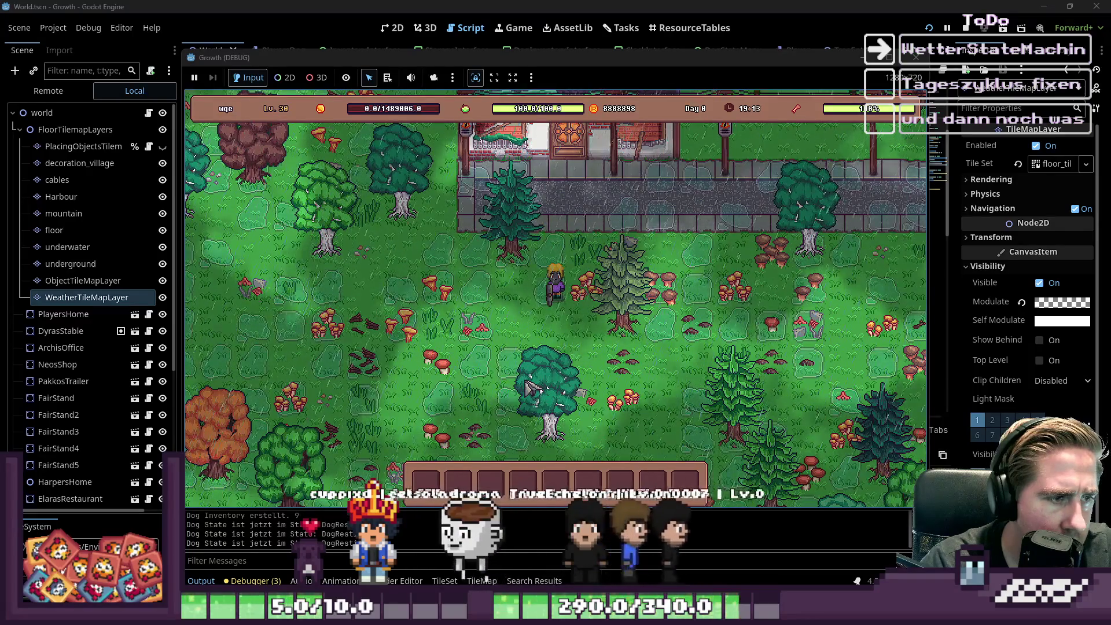
Step: Walk the player around the map in the running game to test the rain
key(s)
key(a)
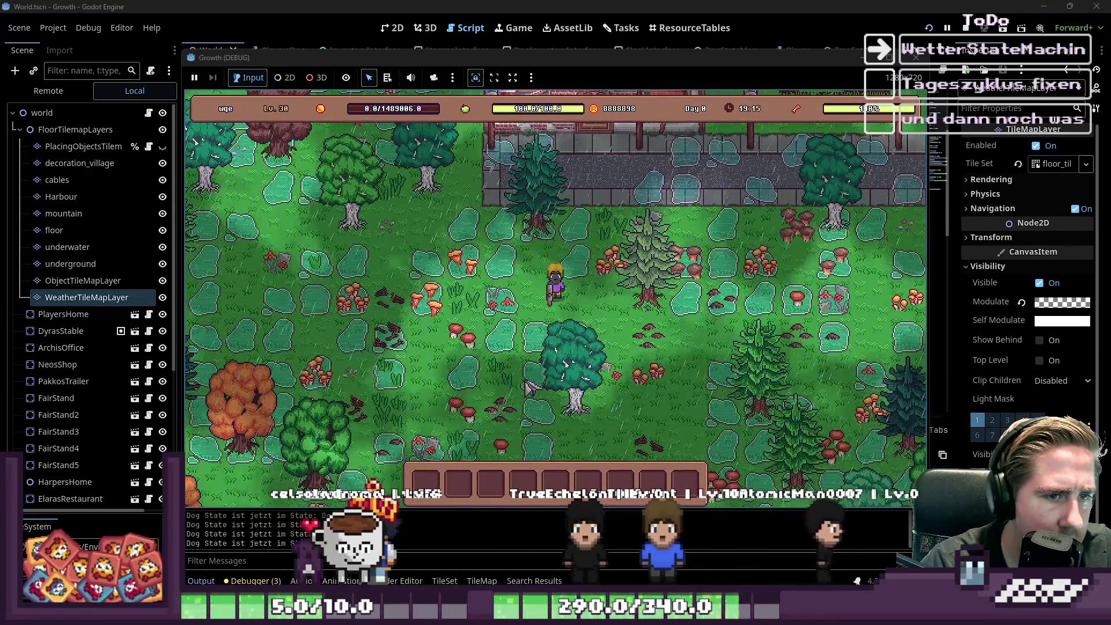
key(w)
key(a)
key(w)
key(a)
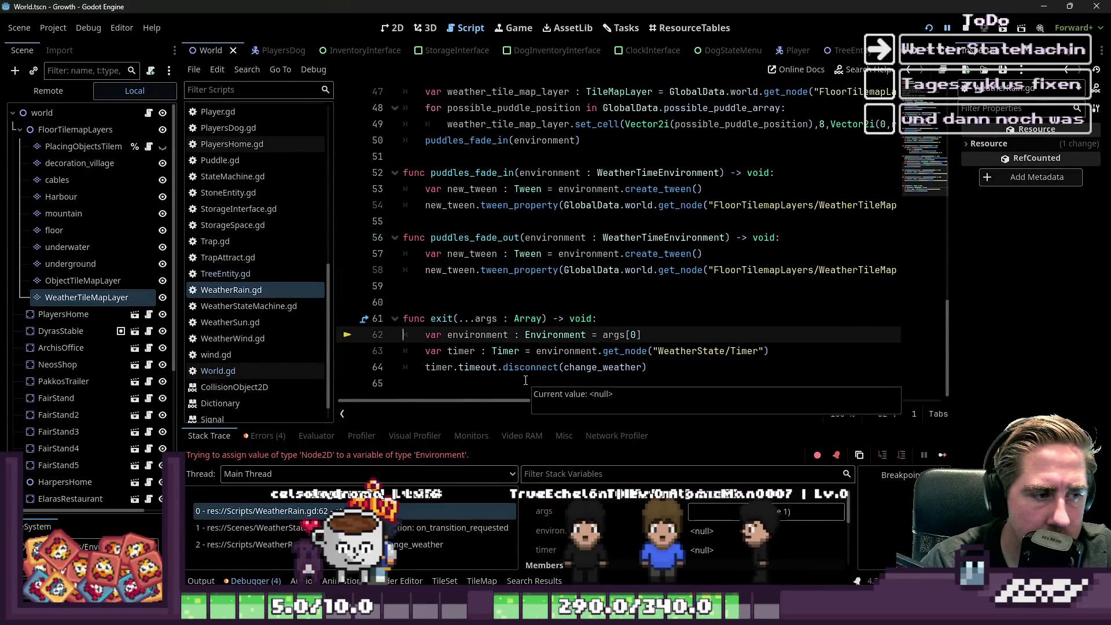
Step: Change exit()'s environment type on line 62 to WeatherTimeEnvironment and restart the game
click(563, 290)
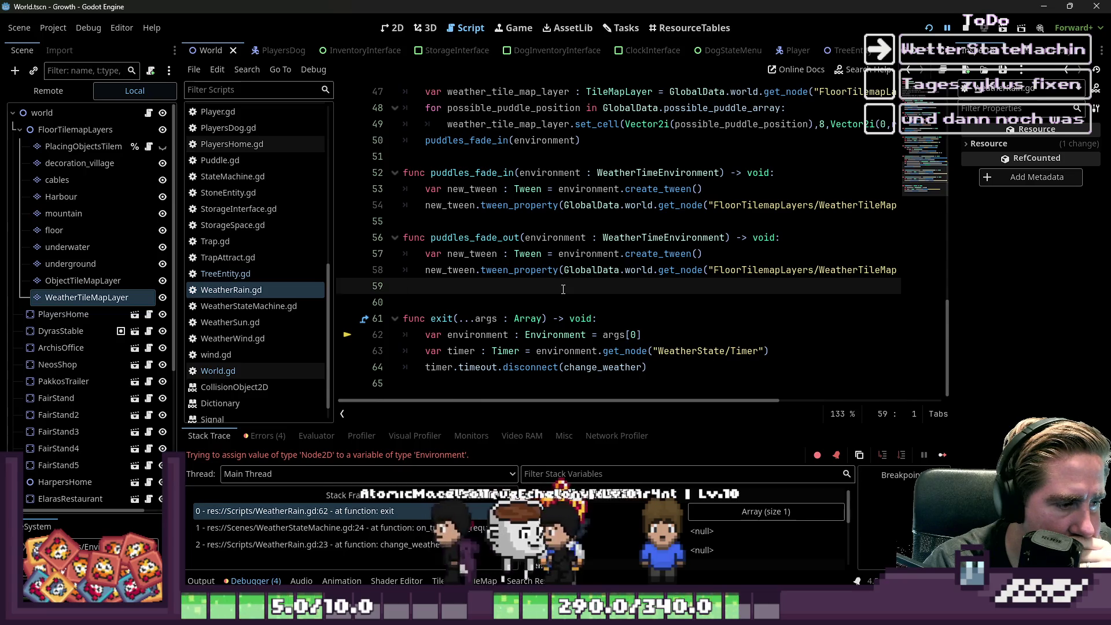
click(588, 335)
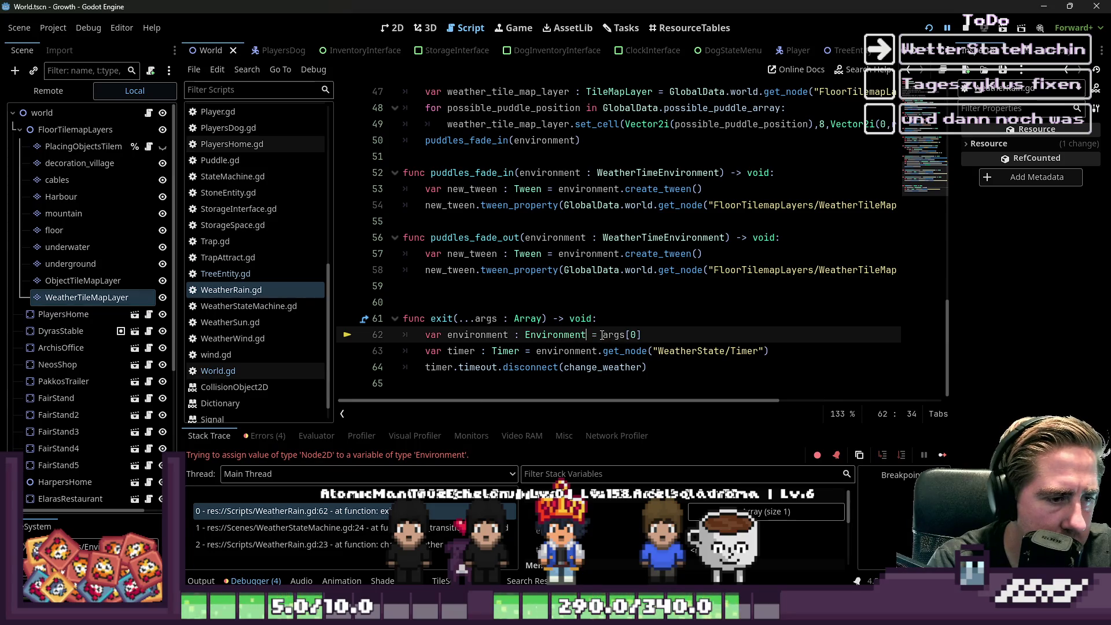
key(Up)
key(Up)
key(Up)
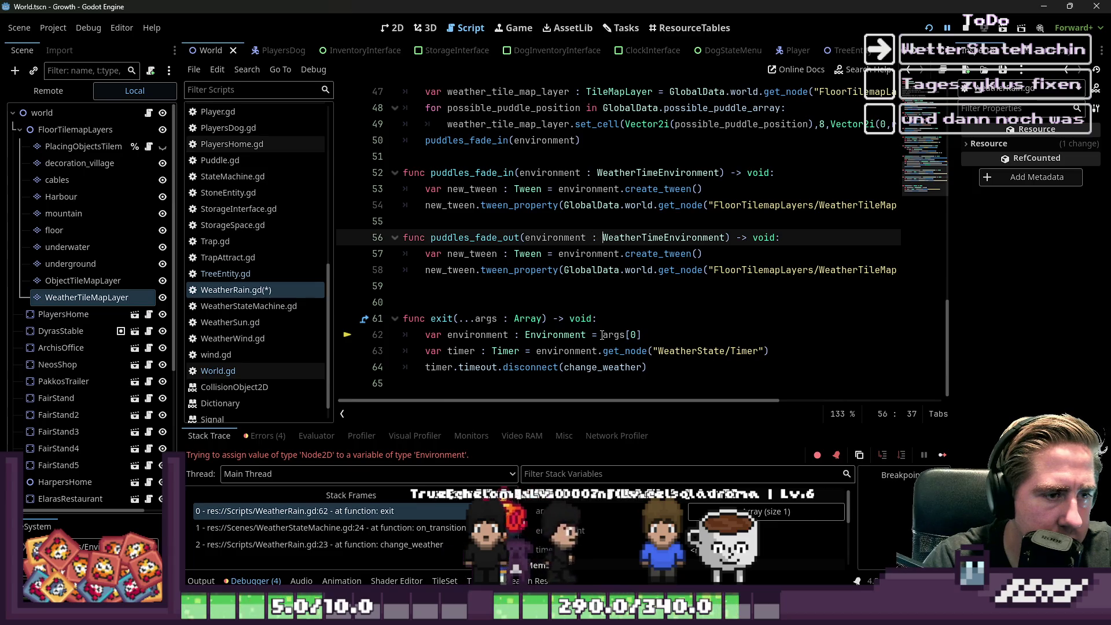
key(Down)
key(Down)
key(Down)
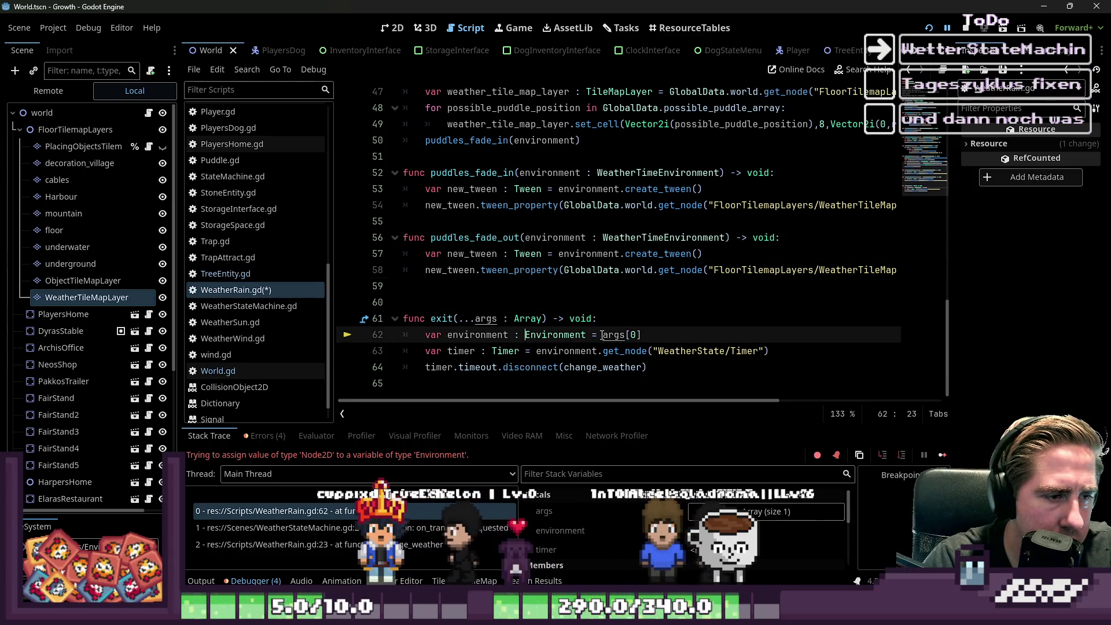
scroll(602, 334, up, 1)
text(WeatherTime)
key(Tab)
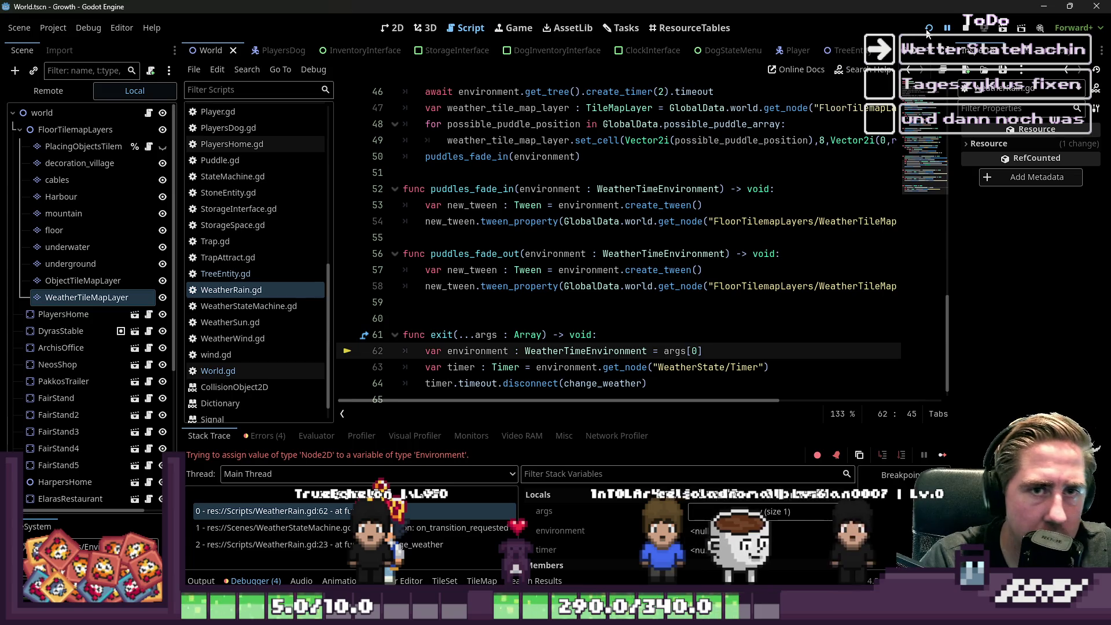
click(928, 29)
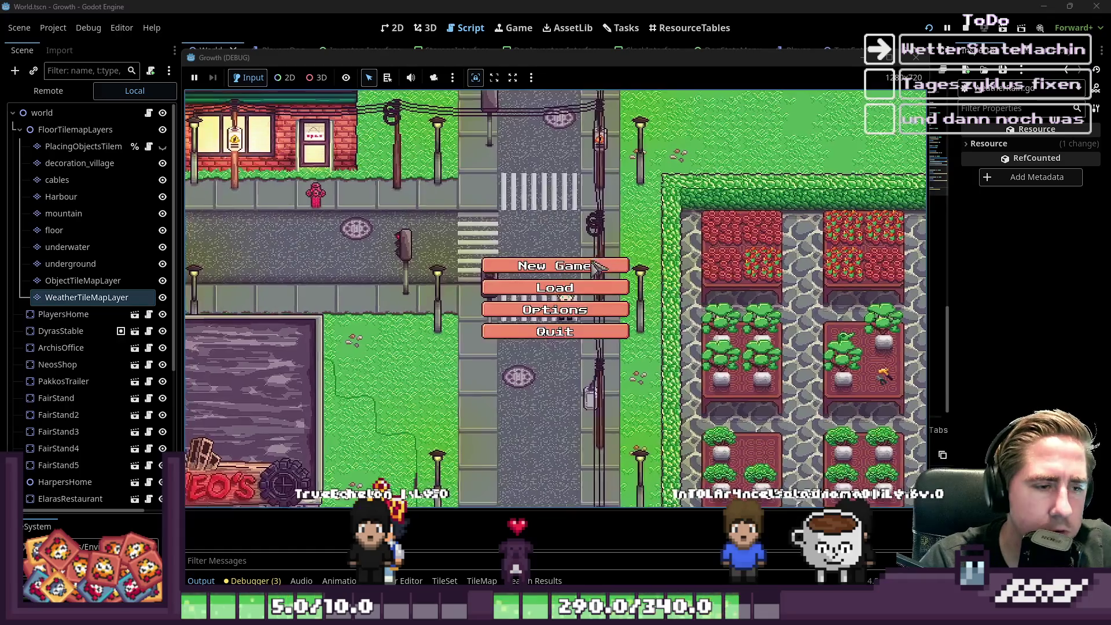
Step: Start a new game named 'adwd' and walk the player up-left until the error appears
click(578, 256)
text(adwd)
click(522, 398)
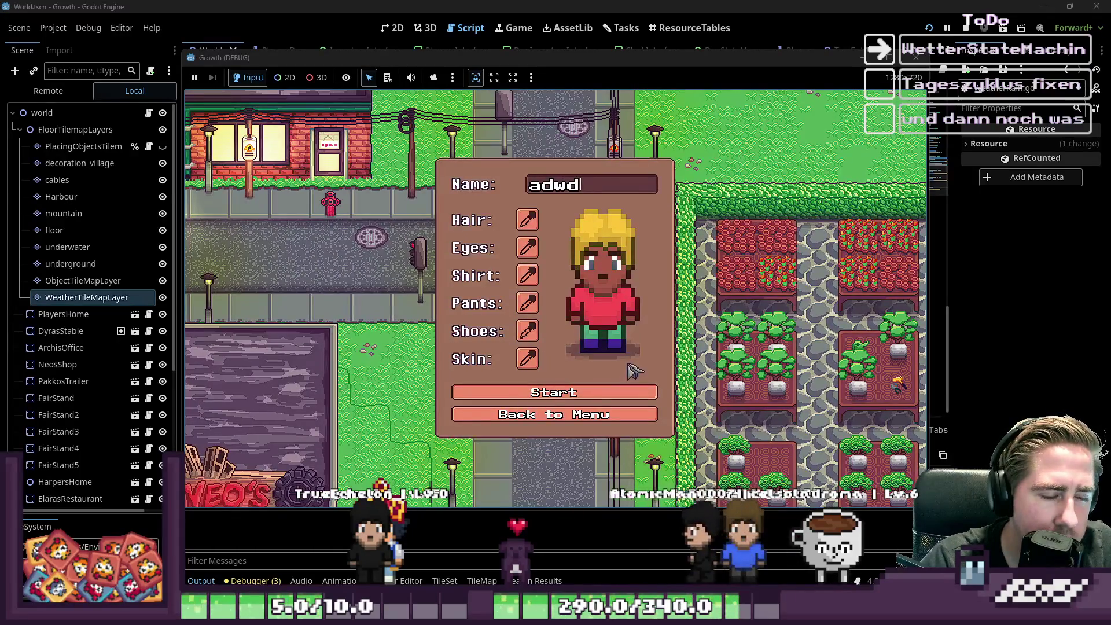
key(w)
key(a)
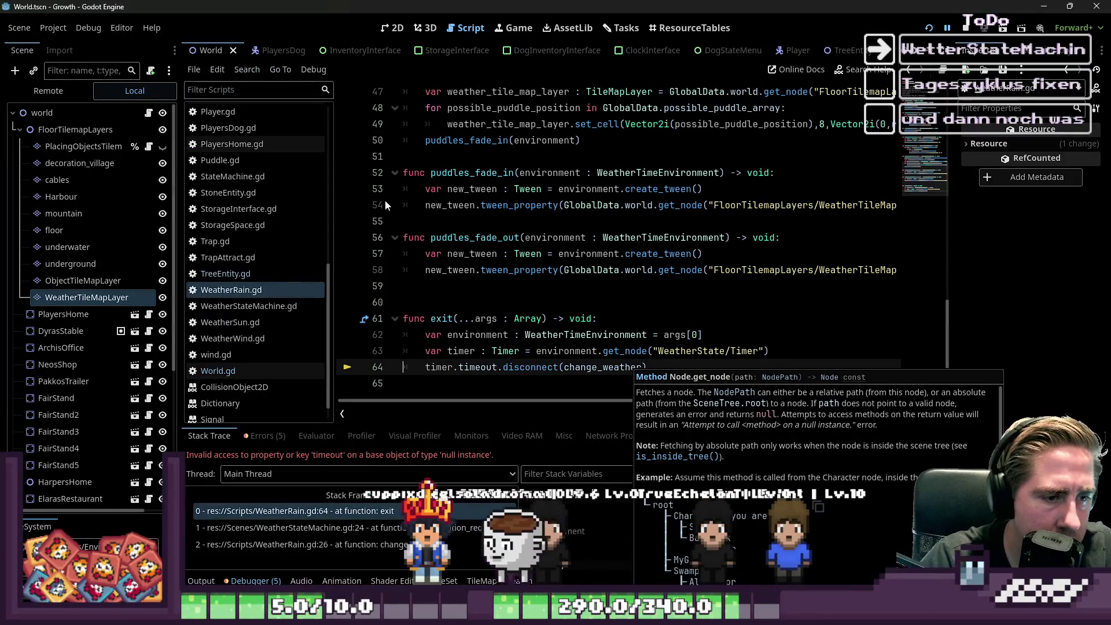
Step: Fix the timer path on line 63 to WeatherStateMachine/Timer and restart the run
click(644, 368)
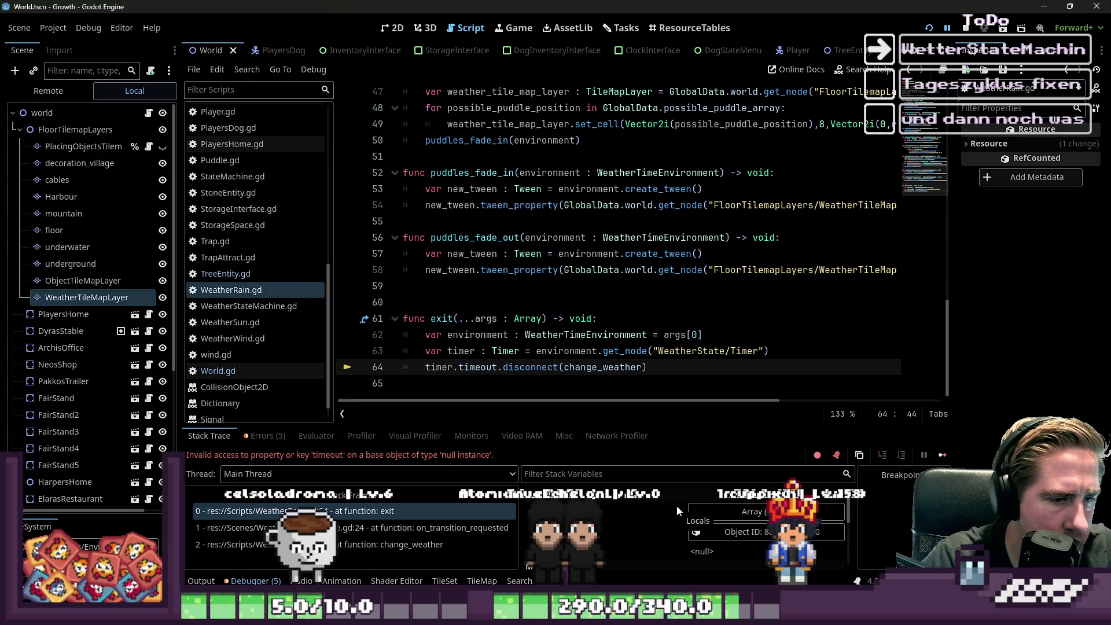
key(Up)
text(Machine)
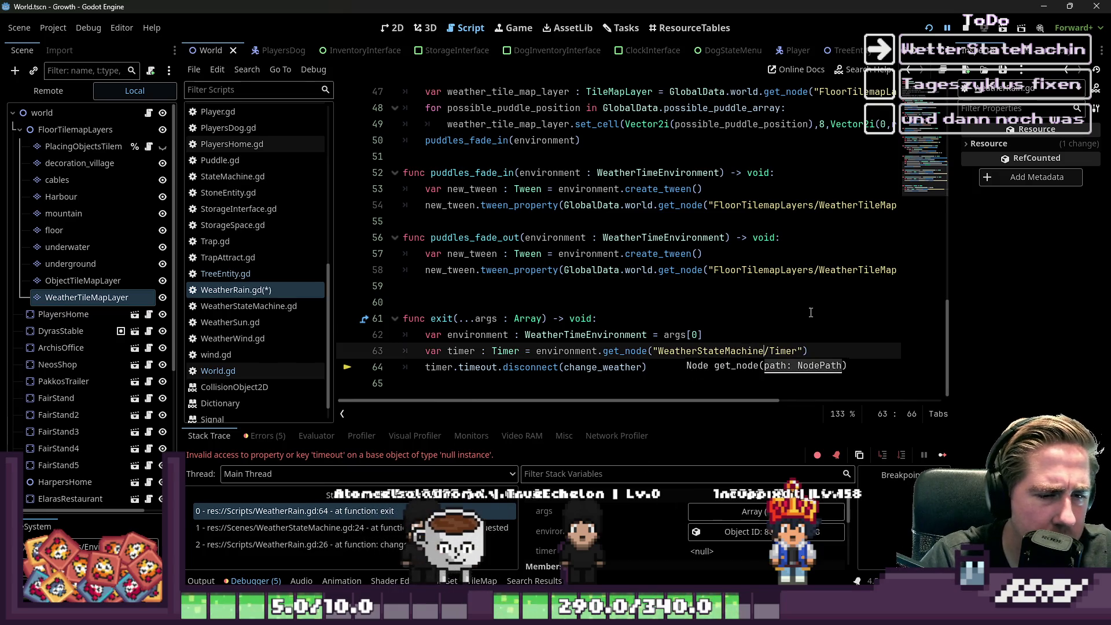
click(965, 28)
click(928, 27)
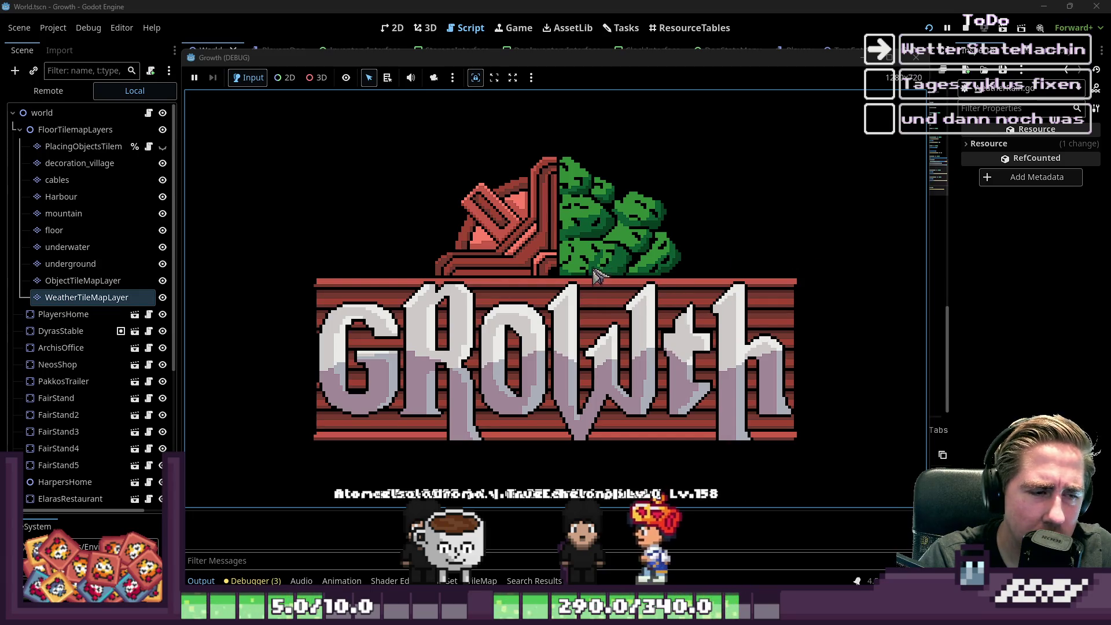
Step: Start a new game named 'awd', walk up-left through the forest, then close the game
click(613, 263)
text(awd)
click(589, 391)
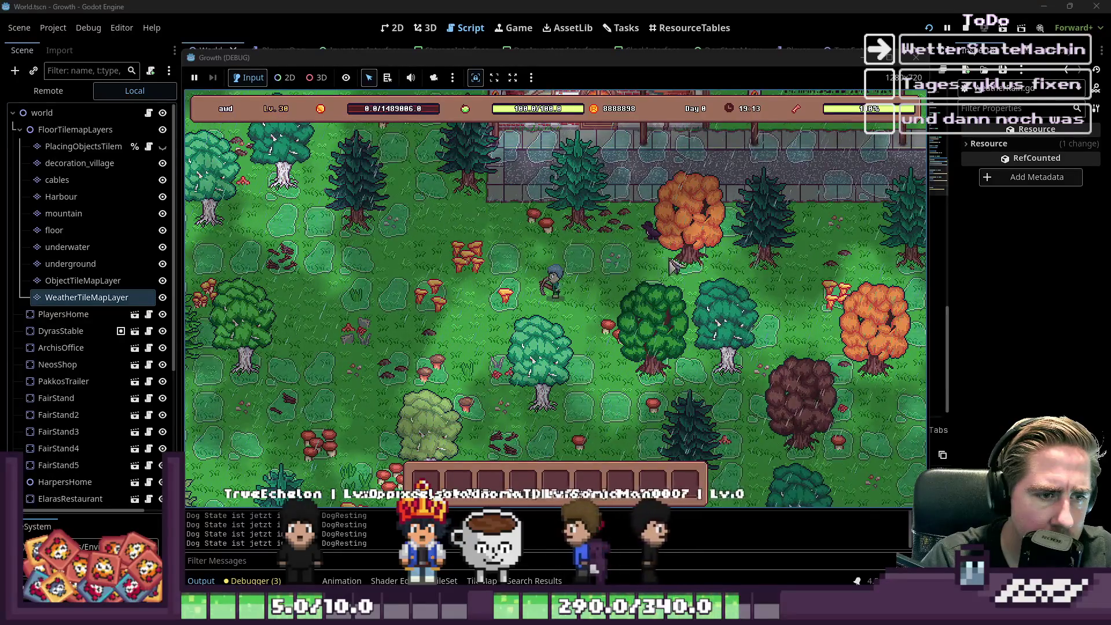
key(w)
key(a)
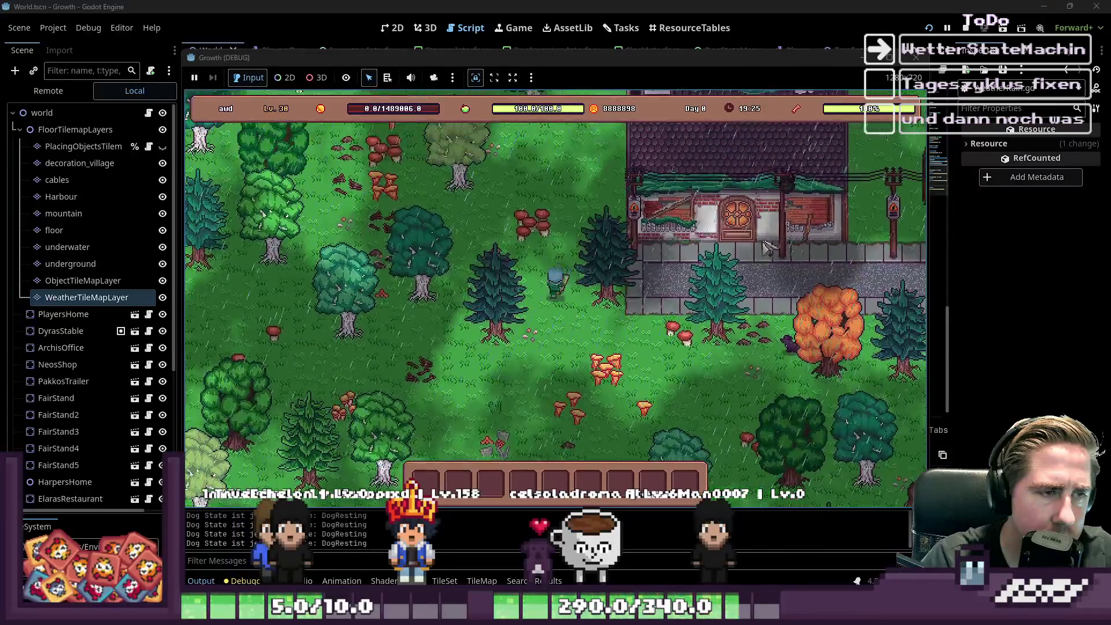
click(914, 58)
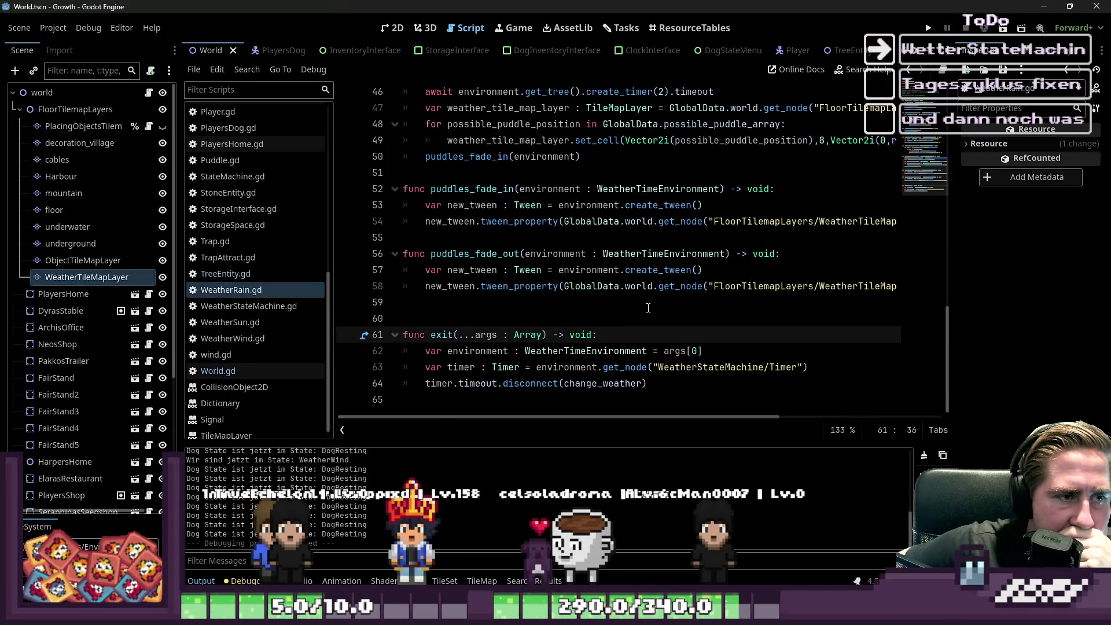
Step: Move the 2-second timer await line above the possible_puddle_array line in spawn_puddles
scroll(897, 318, up, 2)
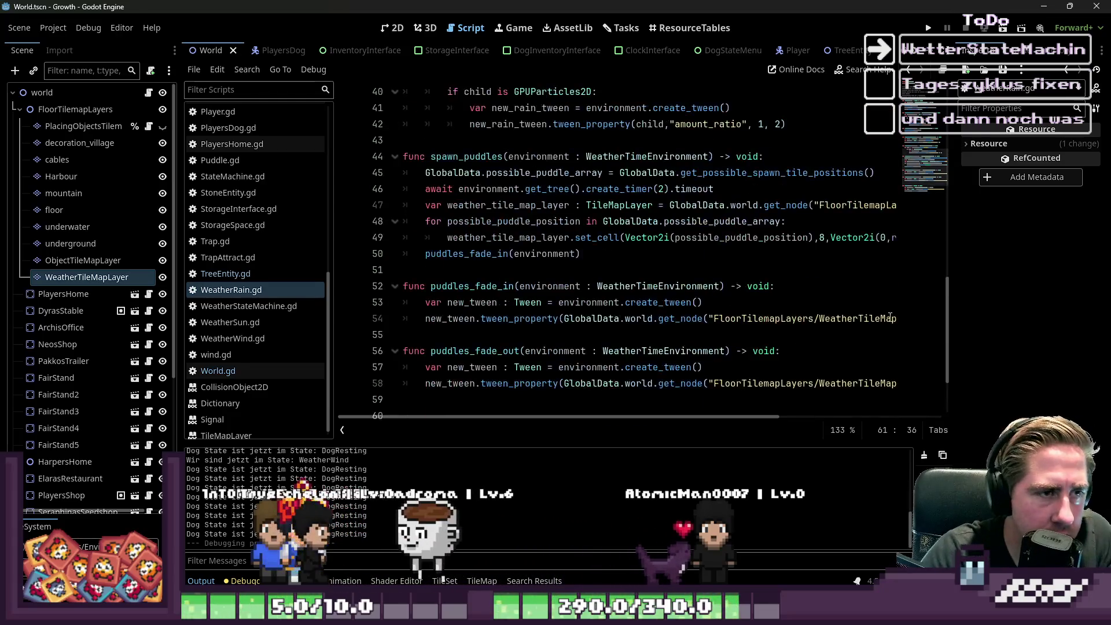
scroll(896, 318, up, 3)
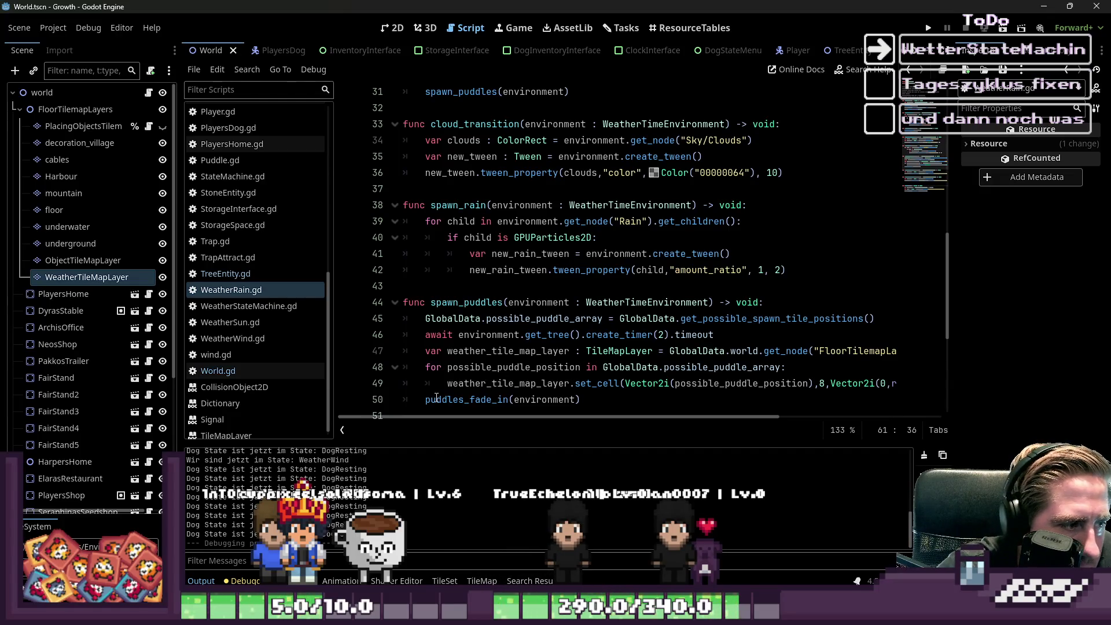
scroll(436, 397, up, 6)
scroll(522, 312, down, 7)
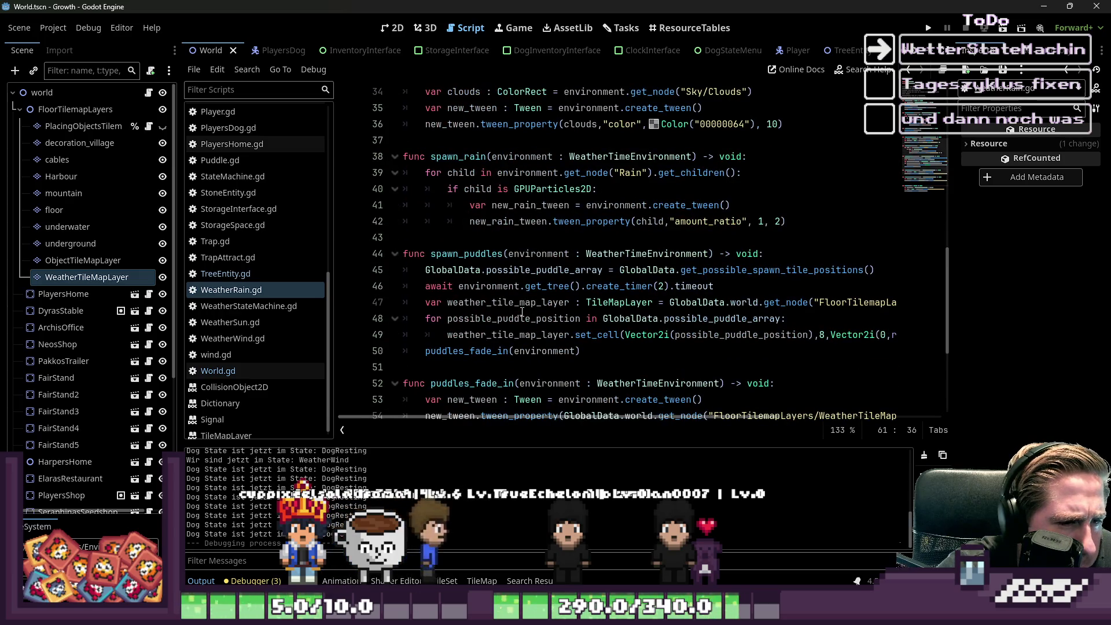
scroll(522, 313, down, 1)
drag(715, 238, 419, 233)
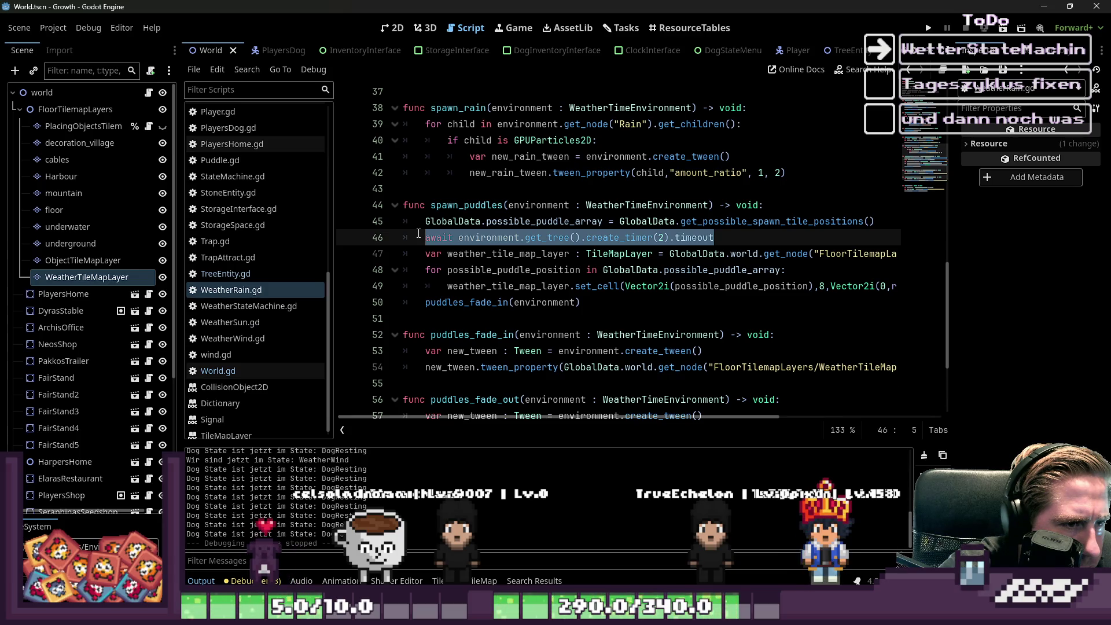
click(478, 222)
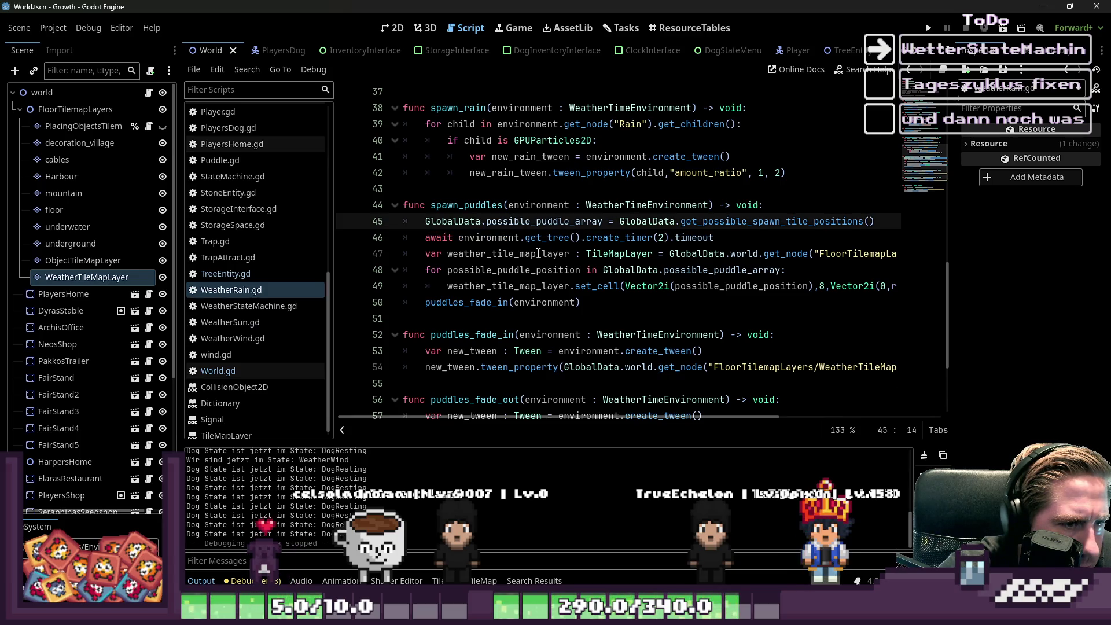
click(643, 253)
click(727, 233)
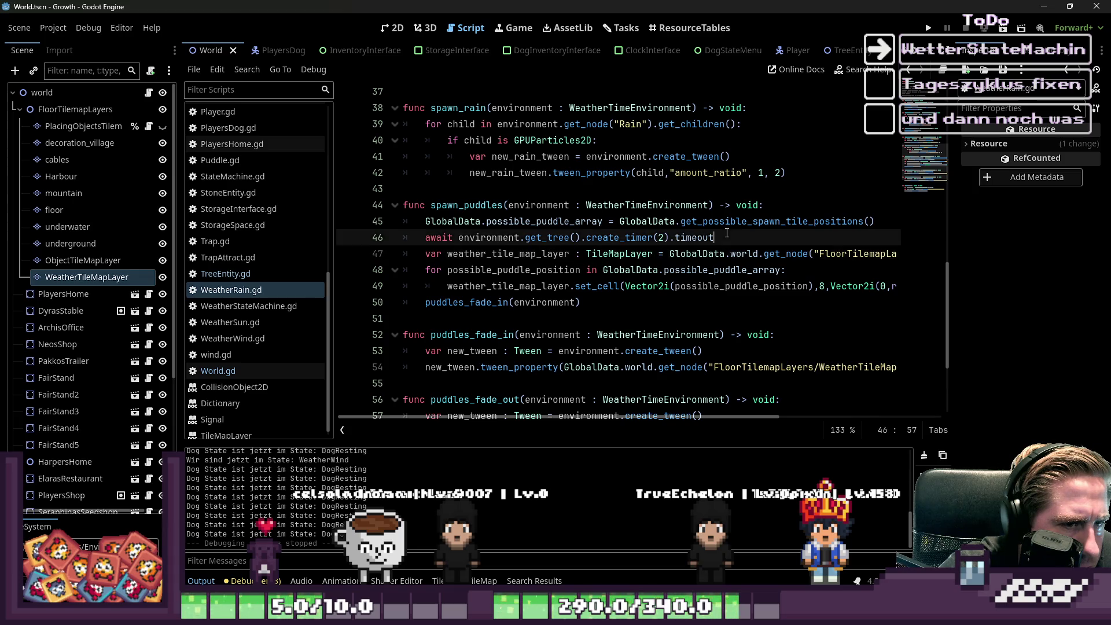
triple_click(728, 236)
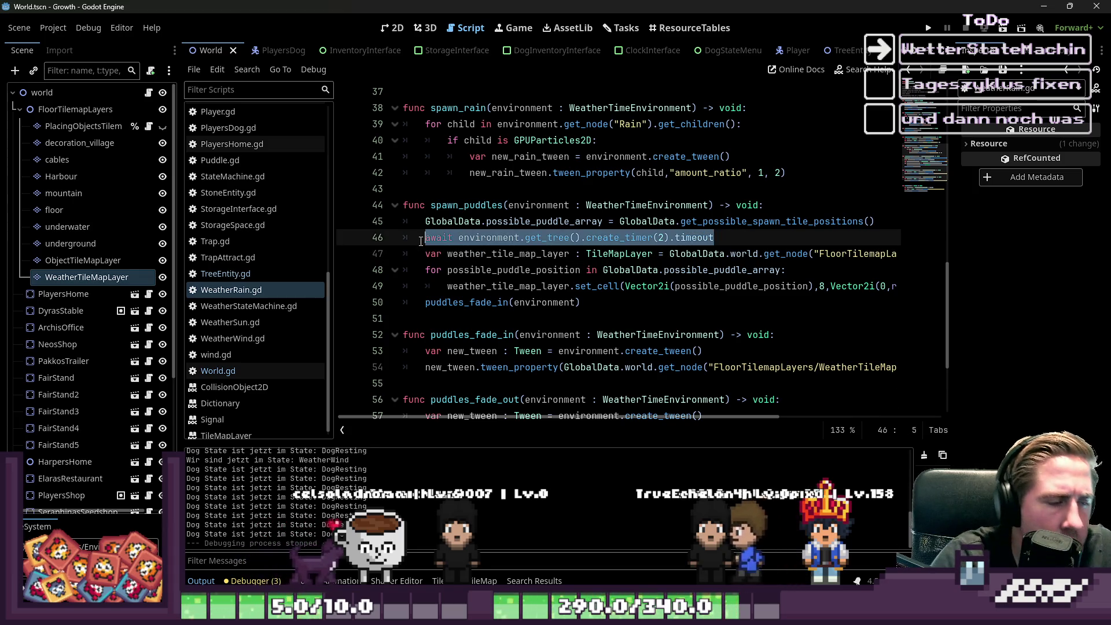
key(BackSpace)
key(BackSpace)
key(ctrl+shift+Return)
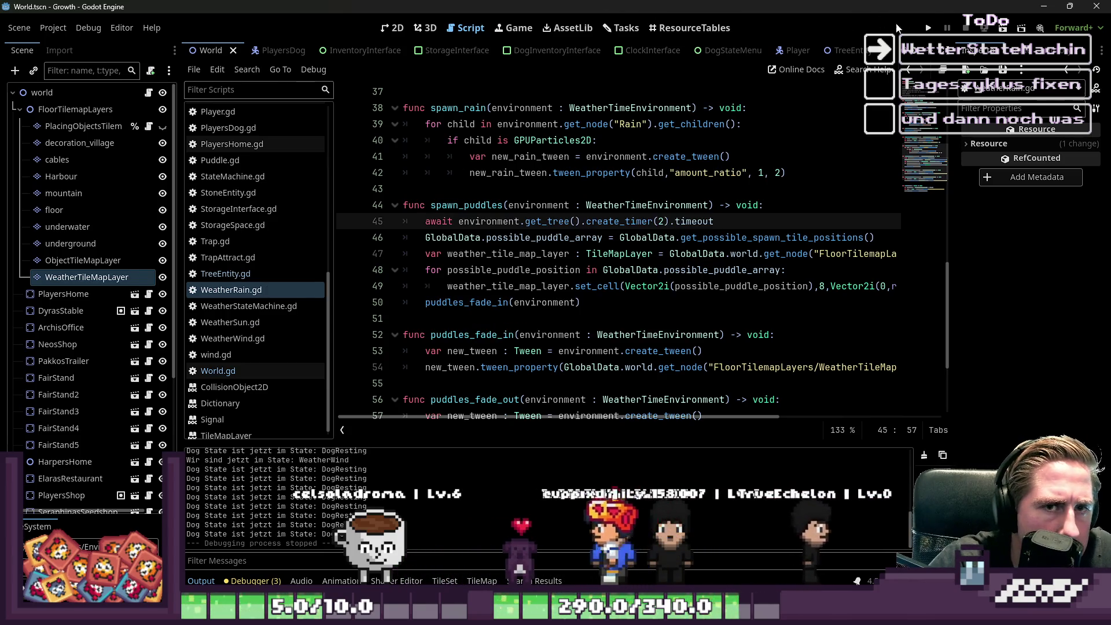
Step: Run the project, start a new game named 'qew', and walk the player down-left
click(928, 28)
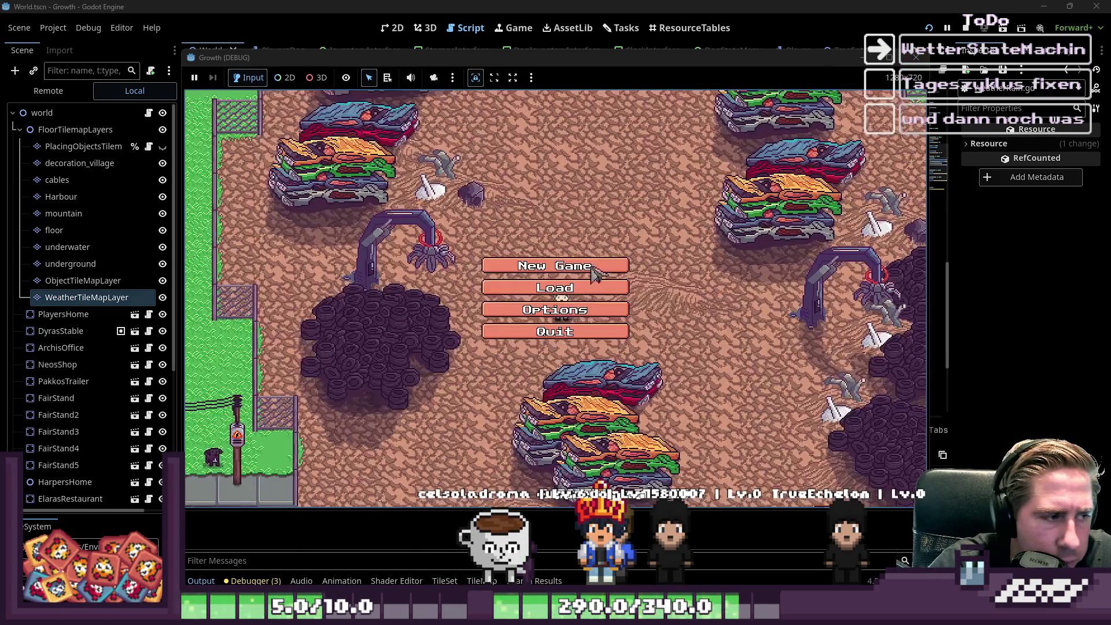
click(570, 263)
text(qew)
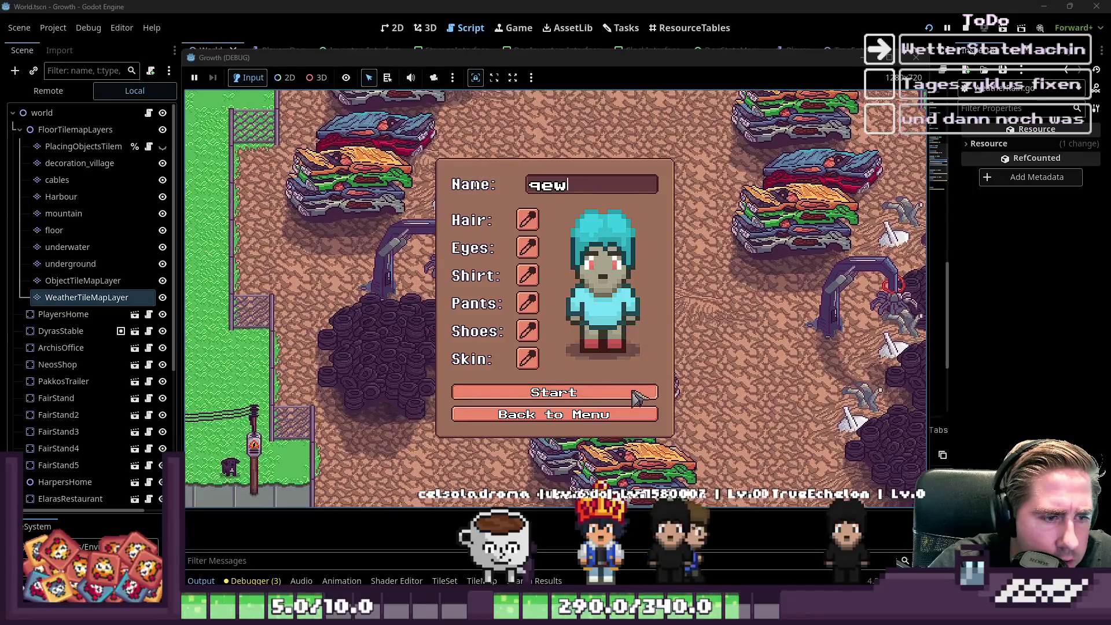
click(640, 392)
key(s)
key(a)
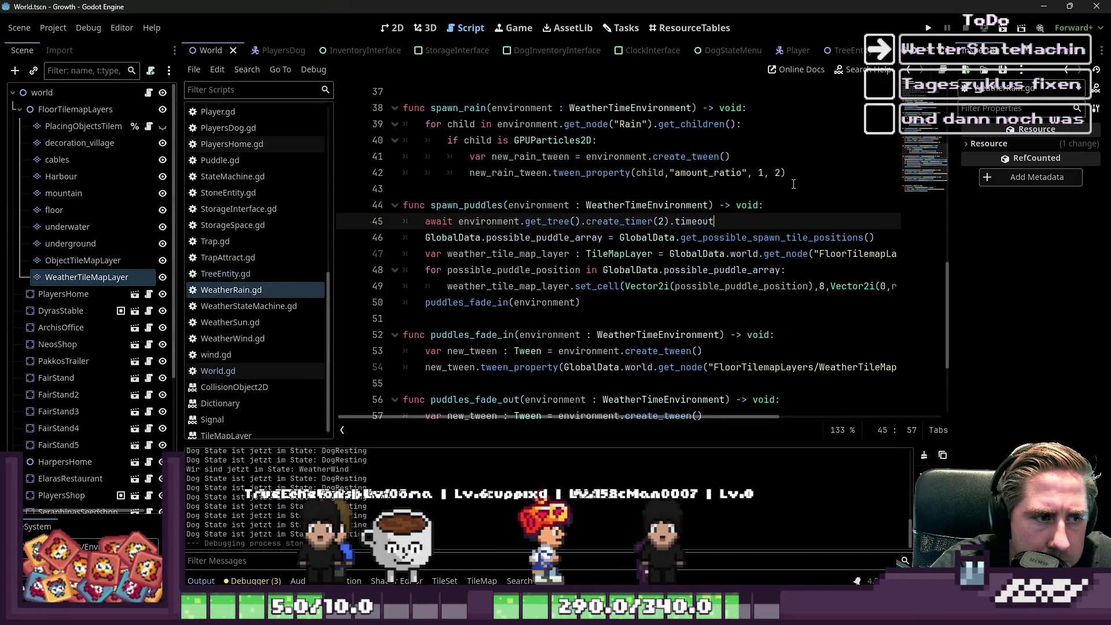
Step: Delete the extra blank line before exit() and save the script
scroll(554, 298, down, 3)
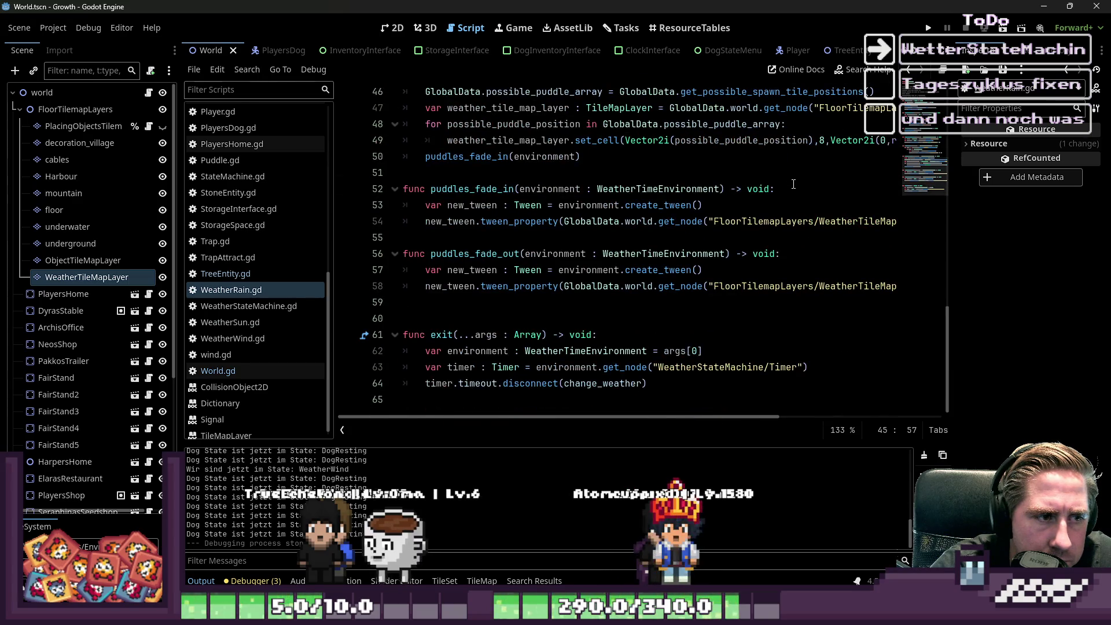
click(475, 313)
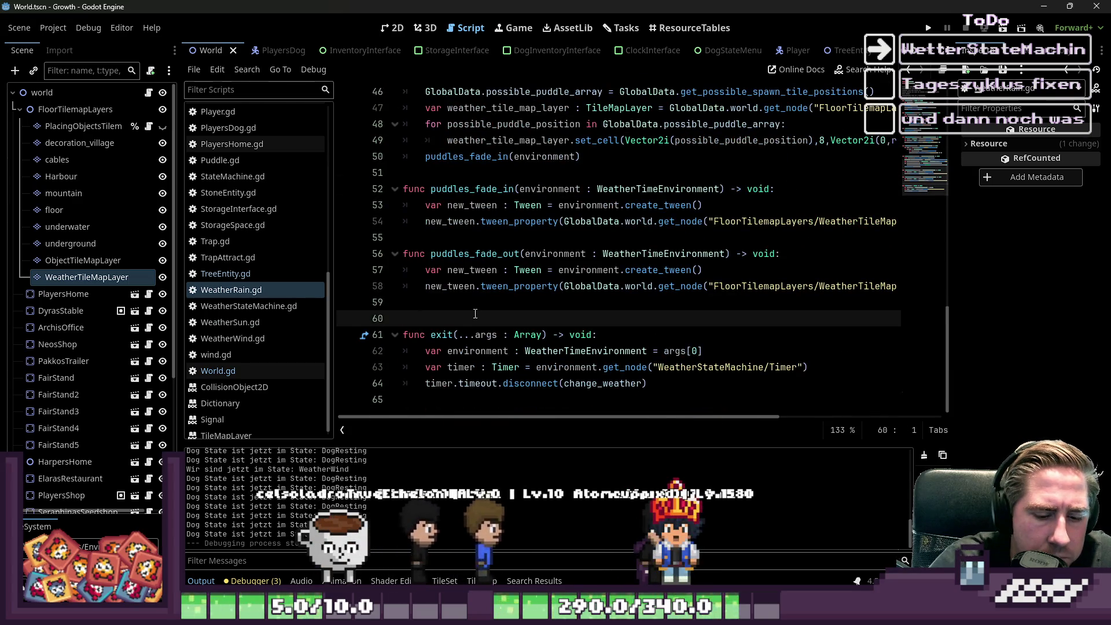
key(BackSpace)
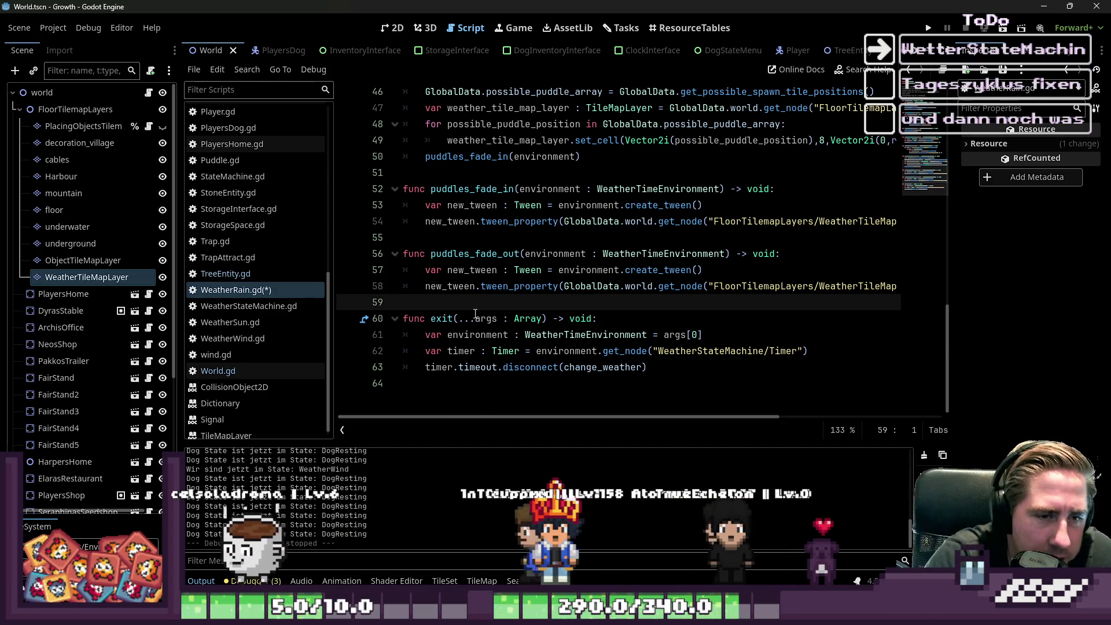
key(Up)
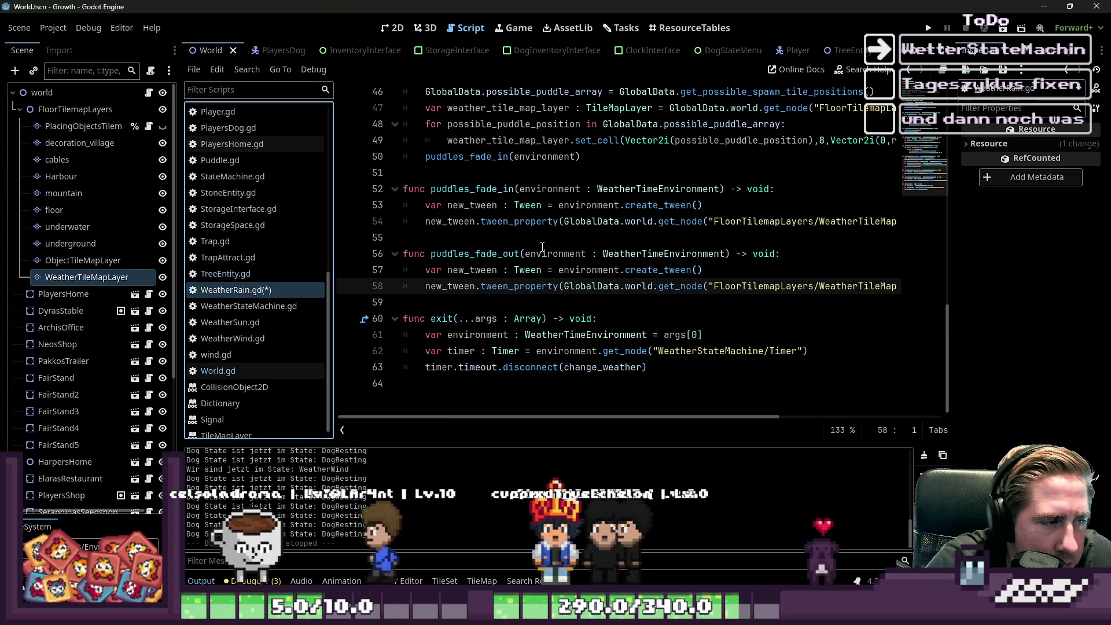
click(616, 242)
key(ctrl+s)
Step: Change the puddles_fade_in tween duration from 5 to 3
drag(869, 222, 884, 245)
click(884, 237)
key(Right)
key(Right)
key(BackSpace)
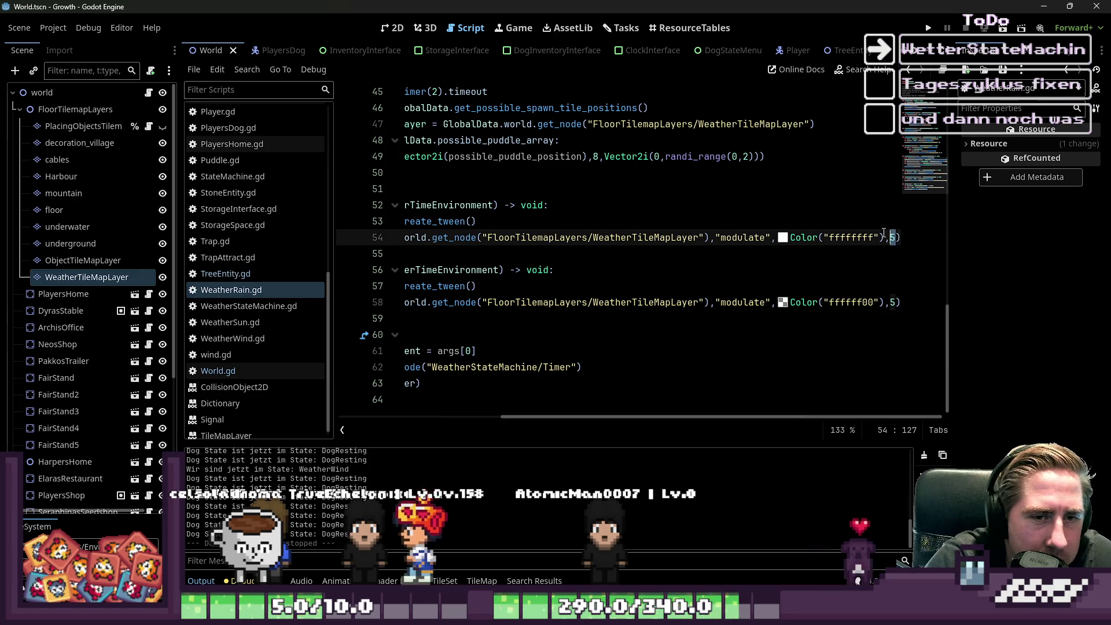
text(23)
key(Left)
key(BackSpace)
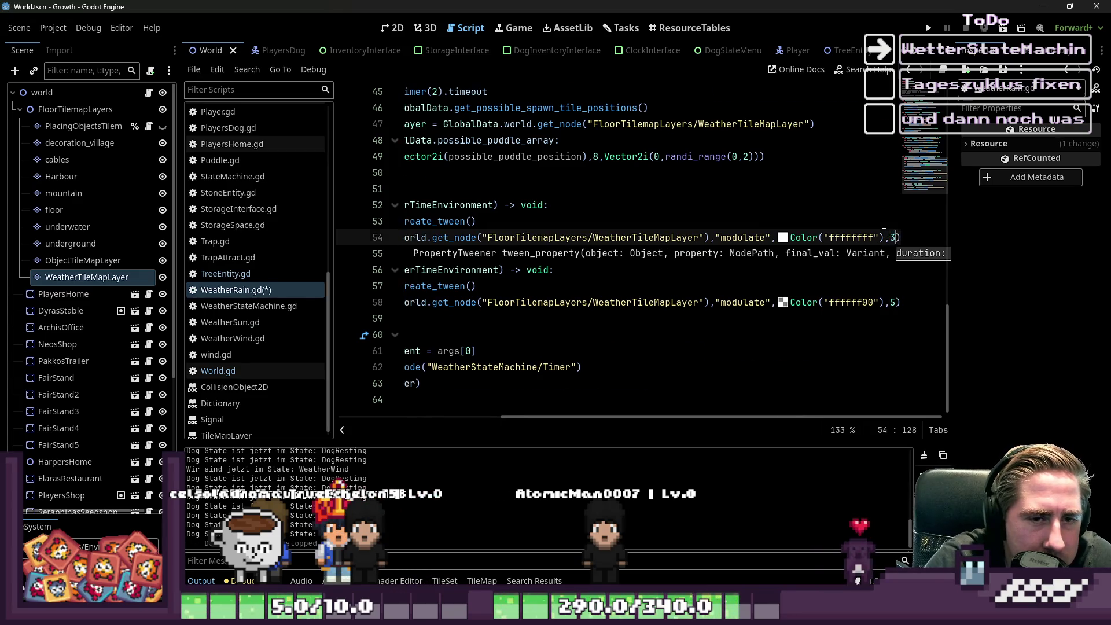
key(Down)
key(Down)
key(Down)
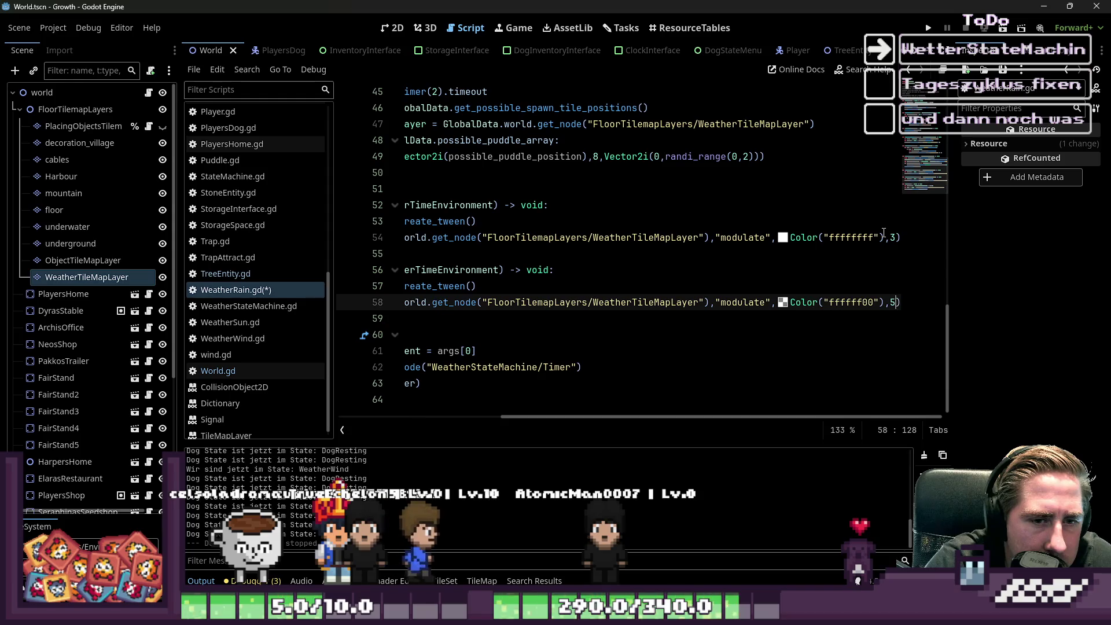
key(Up)
key(Up)
key(Up)
key(Up)
key(Up)
key(Up)
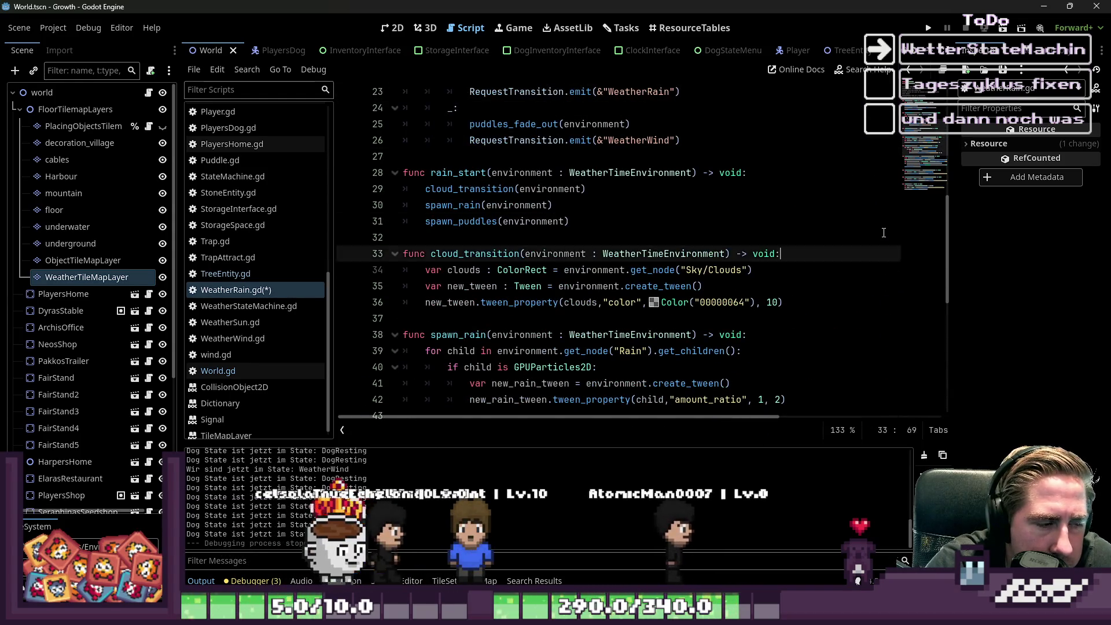
Step: Save WeatherRain.gd after reviewing the puddle spawning code
key(Down)
key(Down)
key(Down)
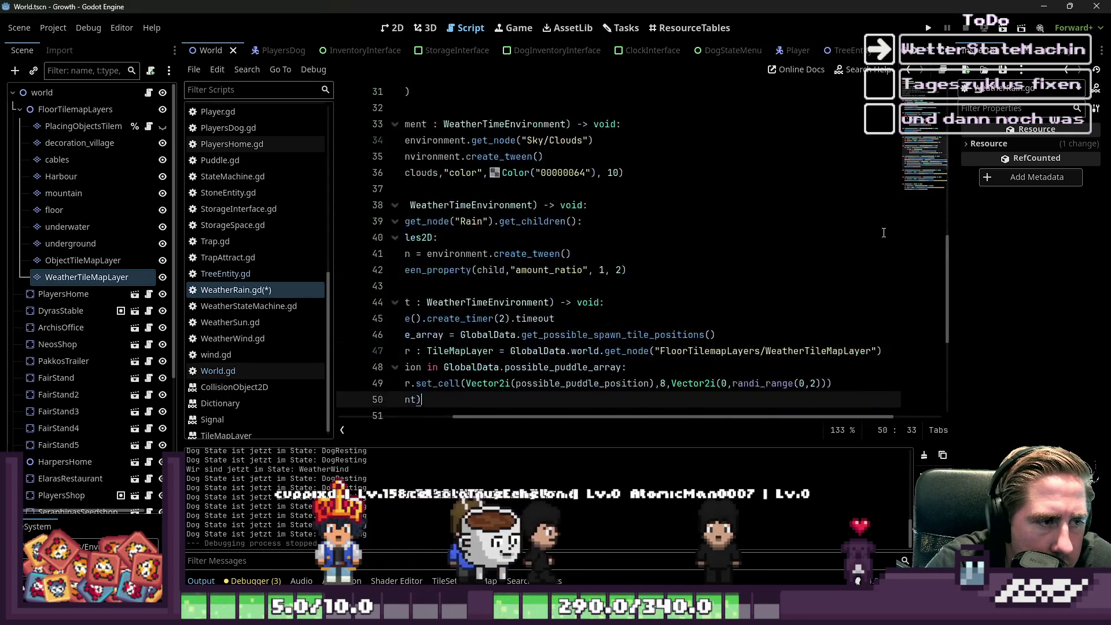
key(Down)
key(Down)
key(Down)
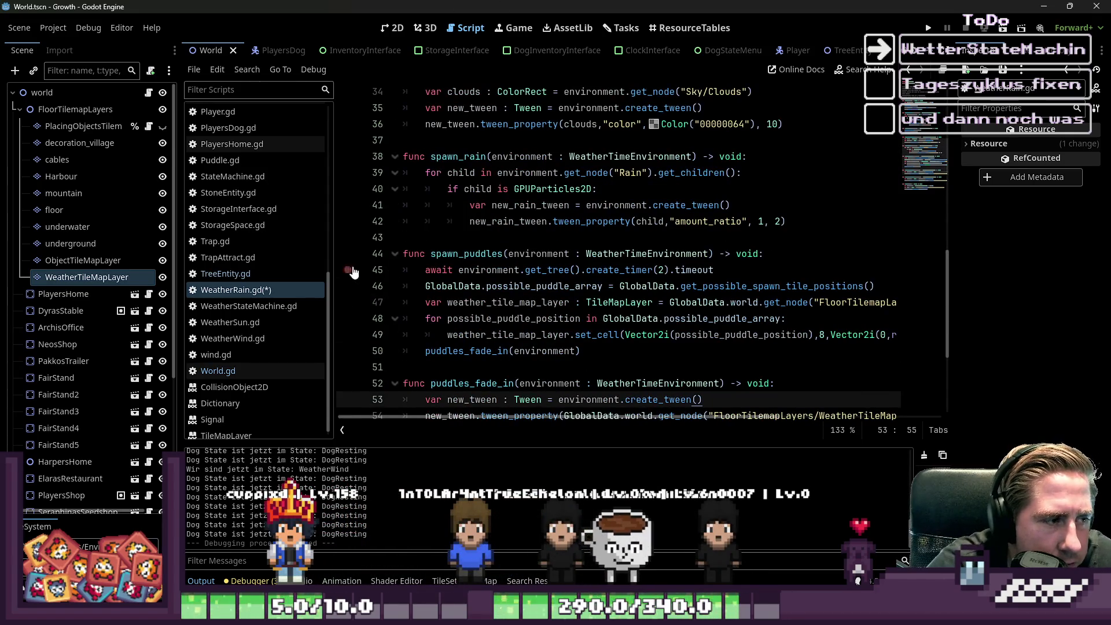
click(502, 253)
scroll(440, 289, down, 2)
key(ctrl+s)
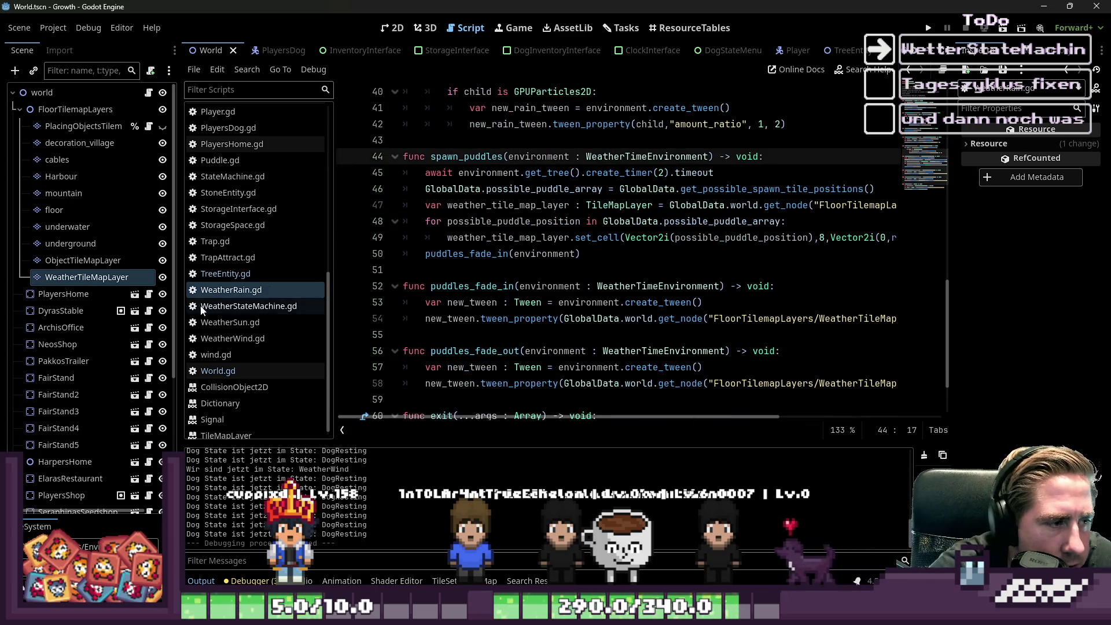
Step: Browse the TreeEntity and Machine scripts
click(225, 272)
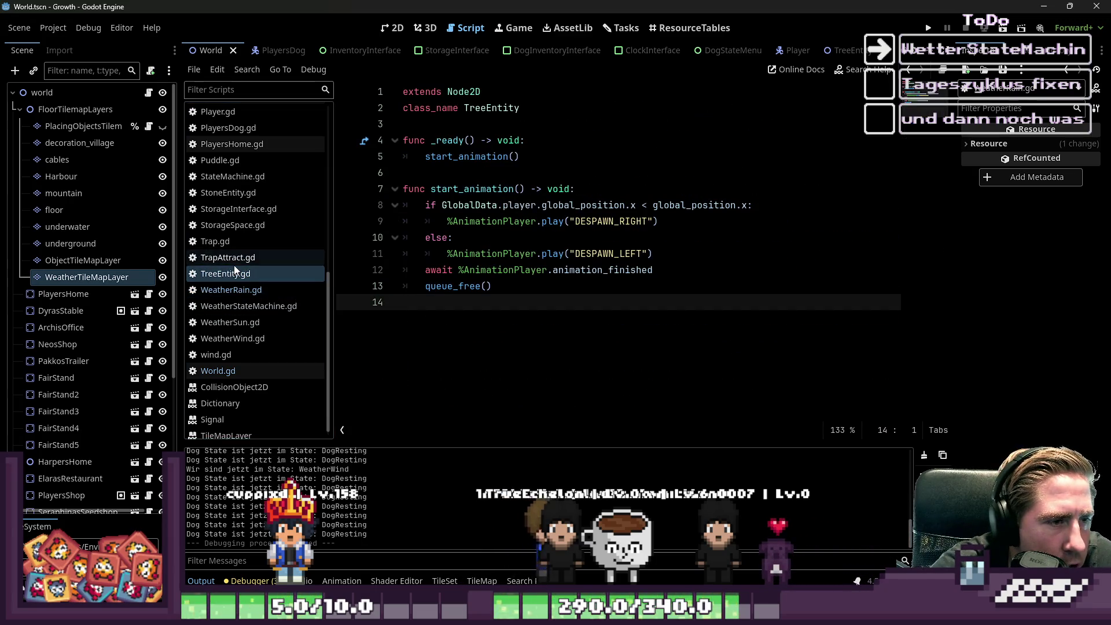
scroll(221, 198, up, 5)
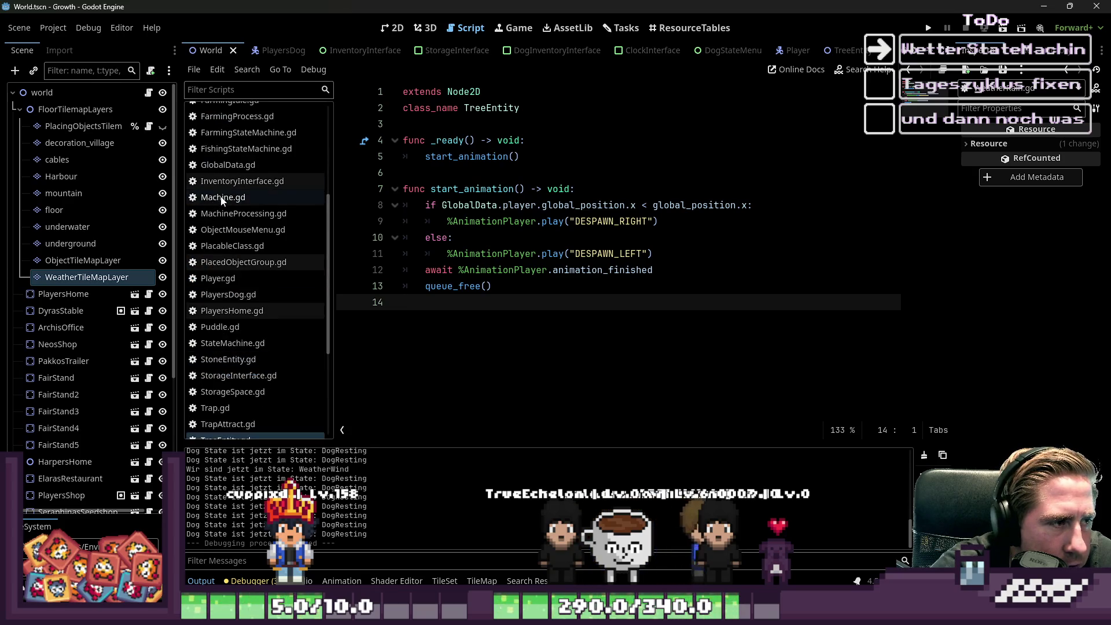
click(222, 199)
scroll(288, 271, up, 3)
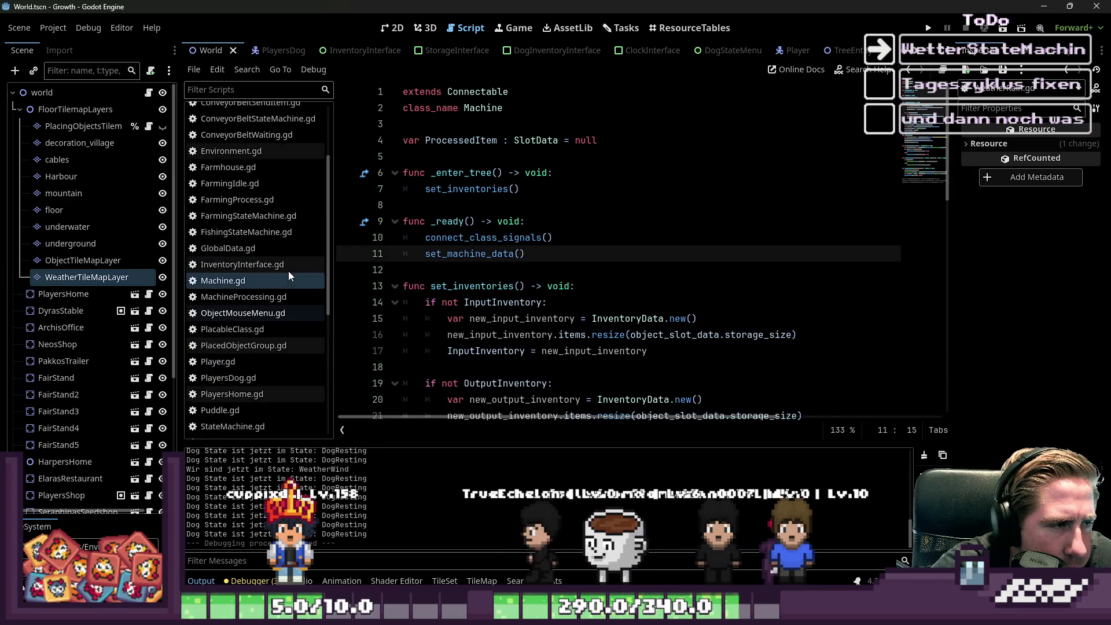
scroll(288, 271, down, 4)
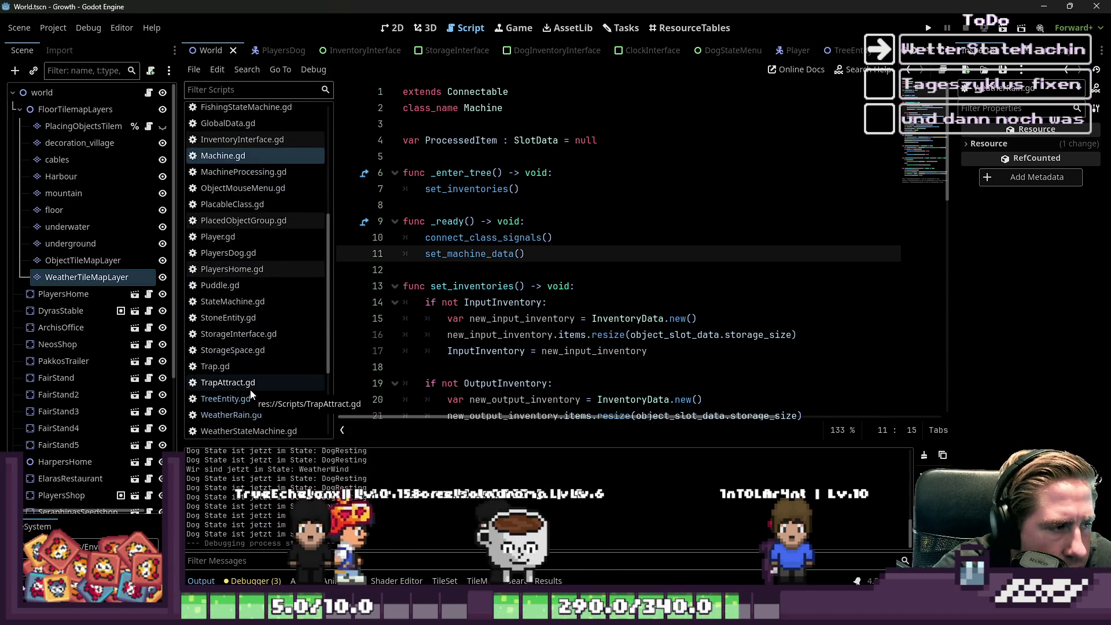
scroll(249, 386, down, 3)
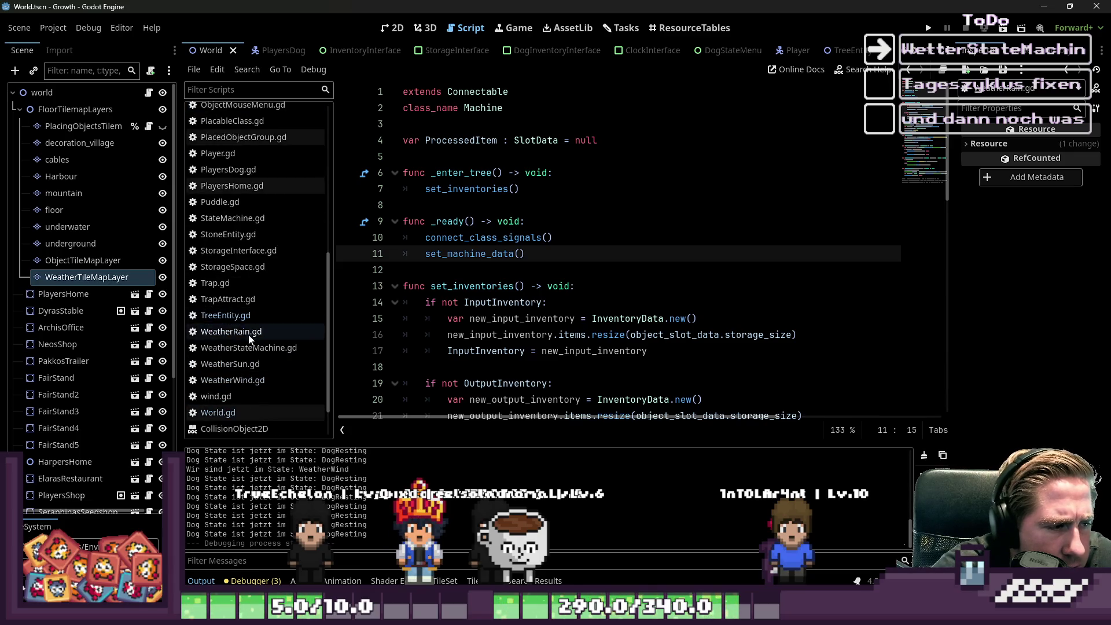
scroll(239, 323, down, 2)
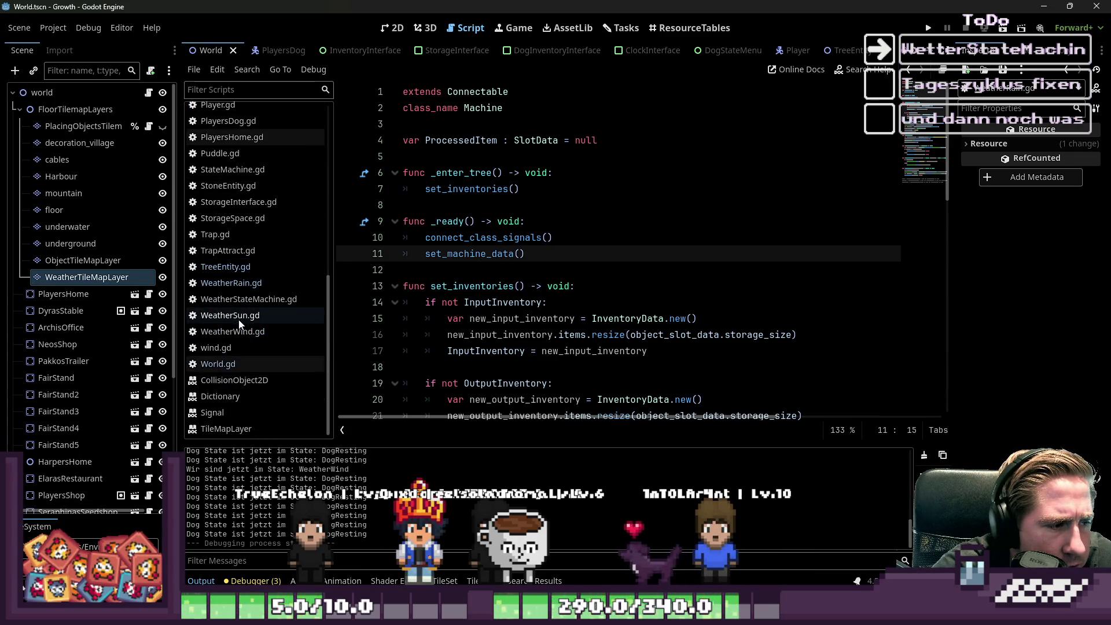
scroll(248, 301, up, 12)
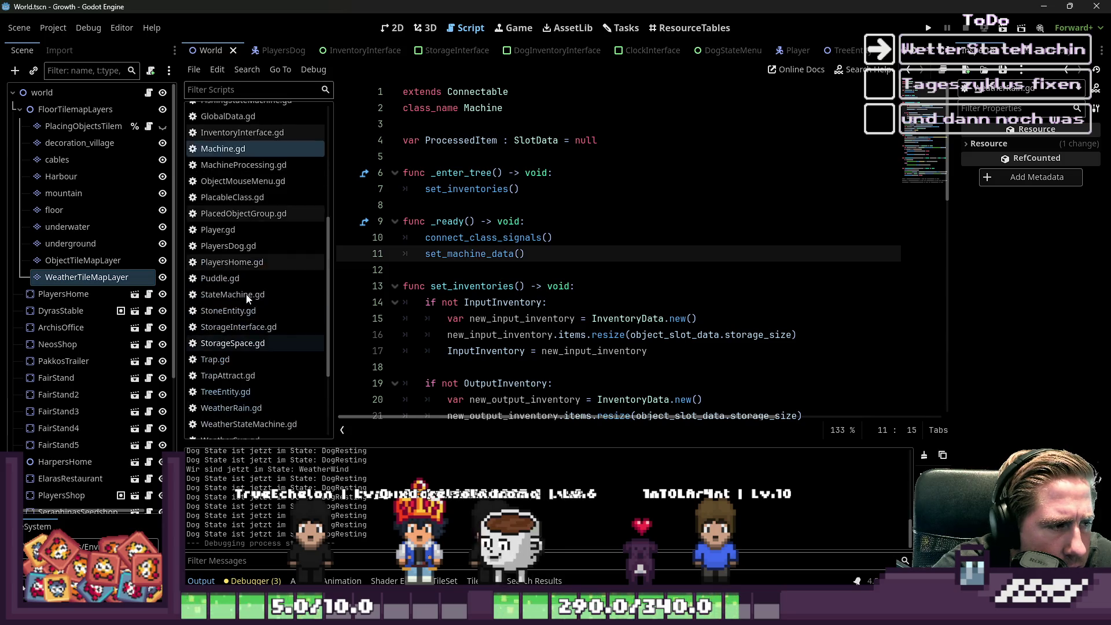
Step: In Environment.gd, select the commented-out rain particle tween loop in start_rain
click(225, 257)
click(475, 270)
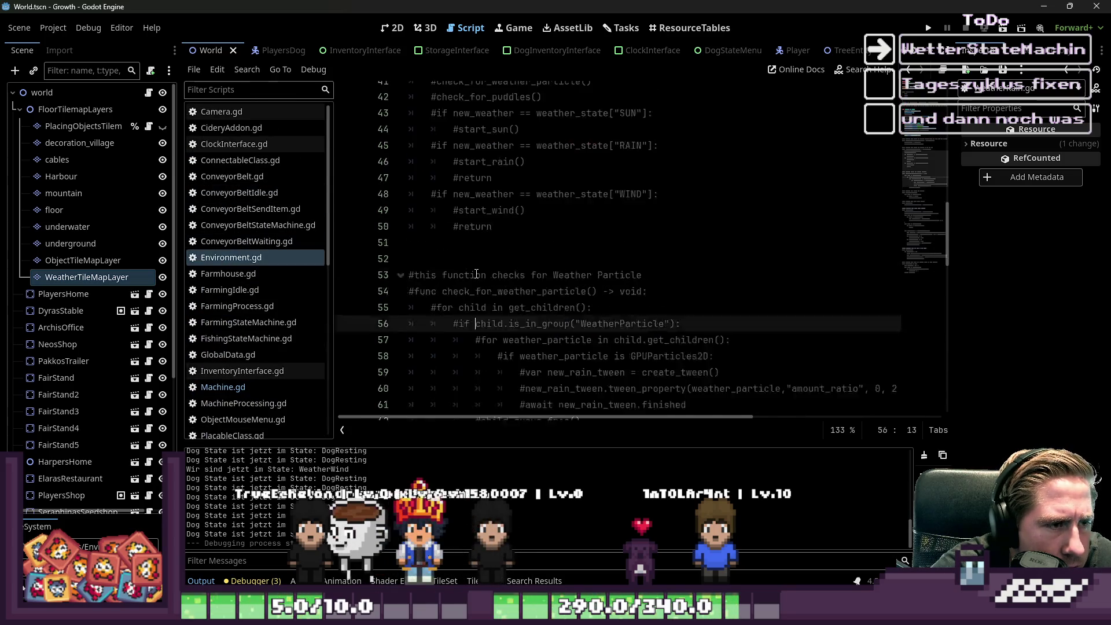
scroll(476, 274, up, 3)
scroll(477, 273, down, 4)
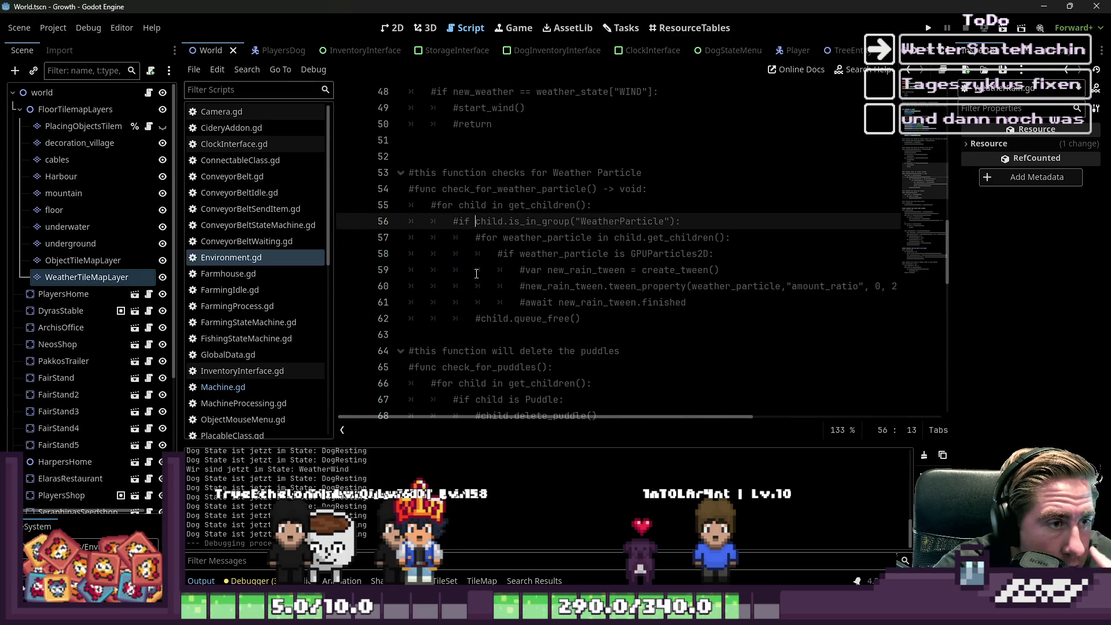
double_click(514, 193)
scroll(532, 286, down, 2)
double_click(476, 269)
scroll(599, 354, down, 5)
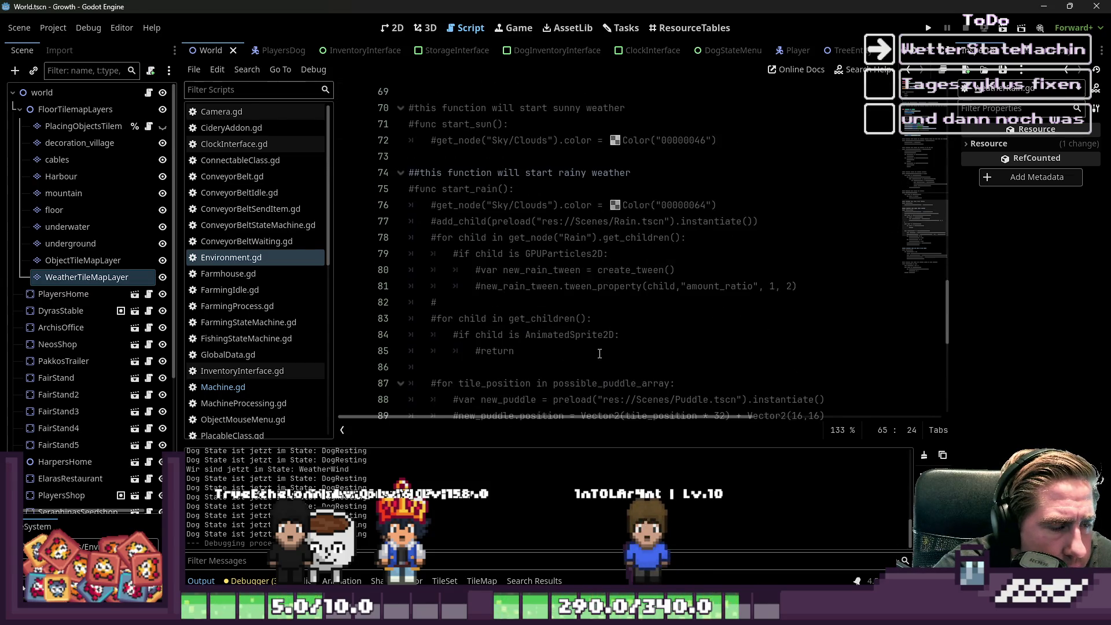
click(592, 286)
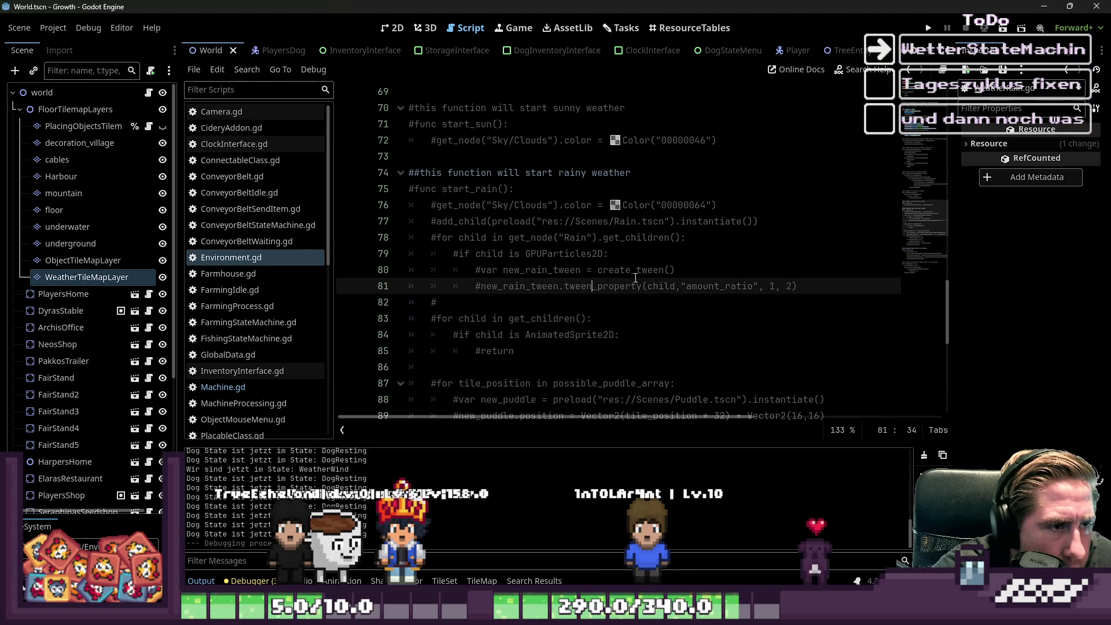
click(629, 276)
scroll(628, 276, down, 5)
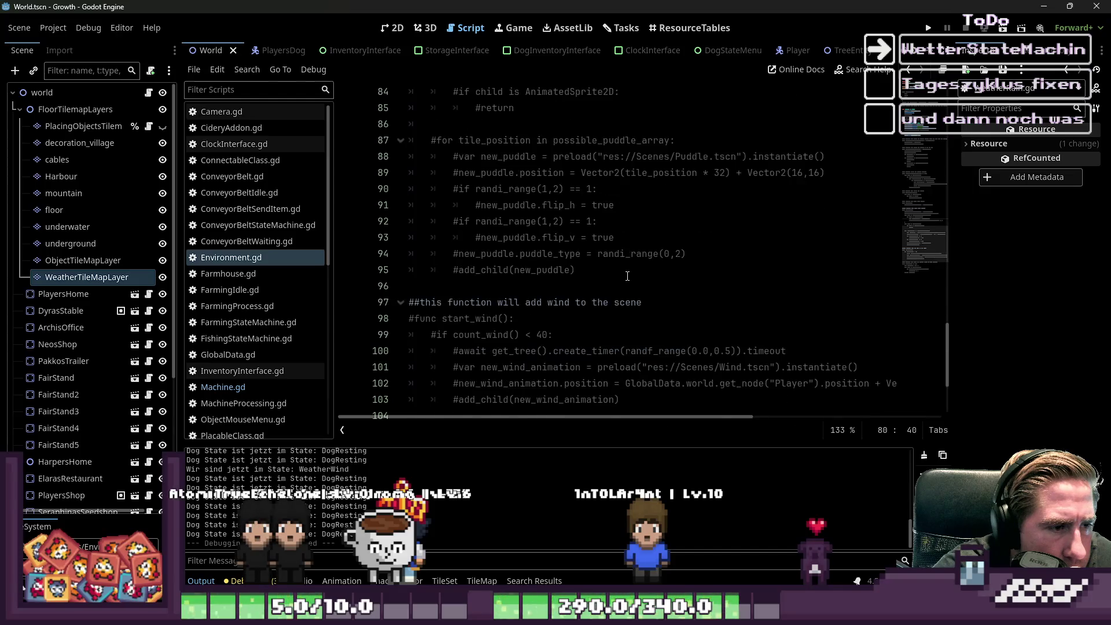
scroll(627, 276, down, 3)
scroll(628, 276, up, 7)
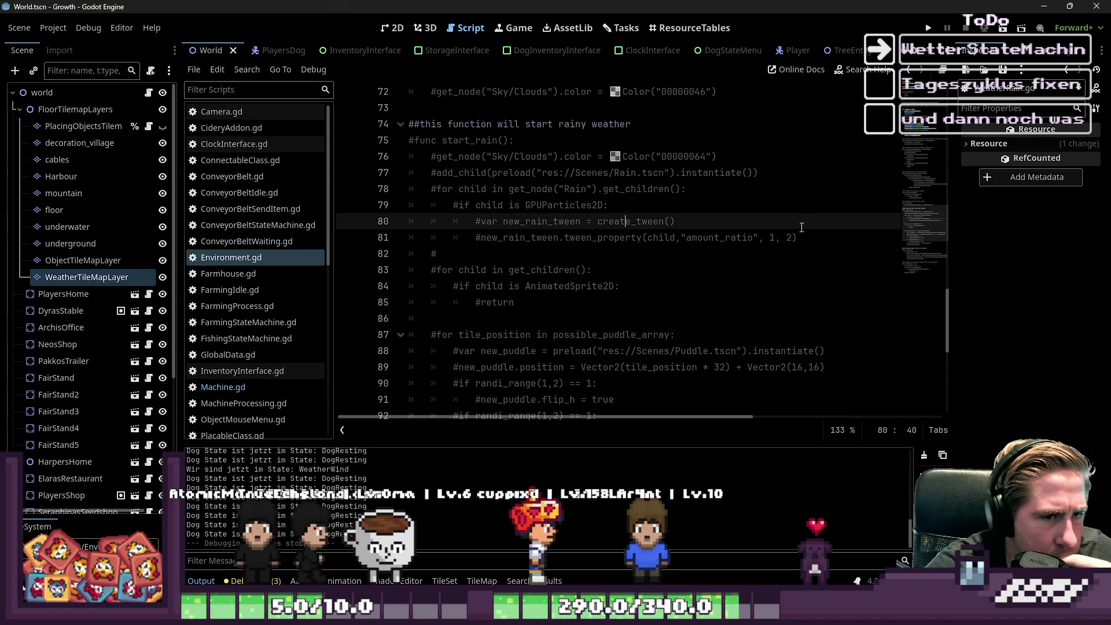
mouse_move(801, 237)
mouse_down()
mouse_move(414, 222)
mouse_move(416, 240)
mouse_move(399, 205)
mouse_move(366, 193)
mouse_up()
key(ctrl+c)
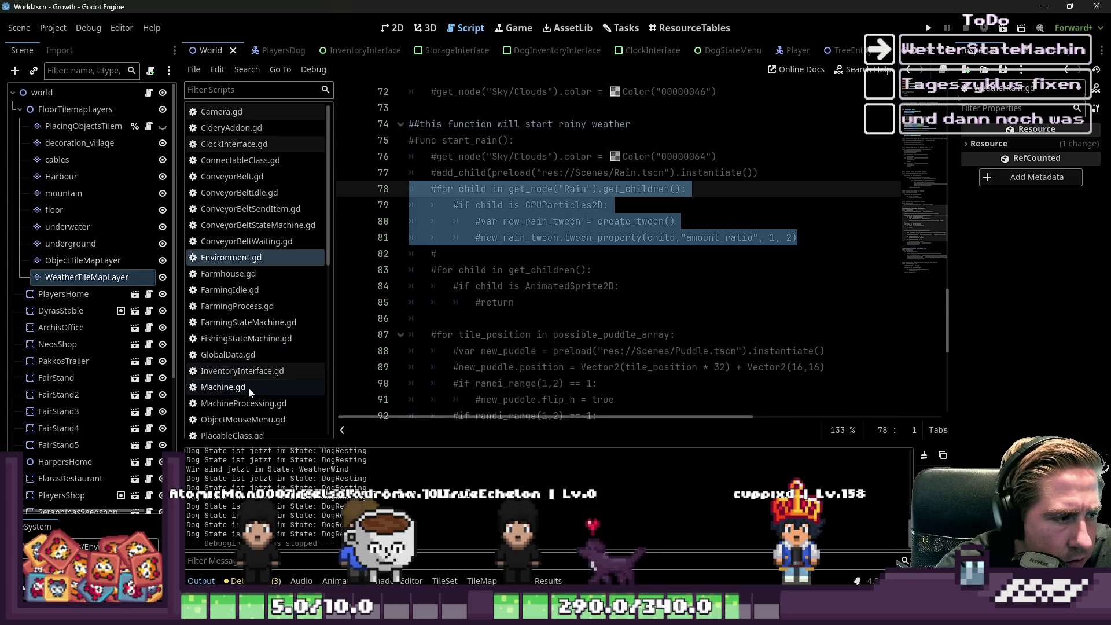
Step: Switch back to the WeatherRain script
click(248, 387)
scroll(247, 276, down, 6)
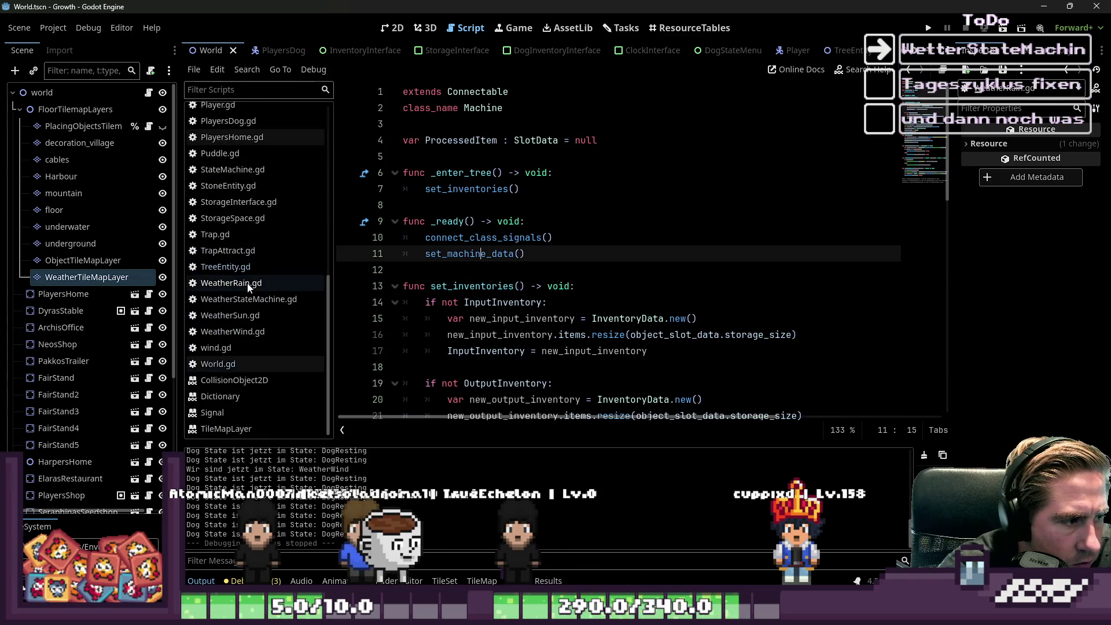
click(266, 283)
scroll(440, 232, down, 2)
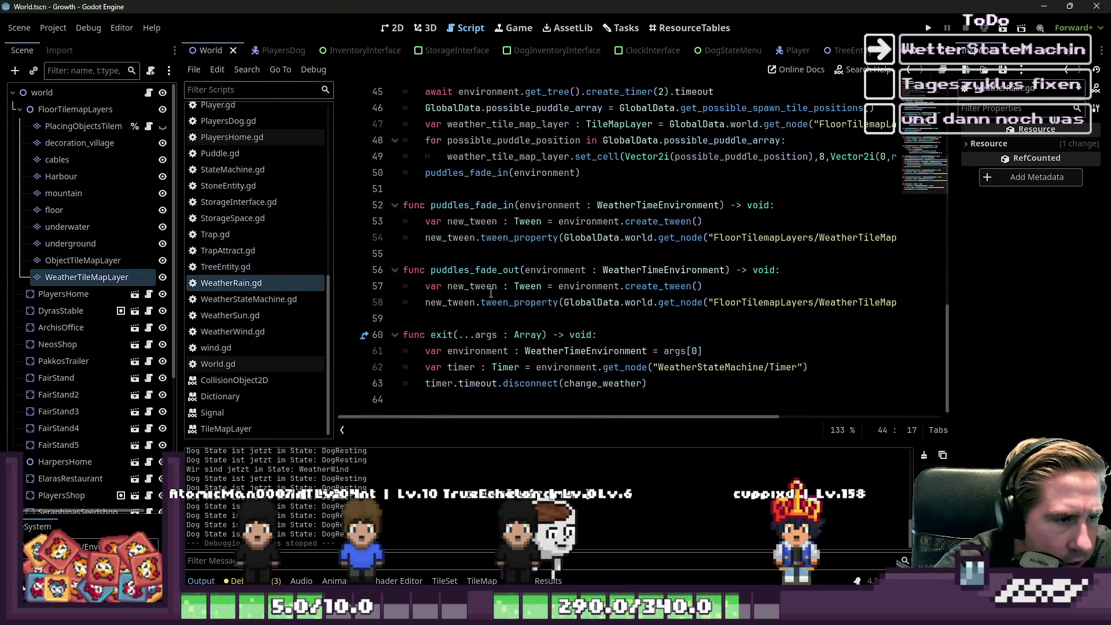
Step: Add a new function 'func rain_fade_out() -> void:' below spawn_puddles
click(450, 193)
key(Return)
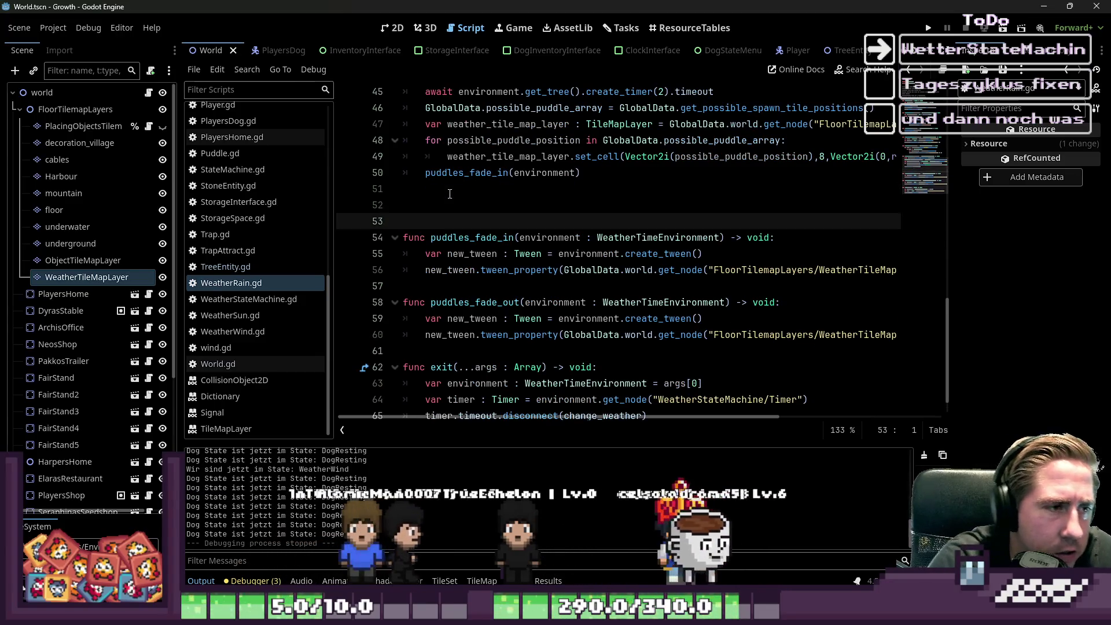
text(fum)
key(BackSpace)
text(nc rain)
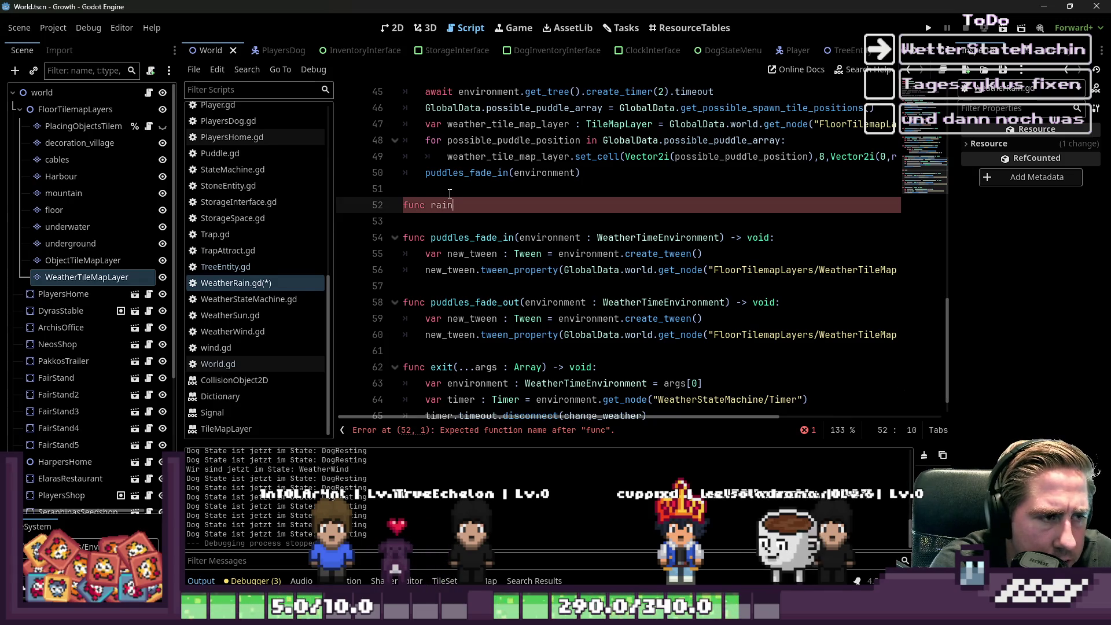
text(_fade_ou)
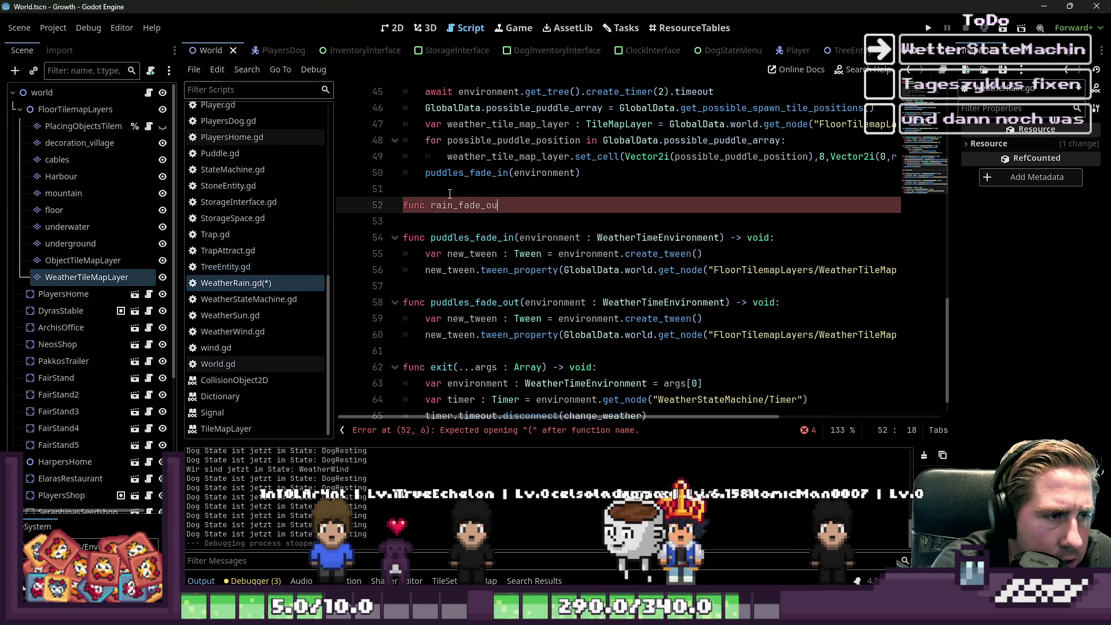
text(t() -> void)
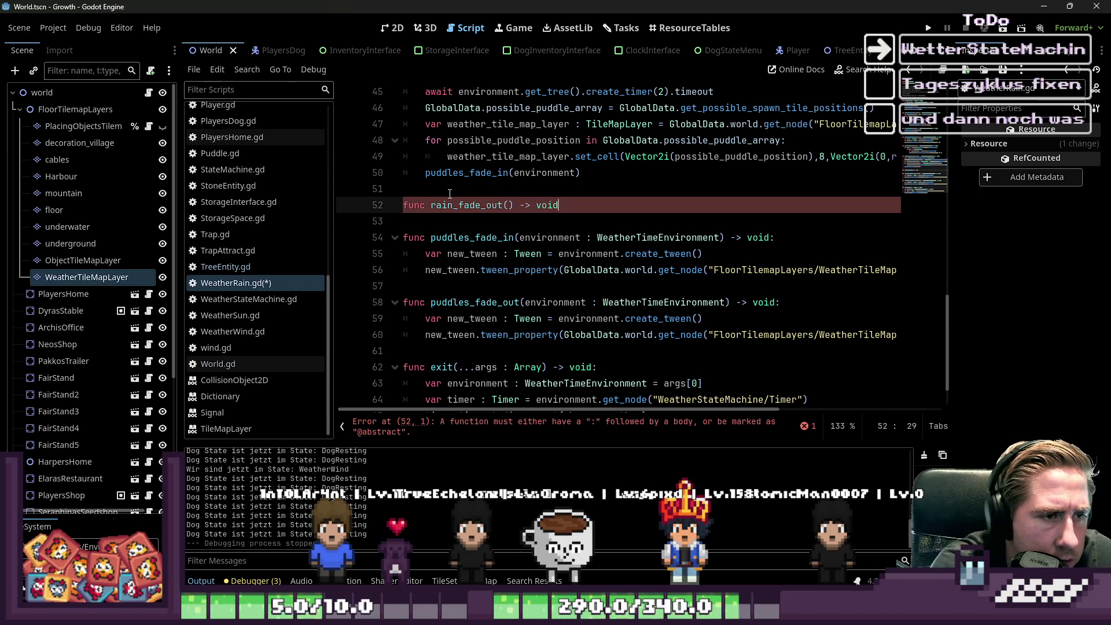
text(:)
key(Return)
text(p)
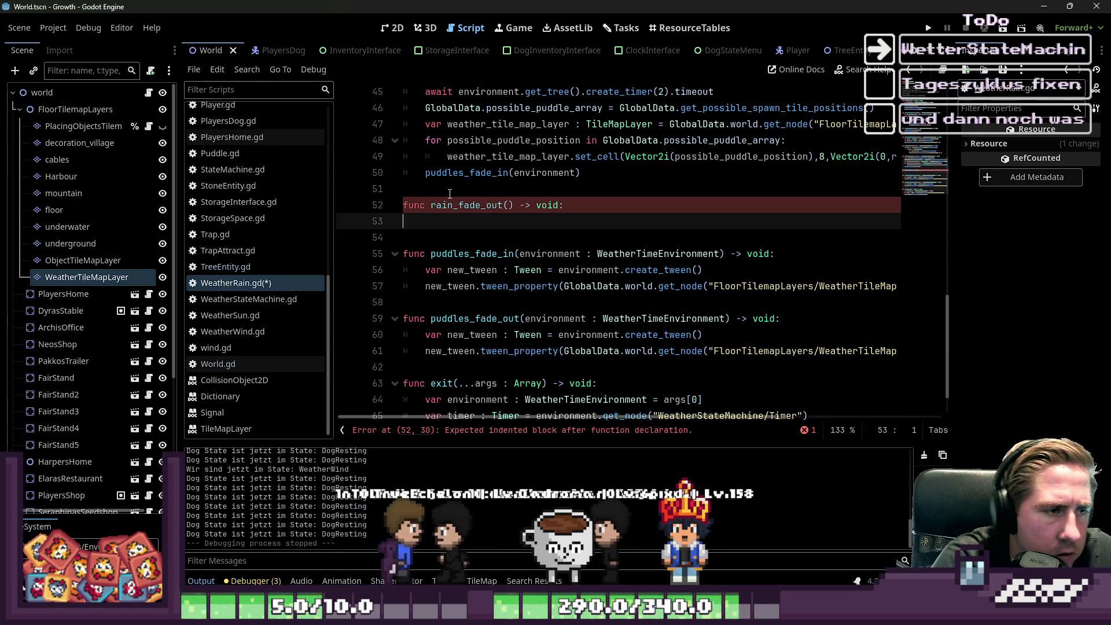
Step: Paste the copied rain tween loop into rain_fade_out and uncomment it with Ctrl+K
key(ctrl+v)
key(shift+Up)
key(shift+Up)
key(shift+Up)
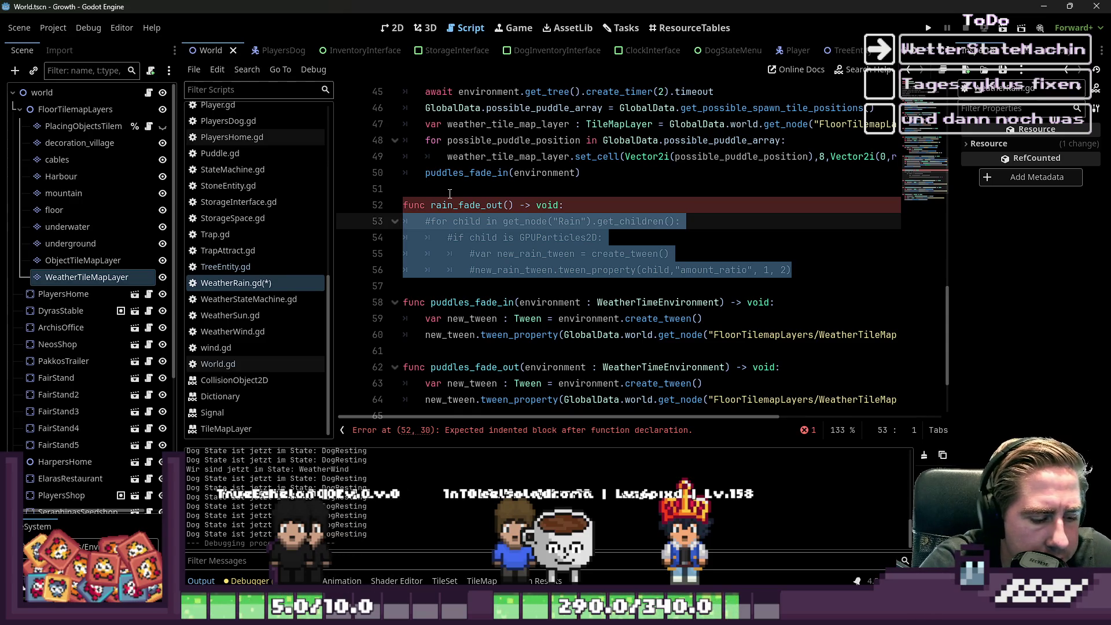
key(Right)
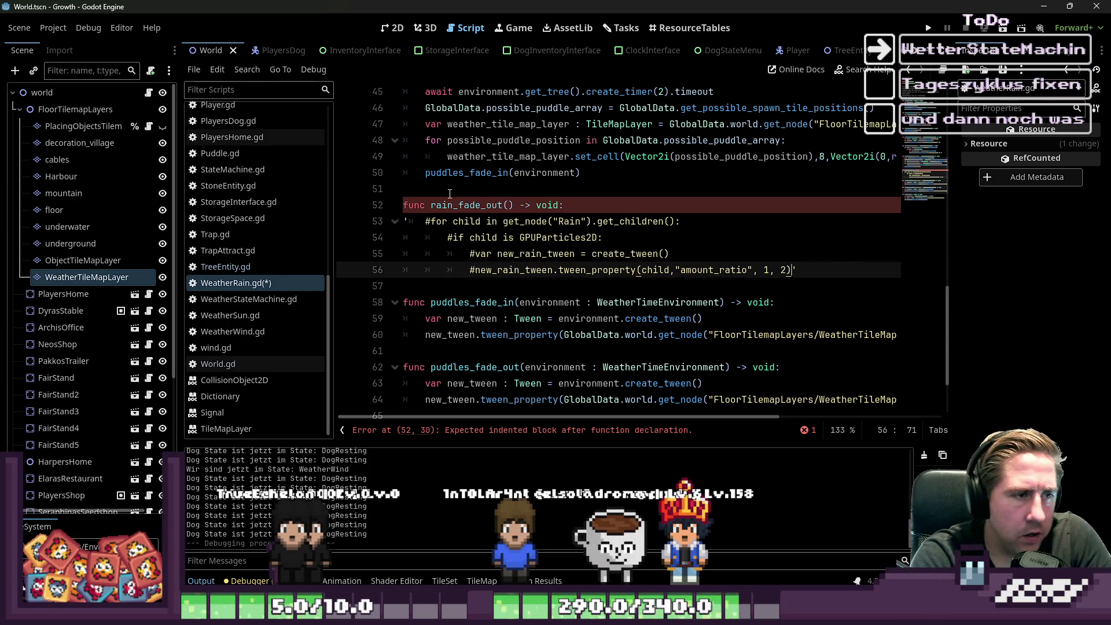
key(shift+Up)
key(shift+Up)
key(shift+Up)
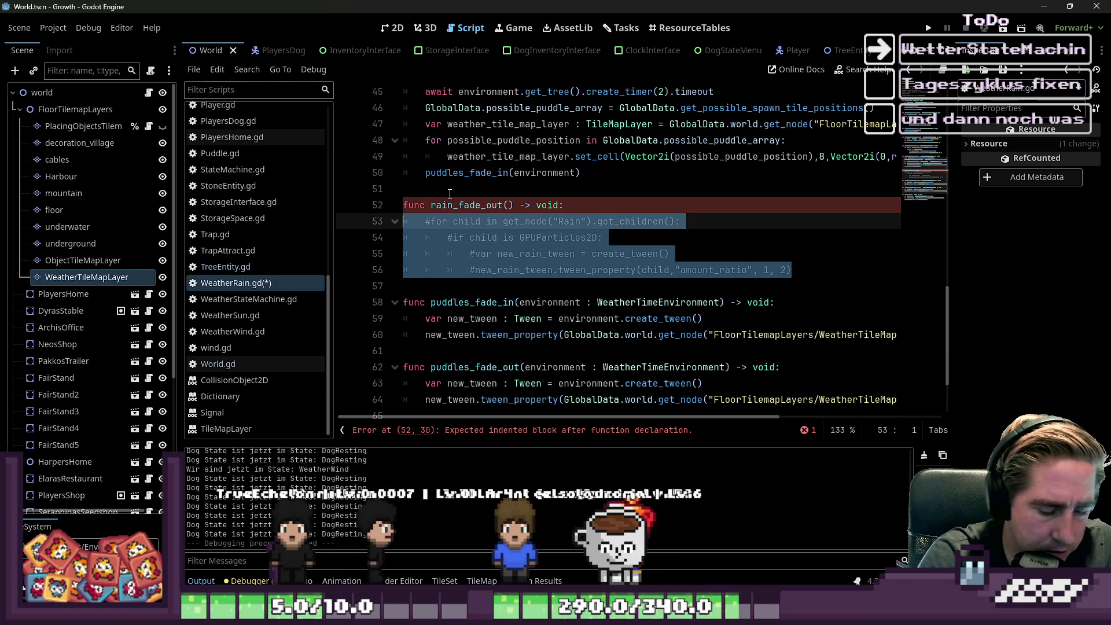
key(Right)
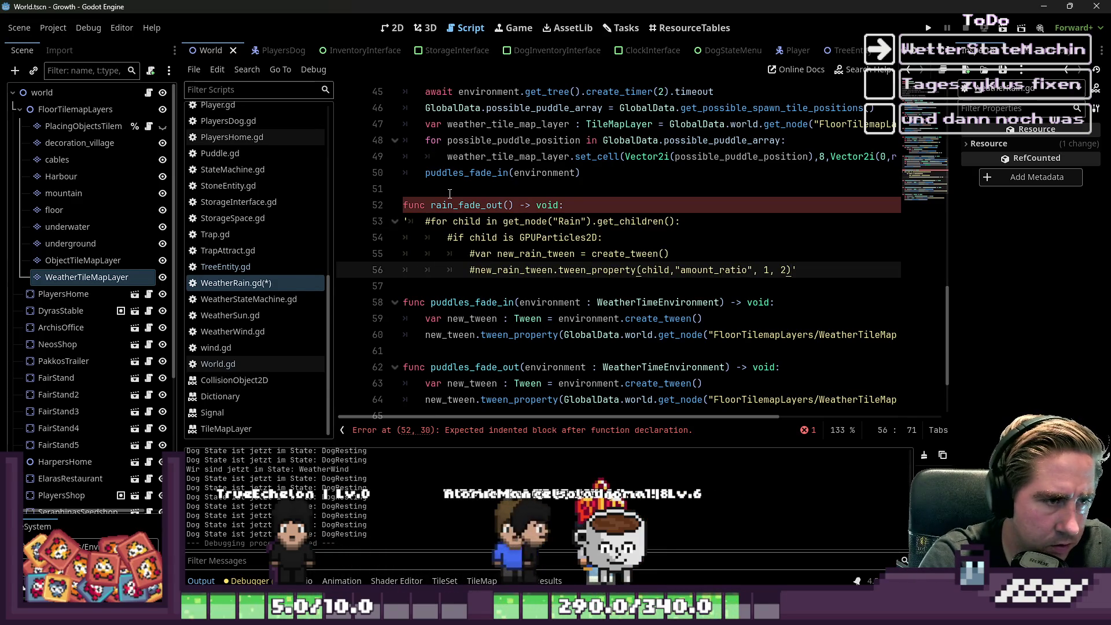
key(shift+Up)
key(shift+Up)
key(shift+Up)
key(ctrl+k)
key(Left)
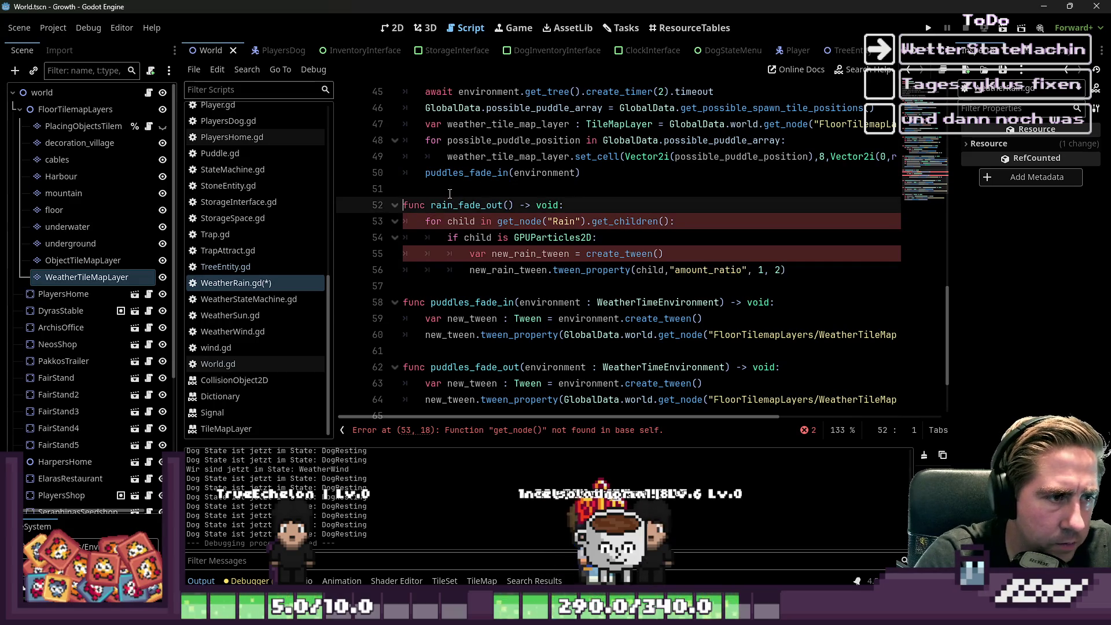
Step: Prefix the get_node call on line 53 with 'environment.'
key(Down)
key(ctrl+Right)
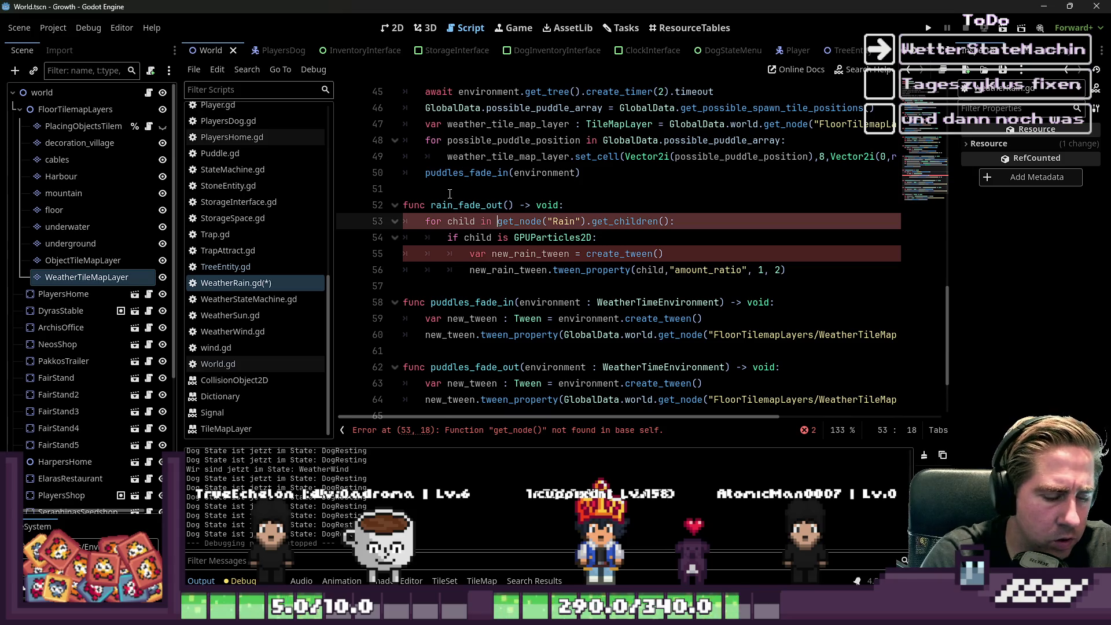
text(environment)
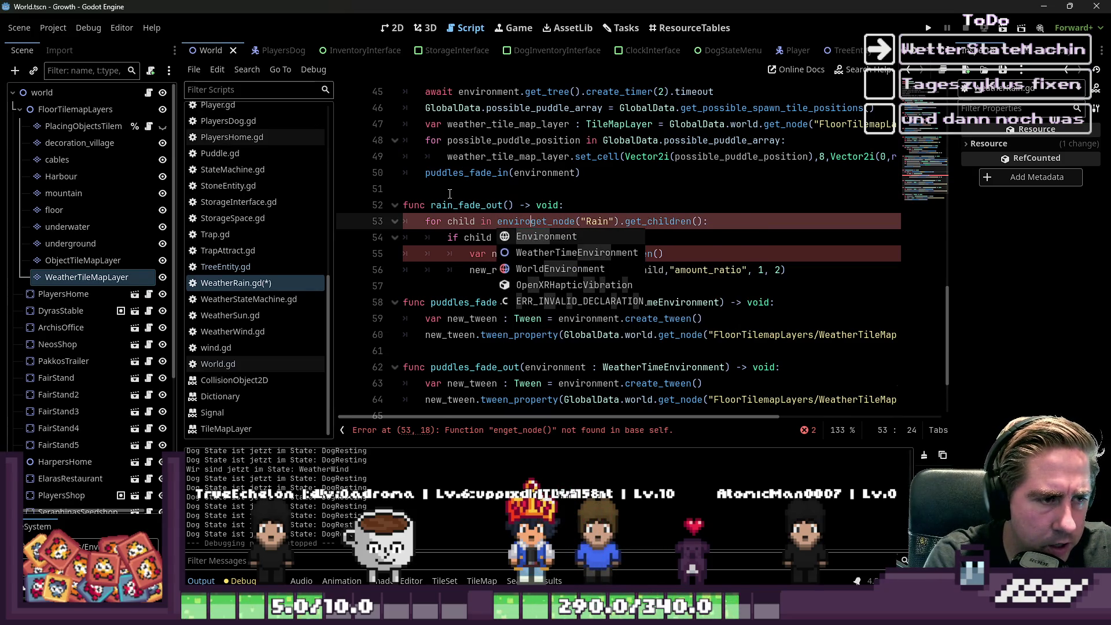
text(.)
key(ctrl+shift+Left)
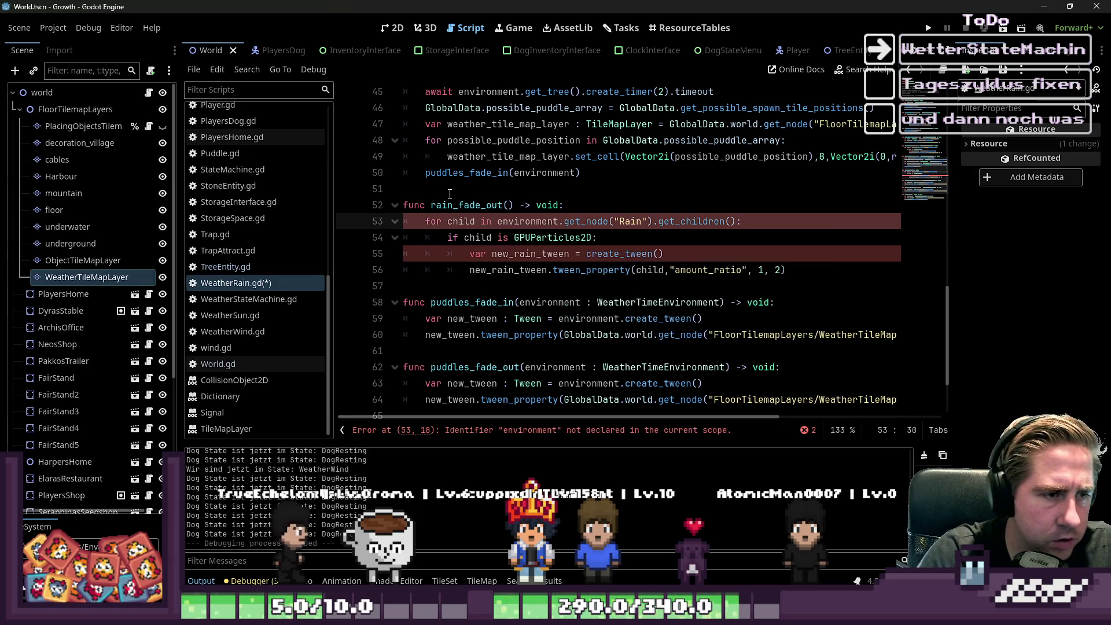
Step: Give rain_fade_out an 'environment : WeatherTimeEnvironment' parameter
key(ctrl+c)
key(Up)
key(Right)
key(Right)
key(ctrl+v)
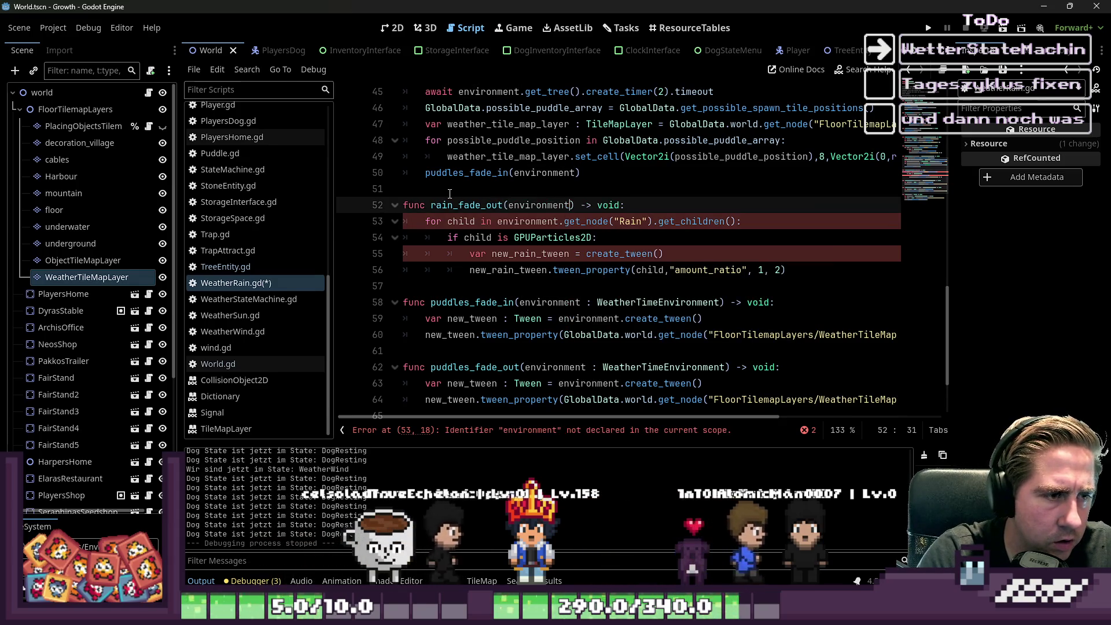
text(. )
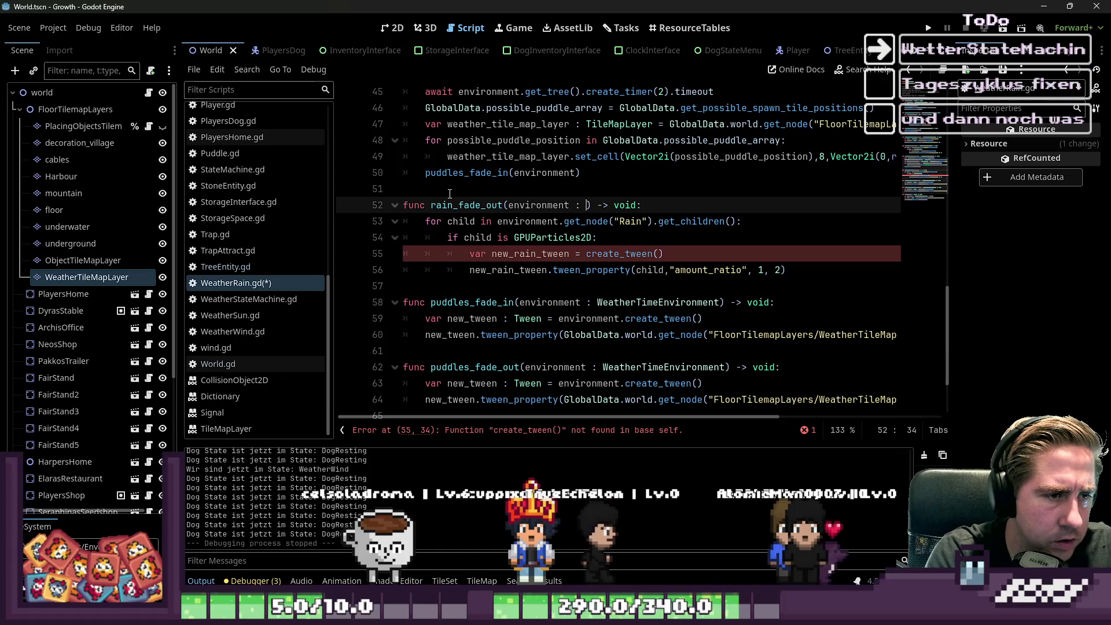
text(nviron)
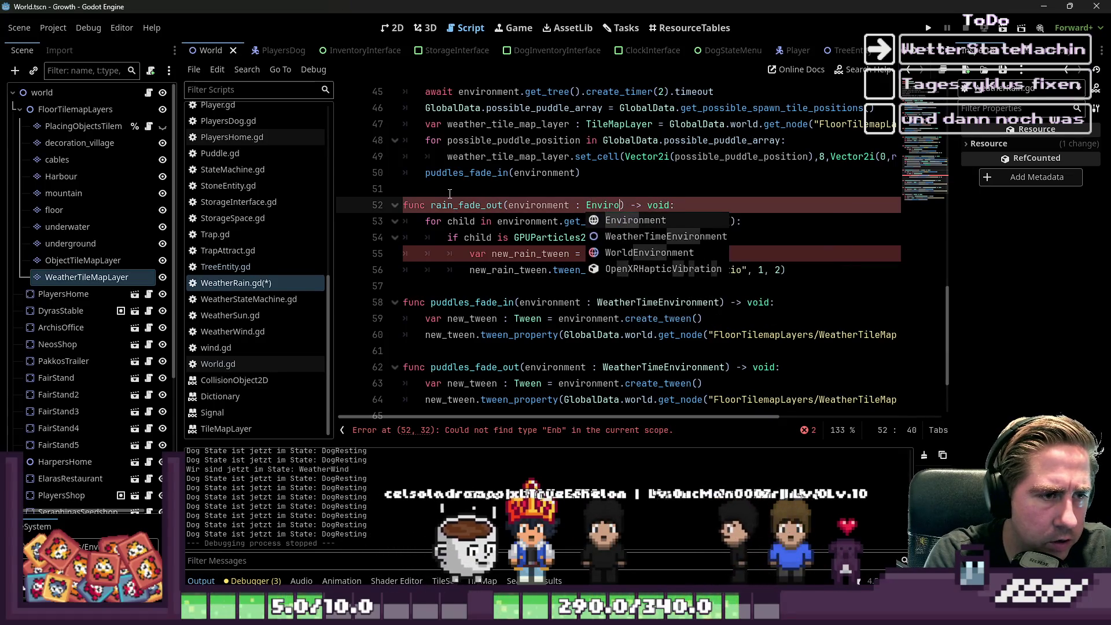
key(Down)
key(Return)
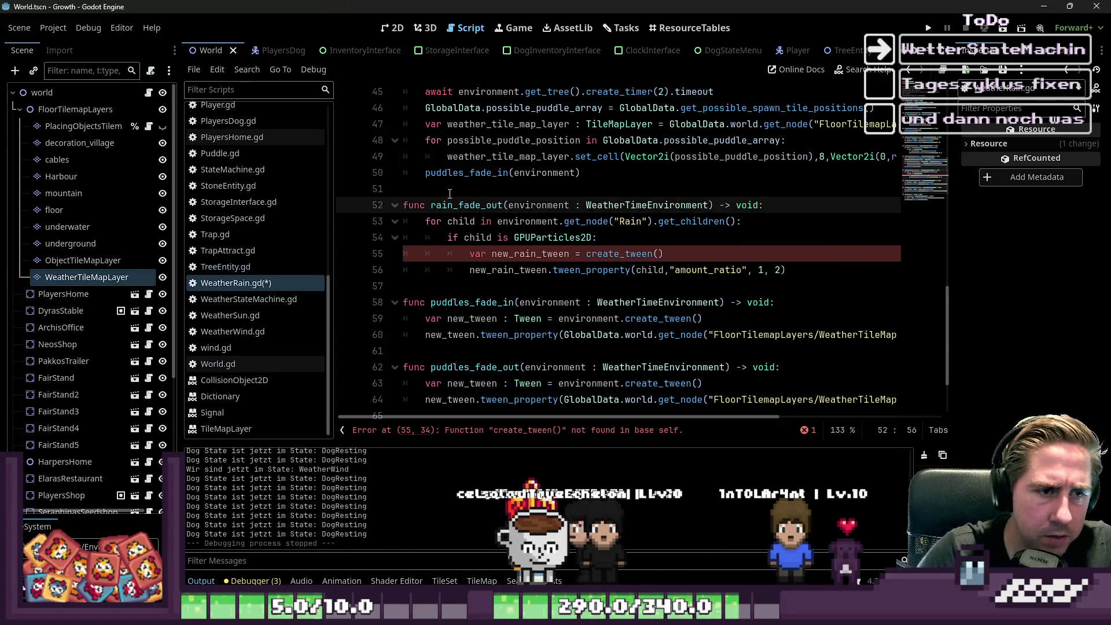
Step: Change create_tween on line 55 to environment.create_tween
click(513, 221)
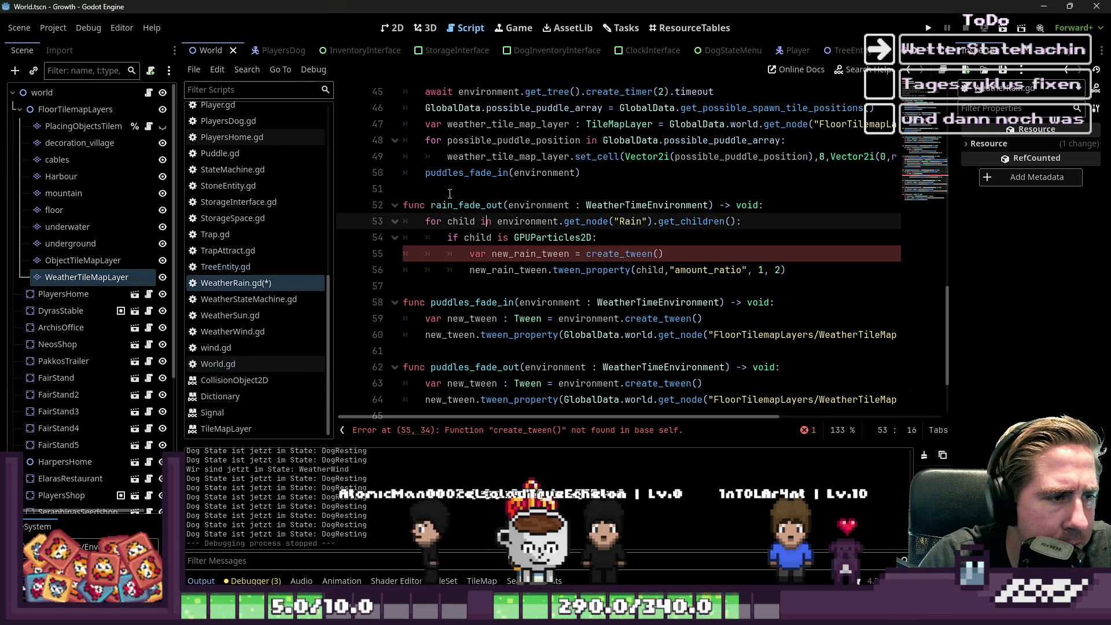
key(Down)
key(Home)
key(Home)
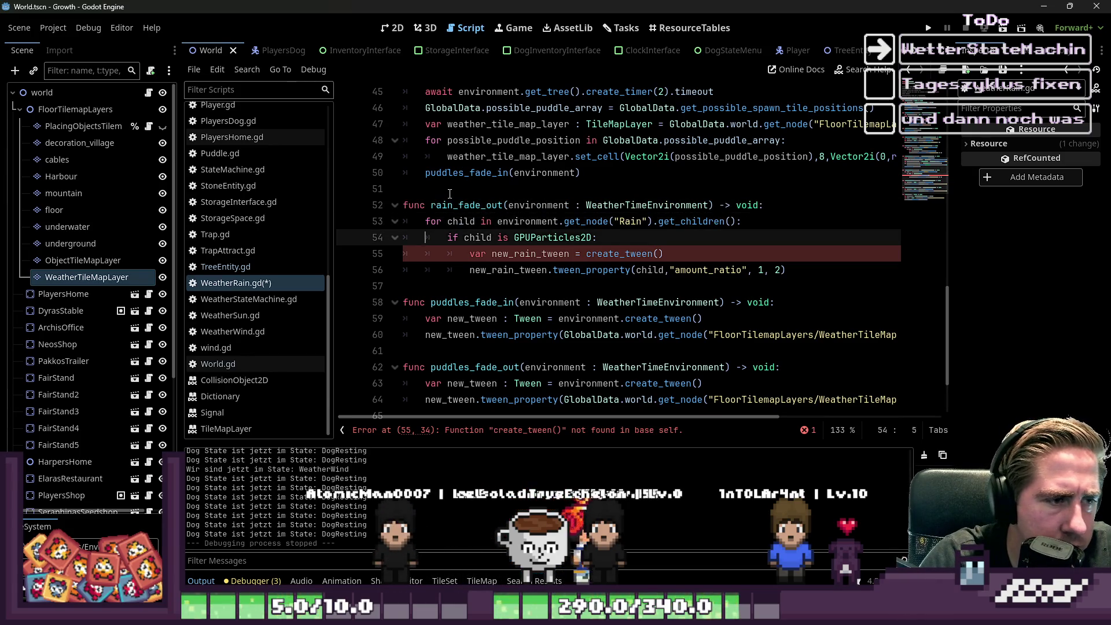
key(Down)
key(Home)
key(Right)
key(Right)
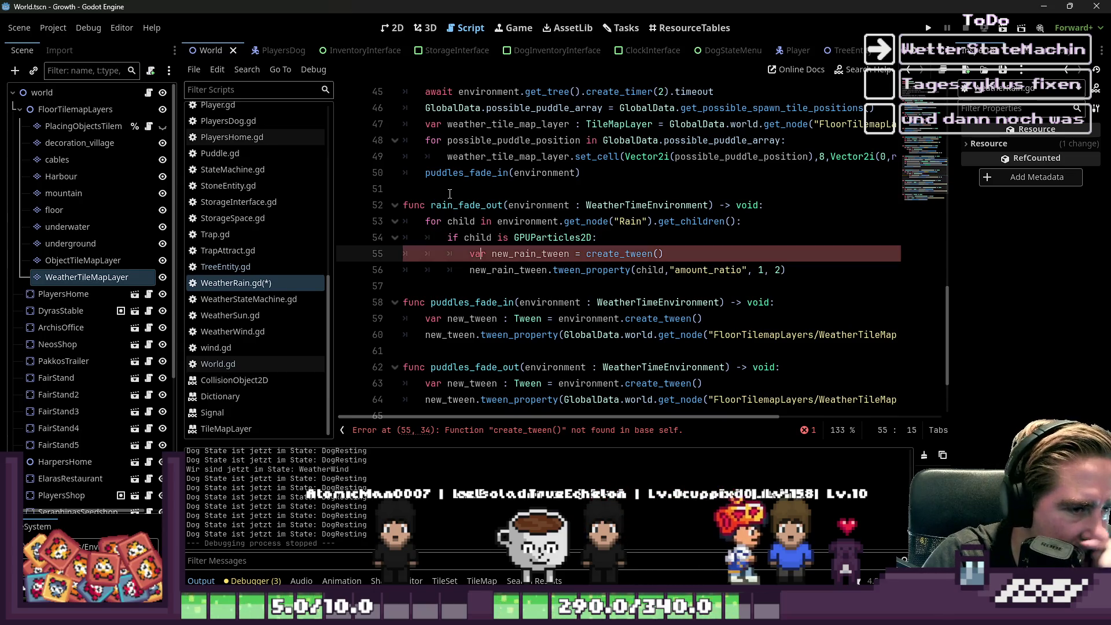
key(Right)
key(Right)
key(Right)
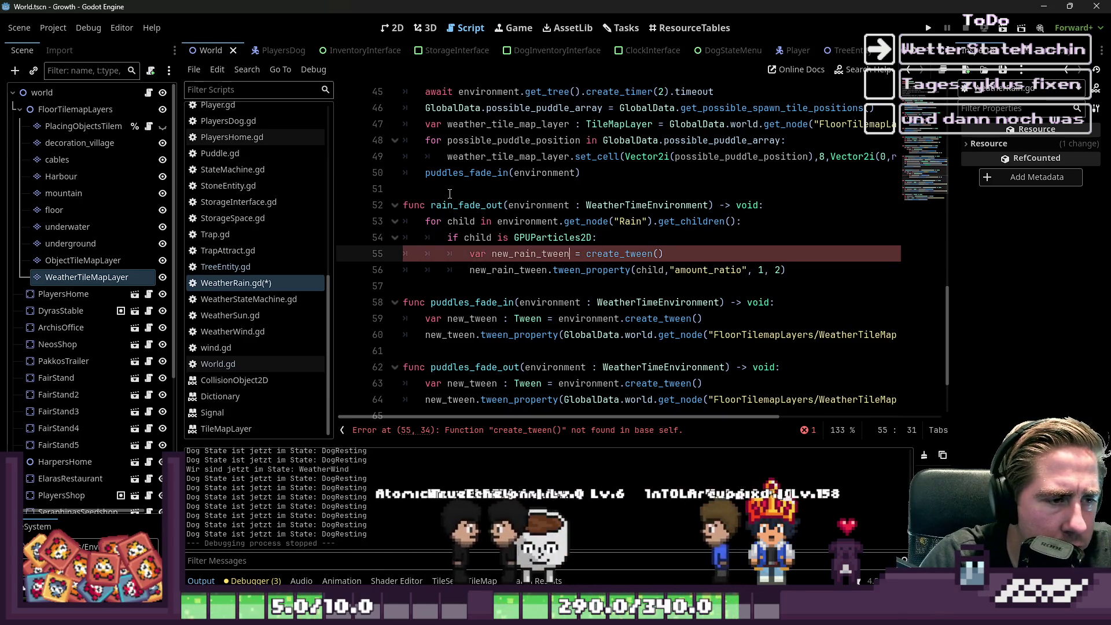
key(ctrl+Delete)
text(environment.)
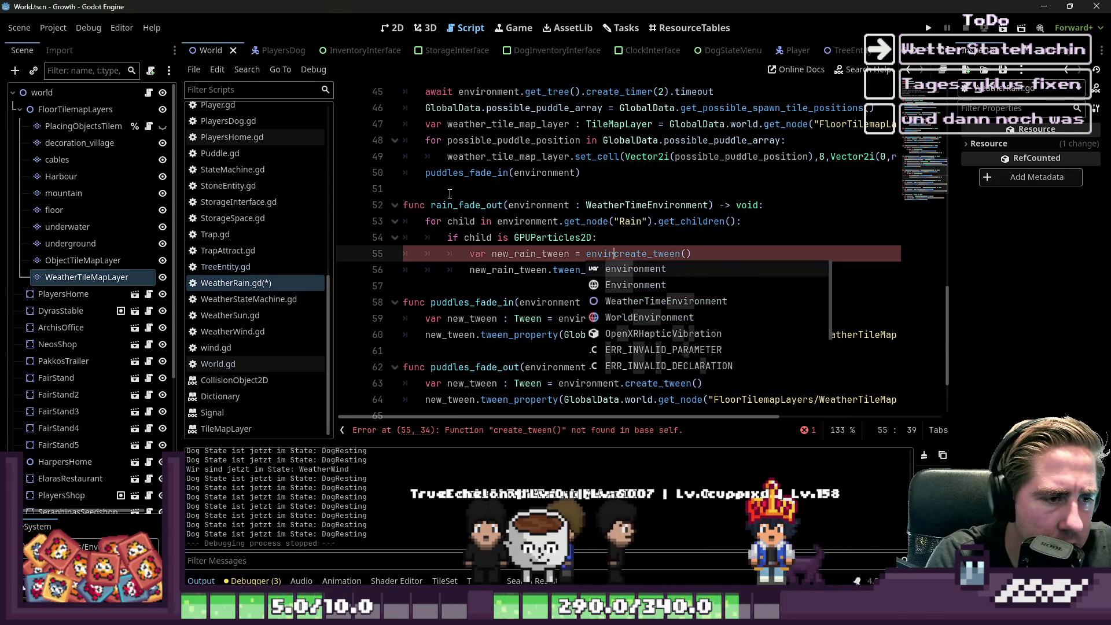
key(ctrl+z)
key(ctrl+z)
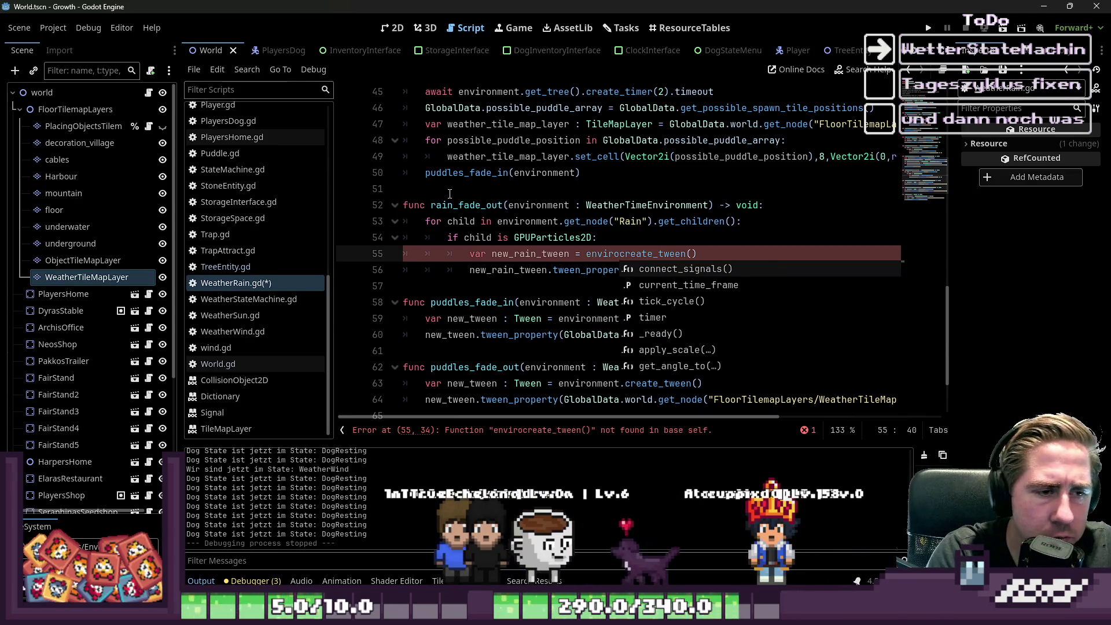
key(ctrl+z)
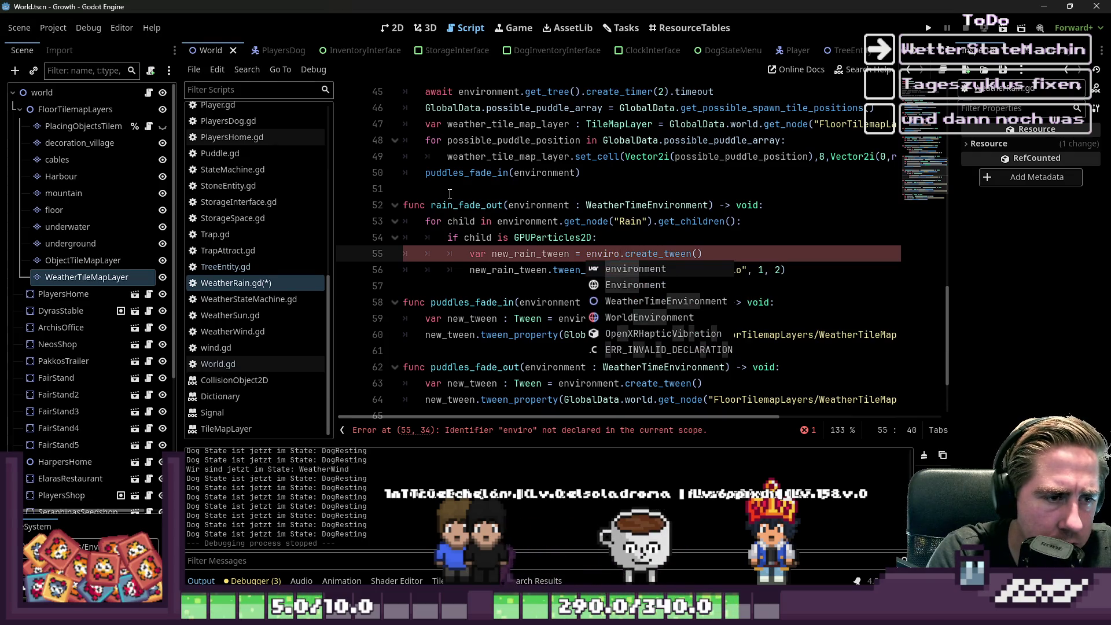
key(Return)
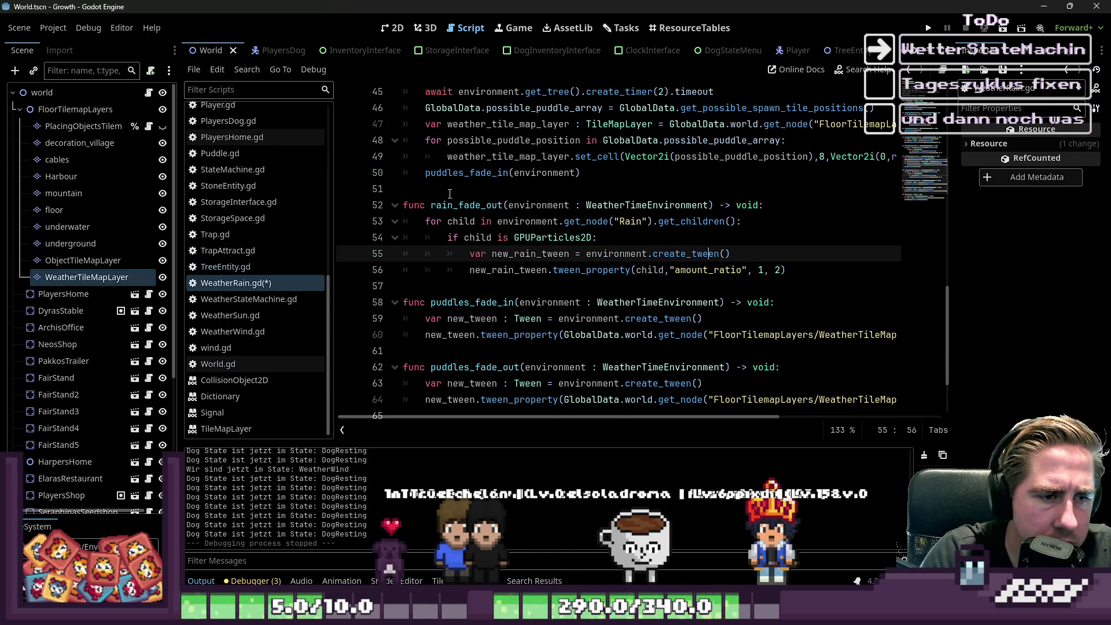
key(Down)
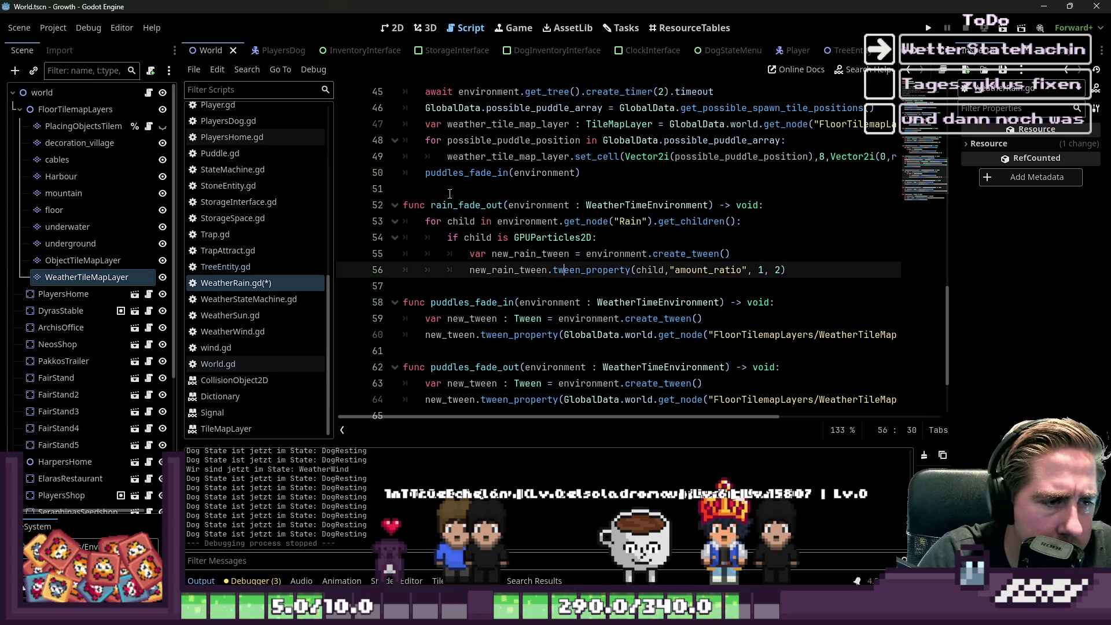
key(ctrl+Right)
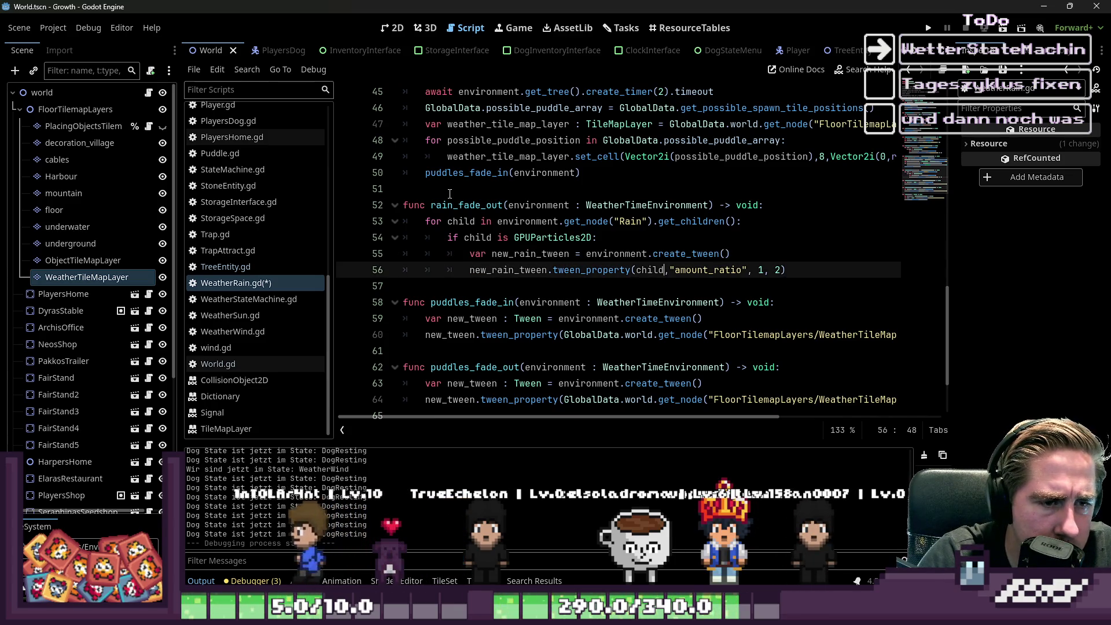
key(Down)
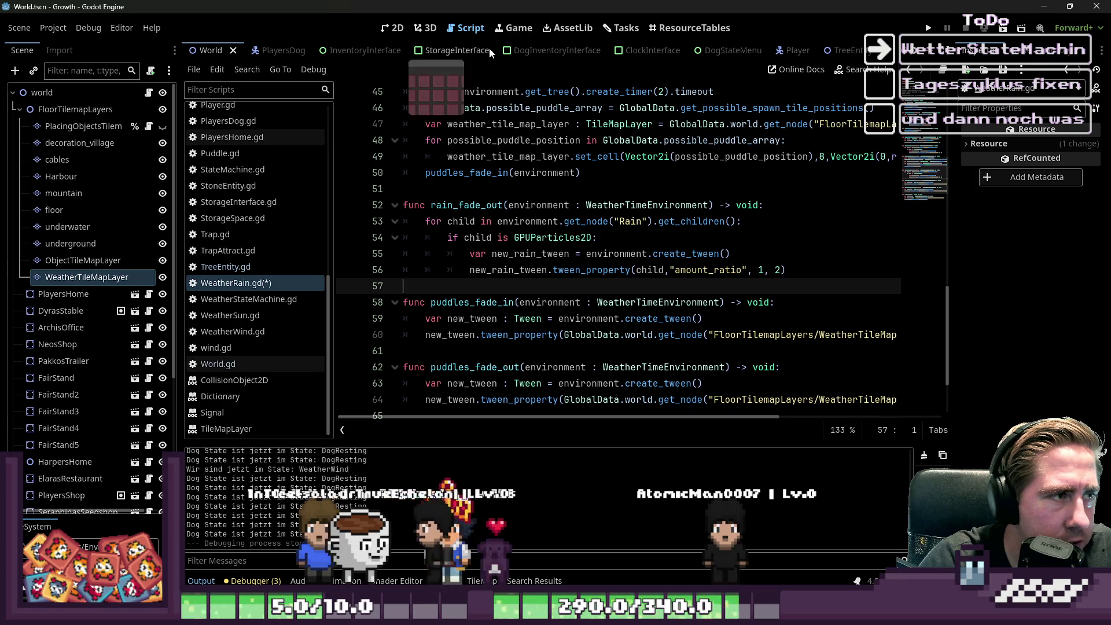
Step: In the Rain scene, preview RainDropFalling at Amount Ratio 1.0, then reset it to 0.0
scroll(408, 54, down, 5)
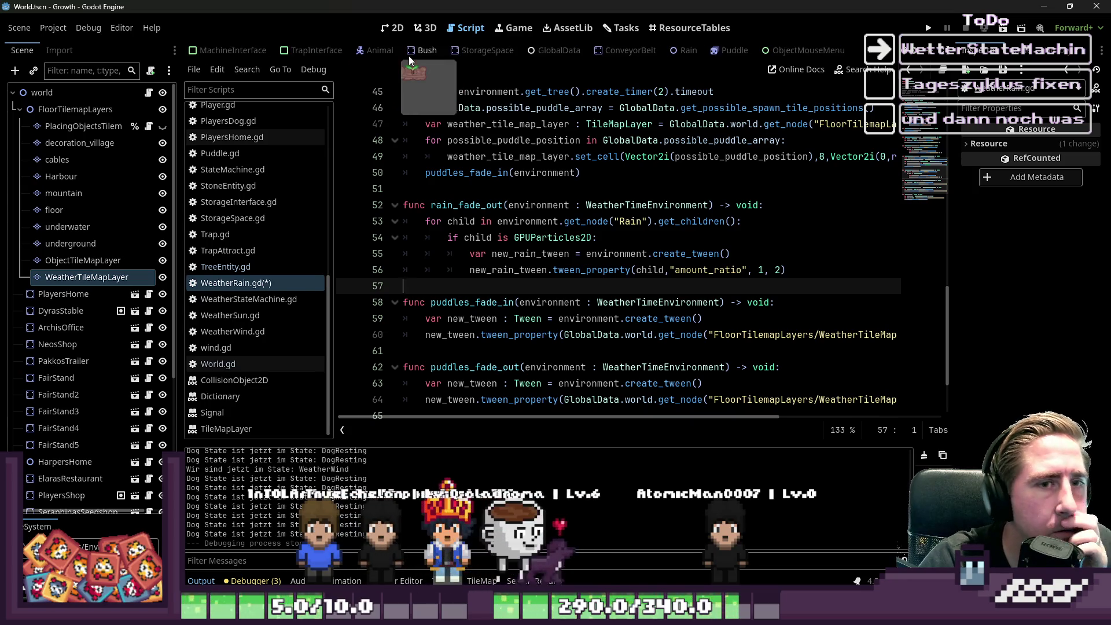
click(684, 50)
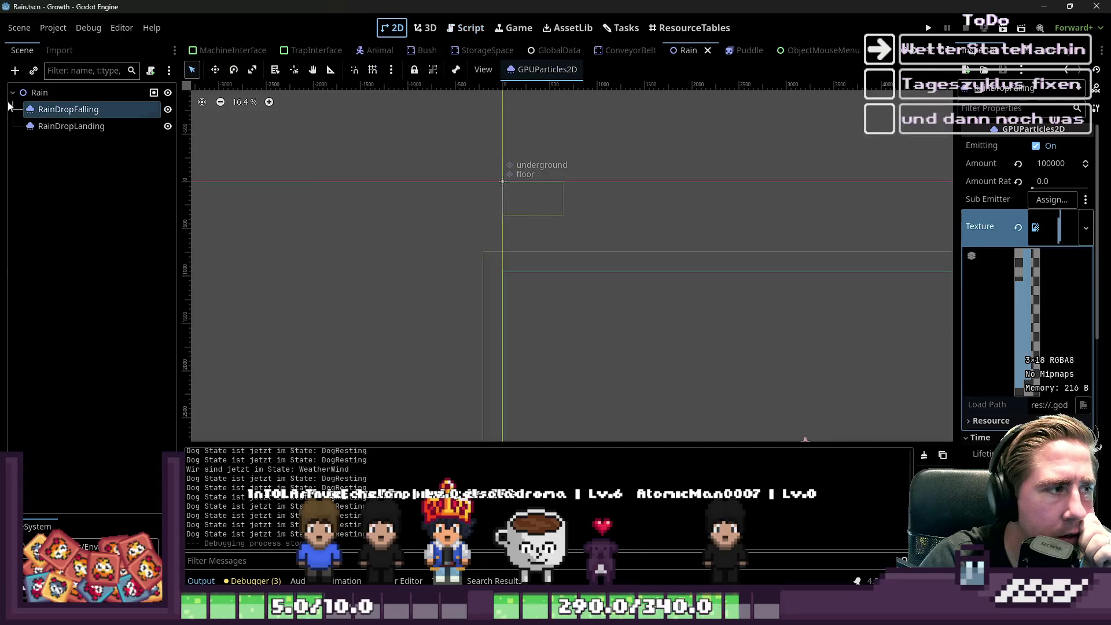
scroll(669, 185, up, 1)
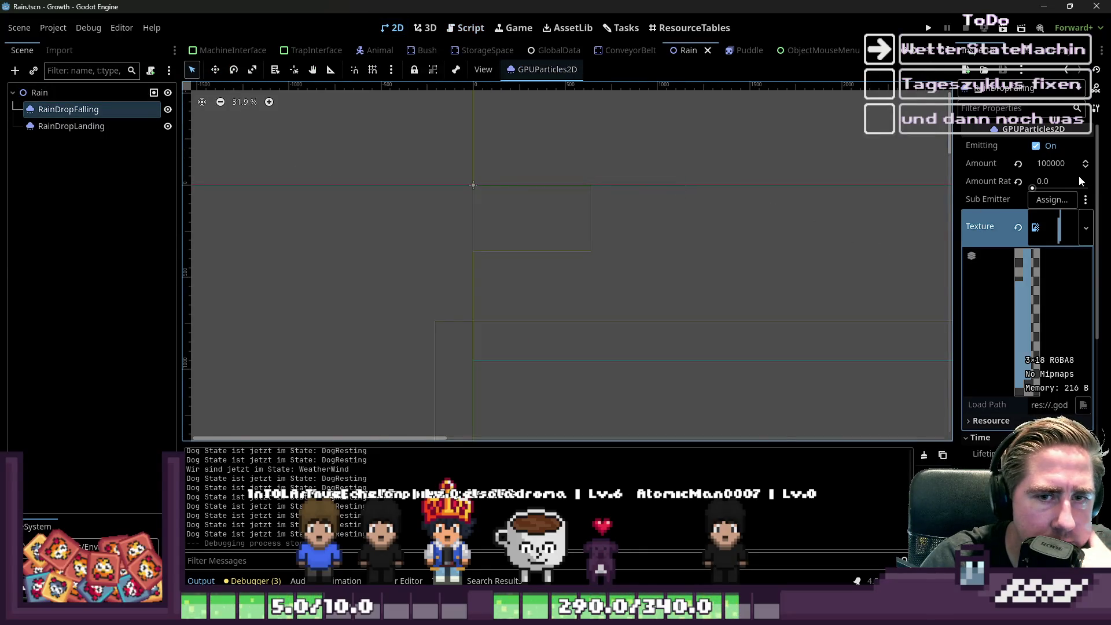
drag(1032, 189, 1088, 188)
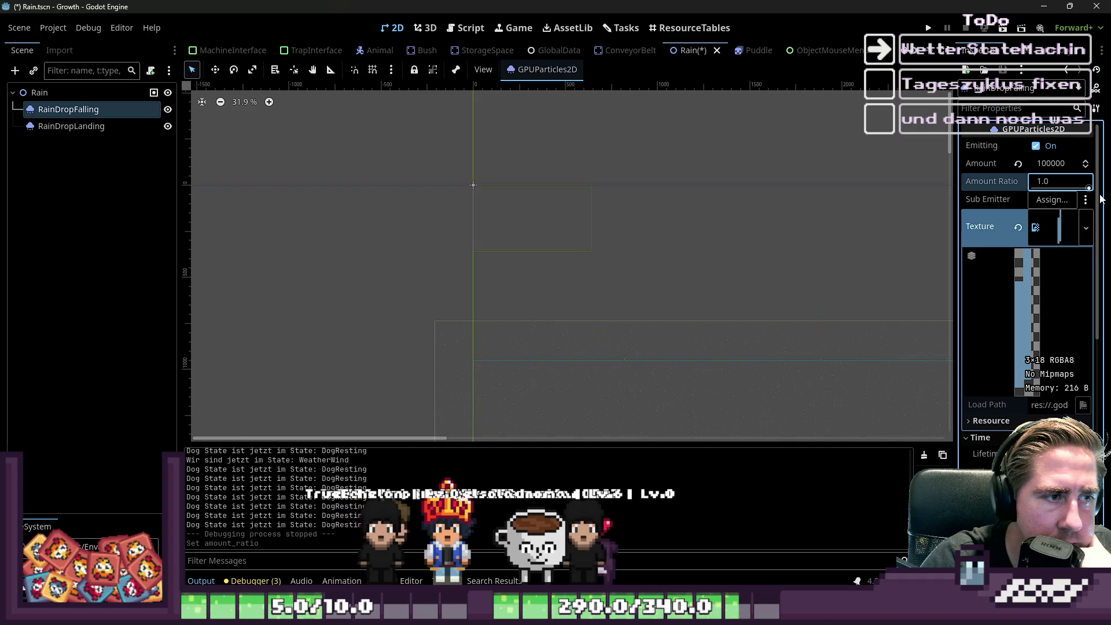
scroll(519, 303, up, 10)
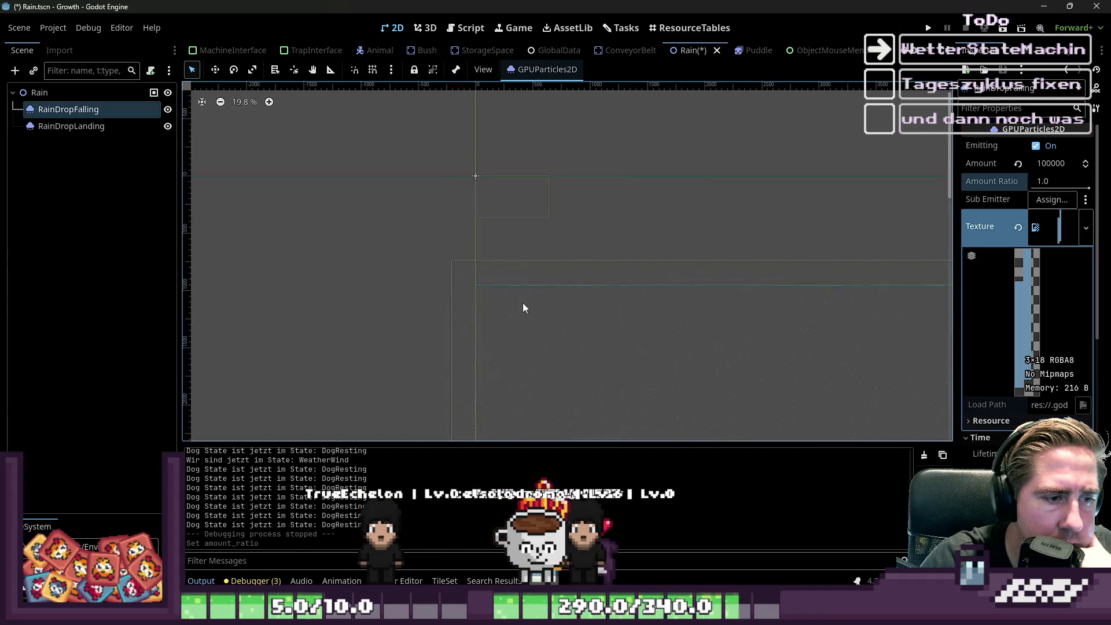
scroll(559, 329, up, 6)
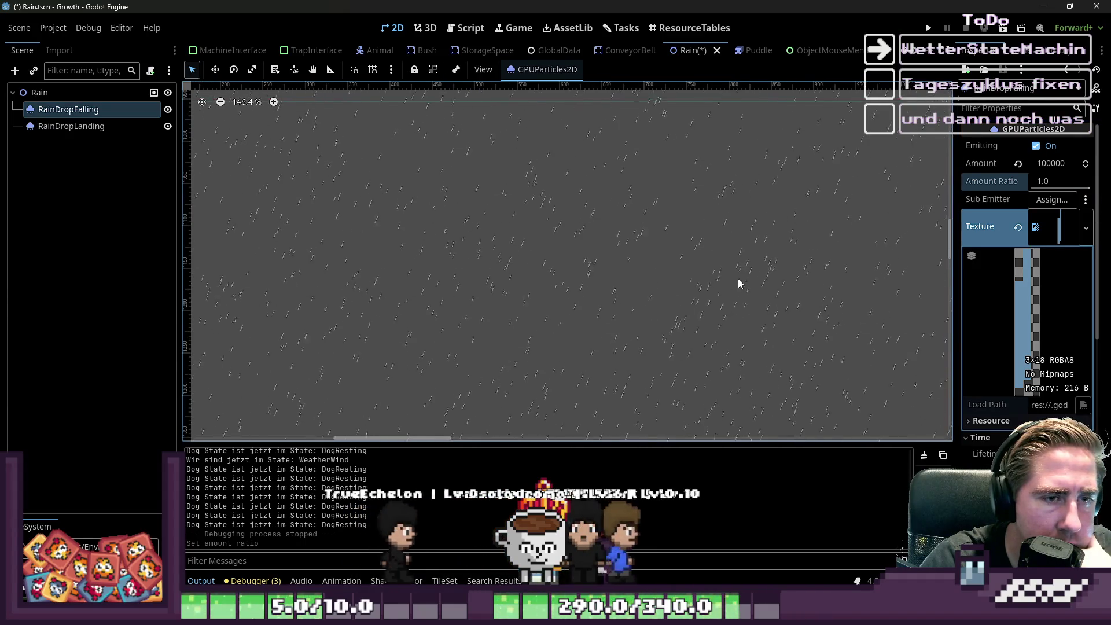
click(1086, 189)
drag(1086, 189, 1027, 188)
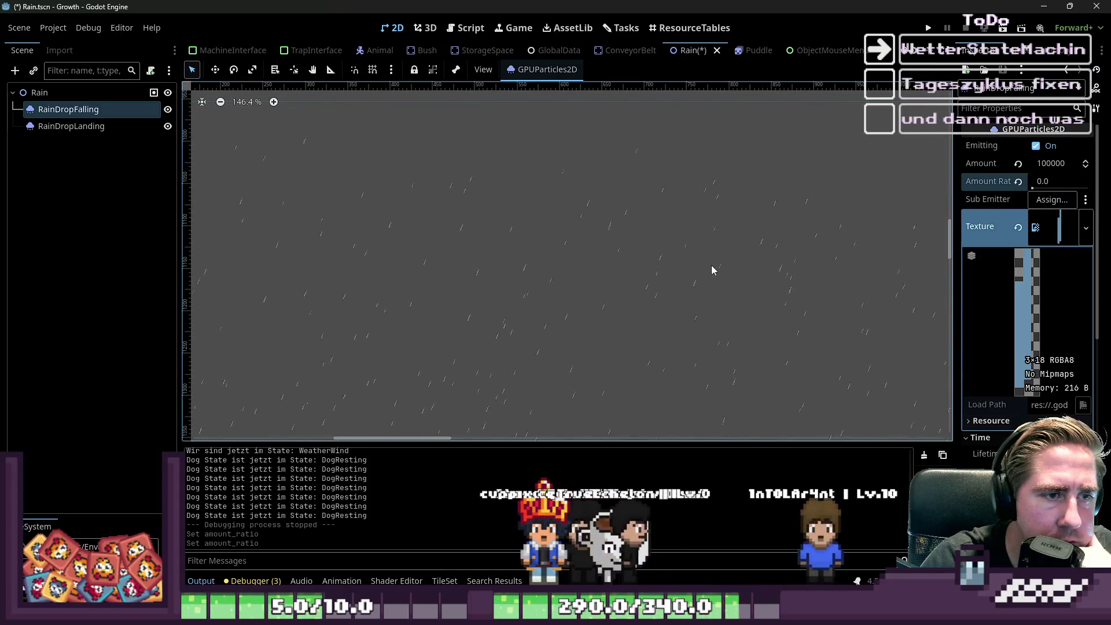
click(464, 30)
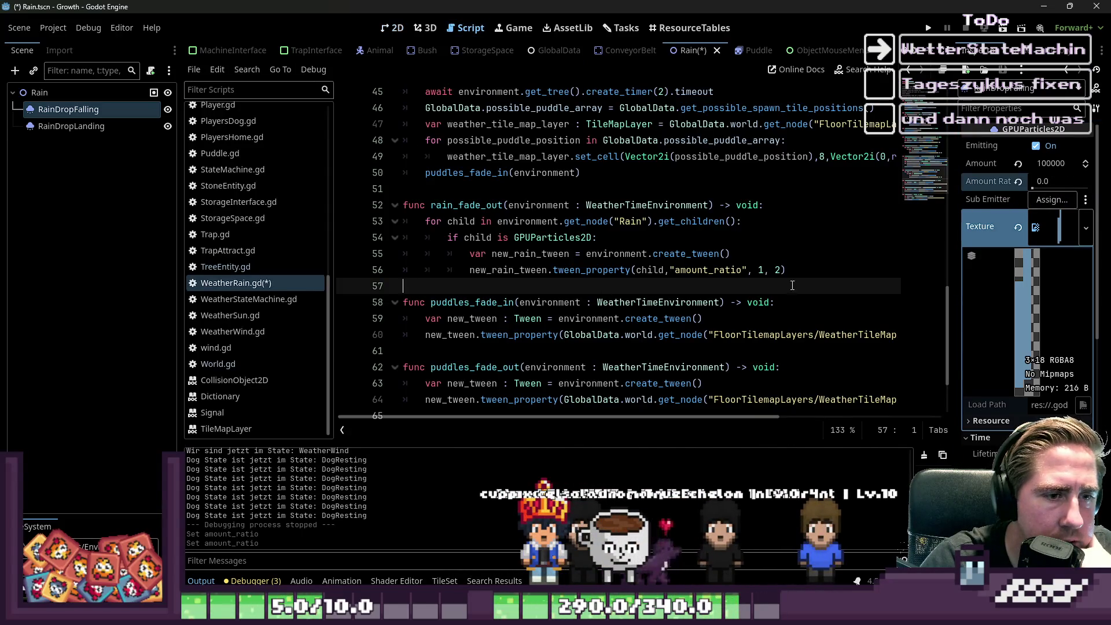
Step: Change rain_fade_out's tween target value from 1 to 0
click(761, 271)
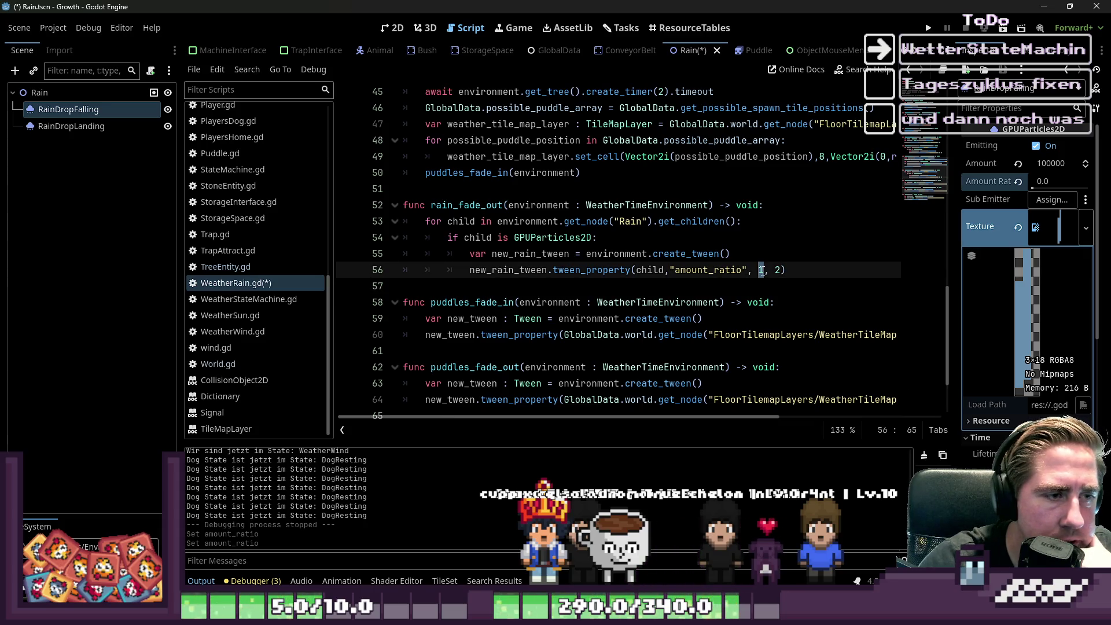
key(Delete)
text(0)
click(584, 172)
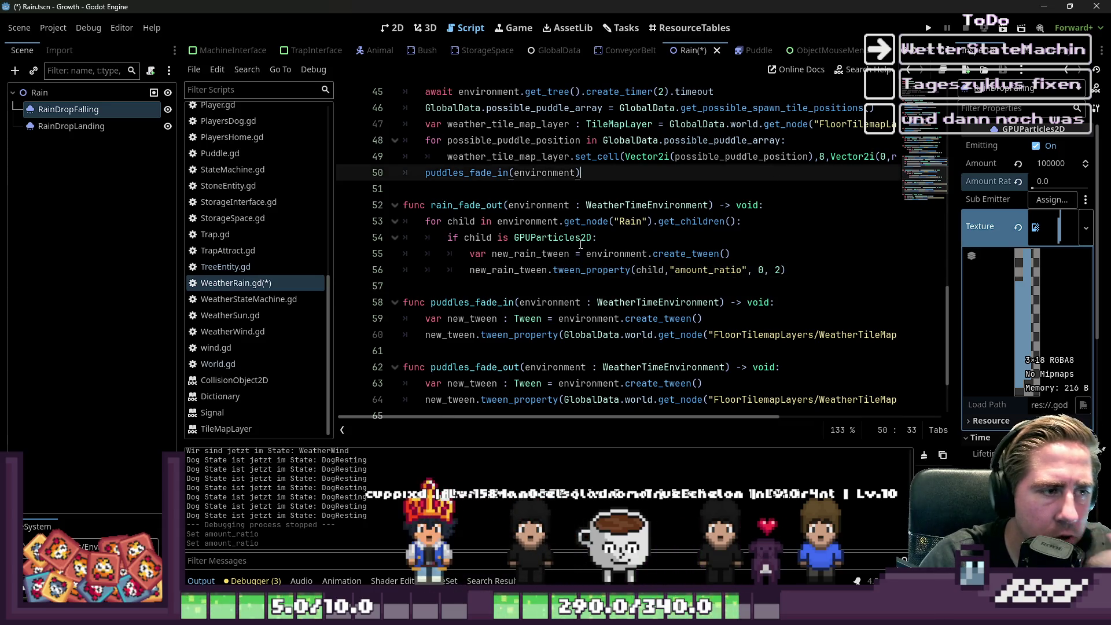
double_click(495, 204)
click(530, 254)
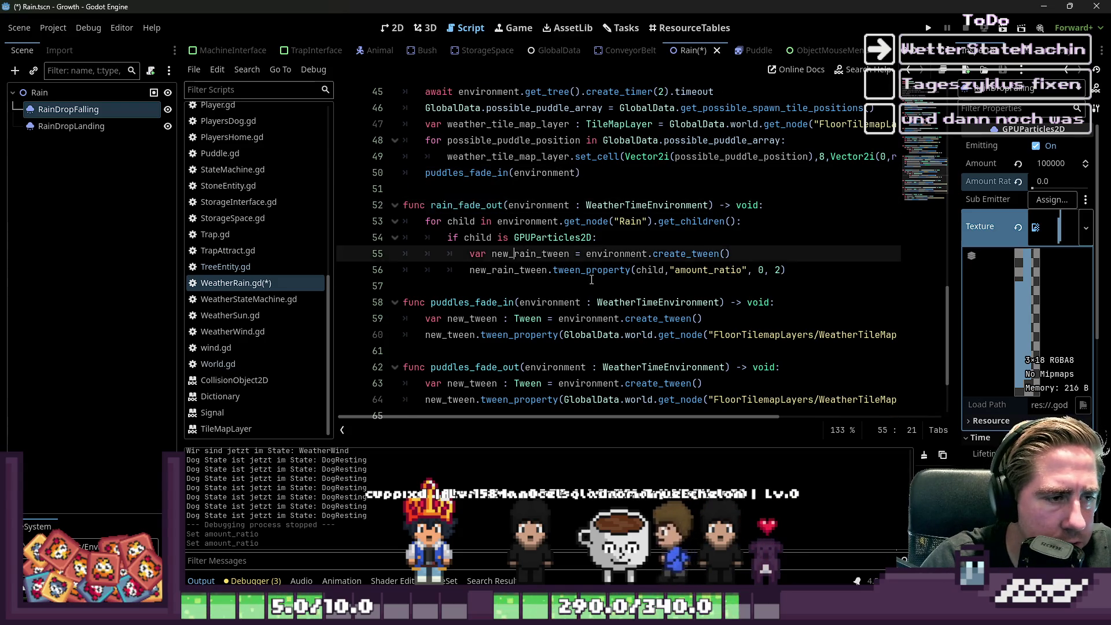
Step: Add rain_fade_out(environment) after puddles_fade_out(environment) on line 25, save, and run the game
scroll(591, 279, up, 4)
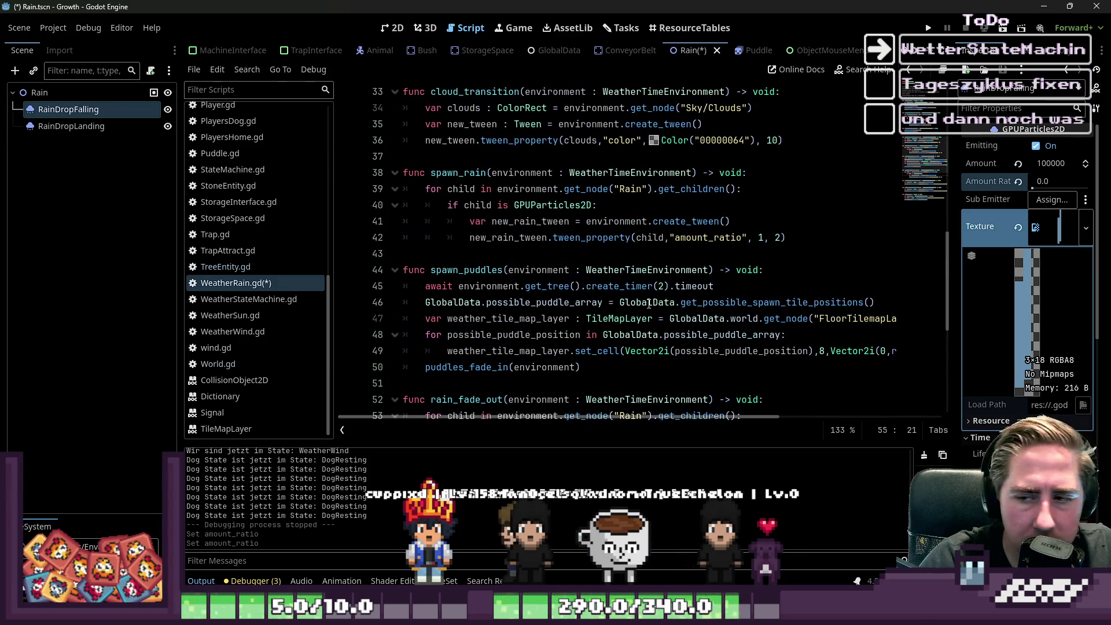
double_click(465, 172)
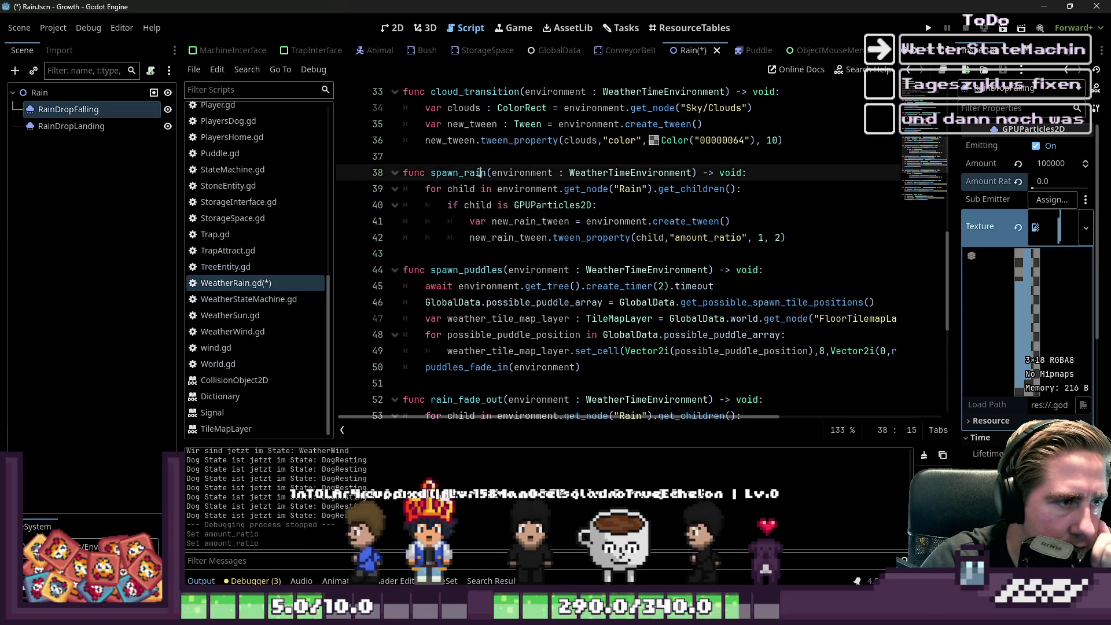
scroll(474, 220, up, 3)
scroll(477, 221, down, 1)
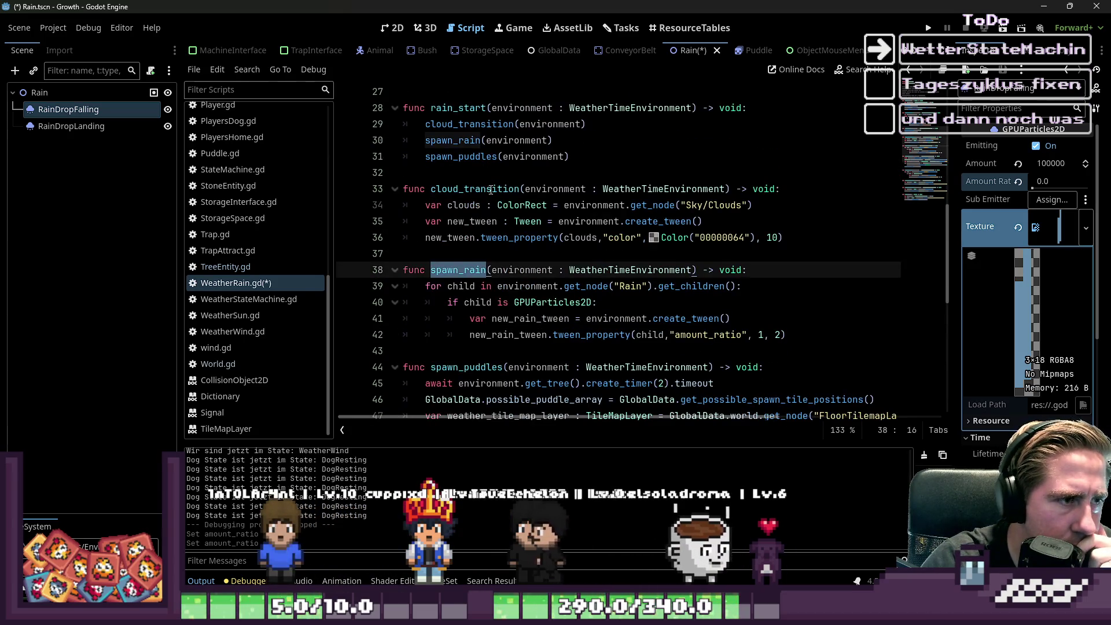
scroll(528, 169, up, 3)
scroll(529, 170, up, 3)
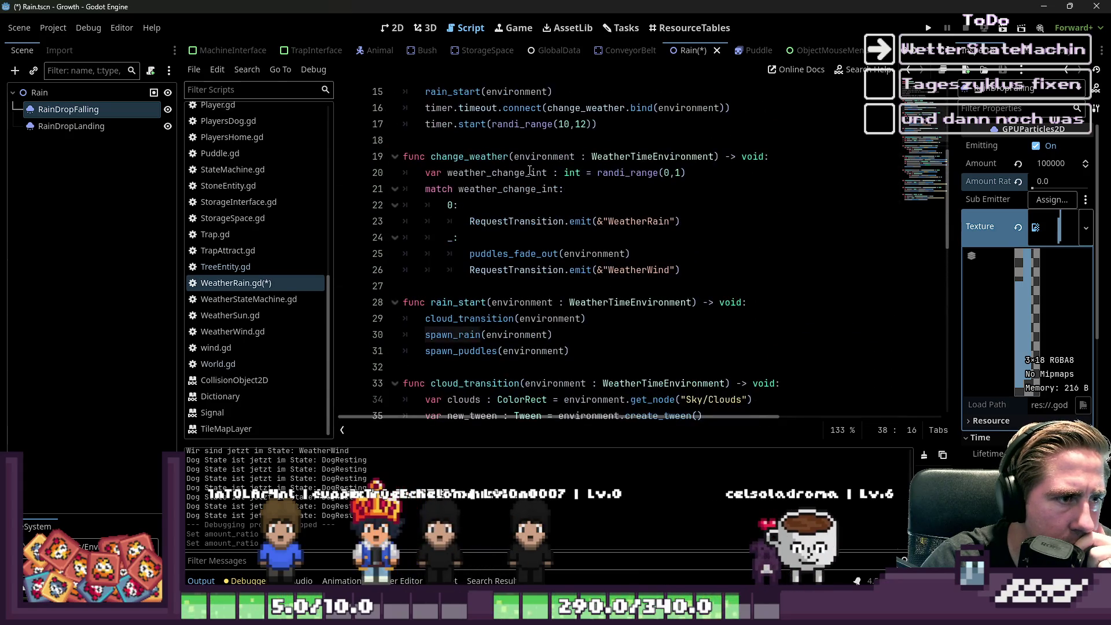
double_click(502, 254)
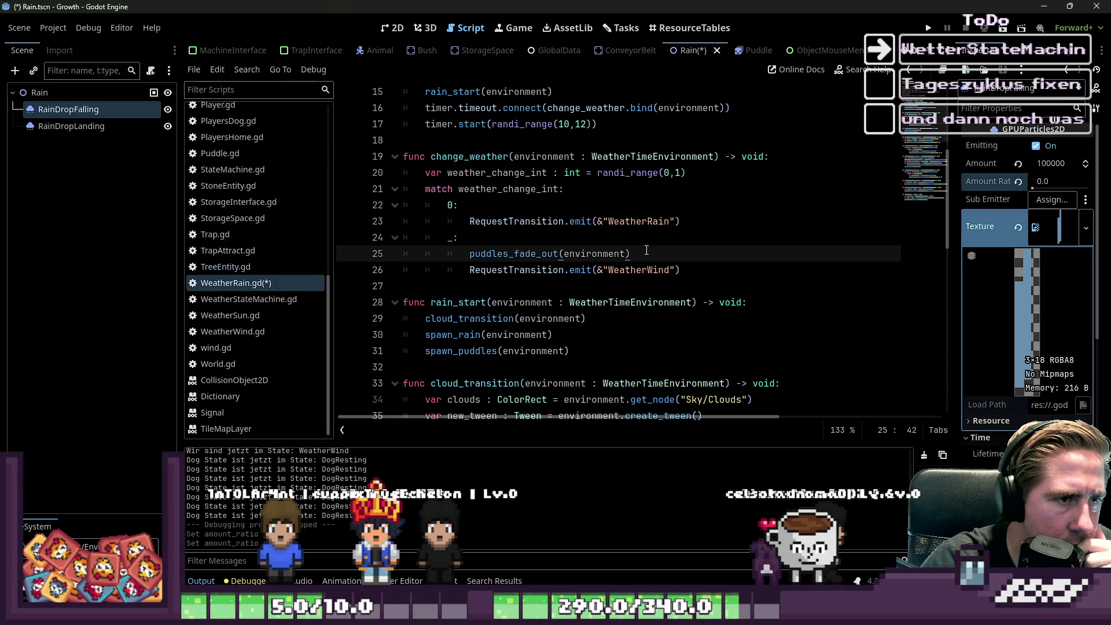
scroll(646, 250, up, 1)
key(Return)
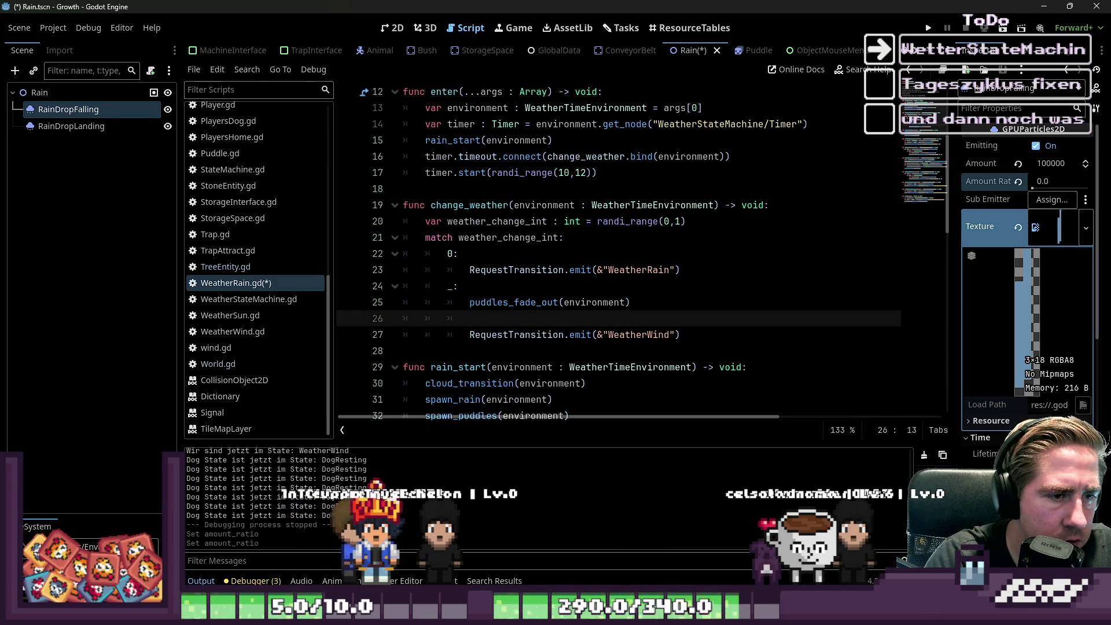
text(rain_fade_out/()
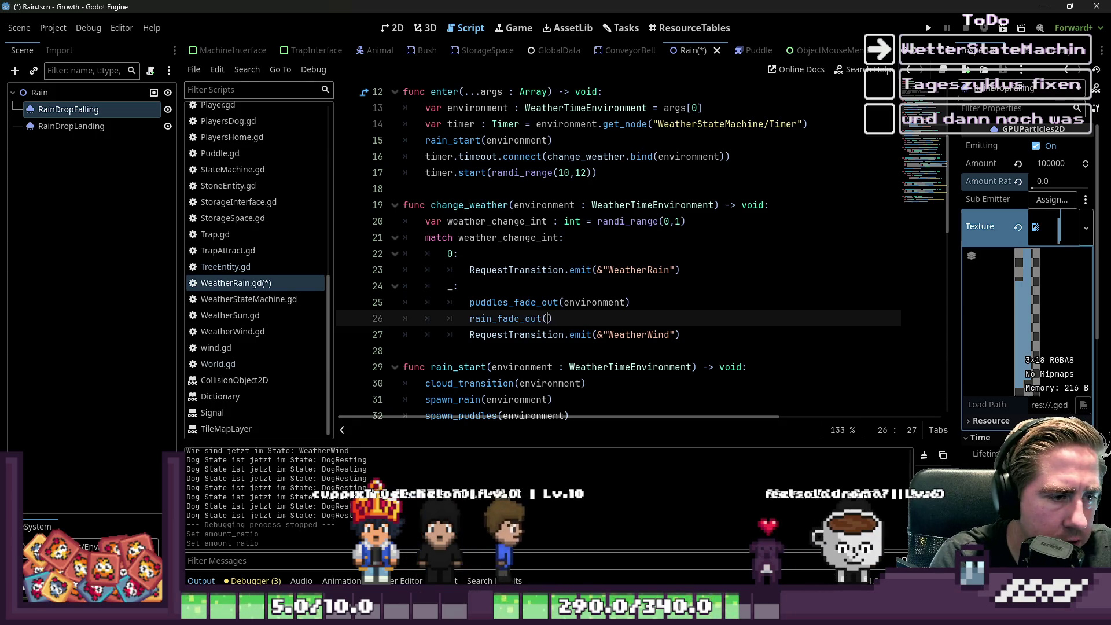
text(en)
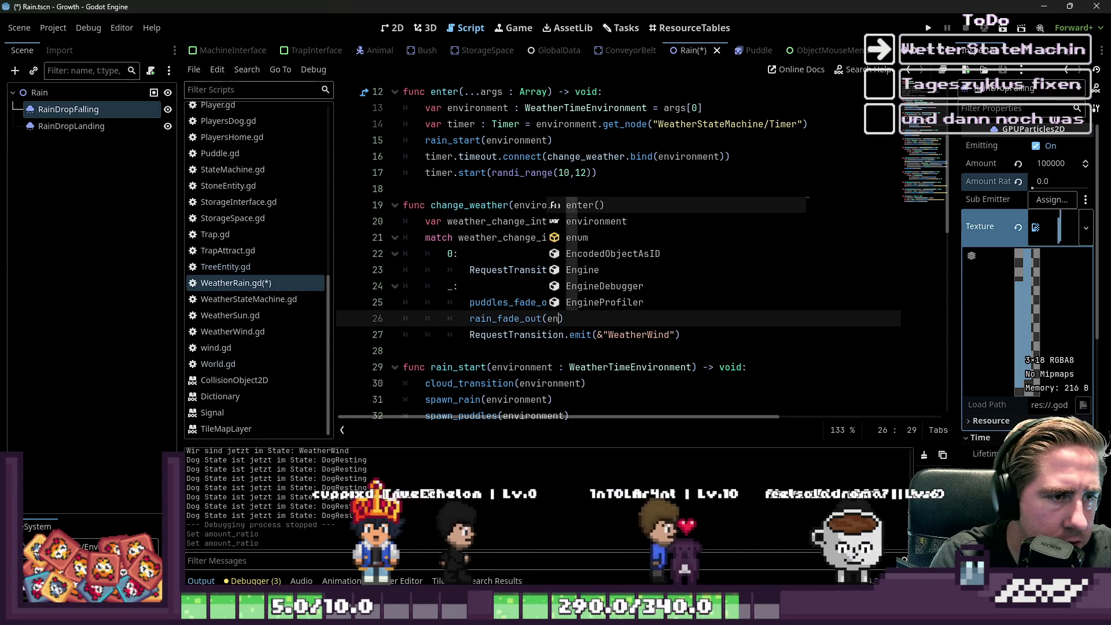
key(Down)
key(Return)
key(ctrl+s)
click(726, 269)
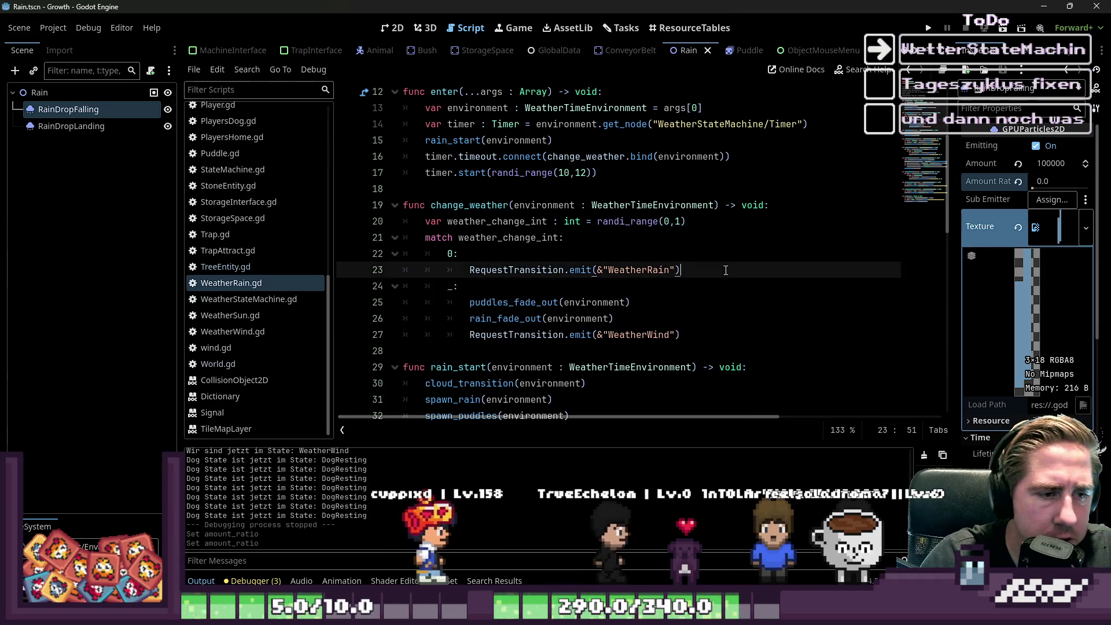
click(928, 28)
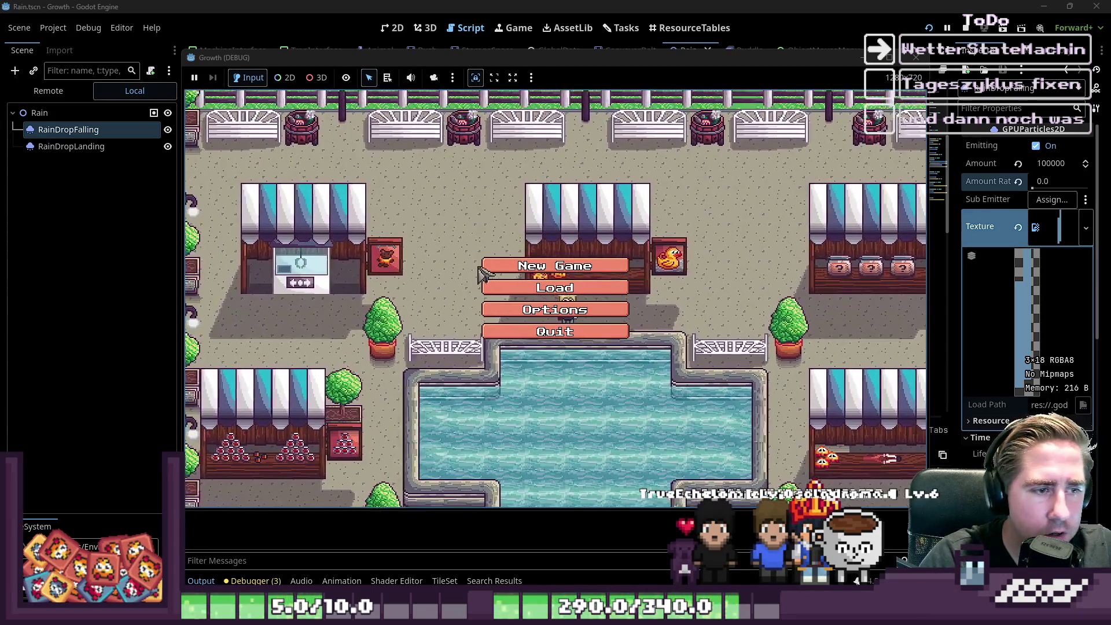
Step: Start a New Game with a named character, walk around the world, then stop with F8
click(539, 263)
text(dd)
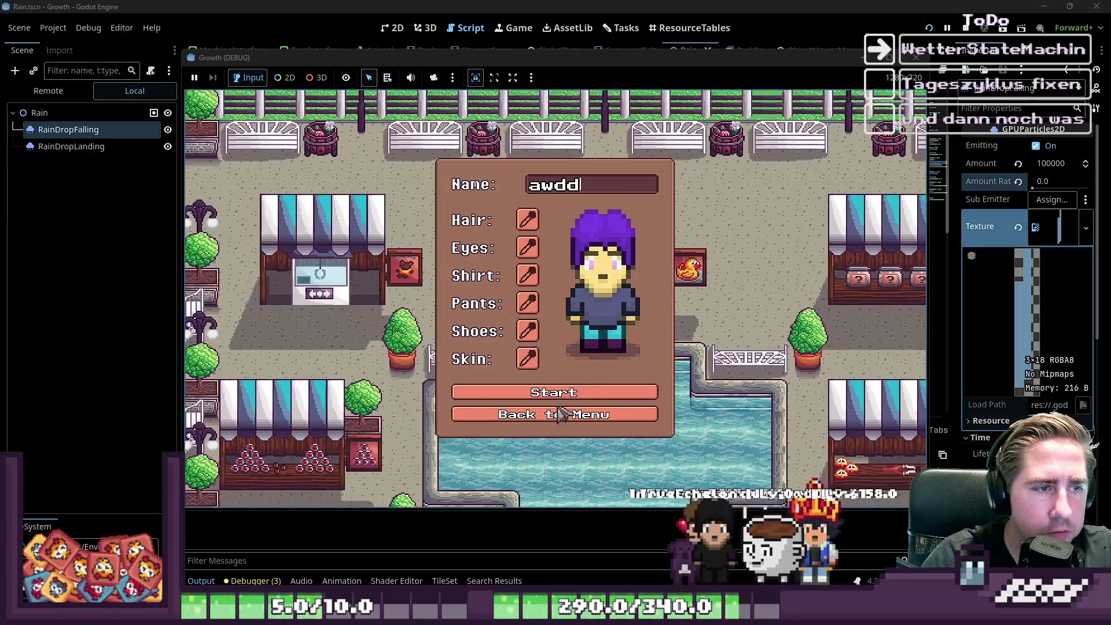
click(643, 393)
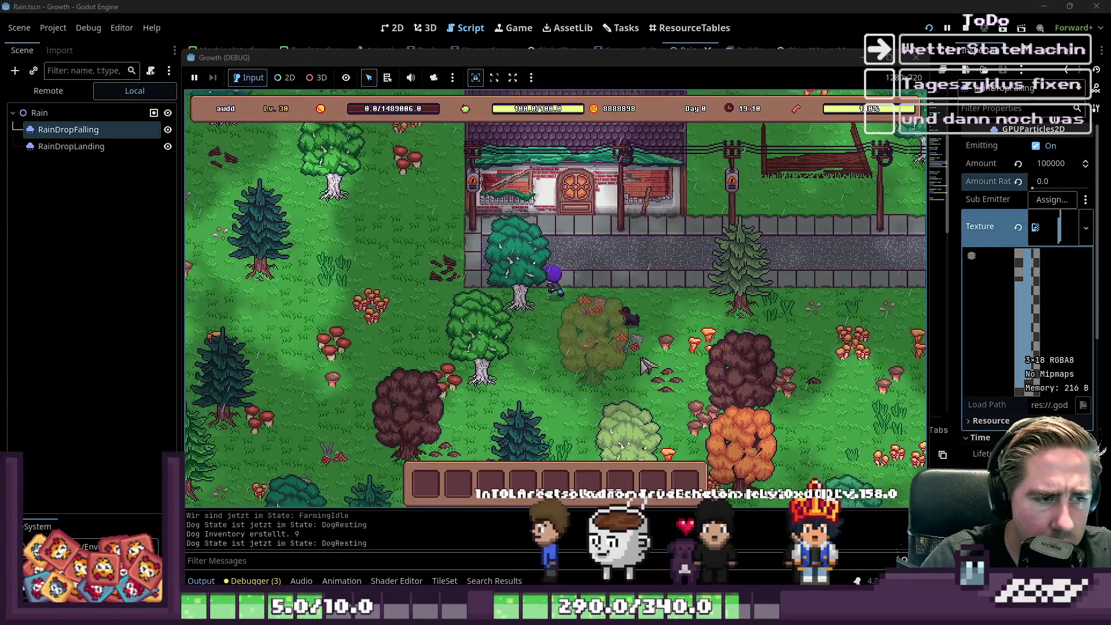
key(a)
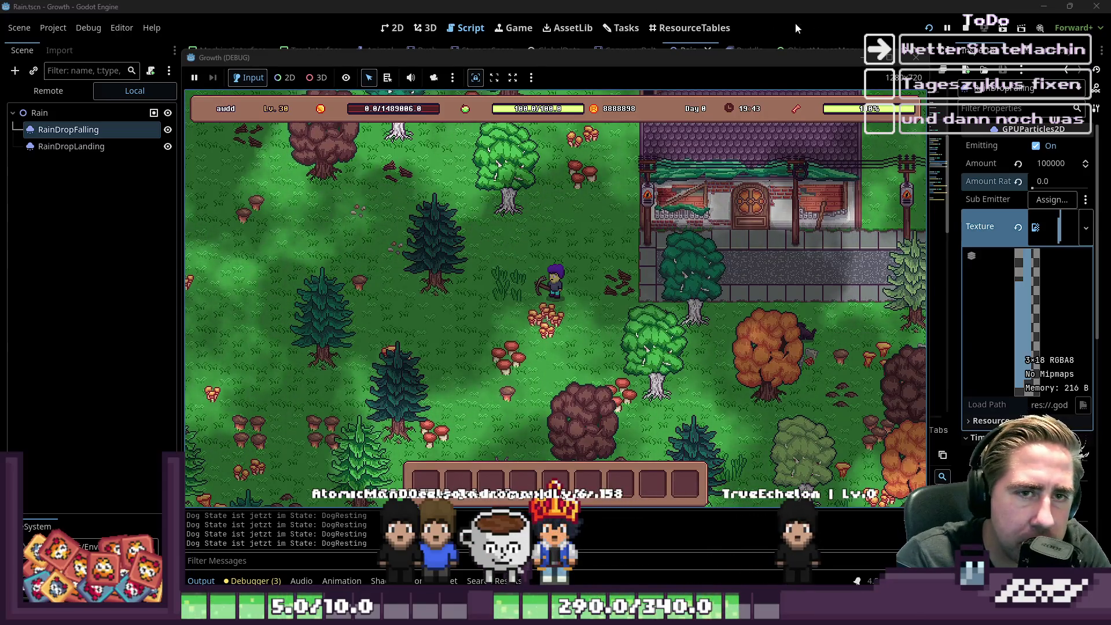
key(F8)
Step: Review the spawn_puddles function in WeatherRain.gd
click(625, 302)
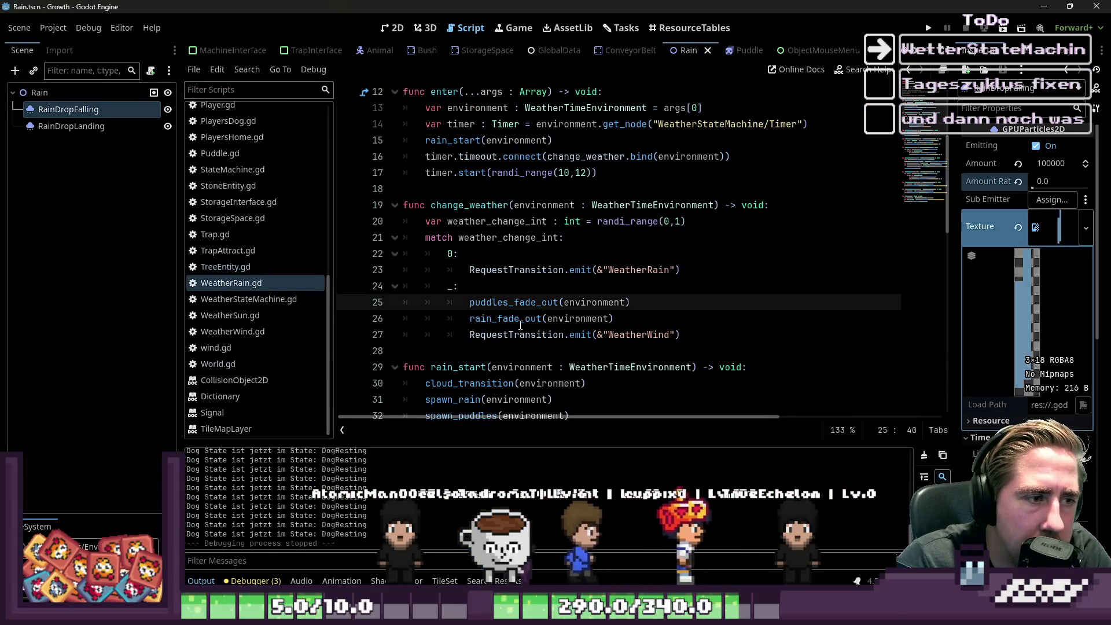
mouse_move(545, 268)
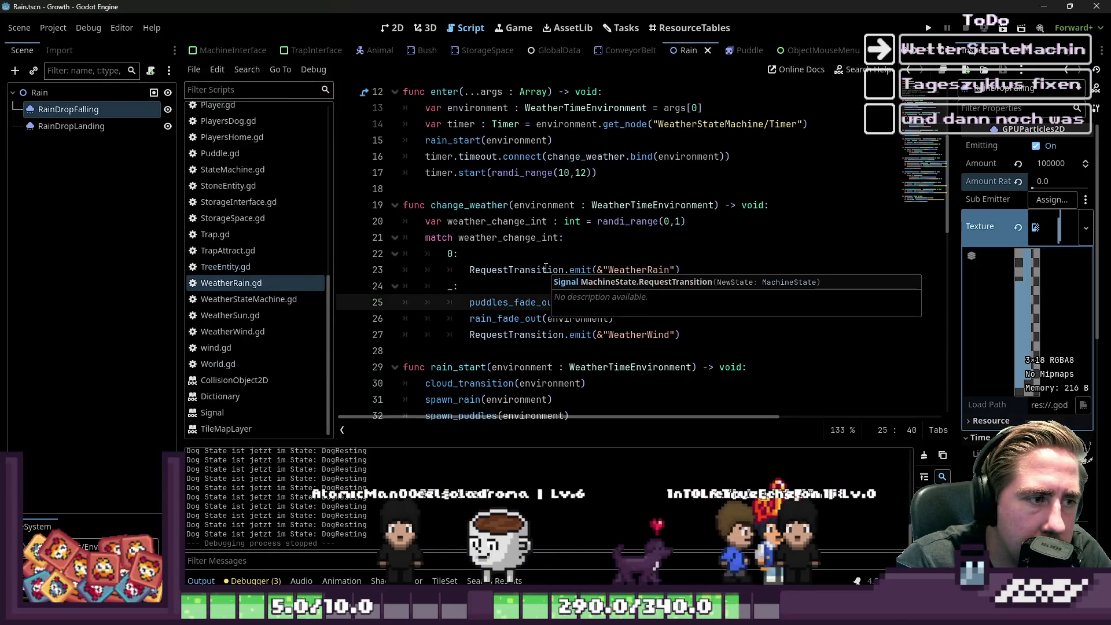
scroll(541, 249, down, 1)
scroll(538, 222, down, 1)
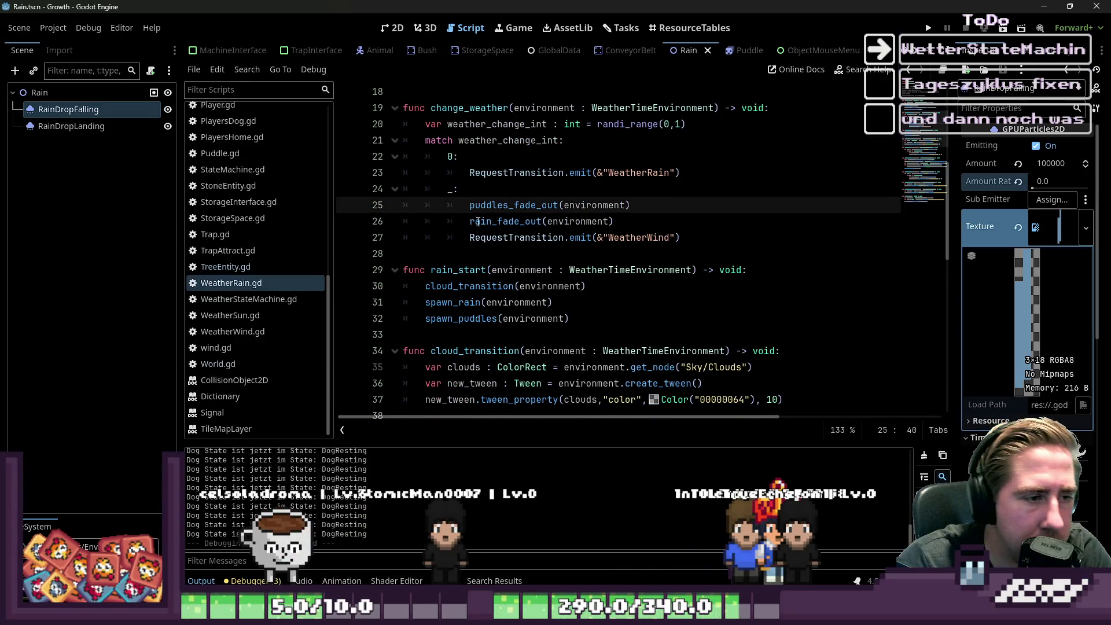
scroll(483, 222, down, 4)
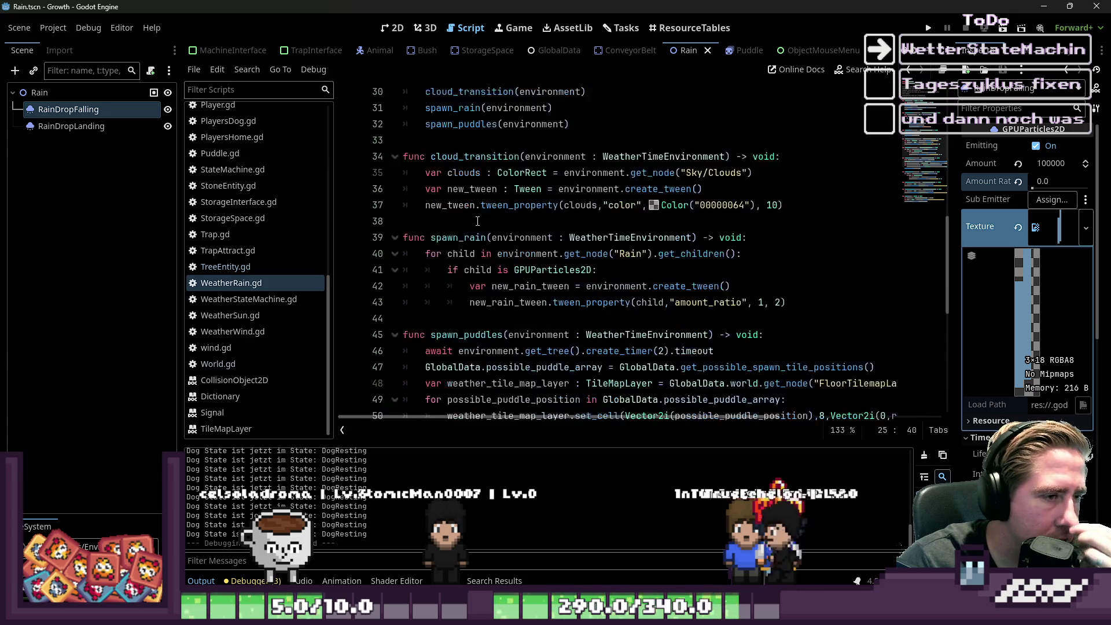
scroll(478, 221, down, 1)
double_click(475, 107)
click(471, 286)
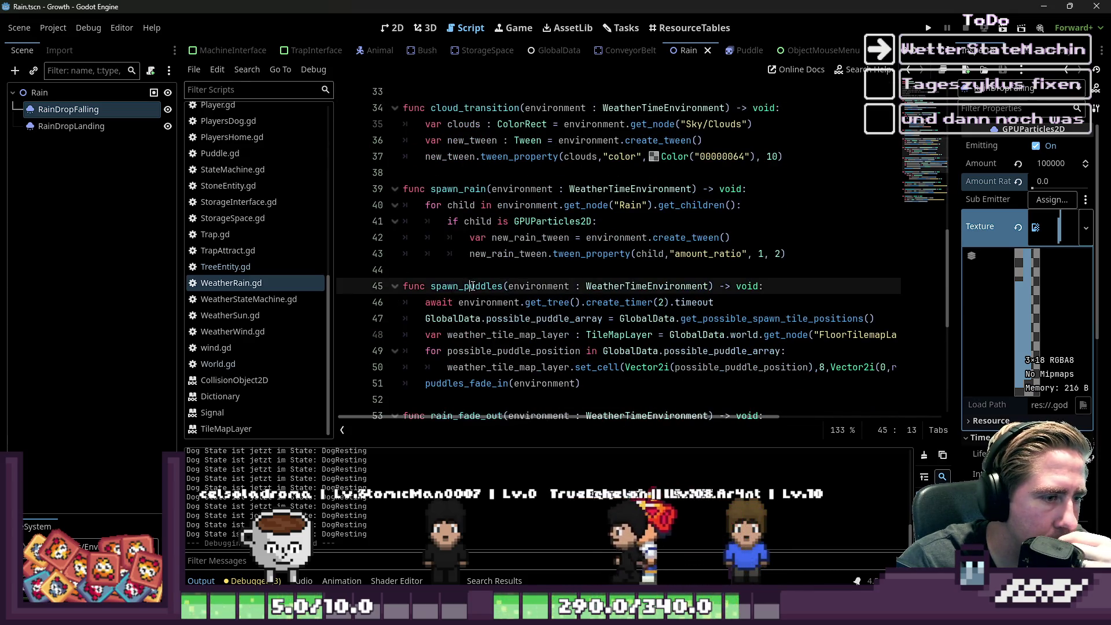
double_click(471, 286)
scroll(472, 286, down, 2)
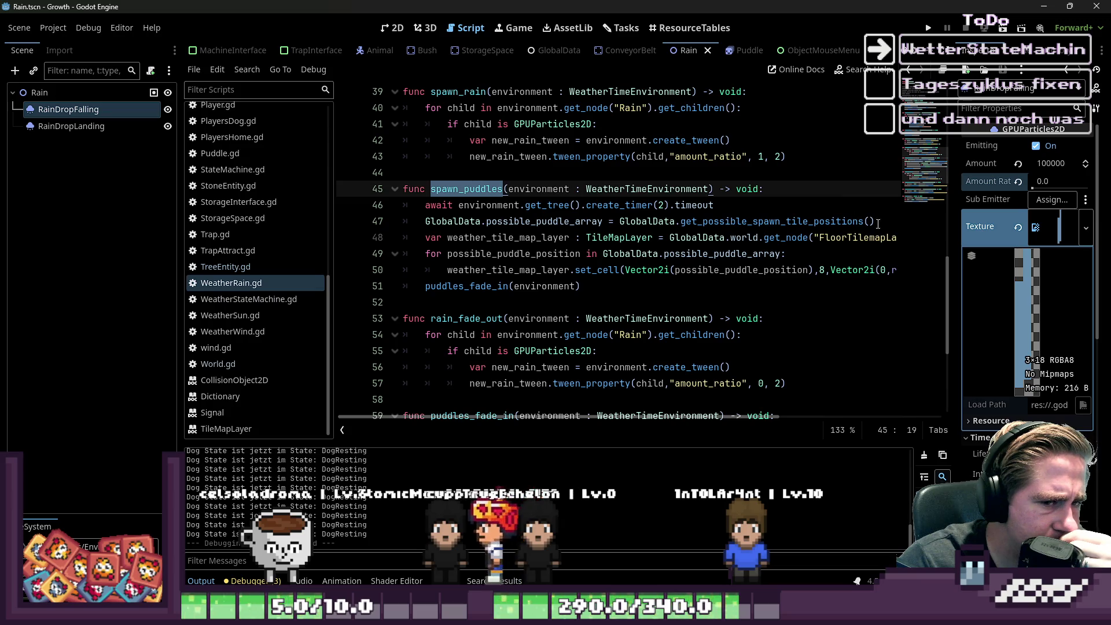
drag(876, 224, 365, 224)
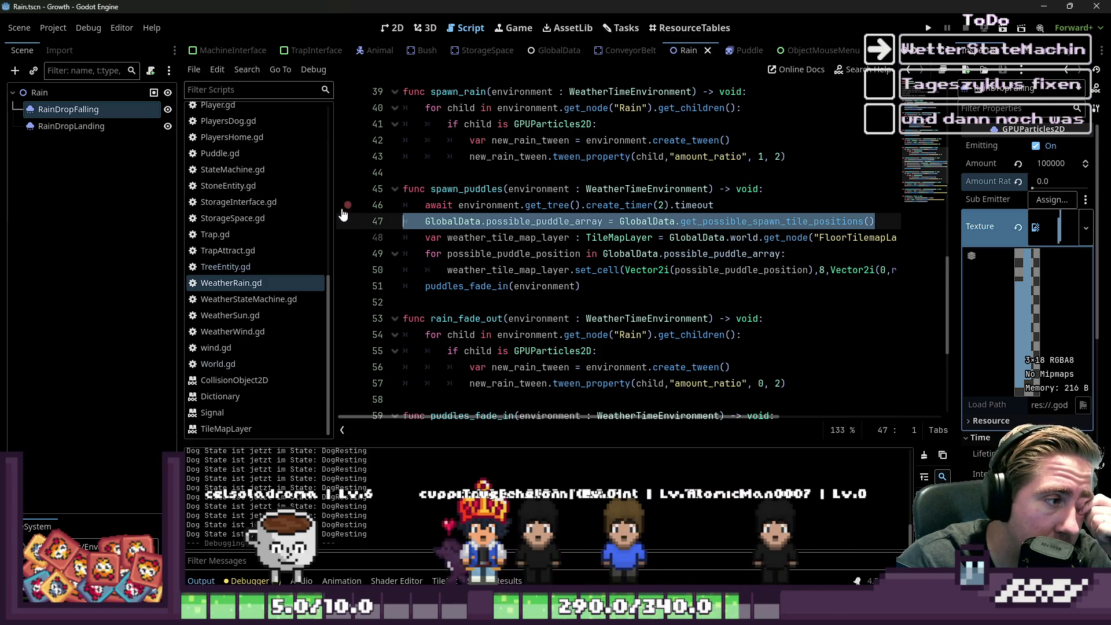
Step: Open WeatherStateMachine.gd and scroll to on_transition_requested's exit call
click(260, 298)
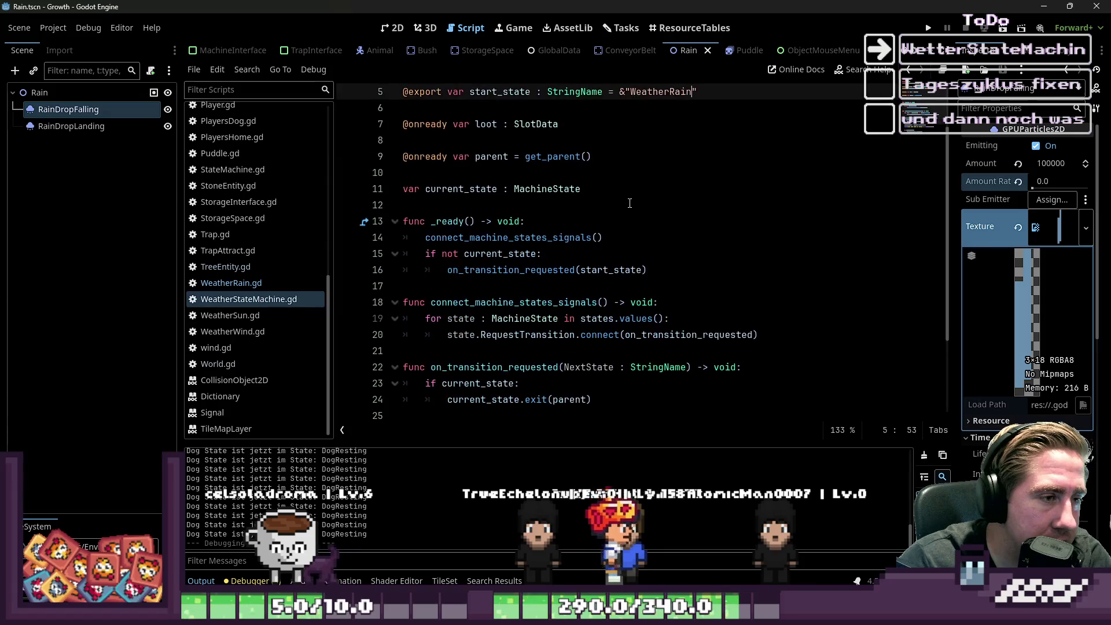
scroll(629, 203, down, 1)
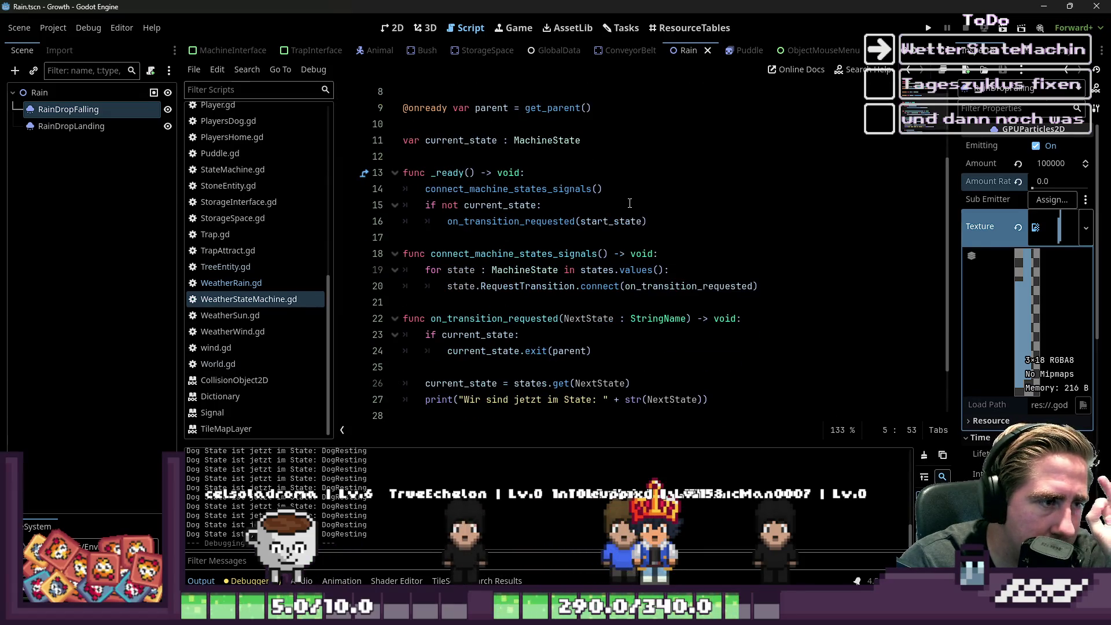
scroll(630, 203, up, 3)
scroll(470, 273, down, 4)
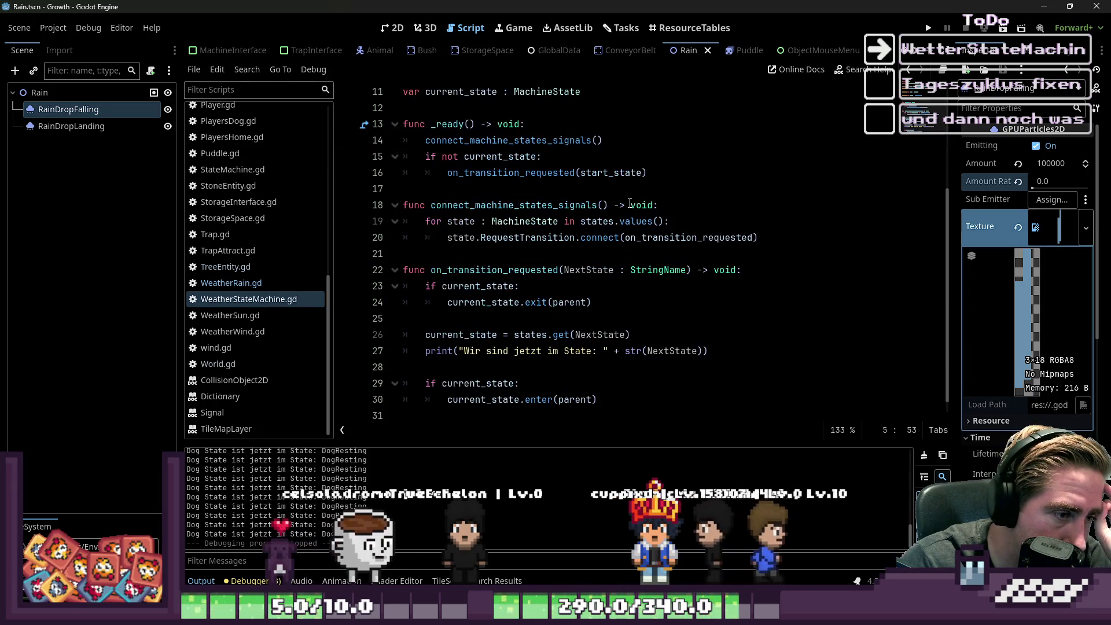
scroll(471, 273, down, 1)
click(466, 285)
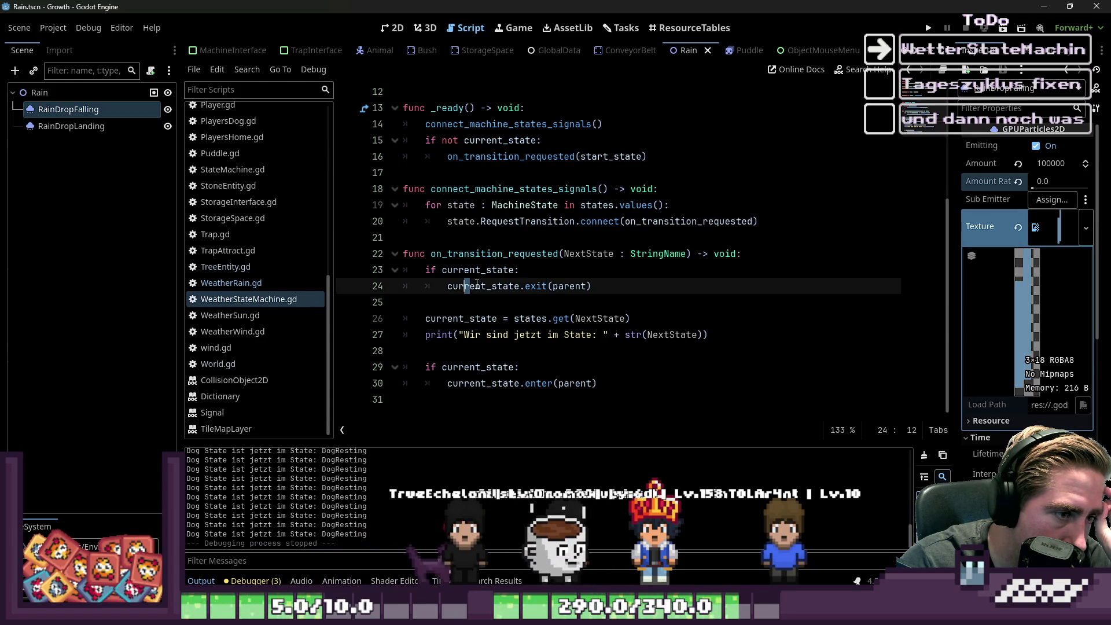
Step: Add 'var previous_state : MachineState = current_state' at the top of on_transition_requested
double_click(574, 254)
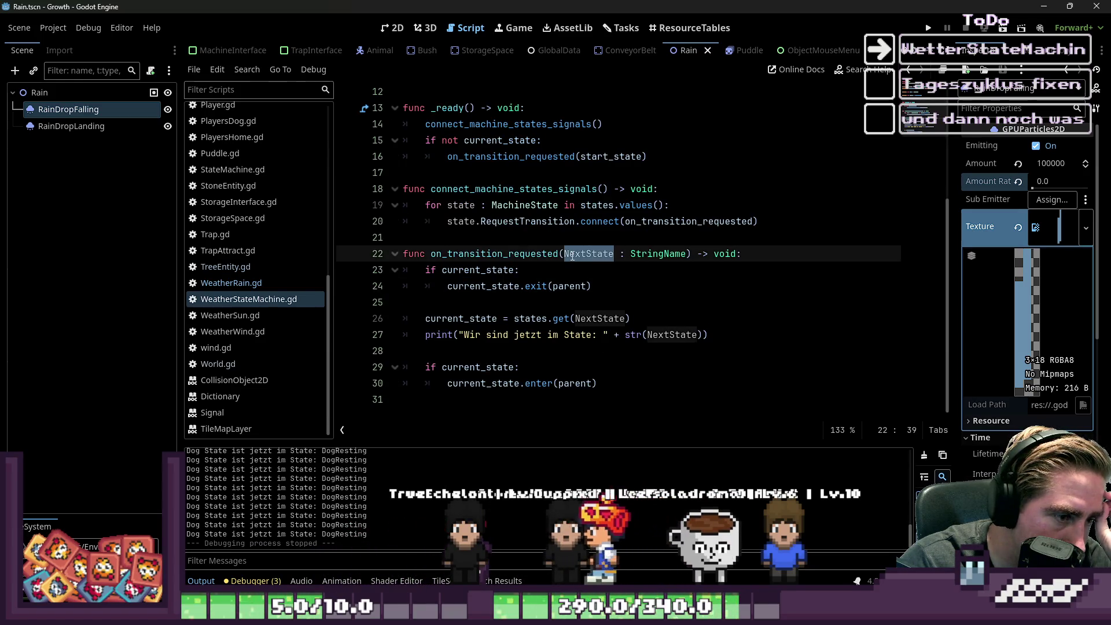
click(497, 350)
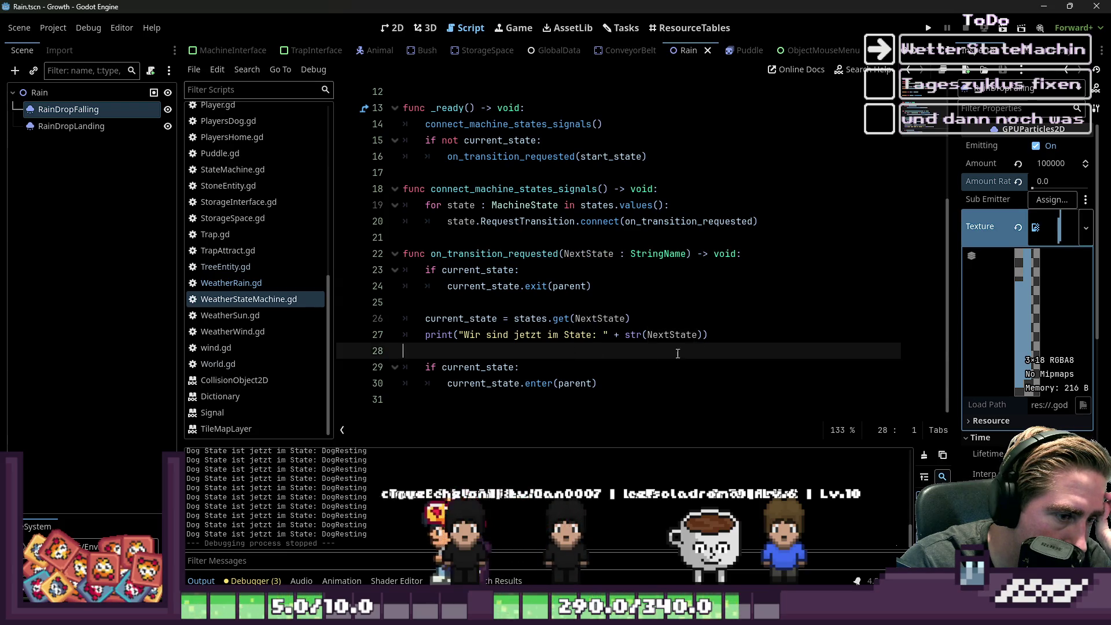
drag(497, 350, 426, 334)
click(497, 350)
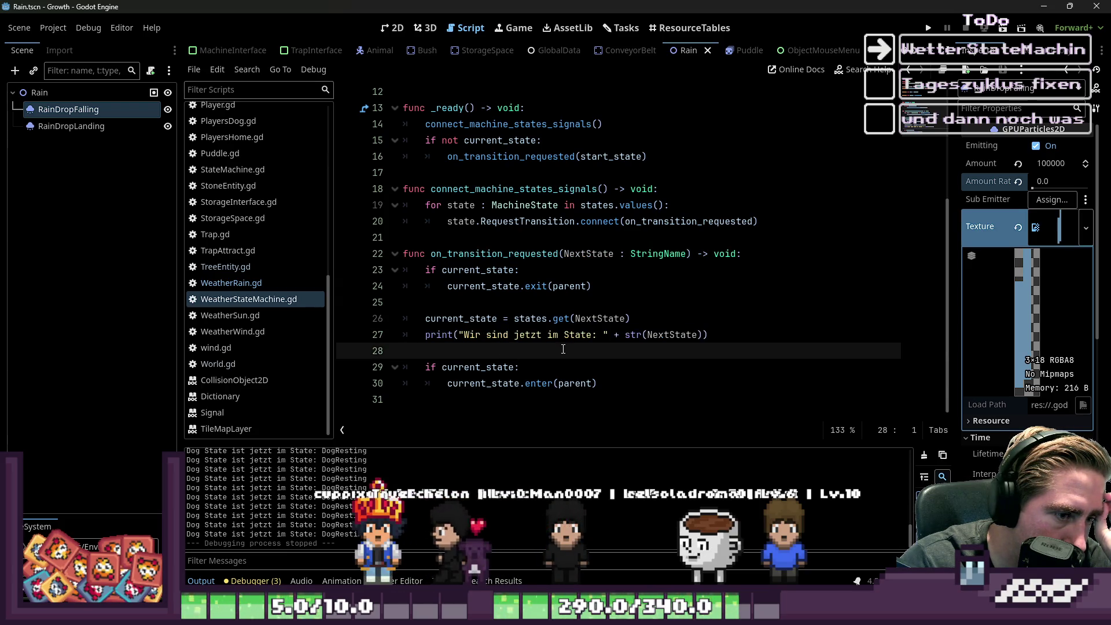
click(764, 270)
click(769, 261)
key(Return)
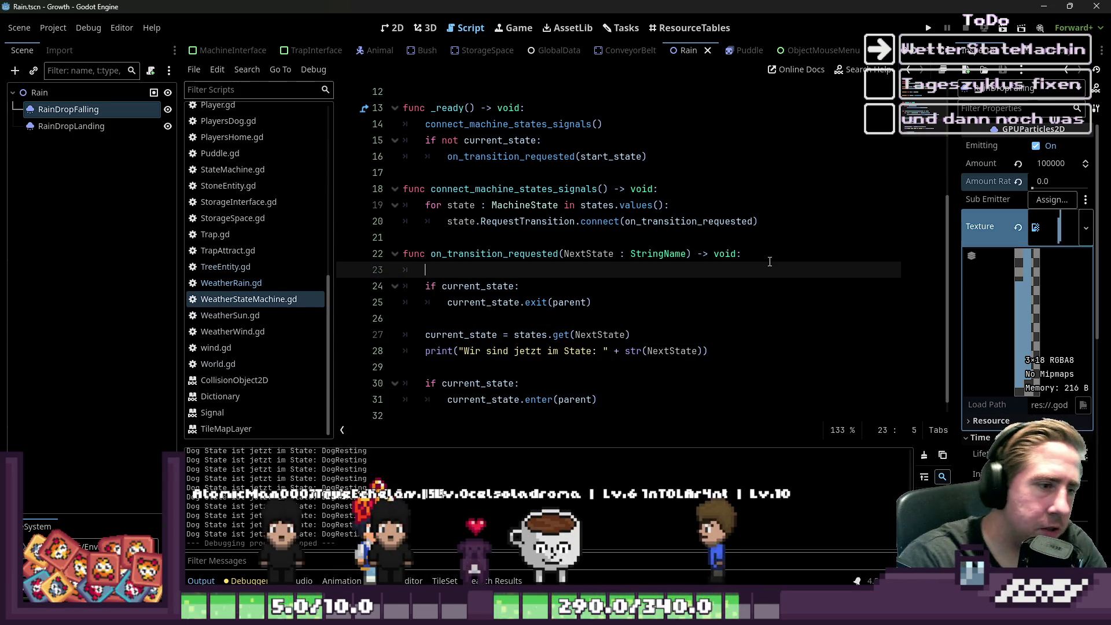
text(var)
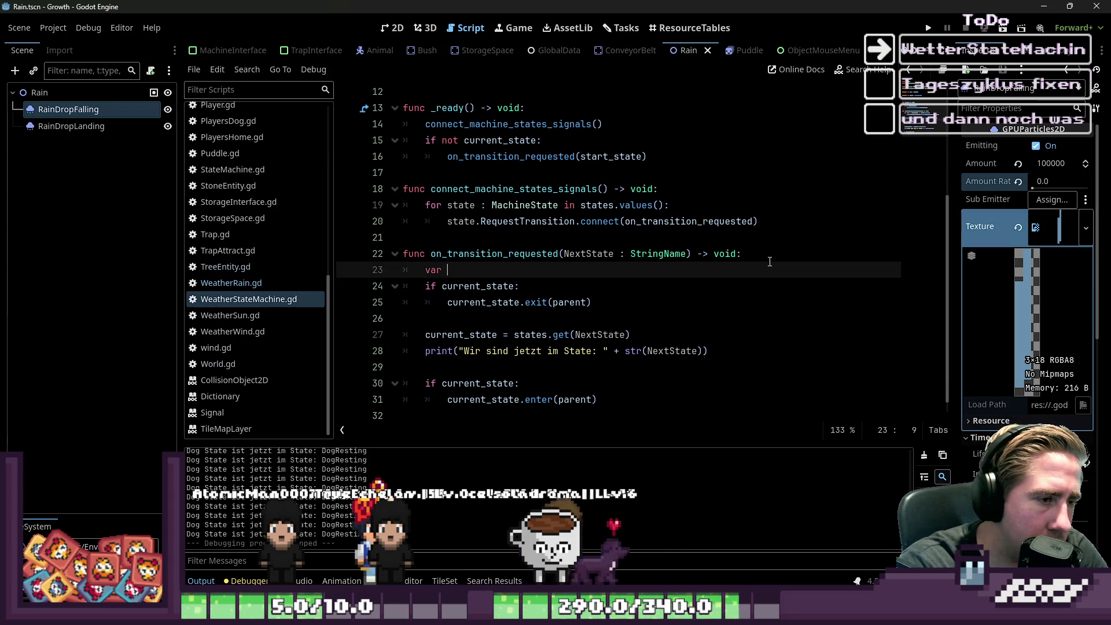
text( previous_state )
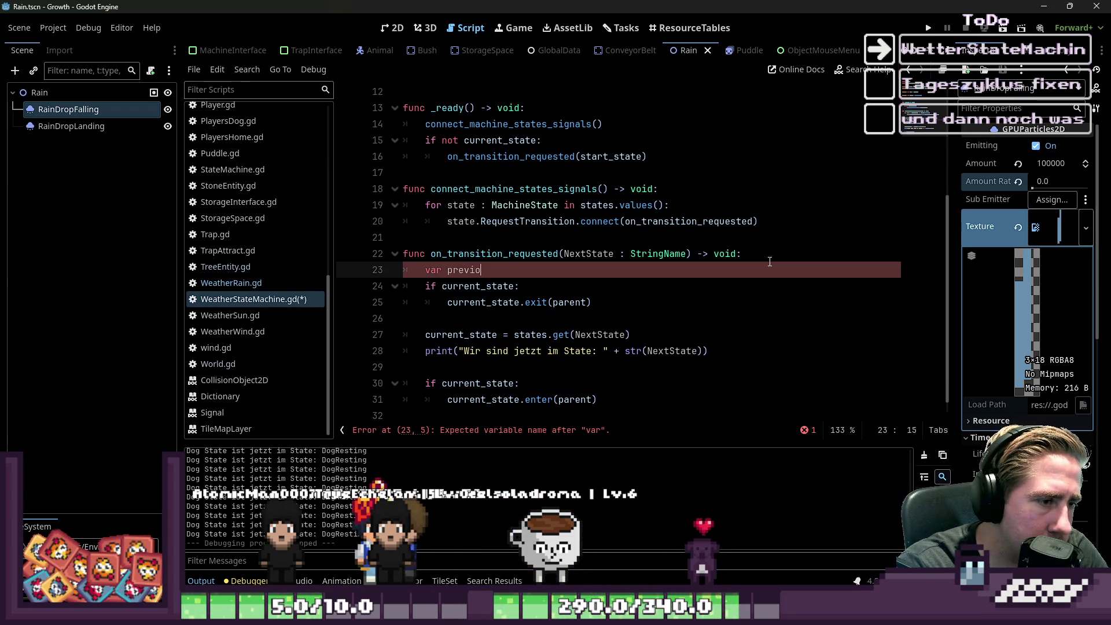
text(: Ma)
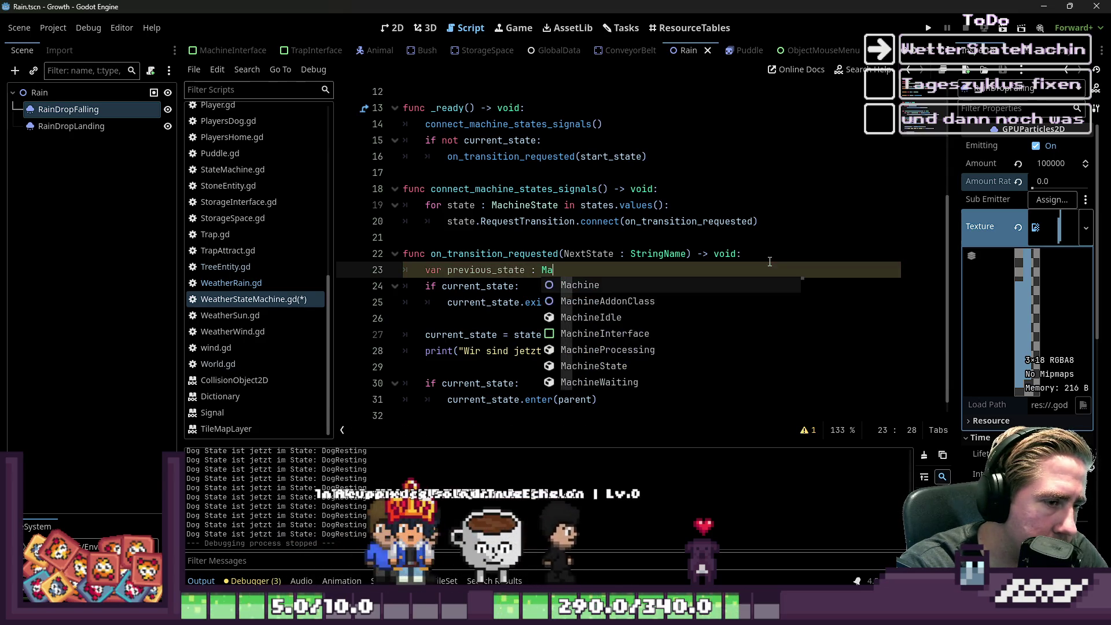
text(chineS)
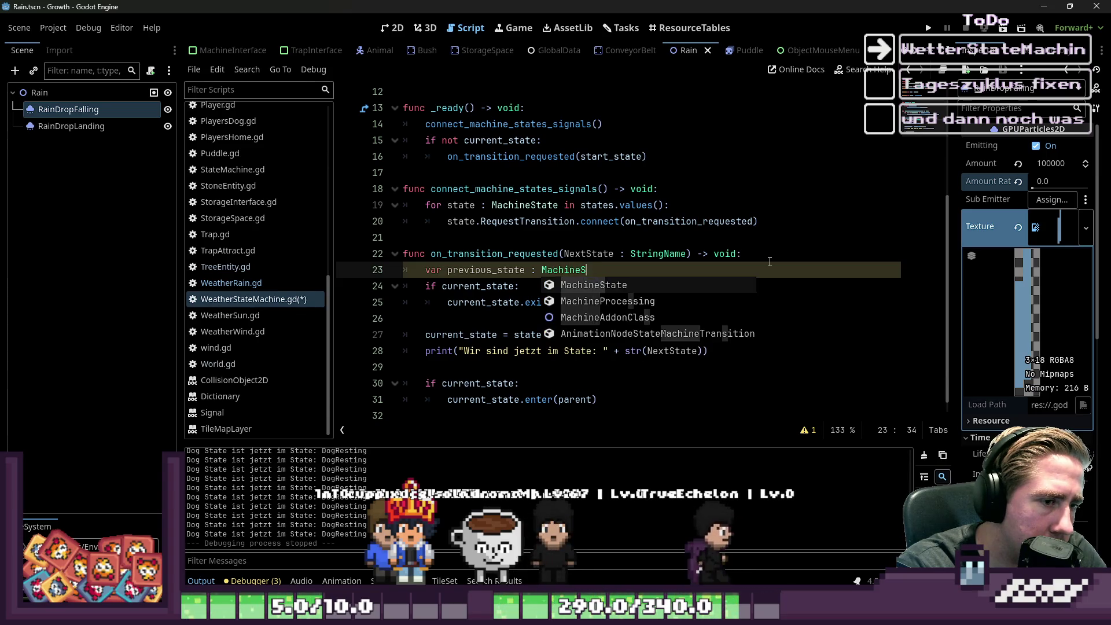
text(tate)
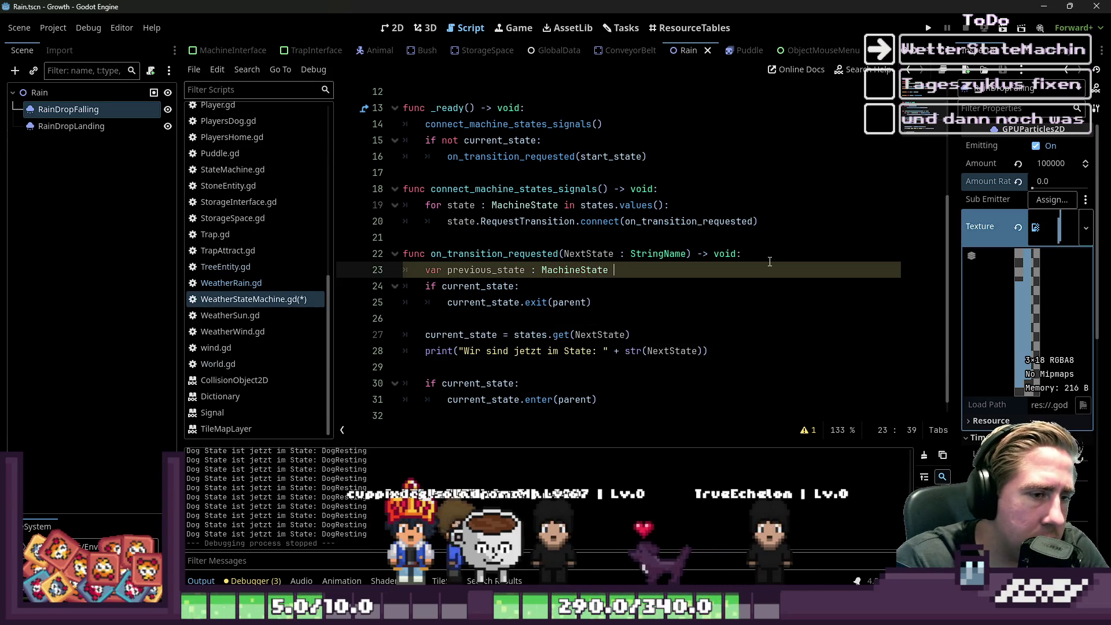
text( = current_state)
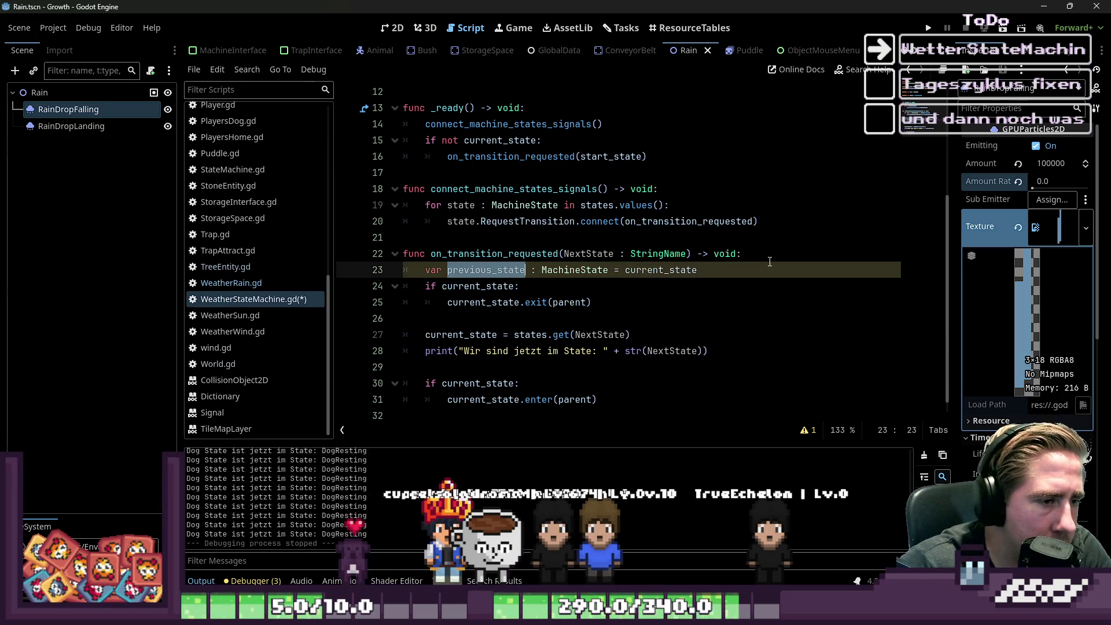
Step: Change the enter call to enter(parent, previous_state) and save the script
key(Down)
key(Down)
key(Down)
key(Left)
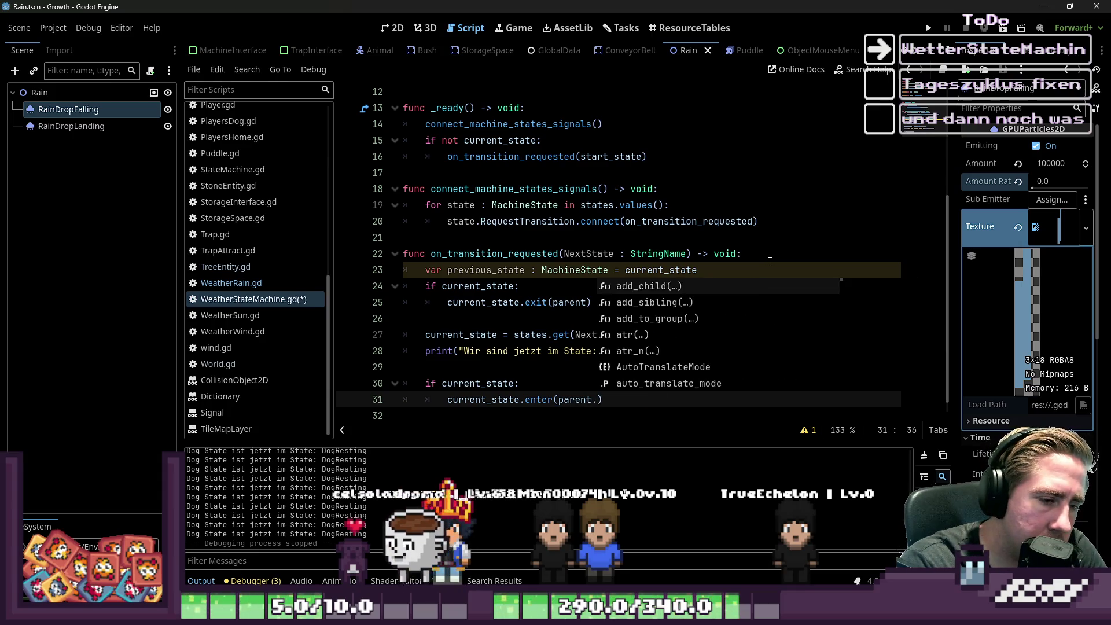
text(bi)
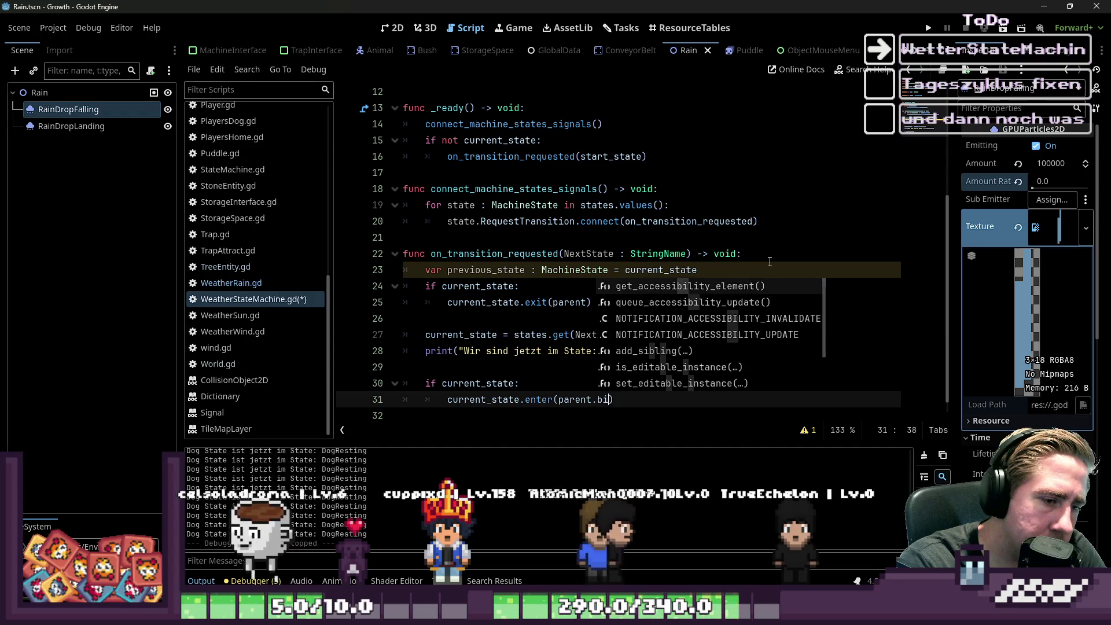
text(nd(previous_state))
key(Down)
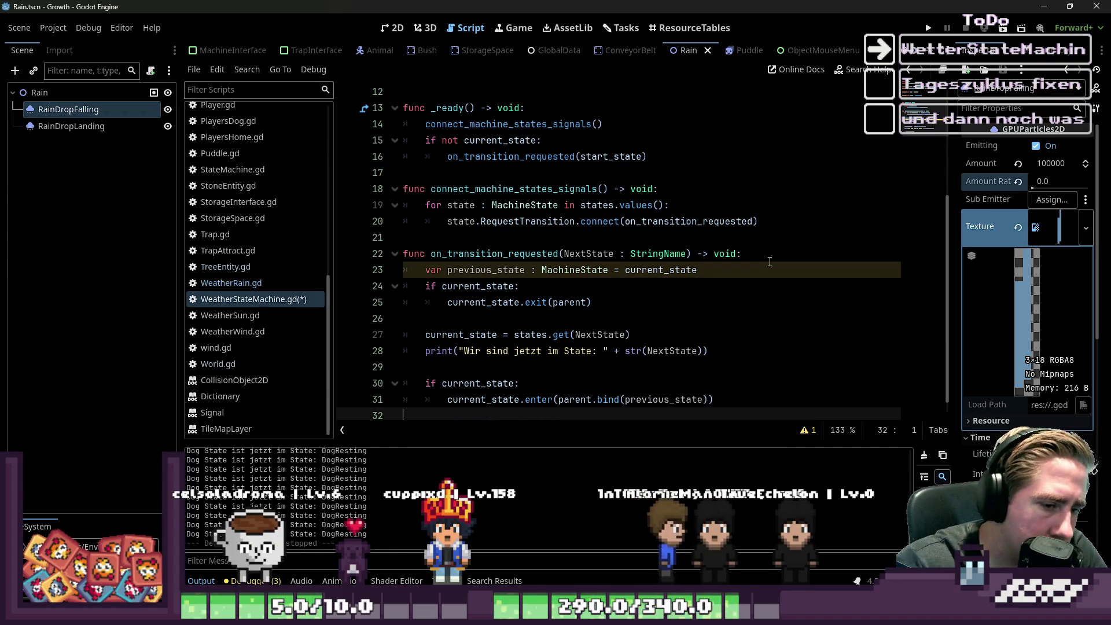
key(ctrl+z)
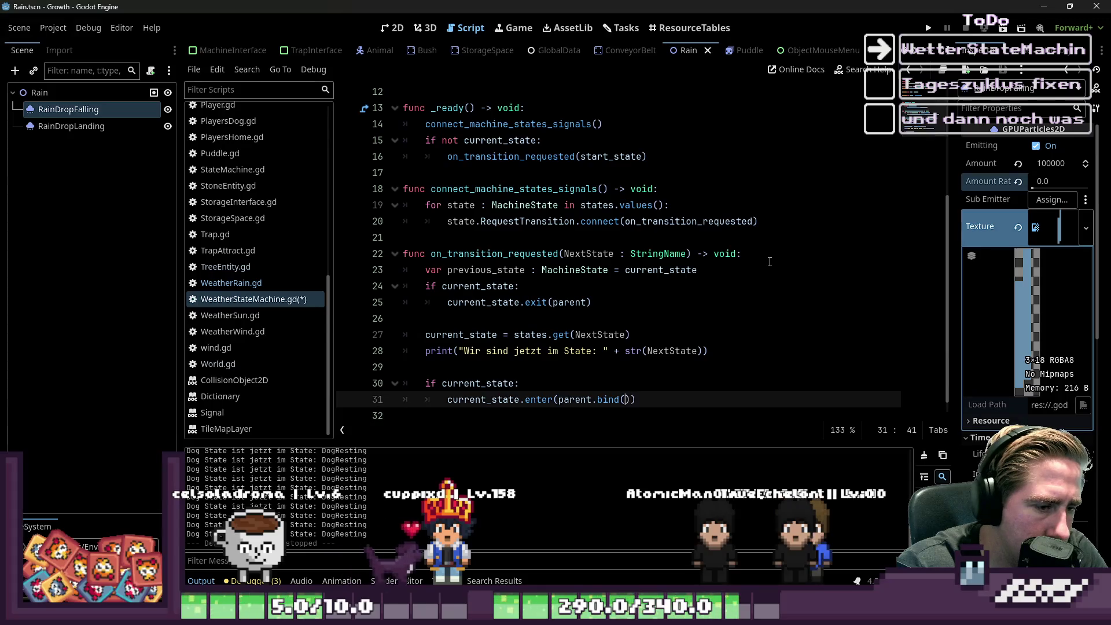
key(BackSpace)
key(BackSpace)
key(BackSpace)
text(,previous_state)
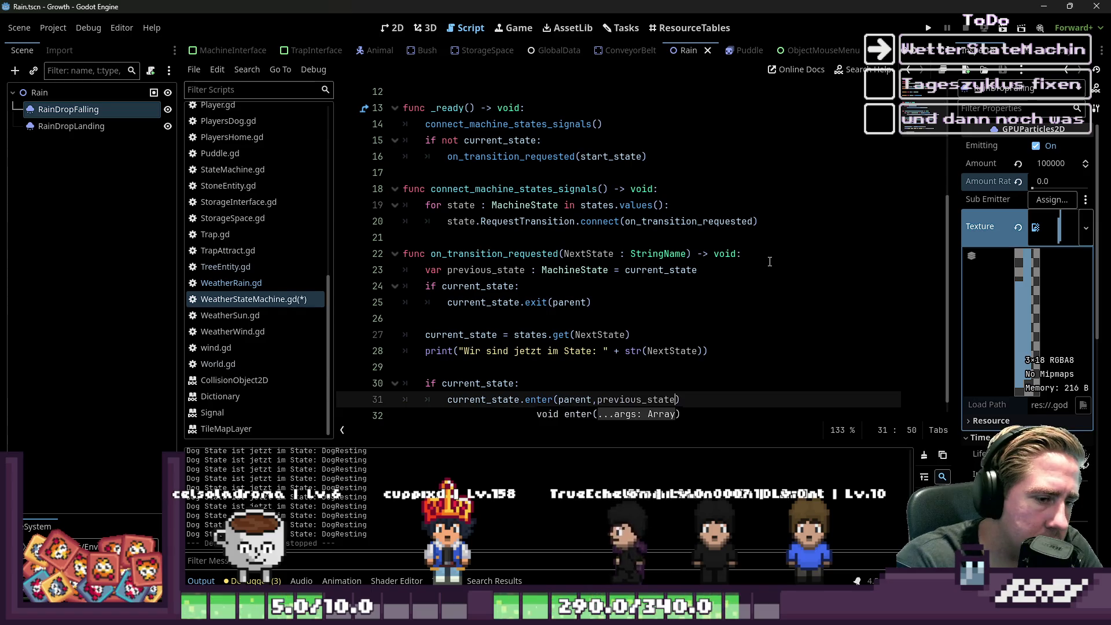
key(ctrl+shift+Left)
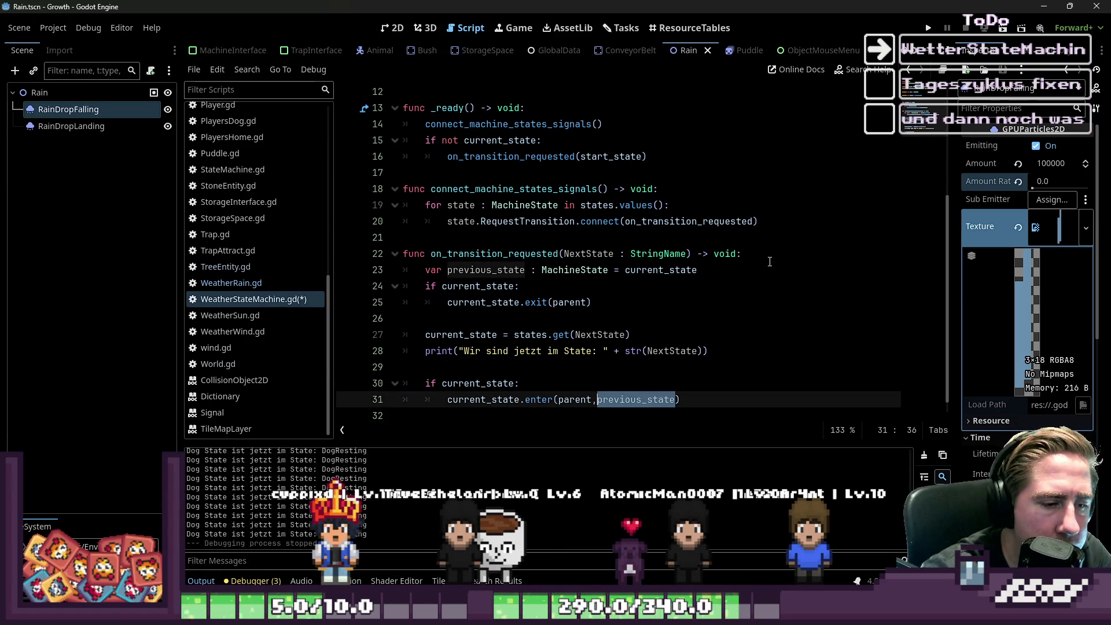
click(531, 242)
key(ctrl+s)
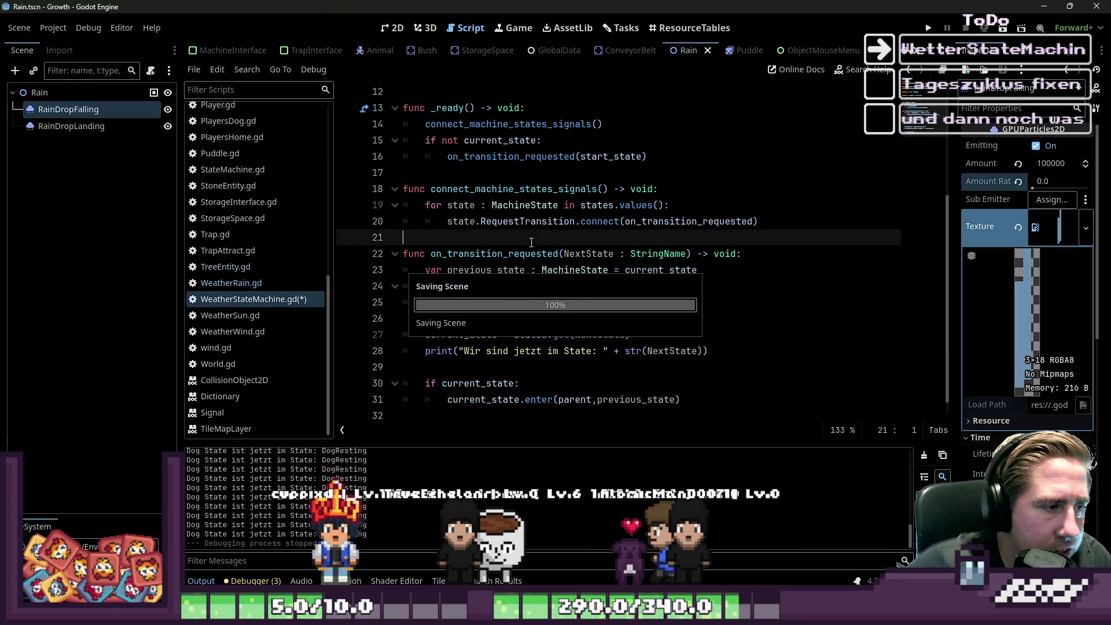
Step: In WeatherRain.gd, add a PreviousState parameter after environment in spawn_puddles
click(231, 282)
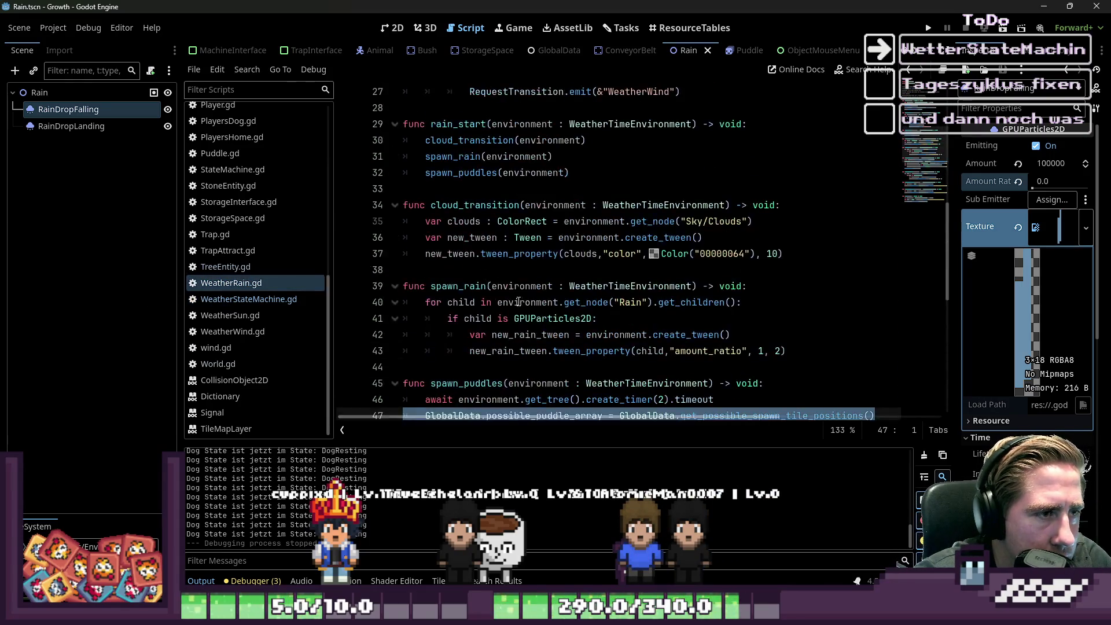
click(515, 269)
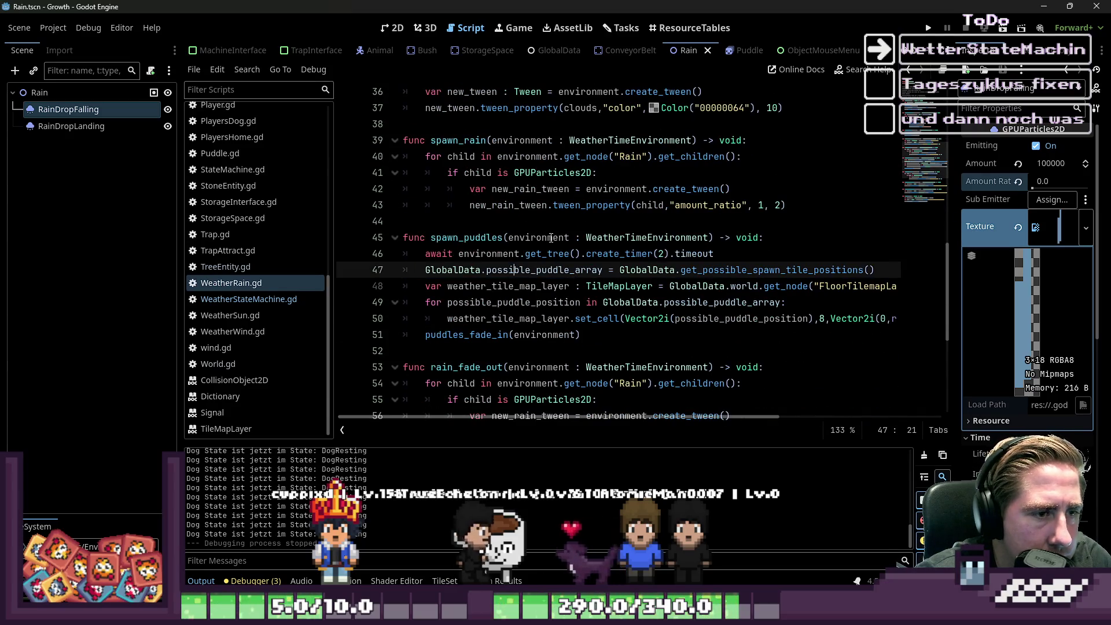
double_click(551, 237)
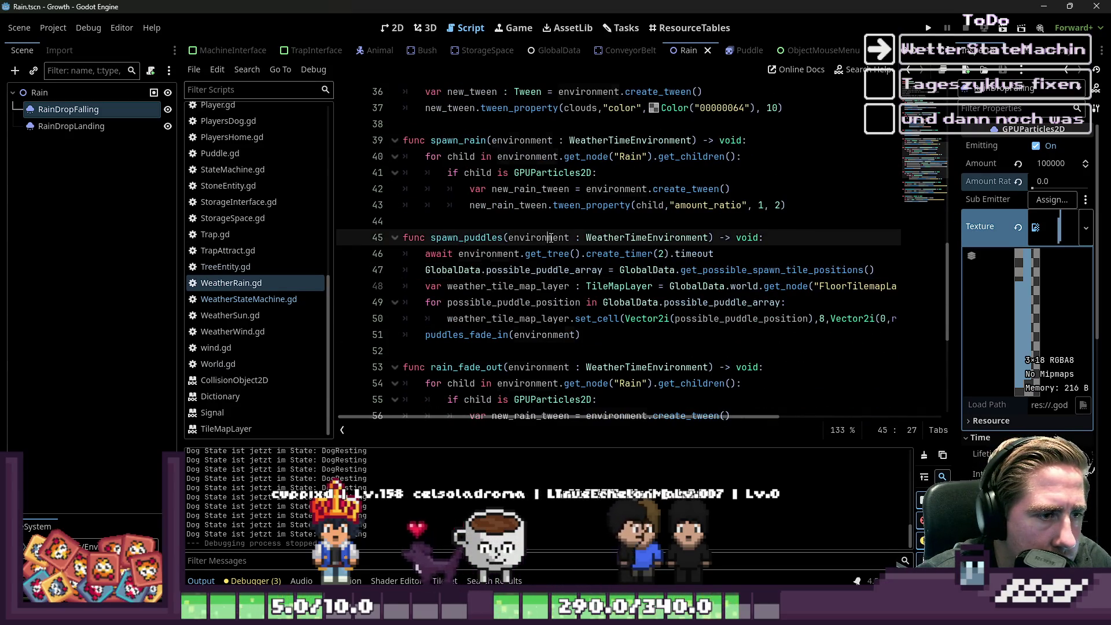
click(712, 237)
text(, Prv)
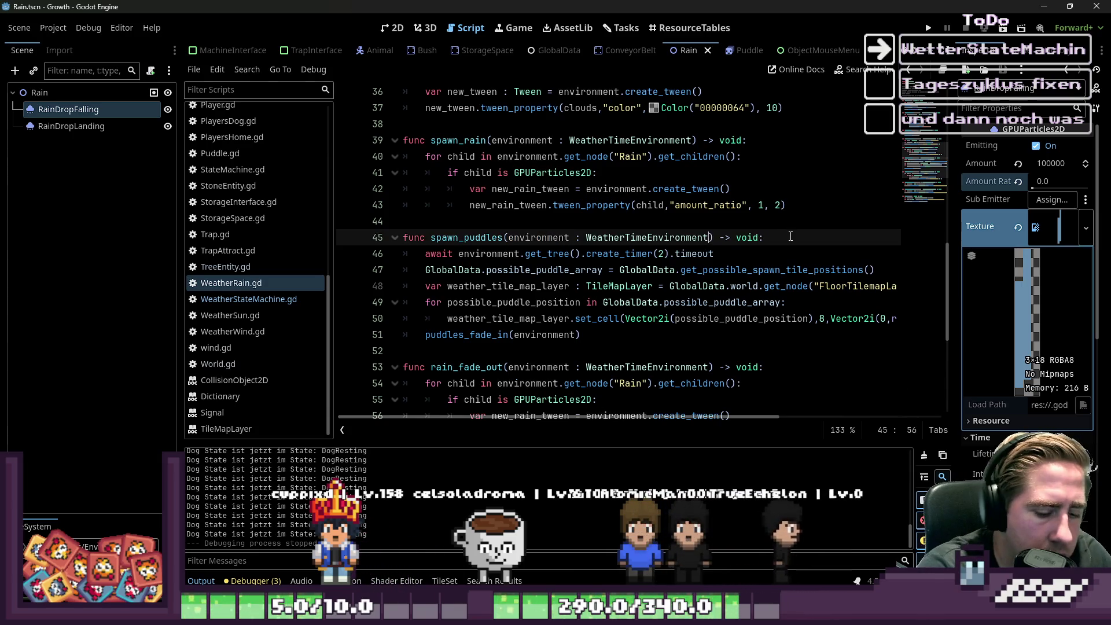
key(BackSpace)
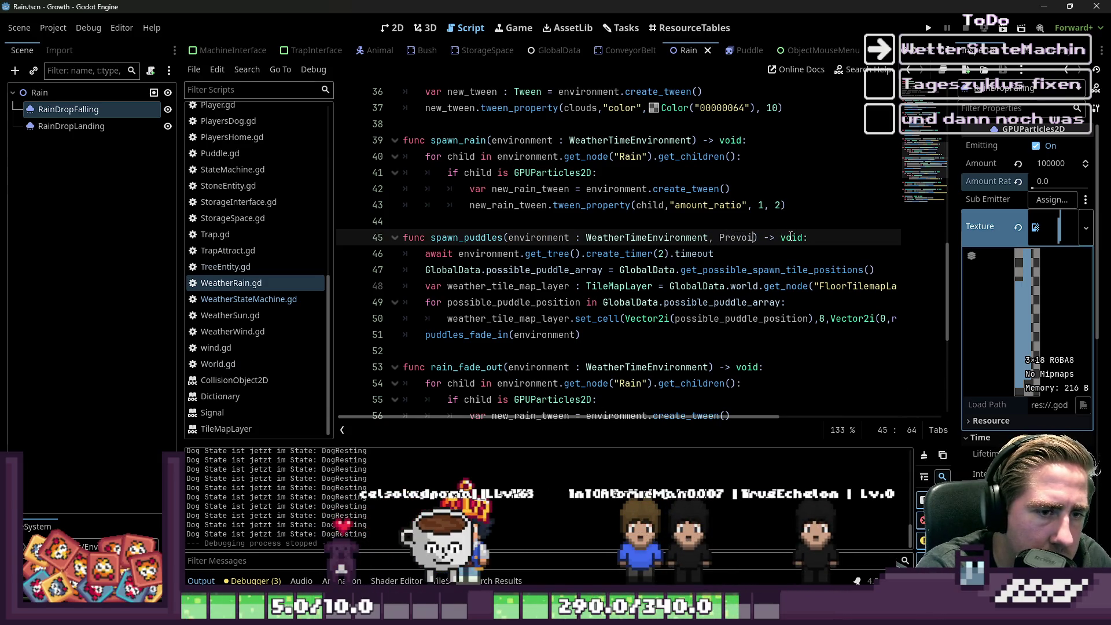
text(eviou)
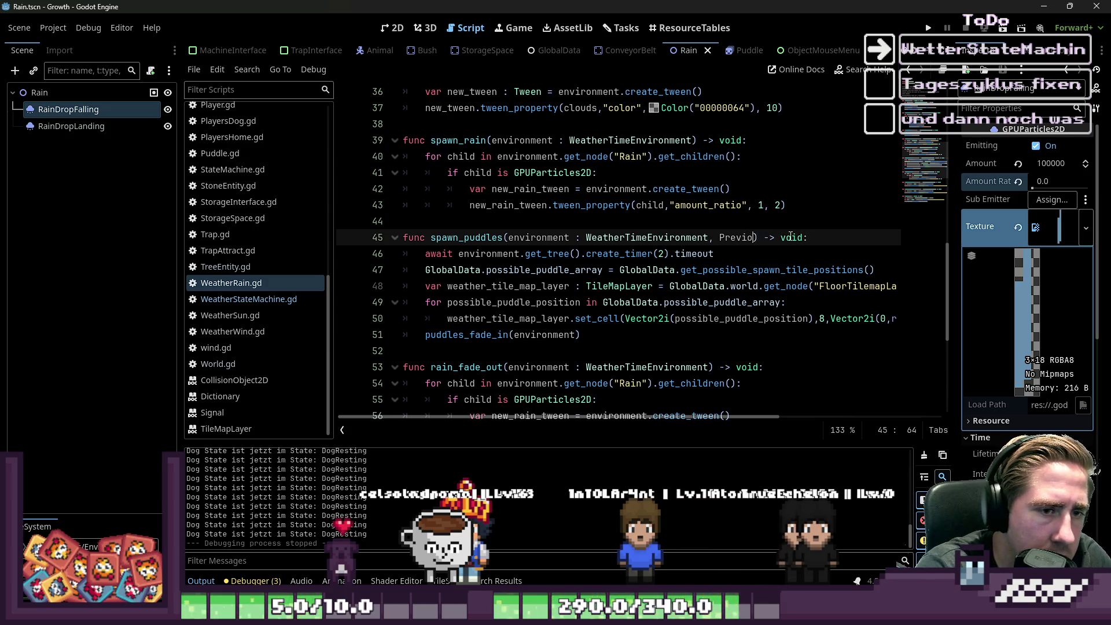
text(ousState : MachineState)
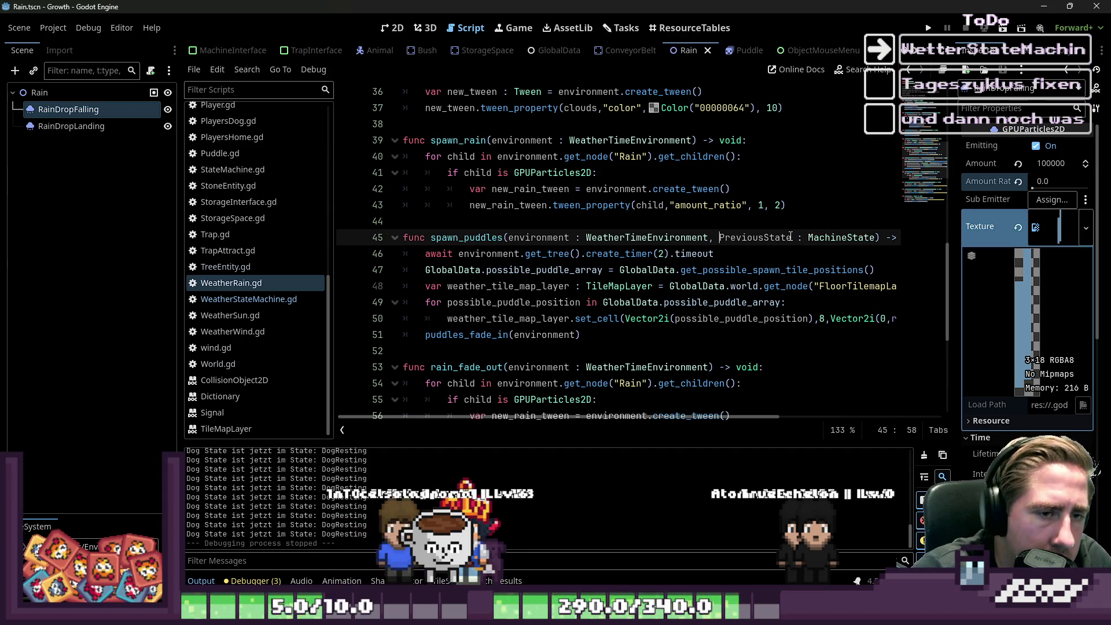
shift+click(790, 238)
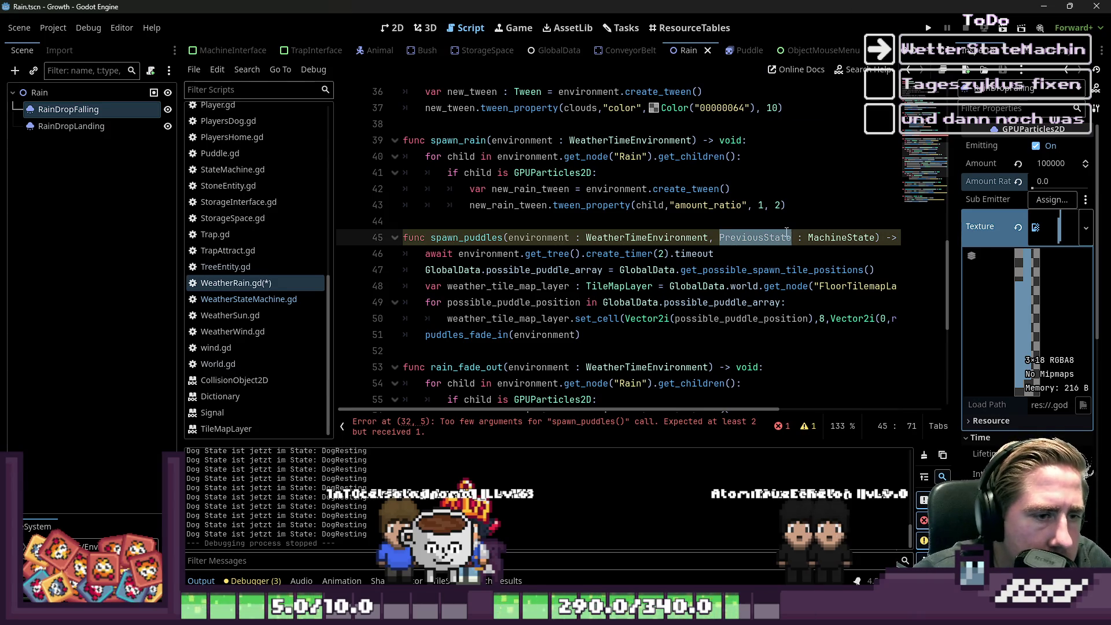
triple_click(712, 238)
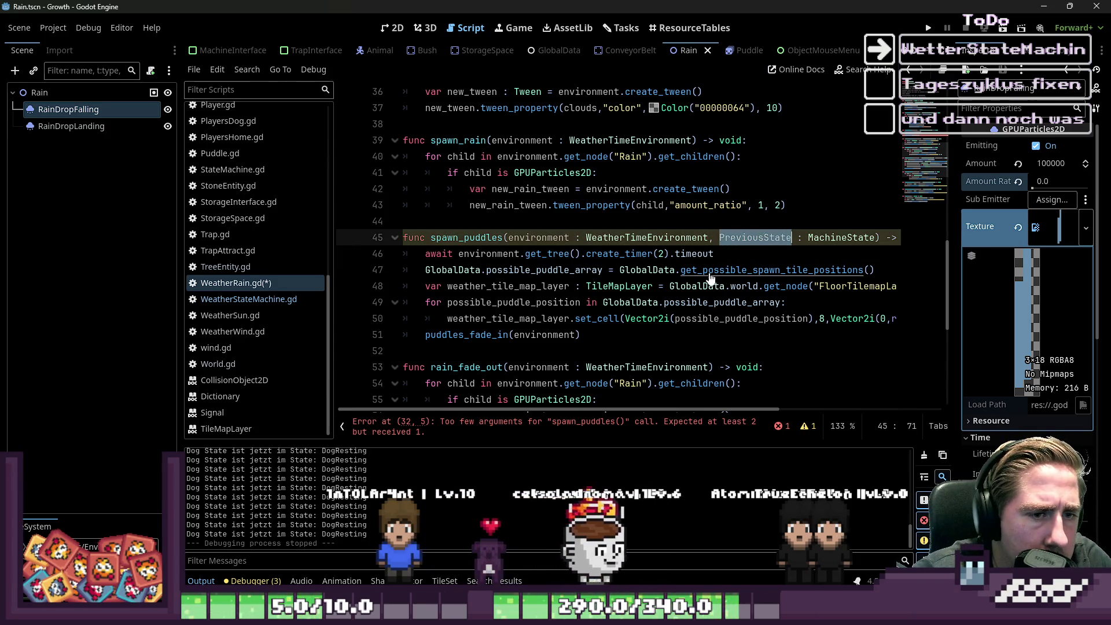
Step: After the timer wait, insert 'if not PreviousState is WeatherRain:' and indent the puddle position line under it
click(753, 247)
key(Return)
text(if PreviousState.)
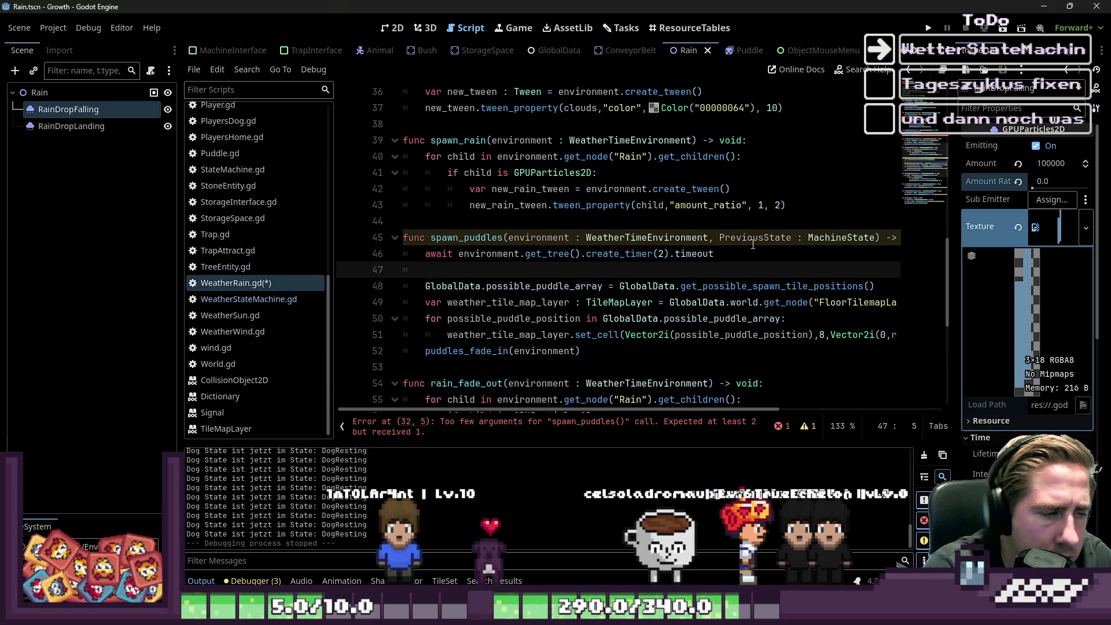
key(BackSpace)
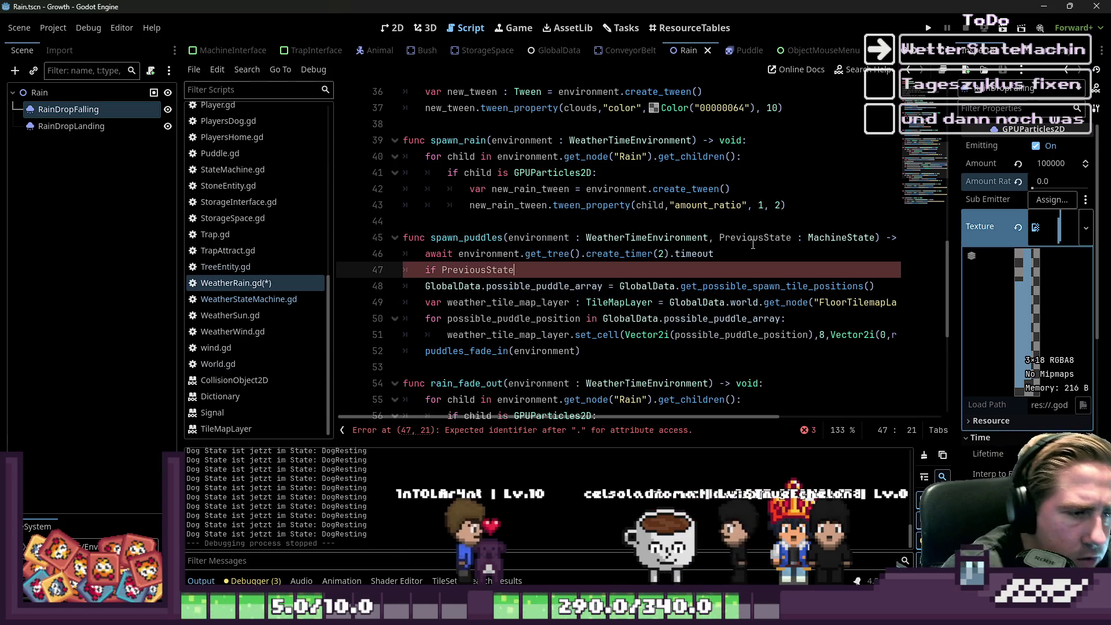
text( is )
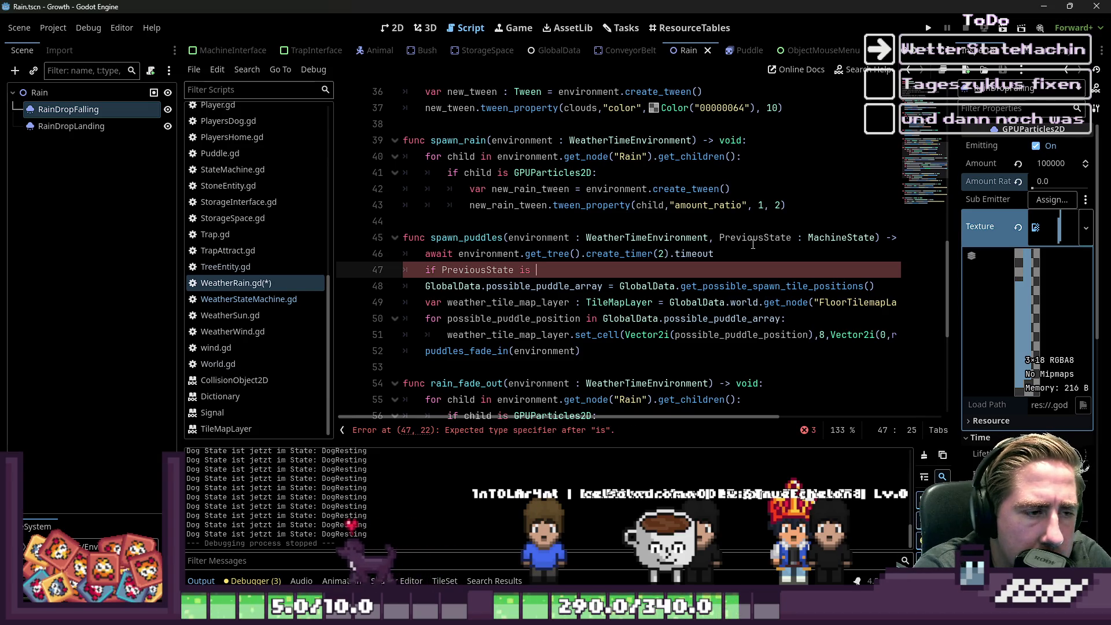
text(WeatherR)
key(Return)
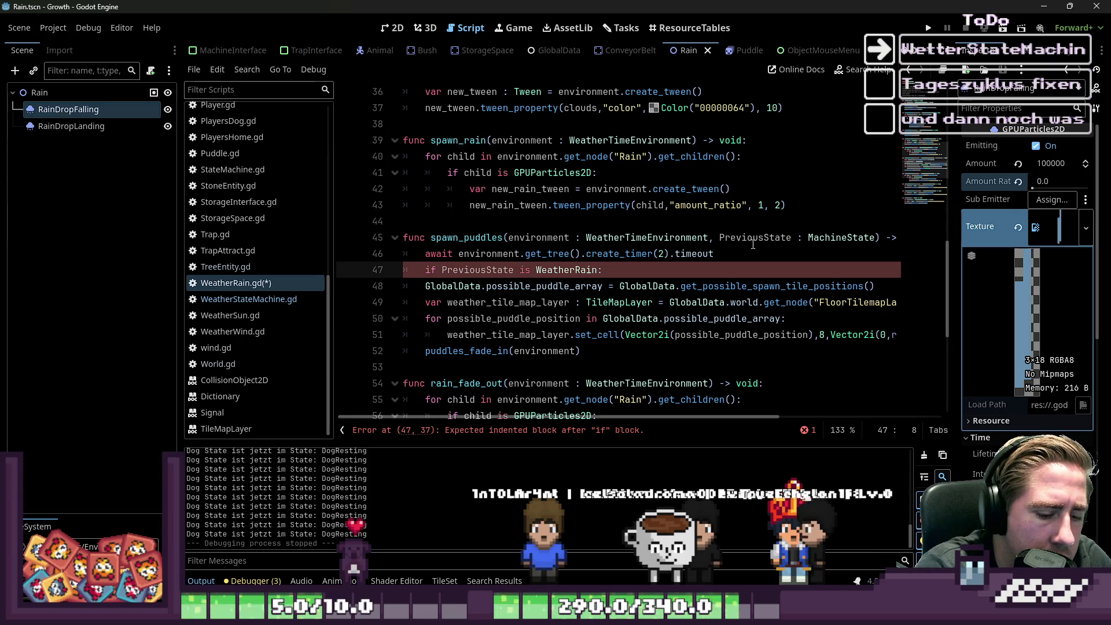
text(not)
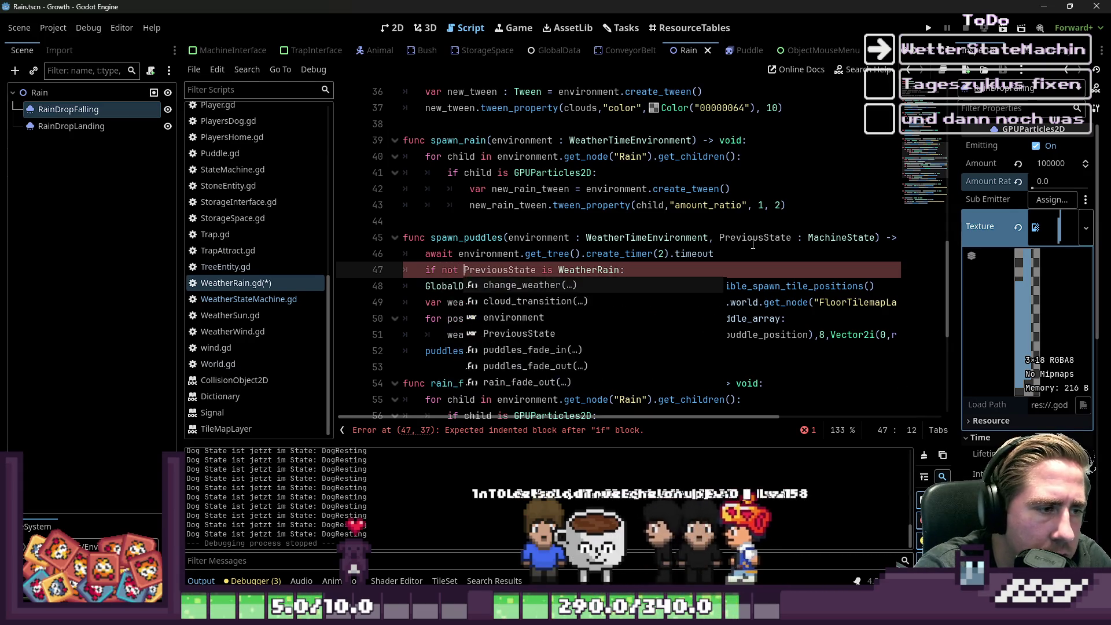
key(Down)
key(Home)
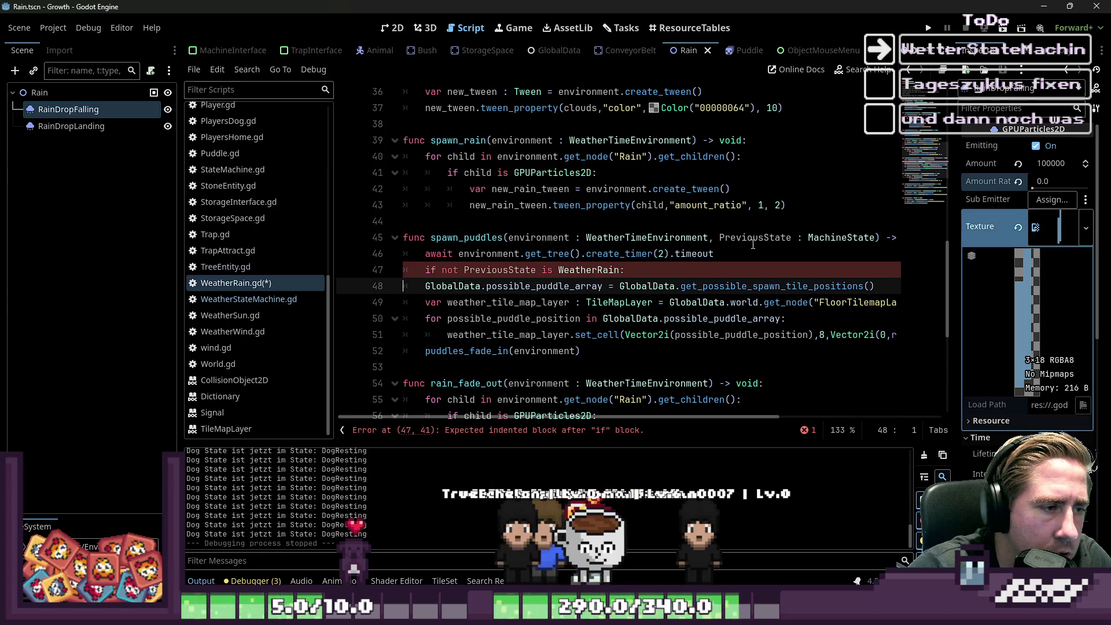
key(Tab)
key(Up)
key(Up)
key(Up)
double_click(753, 242)
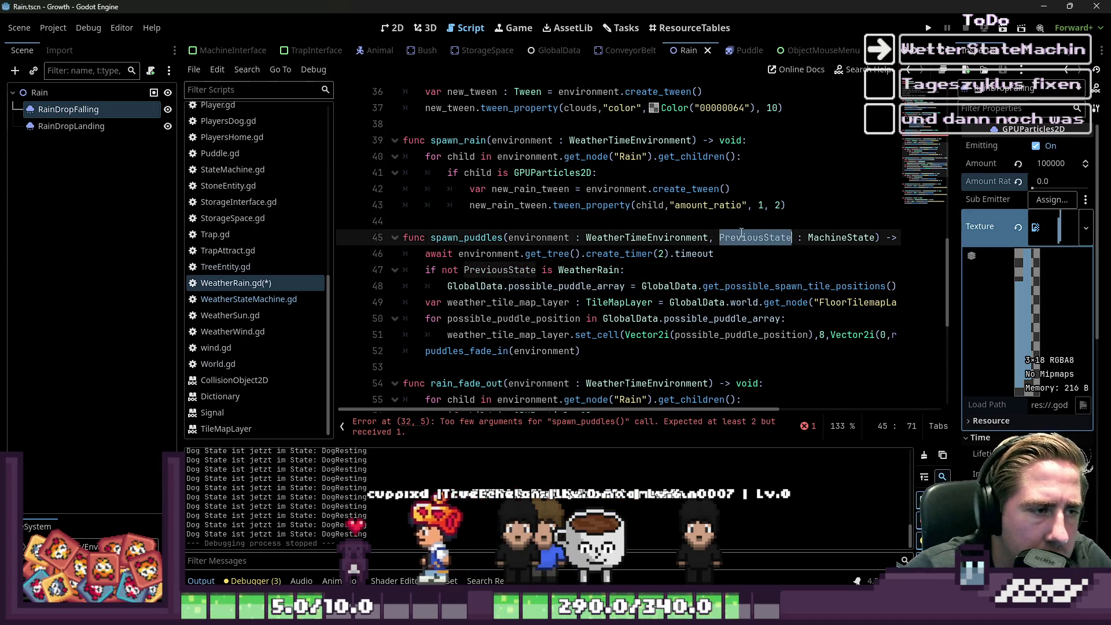
double_click(468, 239)
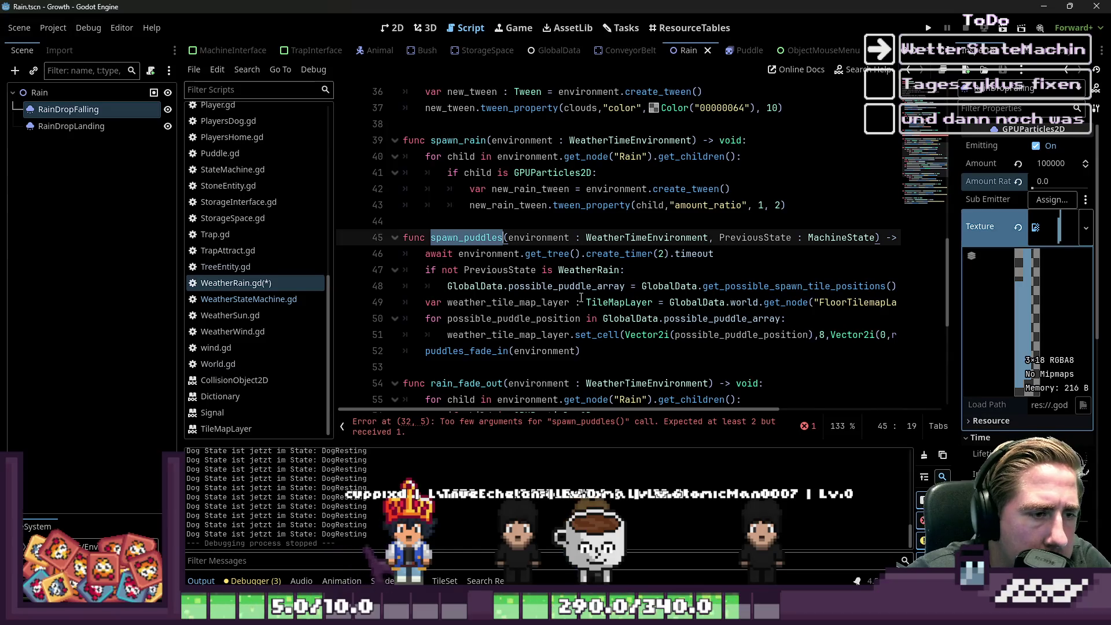
scroll(581, 297, up, 3)
scroll(504, 178, up, 1)
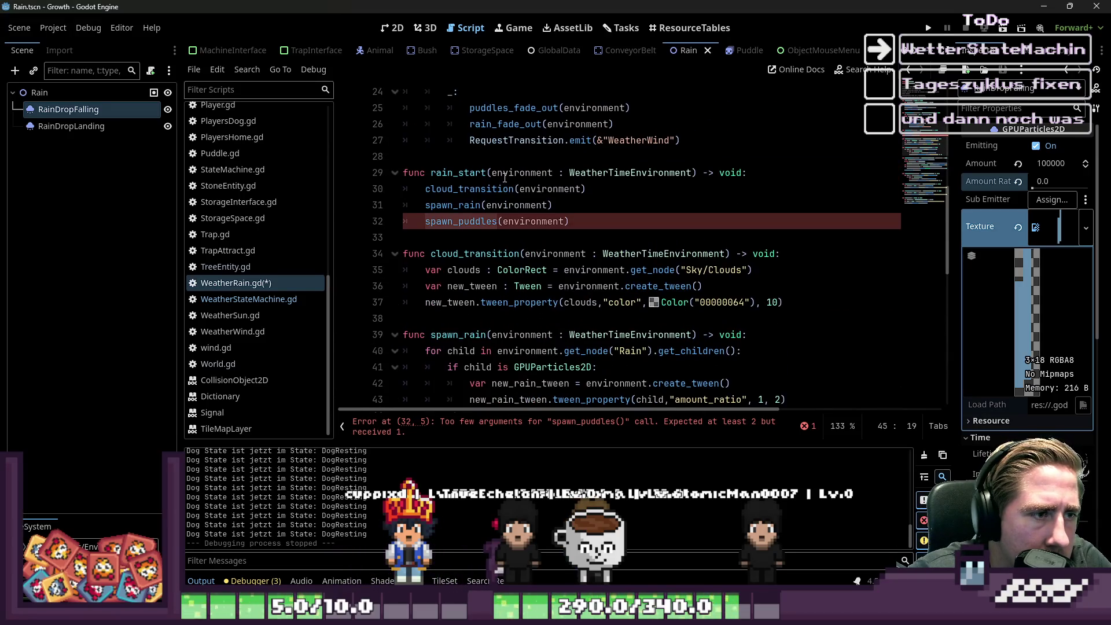
Step: Add a 'PreviousState : MachineState' parameter to the rain_start function signature
click(569, 223)
click(515, 173)
scroll(605, 214, up, 2)
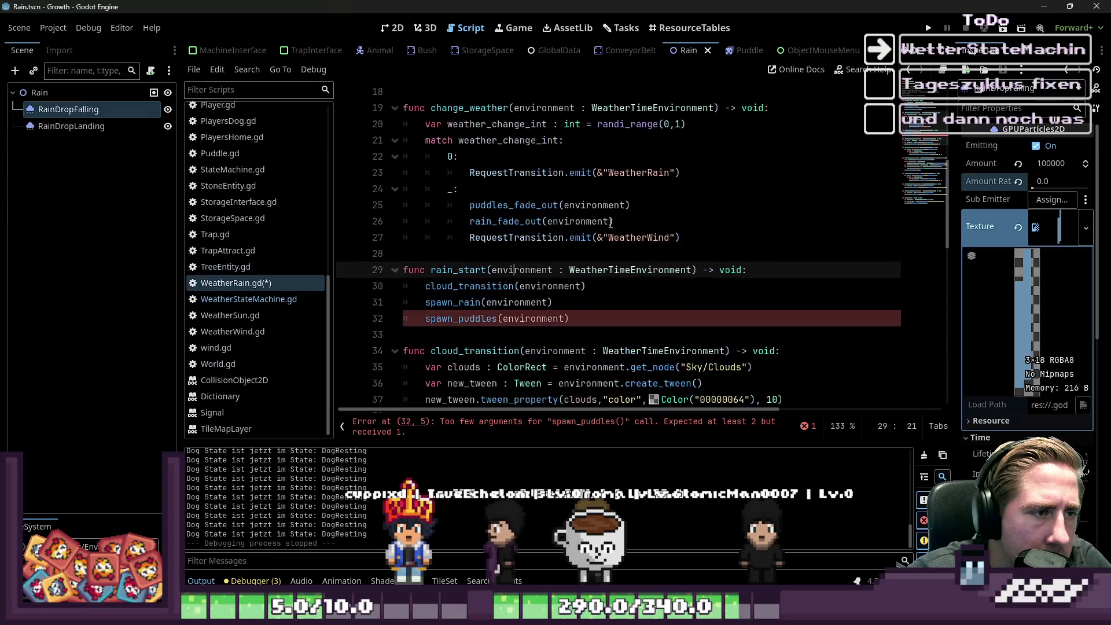
text(,)
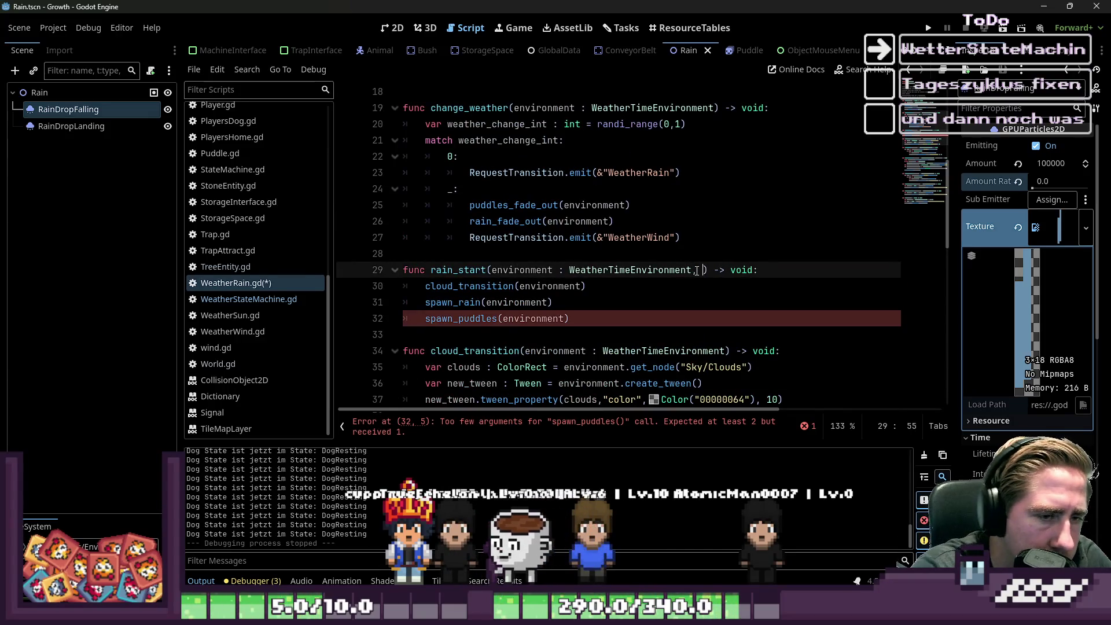
scroll(698, 269, down, 7)
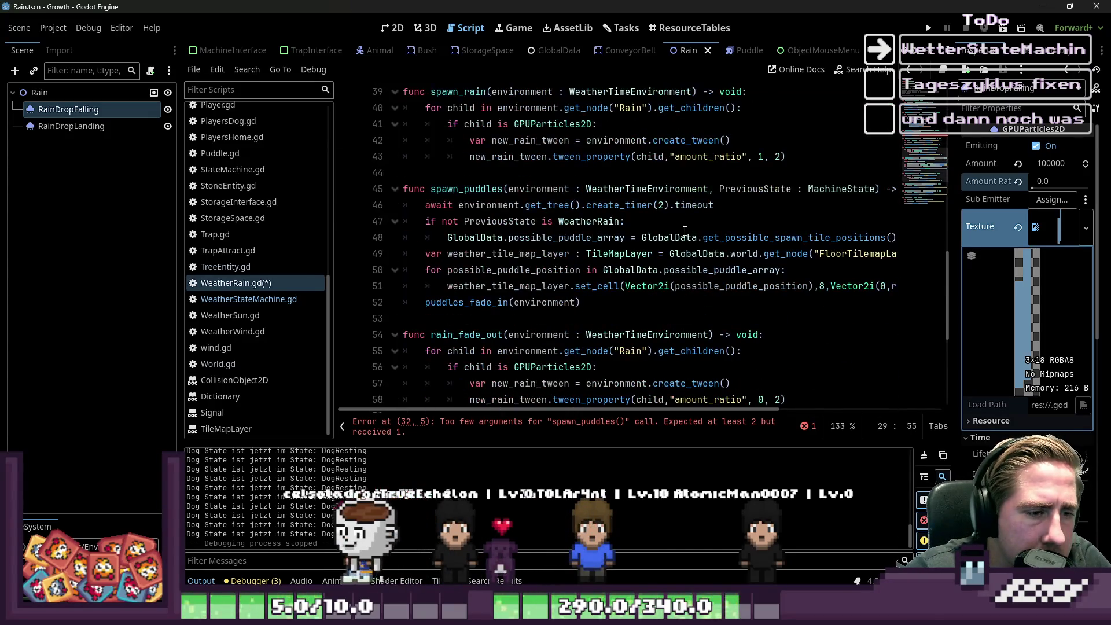
click(709, 189)
key(ctrl+shift+Right)
key(ctrl+shift+Right)
key(ctrl+shift+Right)
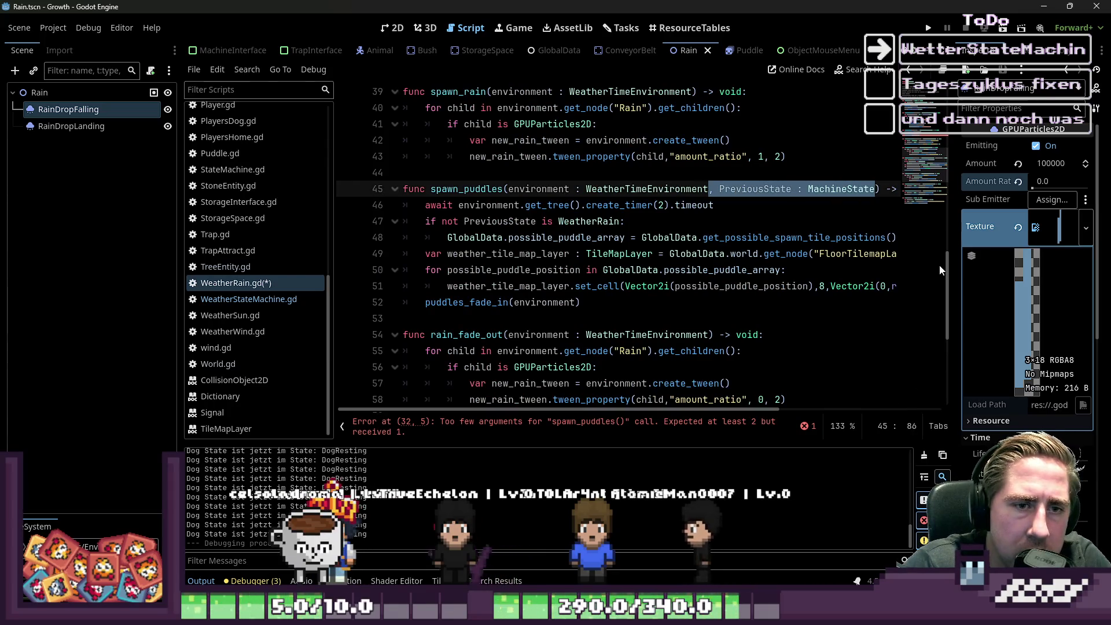
scroll(939, 265, up, 5)
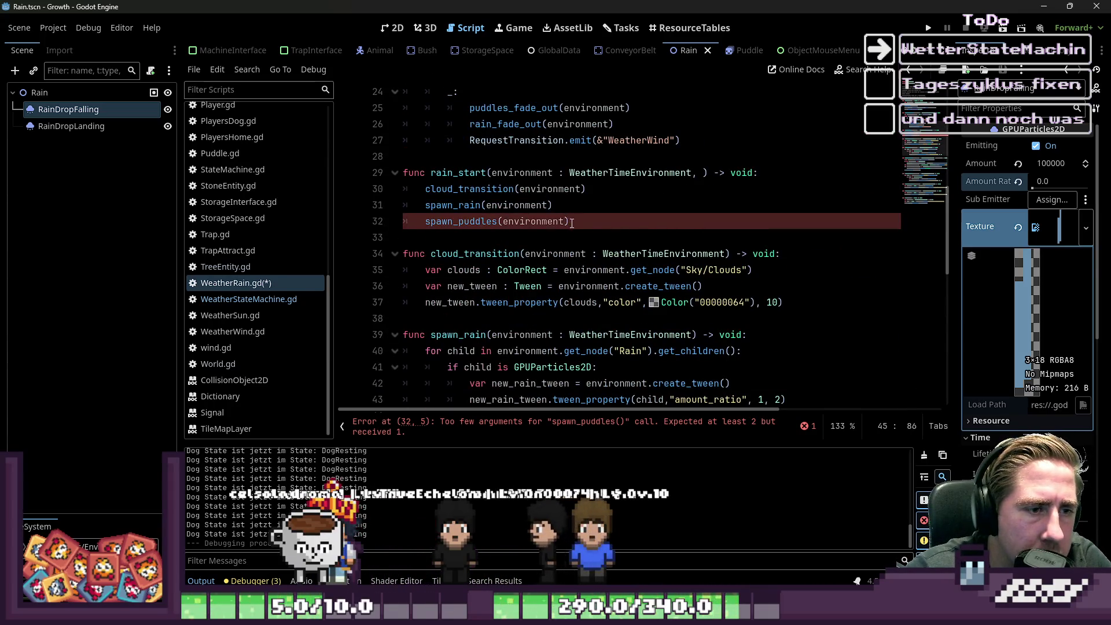
scroll(652, 227, up, 1)
click(699, 227)
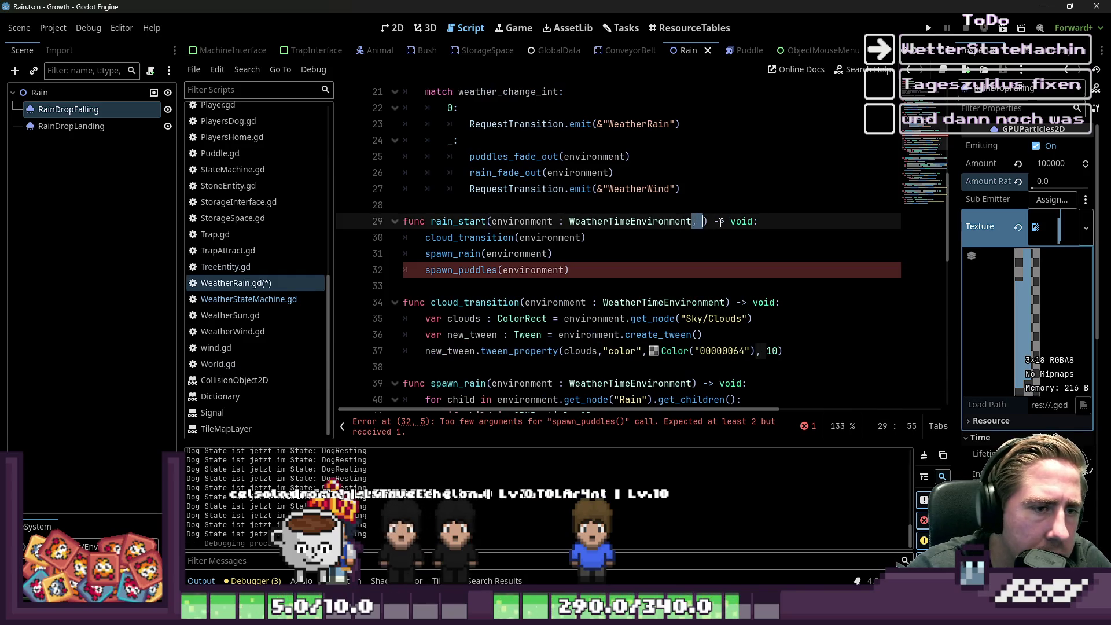
text(PreviousState : MachineState)
Step: Pass PreviousState as an extra argument to the spawn_puddles call inside rain_start
double_click(720, 222)
key(Down)
key(Down)
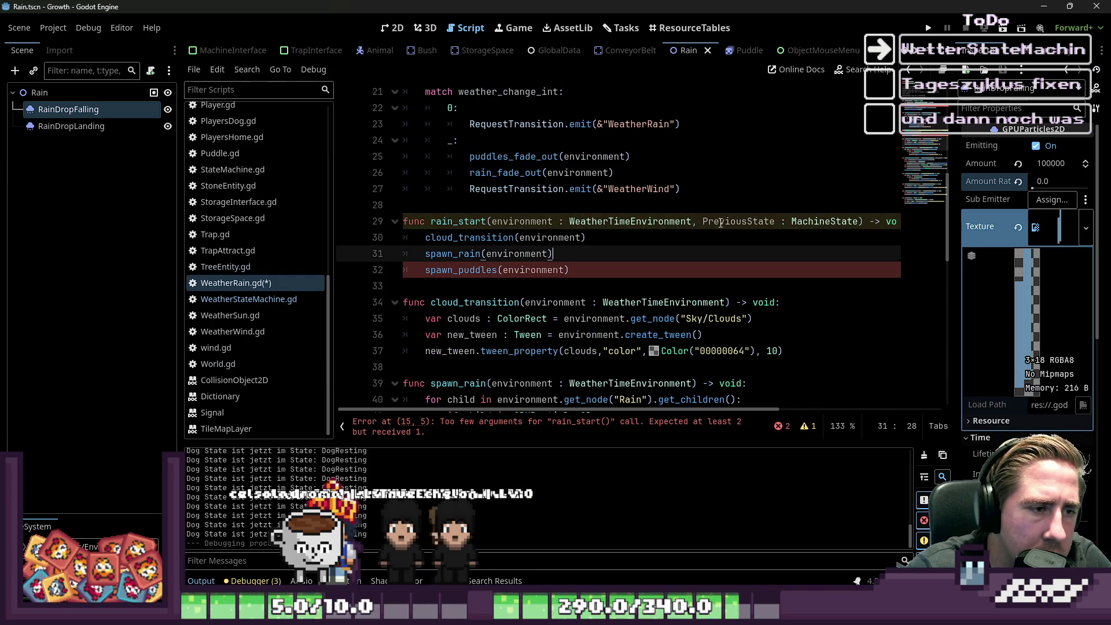
key(Down)
key(End)
key(Left)
text(, PreviousState)
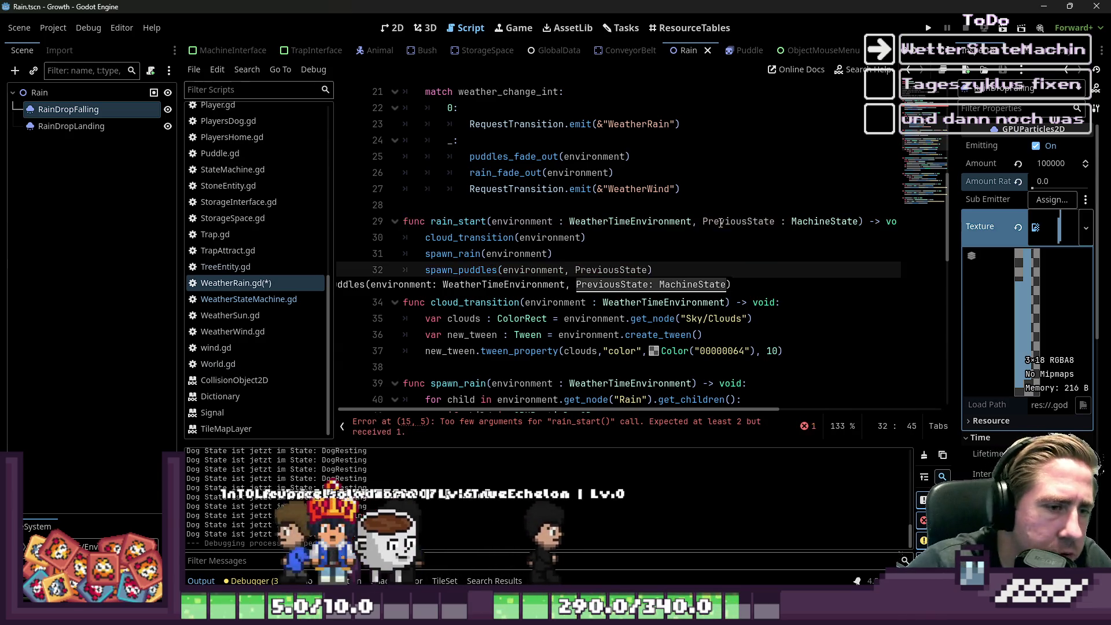
Step: Pass previous_state as the new argument in enter()'s rain_start call
key(Up)
key(Up)
key(Up)
key(ctrl+Right)
key(shift+ctrl+Right)
key(shift+ctrl+Right)
key(shift+ctrl+Right)
key(ctrl+c)
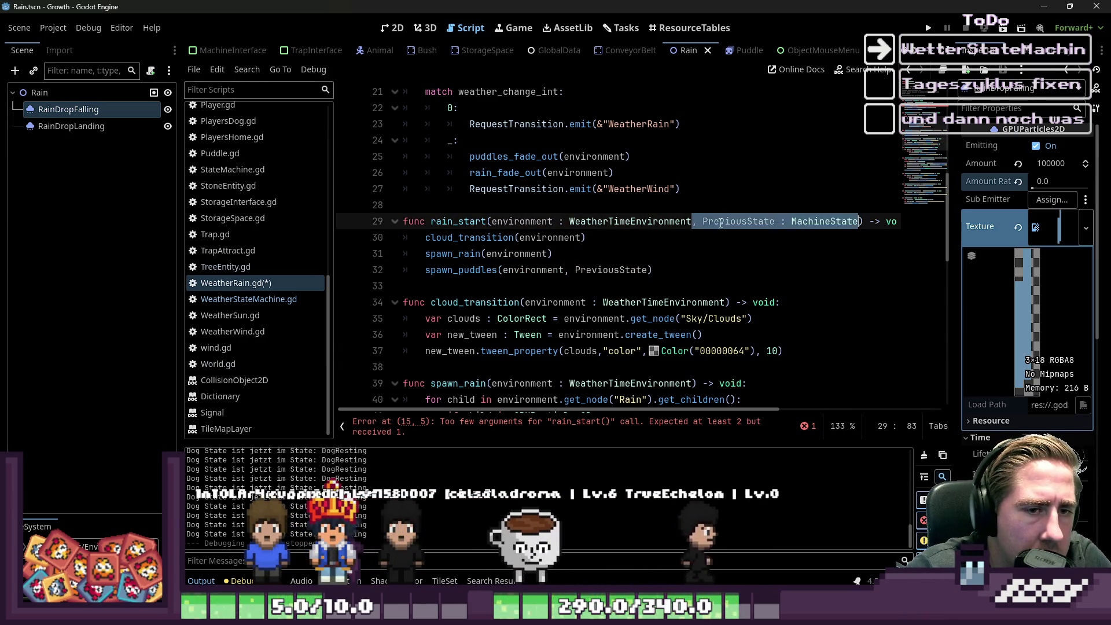
scroll(557, 182, up, 4)
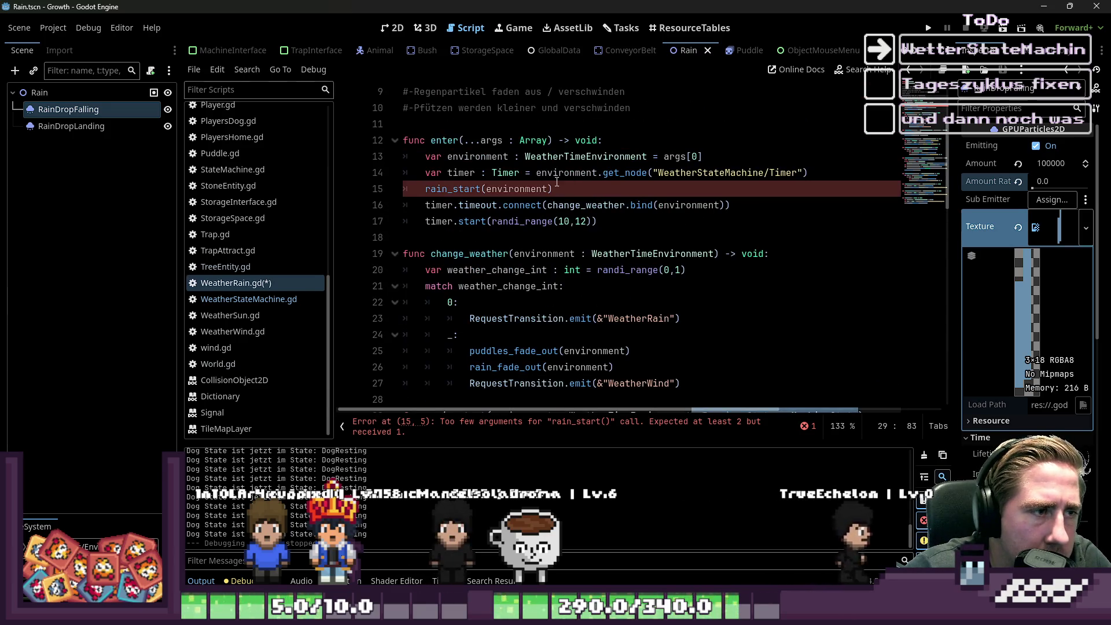
click(550, 140)
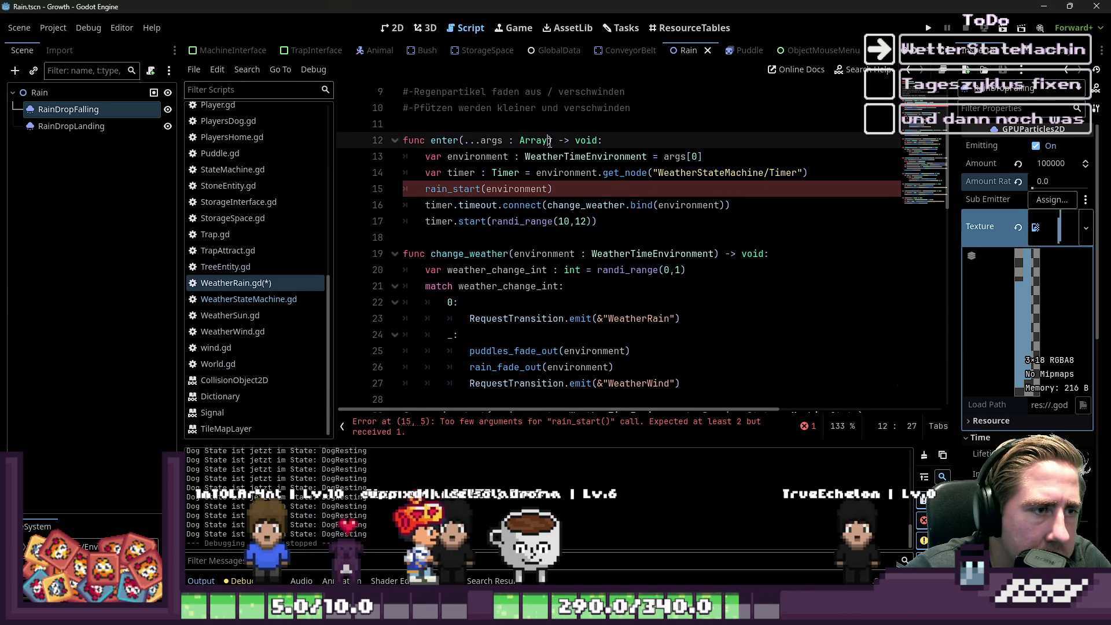
click(642, 172)
click(546, 191)
key(ctrl+v)
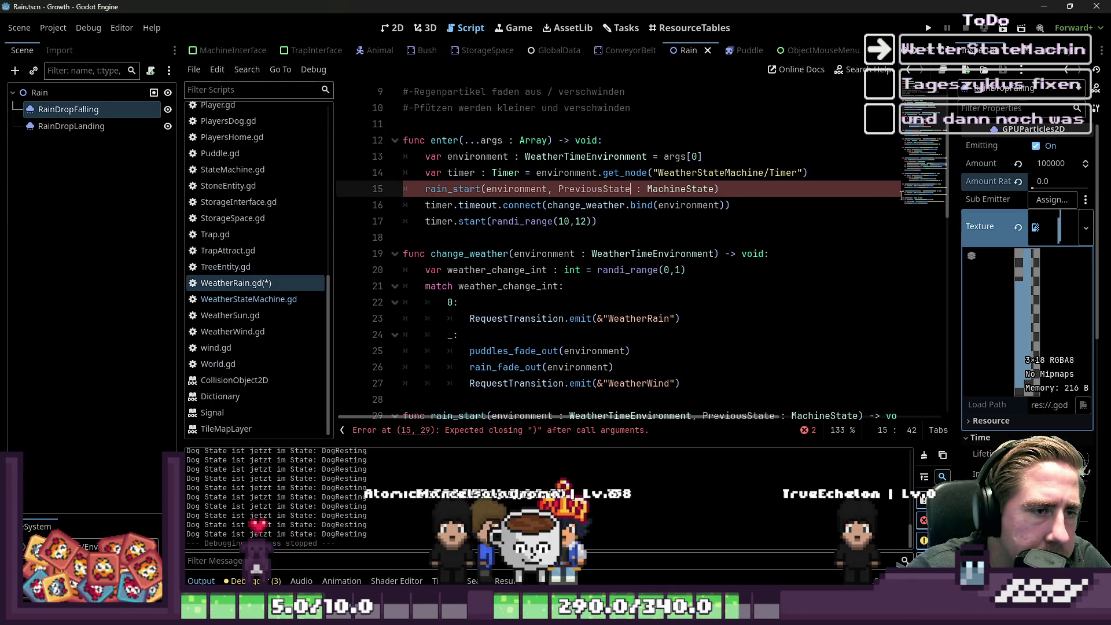
key(ctrl+shift+Right)
key(ctrl+shift+Right)
key(Delete)
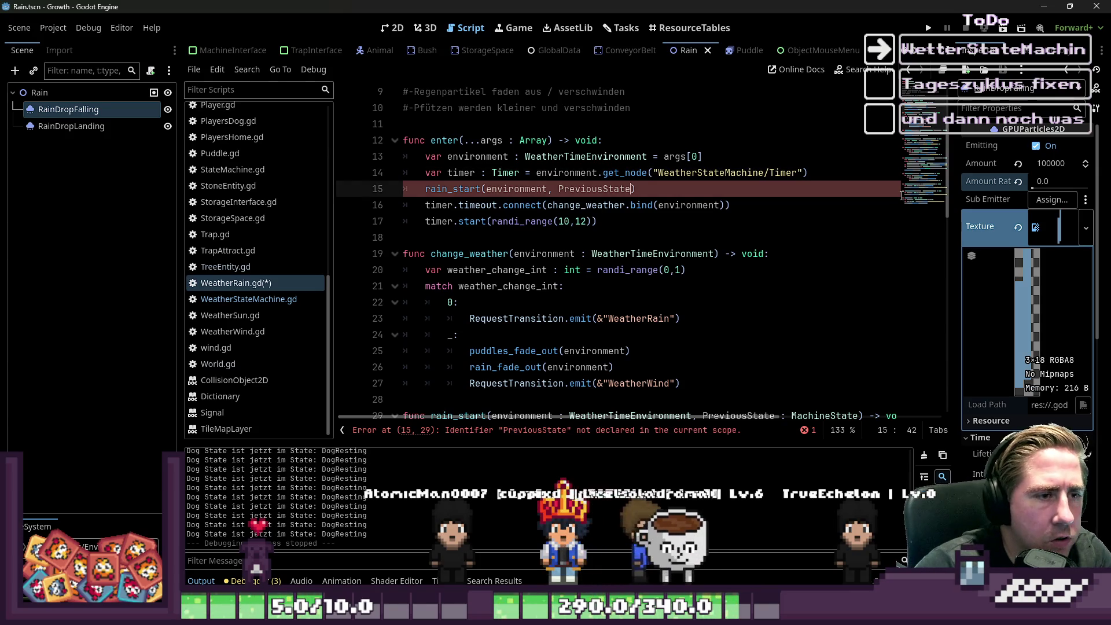
key(BackSpace)
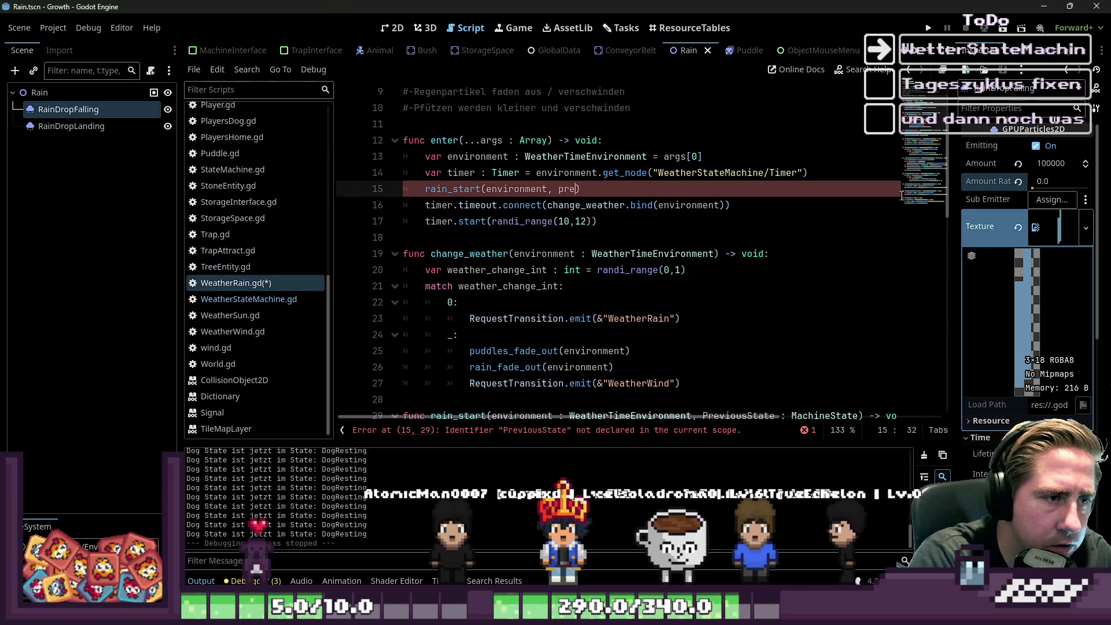
text(vious_state)
Step: Declare 'var previous_state : MachineState = args[1]' in enter() below the environment line
key(Up)
key(Up)
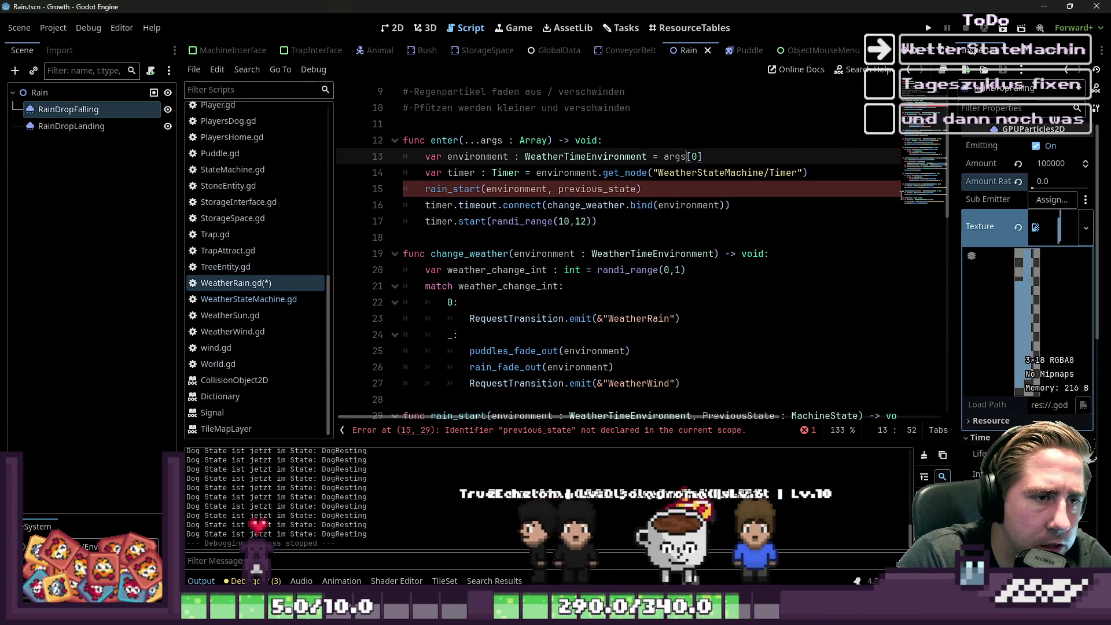
key(End)
key(Return)
text(var)
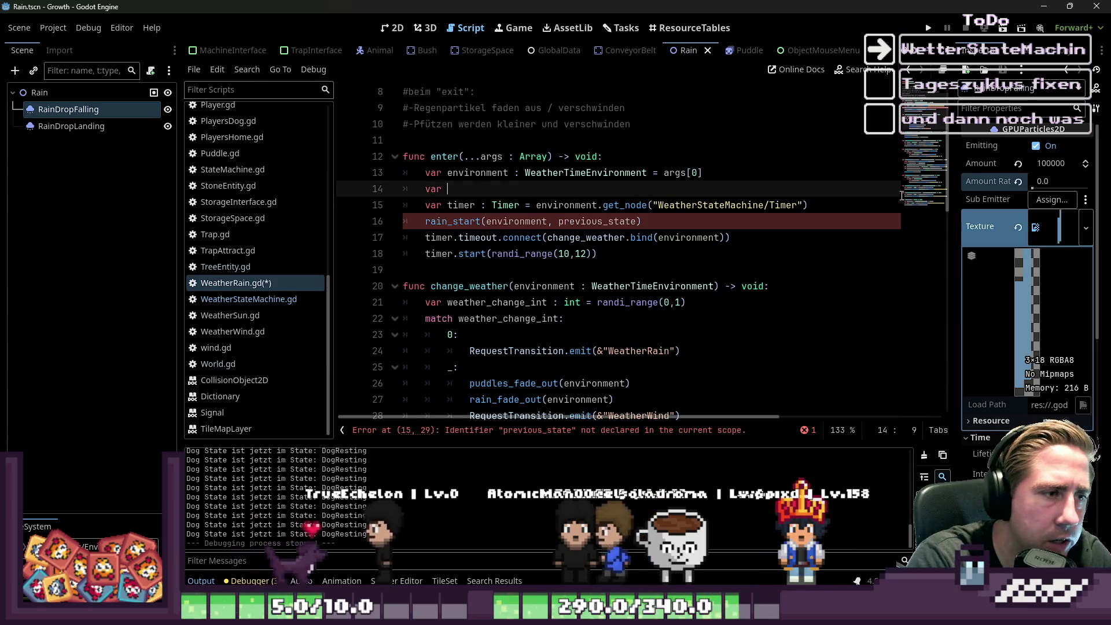
text( previous_state : Ma)
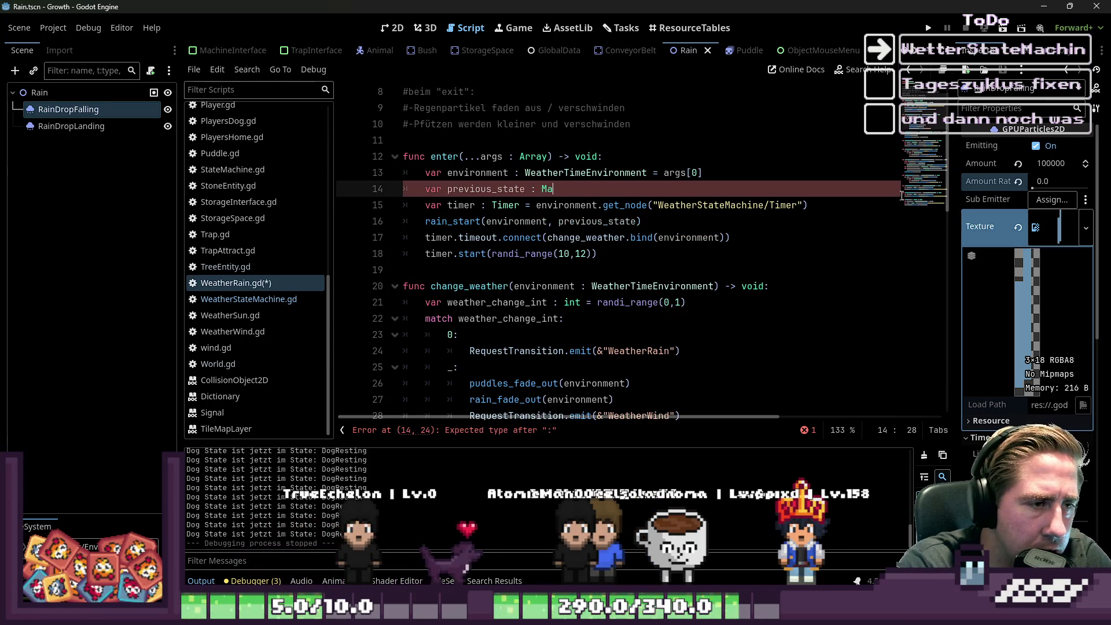
text(chineS)
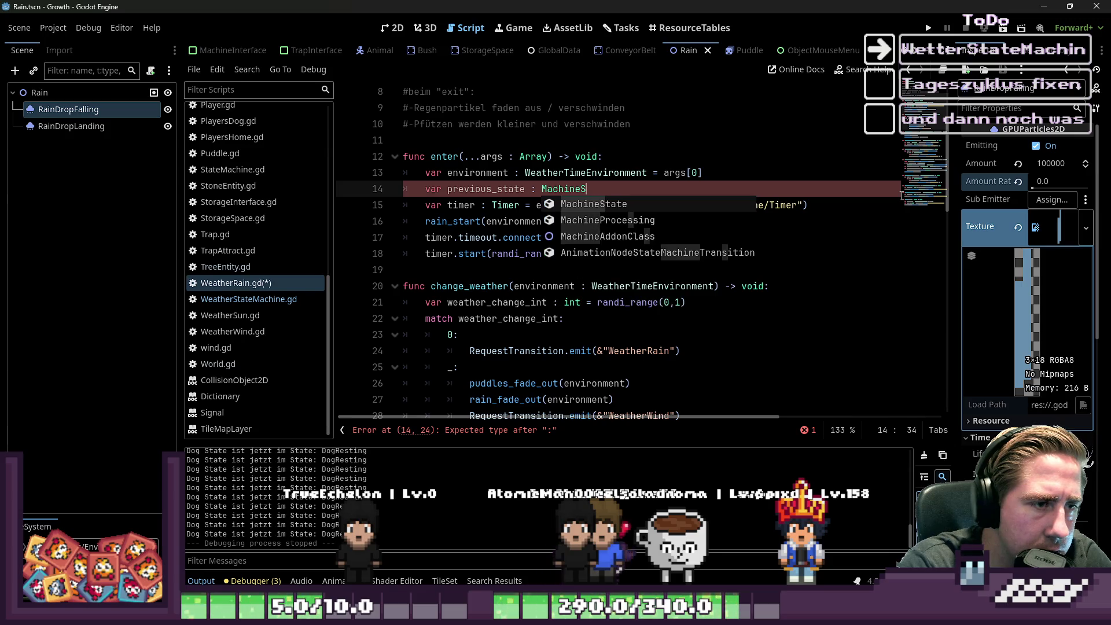
text(tate = previous_state)
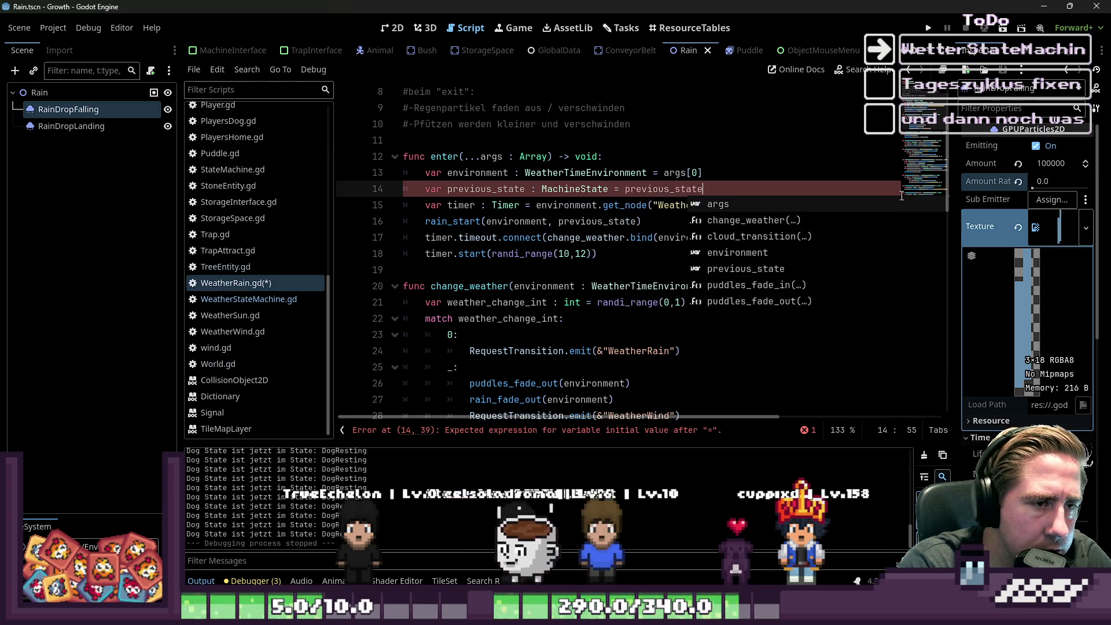
key(BackSpace)
key(BackSpace)
key(BackSpace)
text(args)
text([1)
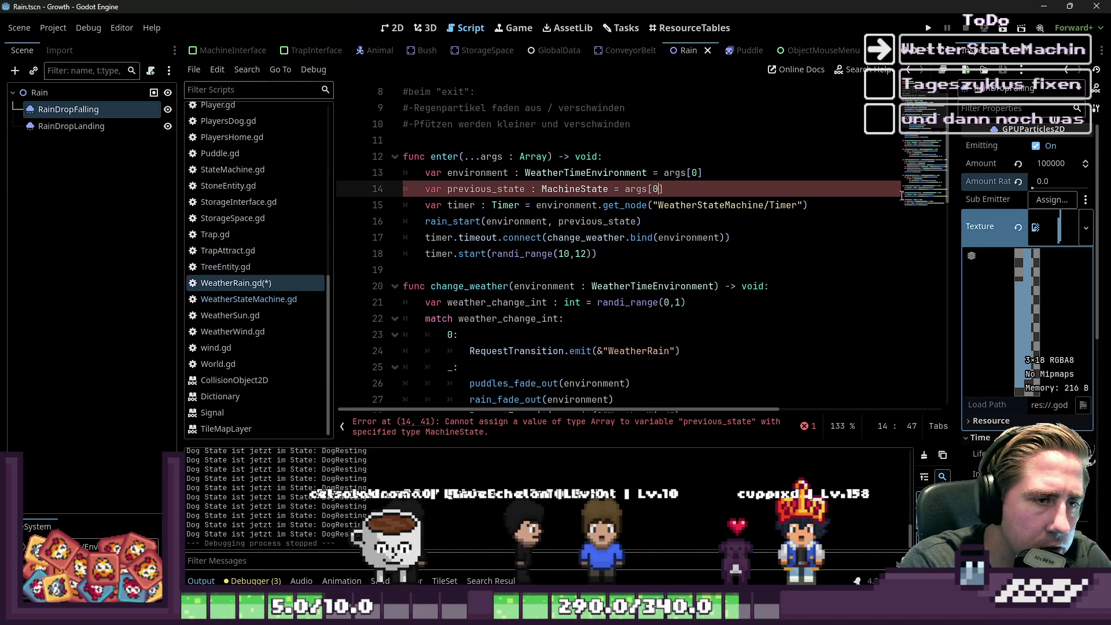
click(814, 107)
Step: Save the script, test-run the game past its title screen, then close it
key(ctrl+s)
click(928, 29)
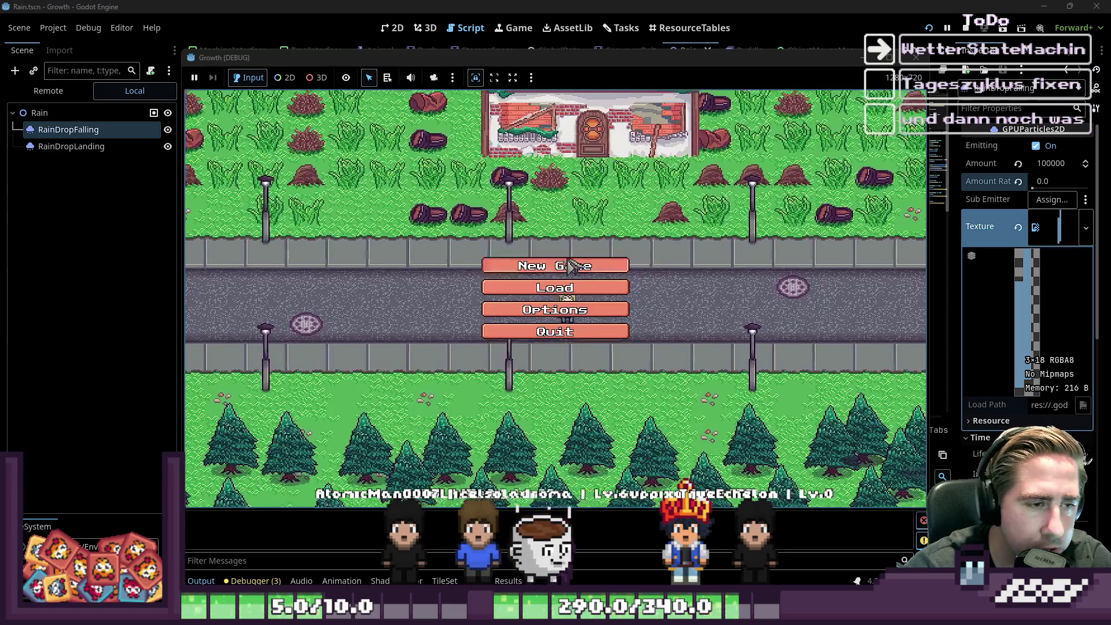
click(550, 261)
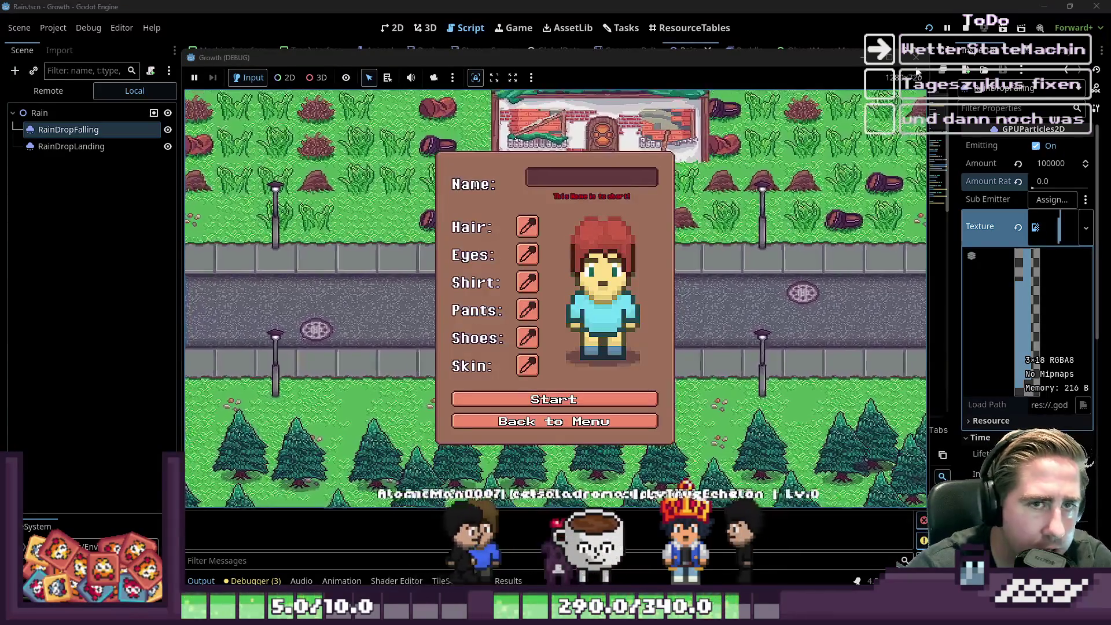
key(F8)
Step: Change change_weather's first match case from 0 to the wildcard _, save, and relaunch the game
click(570, 254)
scroll(504, 279, down, 2)
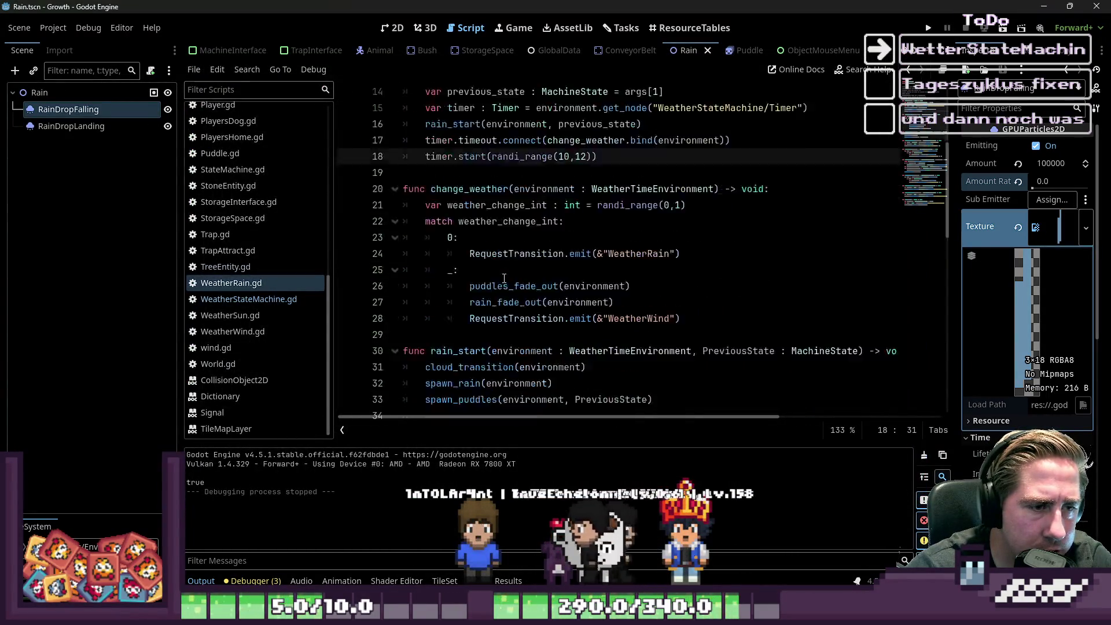
click(537, 253)
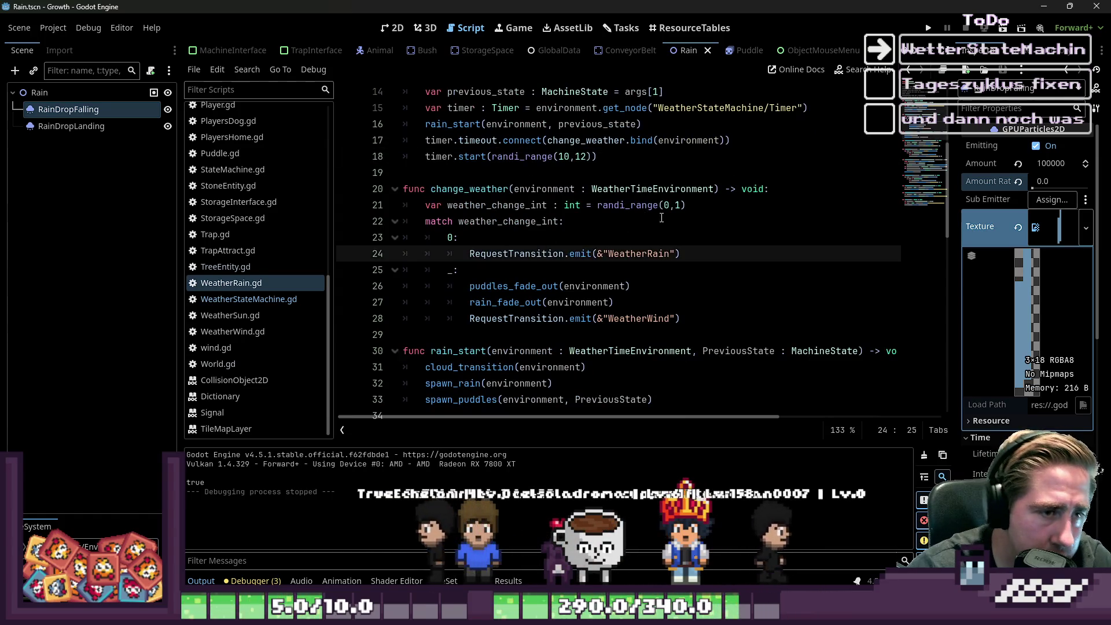
double_click(678, 206)
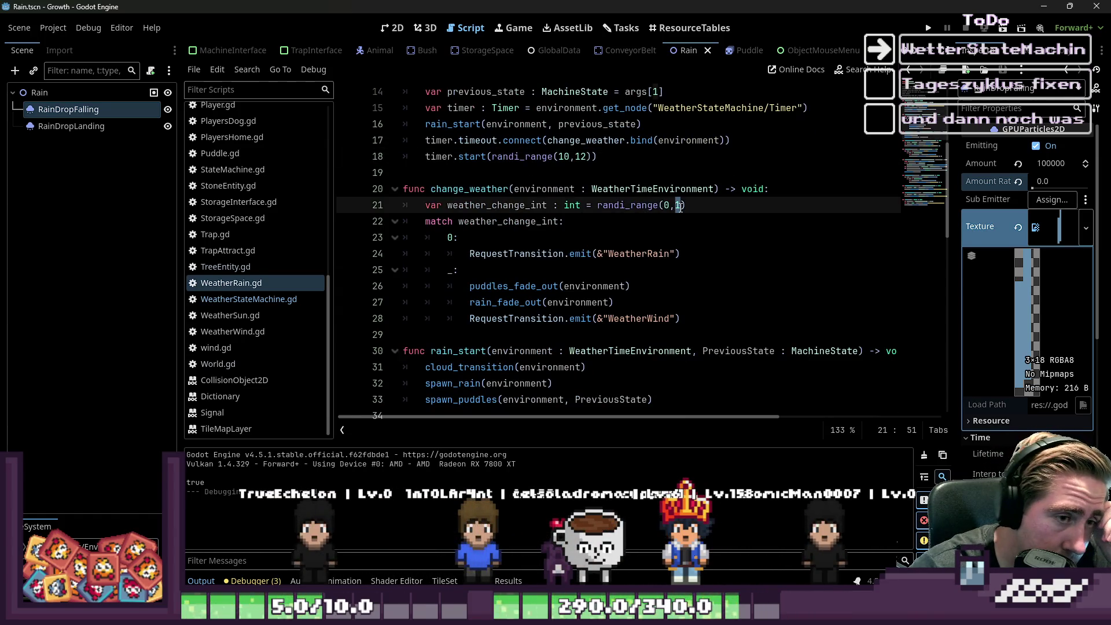
click(450, 238)
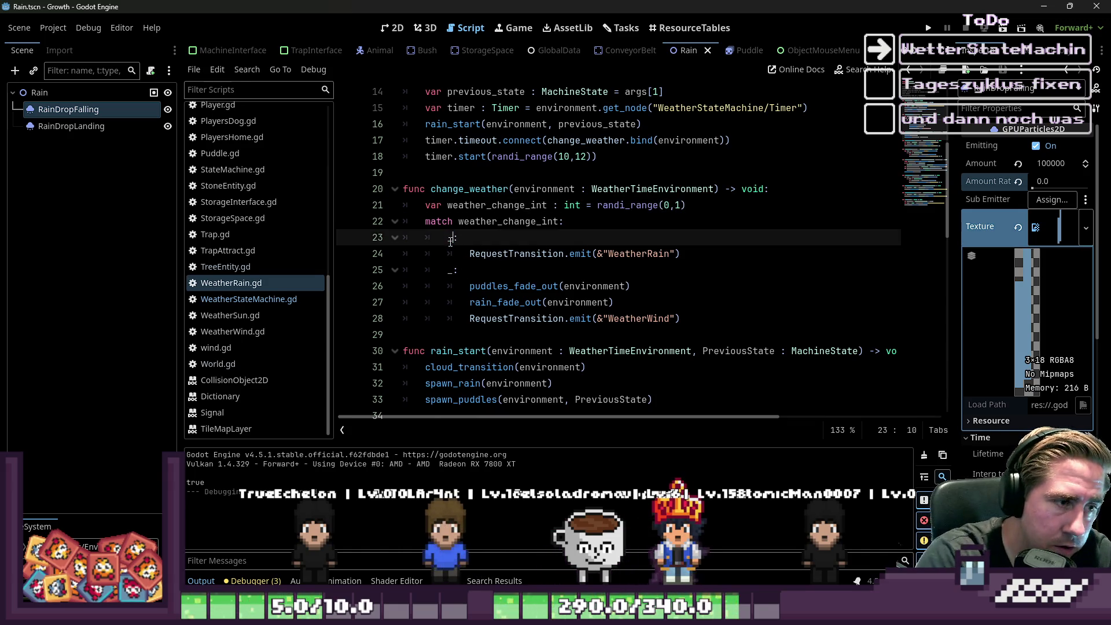
key(BackSpace)
text(_)
click(530, 206)
key(ctrl+s)
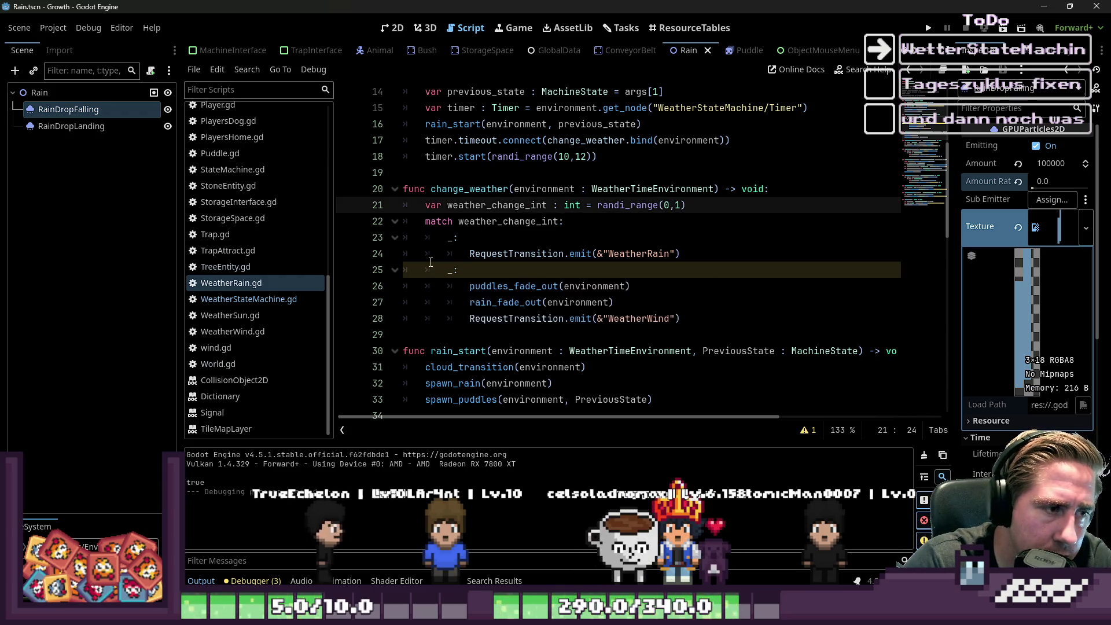
click(928, 28)
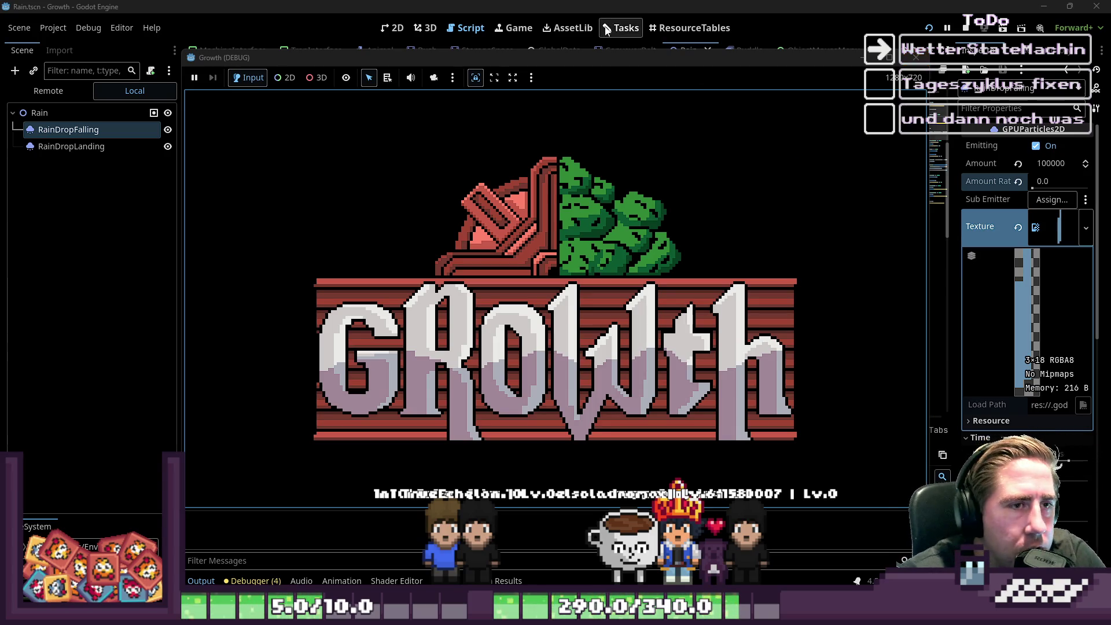
Step: Start a new game with character name 'dwal' to check the rain, then stop the run
drag(579, 60, 596, 30)
click(571, 235)
click(569, 155)
text(dwal)
click(523, 364)
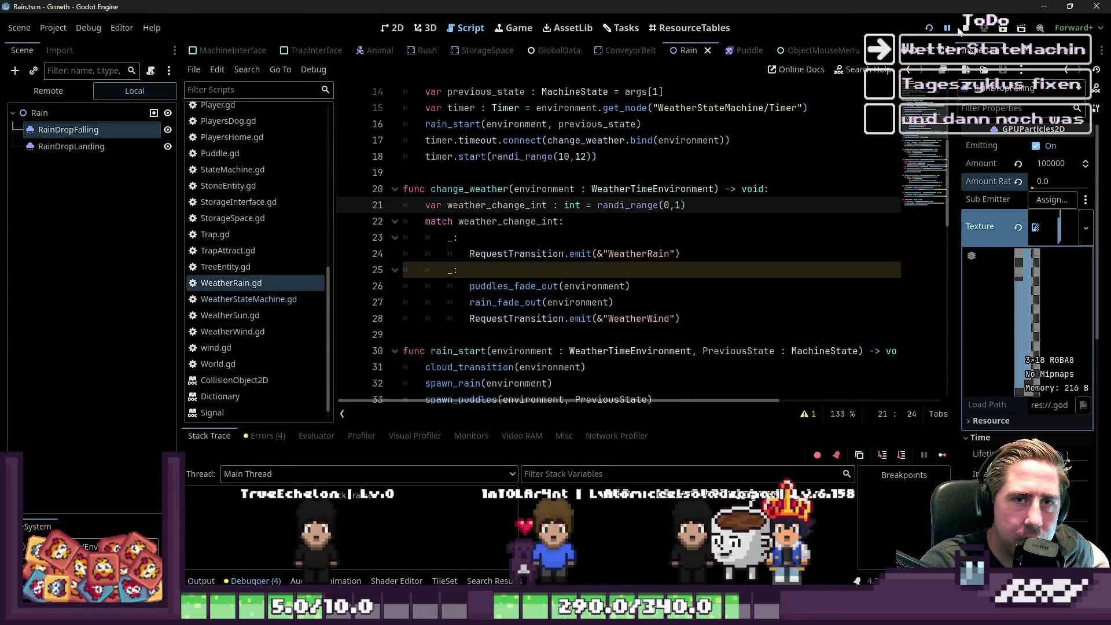
click(962, 28)
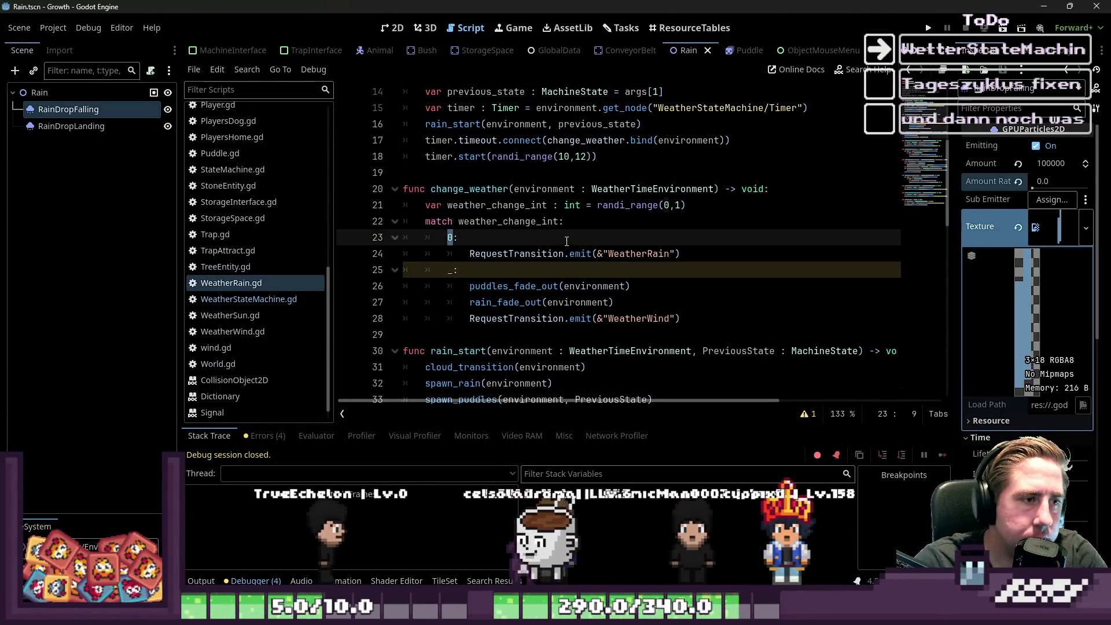
Step: Restore the first weather match case from the wildcard _ back to 0
key(Up)
key(Left)
key(BackSpace)
text(0)
key(Up)
scroll(564, 262, down, 6)
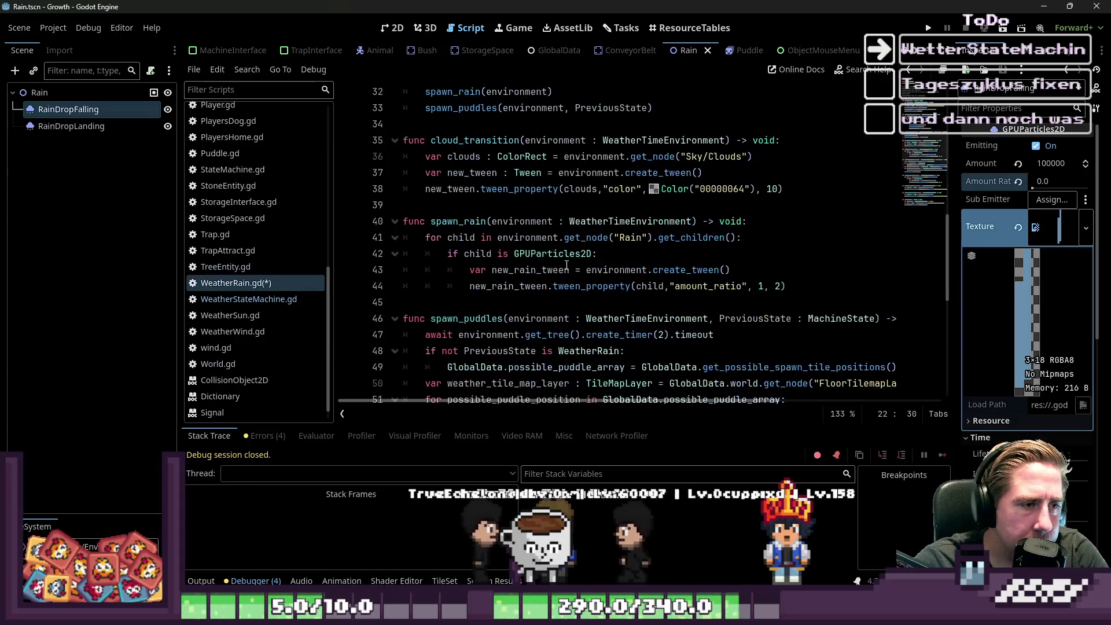
scroll(250, 265, up, 10)
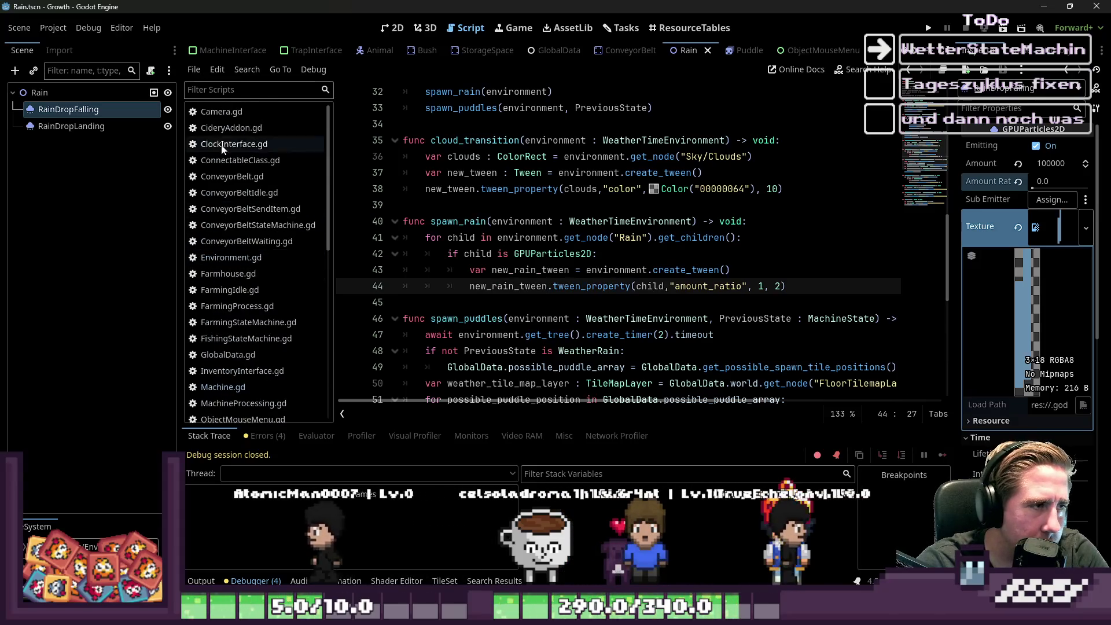
scroll(254, 278, down, 5)
scroll(264, 300, up, 4)
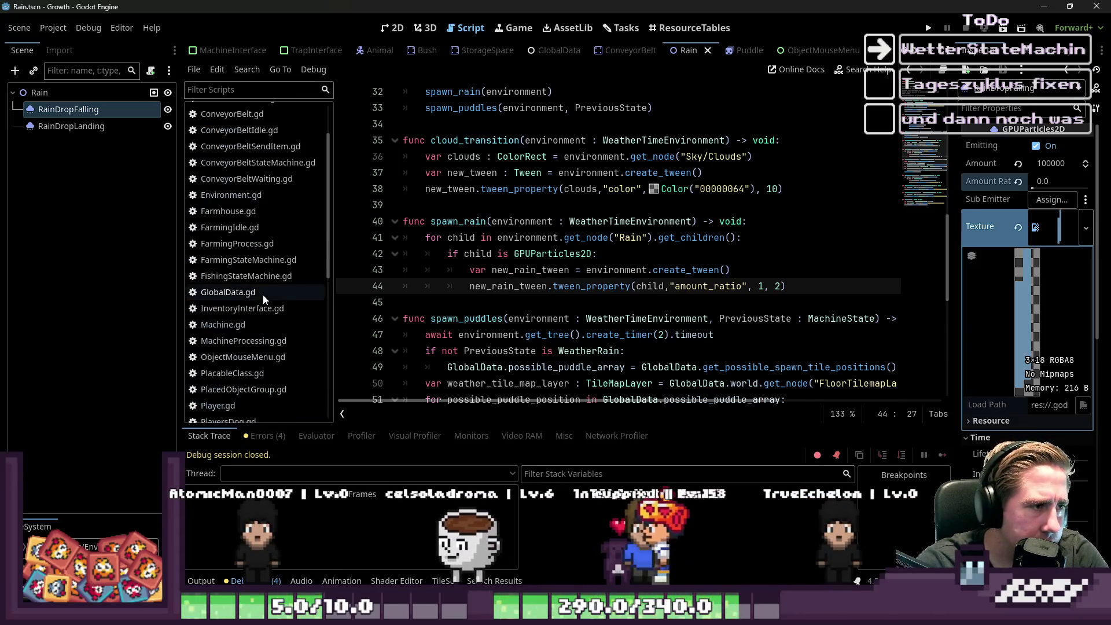
Step: In GlobalData.gd, delete the blank line above animate_conveyor_belt_item and open Find in Files
click(263, 293)
scroll(618, 293, down, 20)
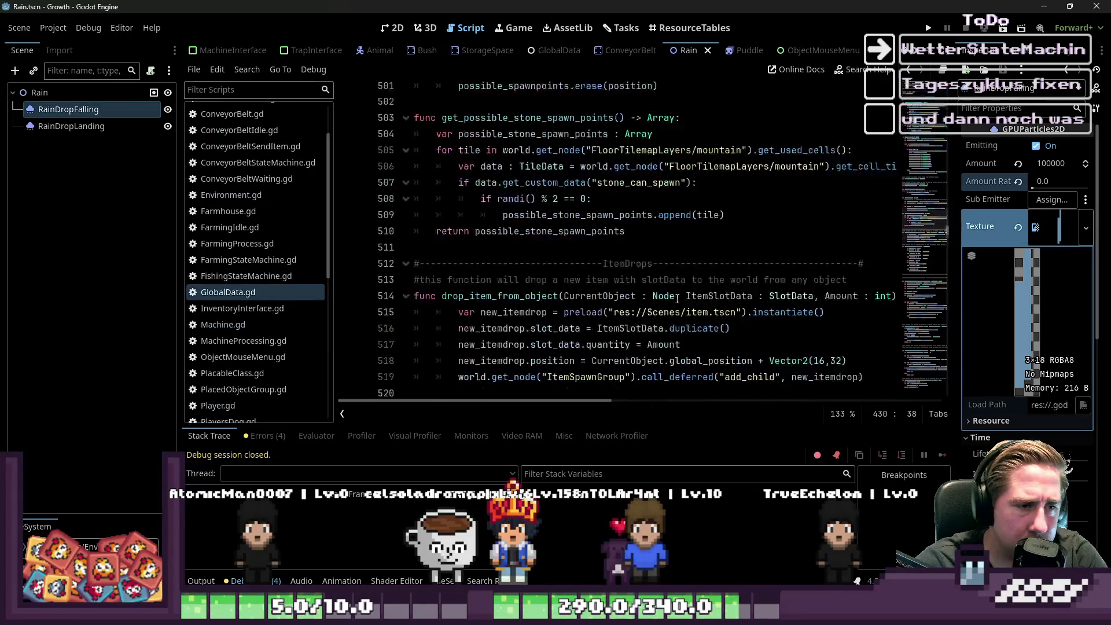
scroll(687, 301, down, 19)
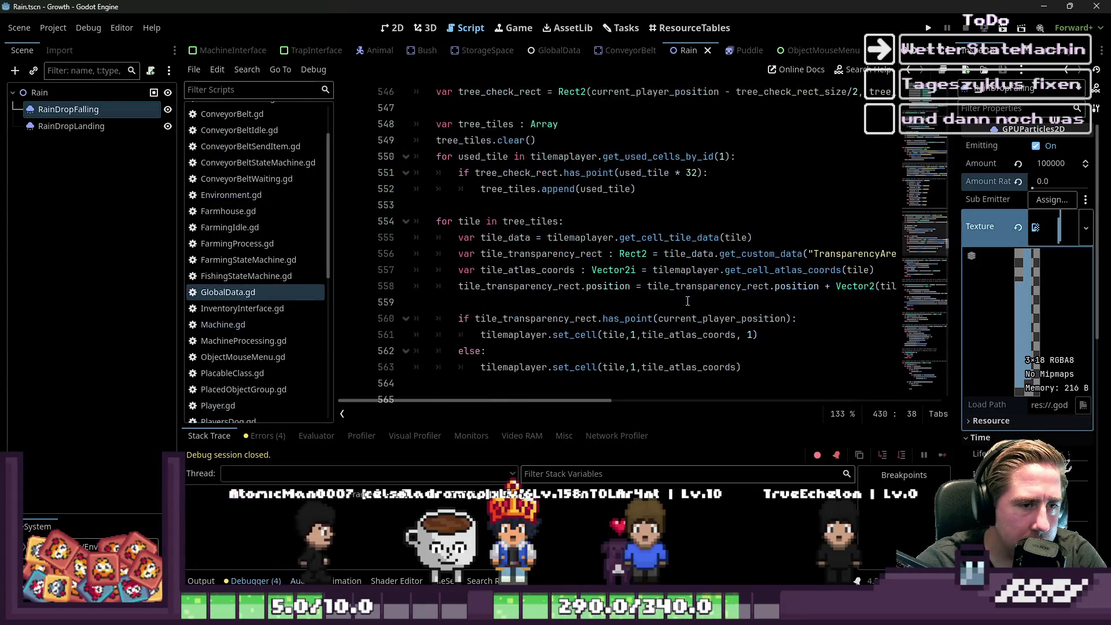
scroll(688, 301, down, 14)
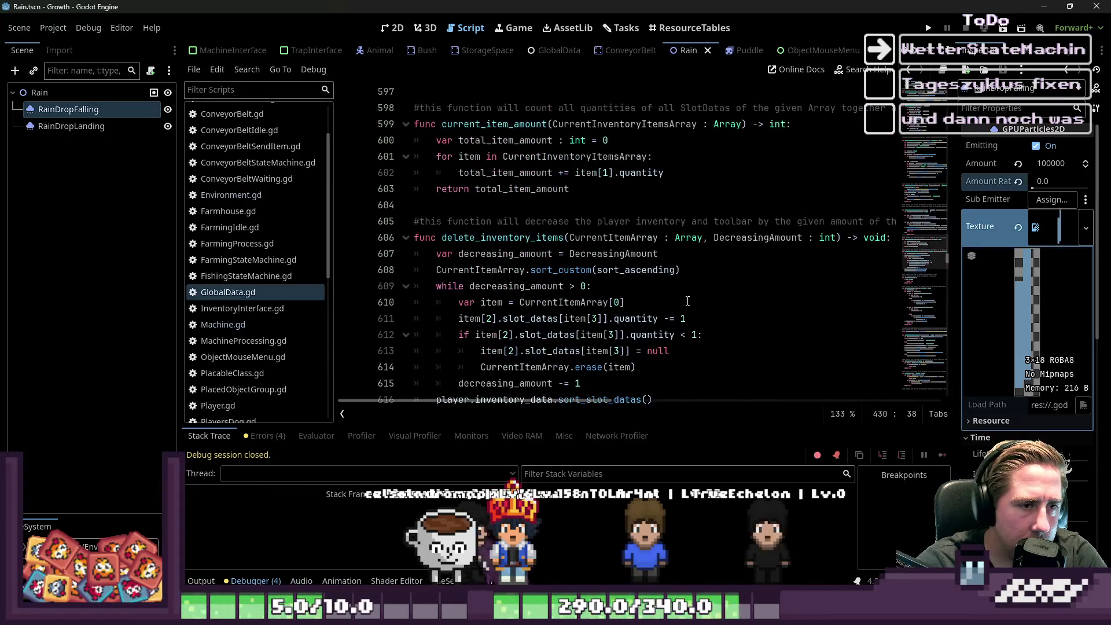
scroll(687, 300, down, 20)
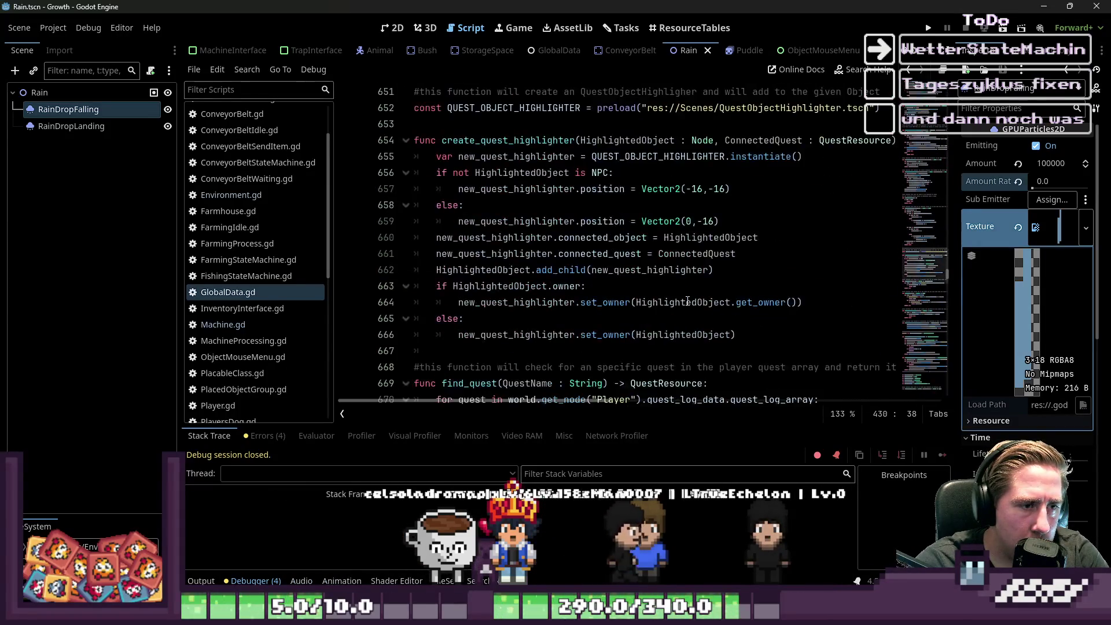
scroll(687, 301, down, 20)
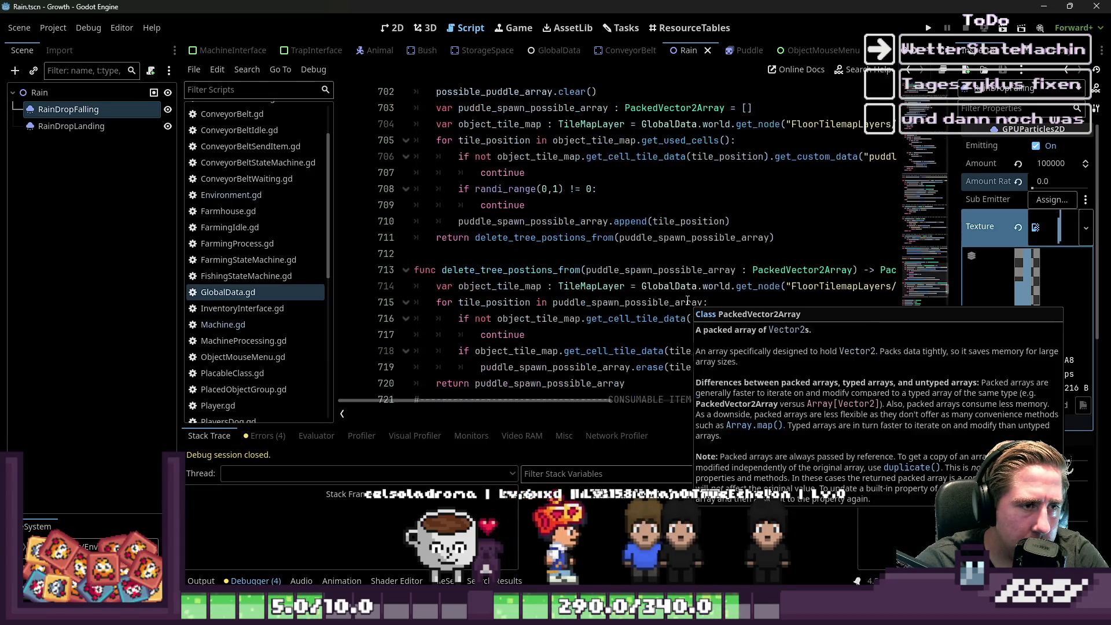
scroll(734, 274, down, 20)
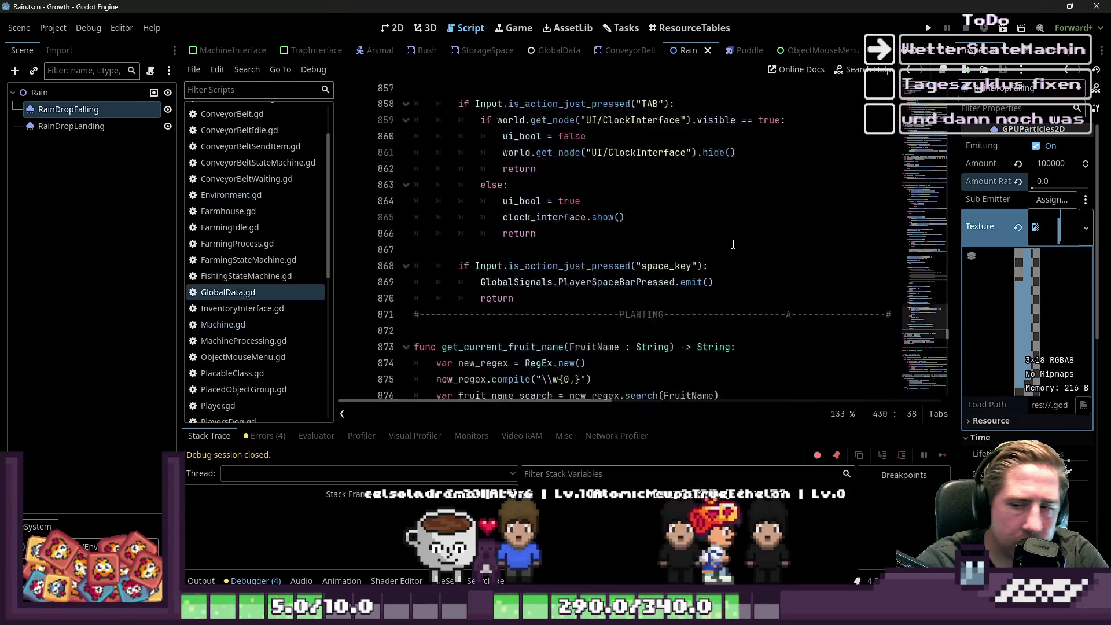
scroll(765, 228, down, 20)
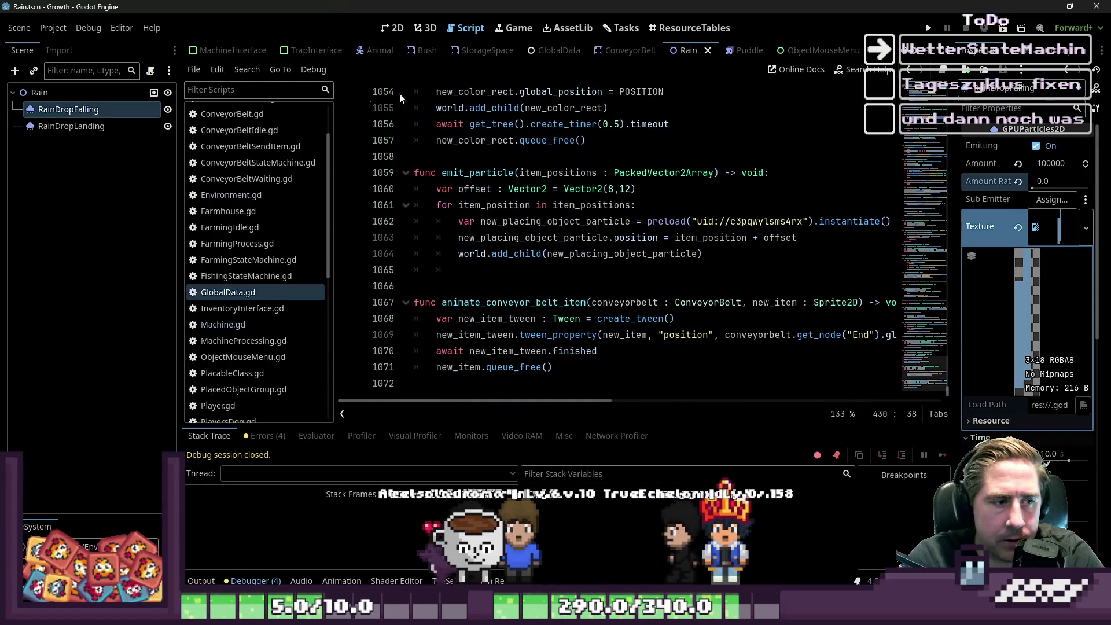
scroll(292, 156, down, 7)
scroll(676, 192, up, 15)
scroll(676, 191, up, 1)
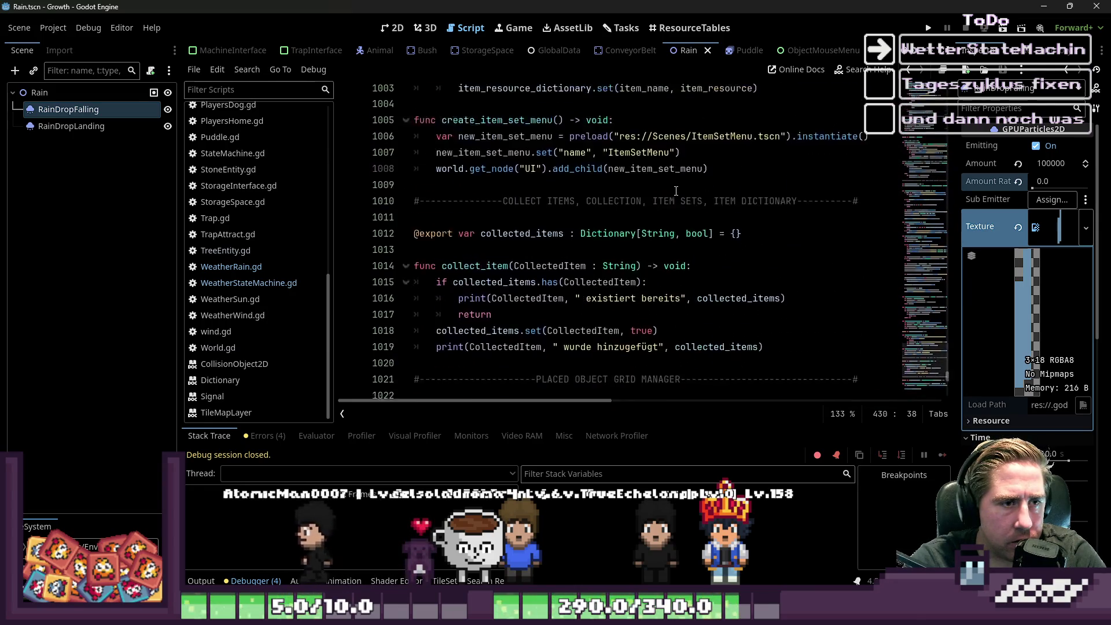
scroll(752, 162, down, 16)
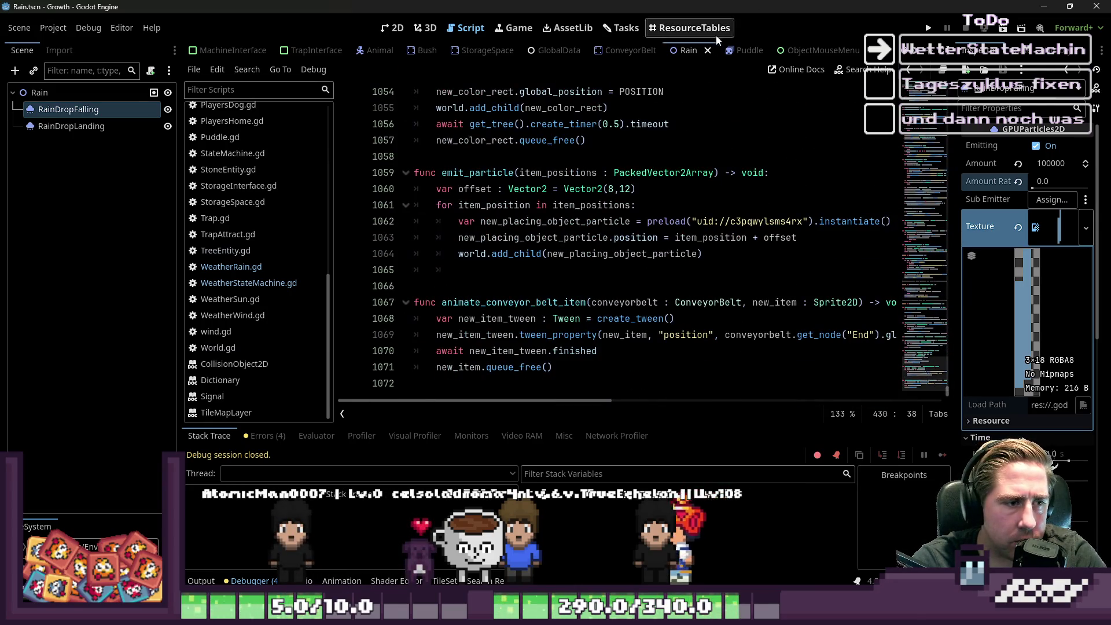
double_click(555, 307)
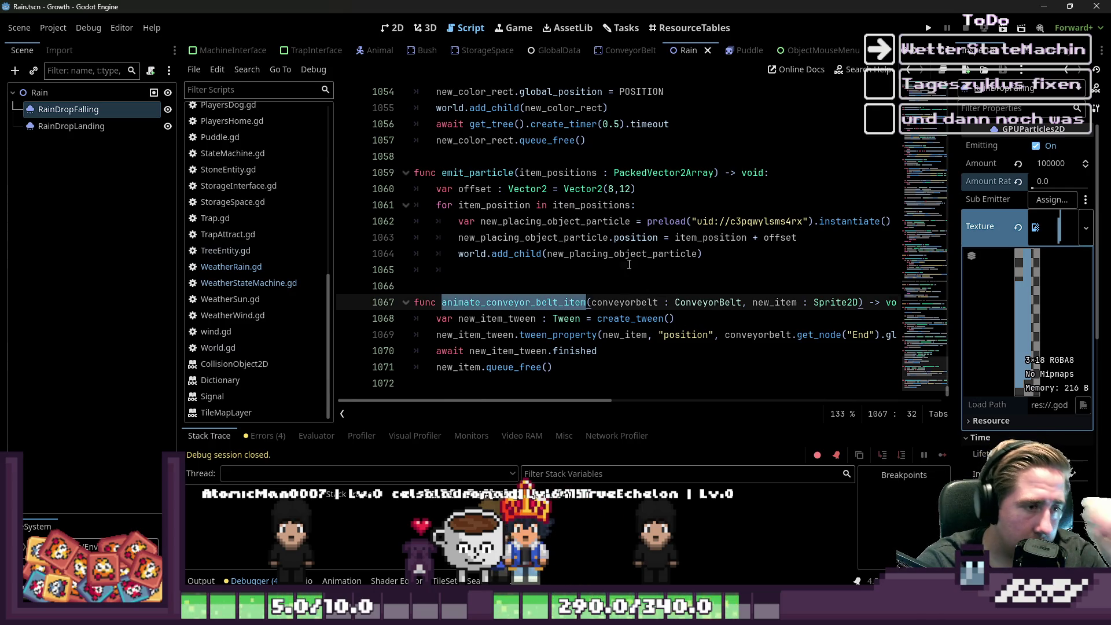
click(589, 269)
key(BackSpace)
key(BackSpace)
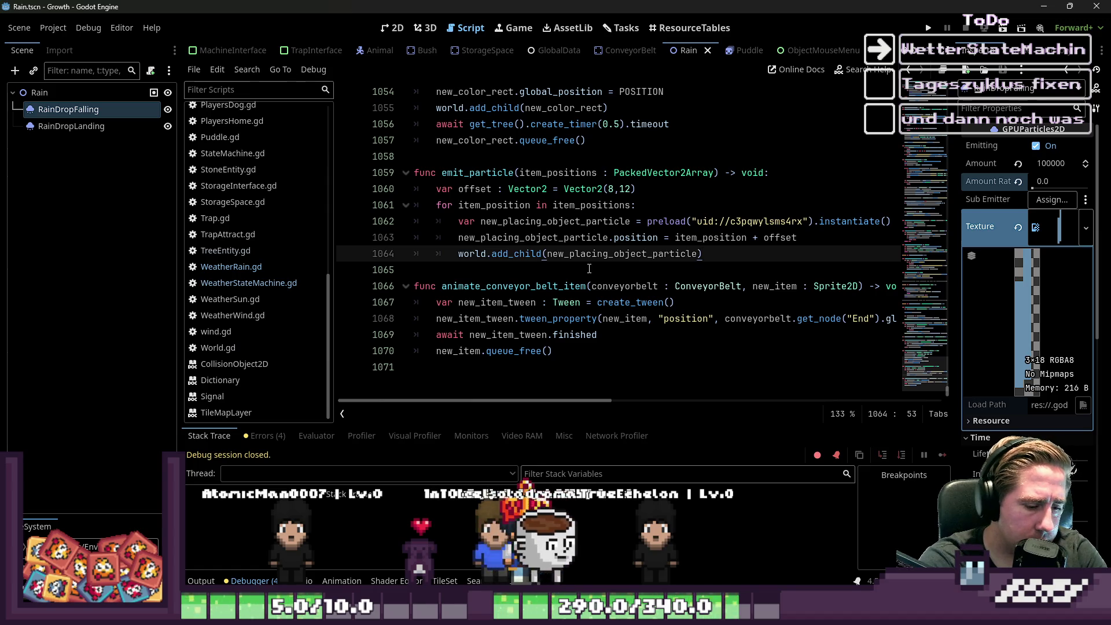
key(ctrl+shift+f)
text(Wea)
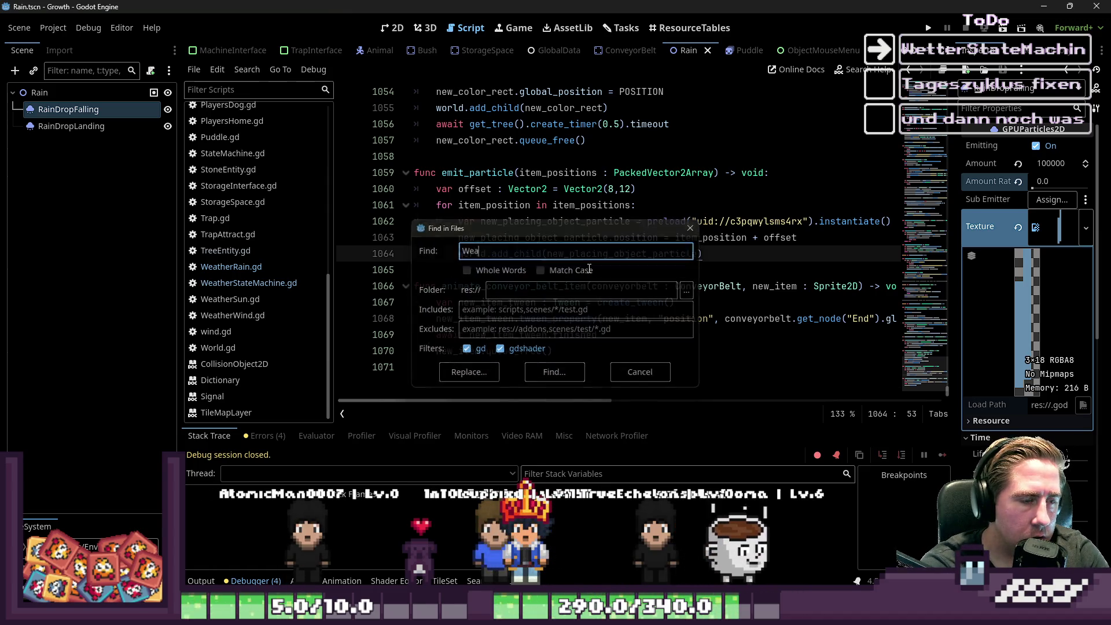
Step: Search the script for 'Weather' and replace randi_range(0,1)'s upper bound with puddle_amount
key(Escape)
key(ctrl+f)
text(Weather)
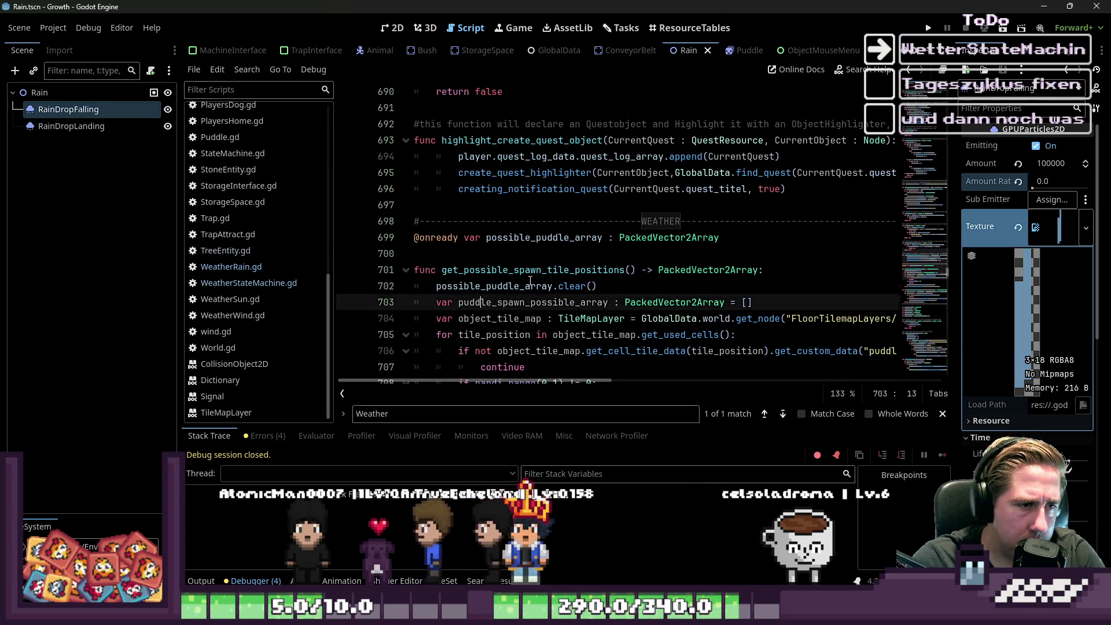
scroll(530, 281, down, 2)
click(563, 285)
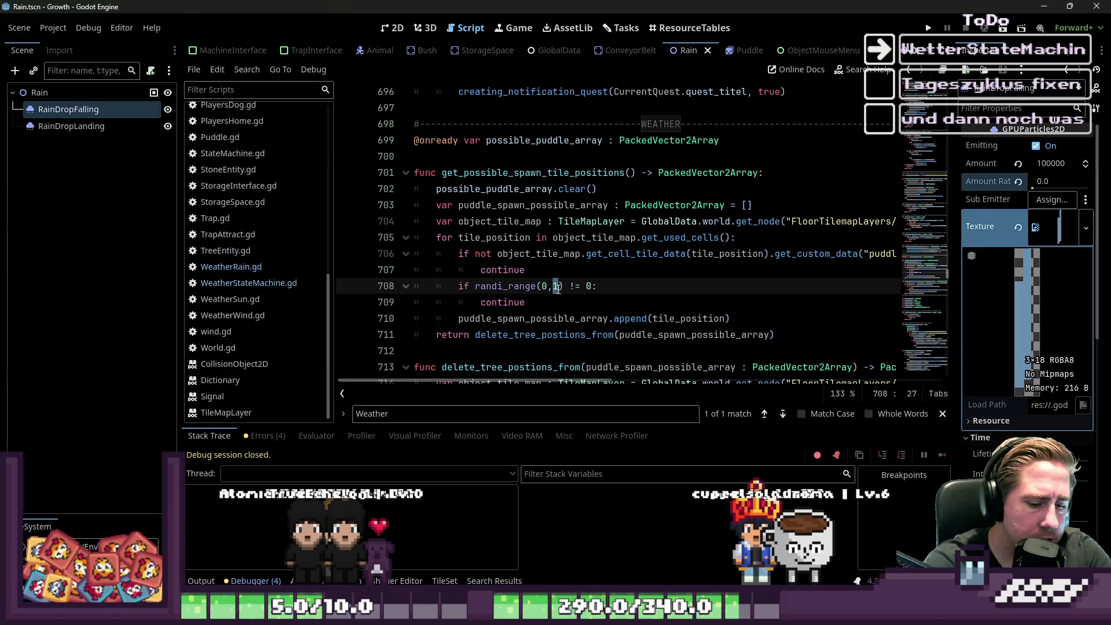
text(puddle_)
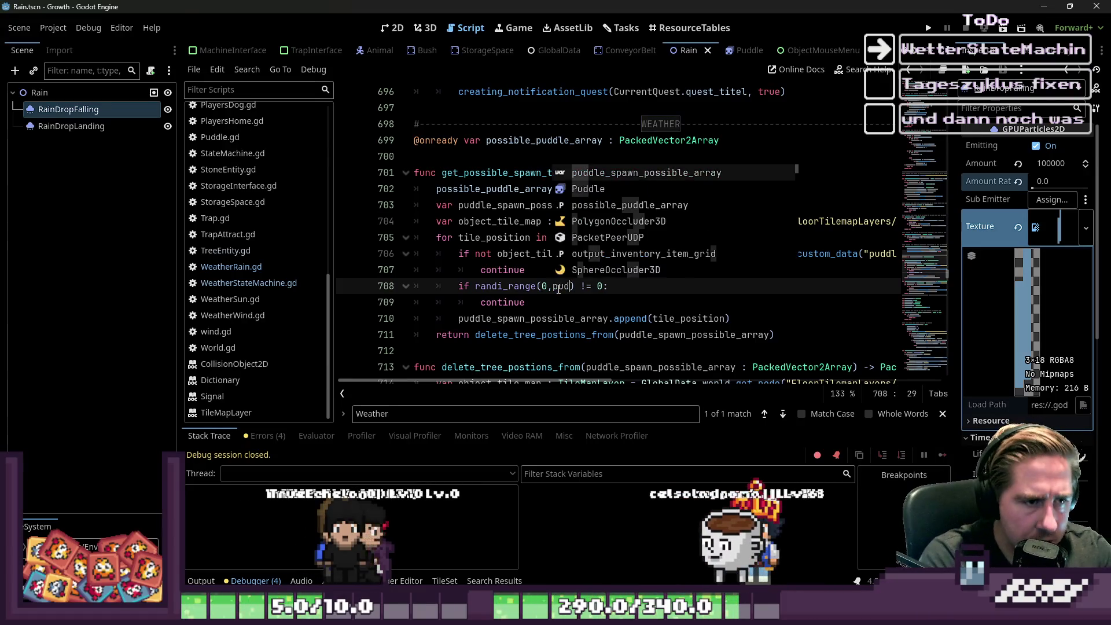
text(amoun)
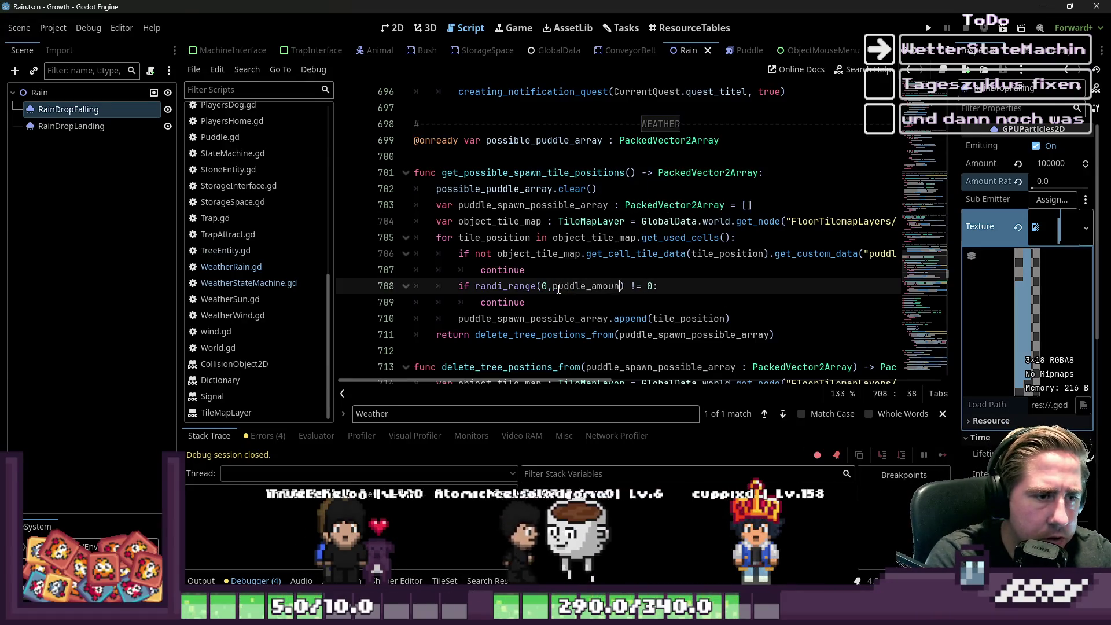
Step: Declare an exported int puddle_amount, entering 10, above get_possible_spawn_tile_positions, then run the game
key(Up)
key(Up)
key(Up)
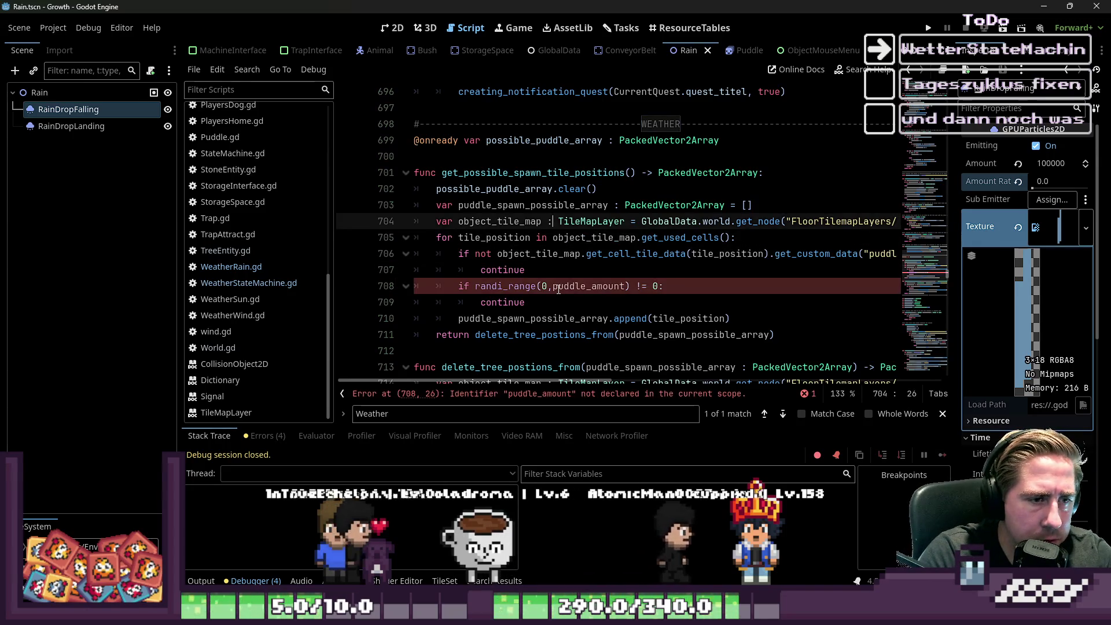
key(Up)
key(Up)
key(Return)
key(Return)
key(Up)
text(var )
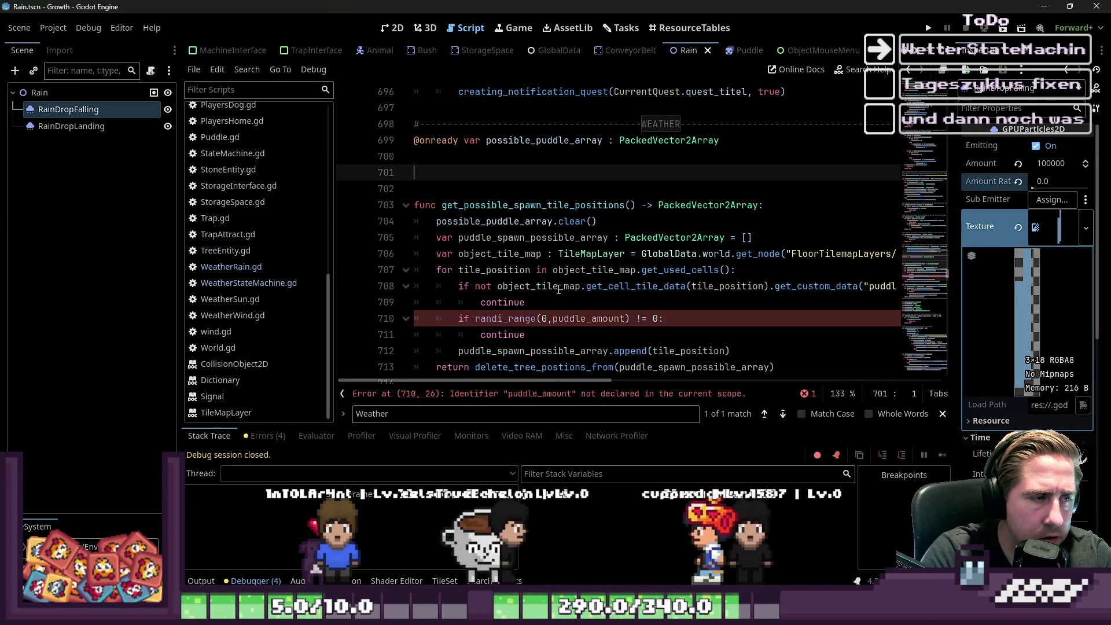
text(puddle_amount : in)
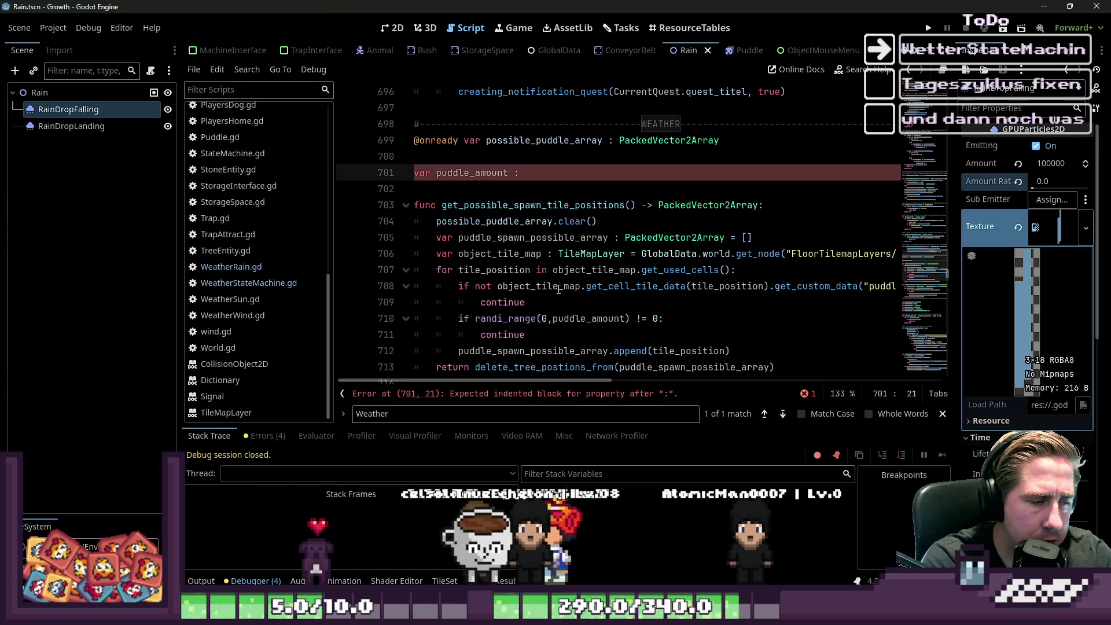
key(Up)
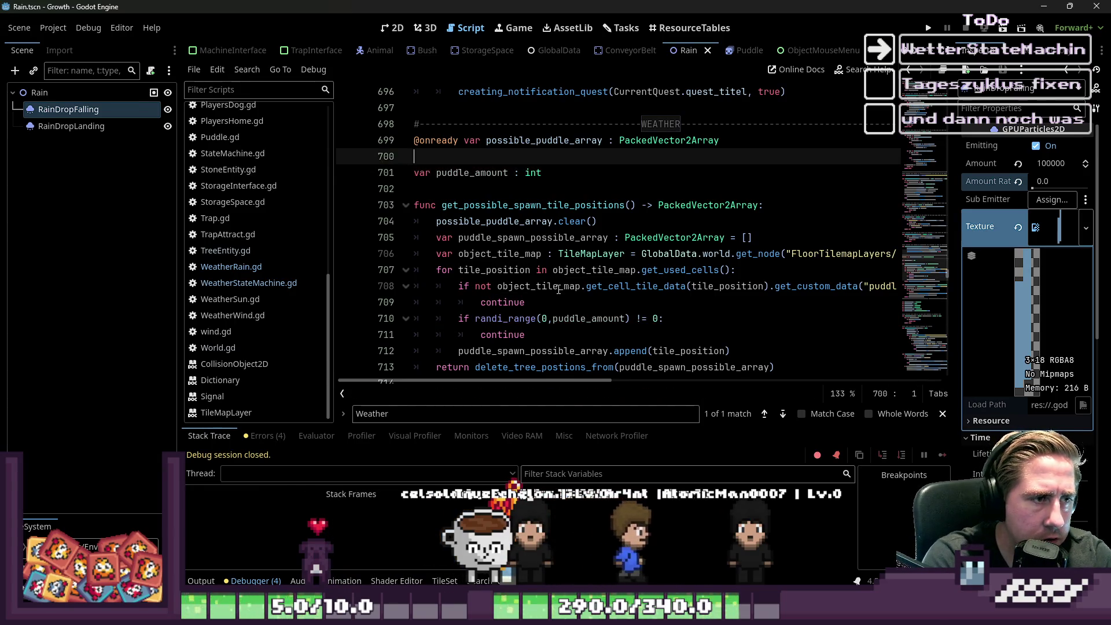
key(Down)
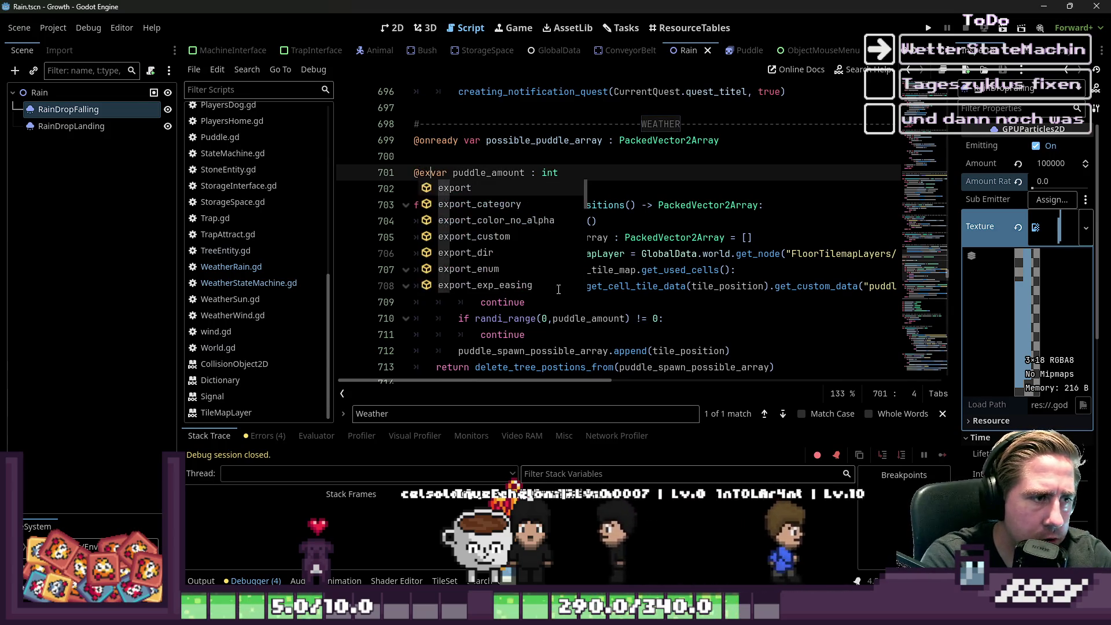
key(Return)
key(ctrl+Right)
key(ctrl+Right)
key(End)
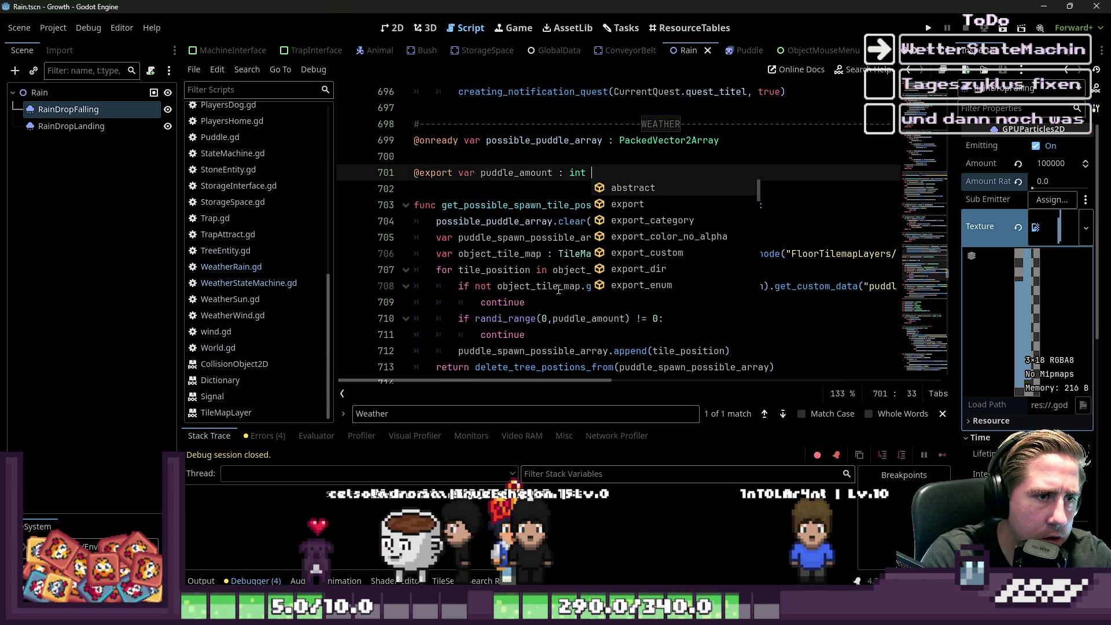
text(10)
key(F5)
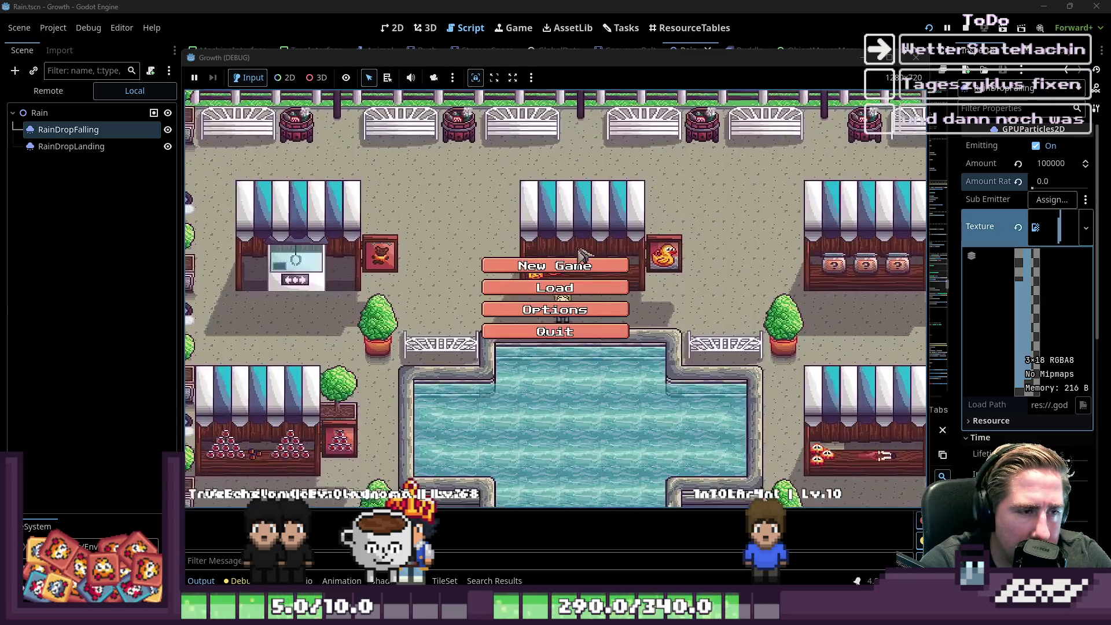
Step: Start a new game from Growth's main menu
click(560, 255)
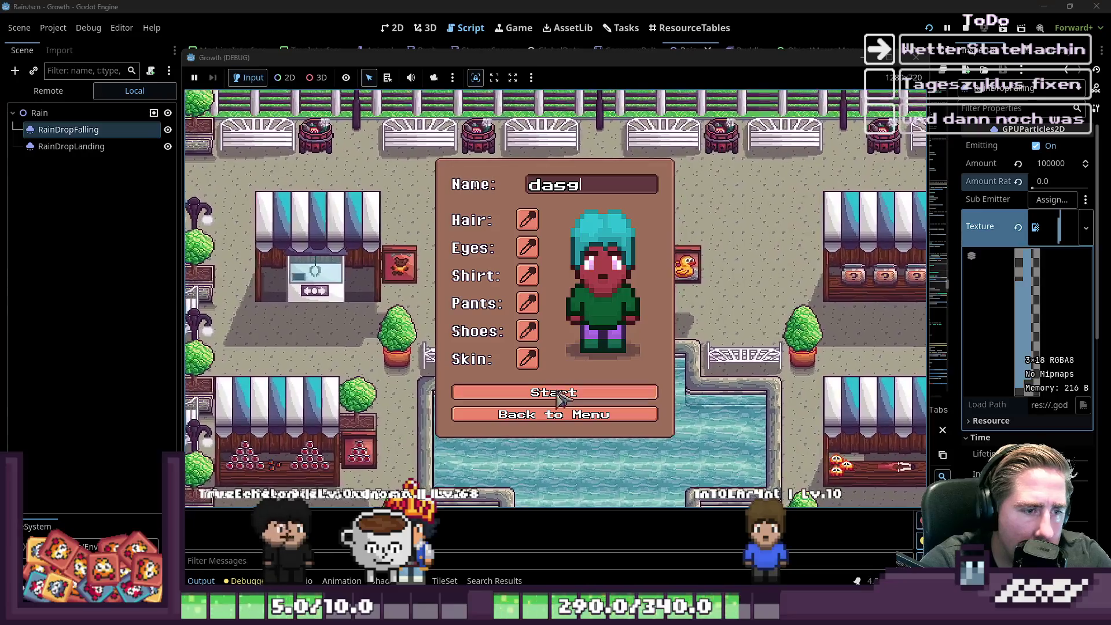
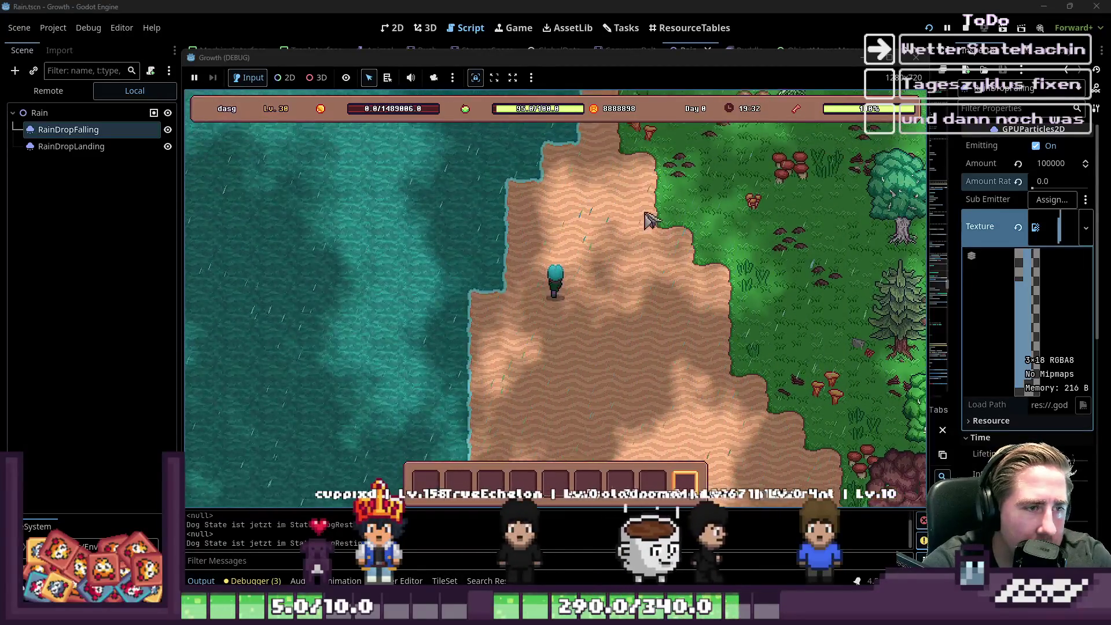
Step: Walk the character north through the forest toward the coastline in the running game
key(w)
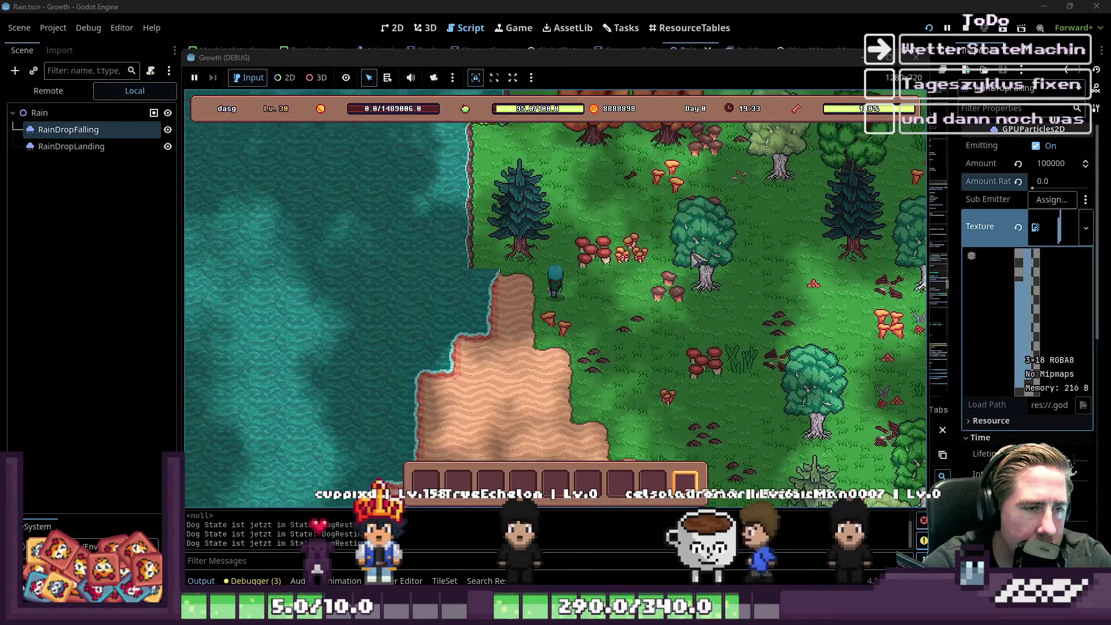
key(w)
key(6)
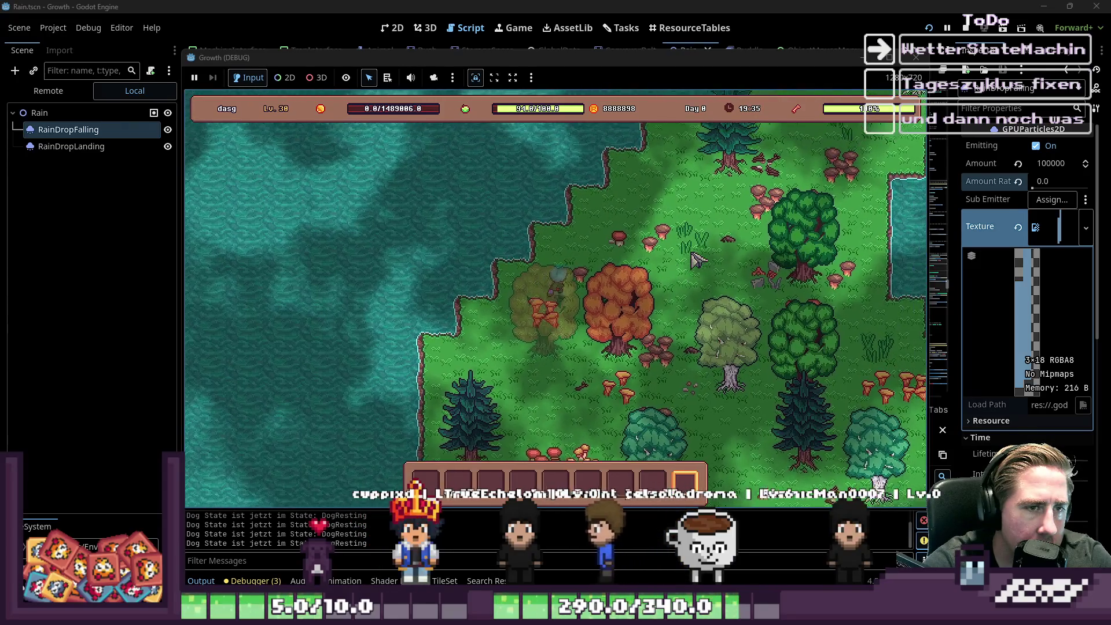
key(d)
key(5)
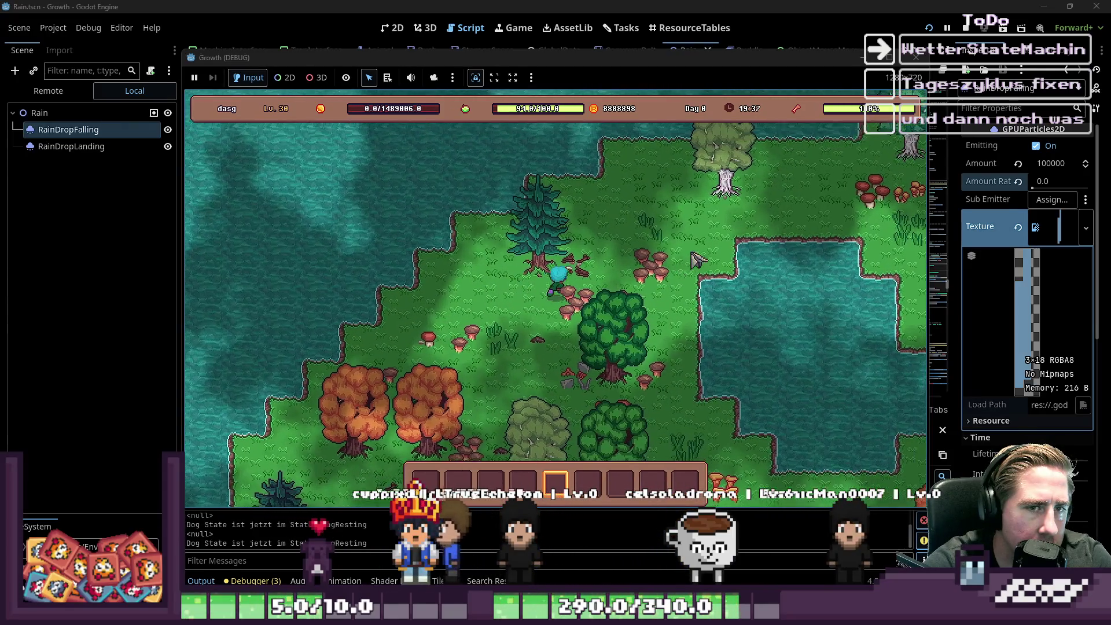
Step: Walk the character up and right past the lake, then stop the game with F8
key(d)
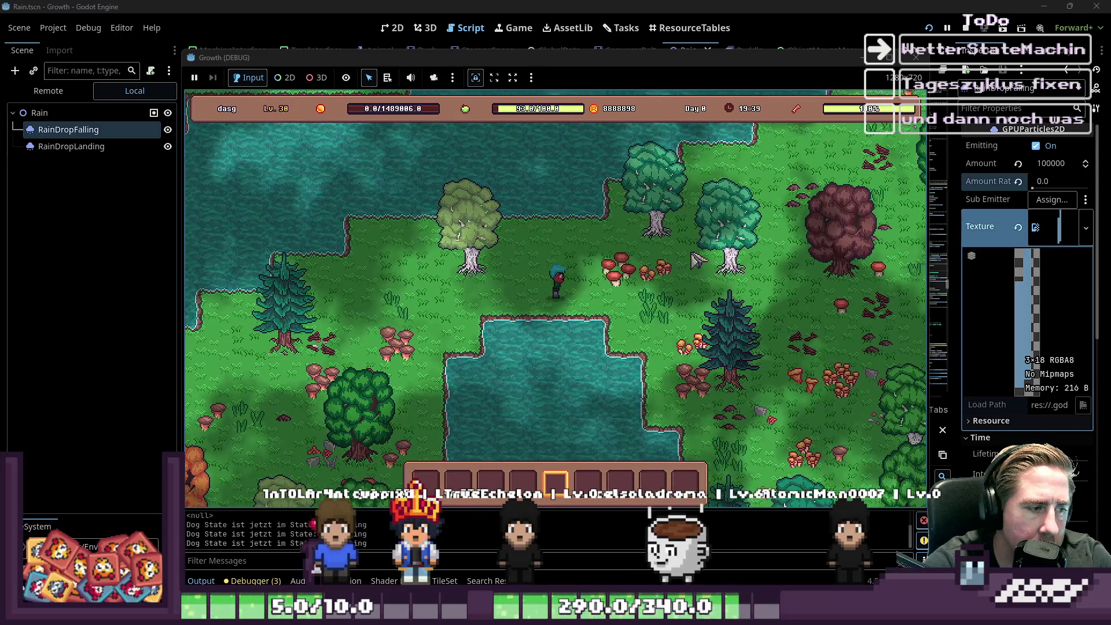
key(d)
key(w)
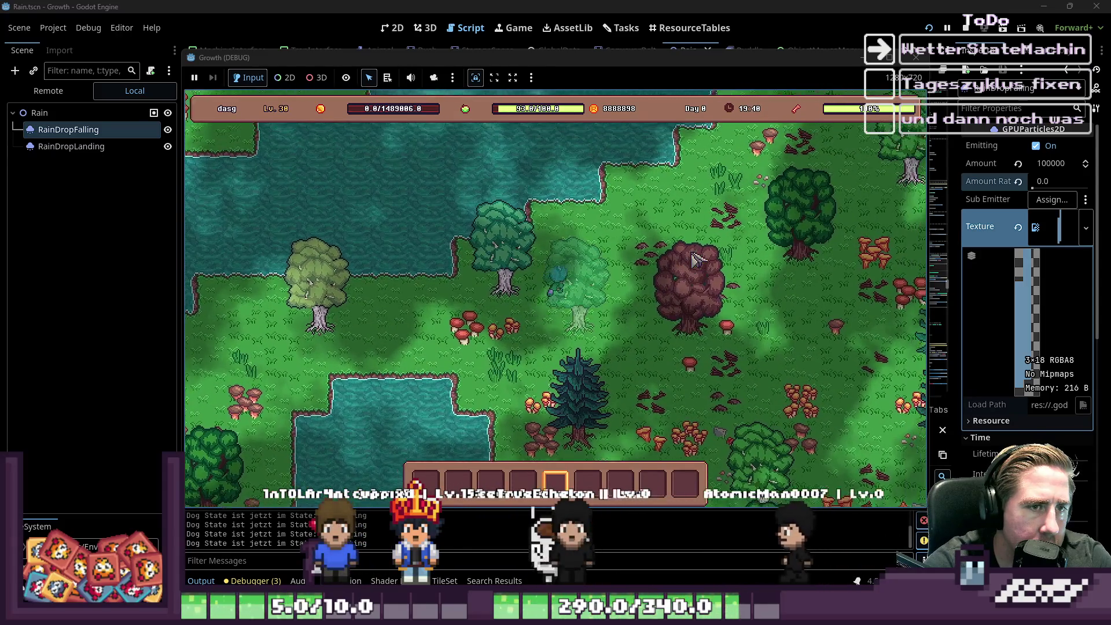
key(d)
key(w)
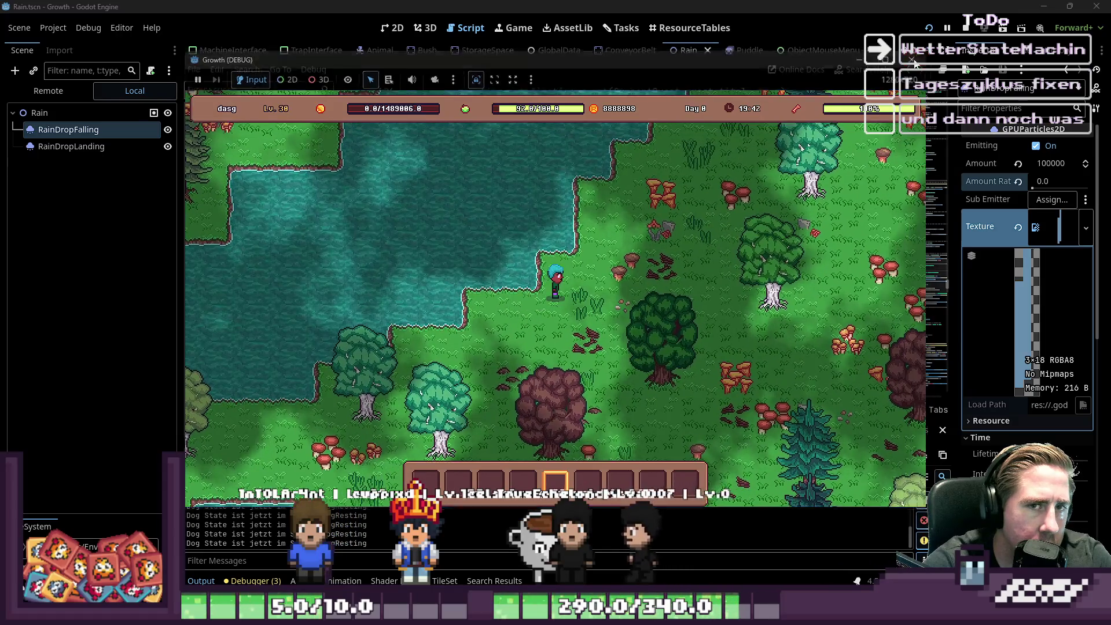
key(F8)
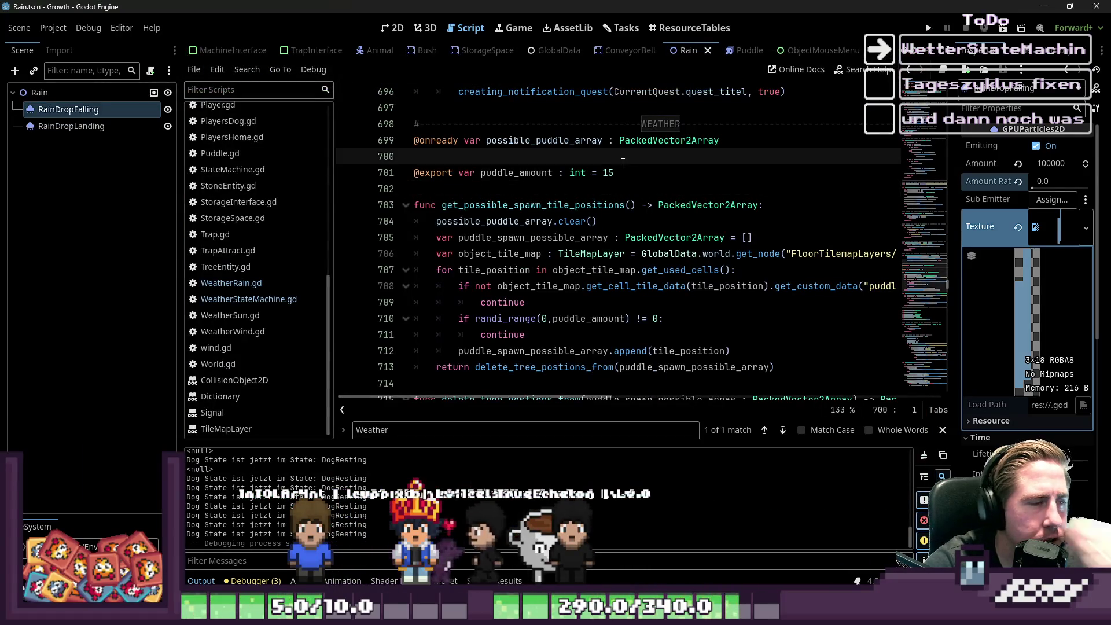
Step: Open the rain weather script, switch to the World scene and select the floor tile map layer
click(247, 299)
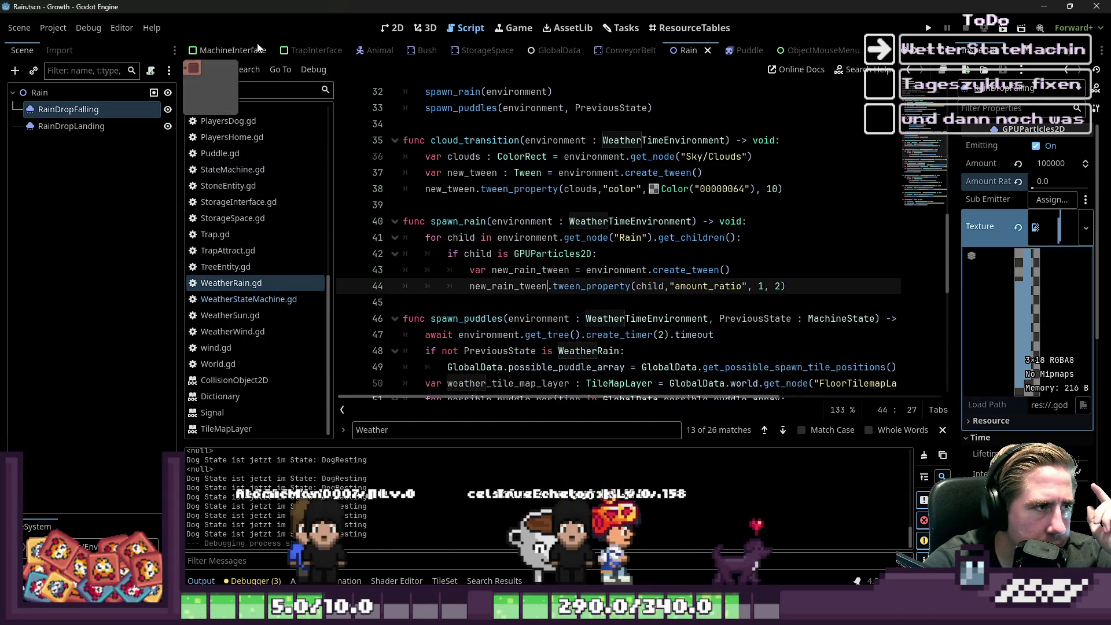
scroll(202, 51, up, 3)
click(202, 50)
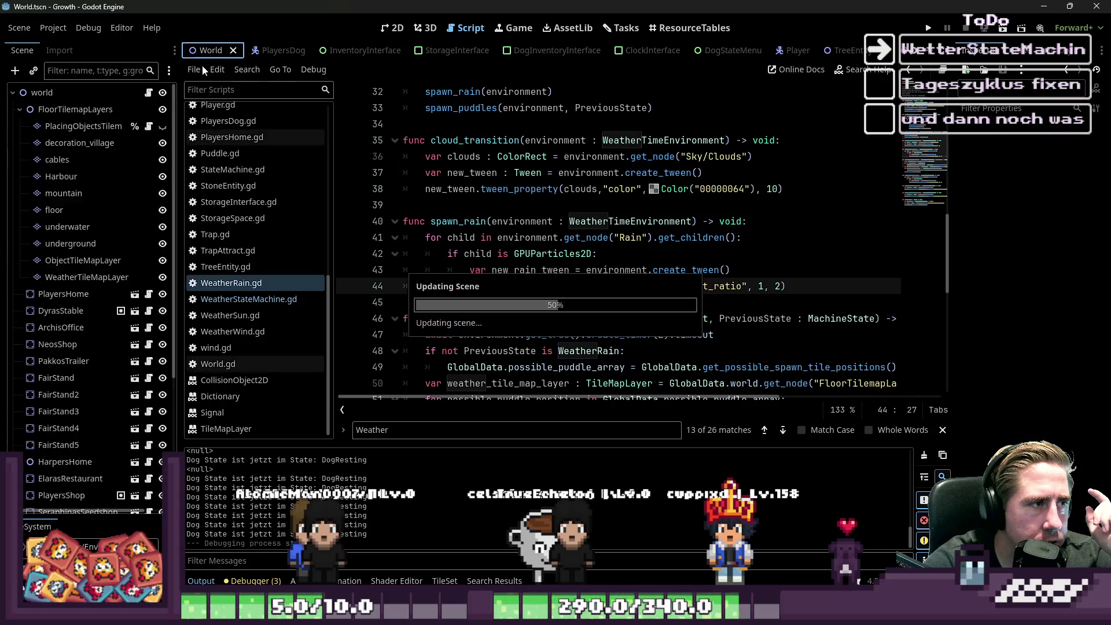
click(64, 260)
click(87, 277)
click(93, 211)
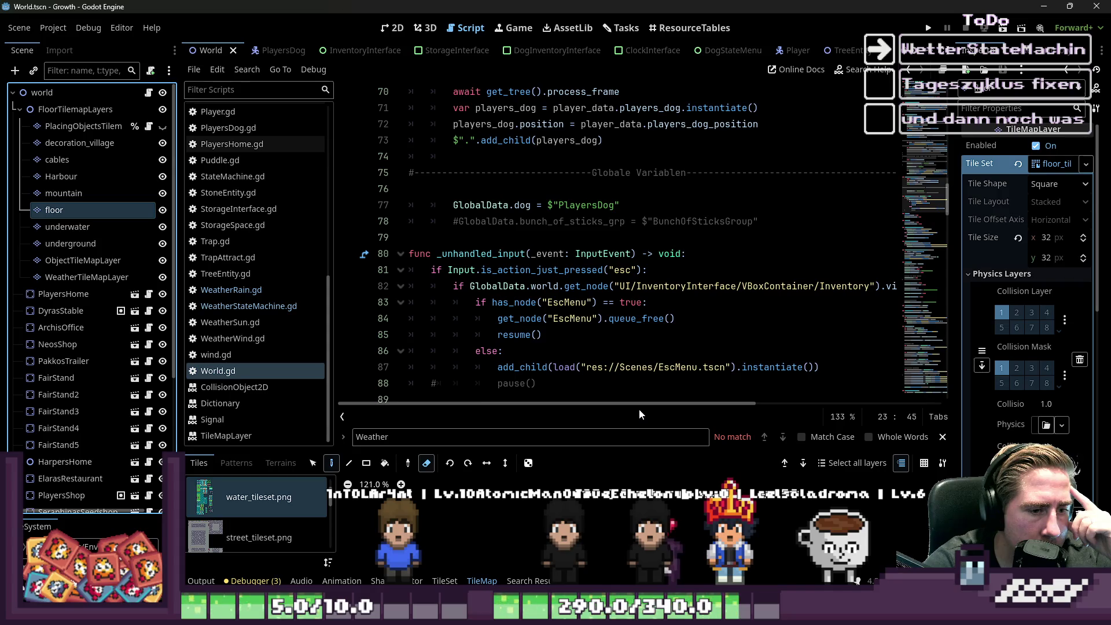
Step: Open the floor layer's TileSet editor, enlarge the panel, and set puddle_possible as the paint property
click(455, 581)
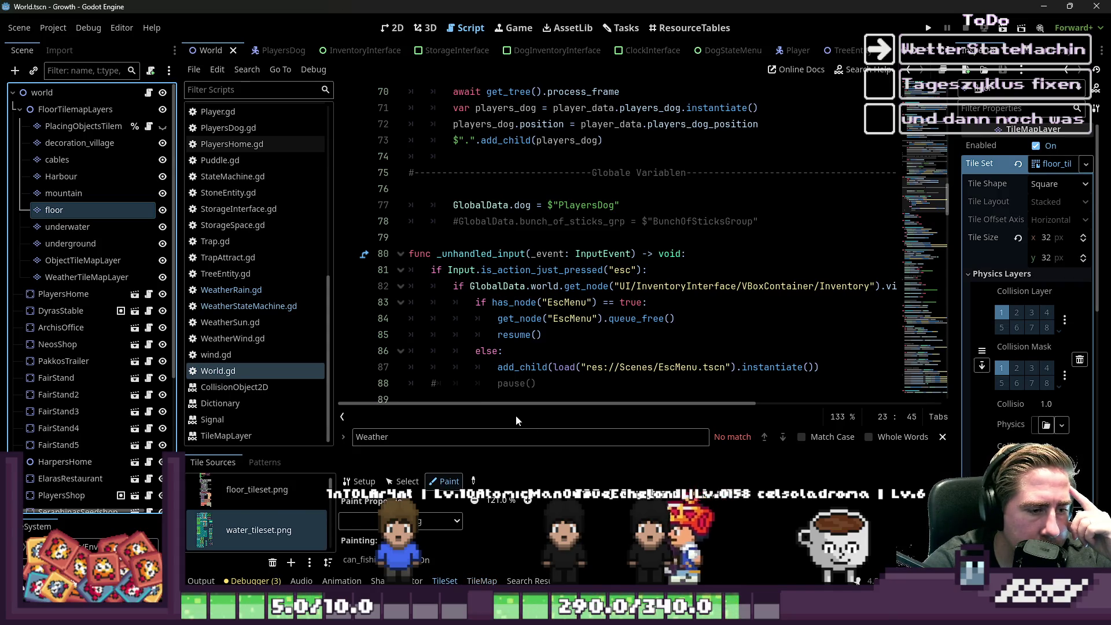
drag(519, 450, 519, 246)
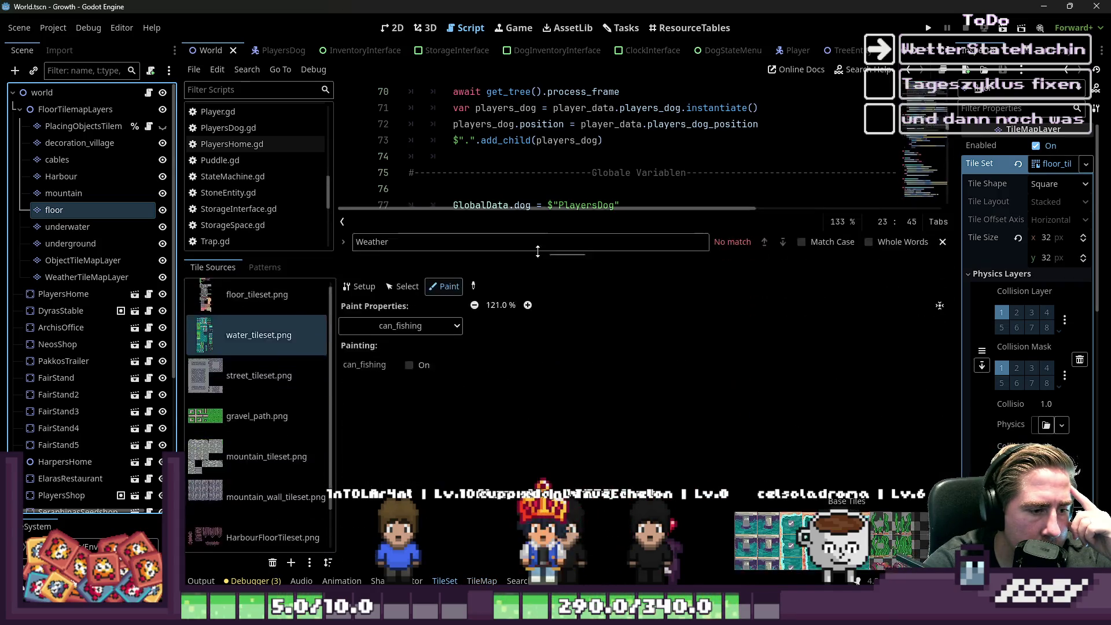
scroll(782, 461, up, 3)
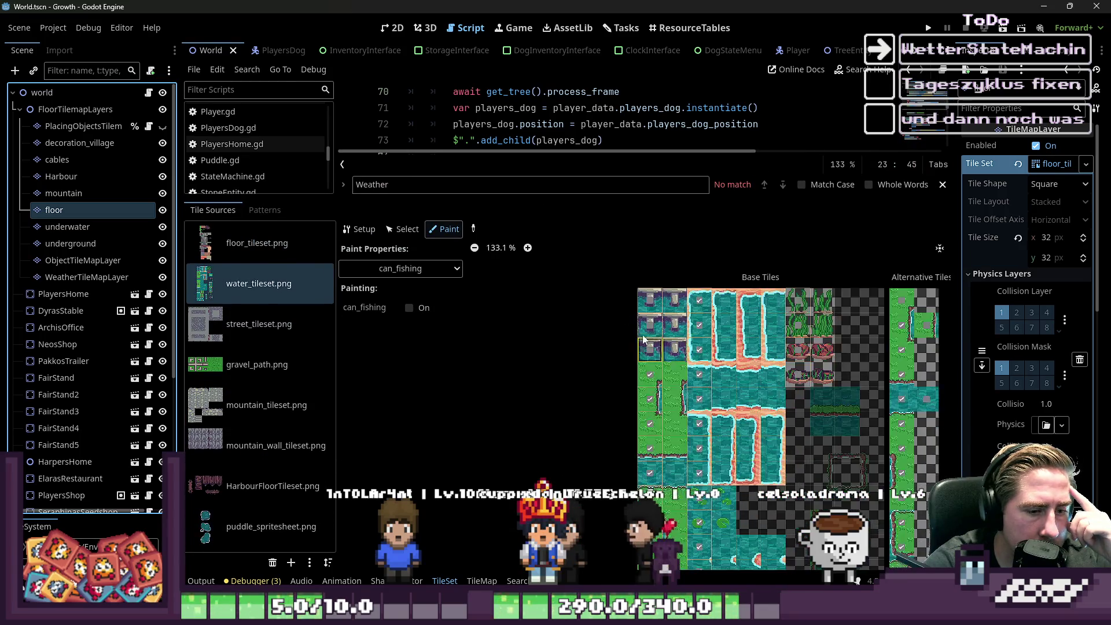
click(439, 268)
click(399, 475)
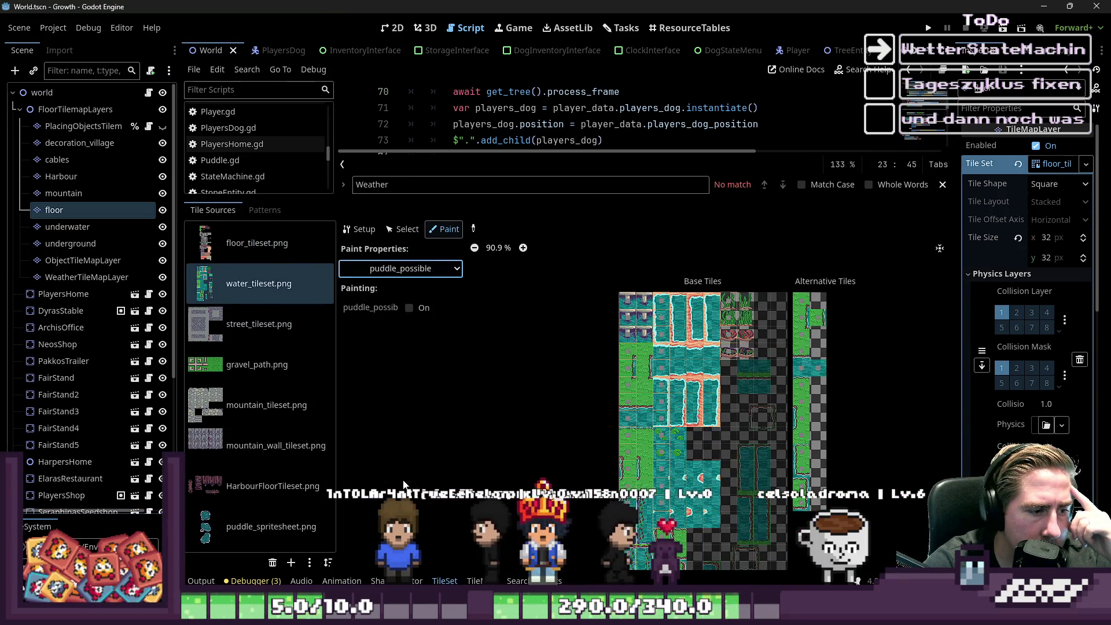
Step: Inspect the floor_tileset.png atlas, then the water_tileset.png atlas, before moving to Aseprite
scroll(668, 396, up, 2)
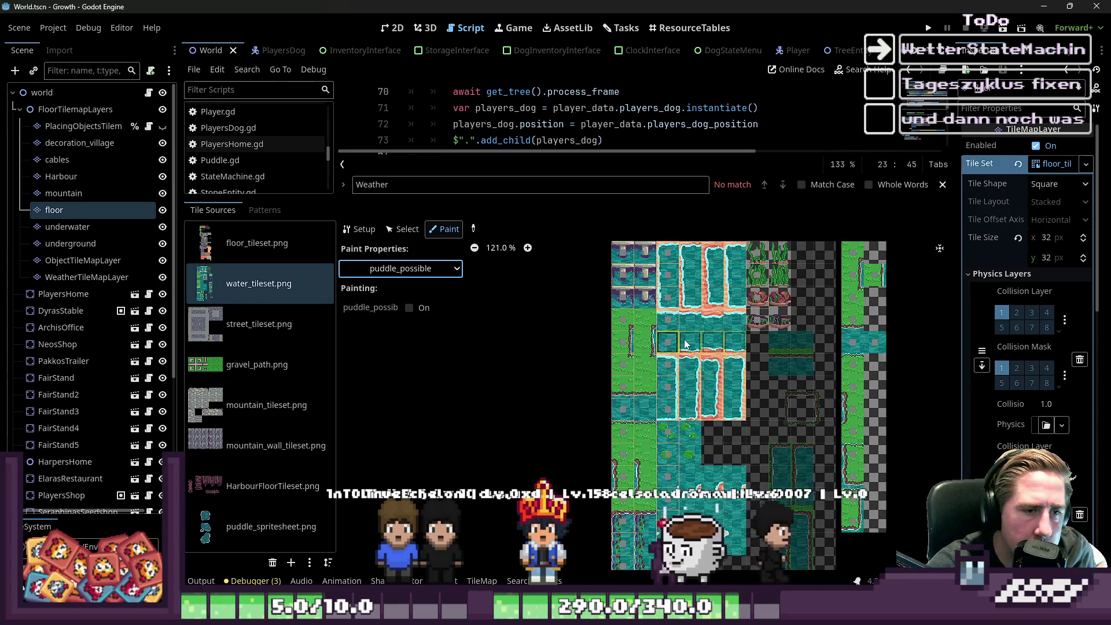
scroll(669, 396, down, 5)
scroll(735, 347, up, 3)
click(254, 243)
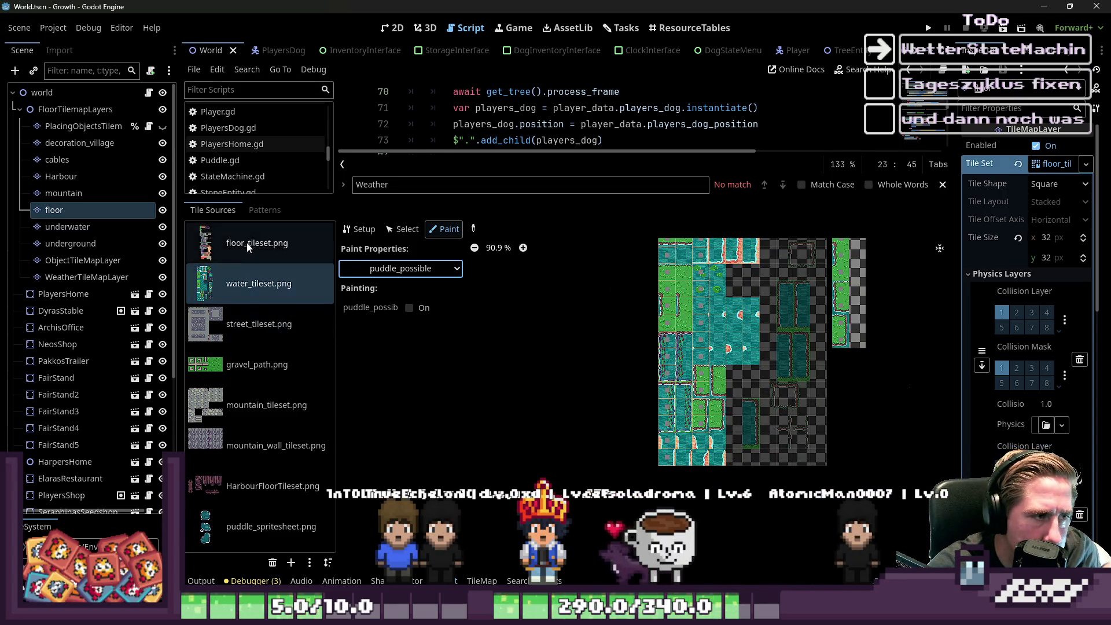
scroll(784, 395, up, 2)
scroll(785, 395, down, 3)
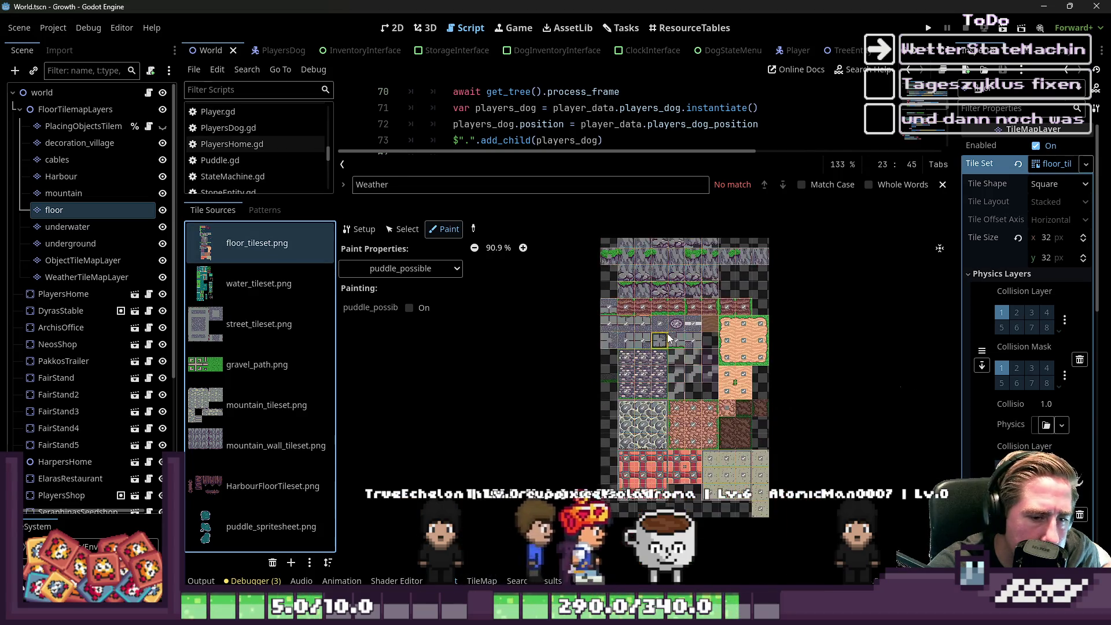
scroll(675, 423, down, 4)
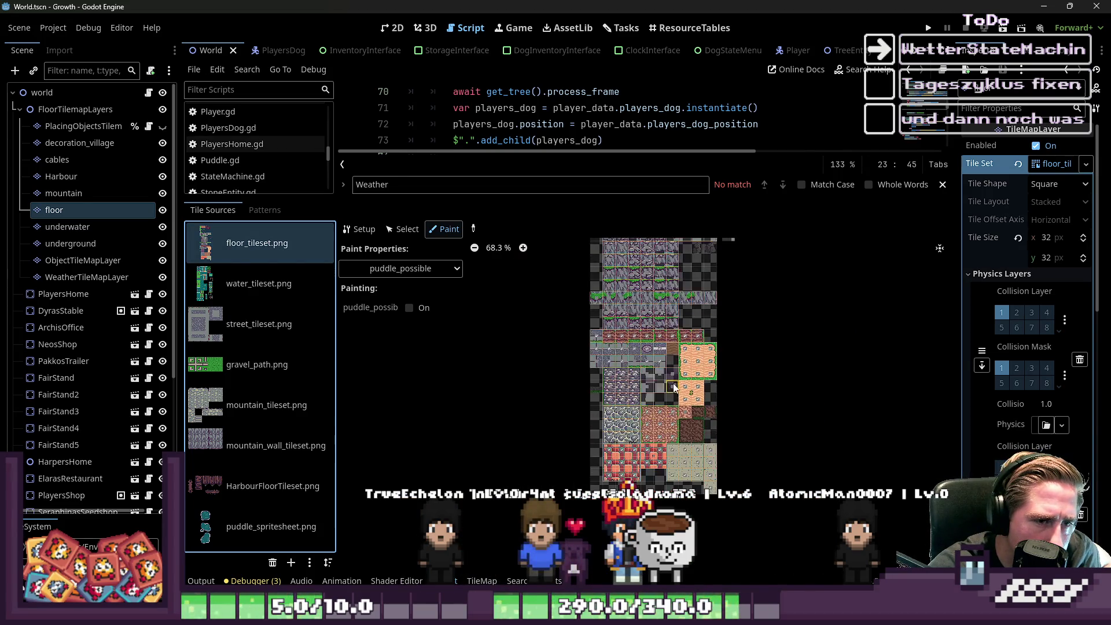
click(238, 305)
scroll(650, 466, down, 1)
scroll(655, 311, up, 7)
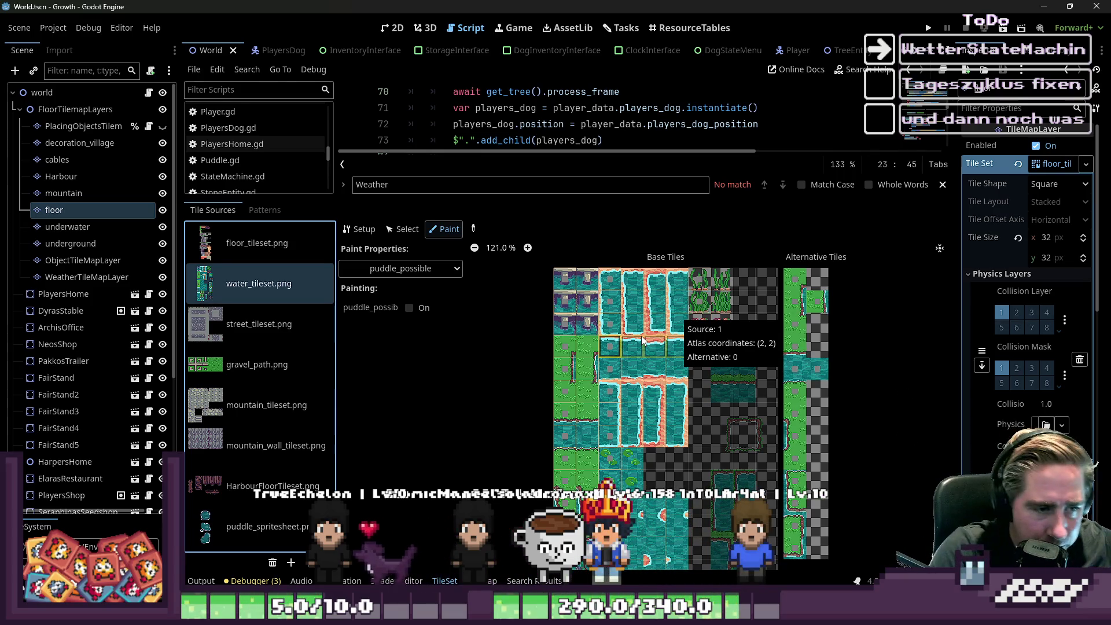
scroll(628, 350, up, 7)
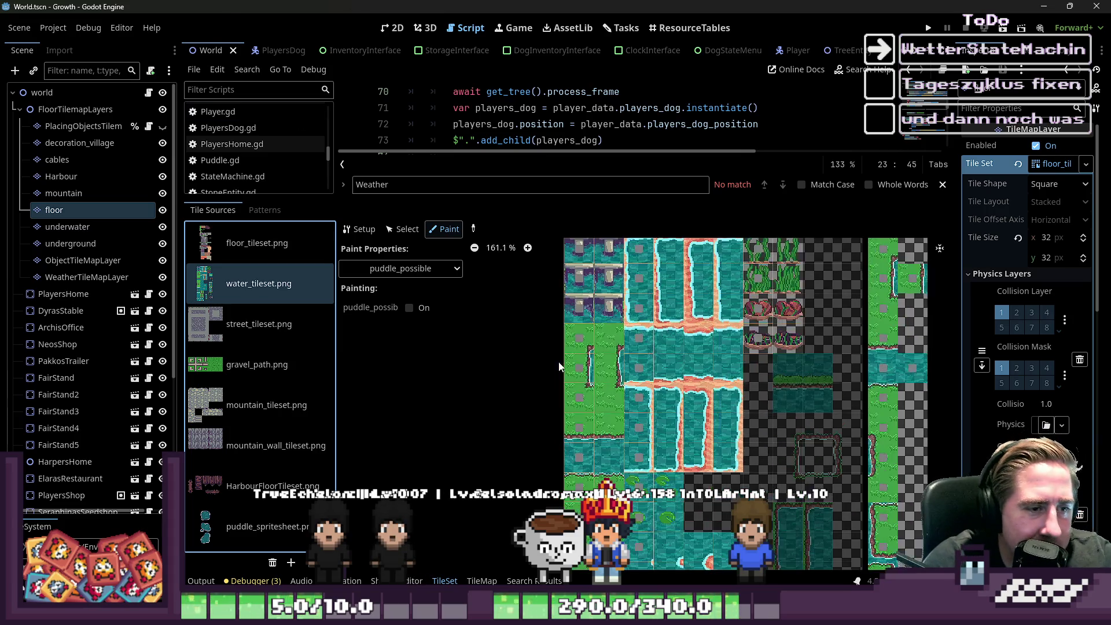
scroll(552, 346, up, 2)
scroll(553, 392, down, 2)
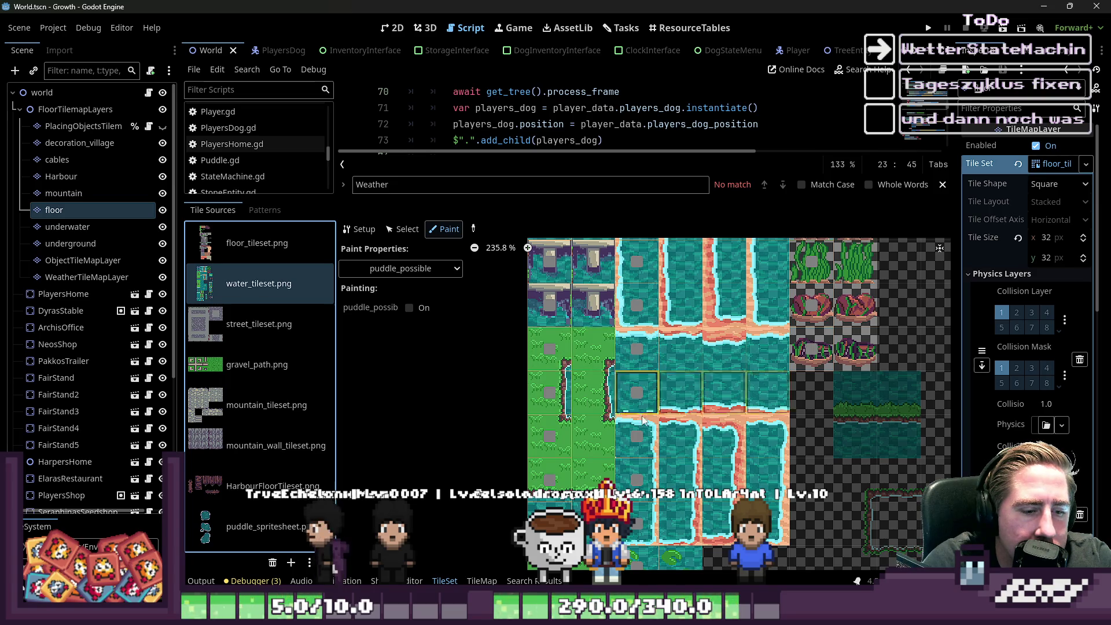
key(alt+Tab)
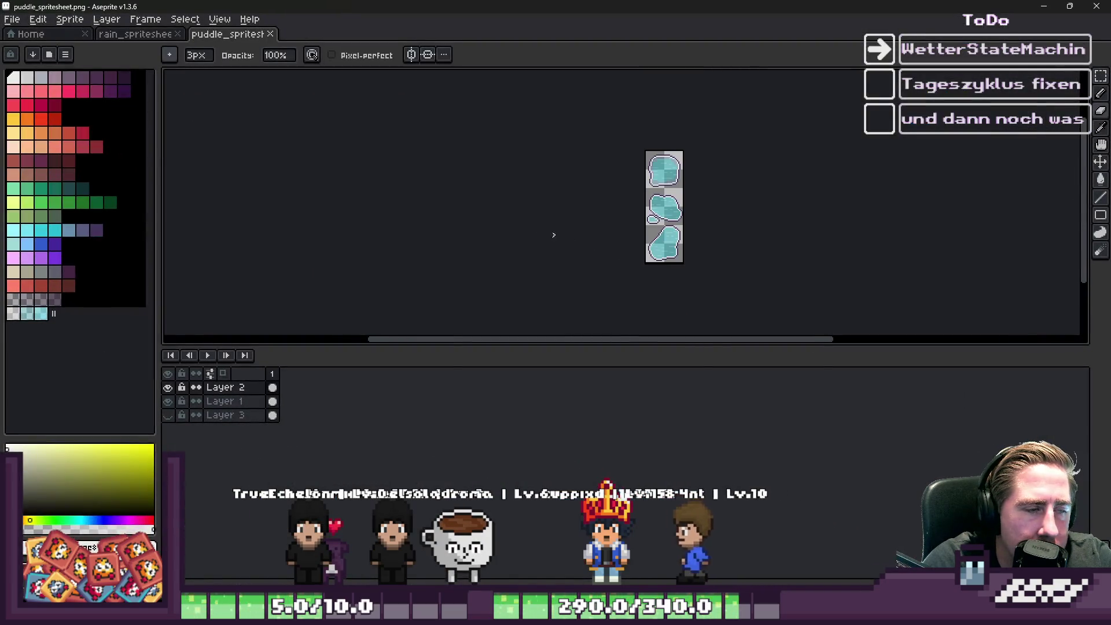
Step: Close puddle_spritesheet and rain_spritesheet in Aseprite and return to Godot
click(269, 35)
click(180, 35)
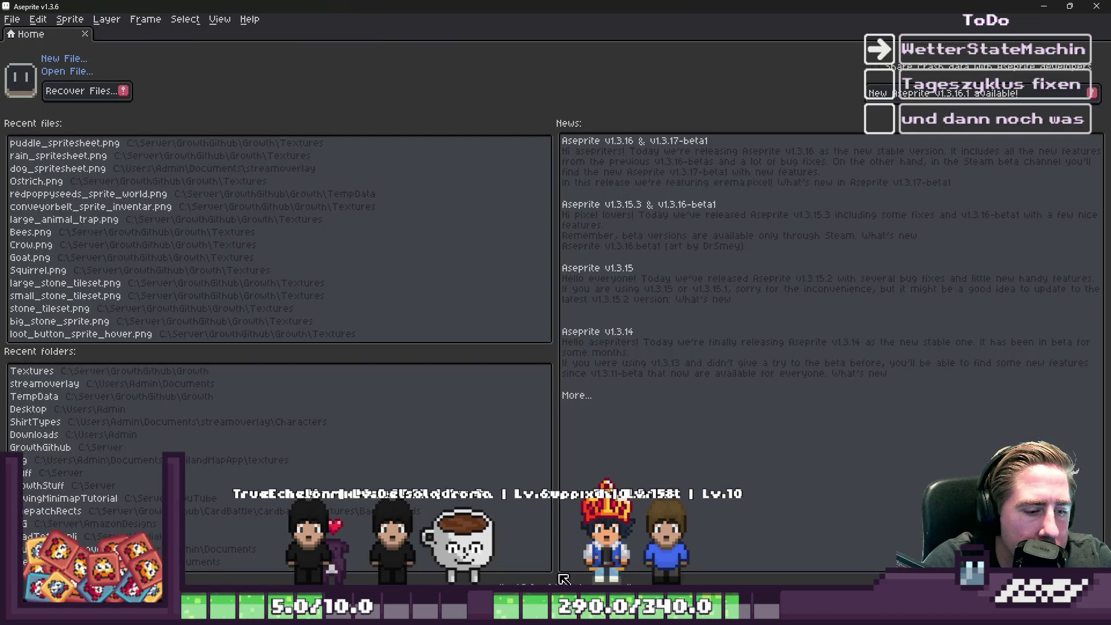
key(alt+Tab)
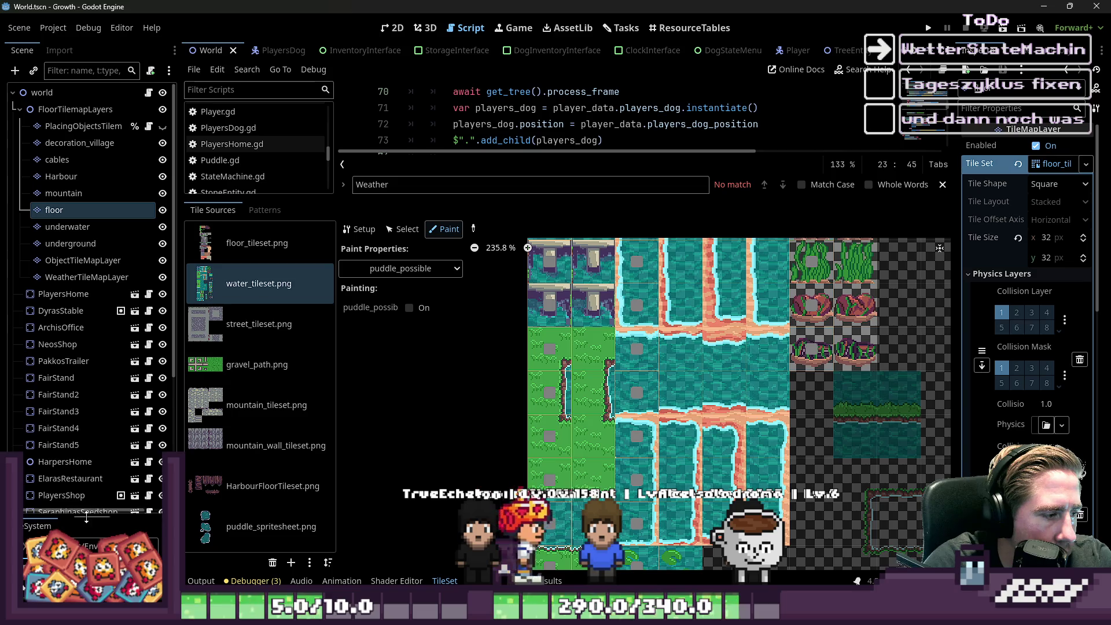
Step: Filter the FileSystem for 'water_' and open water_tileset.png in the external image editor
drag(86, 518, 87, 238)
double_click(90, 287)
text(water)
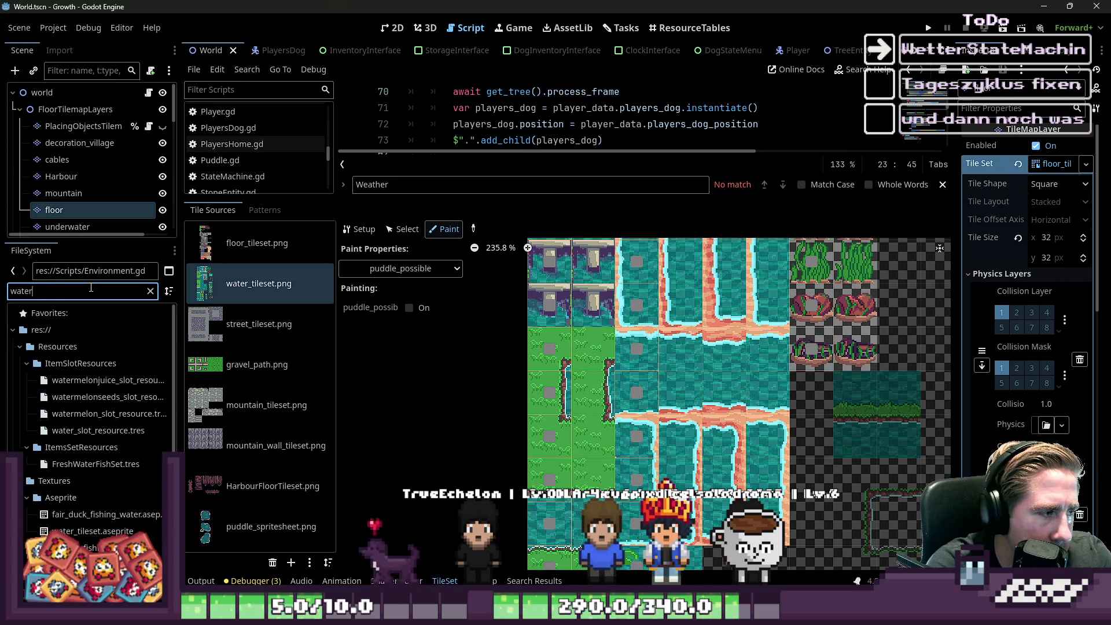
text(_tile)
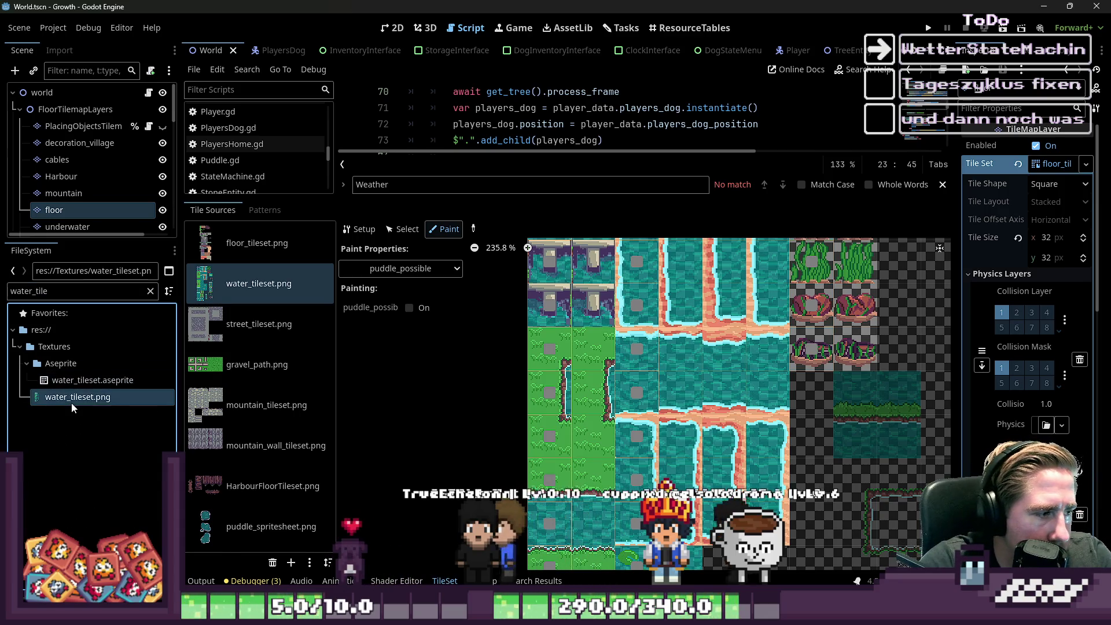
right_click(72, 402)
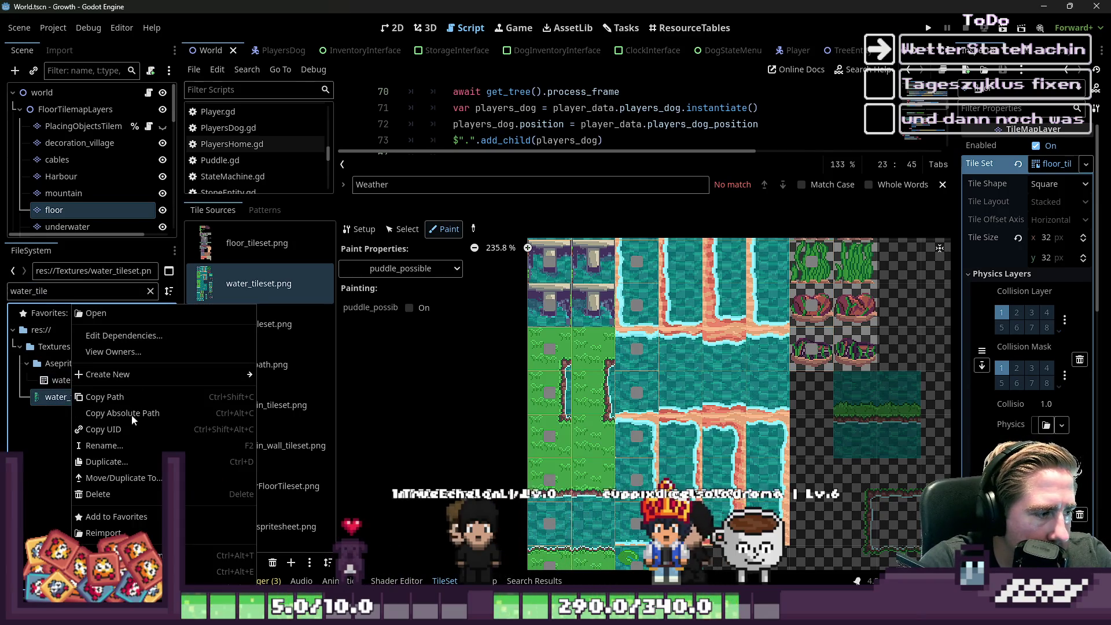
click(137, 376)
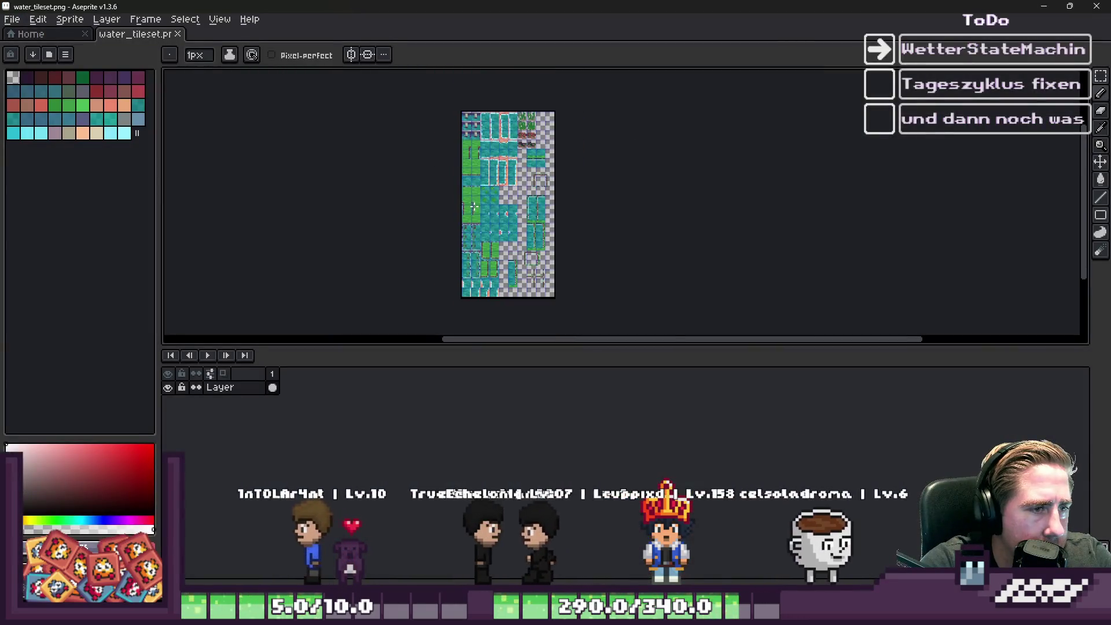
Step: Switch to the marquee tool and delete the floating pasted tiles
scroll(783, 370, up, 3)
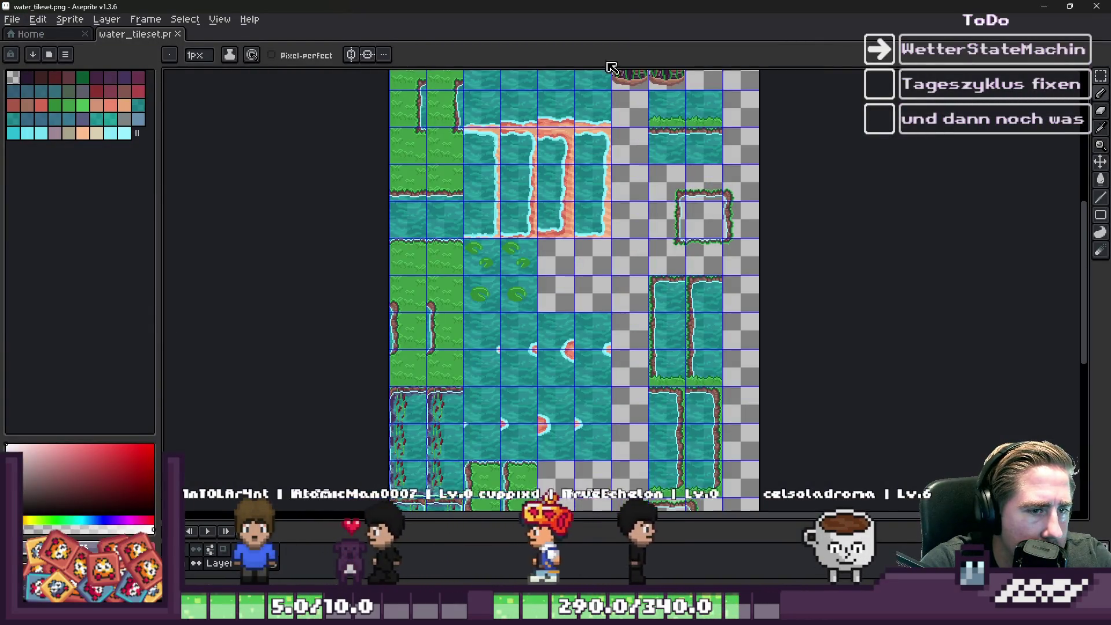
scroll(782, 370, down, 1)
key(m)
scroll(783, 370, up, 3)
scroll(670, 274, down, 2)
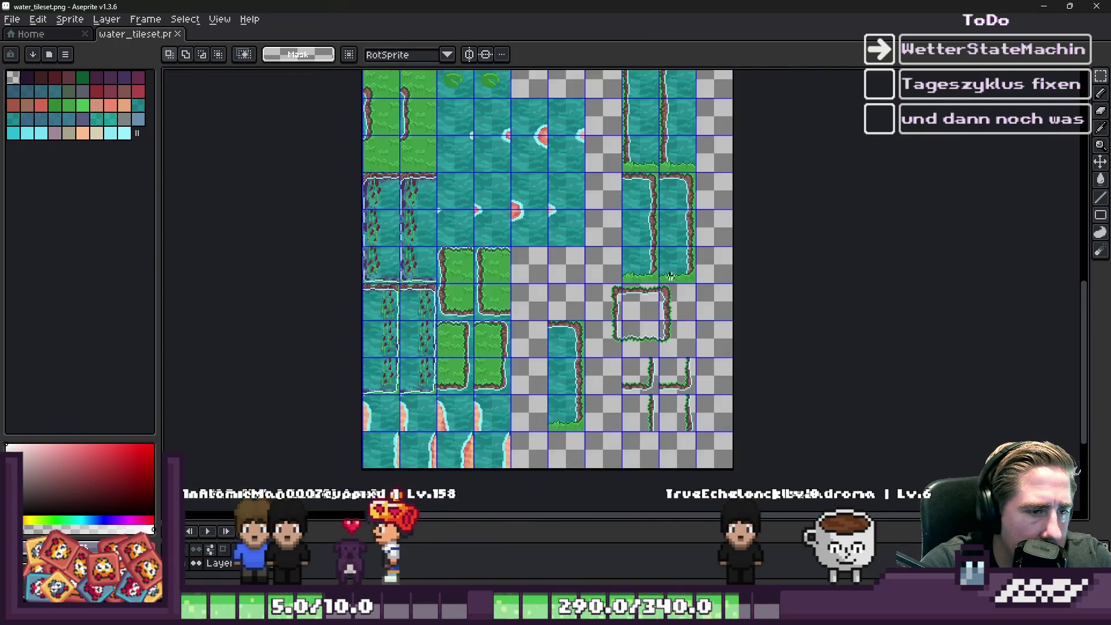
scroll(648, 293, up, 1)
scroll(562, 286, down, 1)
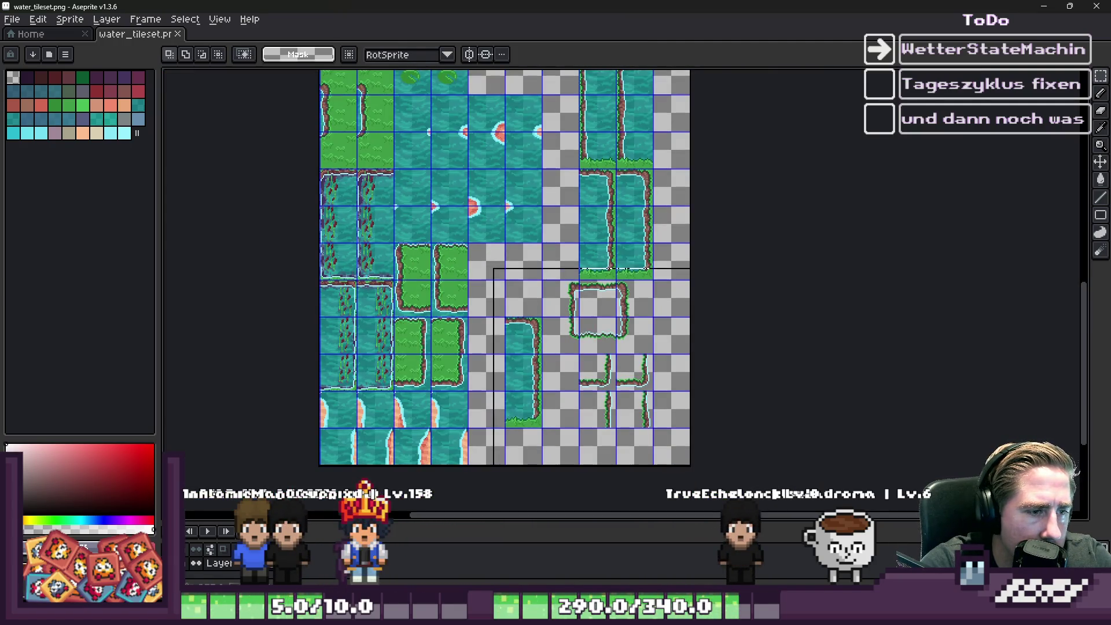
key(Delete)
scroll(652, 362, down, 1)
scroll(606, 251, up, 1)
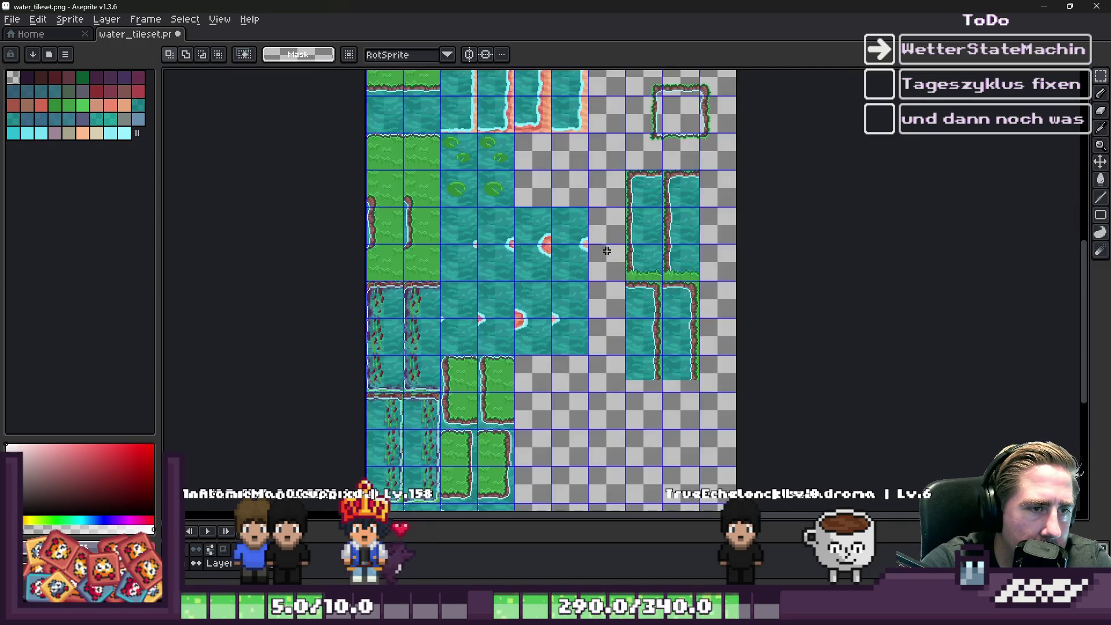
Step: Undo three times to remove the leftover stray grass and water tiles on the right side
key(ctrl+z)
scroll(769, 437, down, 2)
scroll(692, 162, up, 3)
key(ctrl+z)
scroll(773, 222, down, 1)
scroll(773, 223, up, 1)
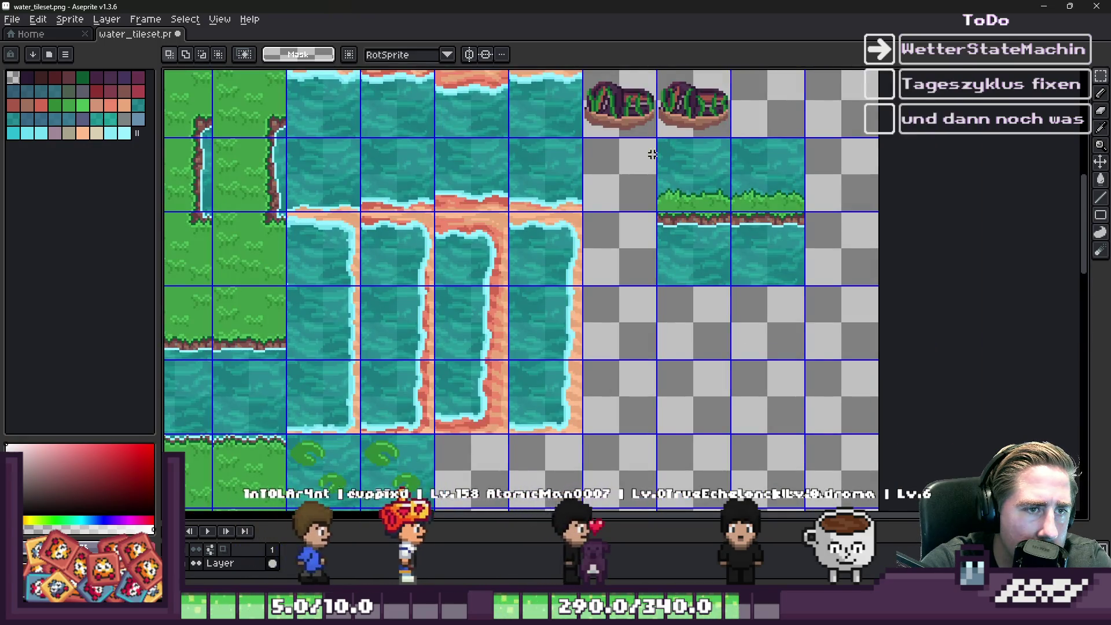
key(ctrl+z)
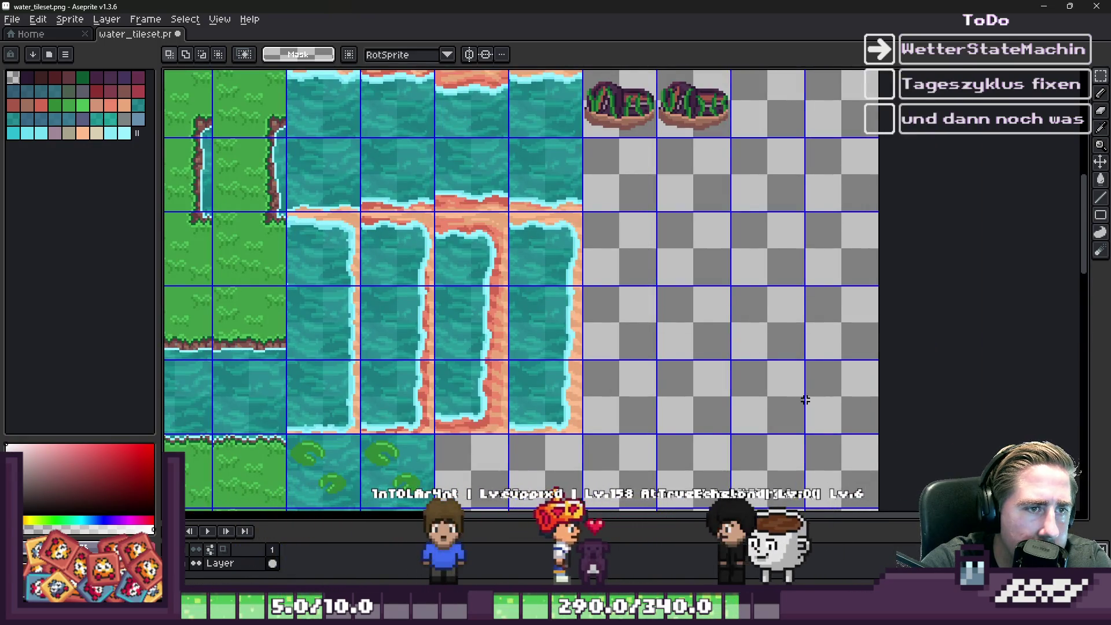
scroll(814, 390, down, 2)
scroll(609, 247, up, 3)
scroll(609, 246, down, 1)
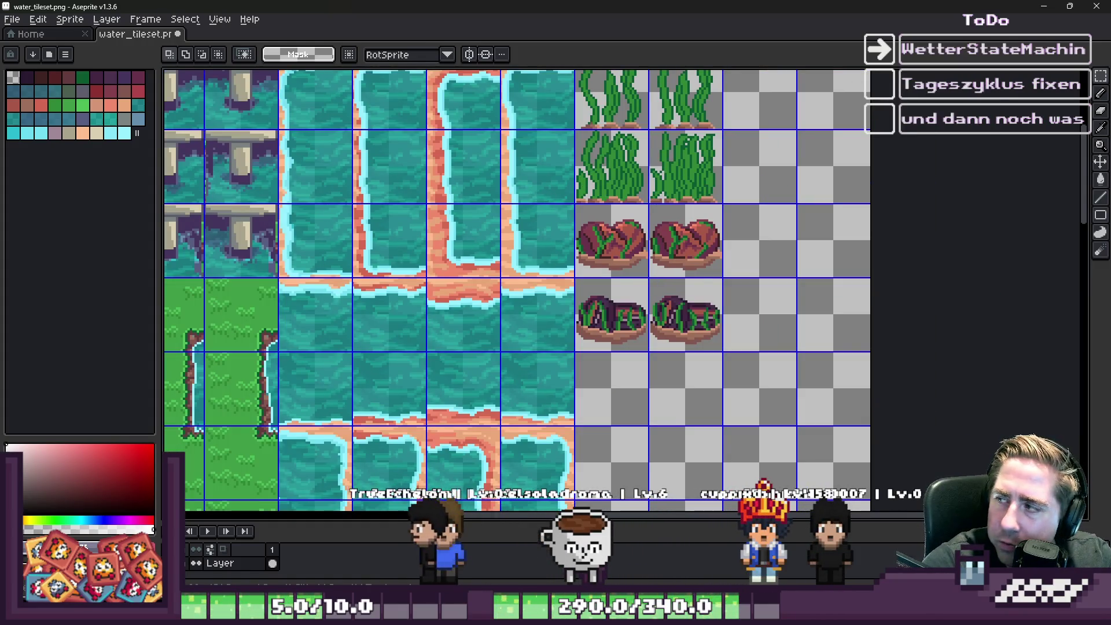
scroll(840, 223, down, 1)
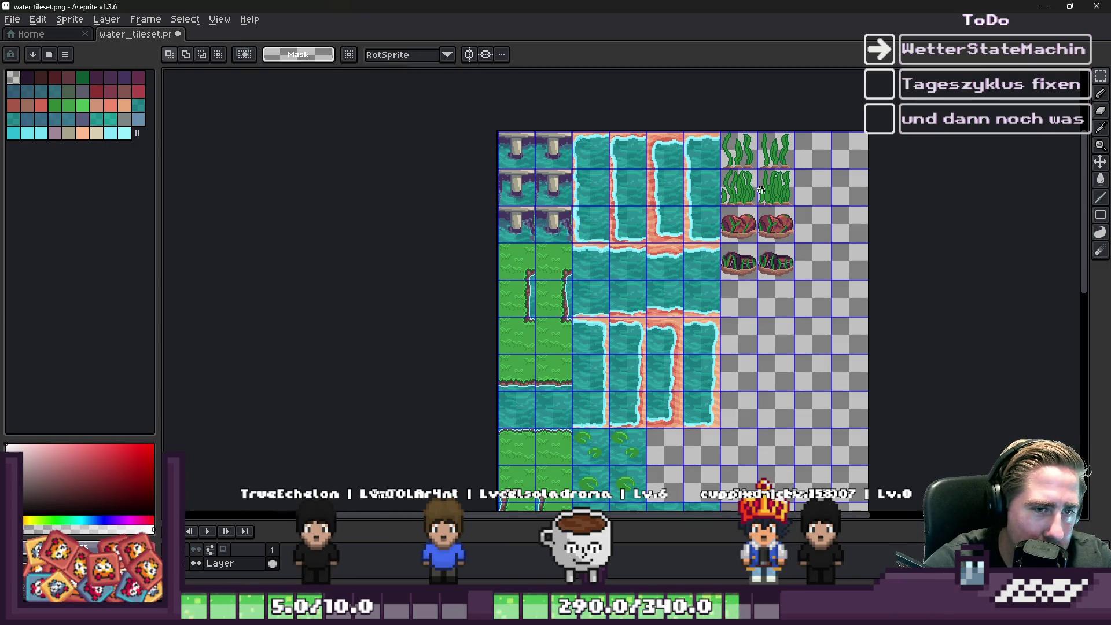
scroll(760, 190, up, 1)
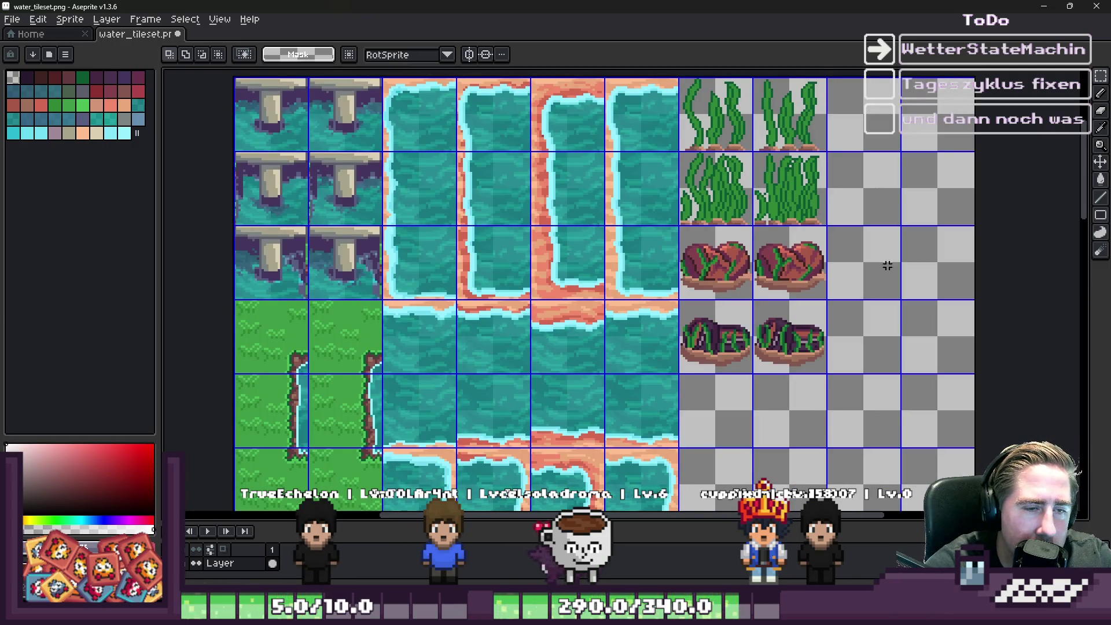
scroll(718, 210, down, 1)
scroll(521, 177, up, 1)
scroll(567, 158, down, 1)
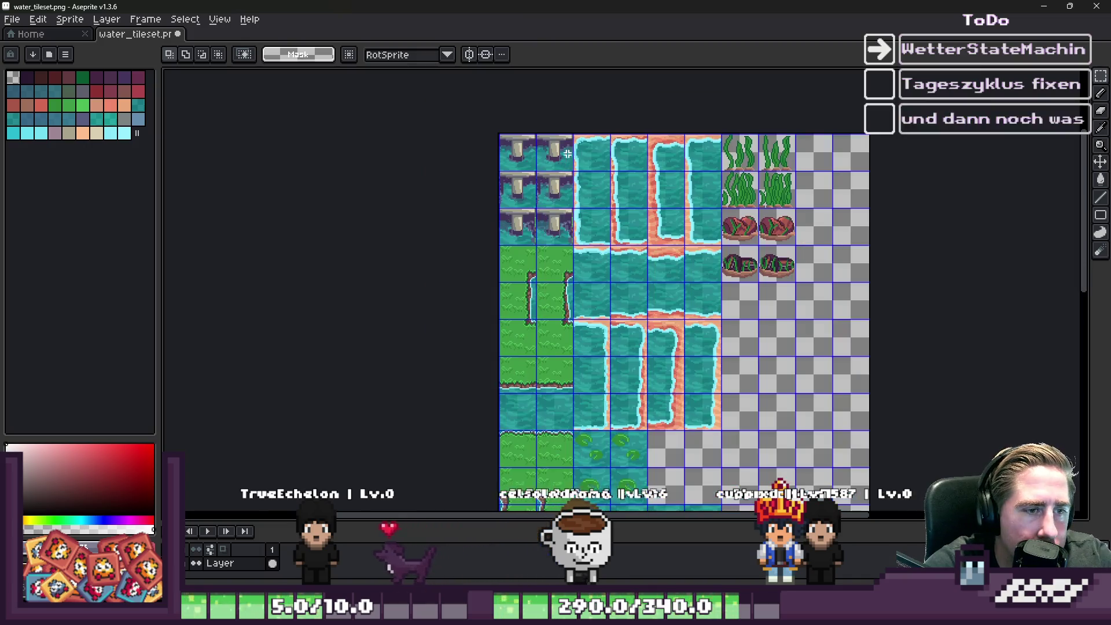
scroll(567, 158, up, 1)
scroll(578, 132, up, 1)
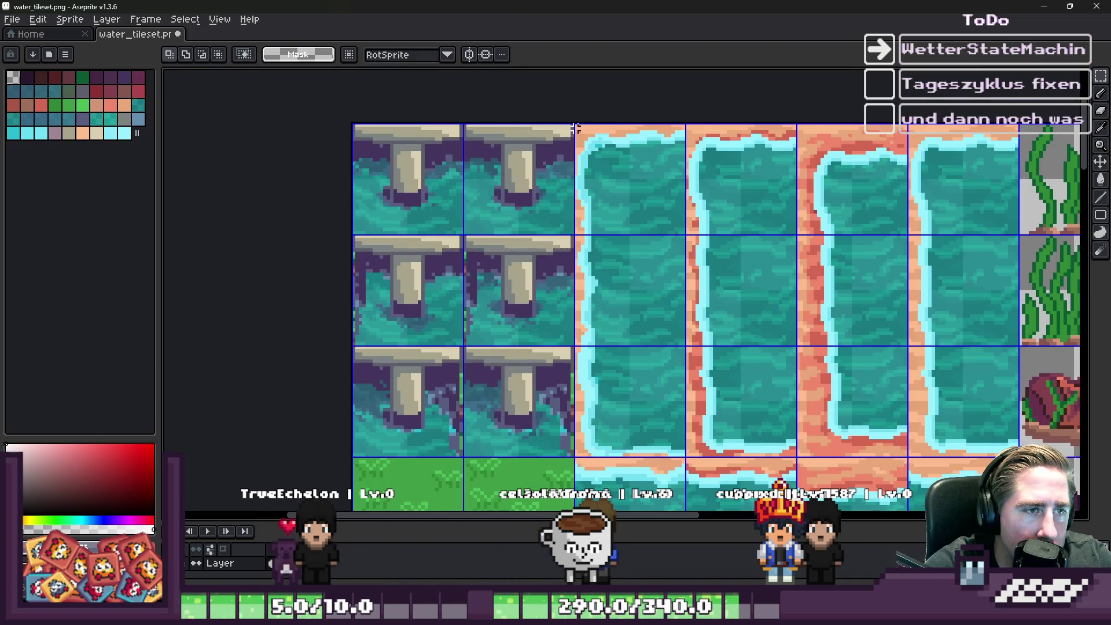
scroll(575, 123, down, 2)
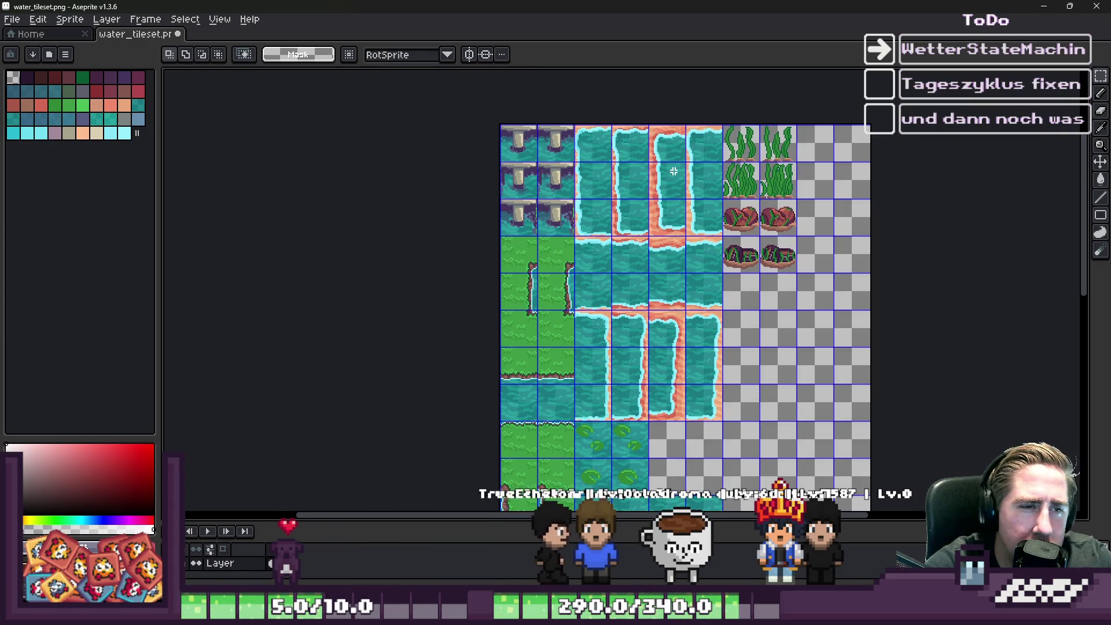
scroll(645, 165, up, 1)
scroll(631, 180, down, 1)
scroll(626, 188, up, 1)
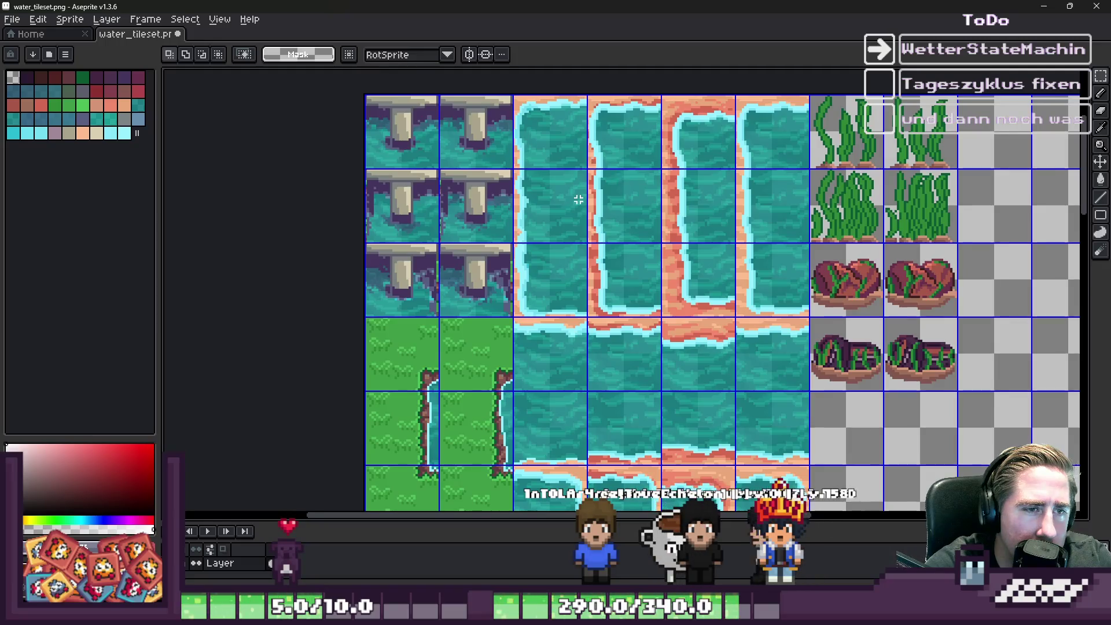
scroll(578, 200, down, 1)
scroll(549, 145, up, 1)
scroll(544, 147, up, 3)
Step: Select the block of shore tiles, shift it to the right and commit it in place
mouse_move(539, 148)
mouse_down()
mouse_move(856, 492)
mouse_move(868, 327)
mouse_move(747, 382)
mouse_up()
scroll(647, 245, down, 7)
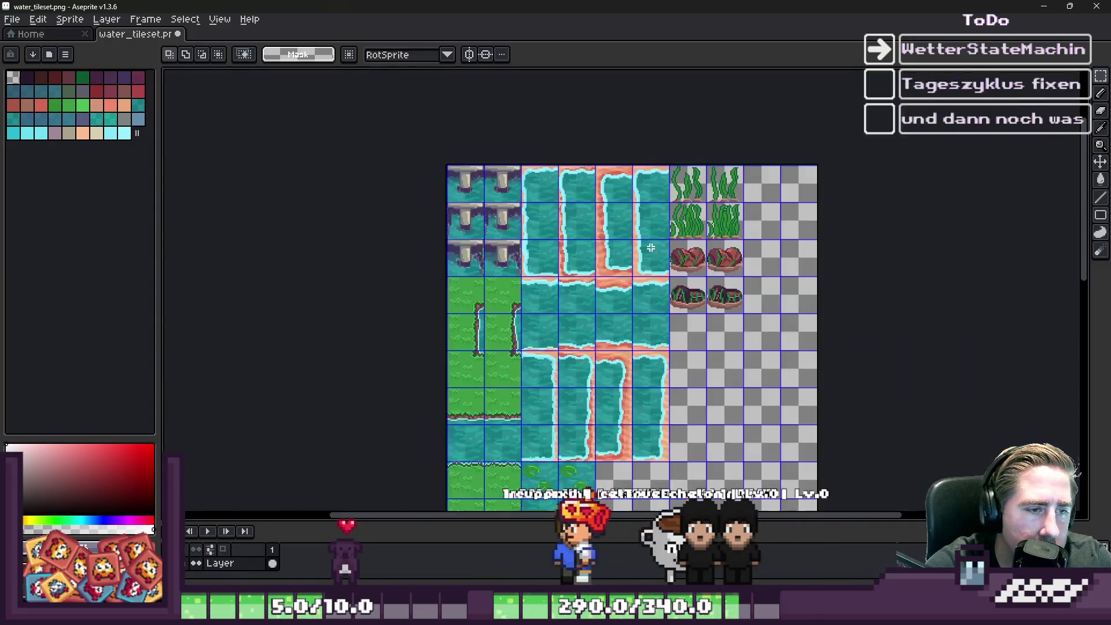
scroll(809, 438, up, 5)
scroll(657, 322, down, 1)
mouse_move(305, 272)
mouse_down()
mouse_move(741, 307)
mouse_move(726, 302)
mouse_up()
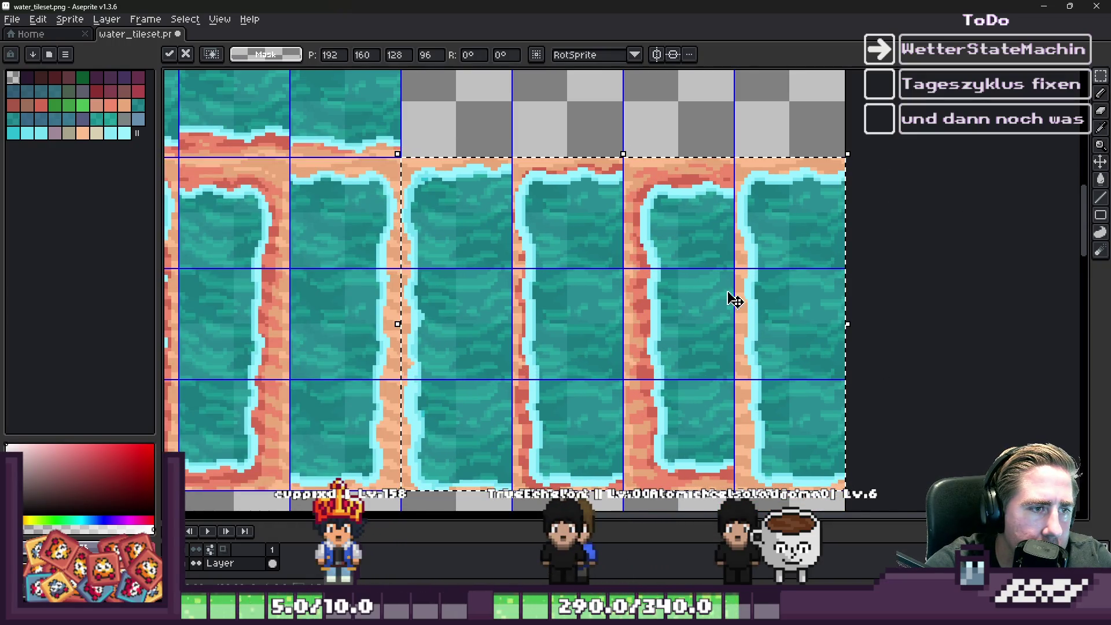
key(Return)
Step: Paste the copied water-shore tiles into the empty lower area and drop them in place
scroll(781, 243, down, 2)
scroll(736, 269, up, 1)
scroll(736, 269, down, 3)
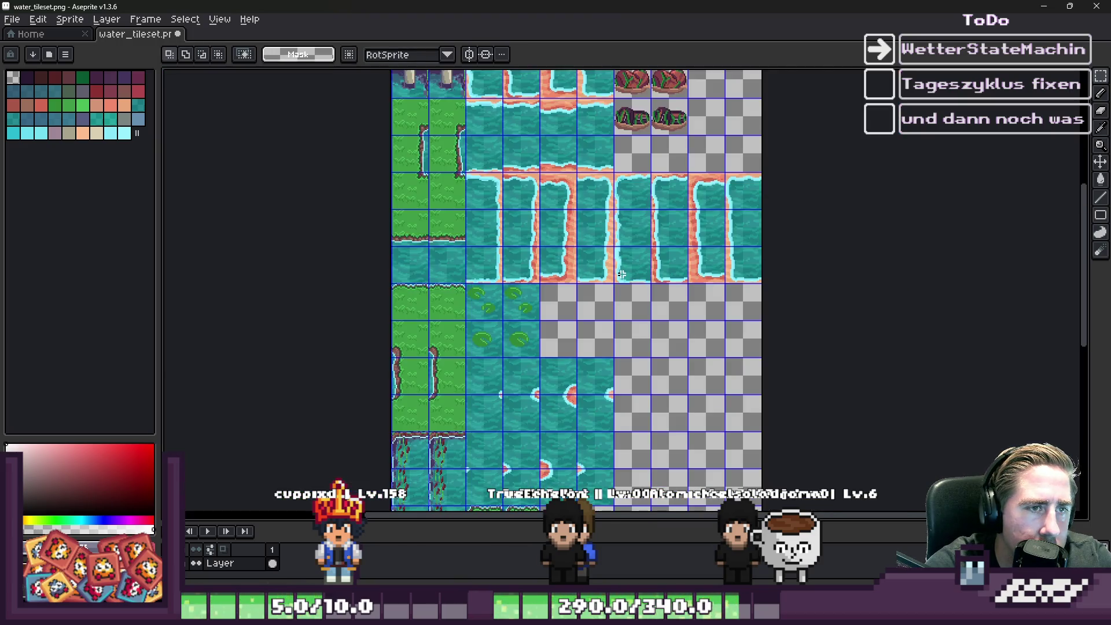
scroll(628, 214, up, 4)
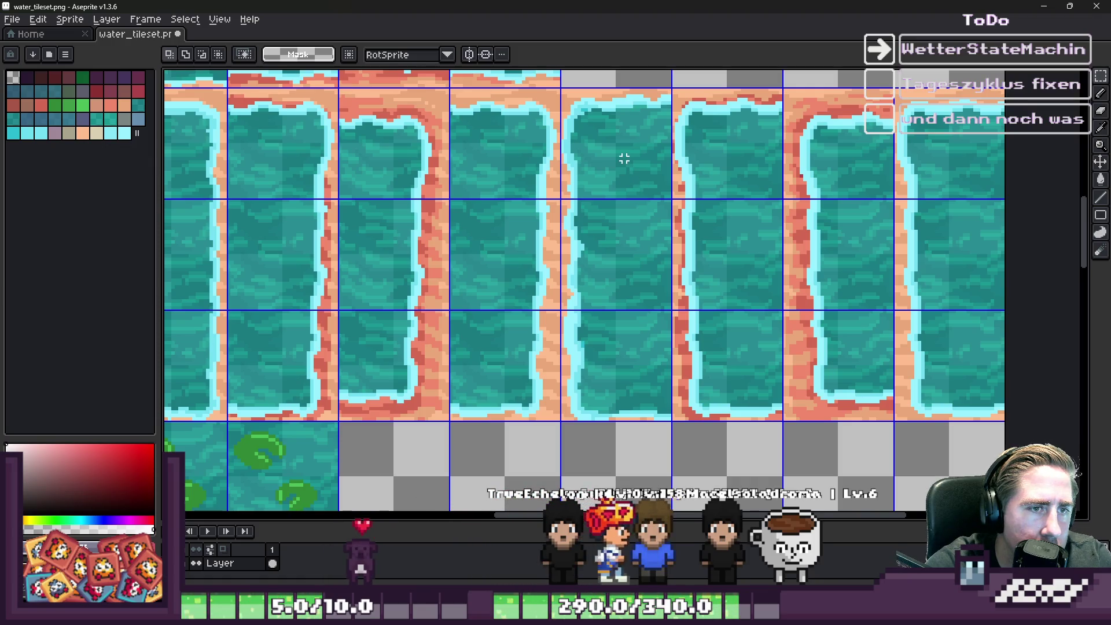
scroll(561, 93, down, 3)
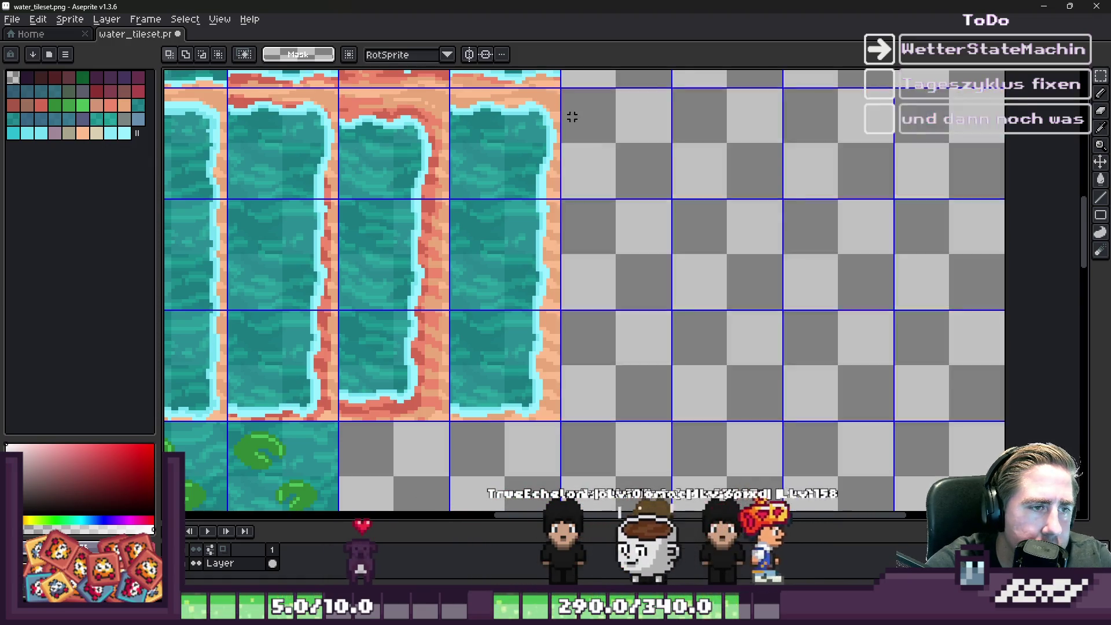
scroll(640, 390, up, 2)
scroll(681, 214, down, 2)
scroll(681, 214, down, 2)
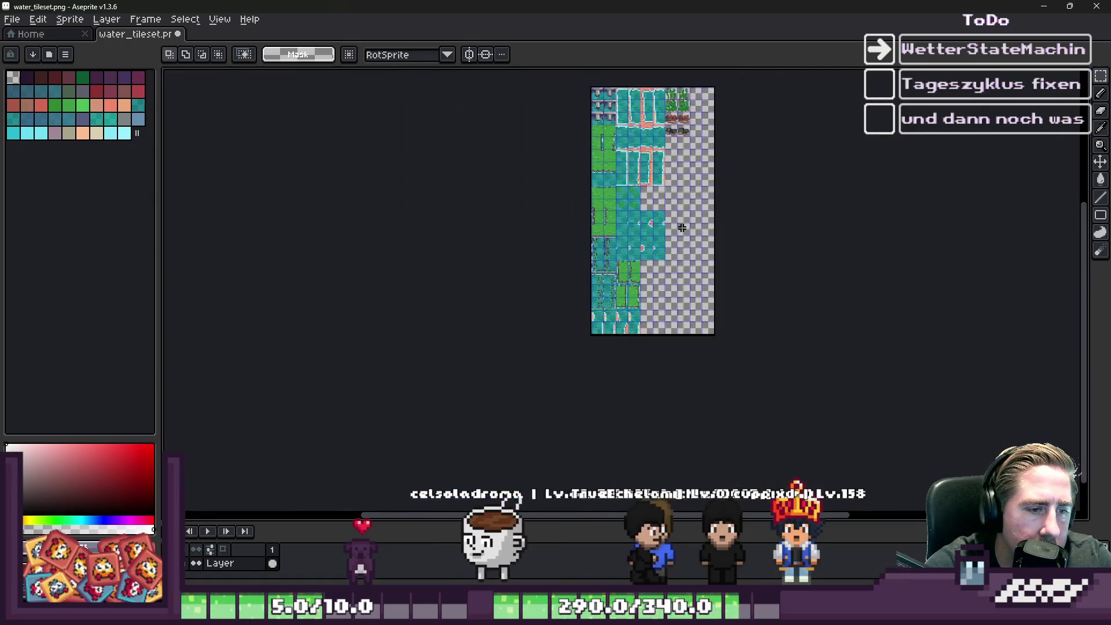
scroll(685, 310, up, 5)
key(ctrl+v)
mouse_move(380, 238)
mouse_down()
mouse_move(675, 235)
mouse_move(613, 243)
mouse_move(595, 280)
mouse_move(613, 293)
mouse_move(602, 289)
mouse_up()
scroll(503, 191, down, 2)
scroll(534, 279, up, 2)
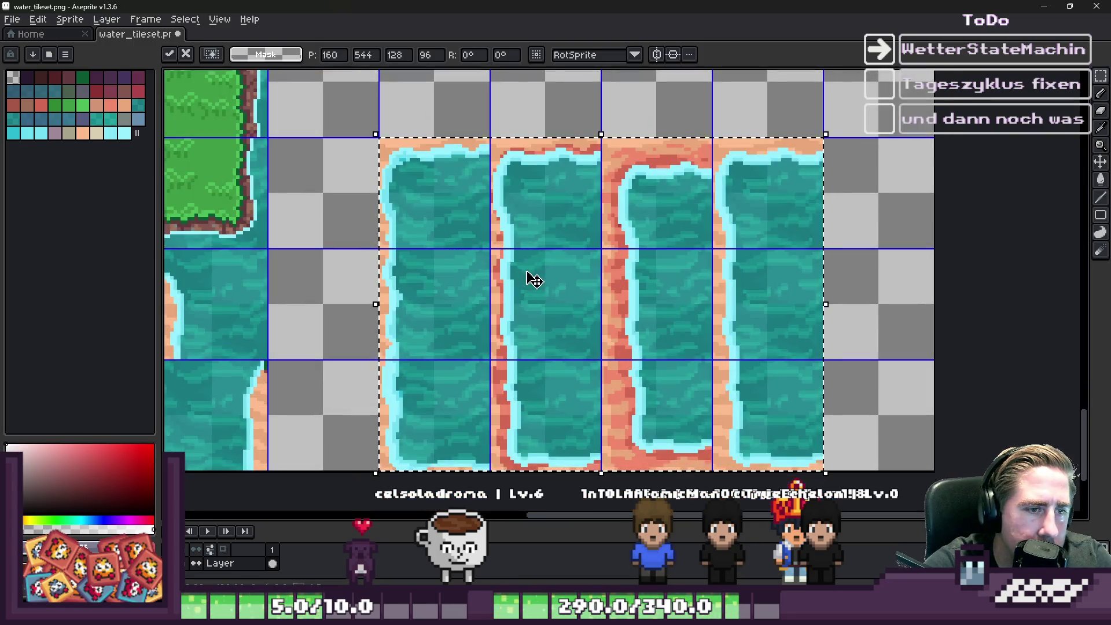
key(Return)
Step: Try moving one shore tile a tile to the left, then cancel the move
scroll(618, 349, up, 1)
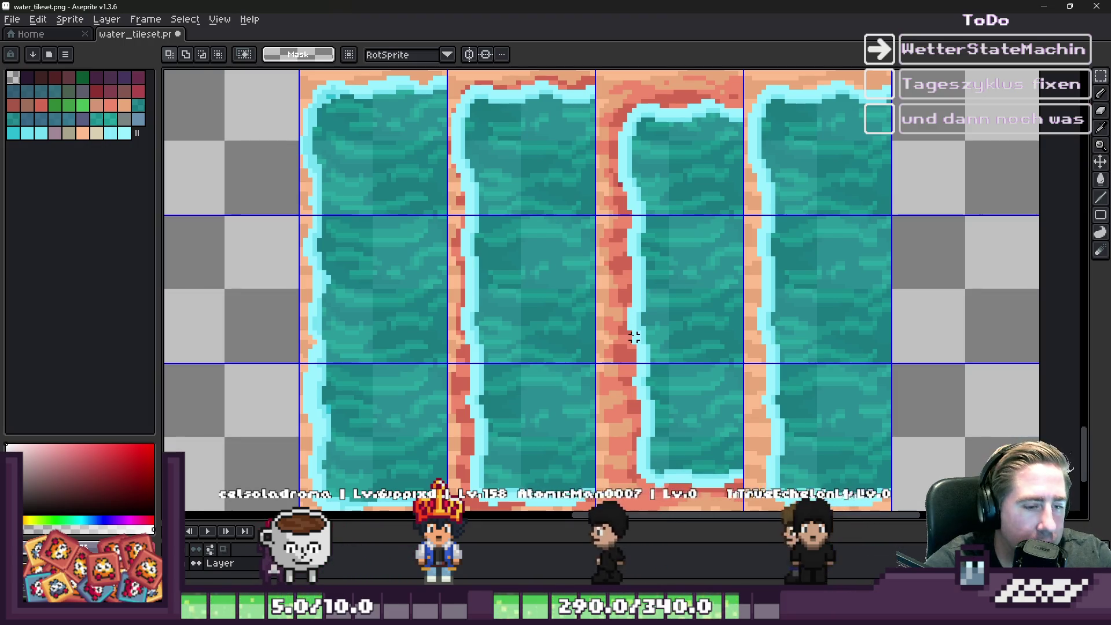
scroll(643, 312, down, 1)
scroll(642, 323, up, 6)
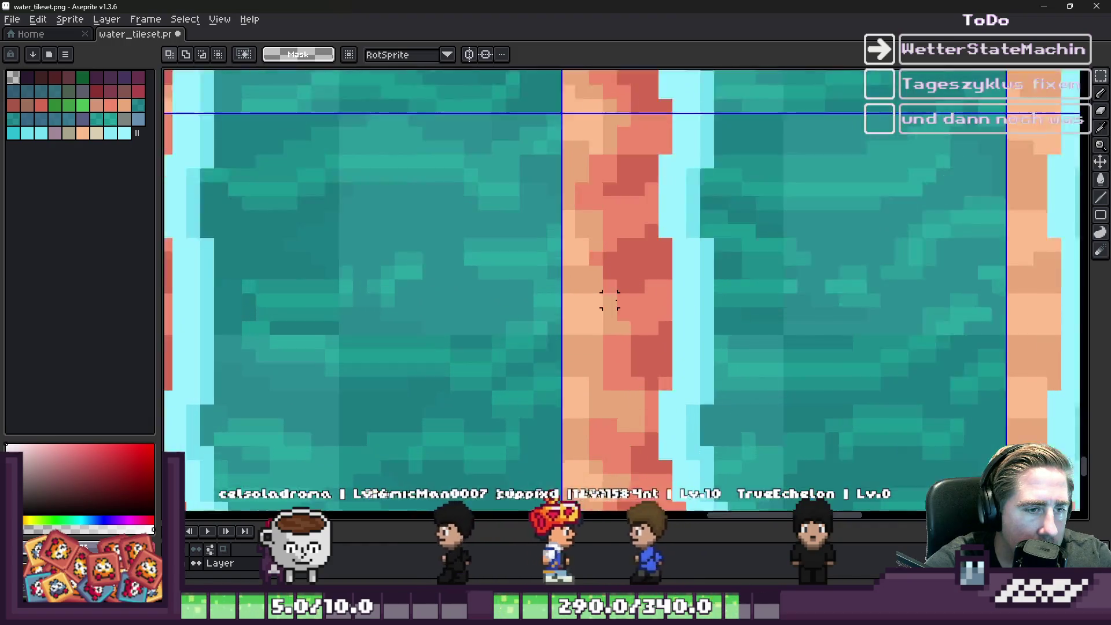
scroll(645, 272, down, 3)
scroll(644, 272, down, 2)
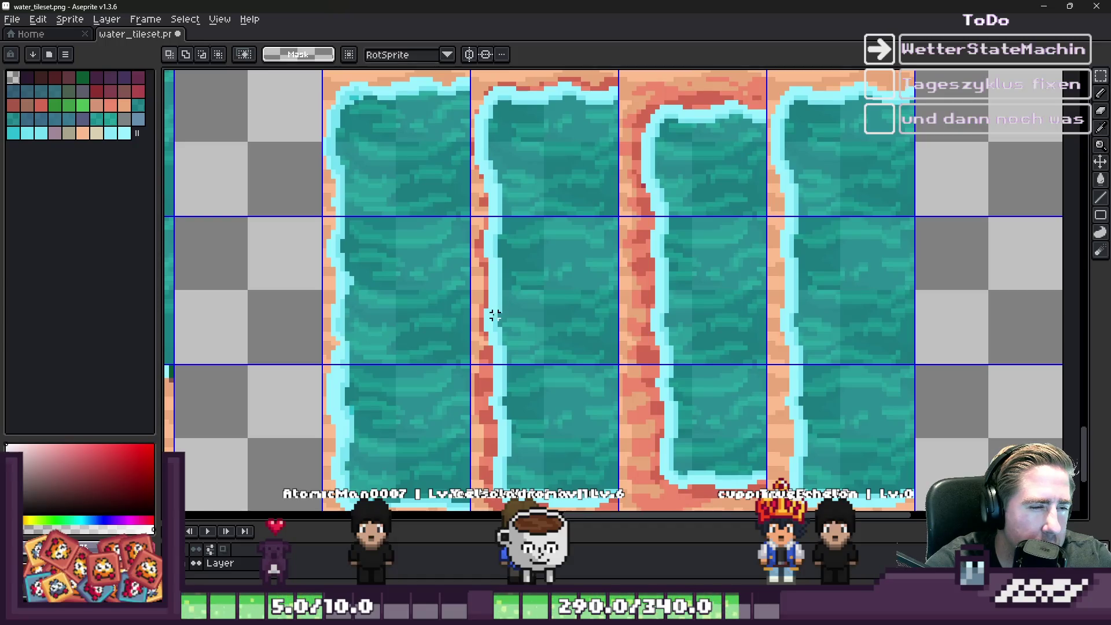
scroll(639, 139, down, 1)
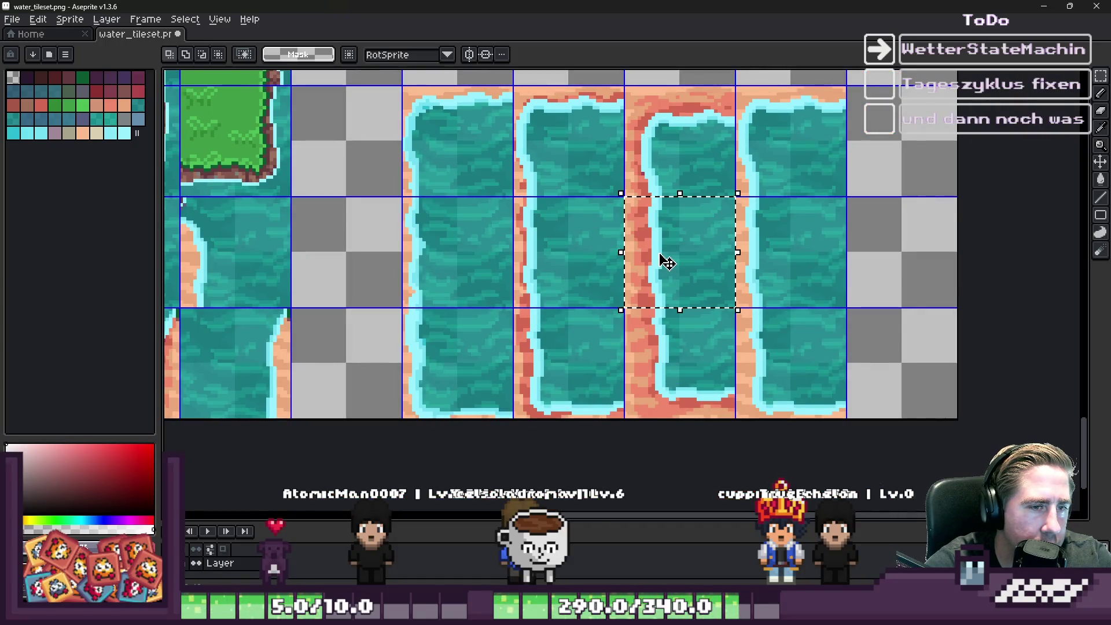
mouse_move(665, 262)
mouse_down()
mouse_move(556, 273)
mouse_move(591, 286)
mouse_move(558, 270)
mouse_move(590, 272)
mouse_move(563, 269)
mouse_up()
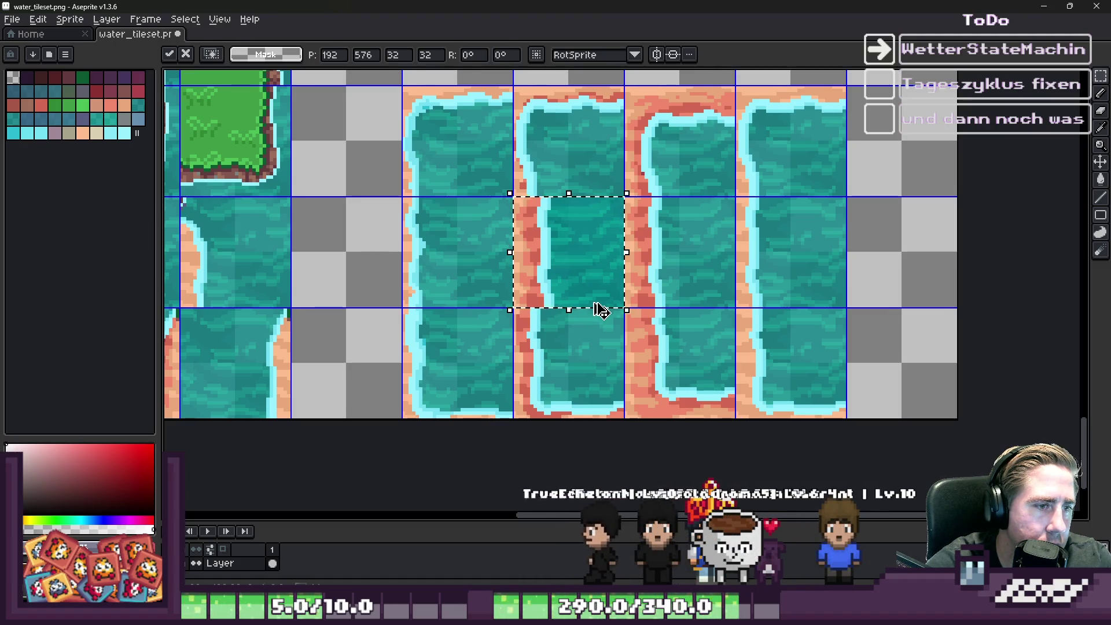
key(Escape)
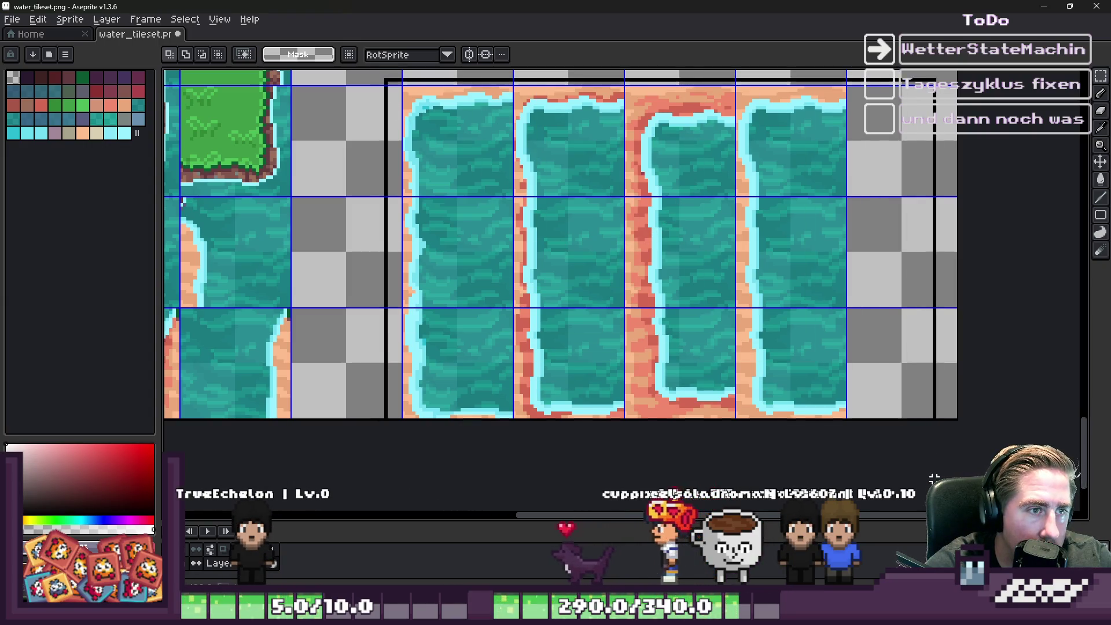
scroll(347, 235, up, 3)
Step: Select the peach and reddish sand pixels using Color Range with raised tolerance
key(i)
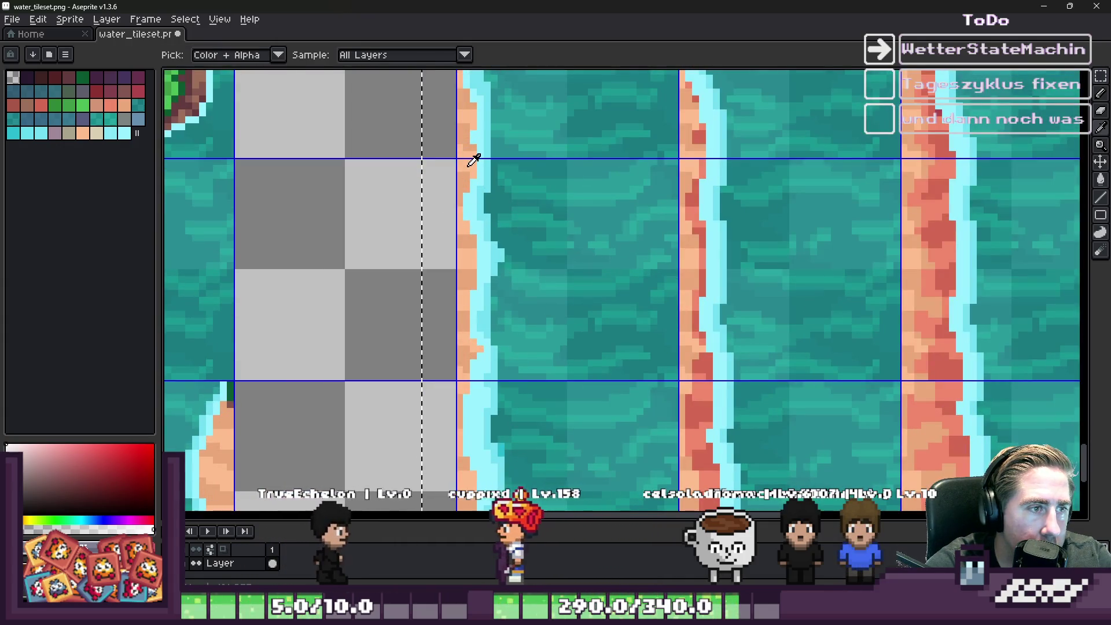
key(m)
click(184, 19)
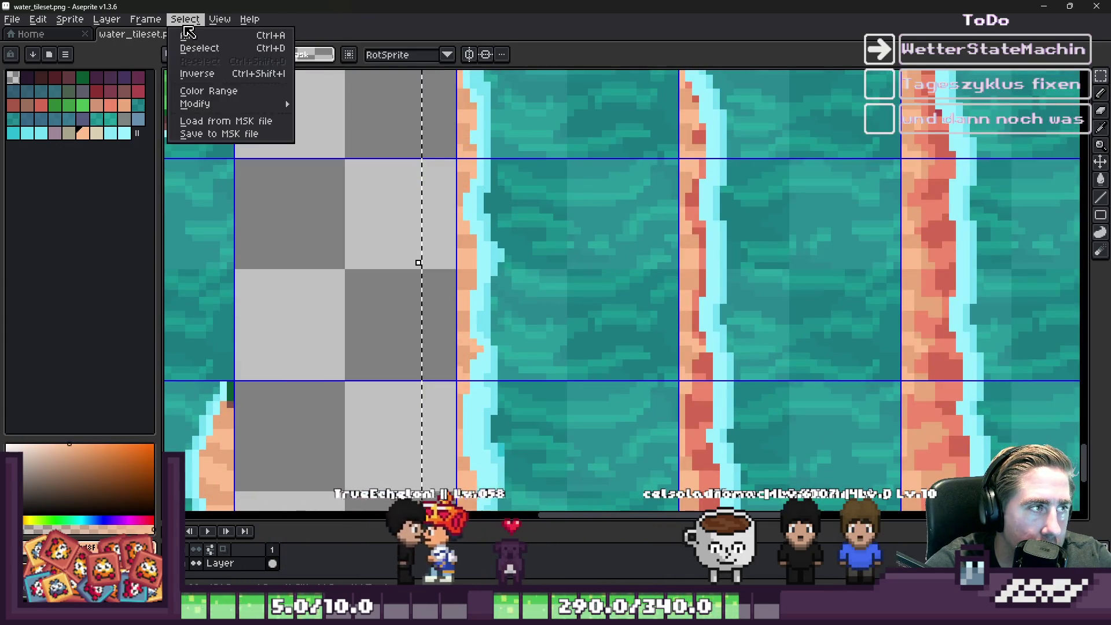
click(208, 90)
drag(566, 477, 597, 482)
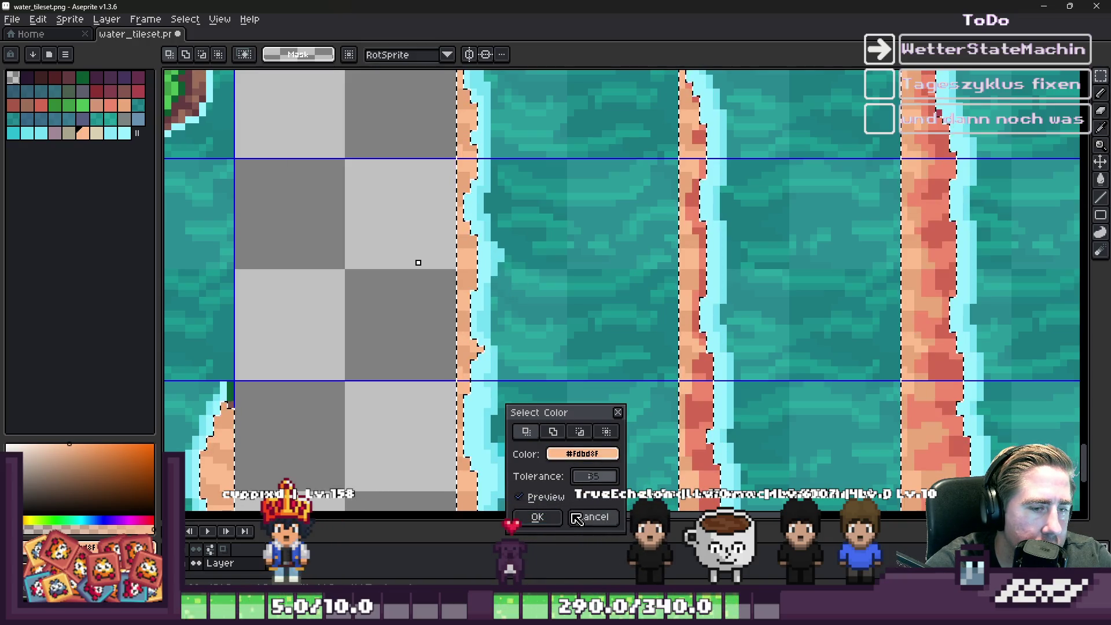
click(537, 517)
Step: Erase the selected sand pixels along the tile tops and left edges with the Eraser
scroll(488, 302, down, 2)
key(v)
key(e)
mouse_move(625, 152)
mouse_down()
mouse_move(650, 186)
mouse_move(886, 153)
mouse_move(513, 114)
mouse_move(478, 317)
mouse_move(669, 441)
mouse_move(675, 255)
mouse_move(735, 457)
mouse_move(806, 372)
mouse_move(714, 410)
mouse_move(863, 467)
mouse_up()
key(v)
key(e)
scroll(565, 367, down, 4)
scroll(579, 381, down, 1)
scroll(578, 381, down, 1)
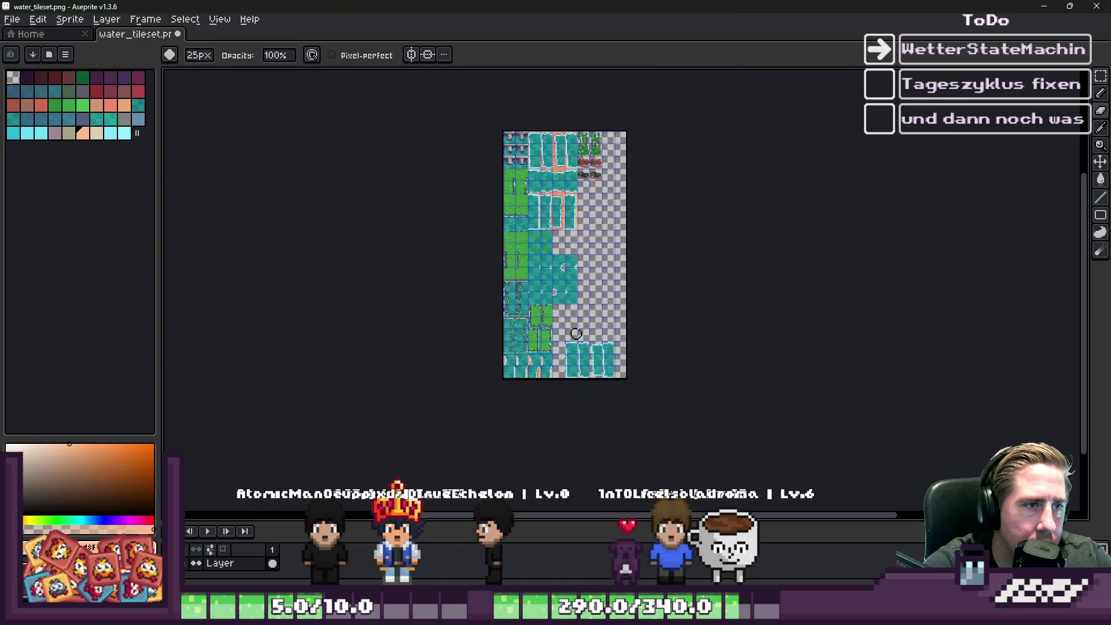
scroll(544, 179, up, 2)
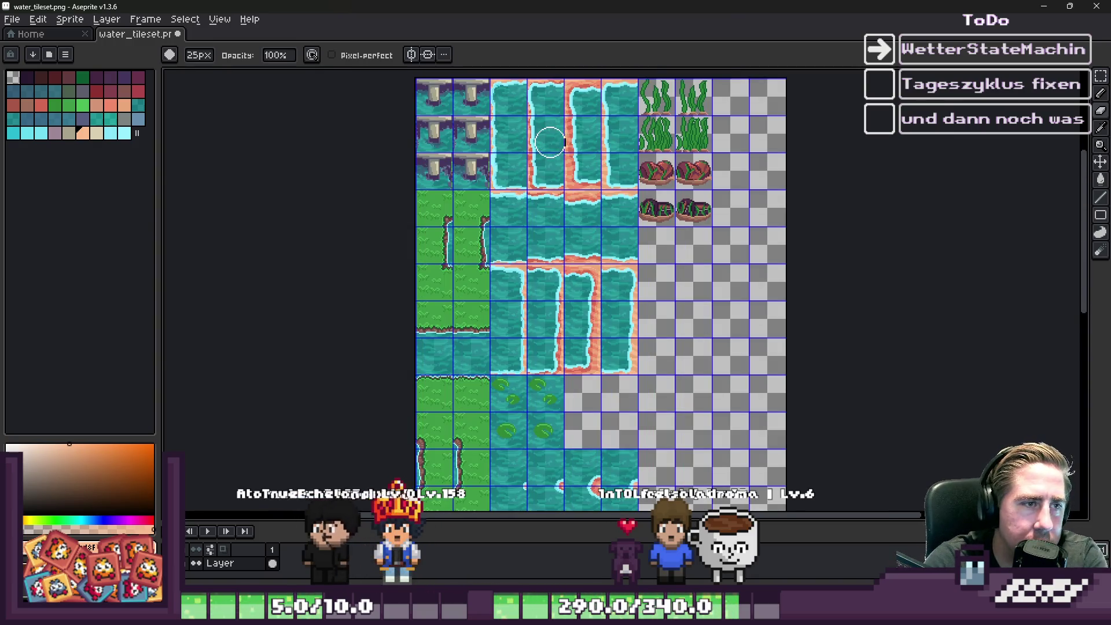
scroll(475, 220, down, 1)
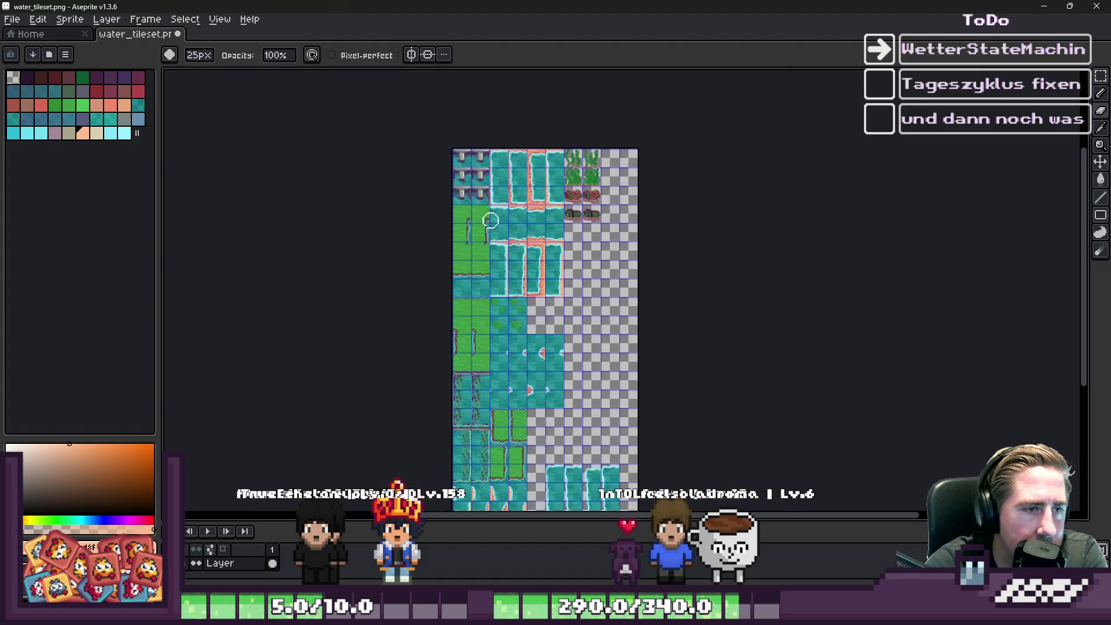
scroll(485, 231, up, 3)
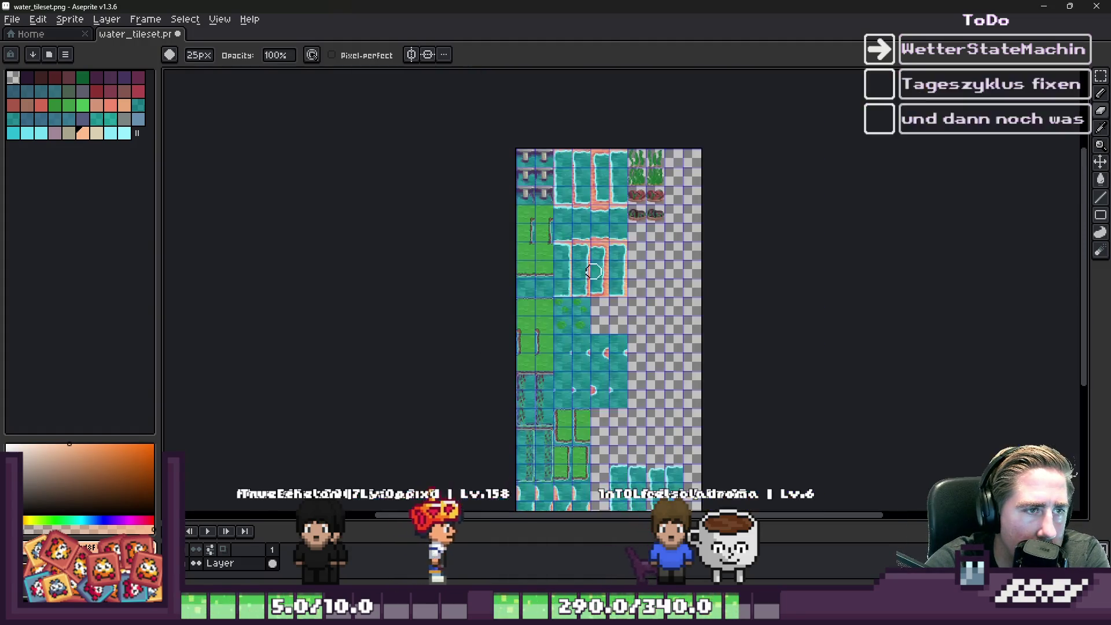
scroll(550, 189, down, 3)
scroll(550, 189, up, 1)
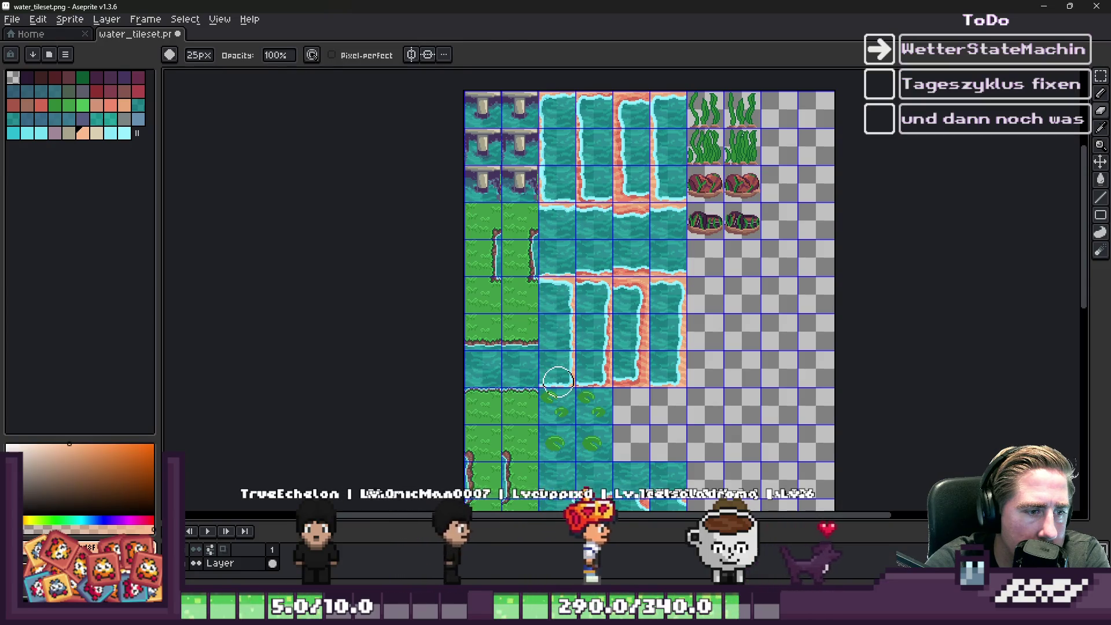
scroll(695, 291, down, 1)
scroll(665, 359, up, 2)
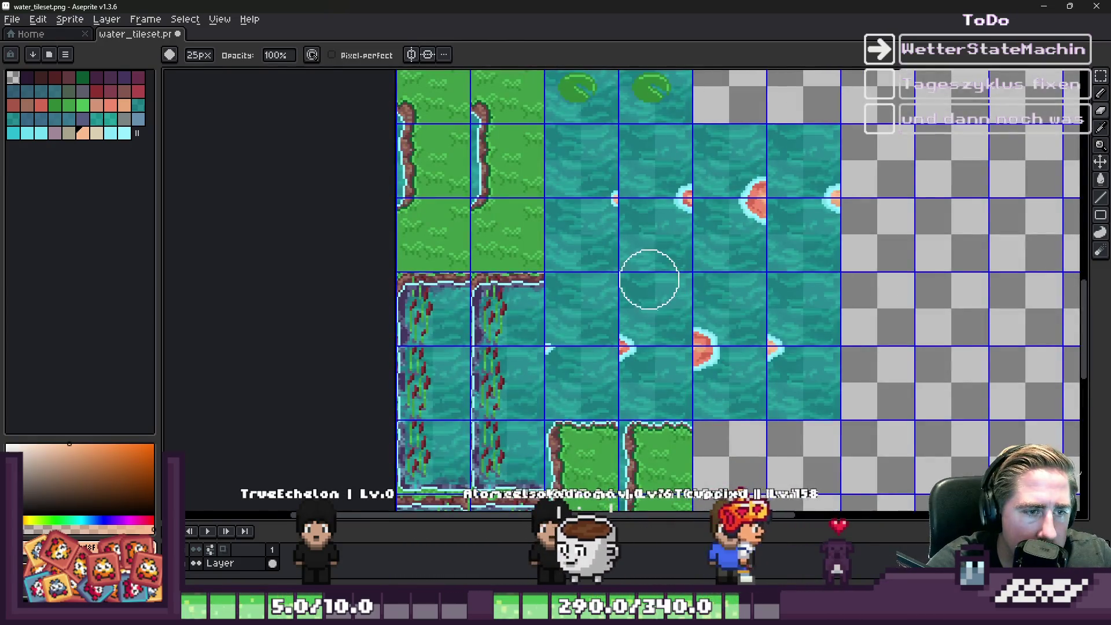
scroll(744, 237, down, 1)
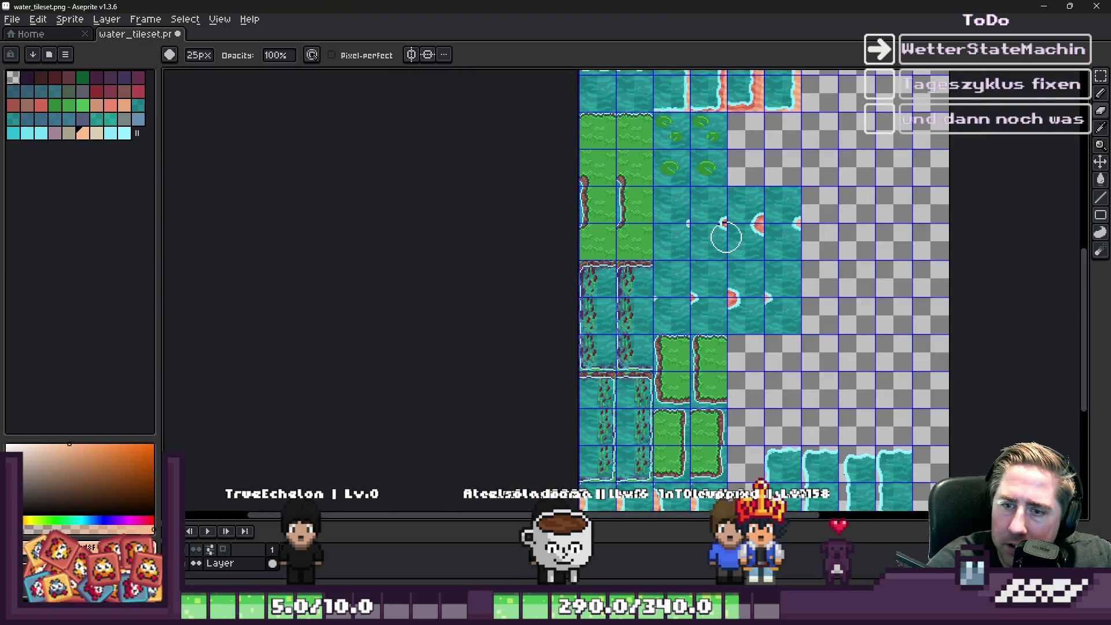
scroll(726, 237, down, 1)
scroll(791, 408, up, 3)
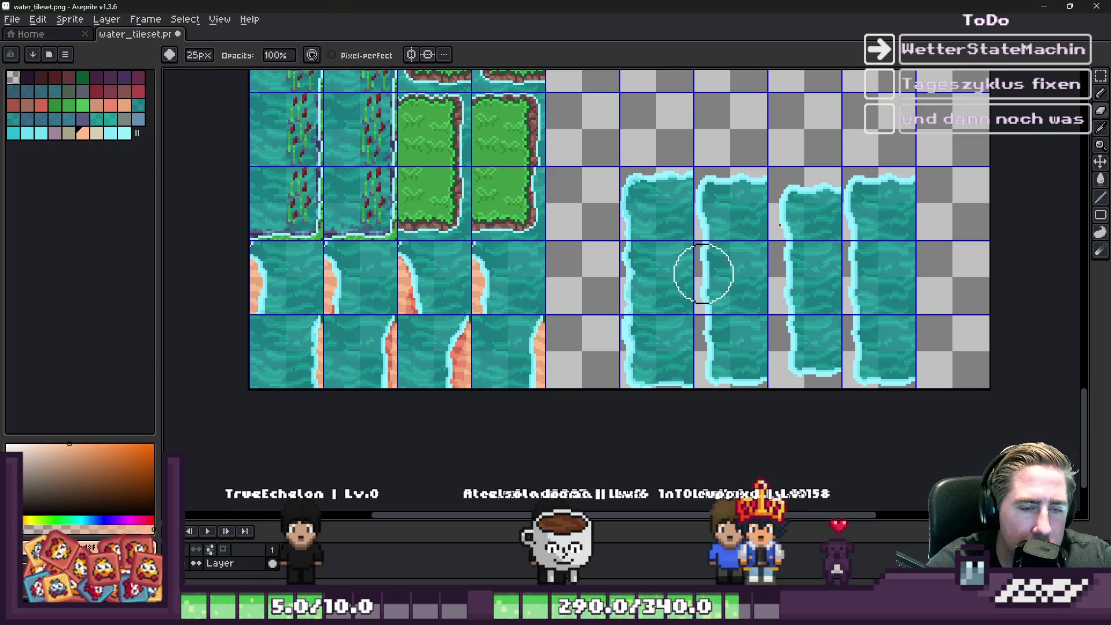
scroll(704, 273, up, 4)
key(b)
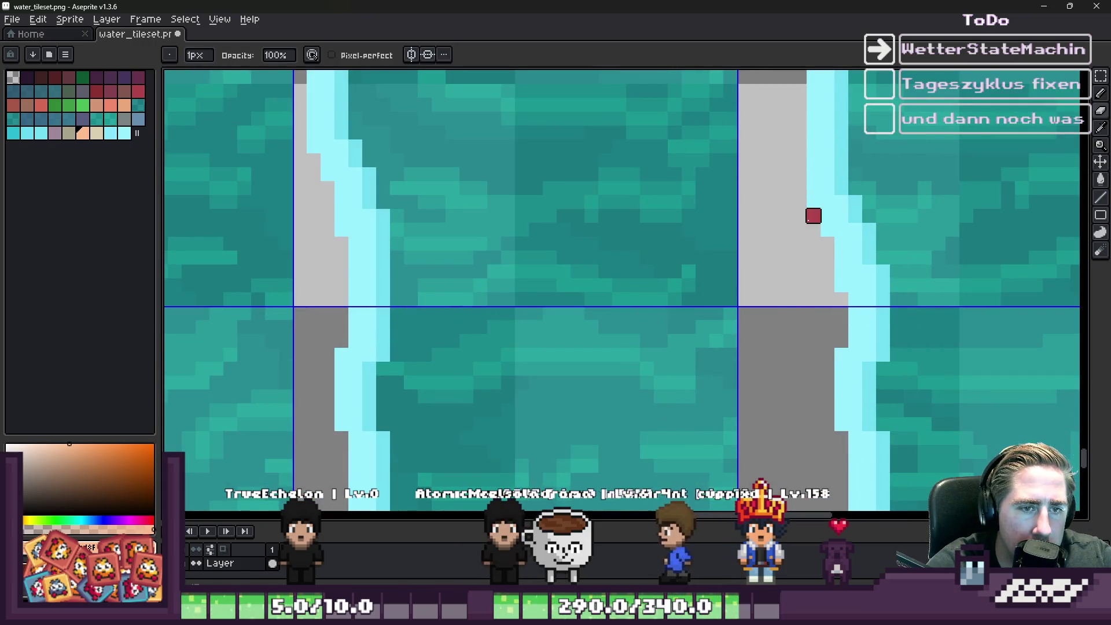
scroll(736, 238, down, 4)
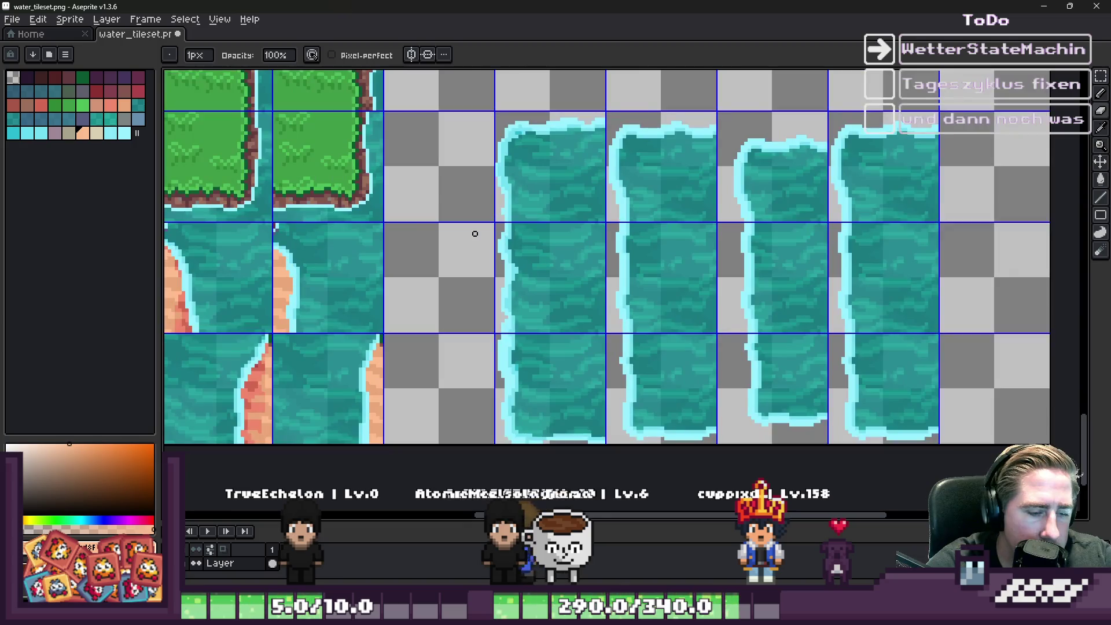
key(m)
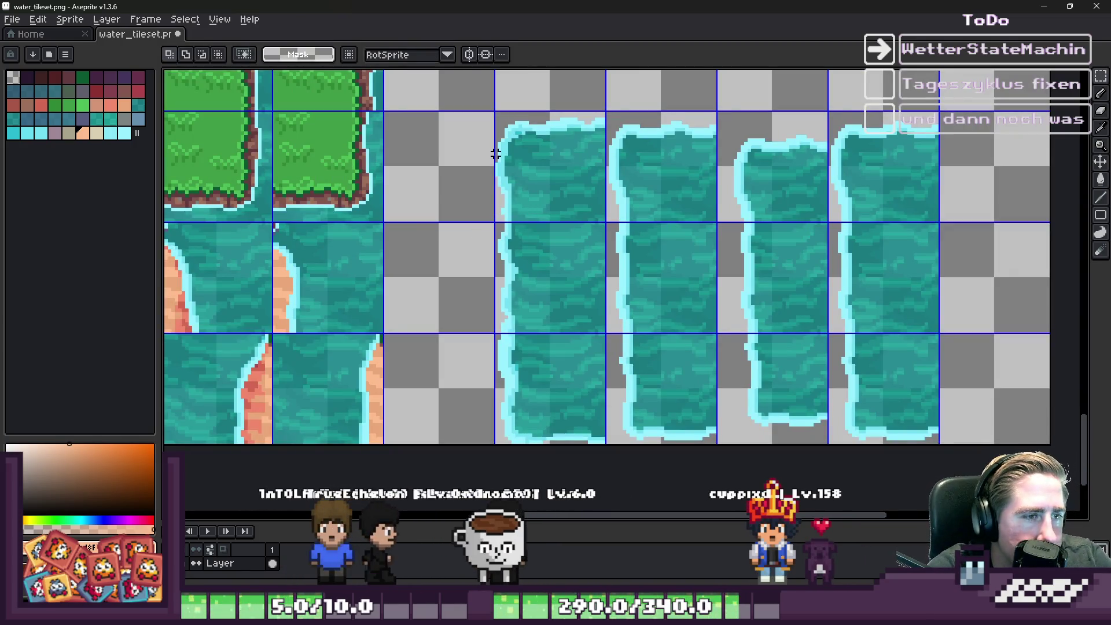
Step: Marquee-select the left cyan shoreline strip of a water tile
scroll(472, 117, up, 1)
drag(484, 112, 571, 294)
scroll(594, 296, down, 3)
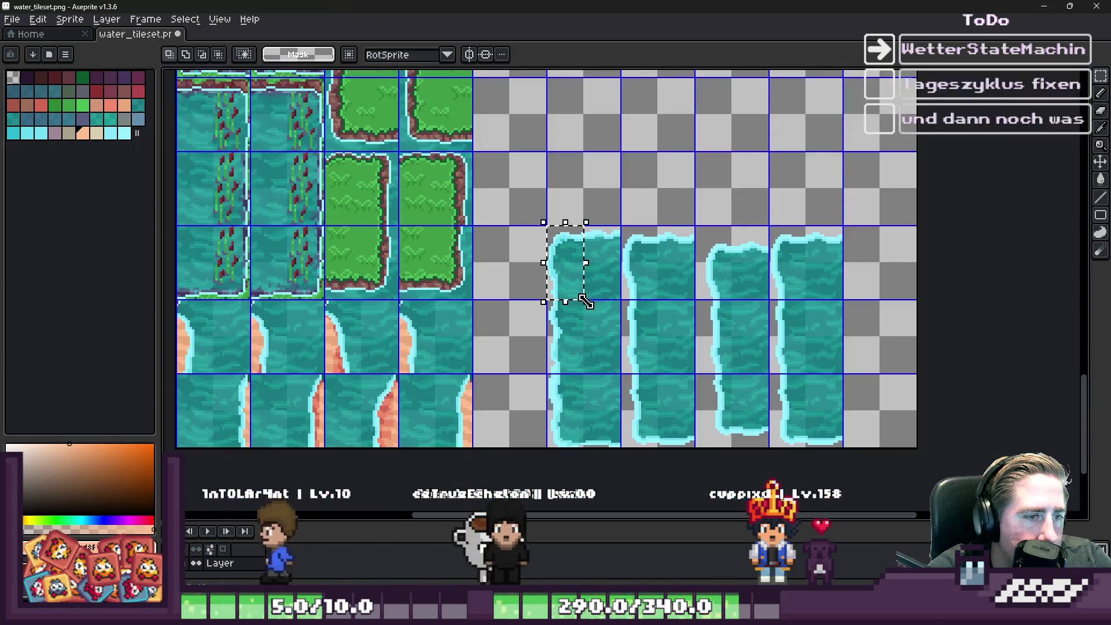
scroll(547, 311, up, 1)
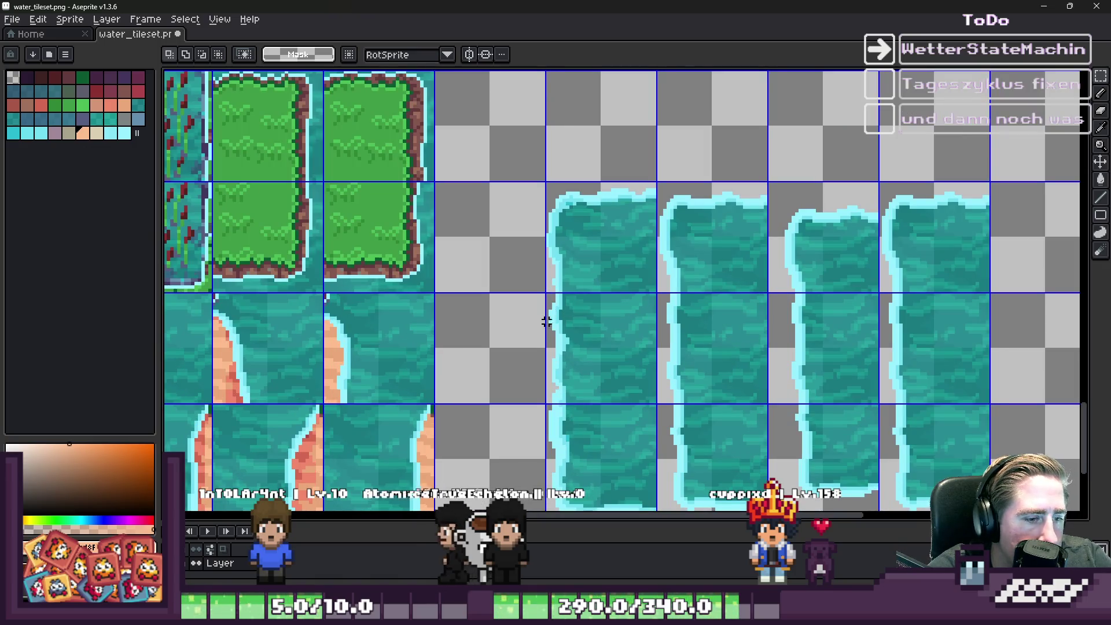
scroll(543, 241, up, 1)
mouse_move(548, 163)
mouse_down()
mouse_move(583, 329)
mouse_move(615, 380)
mouse_up()
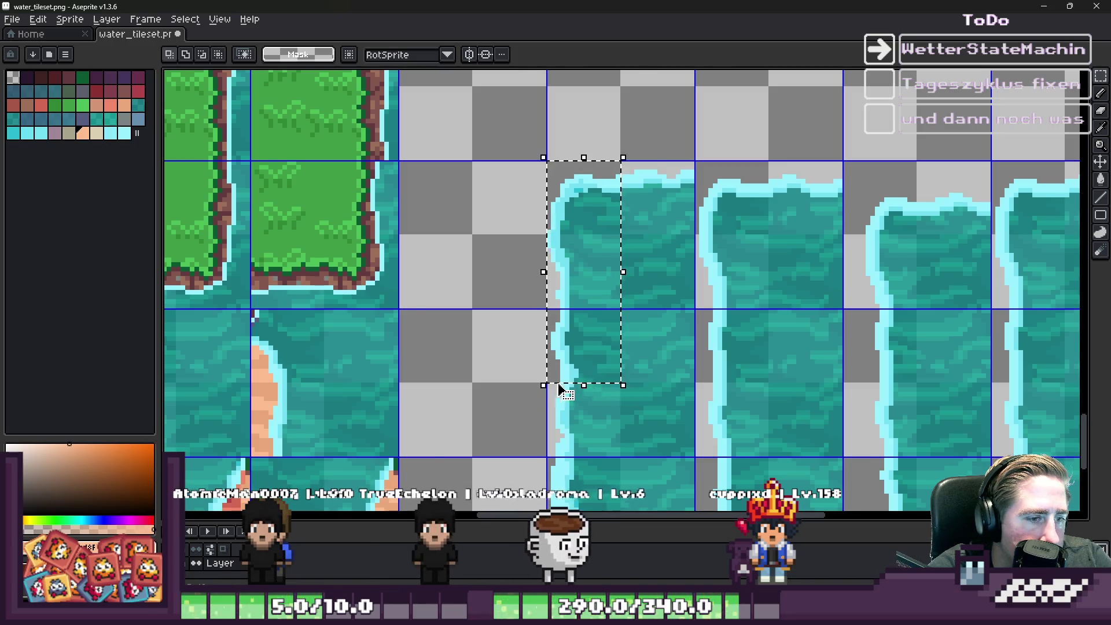
scroll(565, 384, down, 2)
scroll(585, 206, up, 2)
Step: Paste the water strip into an empty tile beside the grass tiles
key(ctrl+v)
mouse_move(550, 261)
mouse_down()
mouse_move(494, 267)
mouse_move(557, 264)
mouse_up()
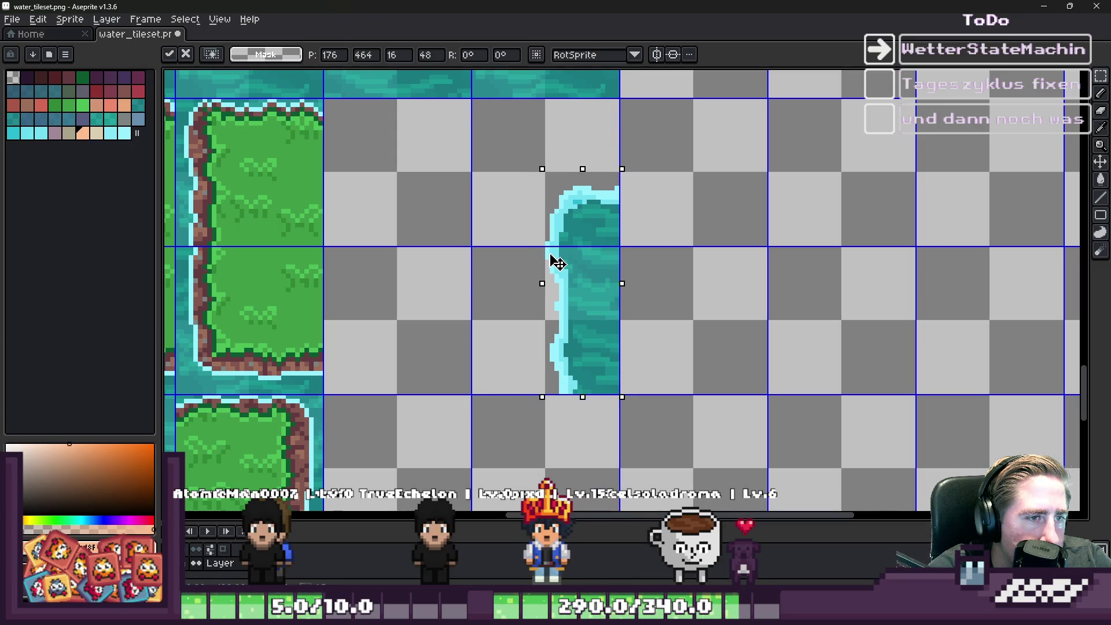
key(Return)
scroll(665, 198, down, 2)
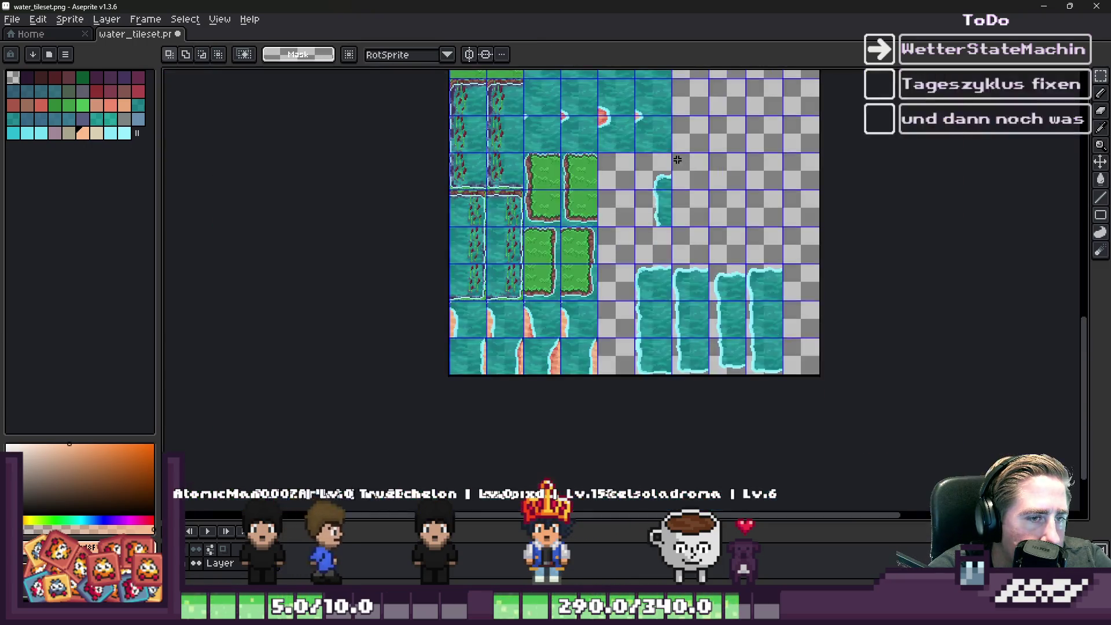
scroll(597, 447, up, 3)
scroll(599, 416, up, 1)
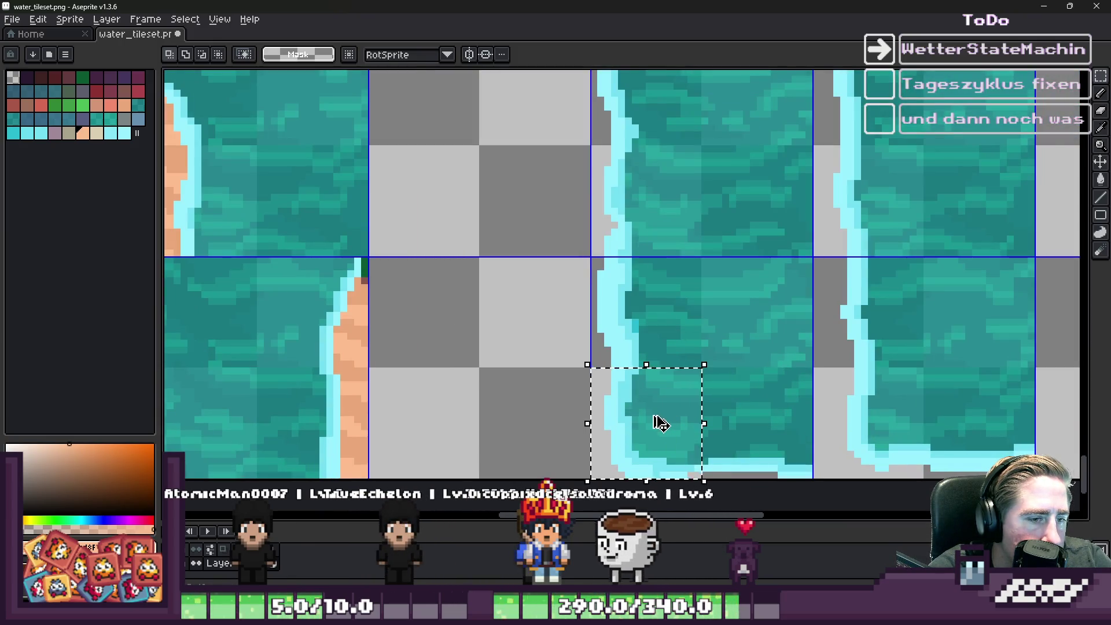
Step: Paste a second water piece just below the new strip
scroll(657, 422, down, 8)
scroll(649, 366, up, 5)
scroll(667, 322, up, 1)
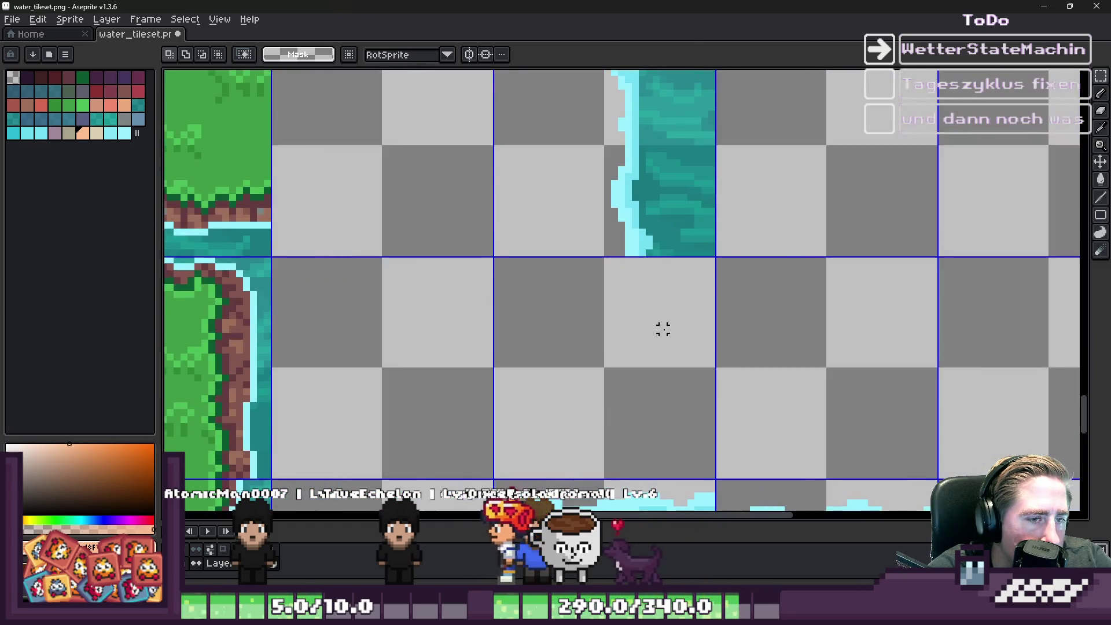
key(ctrl+v)
drag(546, 293, 653, 303)
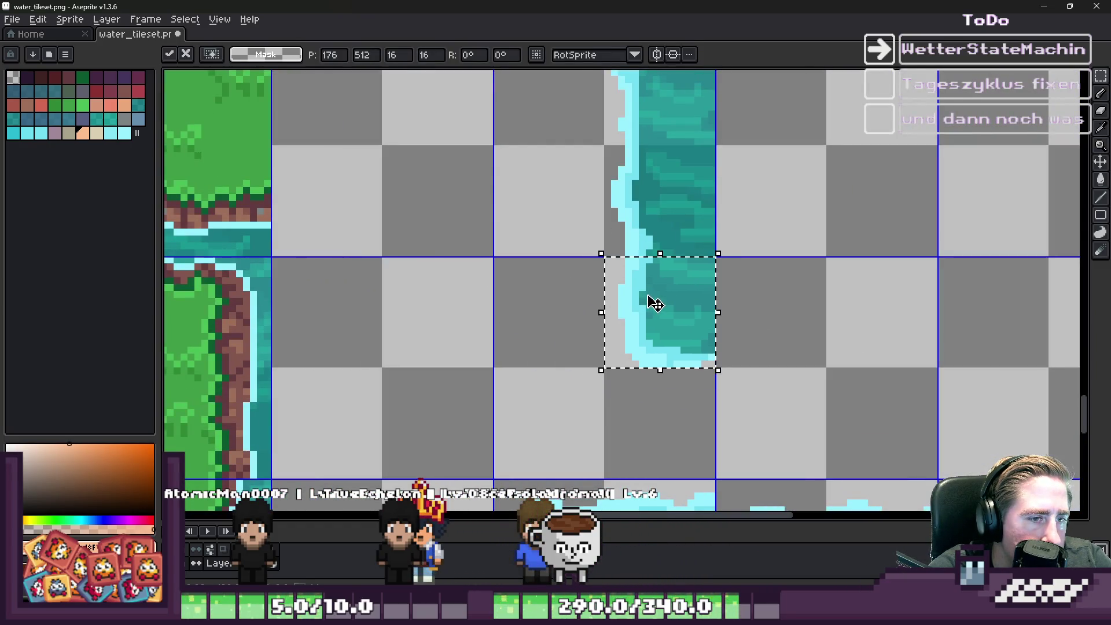
key(Return)
scroll(732, 318, down, 2)
scroll(640, 232, up, 4)
Step: Sample the light cyan outline colour with the pencil, then return to rectangular selection
key(b)
alt+click(706, 193)
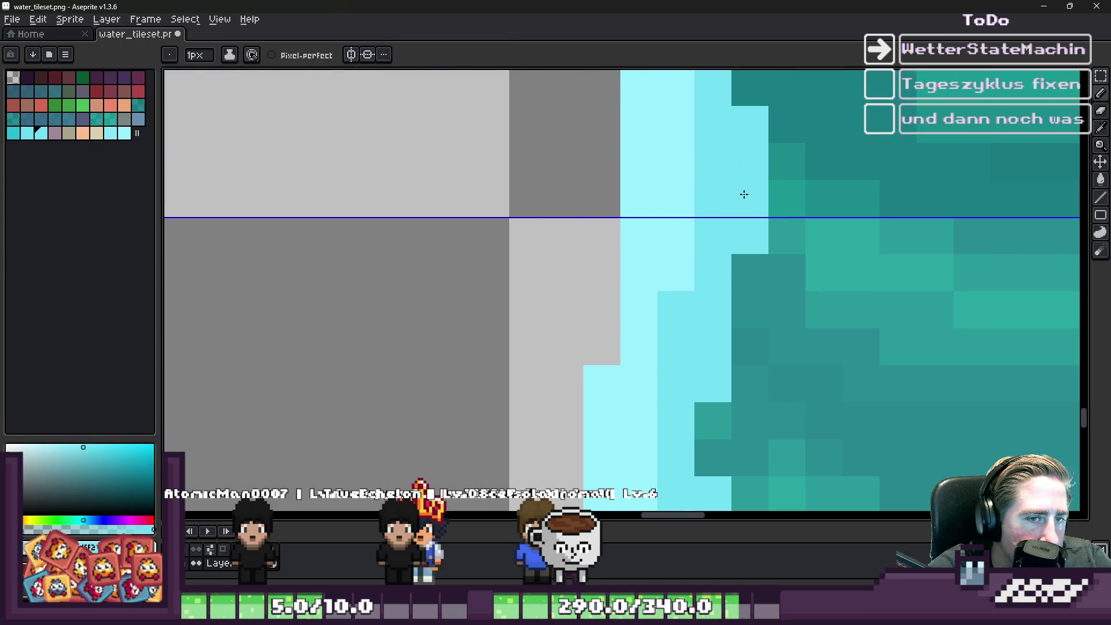
scroll(744, 195, down, 6)
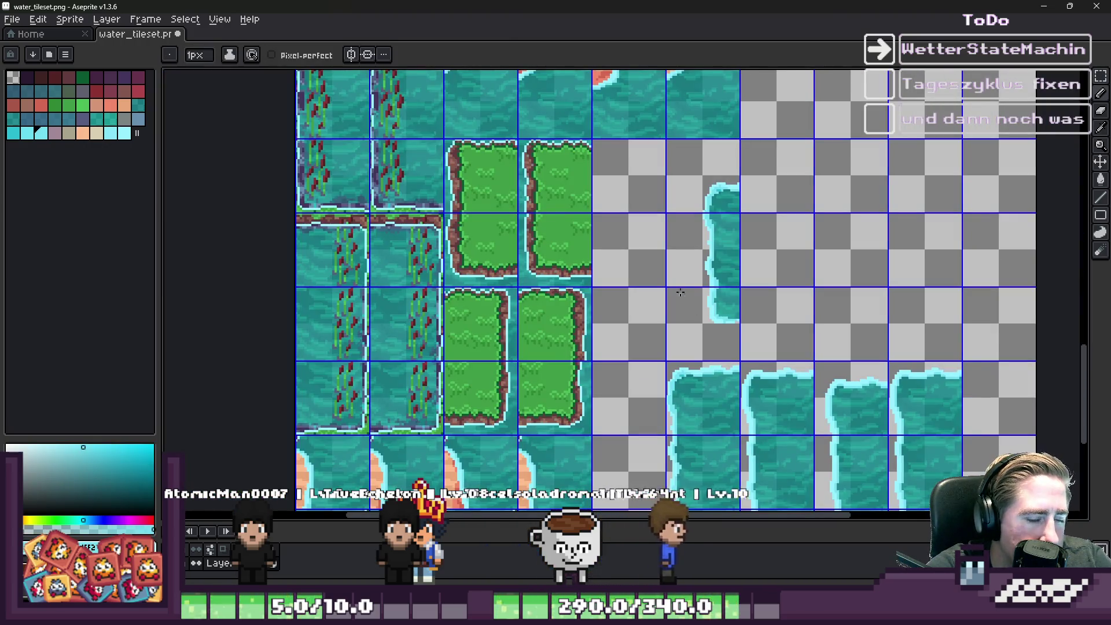
scroll(680, 294, down, 1)
key(m)
scroll(402, 250, up, 1)
scroll(402, 250, down, 1)
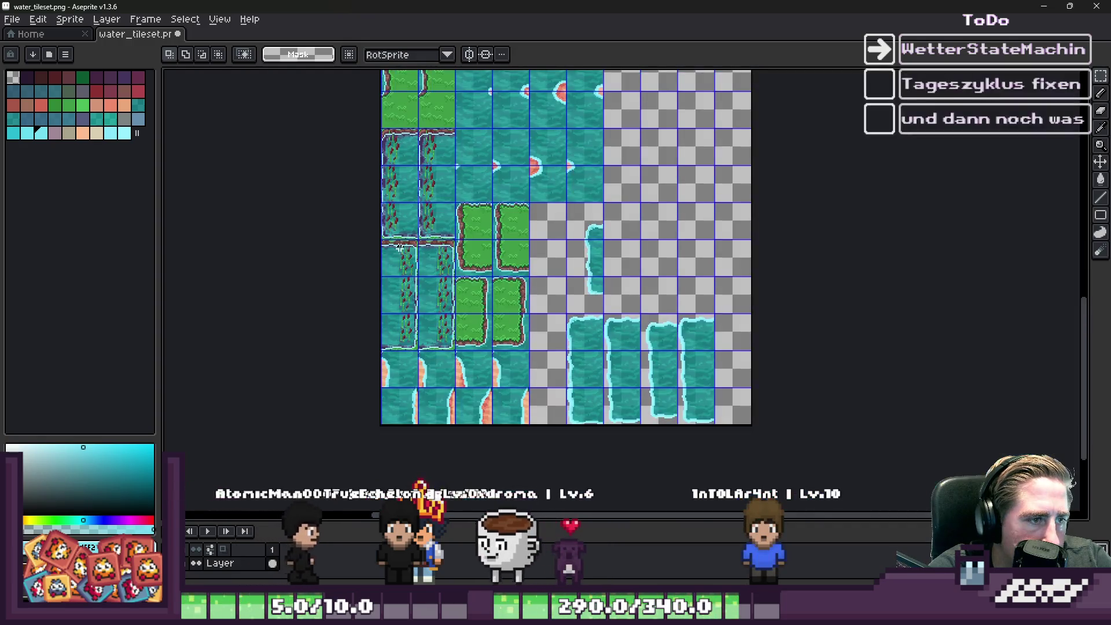
scroll(412, 291, down, 1)
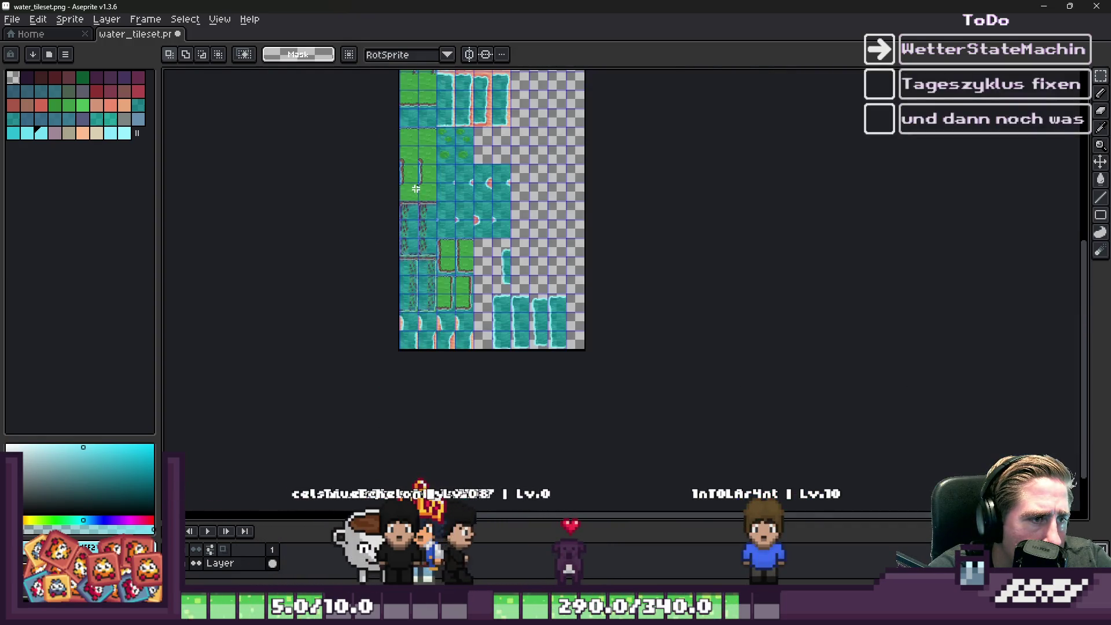
Step: Drag the 32x96 grass-and-bank piece down toward the empty tiles
scroll(405, 222, up, 7)
scroll(433, 139, down, 4)
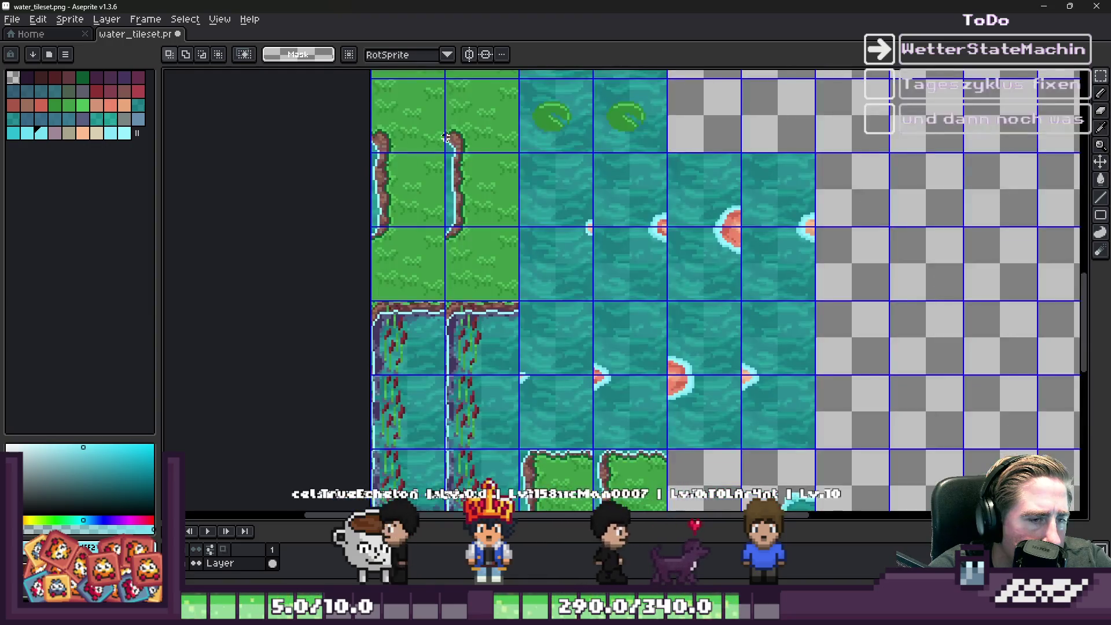
scroll(402, 121, up, 2)
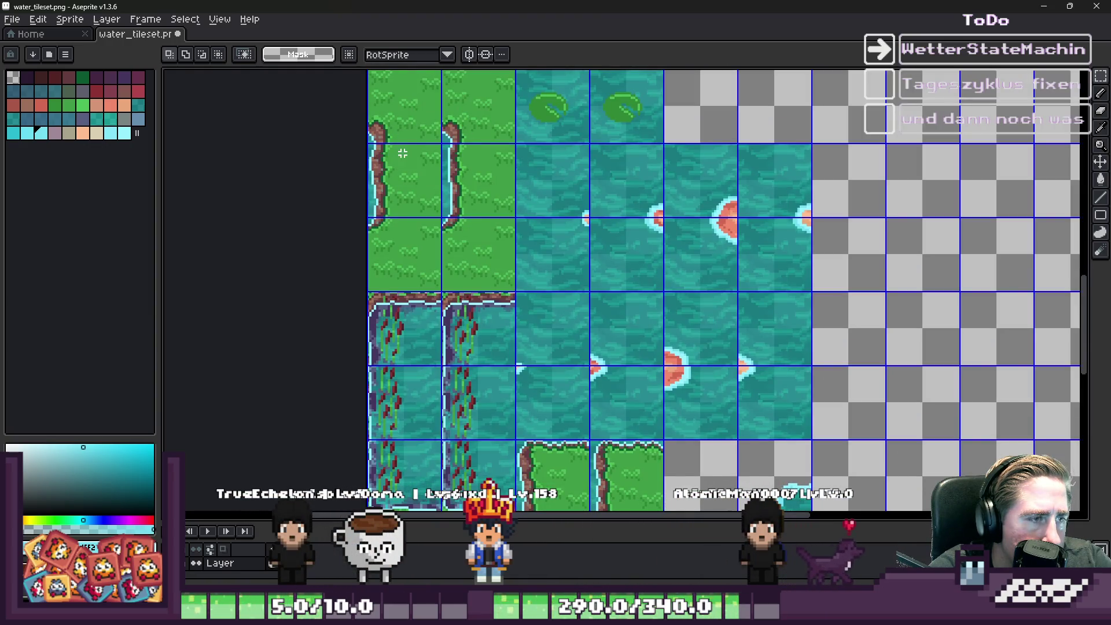
scroll(438, 133, down, 4)
scroll(478, 146, up, 6)
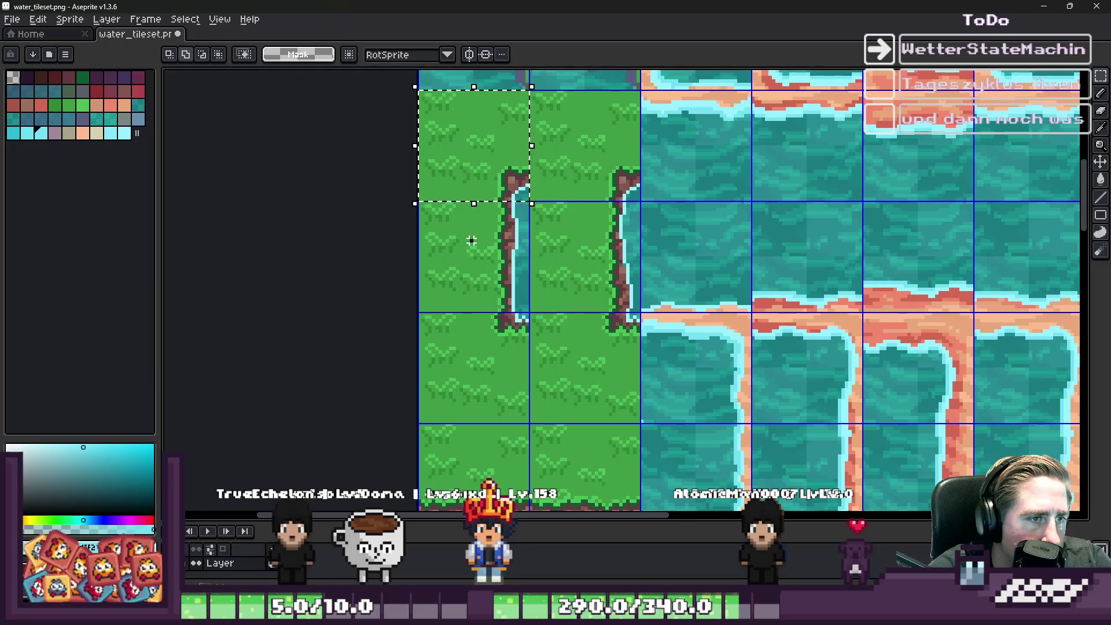
scroll(507, 238, down, 3)
scroll(575, 342, up, 3)
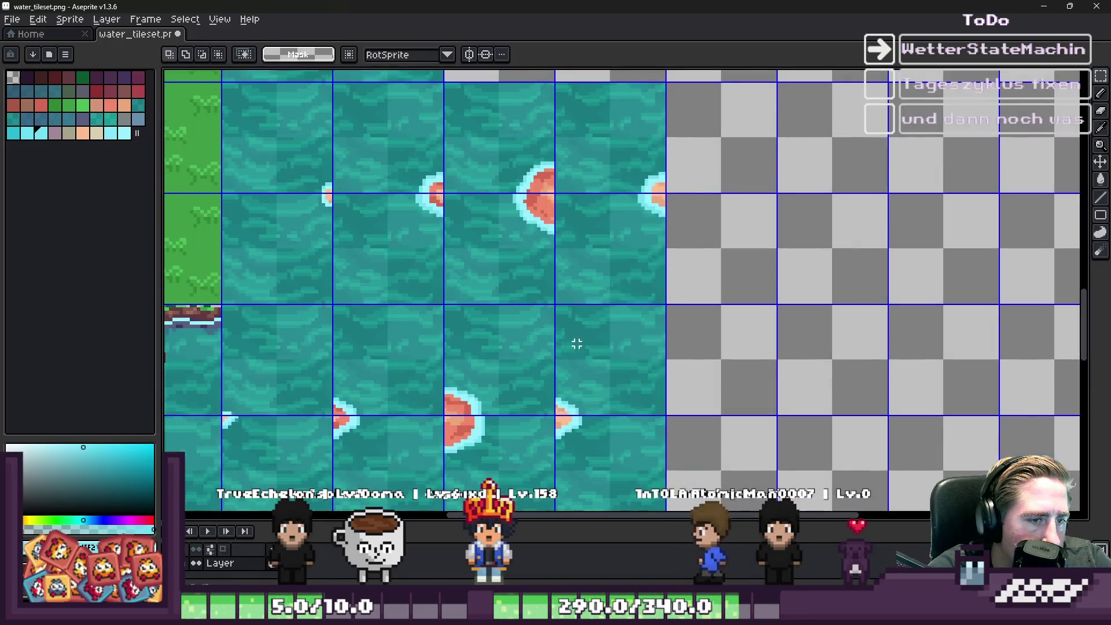
scroll(590, 358, down, 2)
scroll(599, 306, down, 2)
scroll(672, 293, up, 4)
mouse_move(672, 293)
mouse_down()
mouse_move(615, 303)
mouse_move(675, 336)
mouse_up()
Step: Shift the grass piece right of the new water strip and commit its position
scroll(675, 336, down, 1)
scroll(675, 335, down, 2)
scroll(683, 290, up, 4)
mouse_move(675, 273)
mouse_down()
mouse_move(780, 254)
mouse_move(771, 248)
mouse_up()
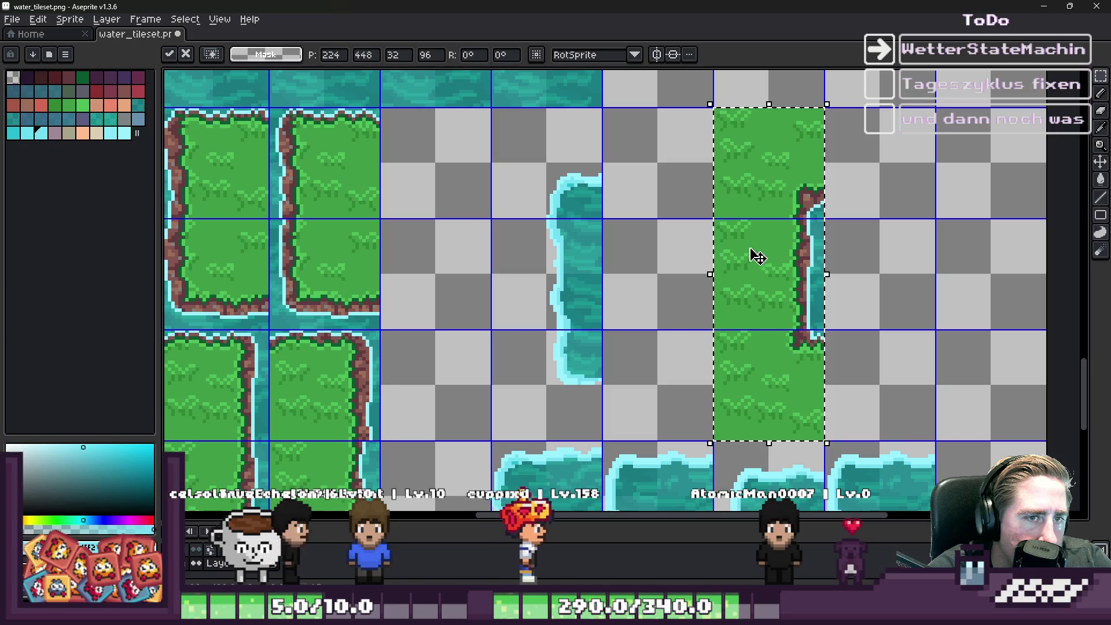
click(635, 268)
mouse_move(535, 166)
mouse_down()
mouse_move(839, 377)
mouse_move(544, 175)
mouse_move(614, 206)
mouse_move(823, 365)
mouse_move(826, 387)
mouse_move(842, 386)
mouse_up()
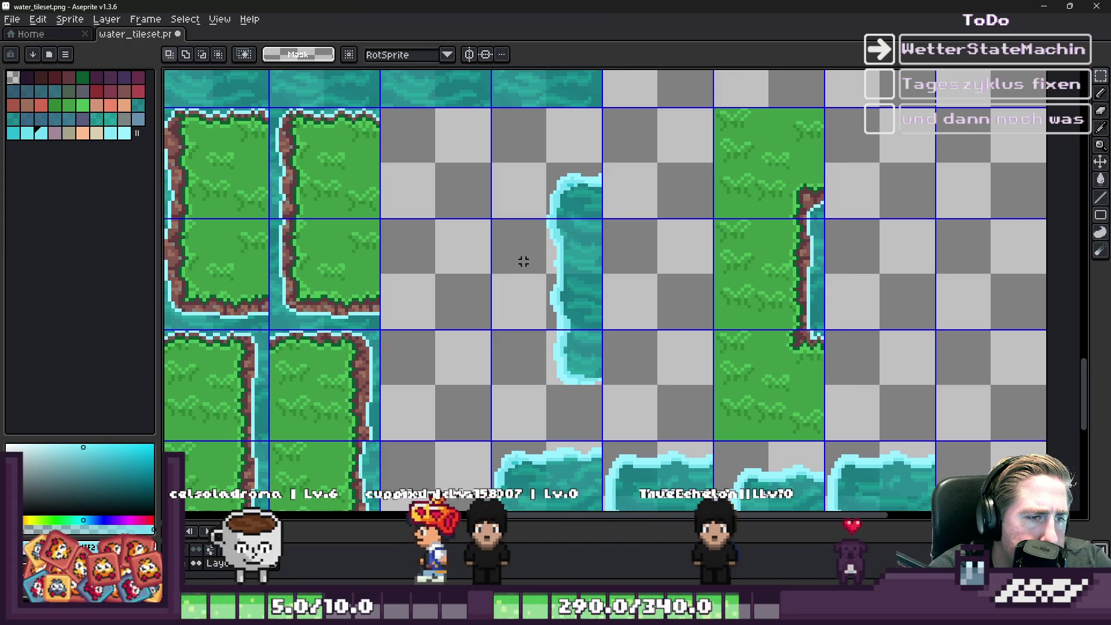
Step: Move the lower water piece up to close the gap beneath the upper piece
drag(523, 261, 631, 296)
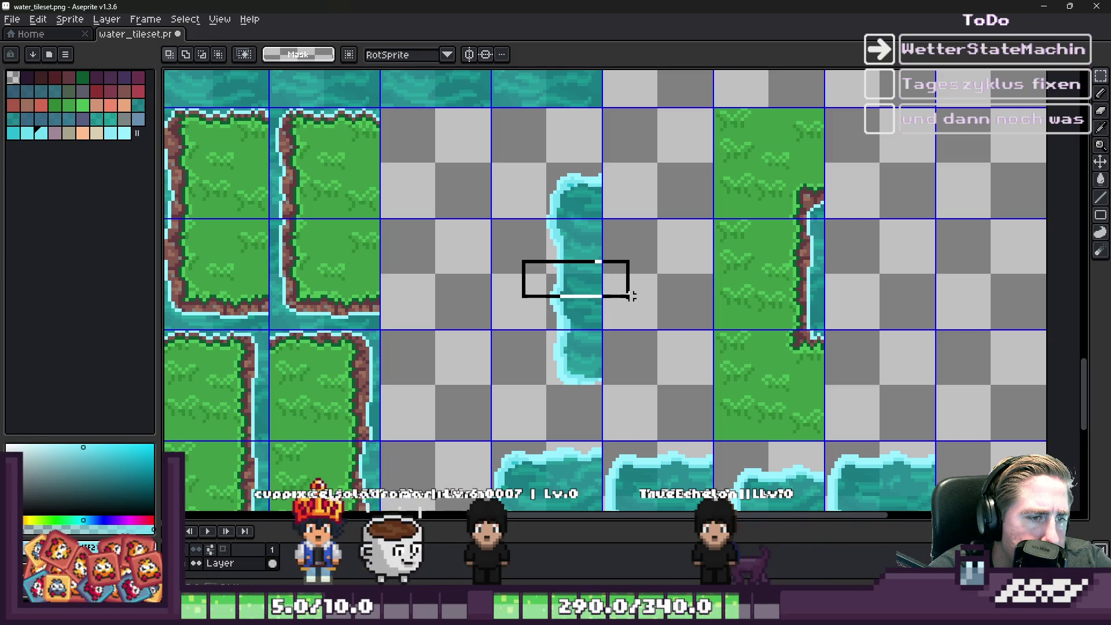
click(644, 334)
mouse_move(836, 359)
mouse_down()
mouse_move(712, 409)
mouse_move(521, 398)
mouse_up()
click(544, 317)
scroll(544, 317, up, 2)
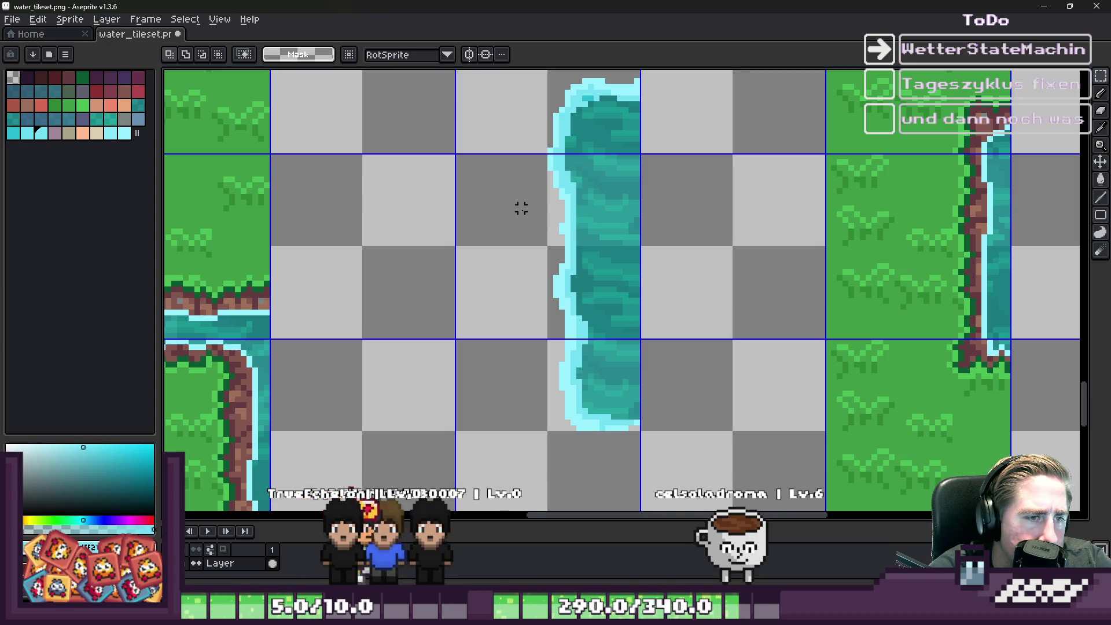
drag(521, 202, 712, 255)
scroll(561, 263, down, 1)
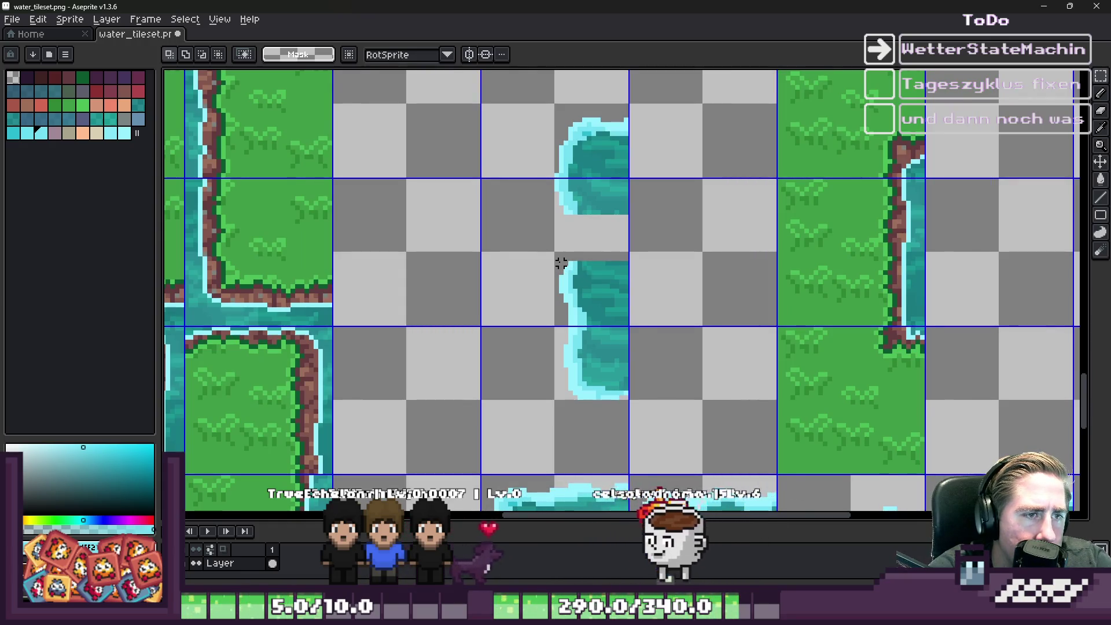
drag(499, 235, 670, 439)
drag(591, 292, 590, 252)
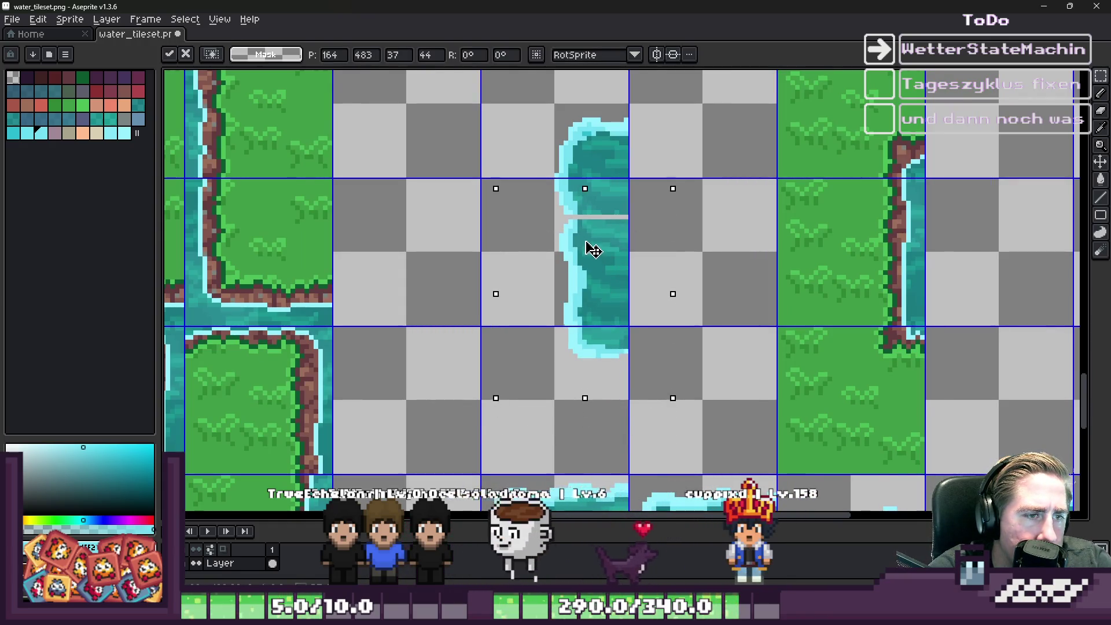
click(536, 169)
Step: Delete a slice of the water column and move the upper piece down to meet it
mouse_move(519, 97)
mouse_down()
mouse_move(692, 340)
mouse_move(689, 392)
mouse_up()
click(530, 133)
scroll(500, 208, down, 1)
scroll(504, 220, up, 2)
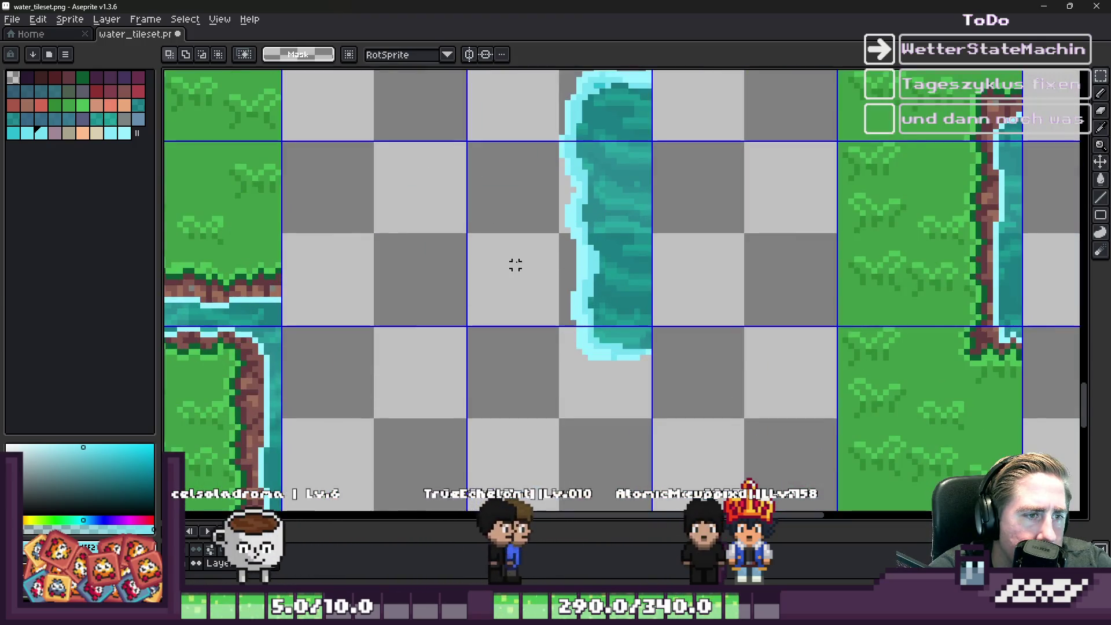
drag(608, 270, 717, 282)
click(590, 247)
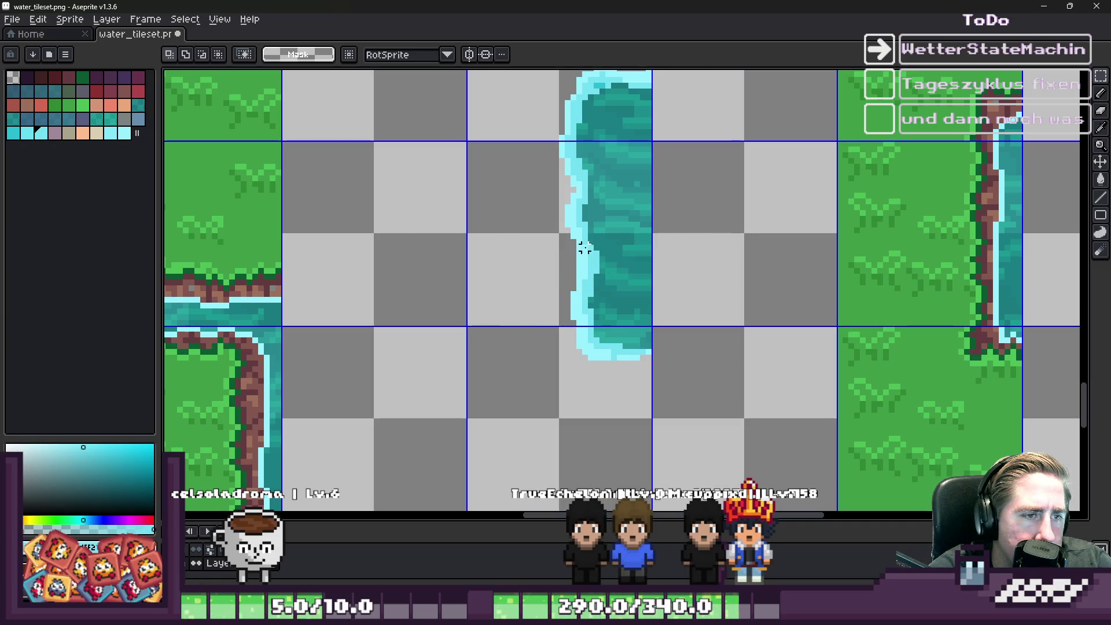
mouse_move(526, 218)
mouse_down()
mouse_move(627, 270)
mouse_move(729, 270)
mouse_up()
key(Delete)
scroll(561, 201, up, 1)
drag(538, 91, 789, 263)
drag(556, 162, 553, 214)
key(Return)
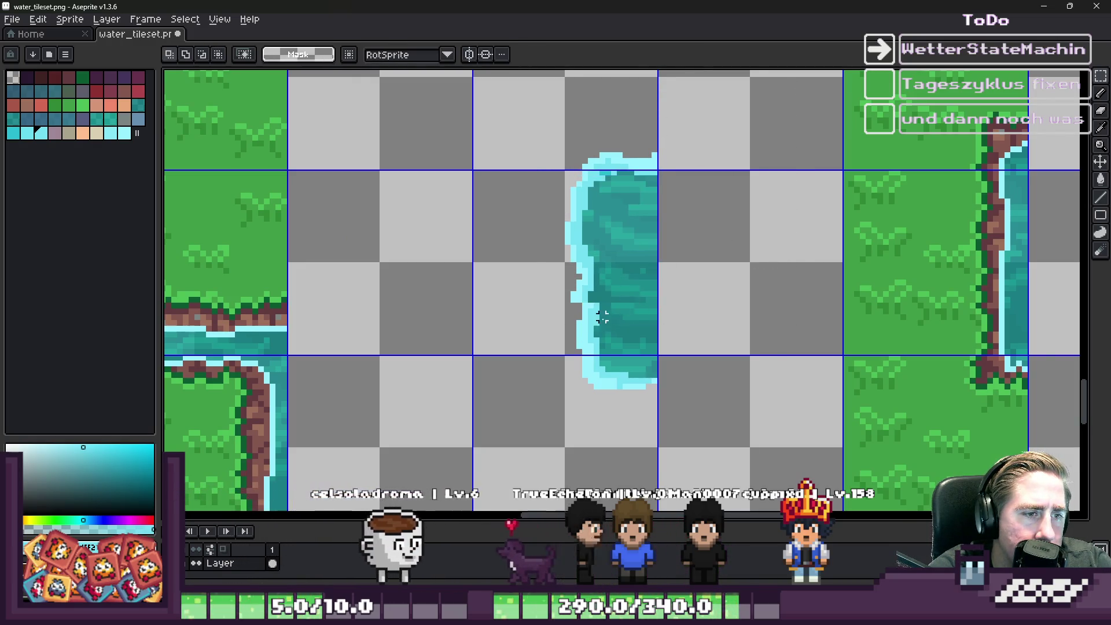
Step: Nudge the selected water tile up and paste a copy to fill the remaining gap
scroll(579, 272, up, 2)
key(b)
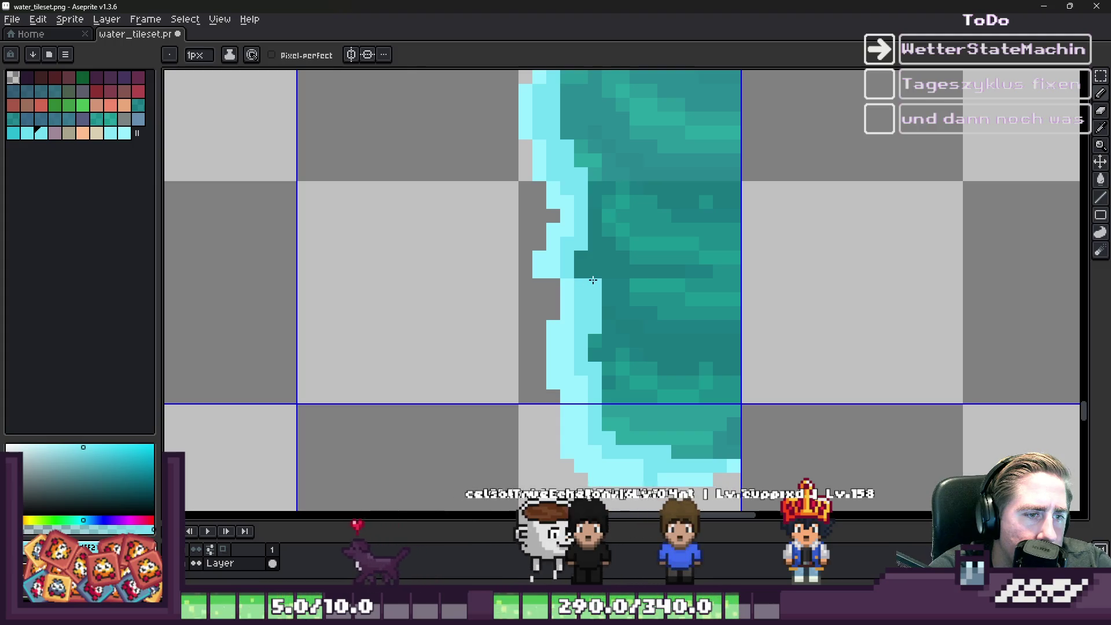
key(e)
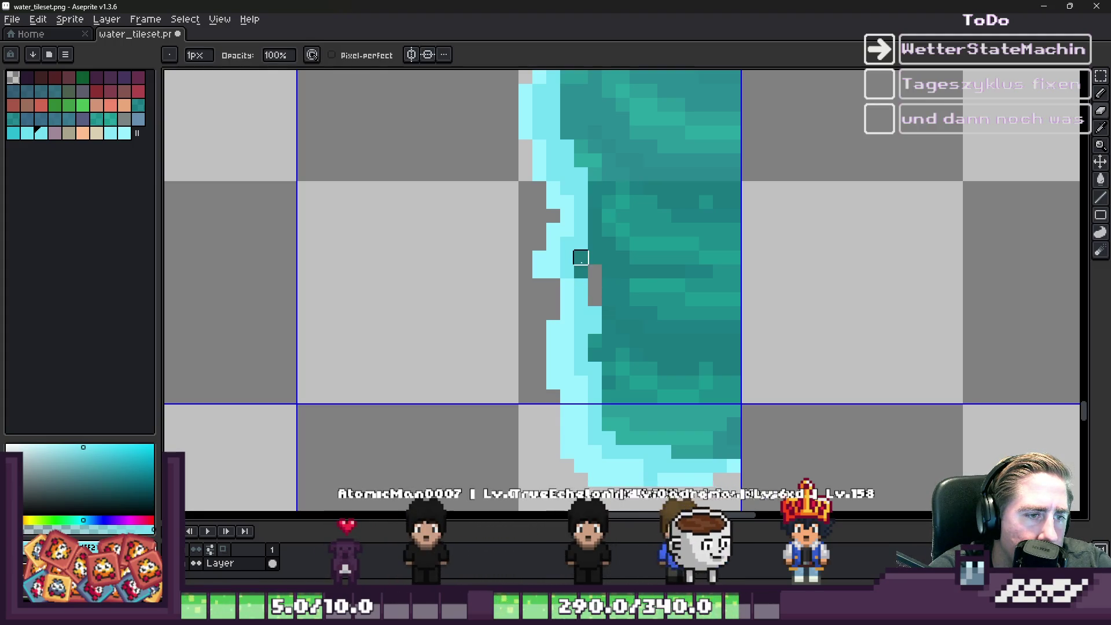
scroll(581, 272, down, 2)
key(m)
drag(531, 93, 686, 359)
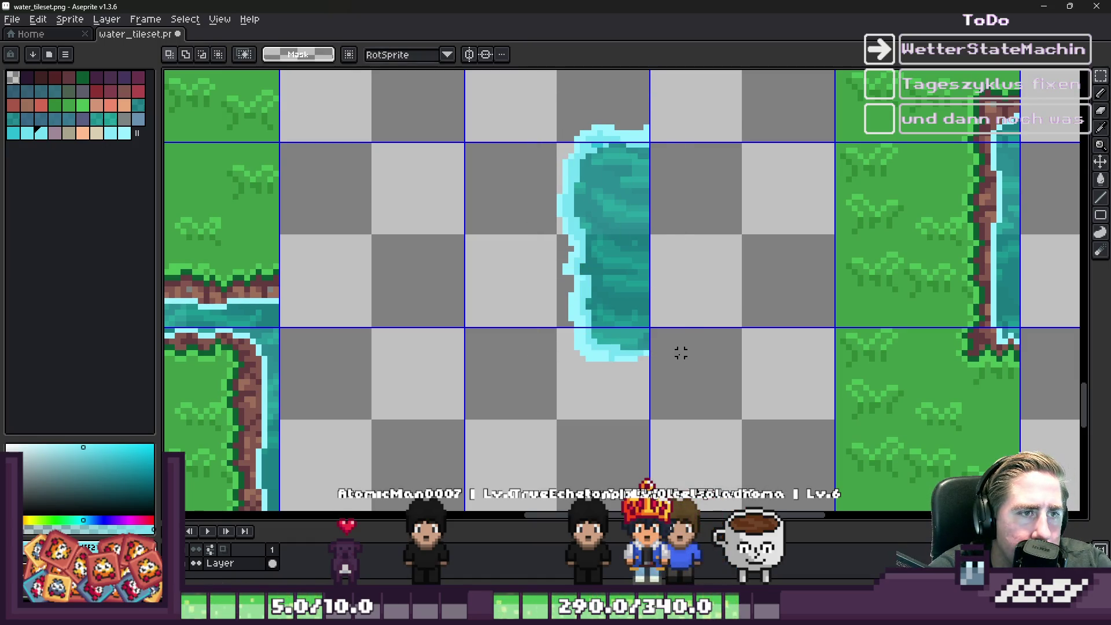
key(Up)
key(Up)
key(Up)
scroll(686, 341, down, 1)
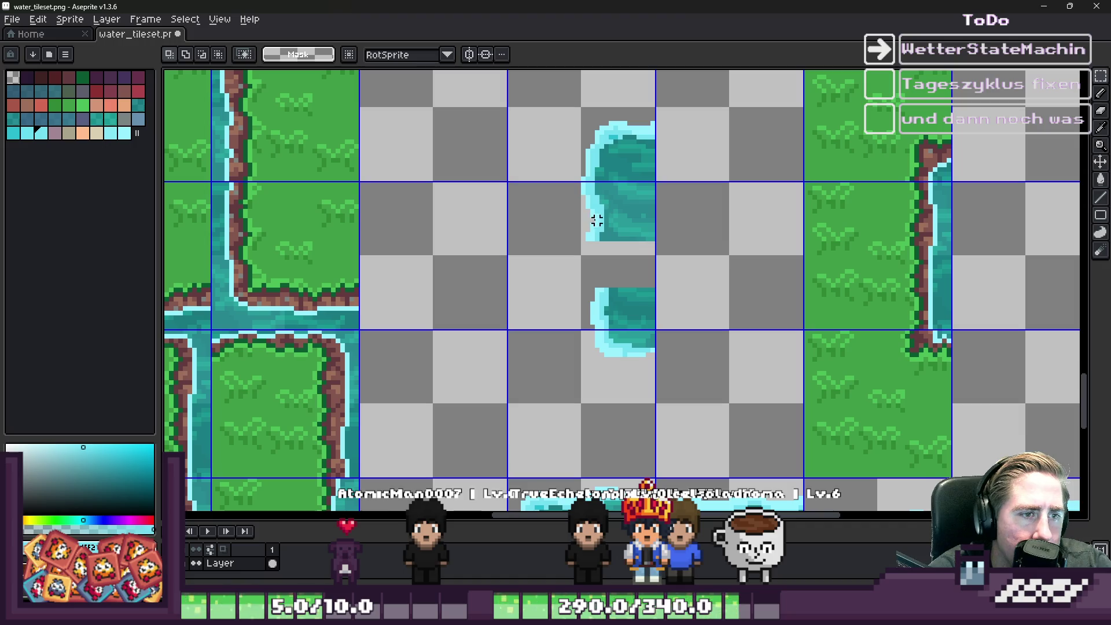
key(ctrl+v)
scroll(624, 220, up, 1)
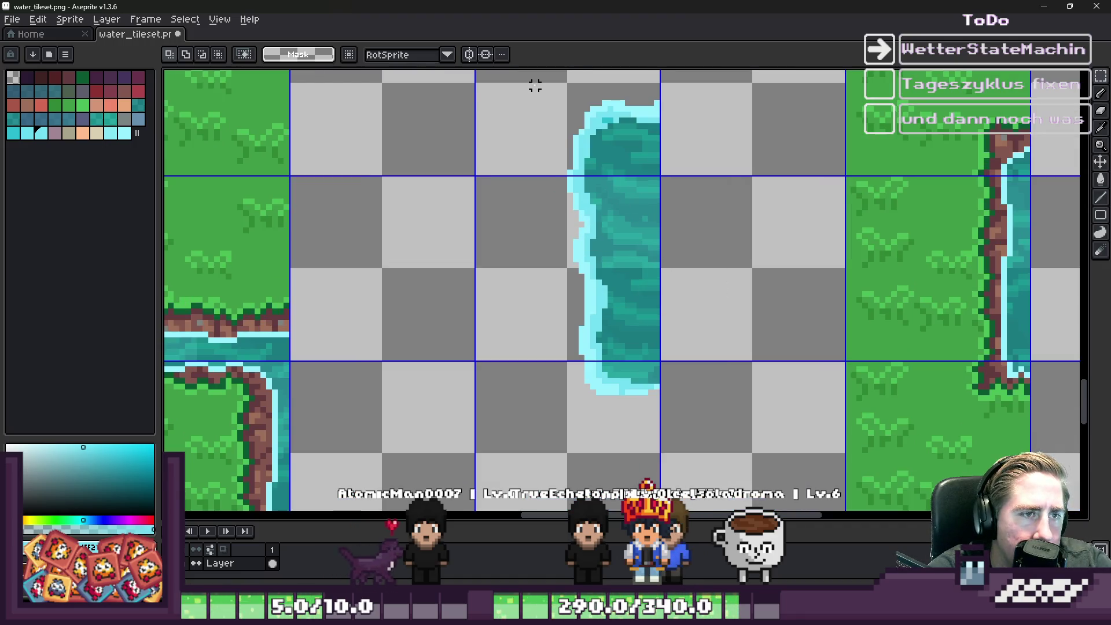
scroll(630, 276, up, 2)
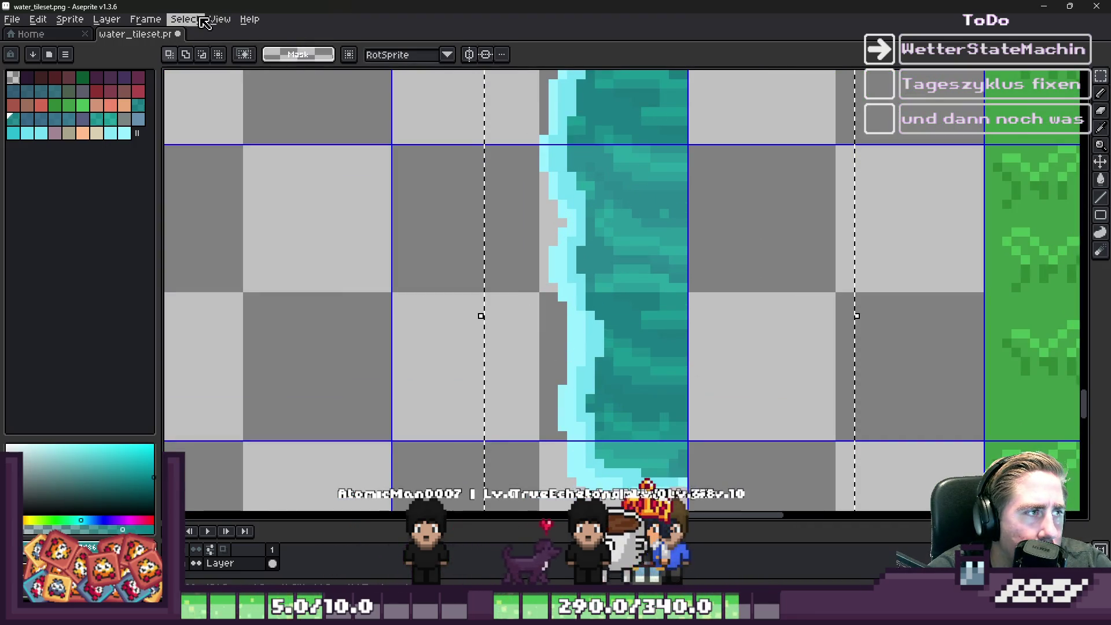
Step: Select the teal by Color Range, delete it, then undo the deletion
click(200, 19)
click(208, 93)
key(Return)
key(Delete)
scroll(654, 214, down, 1)
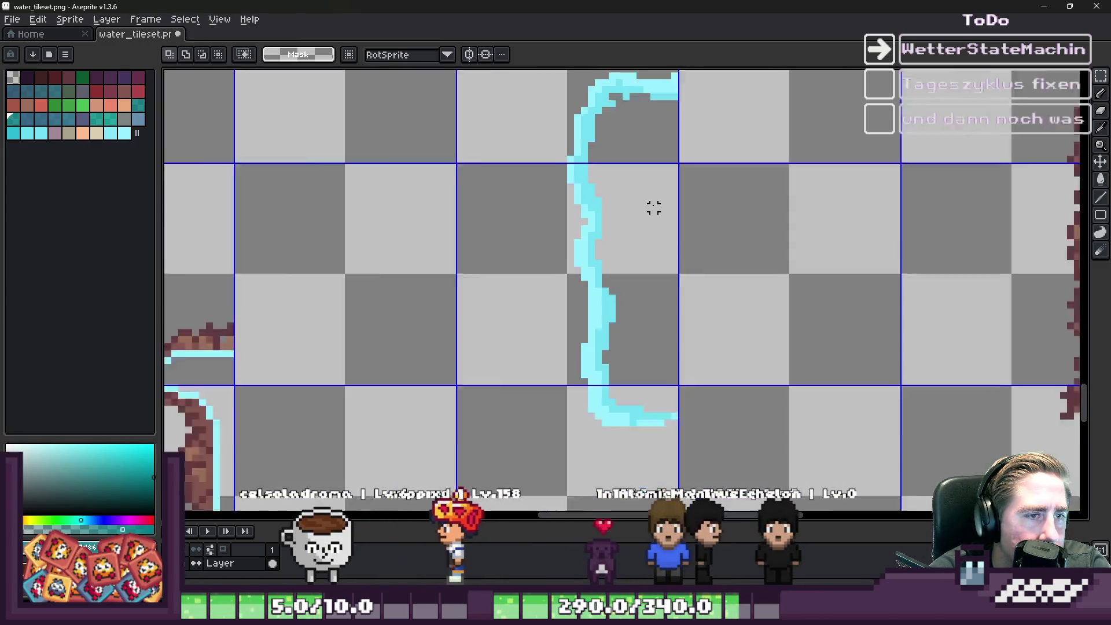
scroll(654, 214, down, 2)
key(ctrl+z)
scroll(688, 186, up, 1)
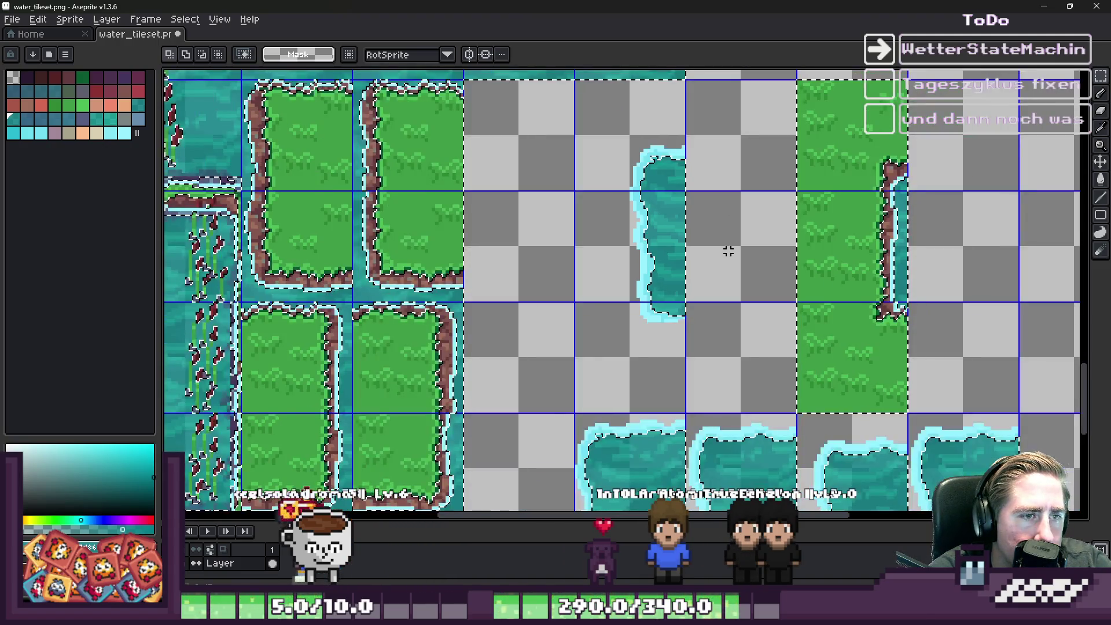
Step: Erase the teal interior of the narrow water strip with the Eraser
key(v)
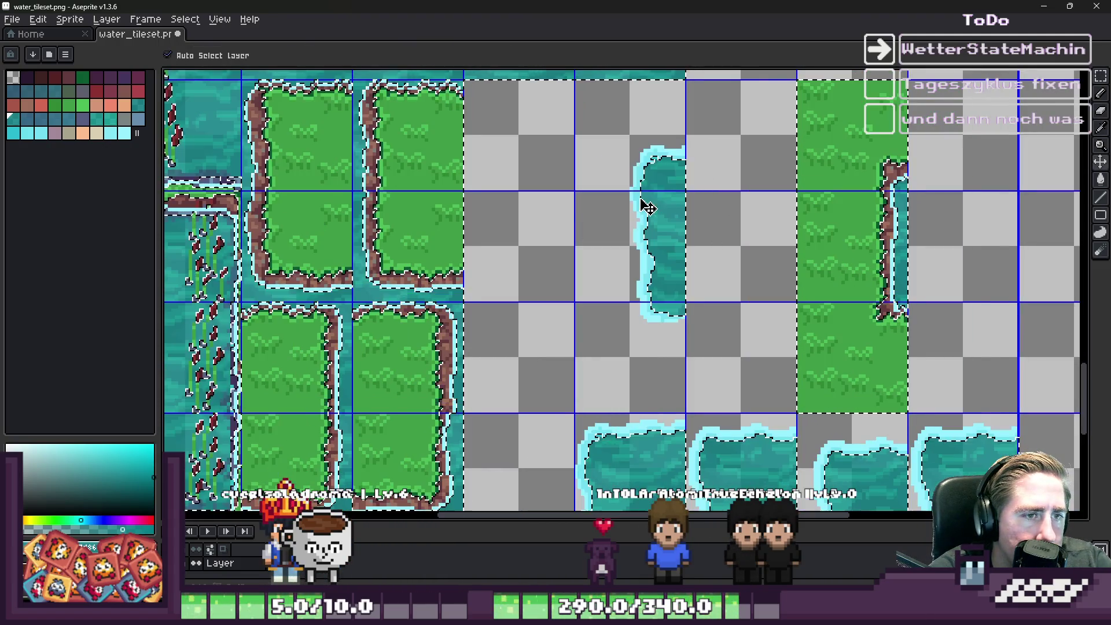
key(e)
mouse_move(668, 263)
mouse_down()
mouse_move(704, 179)
mouse_move(669, 249)
mouse_up()
key(ctrl+d)
scroll(620, 353, down, 4)
scroll(620, 353, up, 4)
Step: Erase the remaining teal water inside the strip and the lower puddle tiles
key(ctrl+shift+d)
key(e)
scroll(675, 149, up, 1)
mouse_move(675, 148)
mouse_down()
mouse_move(650, 154)
mouse_move(590, 307)
mouse_up()
scroll(591, 306, down, 1)
mouse_move(588, 255)
mouse_down()
mouse_move(682, 219)
mouse_move(852, 222)
mouse_move(843, 198)
mouse_move(724, 248)
mouse_move(737, 372)
mouse_move(731, 340)
mouse_up()
key(ctrl+d)
scroll(731, 341, down, 1)
scroll(588, 193, up, 2)
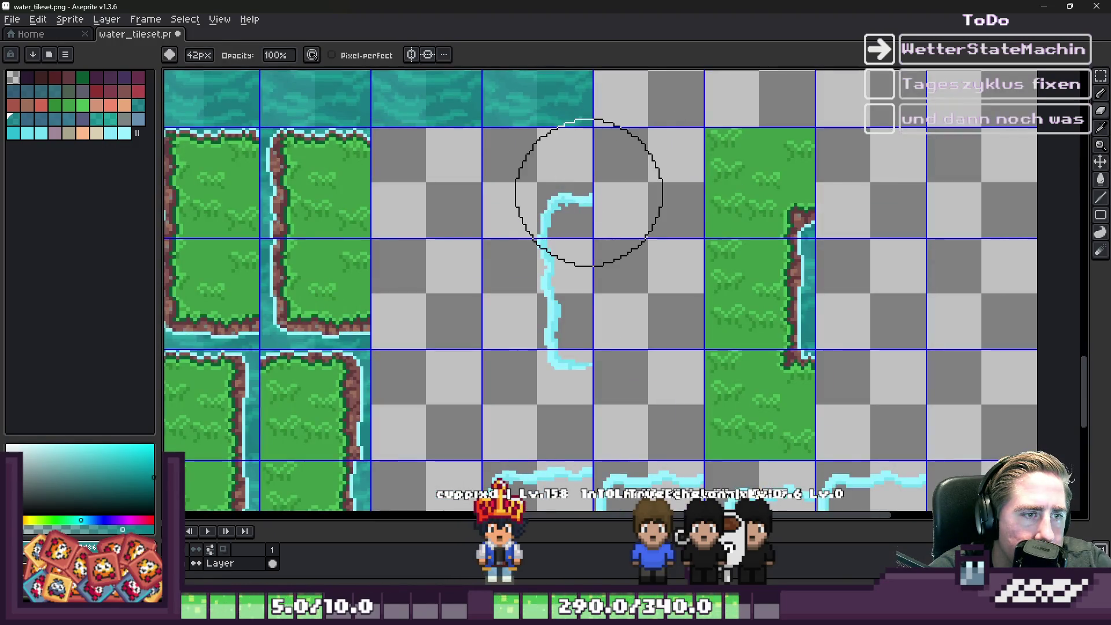
Step: Marquee-select the cyan outline strip and drag it about 65 px right
key(m)
scroll(529, 194, up, 2)
scroll(544, 246, down, 1)
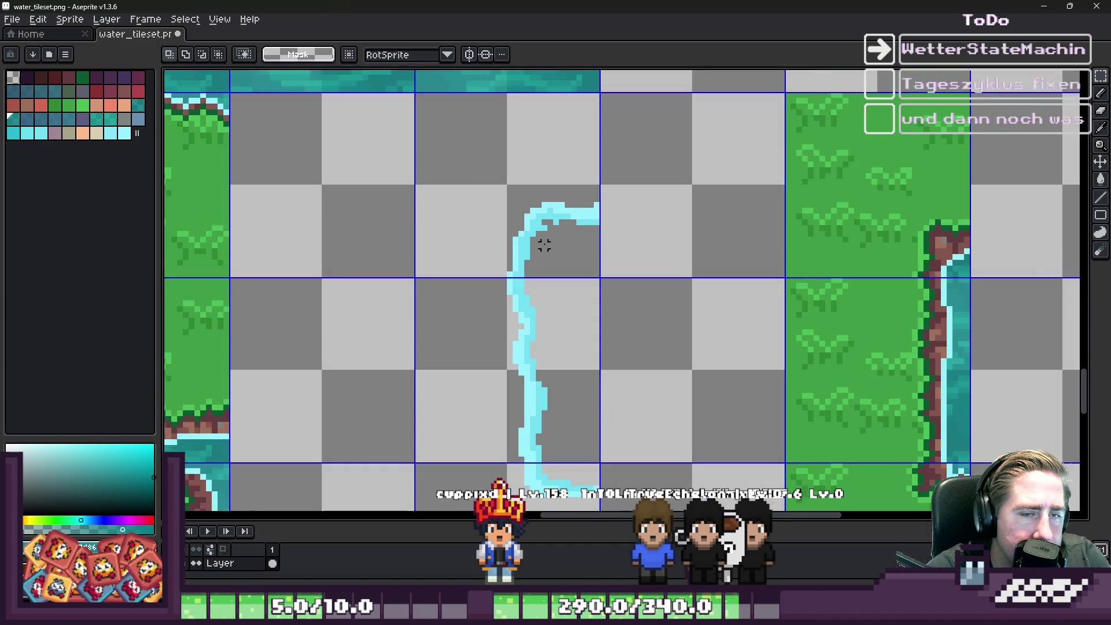
scroll(567, 222, down, 1)
scroll(501, 252, down, 1)
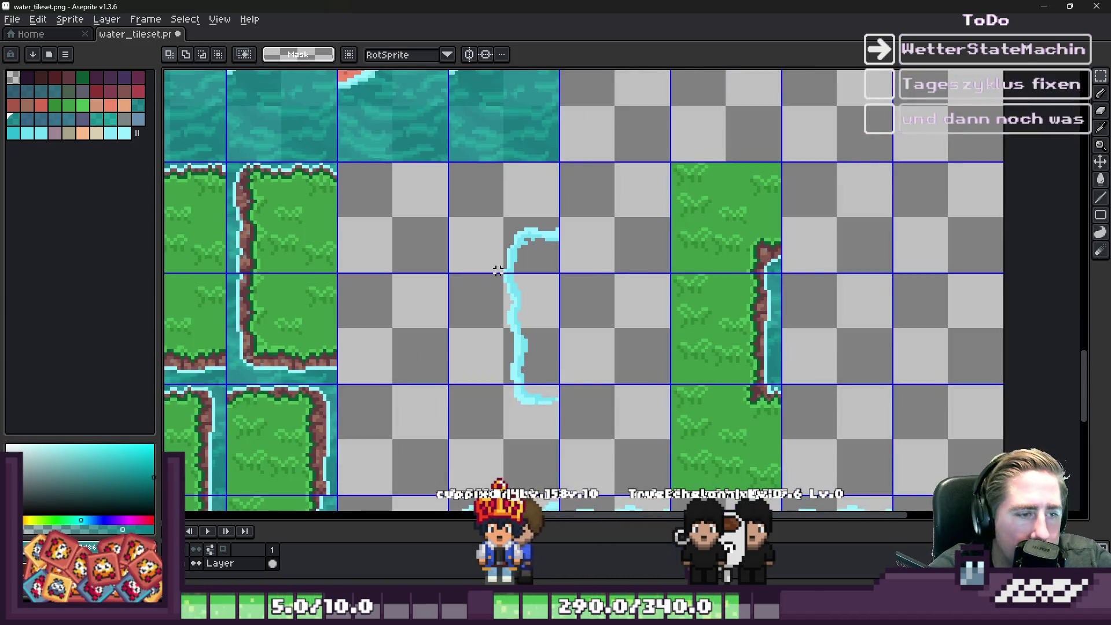
scroll(494, 397, up, 2)
scroll(581, 269, down, 1)
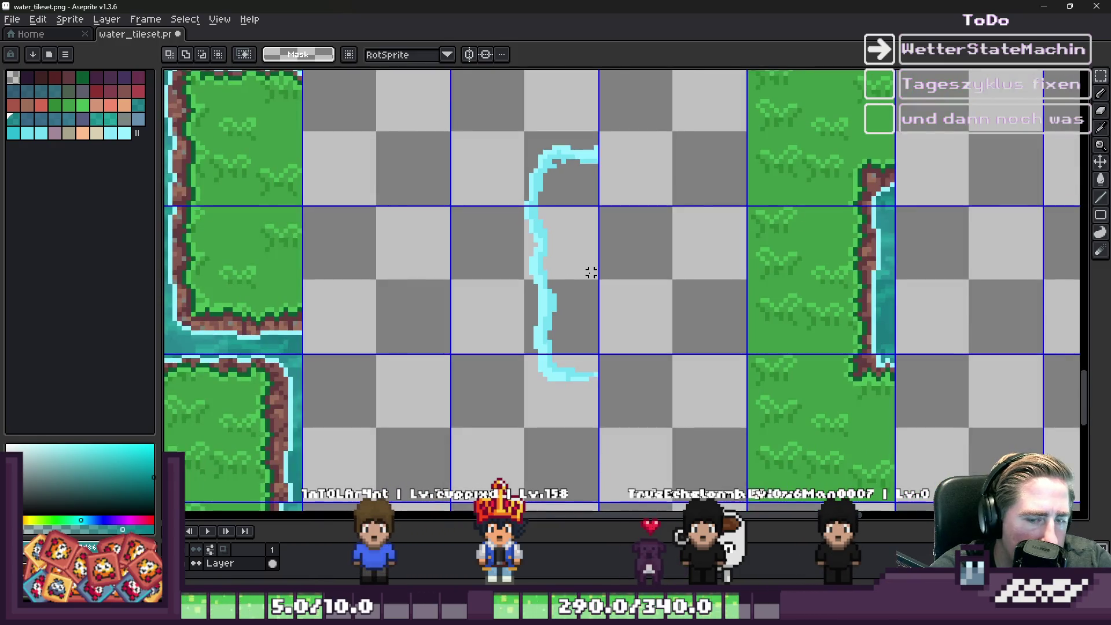
drag(535, 279, 649, 446)
mouse_move(575, 285)
mouse_down()
mouse_move(614, 288)
mouse_move(605, 283)
mouse_up()
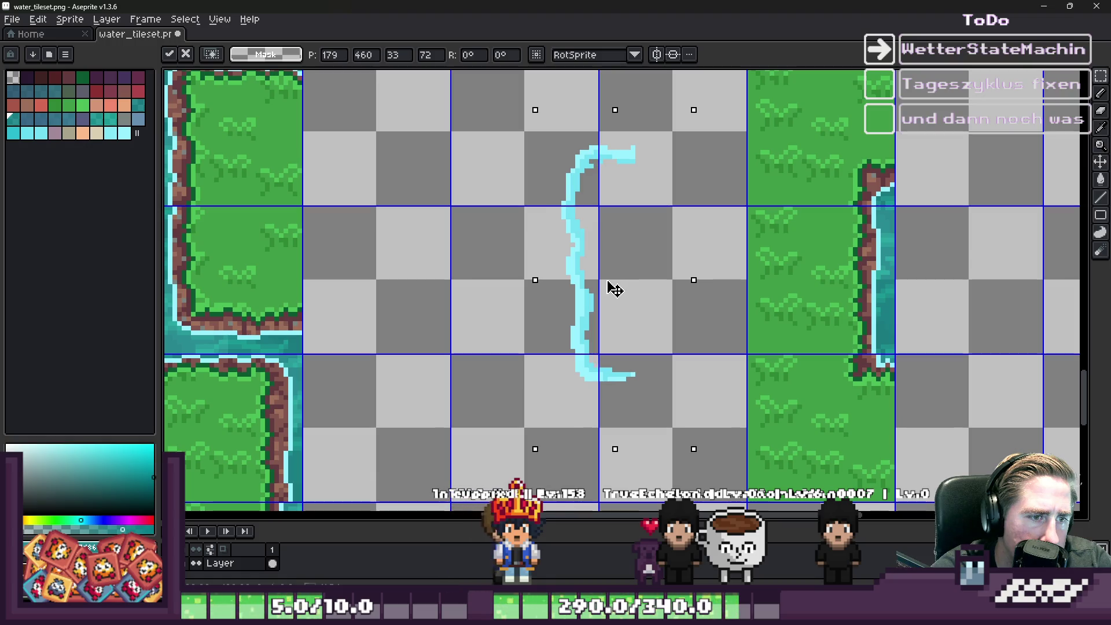
scroll(612, 290, down, 5)
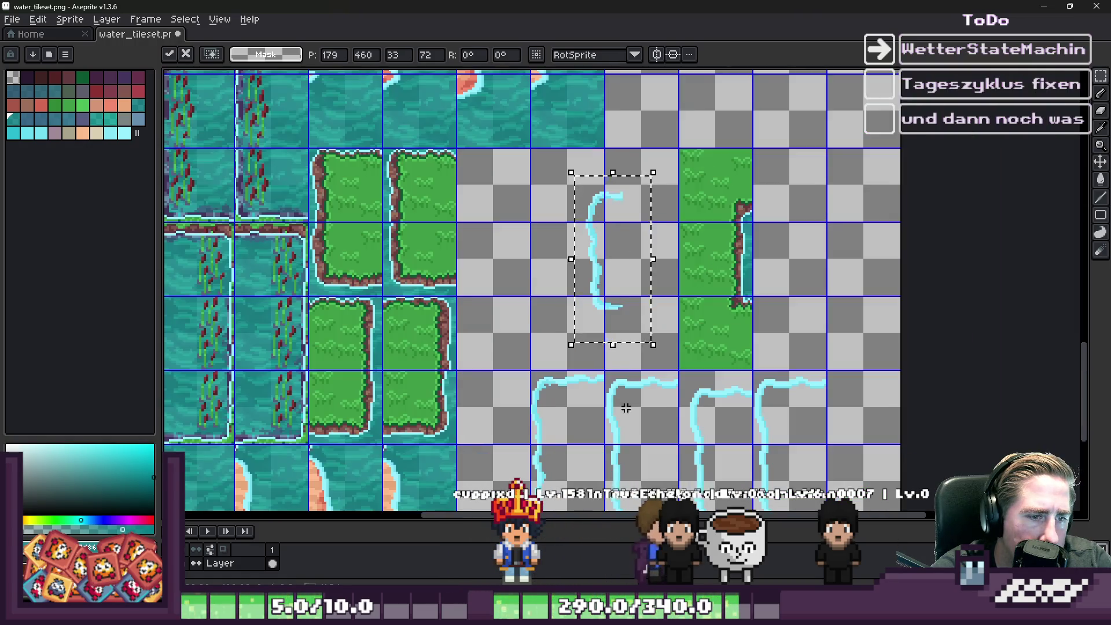
scroll(631, 483, up, 4)
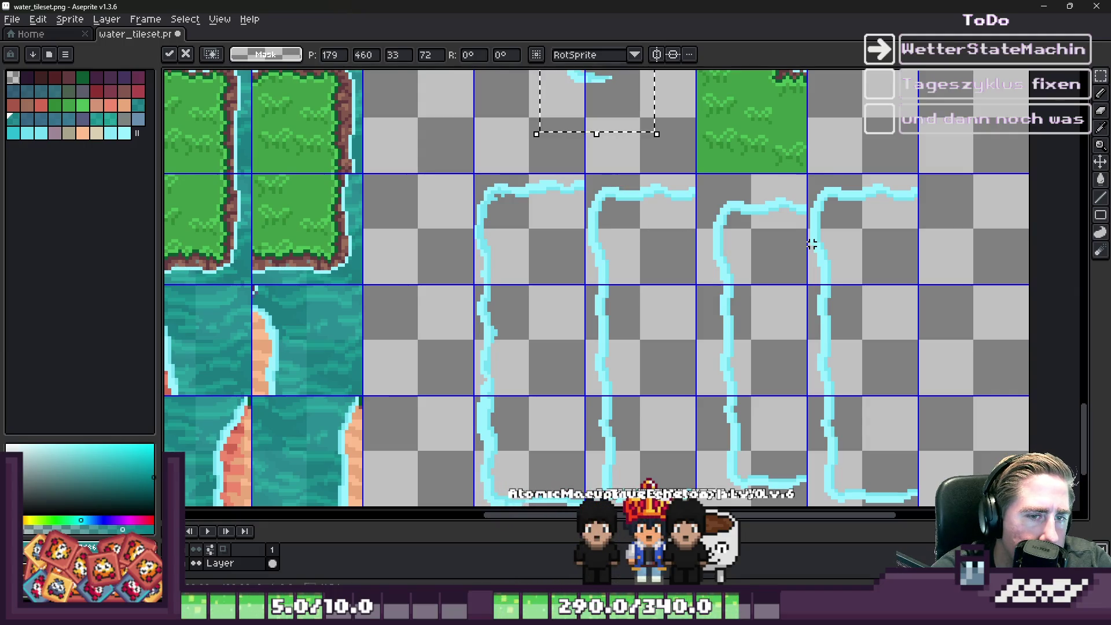
scroll(812, 245, down, 5)
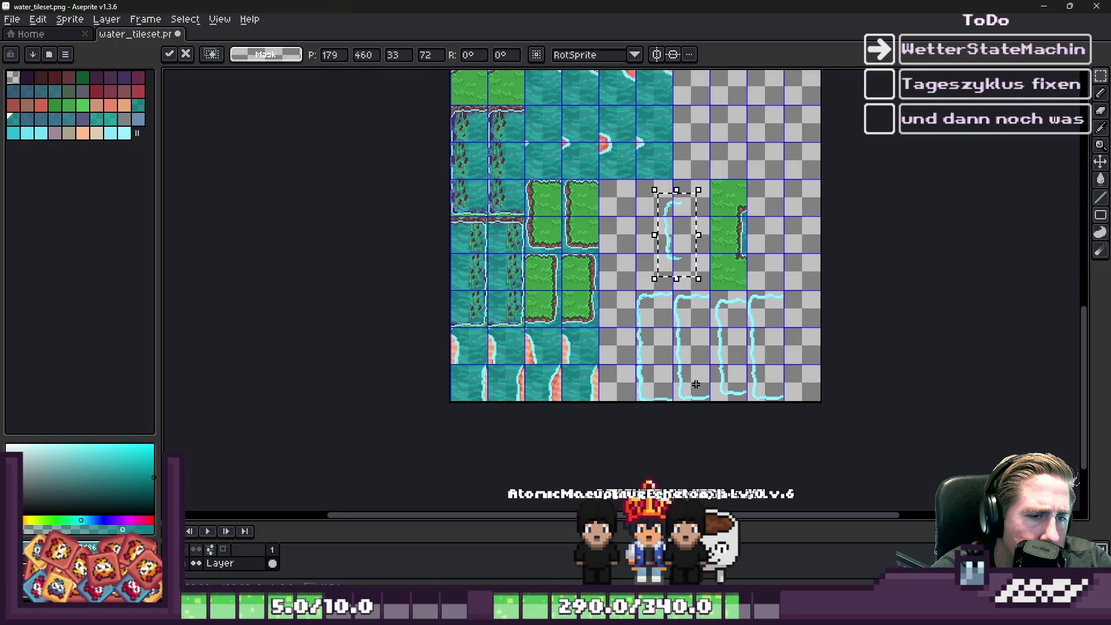
scroll(696, 384, down, 4)
scroll(636, 123, up, 6)
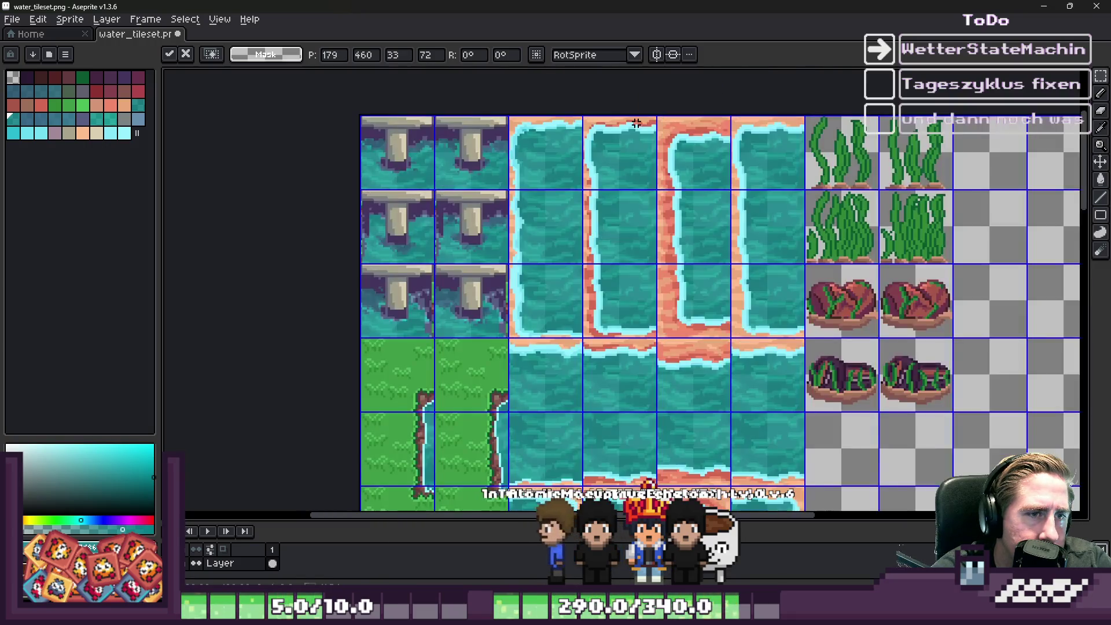
scroll(636, 123, up, 2)
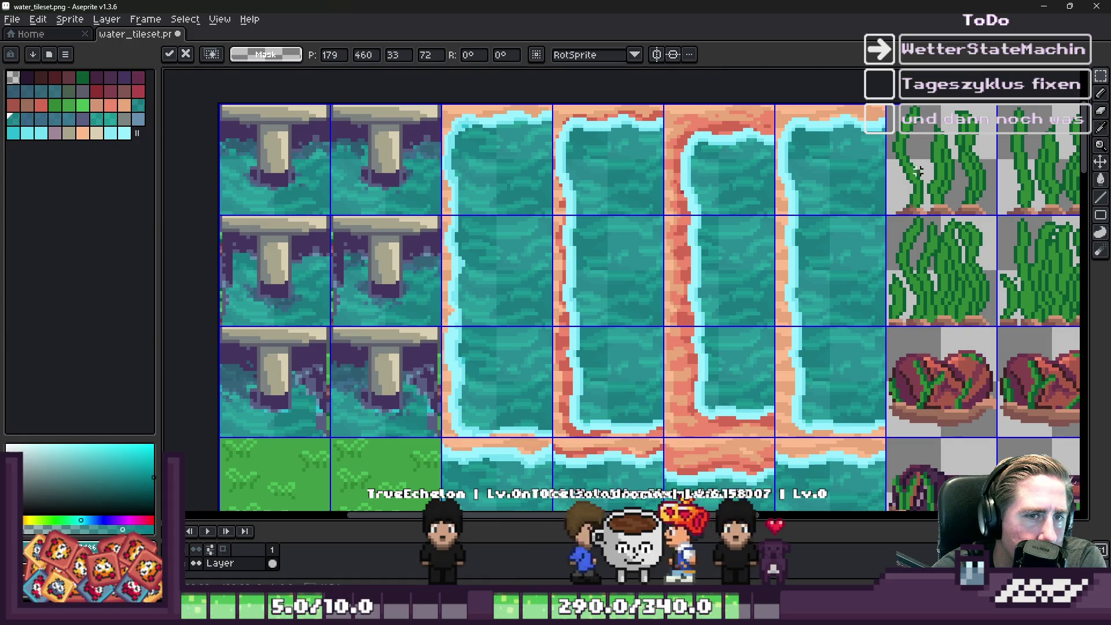
scroll(668, 198, down, 5)
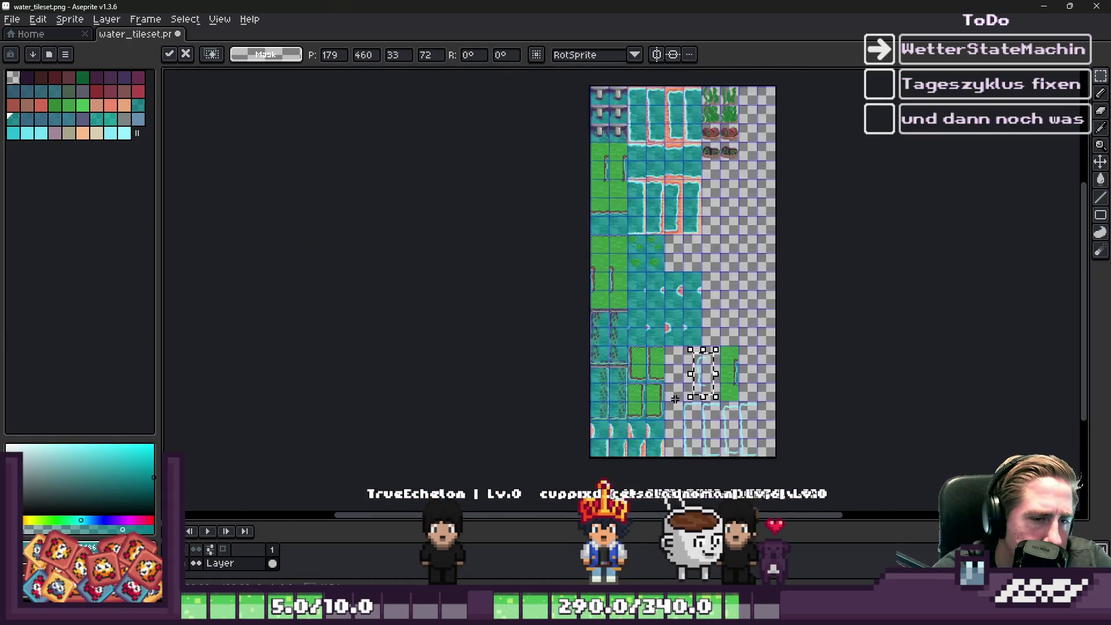
Step: Nudge the cyan outline stroke slightly left and drop the selection
scroll(712, 352, up, 5)
scroll(743, 312, down, 1)
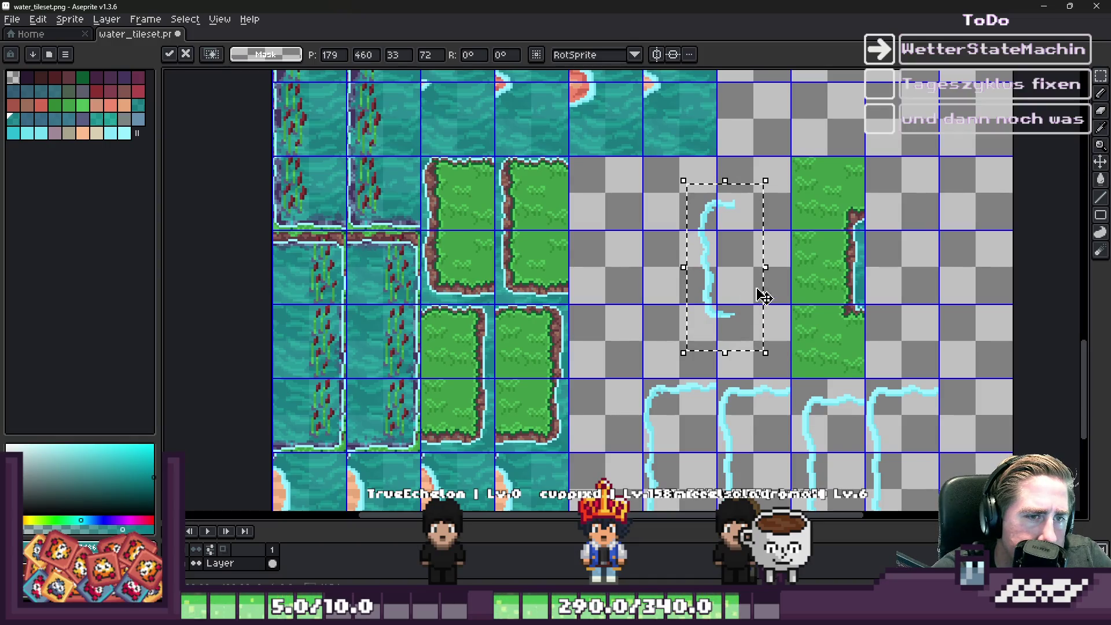
scroll(751, 281, down, 5)
scroll(741, 295, up, 1)
scroll(731, 307, down, 1)
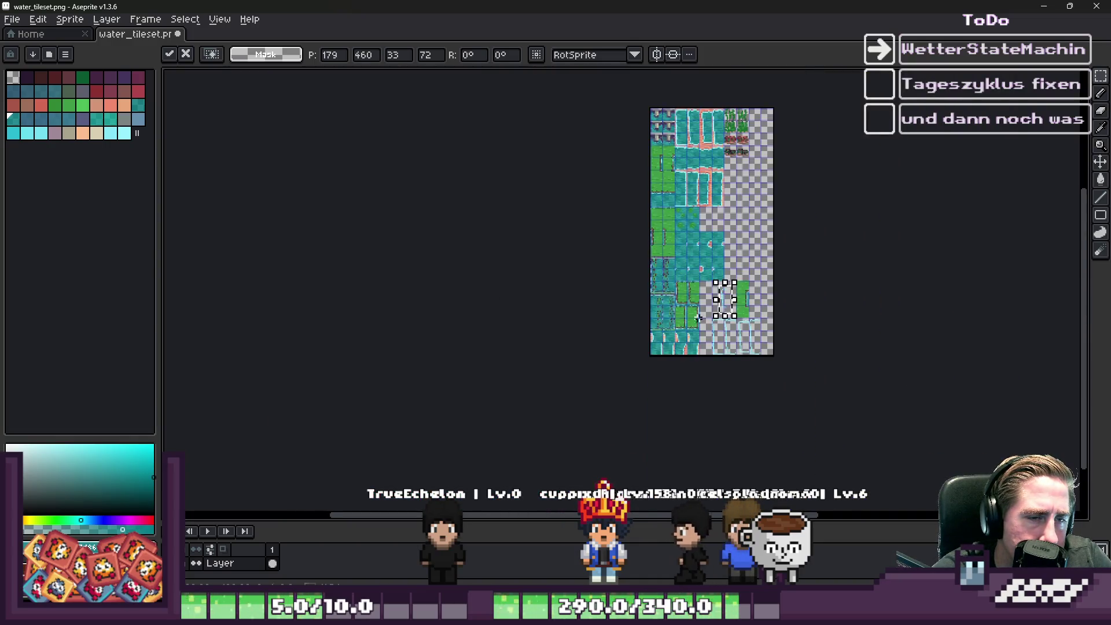
scroll(723, 320, up, 5)
scroll(758, 220, down, 1)
scroll(700, 228, up, 4)
drag(665, 250, 648, 255)
key(ctrl+d)
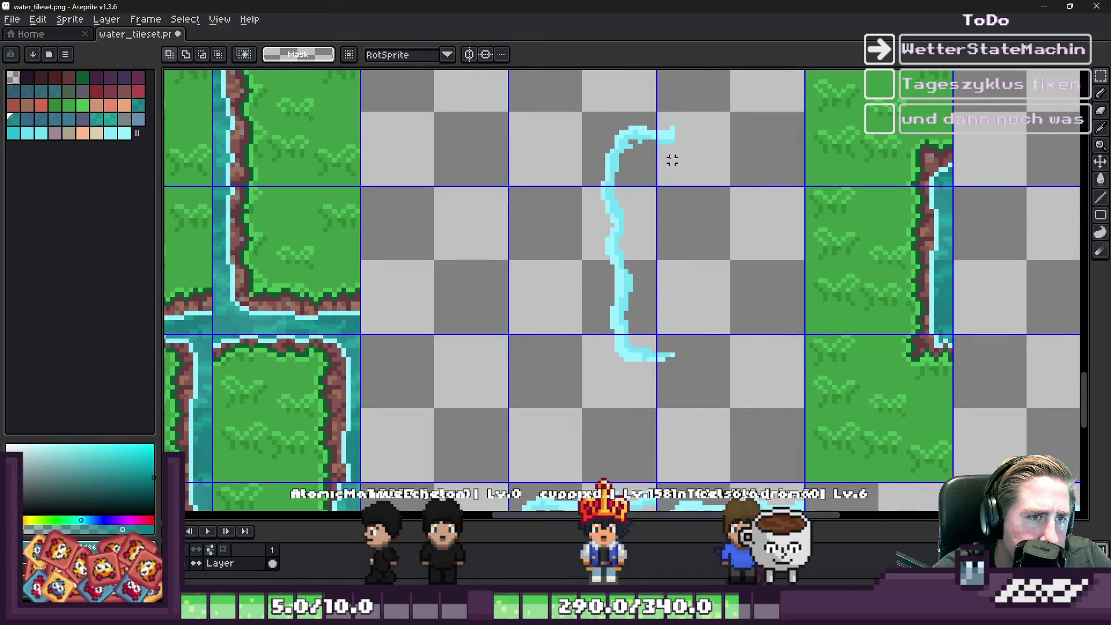
Step: Select the area beside the outline stroke and switch to the Eraser
drag(689, 401, 692, 402)
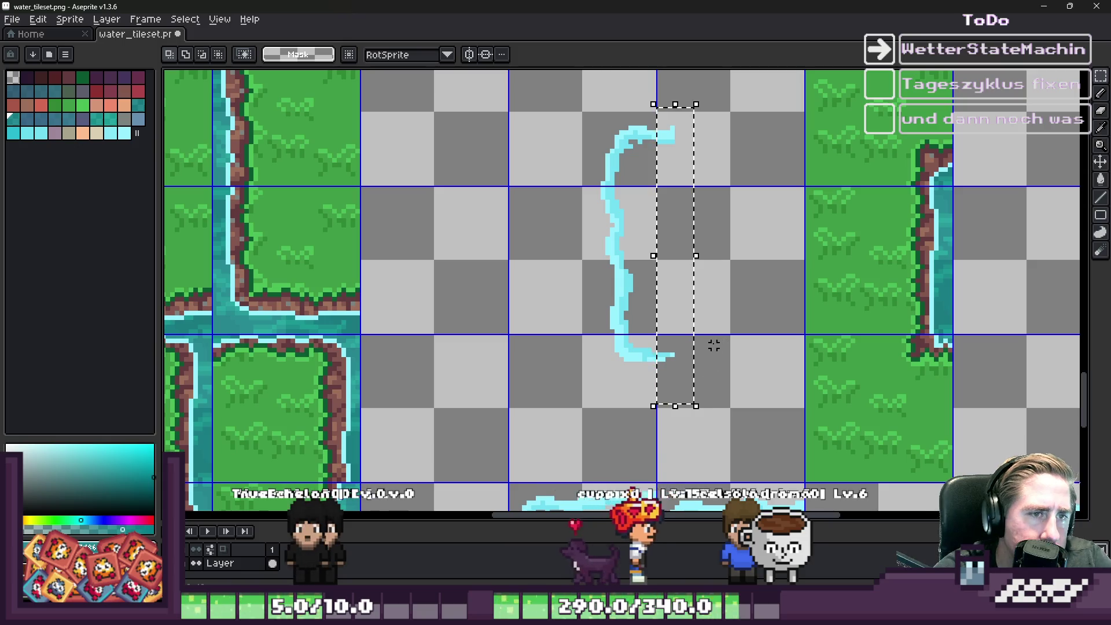
scroll(713, 285, down, 3)
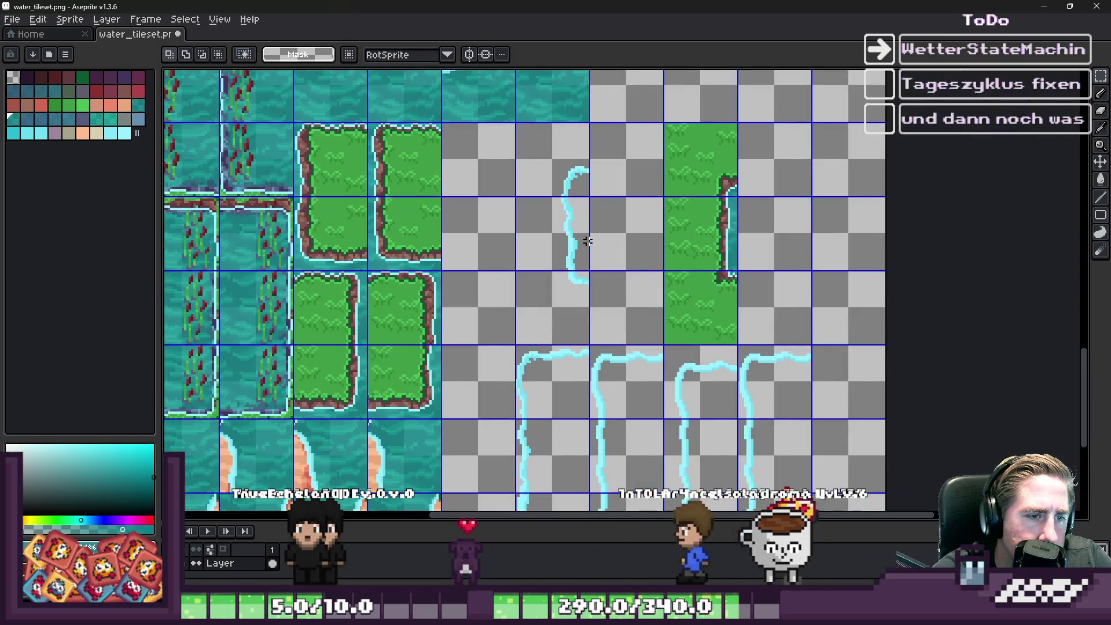
scroll(577, 318, down, 2)
scroll(574, 391, up, 4)
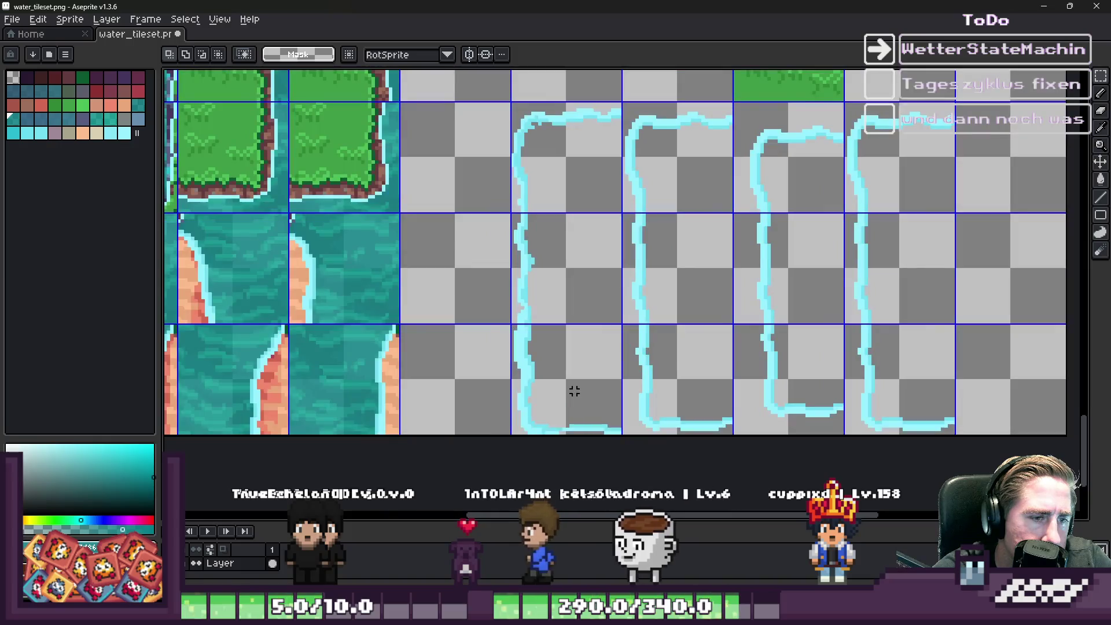
scroll(574, 387, down, 4)
scroll(571, 357, up, 6)
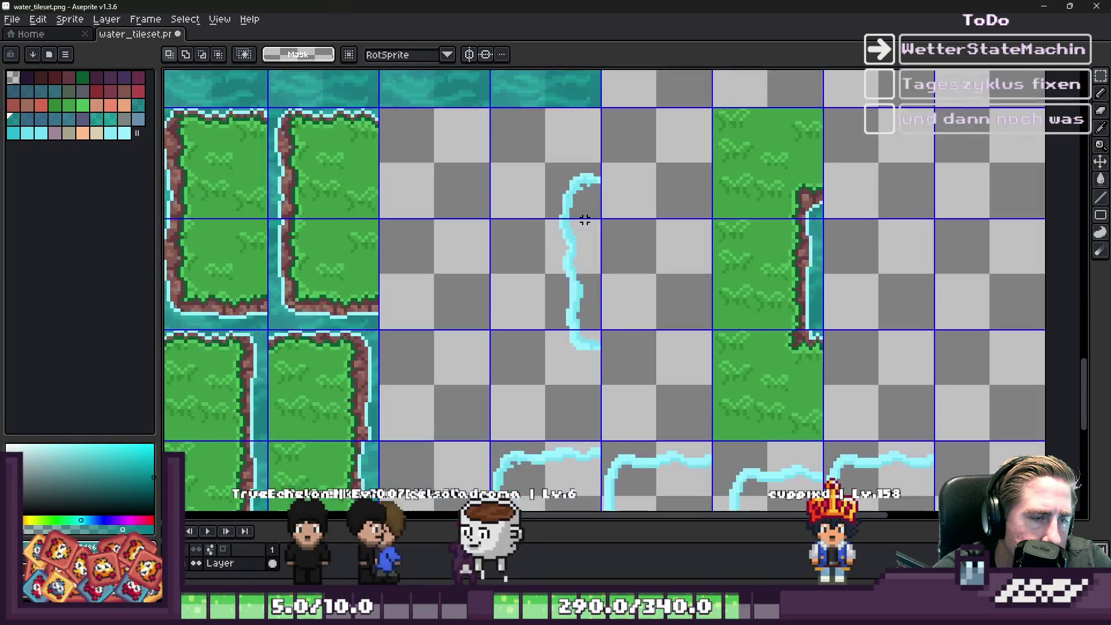
scroll(586, 172, up, 2)
key(e)
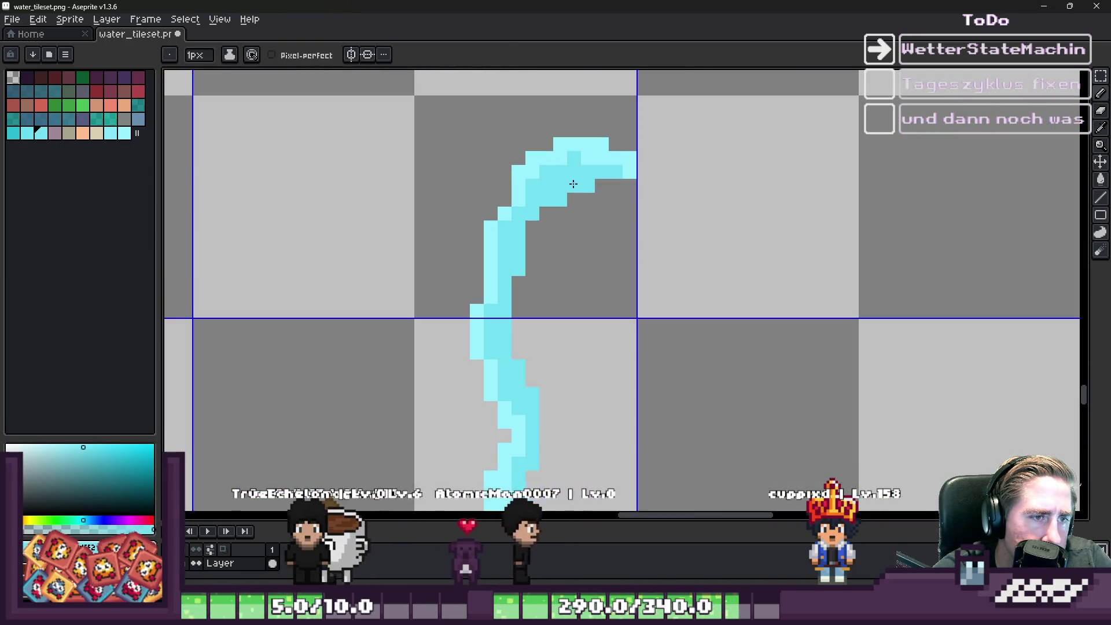
scroll(593, 193, down, 10)
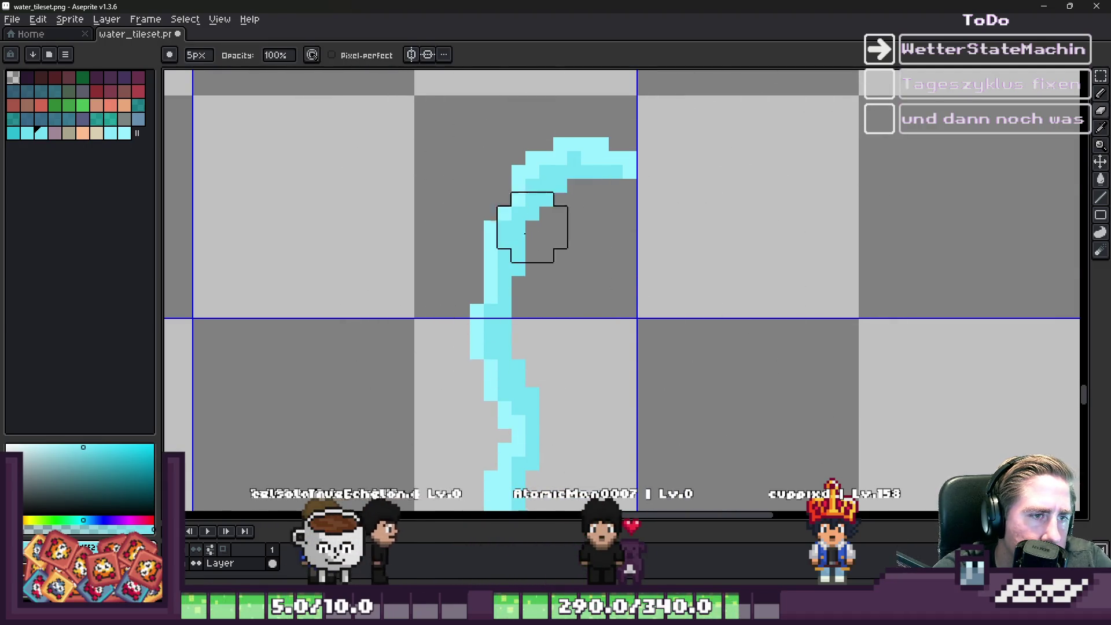
scroll(489, 201, down, 2)
Step: Delete the green grass tile column, then undo that deletion
key(m)
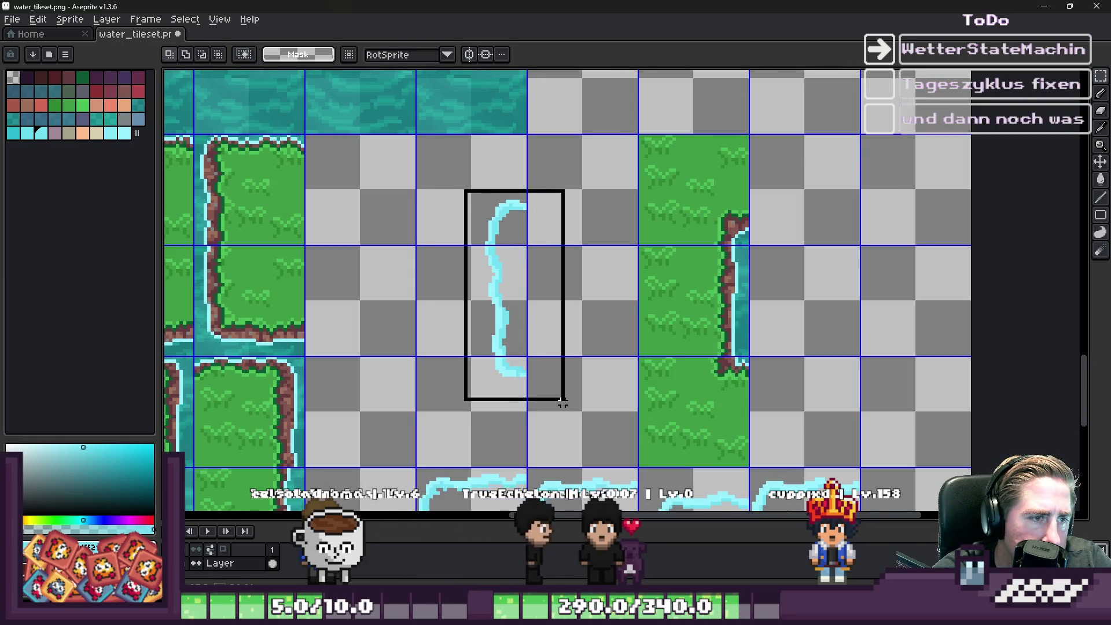
scroll(552, 235, down, 3)
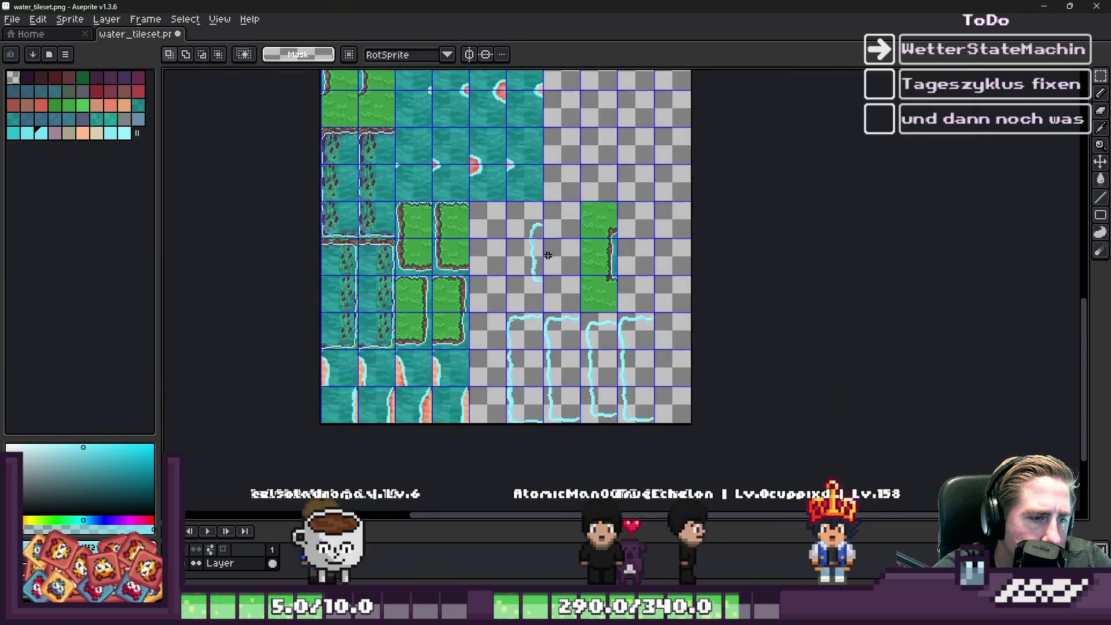
scroll(539, 206, up, 2)
mouse_move(579, 111)
mouse_down()
mouse_move(674, 339)
mouse_move(712, 352)
mouse_up()
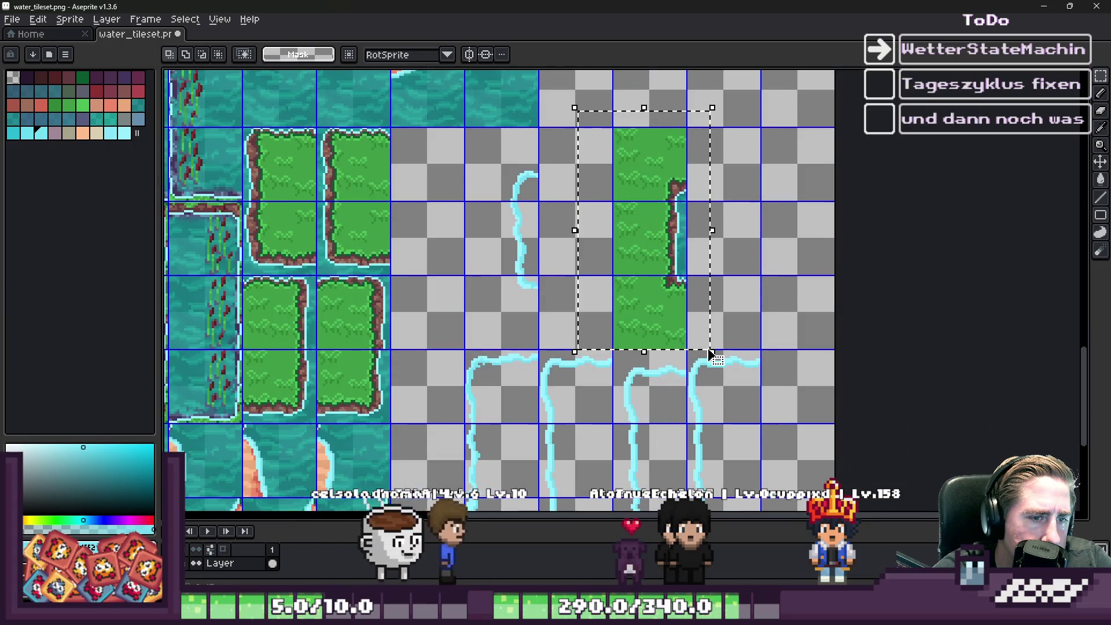
key(Delete)
scroll(530, 307, down, 2)
scroll(530, 307, up, 2)
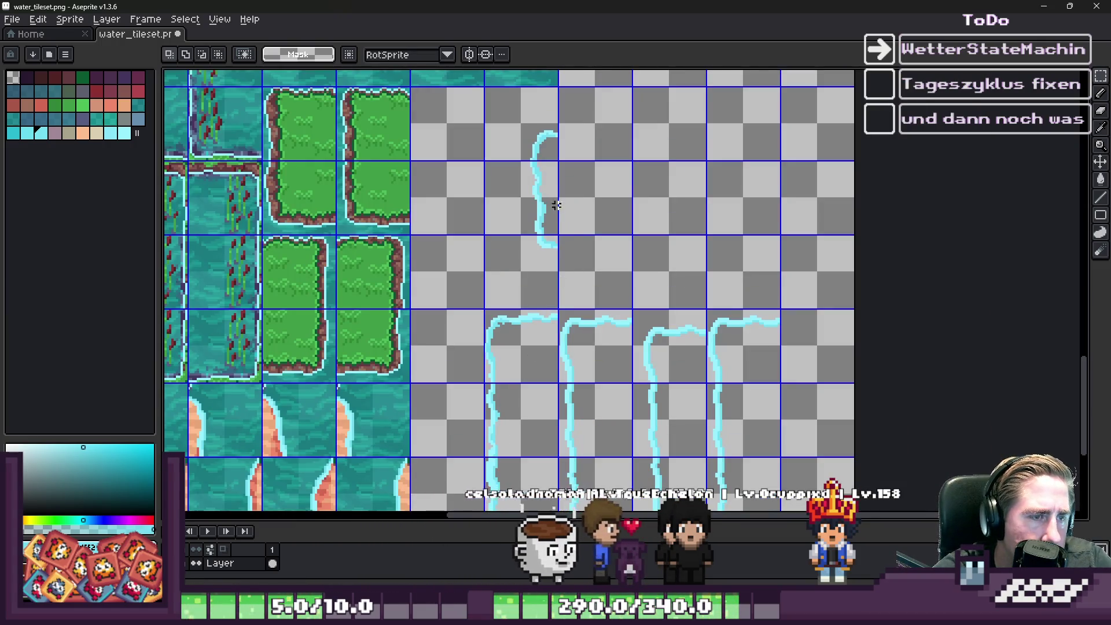
key(ctrl+z)
scroll(621, 144, up, 2)
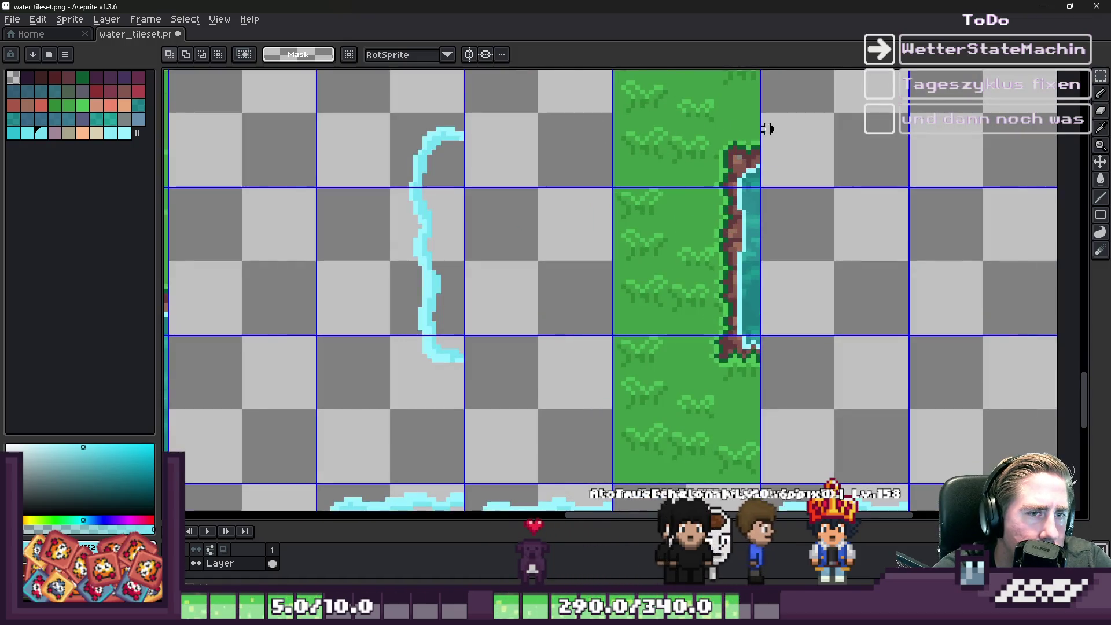
Step: Move the lower tile of the water bend down about one tile
drag(776, 124, 396, 171)
drag(772, 369, 384, 337)
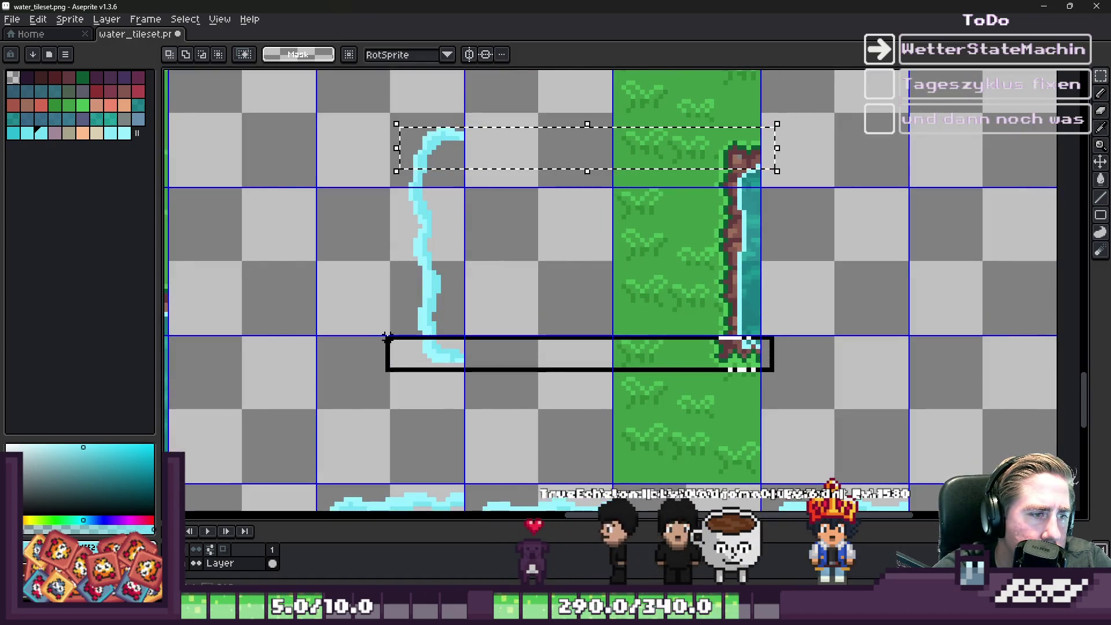
click(404, 379)
scroll(403, 370, up, 1)
drag(394, 290, 512, 408)
click(424, 341)
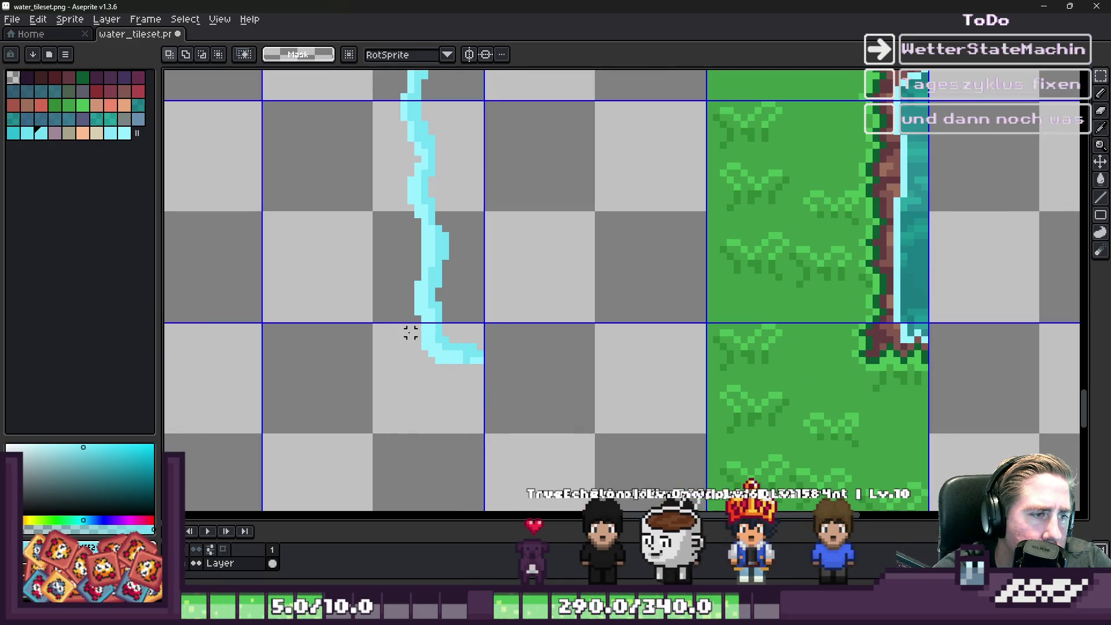
drag(397, 322, 570, 409)
drag(450, 361, 450, 399)
click(411, 332)
Step: Stretch the upper water column down so it meets the moved bend
mouse_move(380, 238)
mouse_down()
mouse_move(421, 307)
mouse_move(473, 325)
mouse_up()
click(369, 243)
mouse_move(363, 236)
mouse_down()
mouse_move(493, 337)
mouse_move(430, 382)
mouse_up()
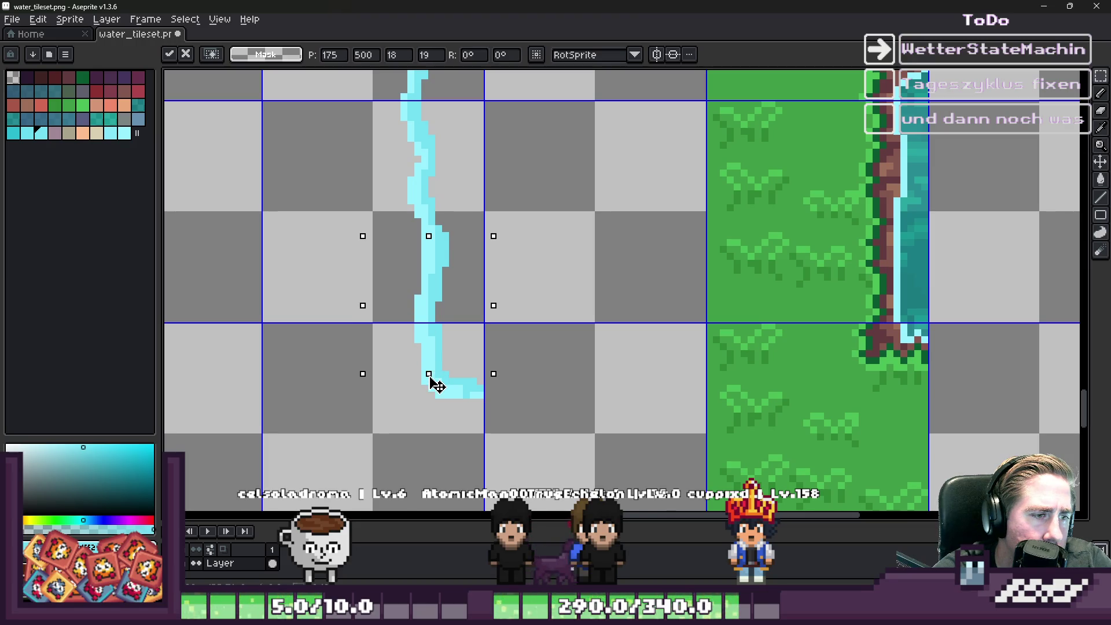
key(Return)
scroll(387, 330, down, 3)
scroll(389, 320, up, 2)
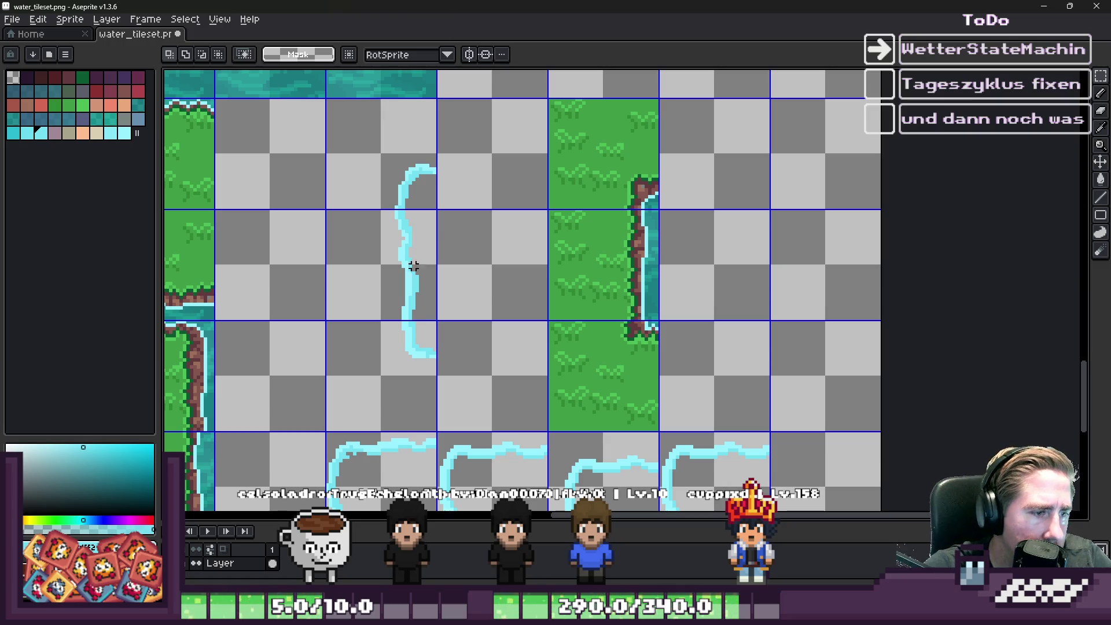
Step: Place a copied corner piece of the curved stroke on the lower shoreline
scroll(417, 264, up, 1)
drag(373, 110, 539, 403)
scroll(411, 230, down, 2)
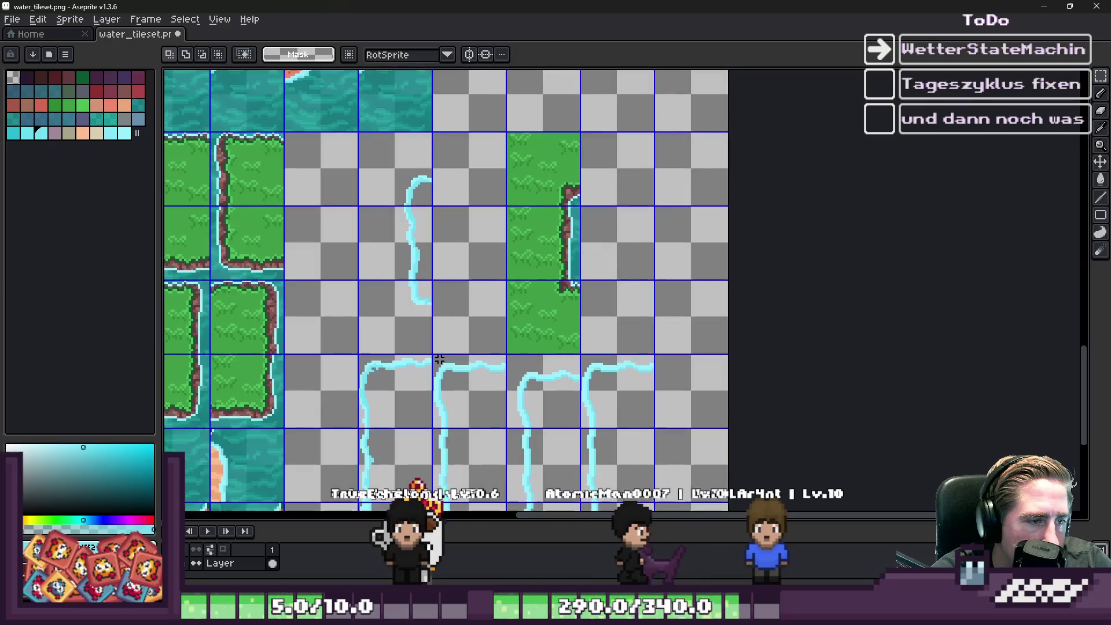
scroll(426, 373, up, 1)
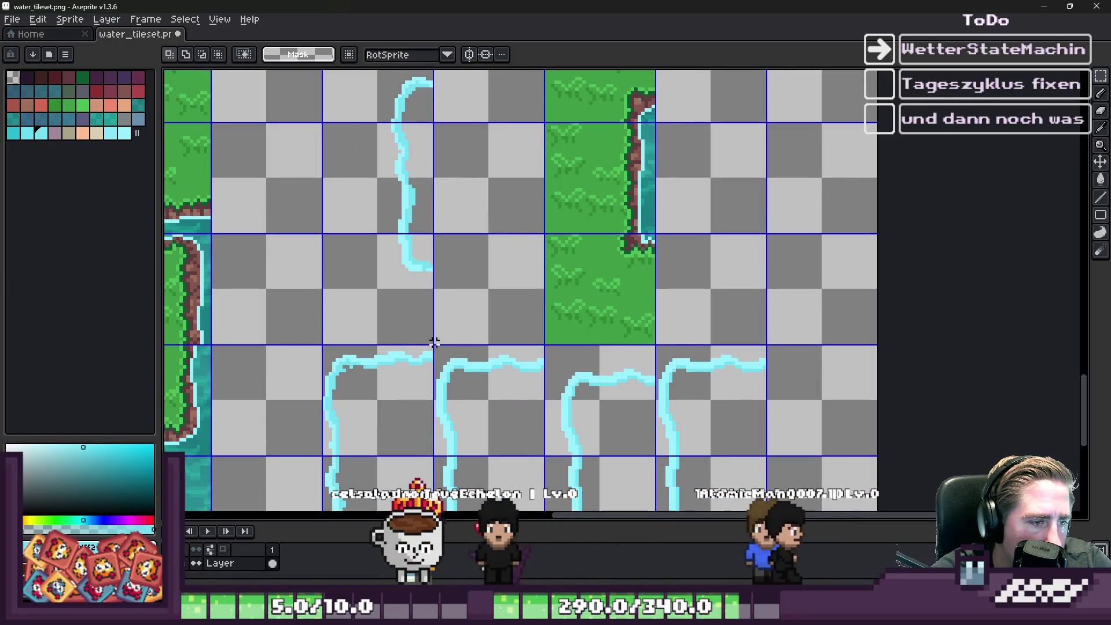
drag(434, 347, 451, 377)
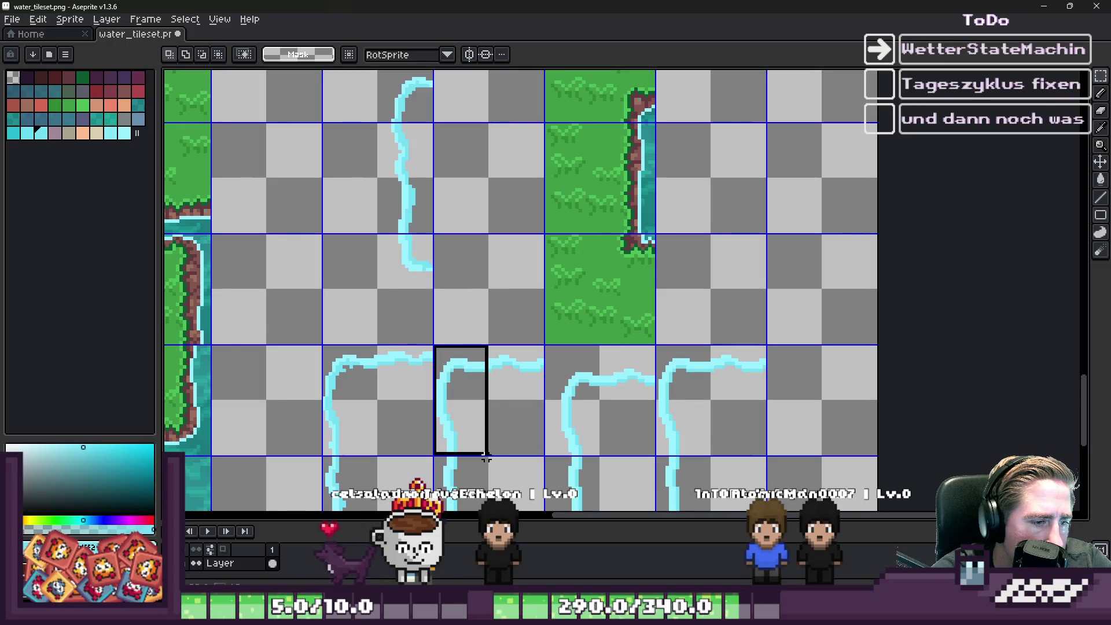
scroll(535, 454, down, 2)
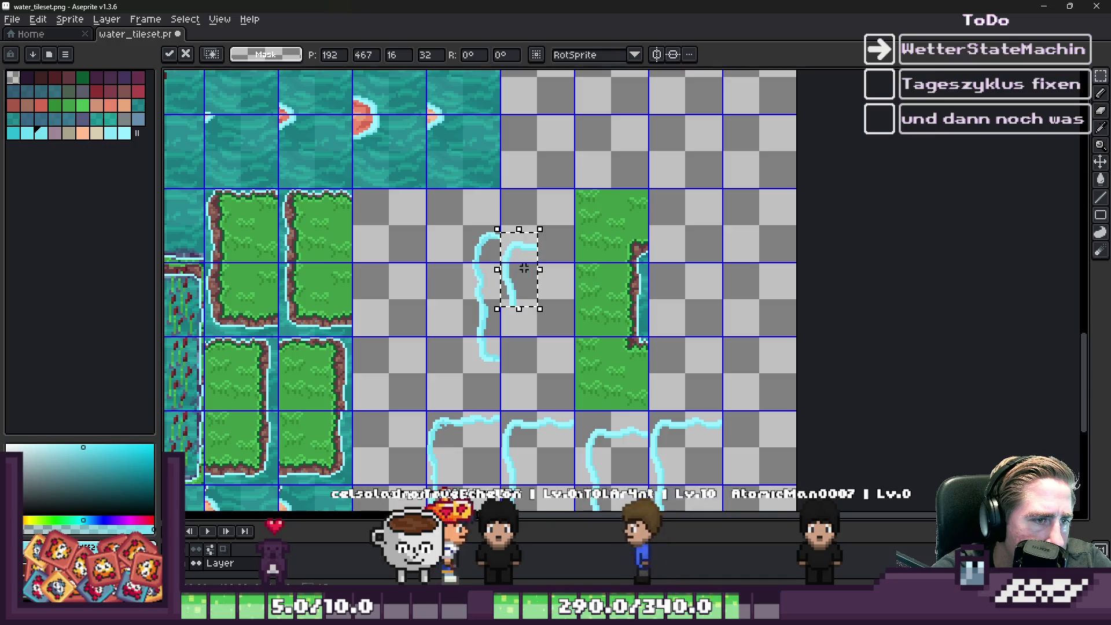
scroll(526, 271, up, 3)
key(Return)
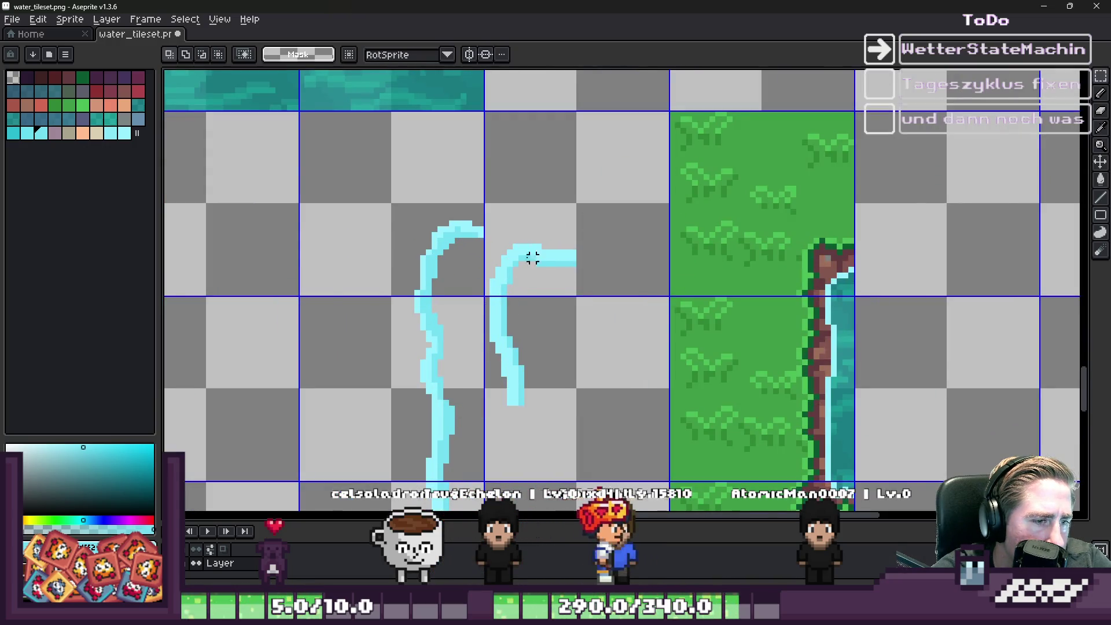
Step: Position a copied vertical edge piece under the new curve
scroll(529, 260, down, 4)
scroll(511, 431, up, 3)
drag(549, 301, 618, 451)
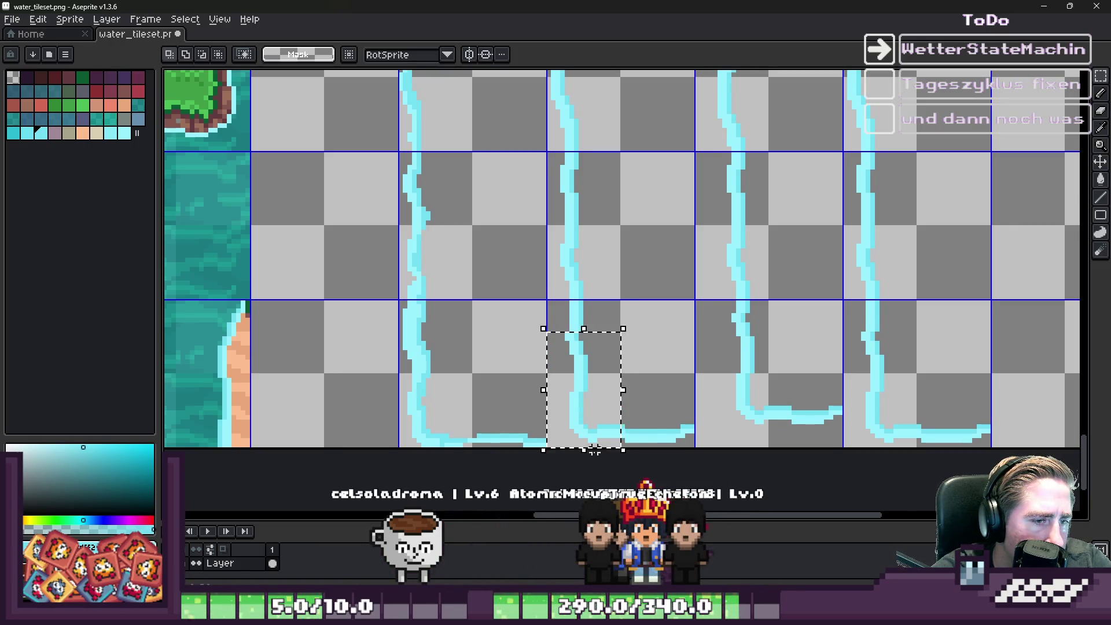
scroll(601, 457, down, 2)
scroll(588, 434, up, 3)
mouse_move(599, 300)
mouse_down()
mouse_move(602, 337)
mouse_move(612, 332)
mouse_up()
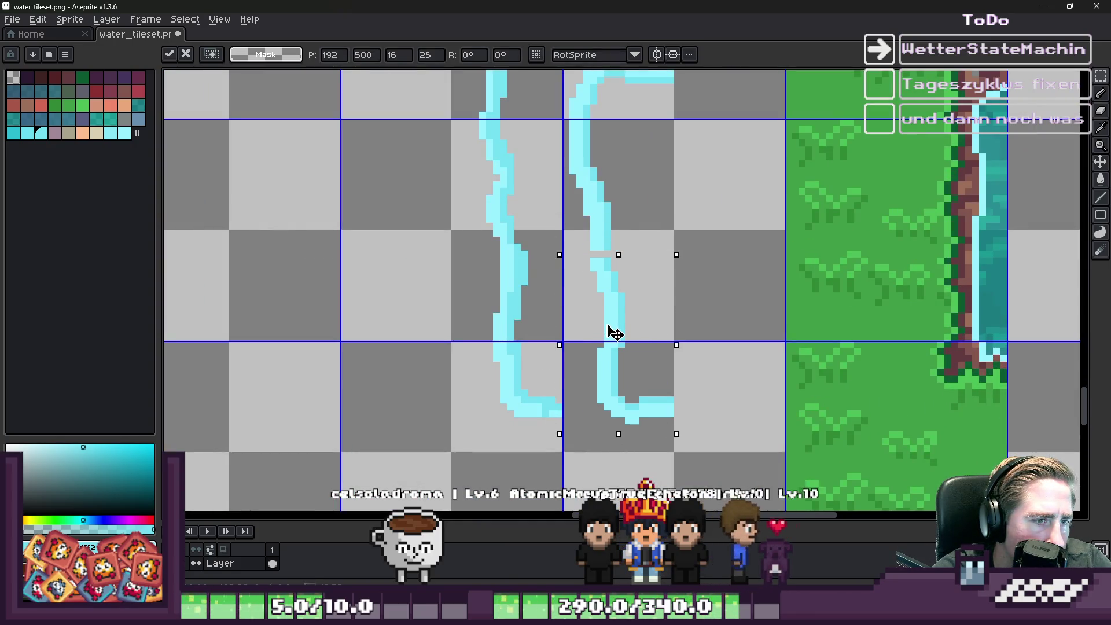
key(ctrl+d)
Step: Shift the whole second curve a couple of pixels right
scroll(590, 330, down, 1)
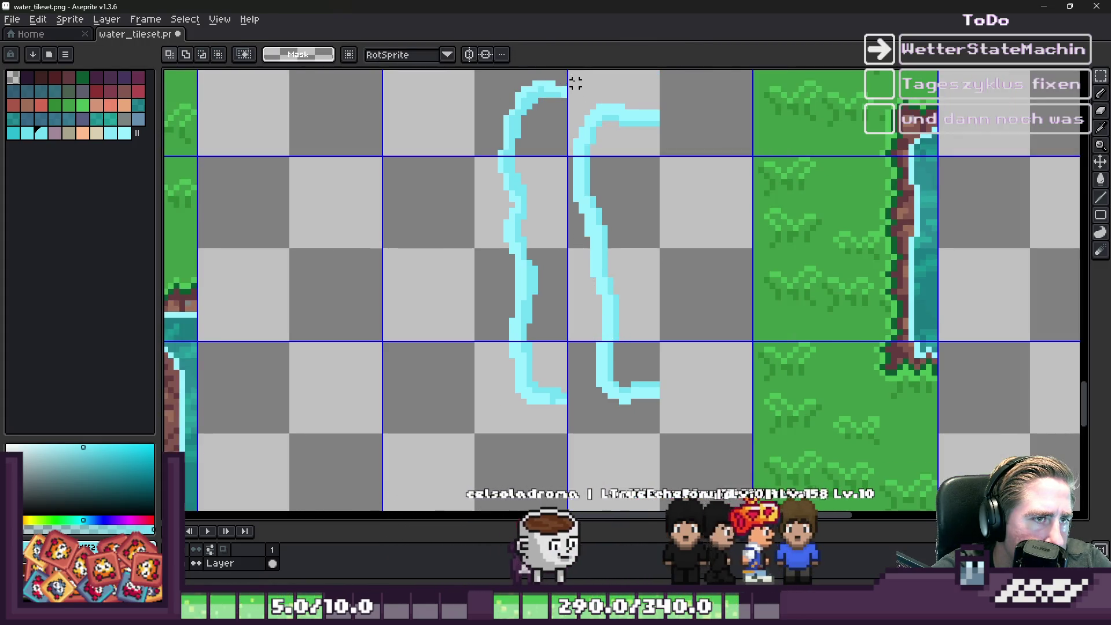
drag(569, 80, 719, 453)
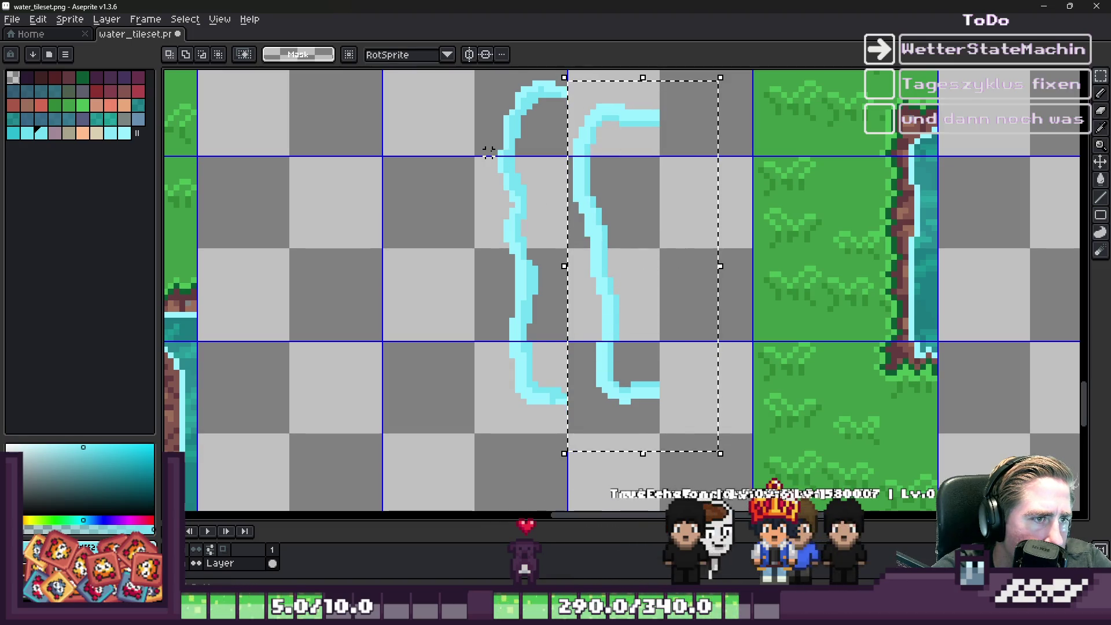
key(Right)
key(Right)
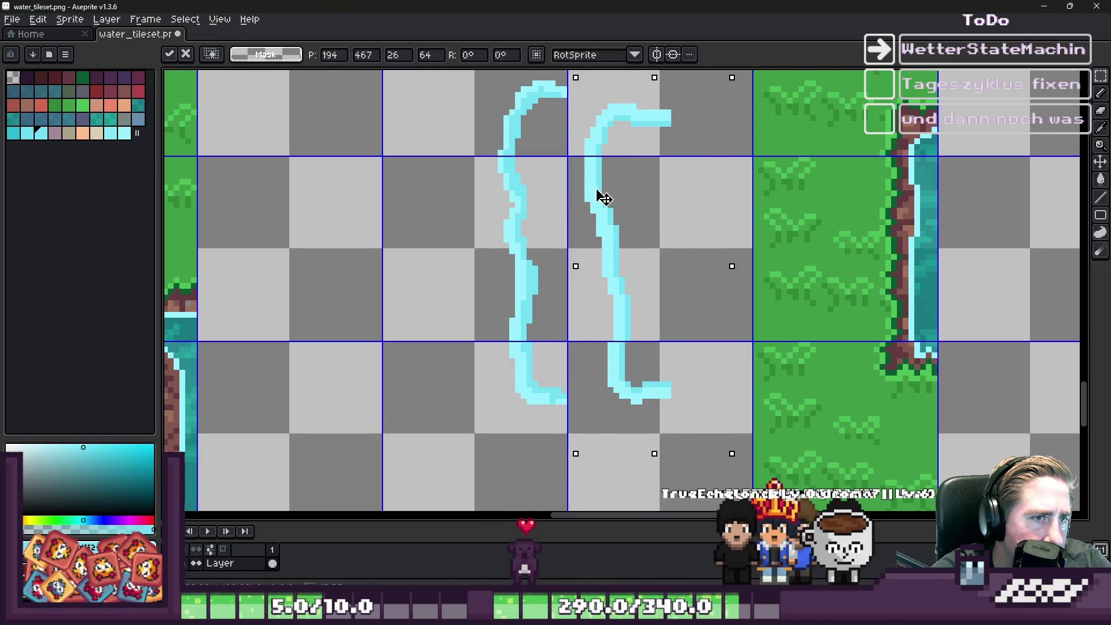
drag(614, 200, 618, 200)
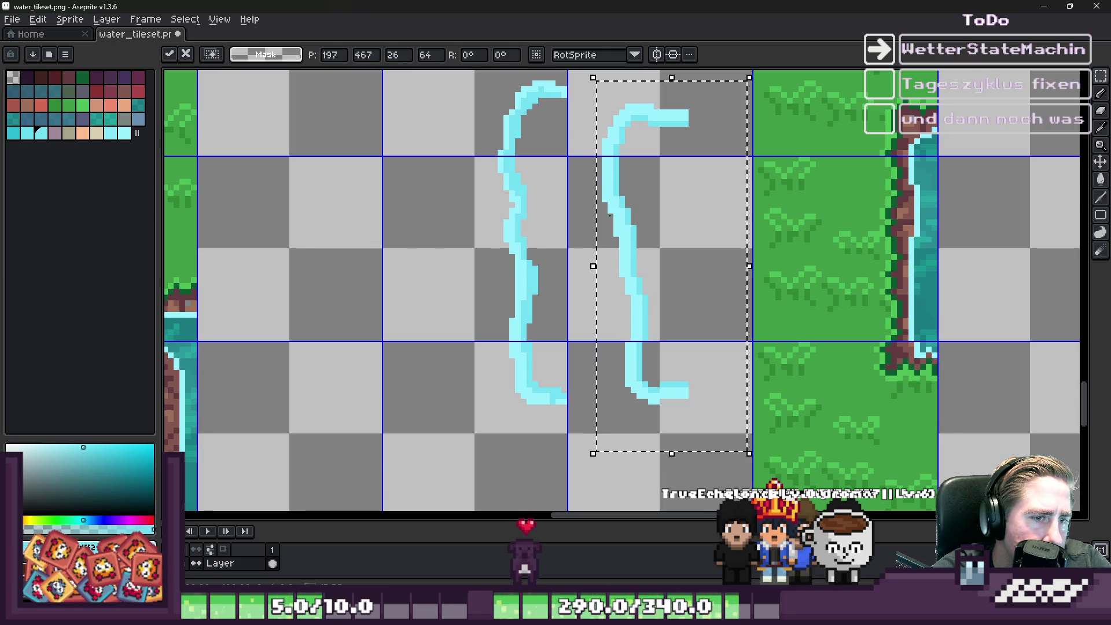
key(b)
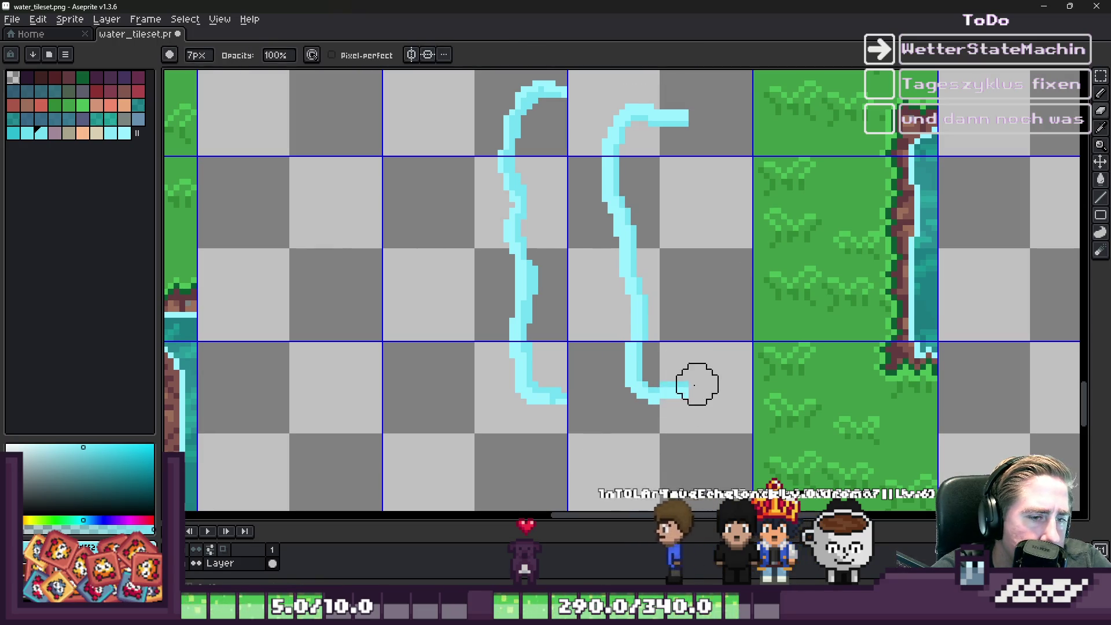
Step: With pixel-perfect off, erase the short tail at the second curve's end
click(343, 55)
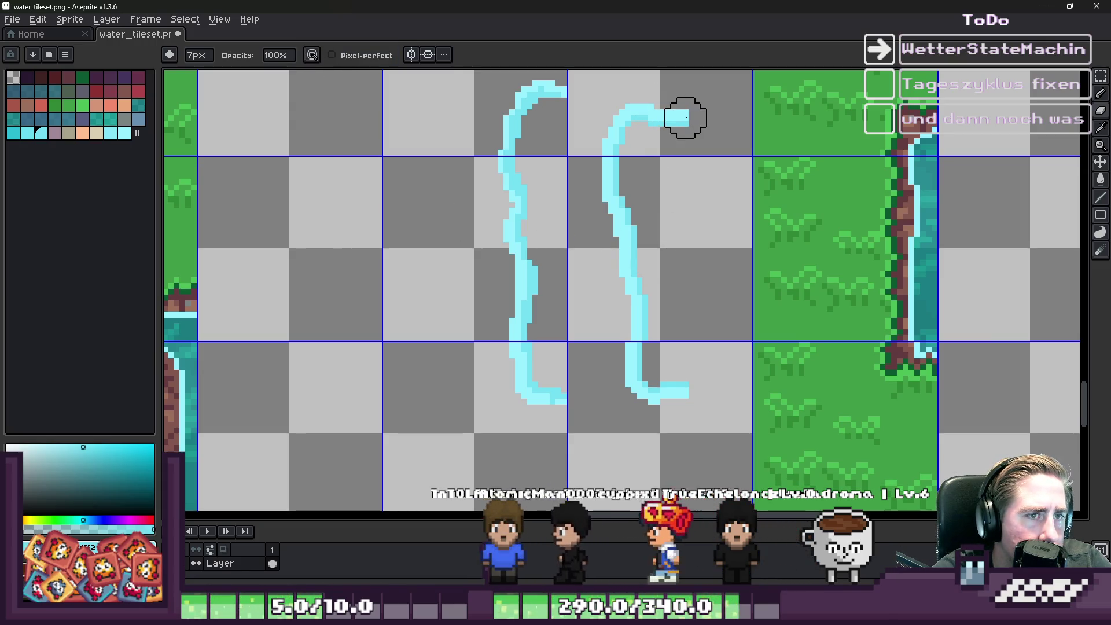
click(686, 396)
scroll(523, 244, down, 4)
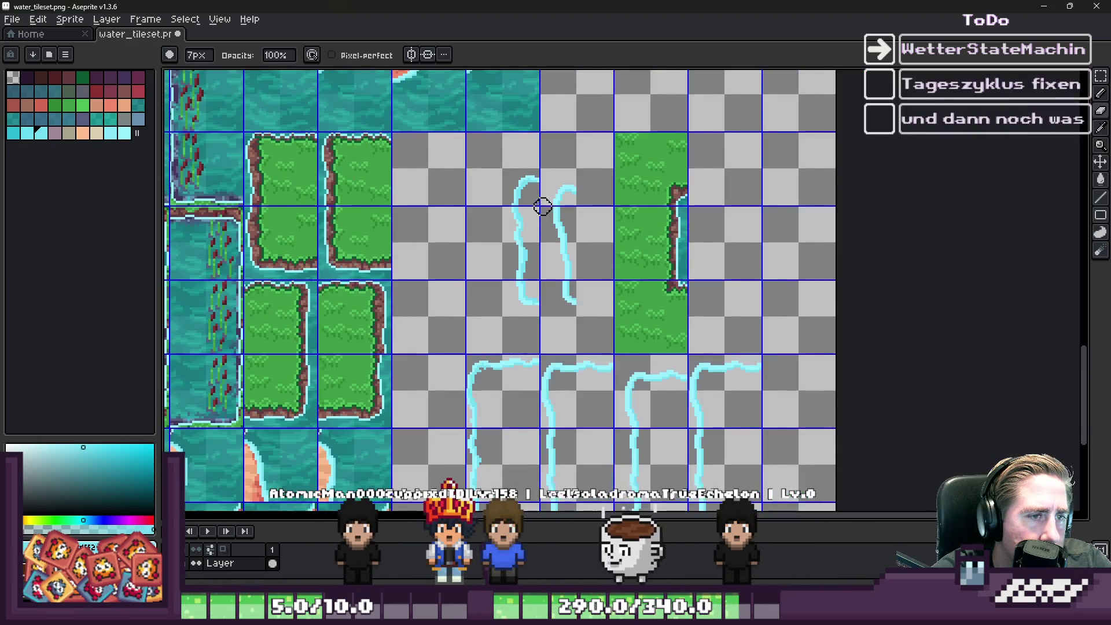
key(m)
scroll(553, 298, up, 4)
drag(553, 275, 670, 380)
Step: Delete the grass tile beside the second curve
mouse_move(548, 242)
mouse_down()
mouse_move(644, 322)
mouse_move(656, 368)
mouse_up()
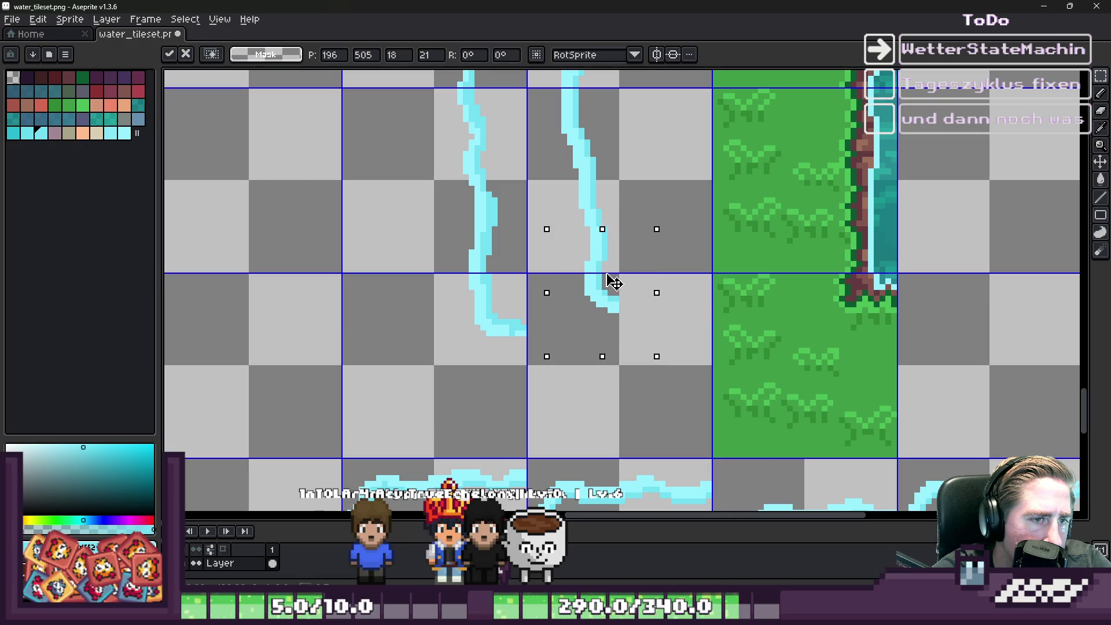
click(612, 282)
scroll(557, 324, down, 2)
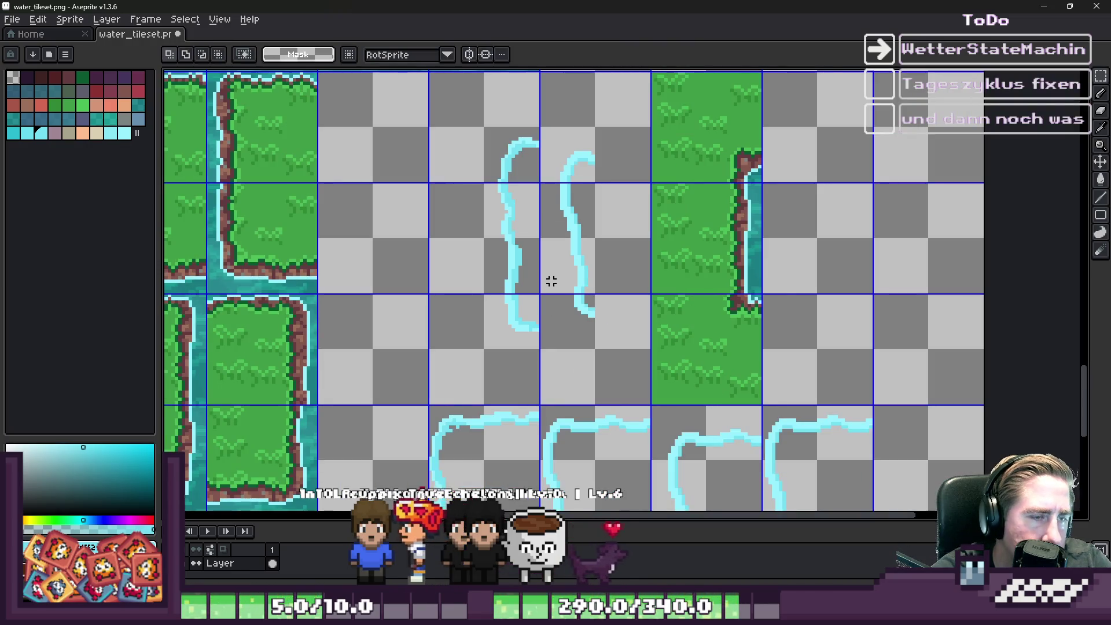
scroll(551, 282, down, 1)
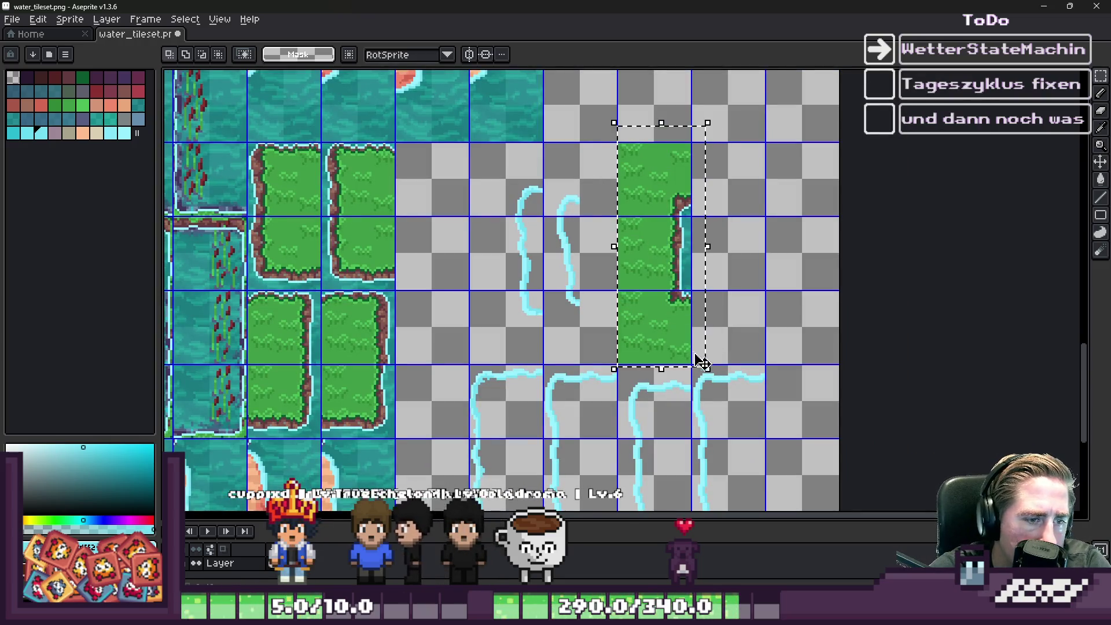
key(Delete)
scroll(697, 345, down, 3)
scroll(679, 265, up, 4)
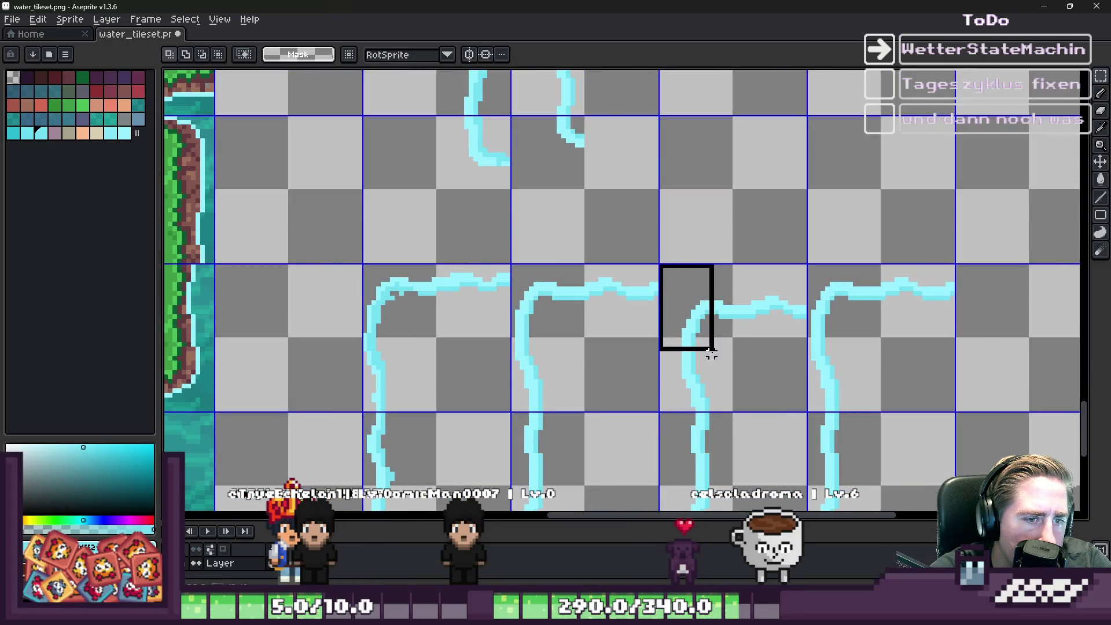
Step: Paste a curved water piece and place it right of the other curves
scroll(647, 290, down, 3)
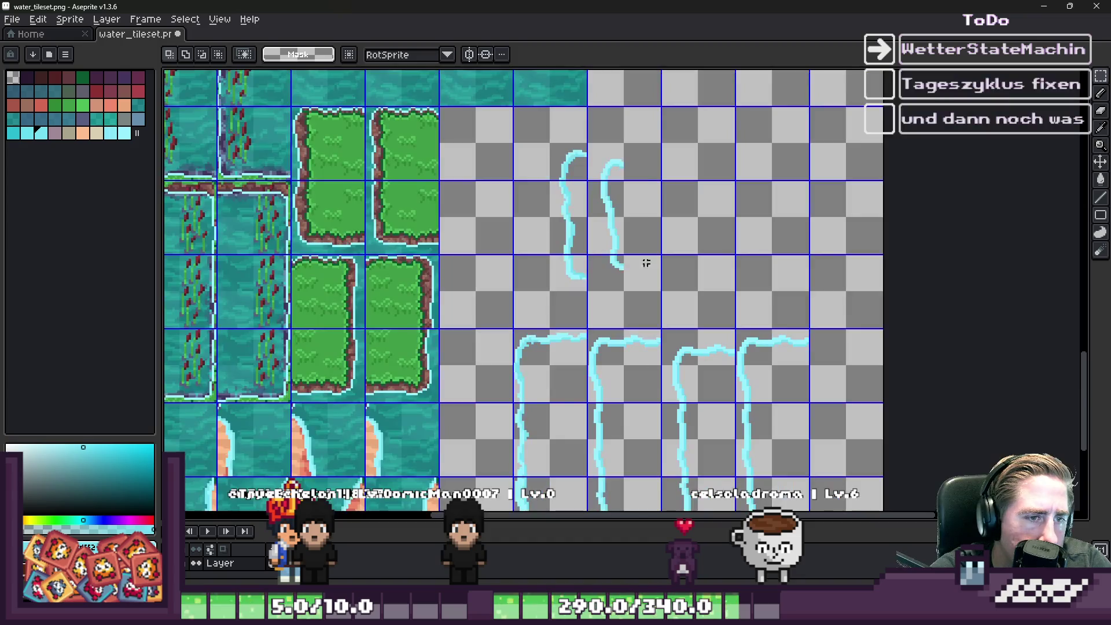
scroll(612, 172, up, 2)
scroll(637, 251, up, 2)
key(ctrl+v)
mouse_move(752, 286)
mouse_down()
mouse_move(657, 228)
mouse_move(677, 235)
mouse_up()
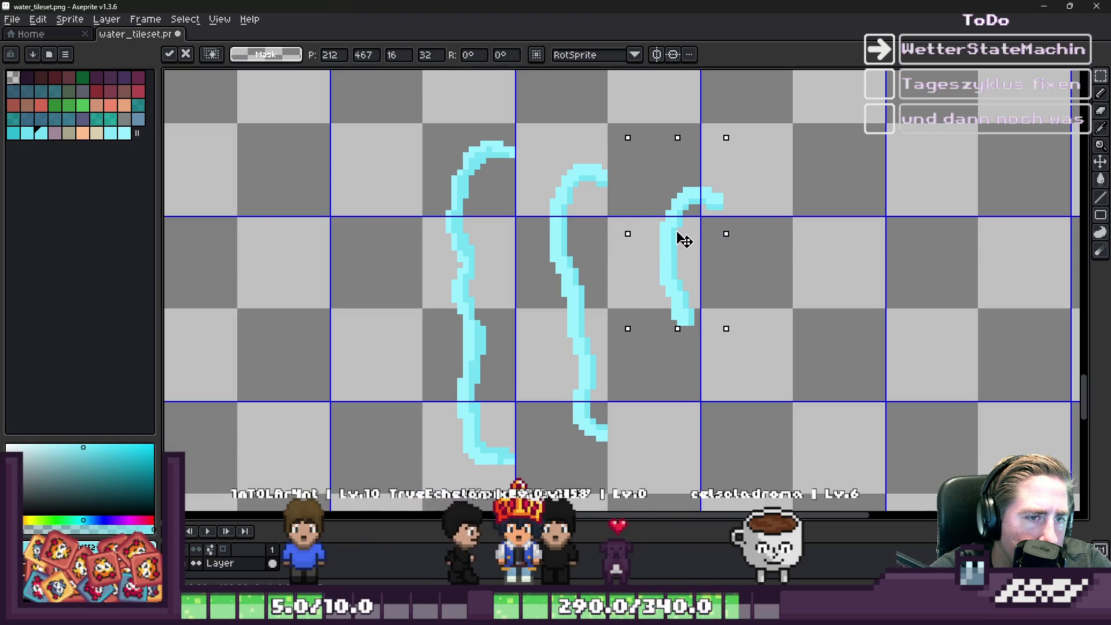
key(Return)
scroll(668, 213, down, 5)
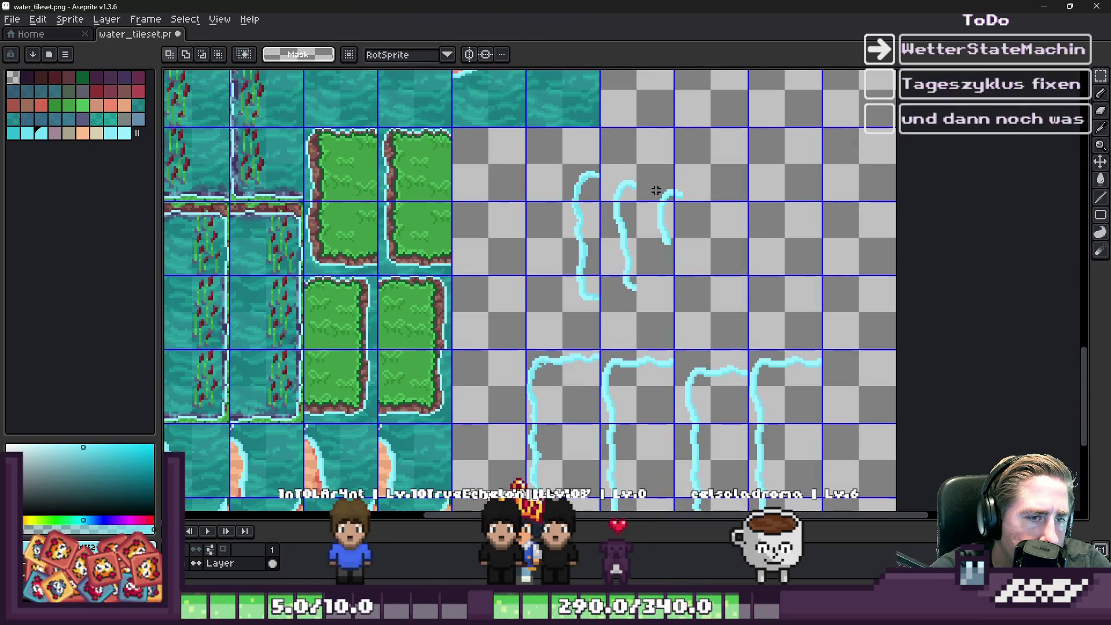
scroll(689, 342, up, 5)
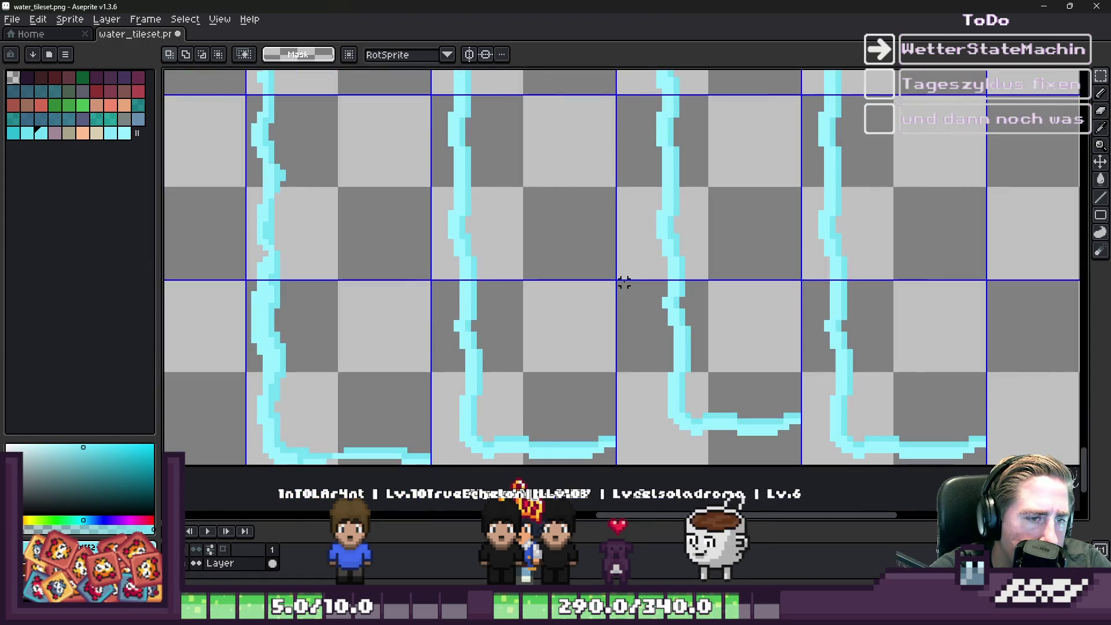
Step: Paste a shoreline edge strip and slide it up to join the third curve
drag(618, 282, 705, 467)
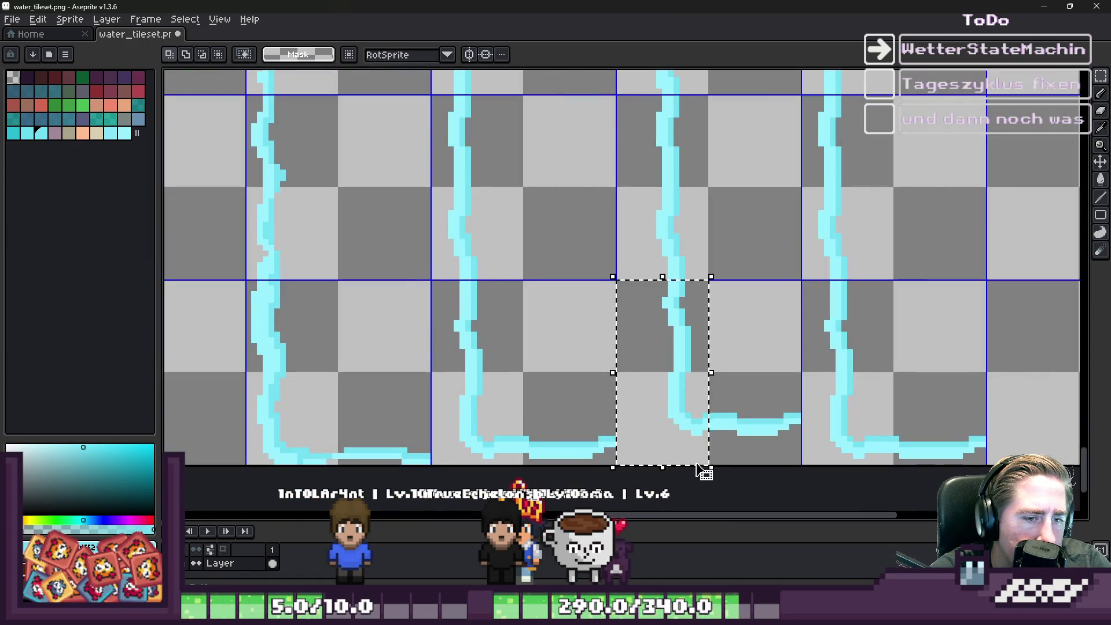
scroll(705, 468, down, 4)
scroll(626, 242, up, 4)
scroll(626, 242, up, 1)
key(ctrl+v)
mouse_move(684, 317)
mouse_down()
mouse_move(657, 313)
mouse_move(736, 219)
mouse_up()
mouse_move(702, 270)
mouse_down()
mouse_move(806, 347)
mouse_move(901, 459)
mouse_up()
mouse_move(778, 355)
mouse_down()
mouse_move(723, 355)
mouse_move(672, 289)
mouse_up()
key(ctrl+z)
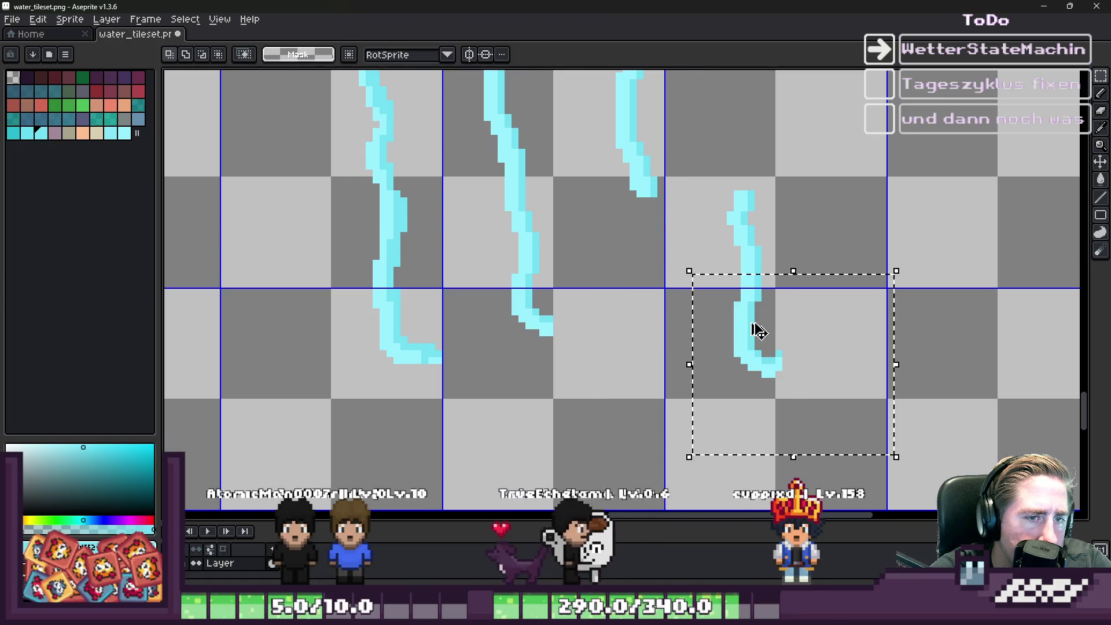
drag(707, 248, 793, 392)
mouse_move(737, 313)
mouse_down()
mouse_move(671, 305)
mouse_move(639, 254)
mouse_up()
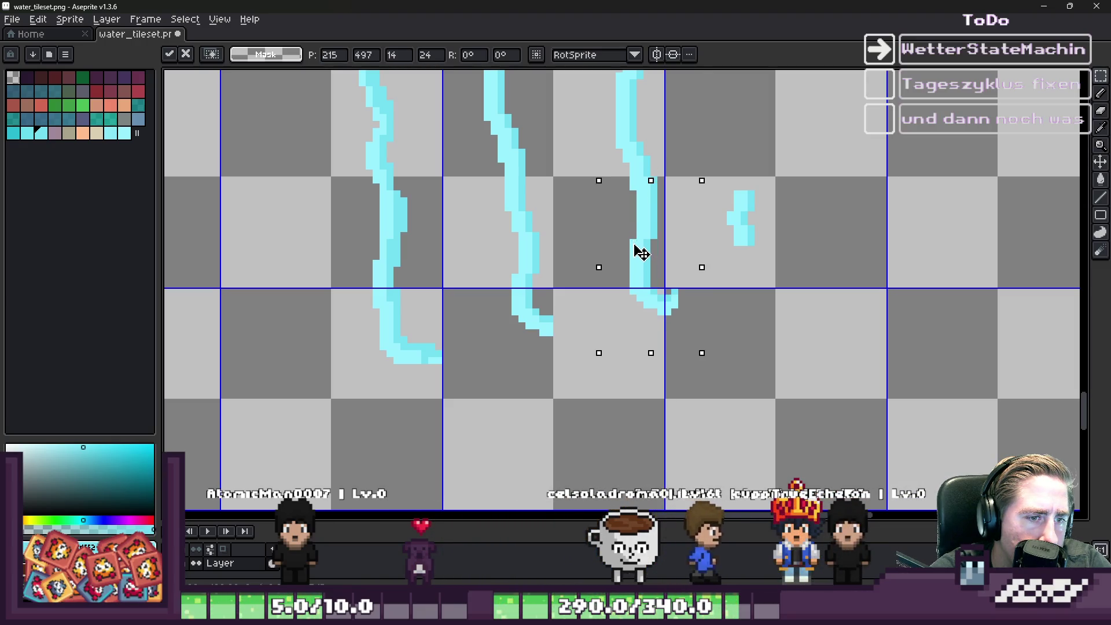
key(ctrl+d)
key(b)
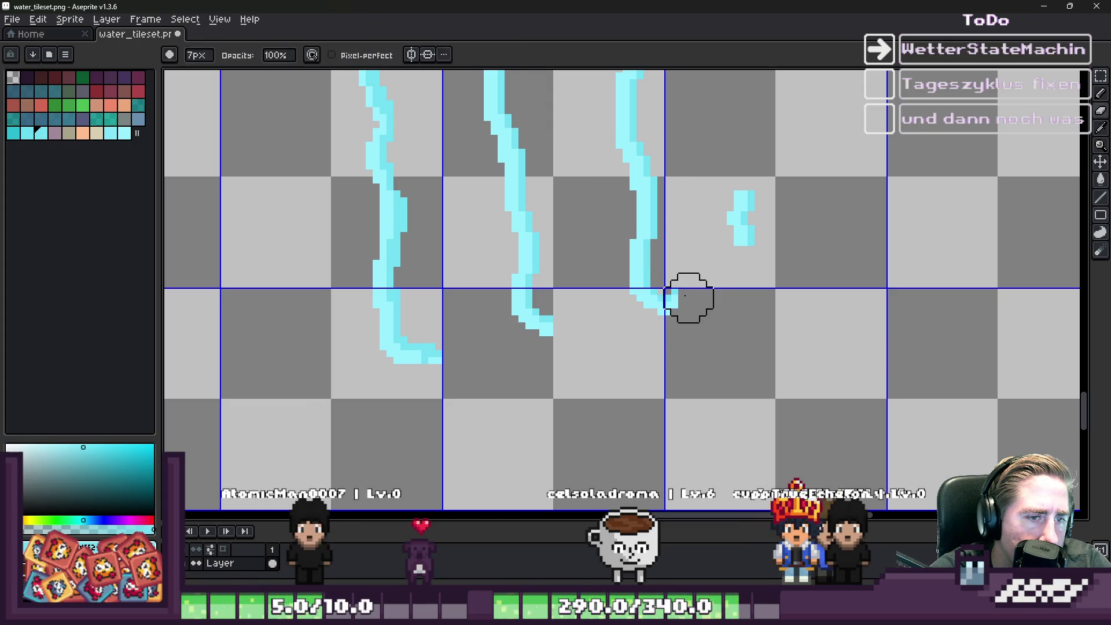
scroll(756, 231, up, 3)
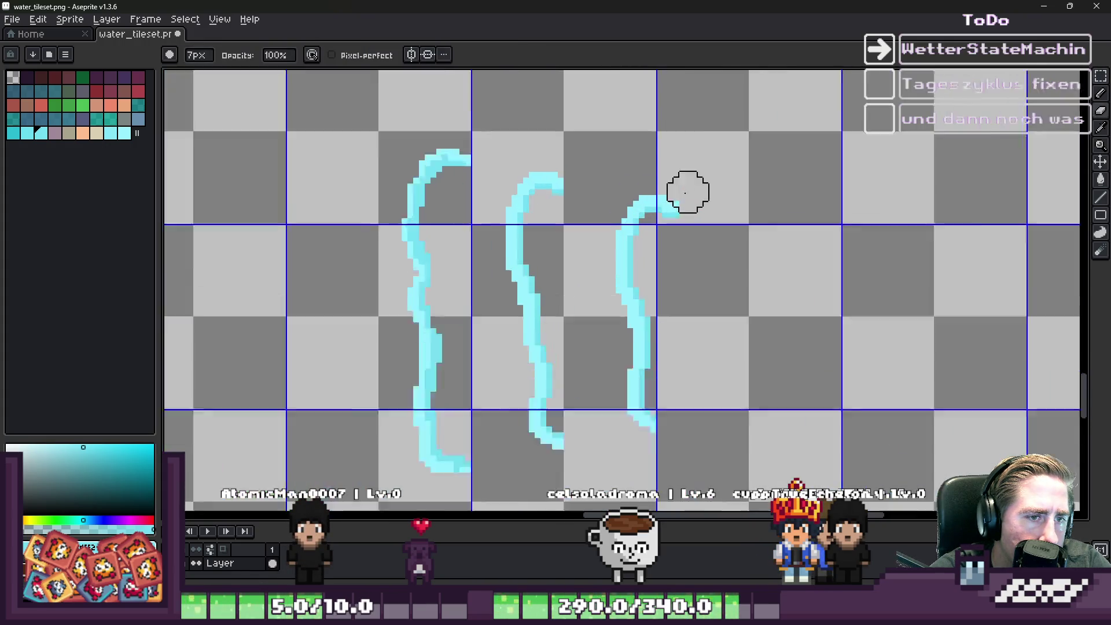
scroll(679, 206, down, 4)
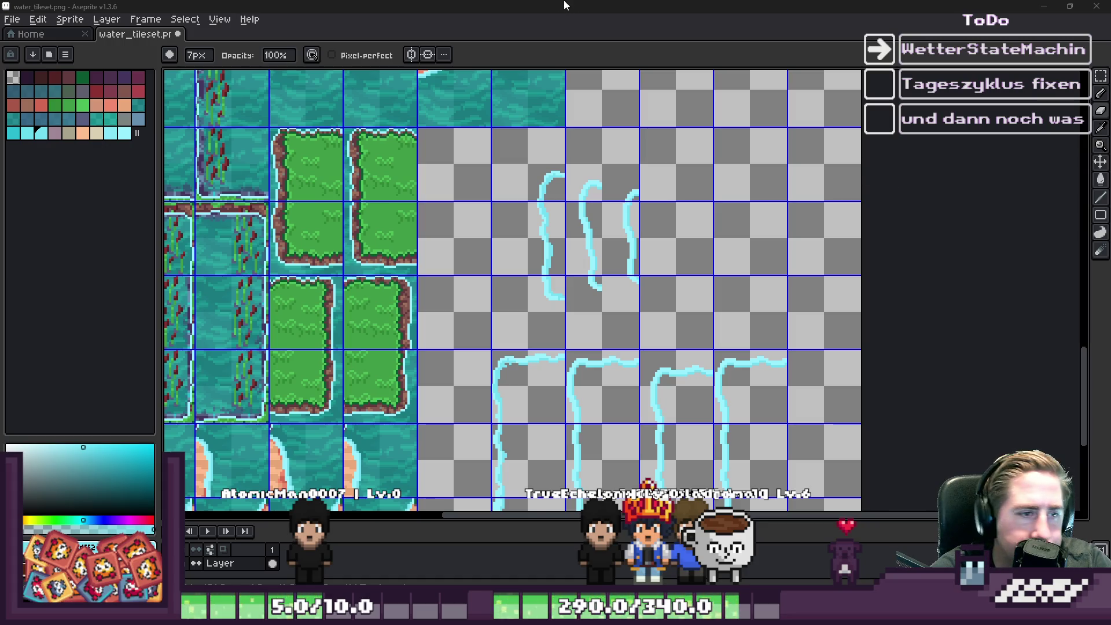
Step: Select a section of the fourth cyan outline and paste a copy into the upper tile row
key(m)
scroll(724, 176, down, 2)
scroll(732, 330, up, 2)
scroll(702, 251, down, 1)
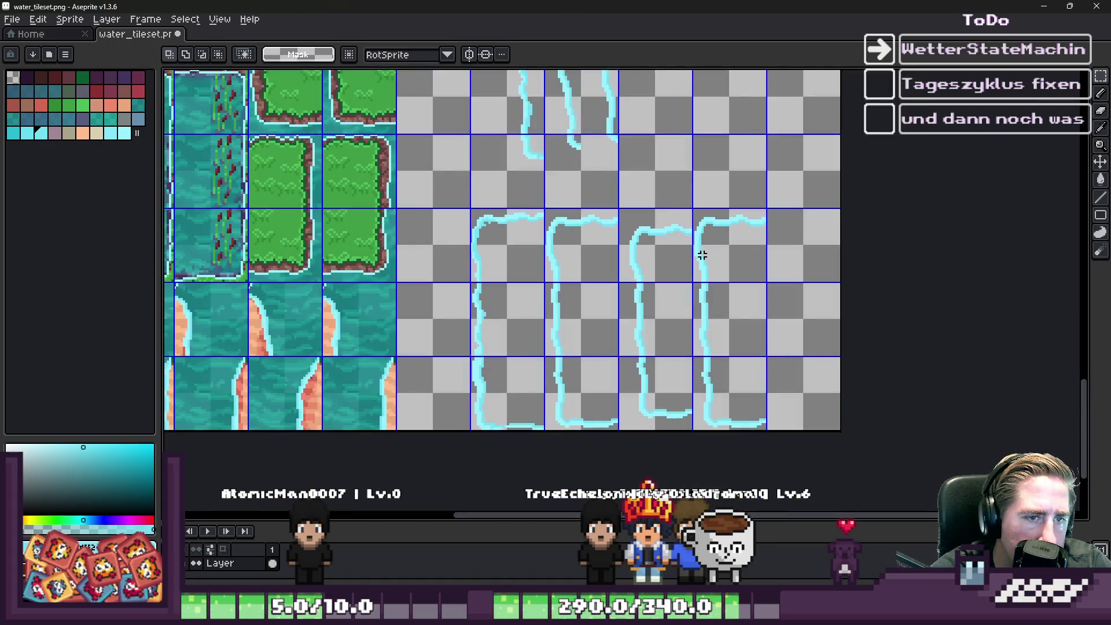
scroll(701, 222, up, 3)
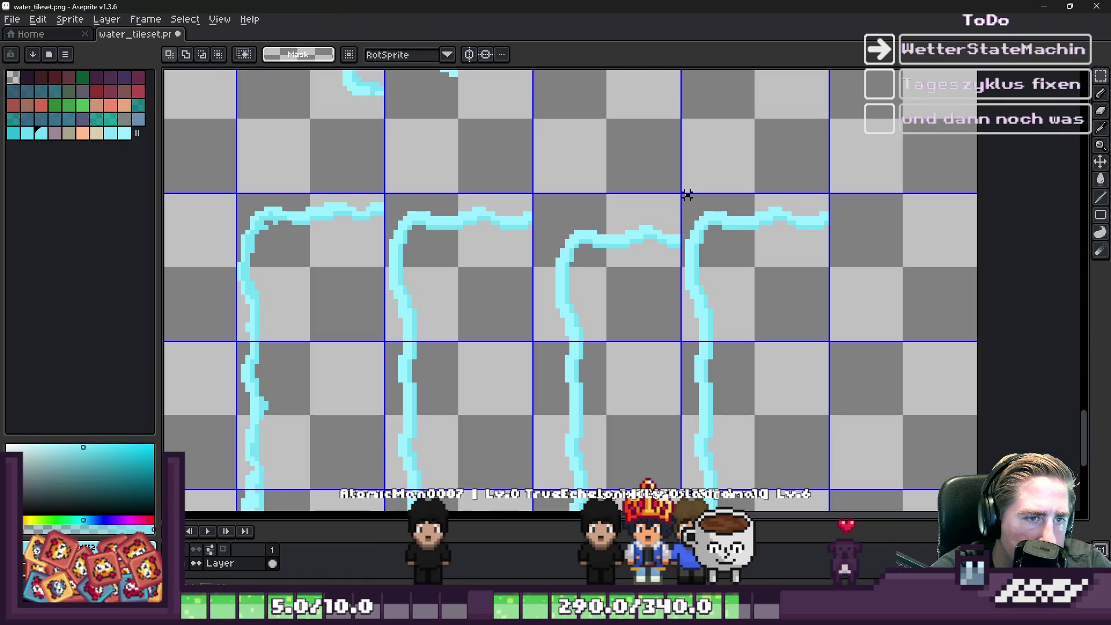
mouse_move(687, 195)
mouse_down()
mouse_move(737, 331)
mouse_move(759, 342)
mouse_up()
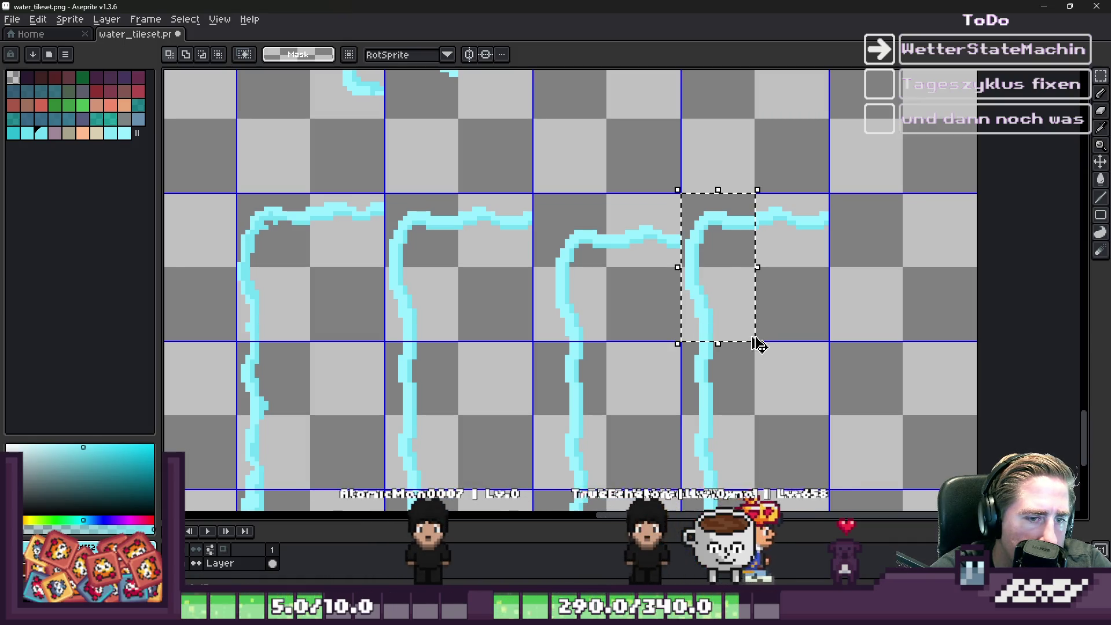
scroll(751, 379, down, 1)
scroll(751, 379, down, 2)
scroll(682, 280, up, 3)
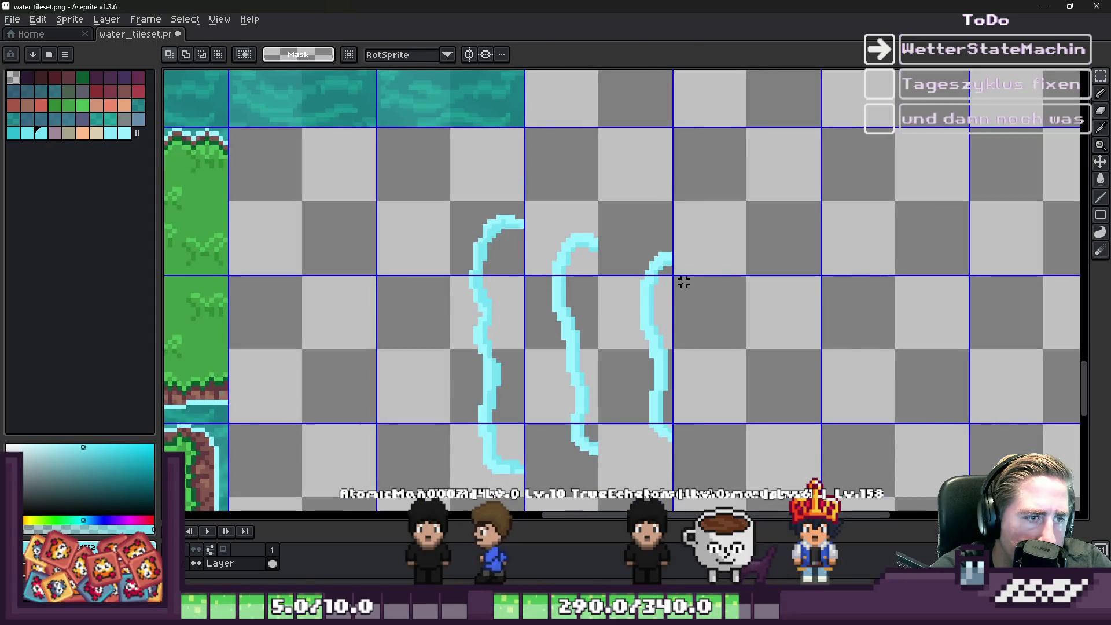
key(ctrl+v)
mouse_move(832, 284)
mouse_down()
mouse_move(679, 258)
mouse_move(697, 267)
mouse_up()
click(674, 193)
Step: Paste two more copies of the outline piece into the empty upper row
scroll(669, 193, down, 3)
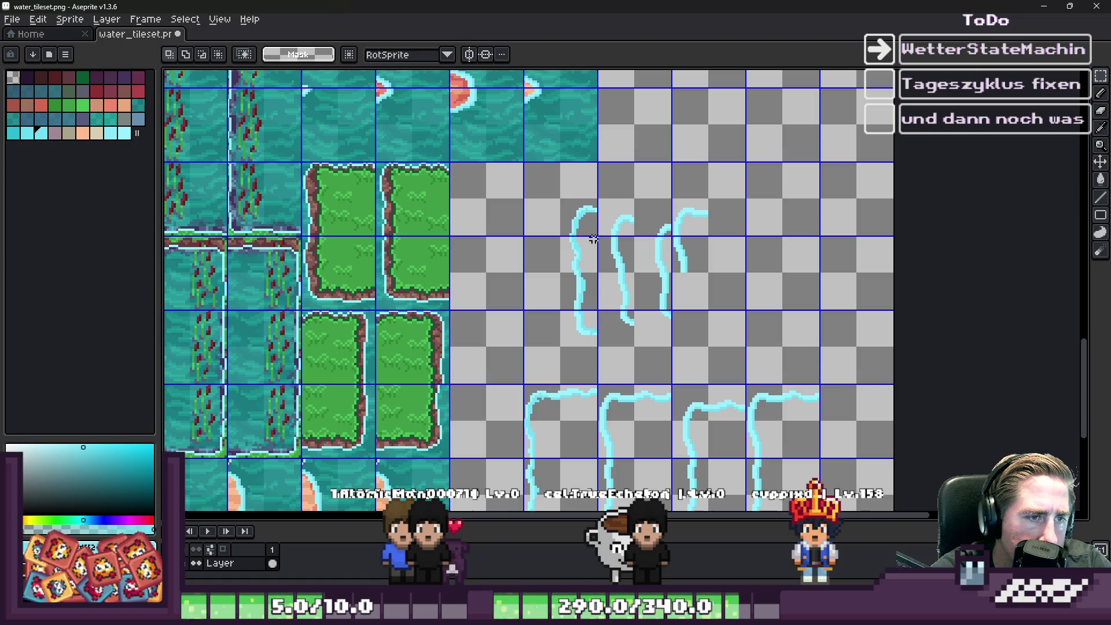
scroll(595, 238, up, 2)
scroll(608, 260, down, 4)
scroll(665, 394, up, 5)
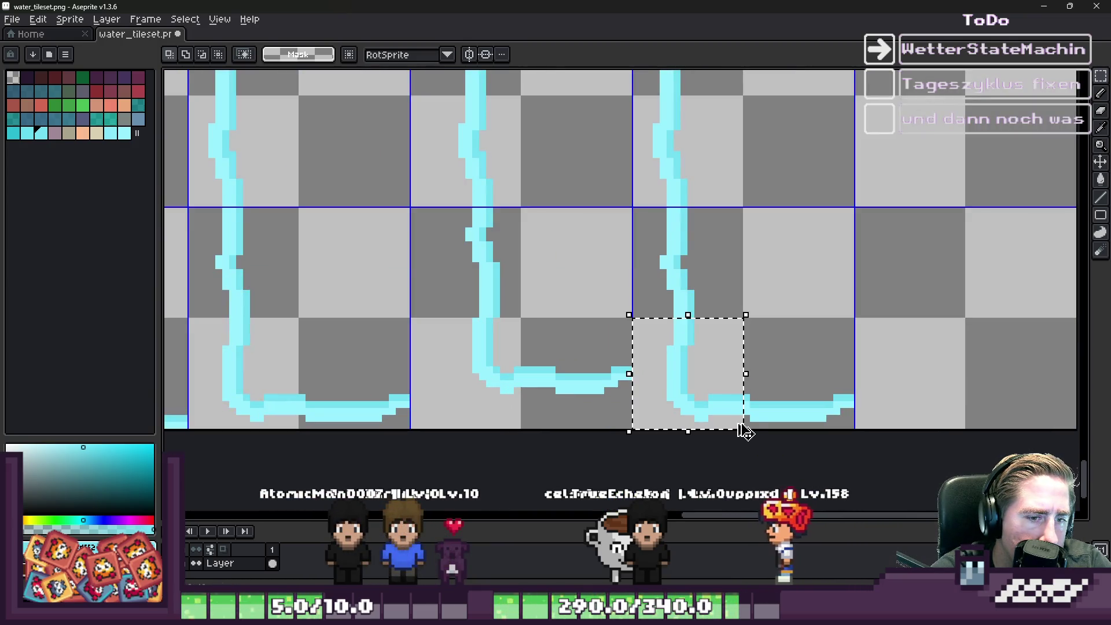
scroll(718, 410, down, 8)
scroll(673, 243, up, 5)
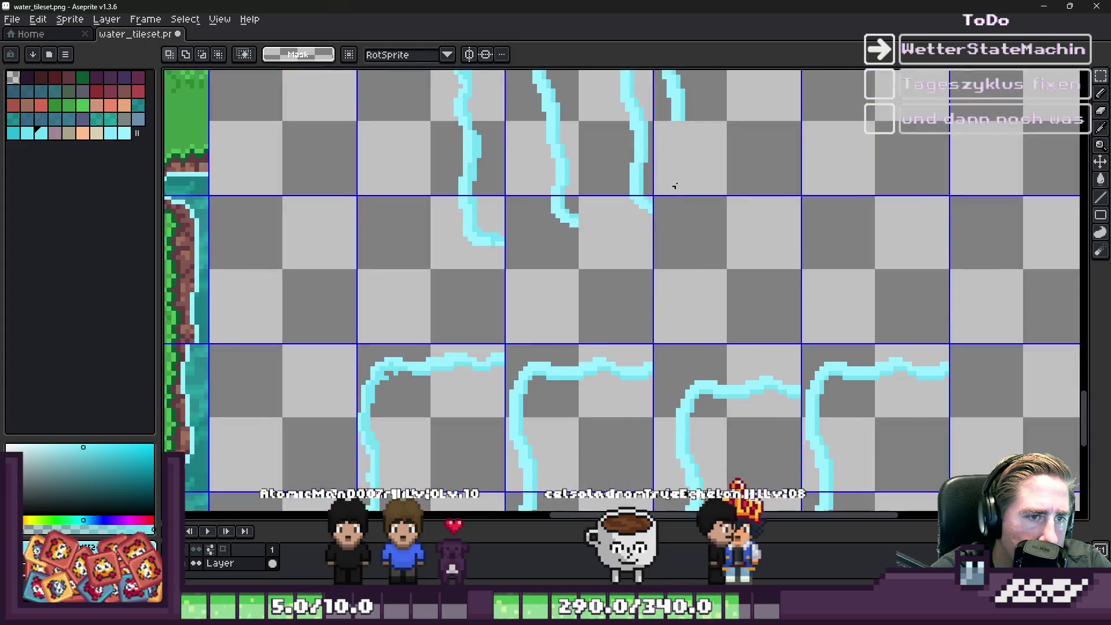
key(ctrl+v)
mouse_move(831, 310)
mouse_down()
mouse_move(702, 186)
mouse_move(677, 198)
mouse_move(678, 212)
mouse_up()
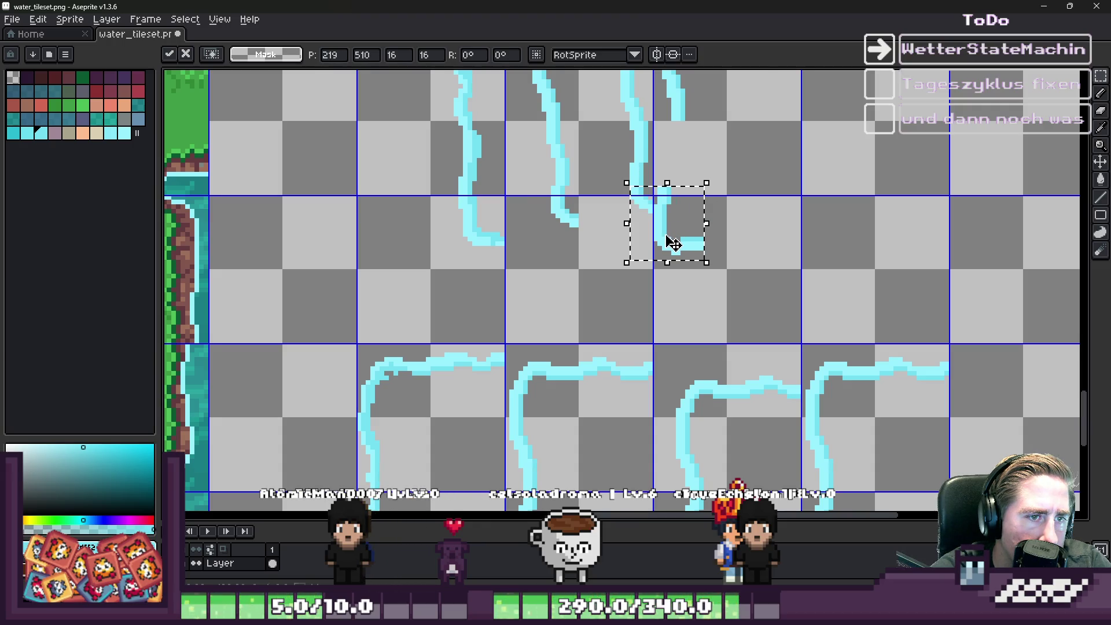
key(Return)
scroll(673, 243, down, 5)
scroll(722, 308, up, 4)
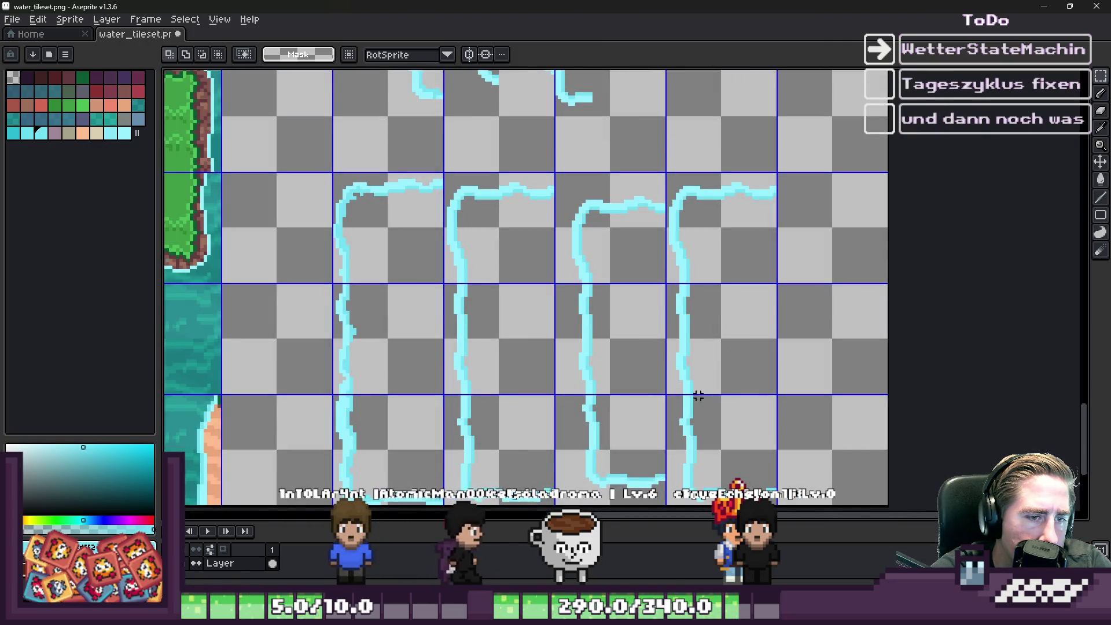
scroll(720, 379, down, 4)
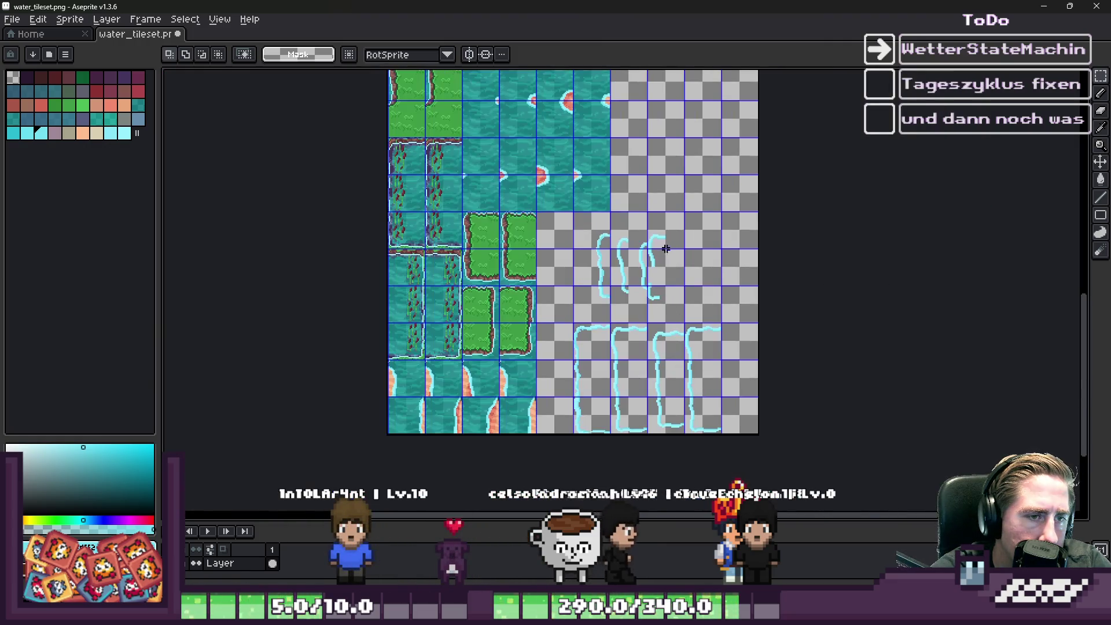
scroll(694, 191, up, 7)
key(ctrl+v)
mouse_move(876, 296)
mouse_down()
mouse_move(620, 181)
mouse_move(662, 205)
mouse_up()
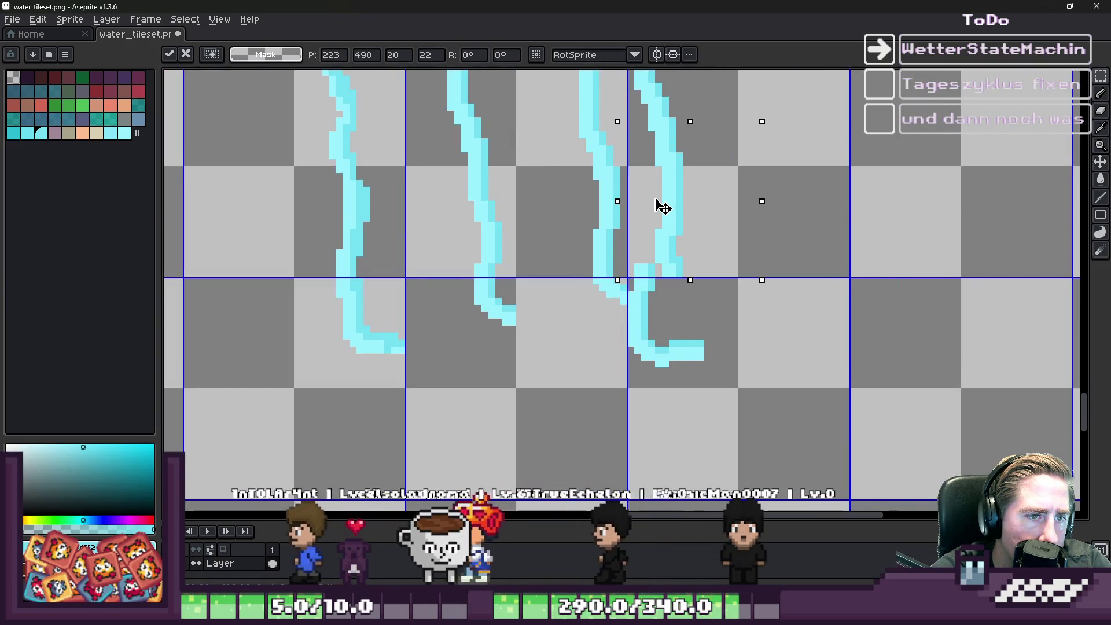
key(Return)
Step: Trim away the lower end of the fourth cyan stroke using a smaller brush
mouse_move(736, 387)
mouse_down()
mouse_move(636, 308)
mouse_move(630, 280)
mouse_up()
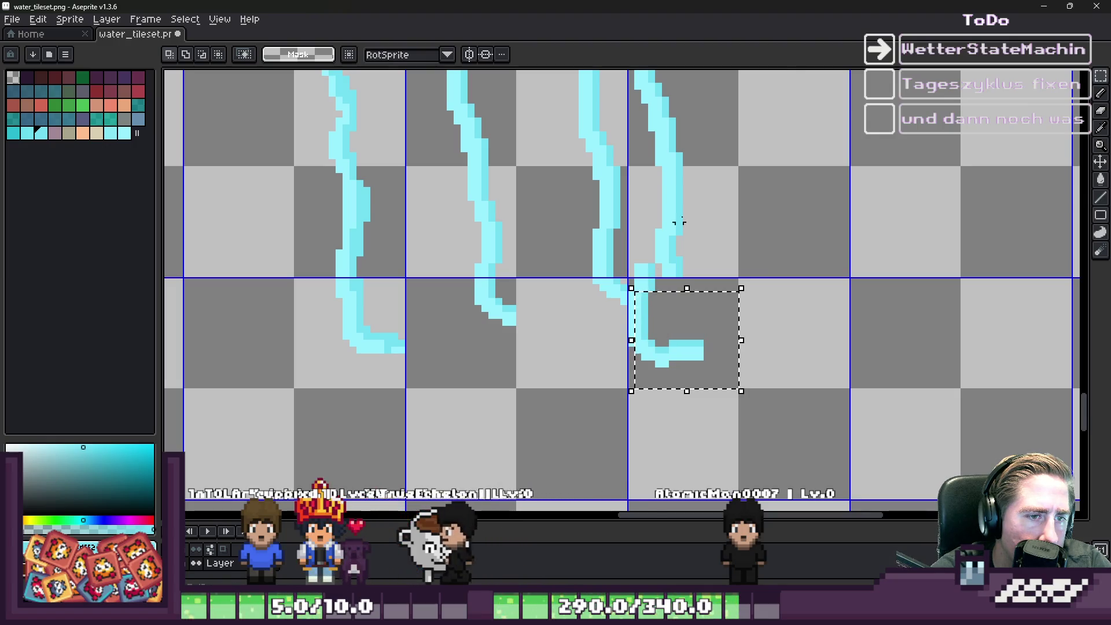
scroll(662, 249, up, 2)
key(b)
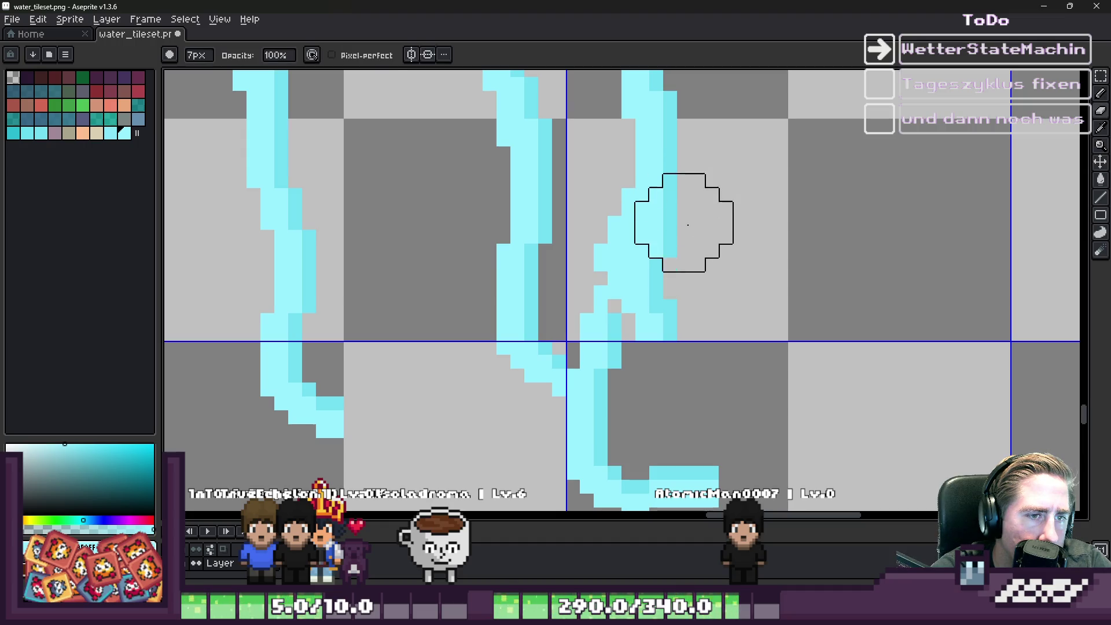
key(v)
scroll(688, 289, down, 3)
key(ctrl+z)
key(ctrl+z)
key(ctrl+z)
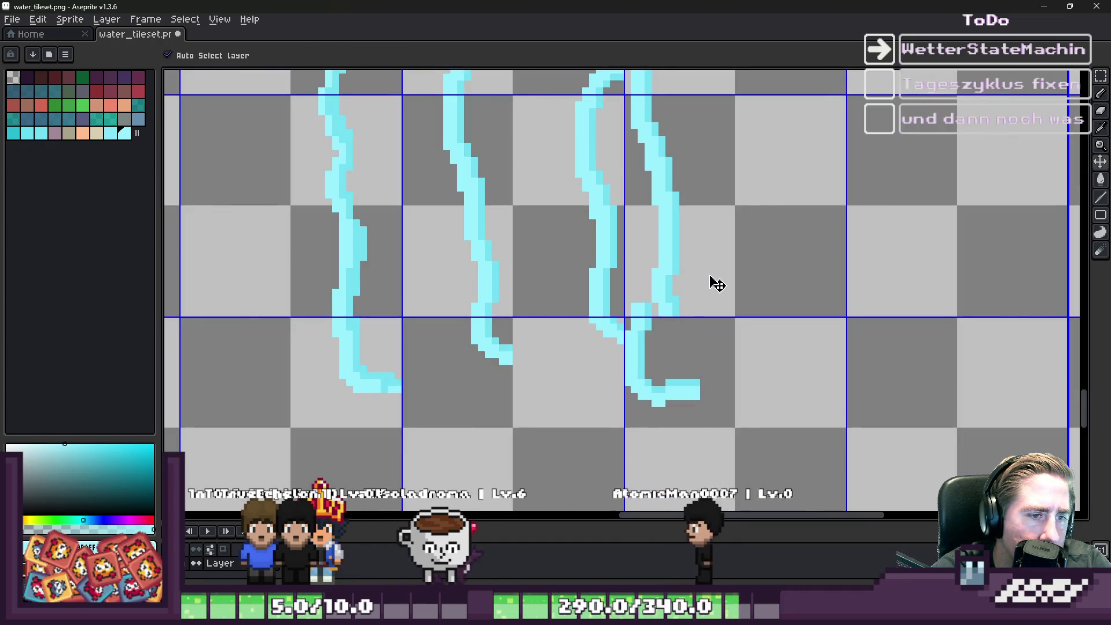
key(b)
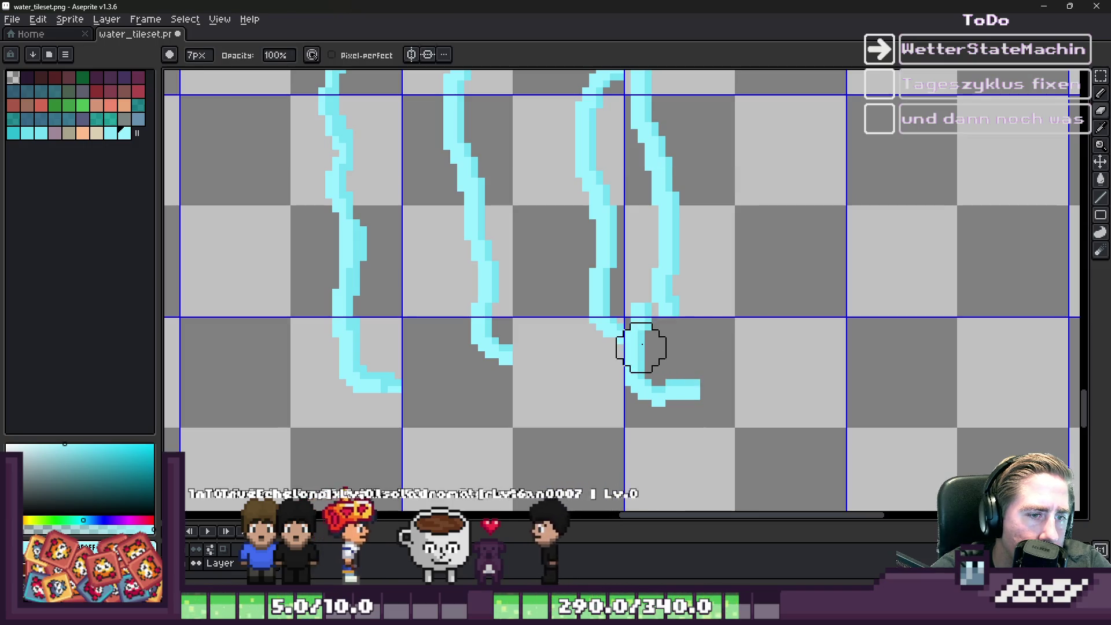
key(minus)
key(minus)
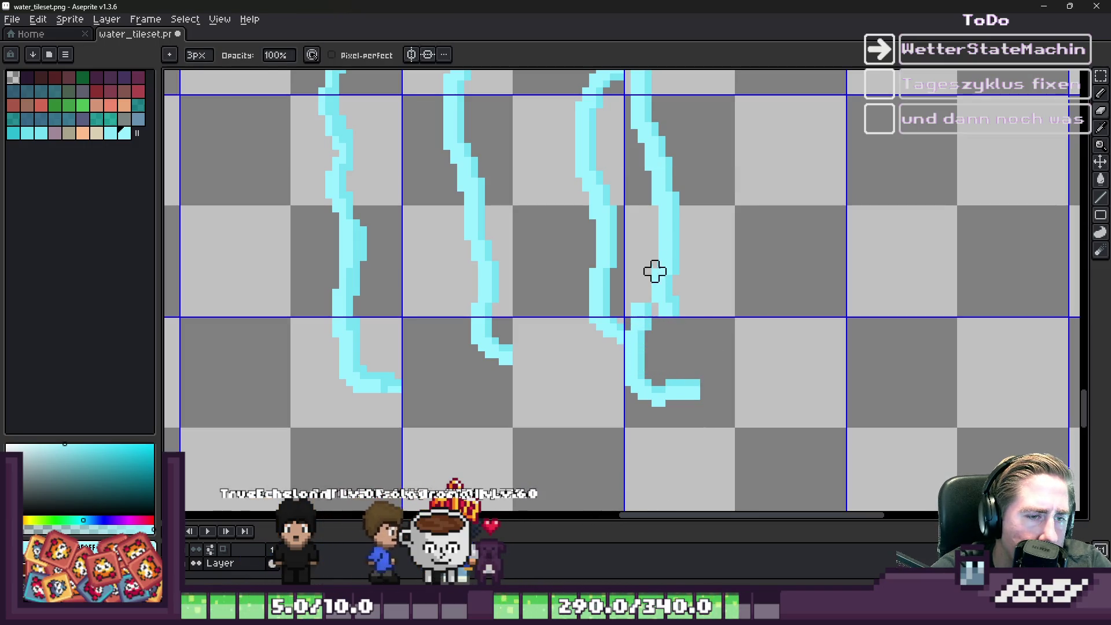
key(ctrl+z)
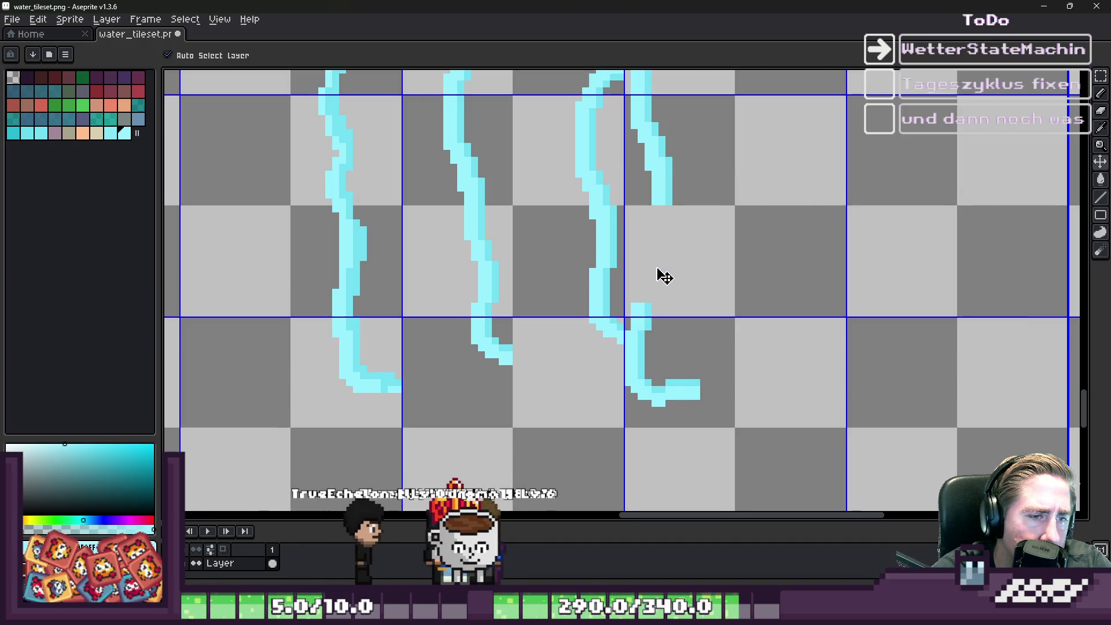
scroll(663, 276, up, 2)
key(m)
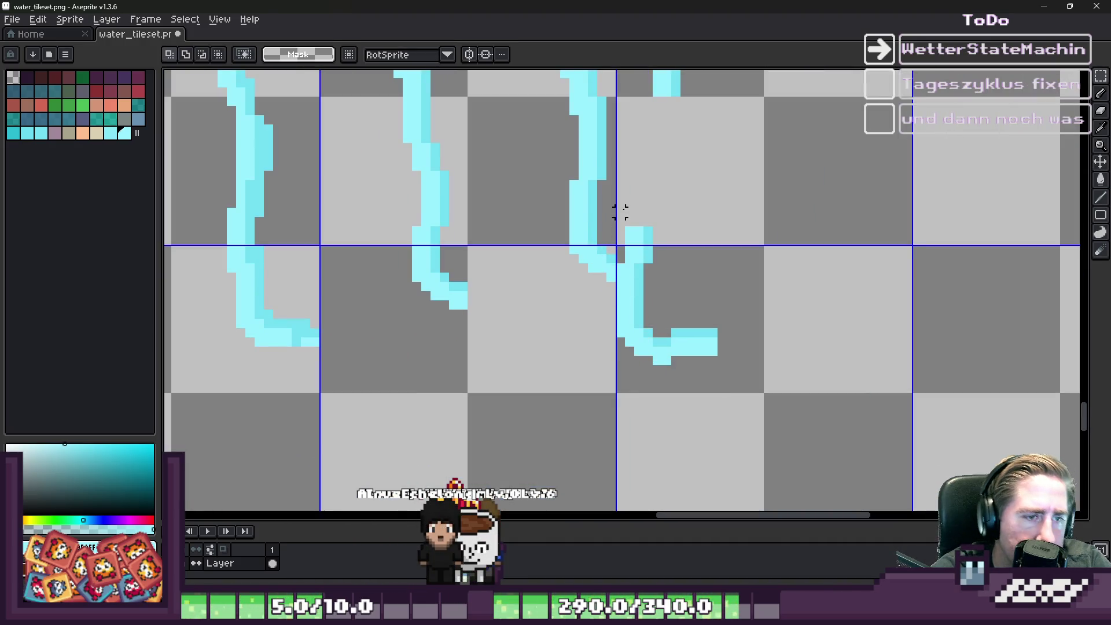
scroll(677, 236, down, 6)
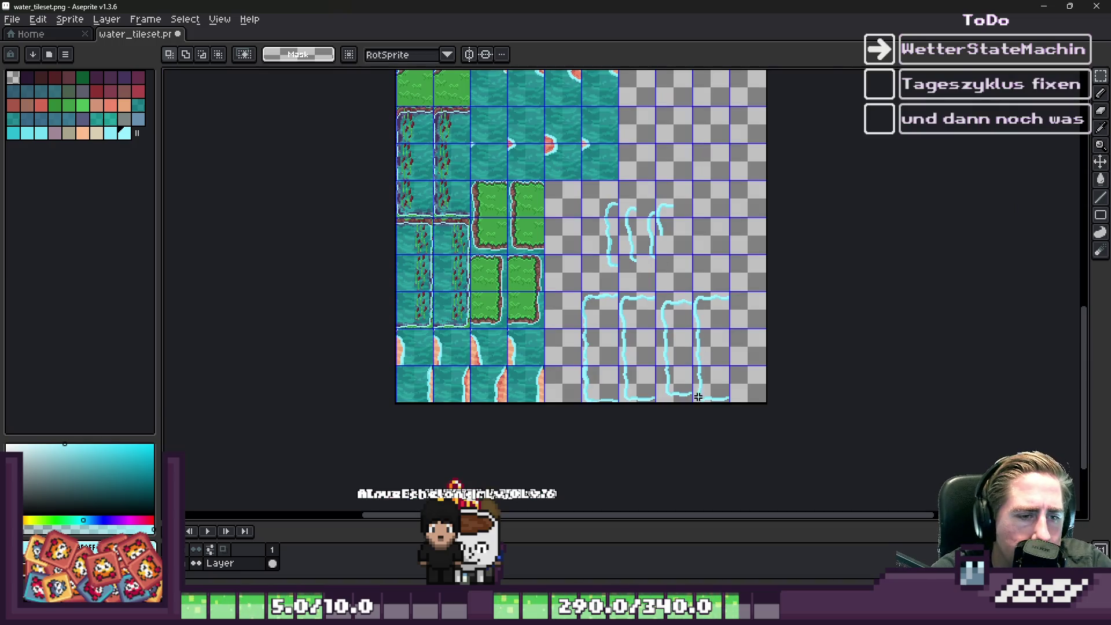
scroll(698, 397, up, 6)
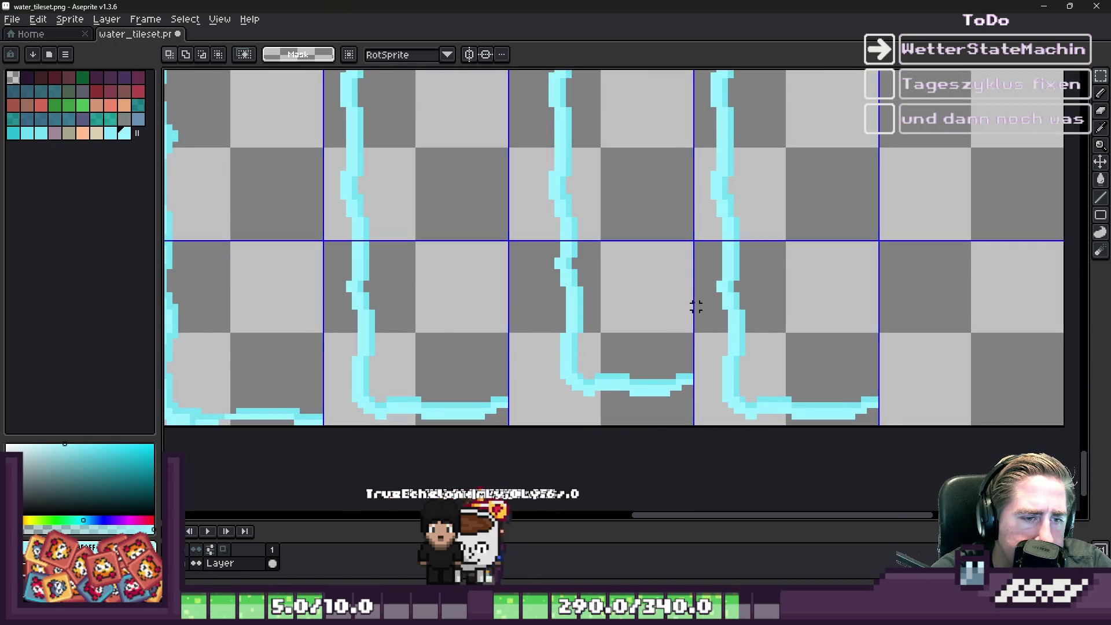
Step: Paste one more shoreline piece into the upper row
mouse_move(696, 265)
mouse_down()
mouse_move(769, 426)
mouse_move(788, 428)
mouse_up()
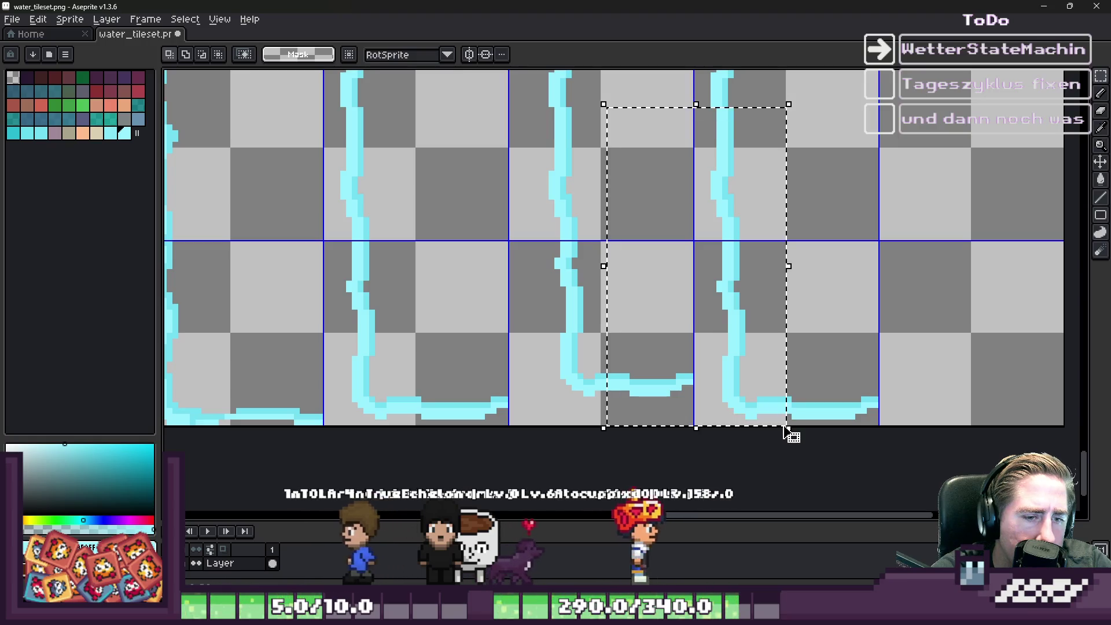
click(707, 280)
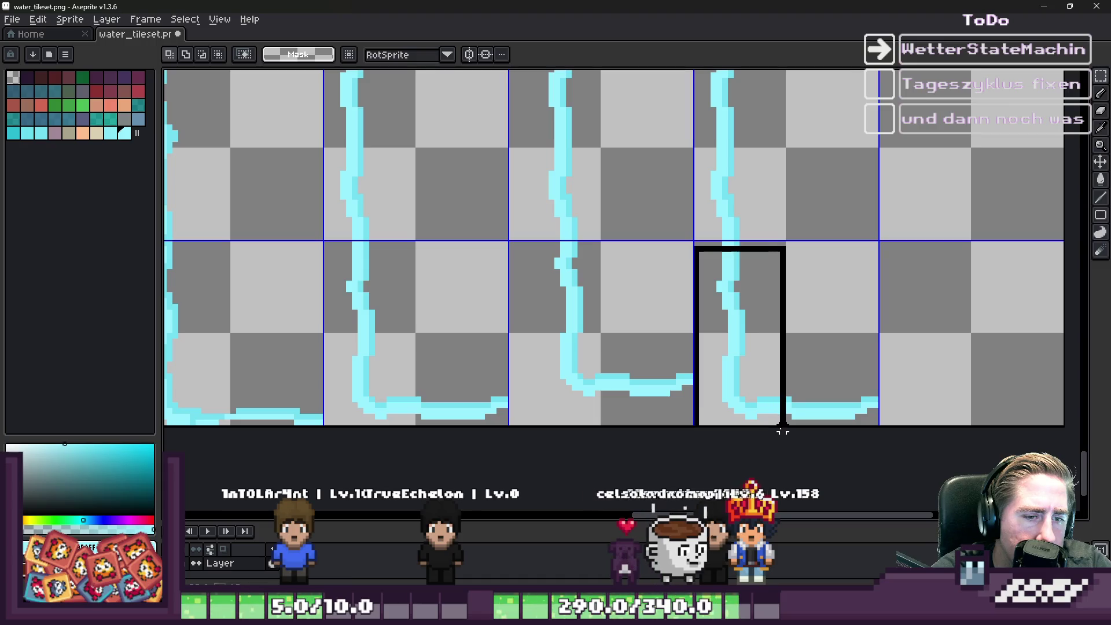
drag(776, 423, 789, 426)
click(712, 434)
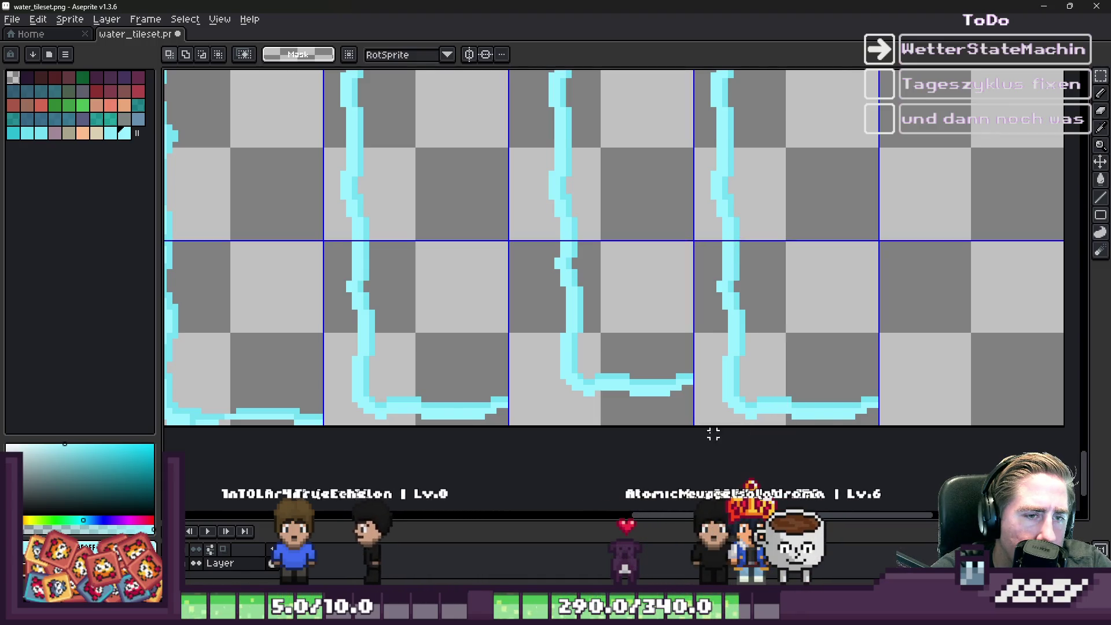
scroll(696, 444, down, 3)
scroll(659, 317, up, 3)
scroll(658, 318, up, 1)
key(ctrl+v)
mouse_move(830, 280)
mouse_down()
mouse_move(650, 287)
mouse_move(619, 265)
mouse_move(682, 248)
mouse_move(744, 259)
mouse_up()
key(Return)
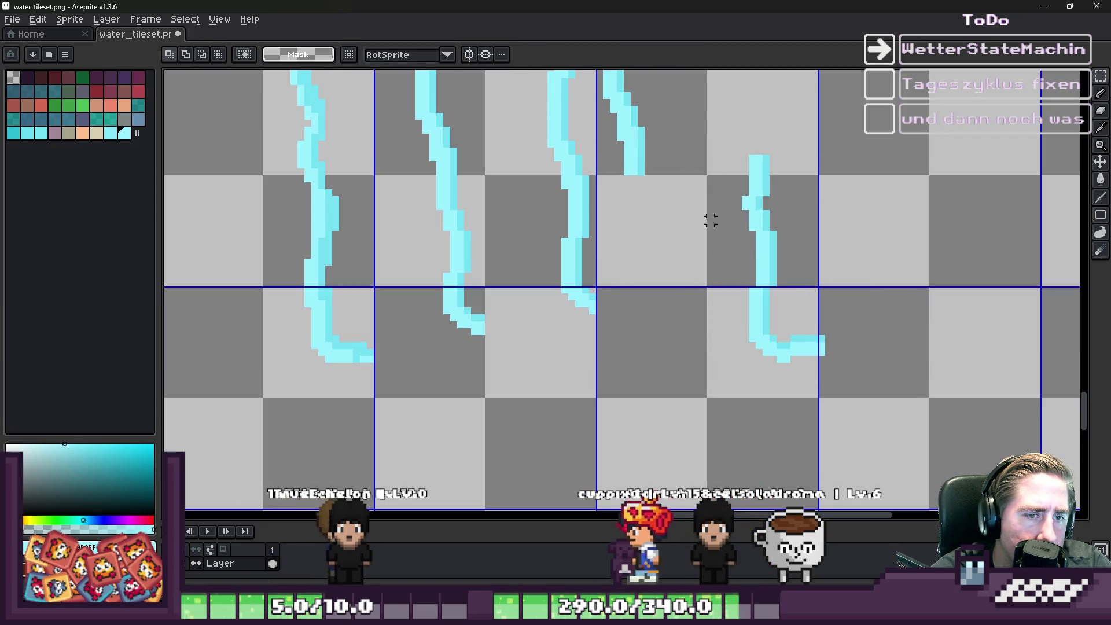
Step: Erase the top of the right shoreline piece and move the rest beside the others
mouse_move(717, 137)
mouse_down()
mouse_move(945, 399)
mouse_move(692, 287)
mouse_move(823, 351)
mouse_up()
key(Return)
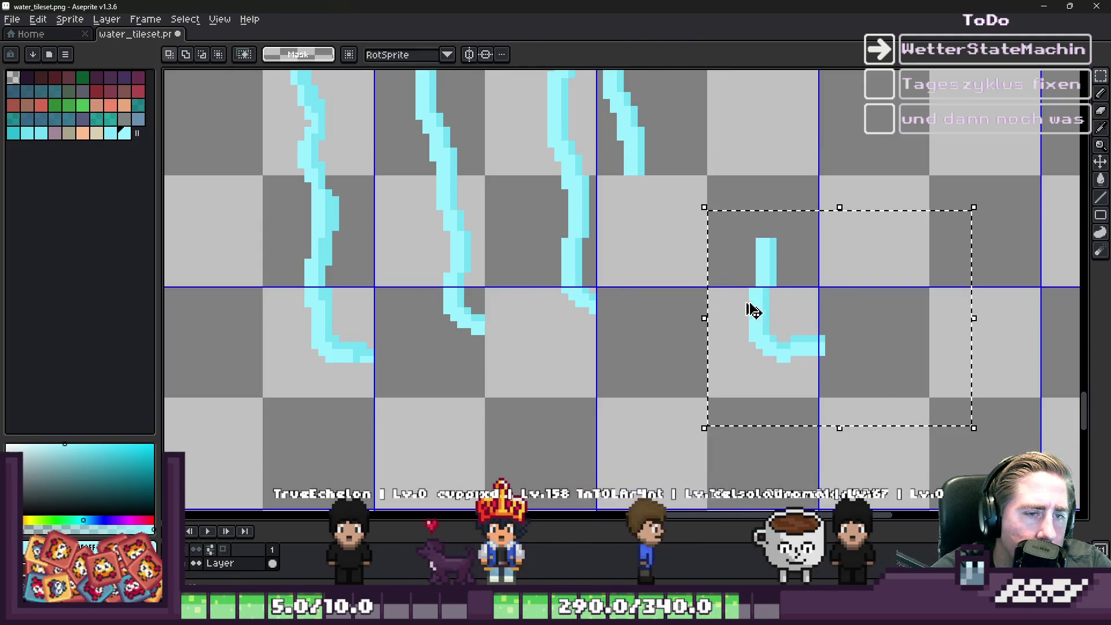
key(ctrl+d)
key(ctrl+d)
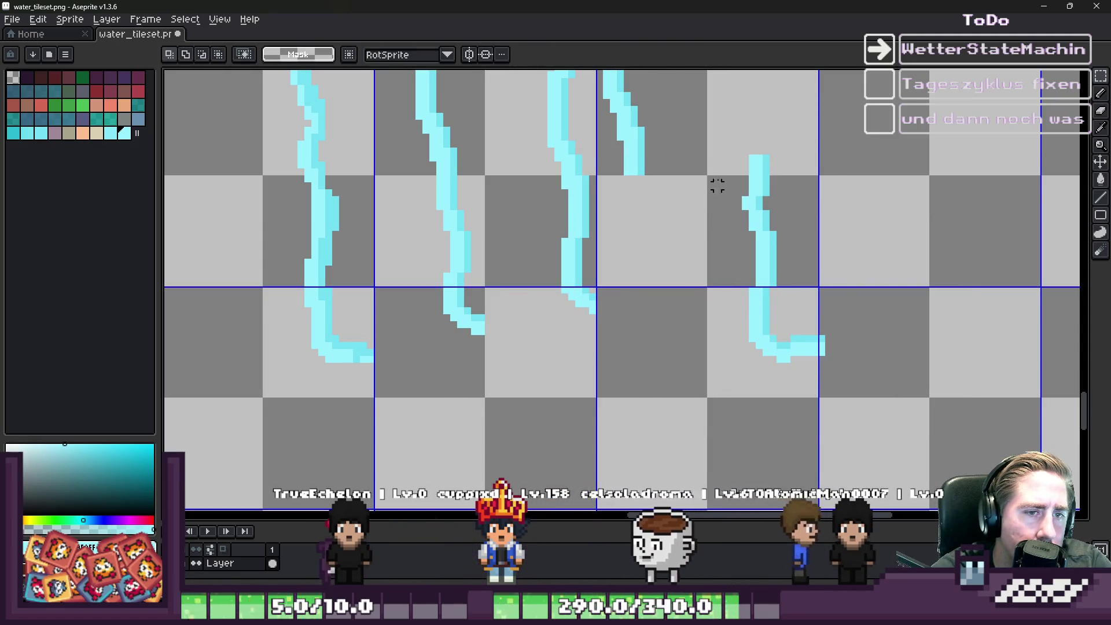
mouse_move(720, 120)
mouse_down()
mouse_move(802, 227)
mouse_move(801, 210)
mouse_up()
key(Delete)
drag(724, 193, 900, 397)
mouse_move(781, 340)
mouse_down()
mouse_move(652, 330)
mouse_move(663, 307)
mouse_move(654, 304)
mouse_up()
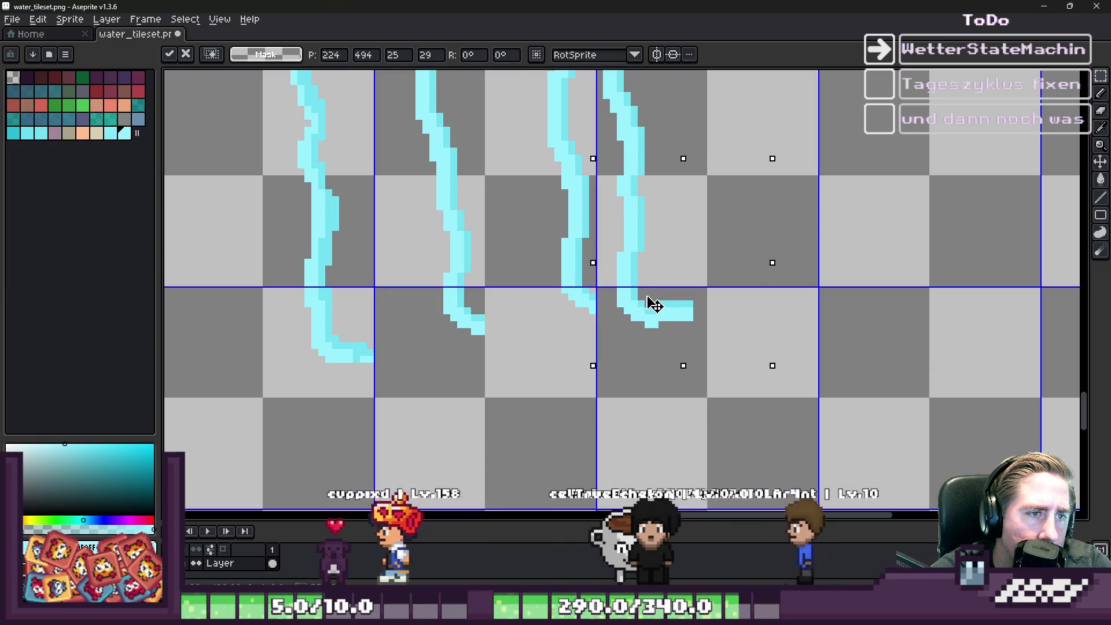
key(Return)
scroll(651, 307, down, 2)
scroll(651, 318, down, 2)
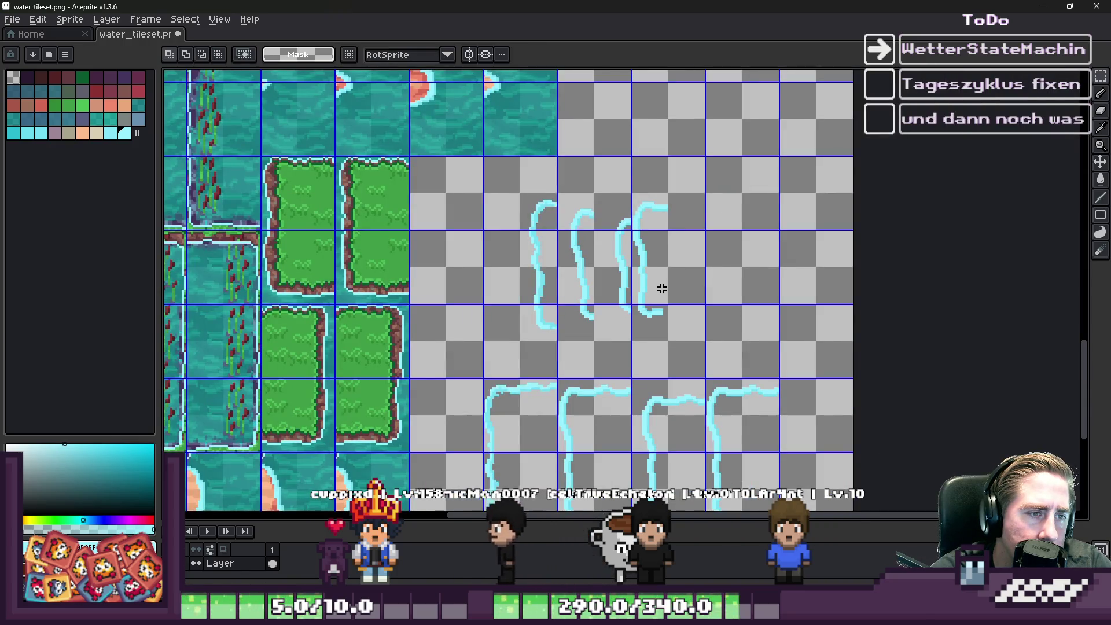
scroll(661, 288, up, 1)
scroll(613, 163, up, 1)
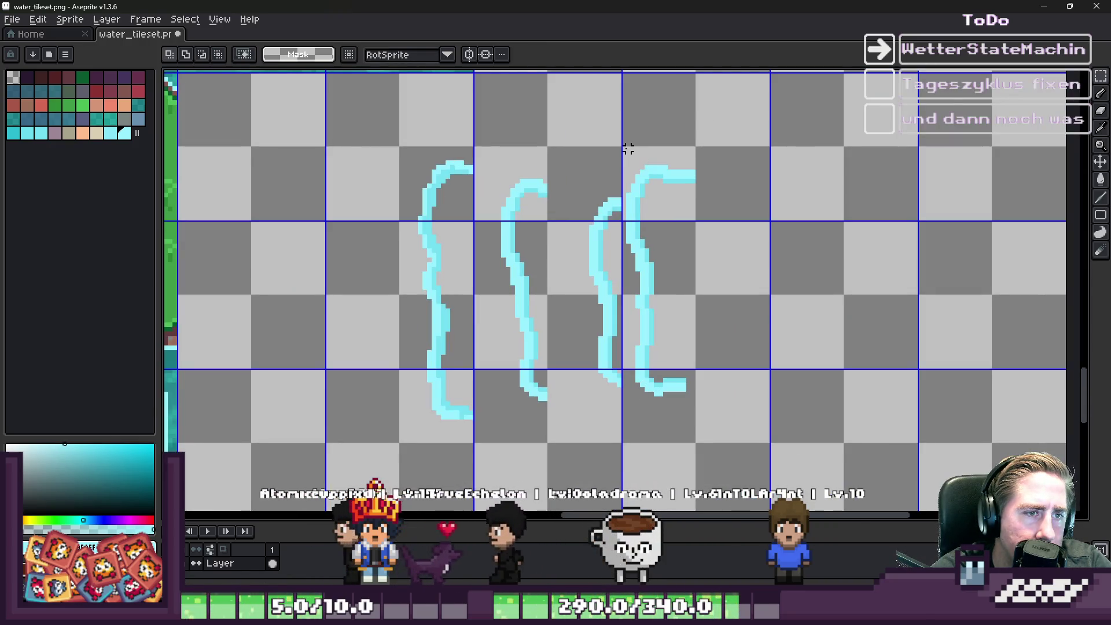
Step: Shift the rightmost and middle cyan strokes right into their own tiles
drag(627, 149, 698, 439)
mouse_move(654, 328)
mouse_down()
mouse_move(1051, 327)
mouse_move(887, 273)
mouse_up()
scroll(1025, 325, down, 2)
scroll(894, 275, up, 1)
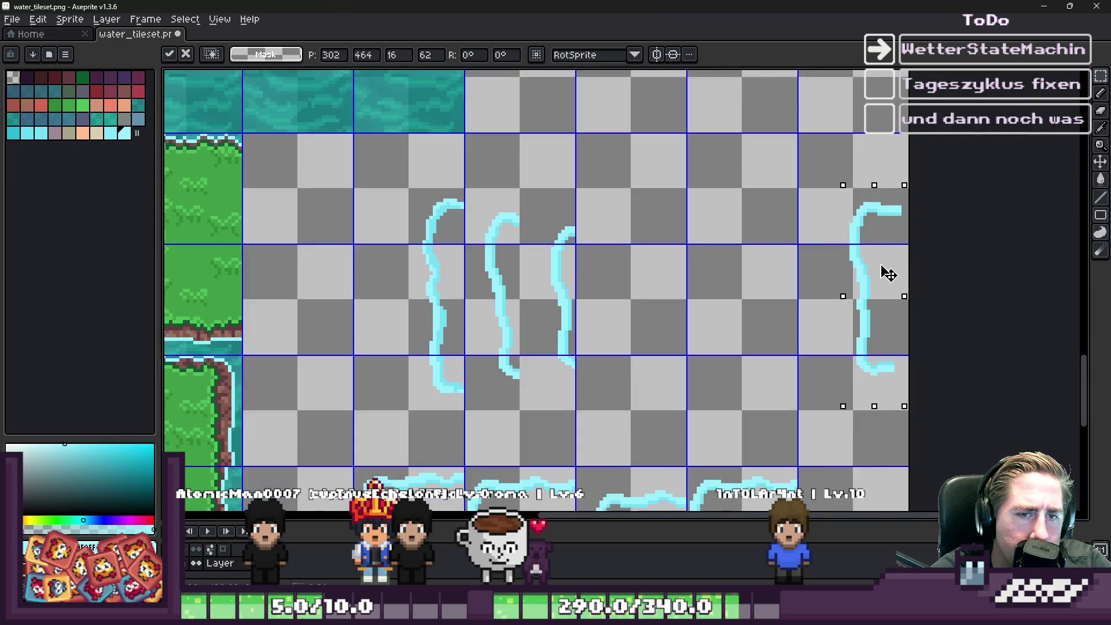
key(ctrl+d)
drag(550, 193, 682, 427)
mouse_move(602, 324)
mouse_down()
mouse_move(851, 352)
mouse_move(808, 345)
mouse_up()
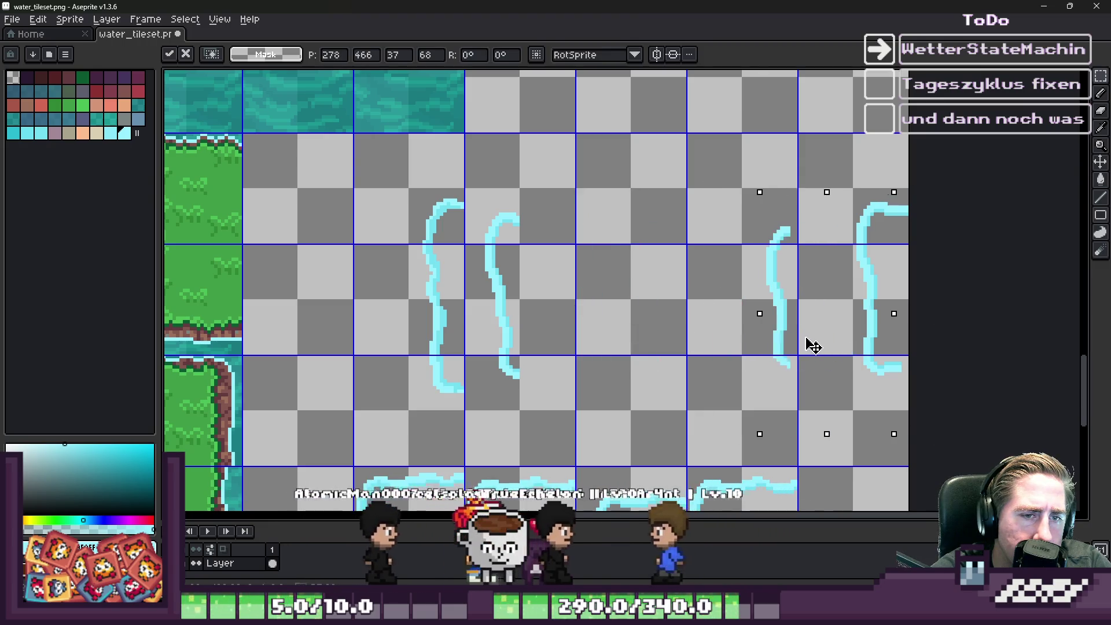
key(ctrl+d)
Step: Shift the remaining two cyan strokes right so each occupies its own tile
mouse_move(467, 184)
mouse_down()
mouse_move(563, 392)
mouse_move(569, 437)
mouse_up()
drag(547, 352, 705, 348)
key(ctrl+d)
mouse_move(377, 174)
mouse_down()
mouse_move(459, 409)
mouse_move(496, 455)
mouse_up()
mouse_move(434, 315)
mouse_down()
mouse_move(548, 324)
mouse_move(440, 315)
mouse_move(540, 291)
mouse_up()
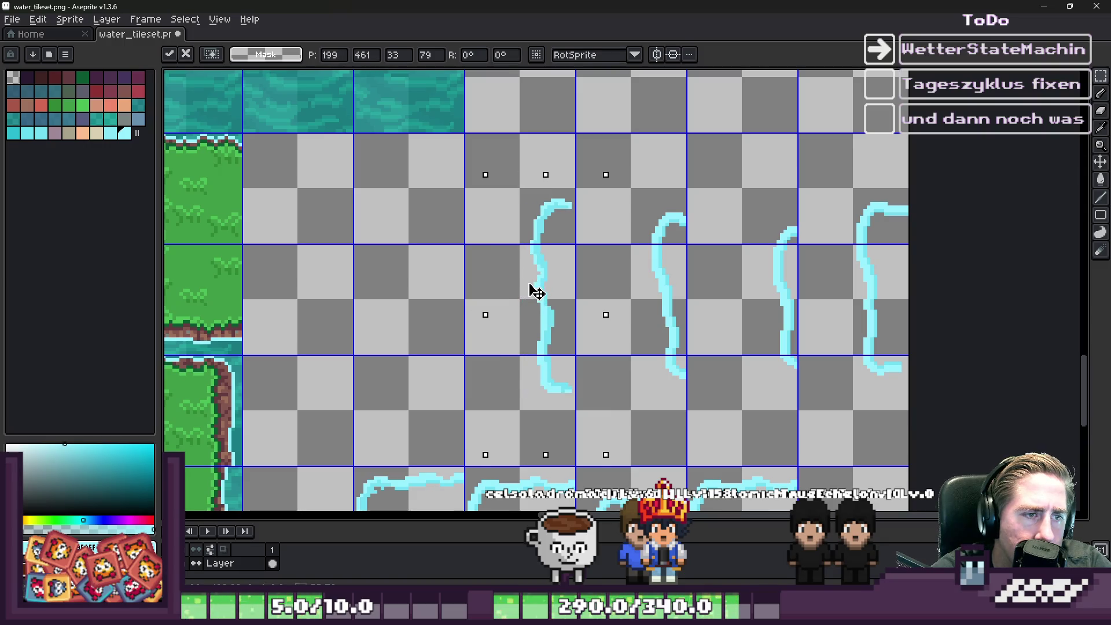
key(ctrl+d)
scroll(488, 198, down, 2)
scroll(484, 194, down, 4)
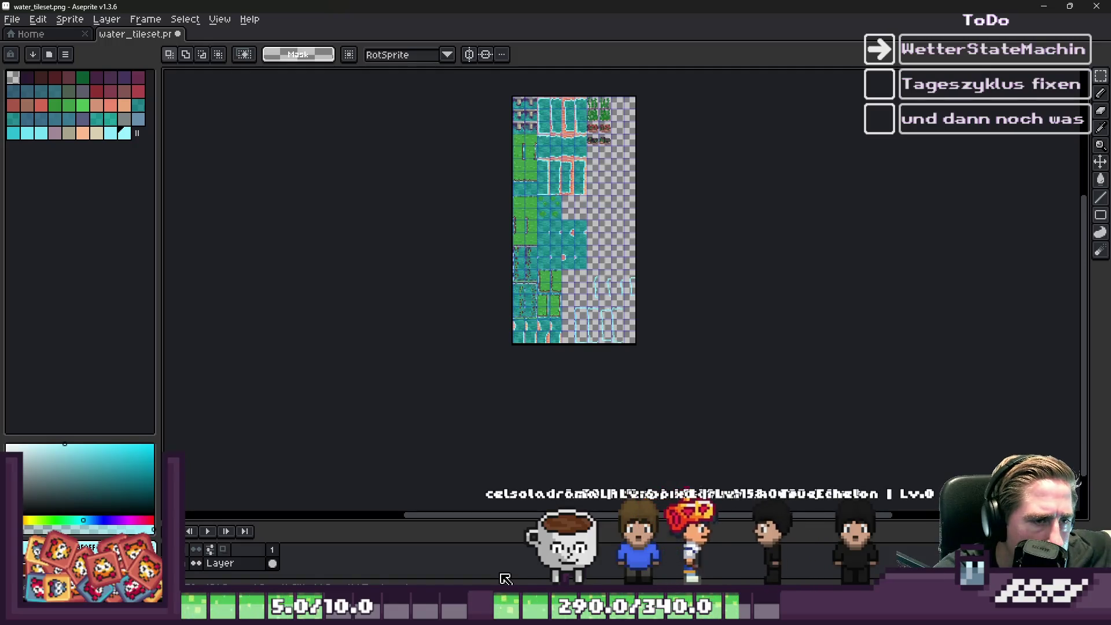
Step: Inspect the cyan shoreline tiles, then return to Godot so it reimports water_tileset.png
scroll(590, 277, up, 3)
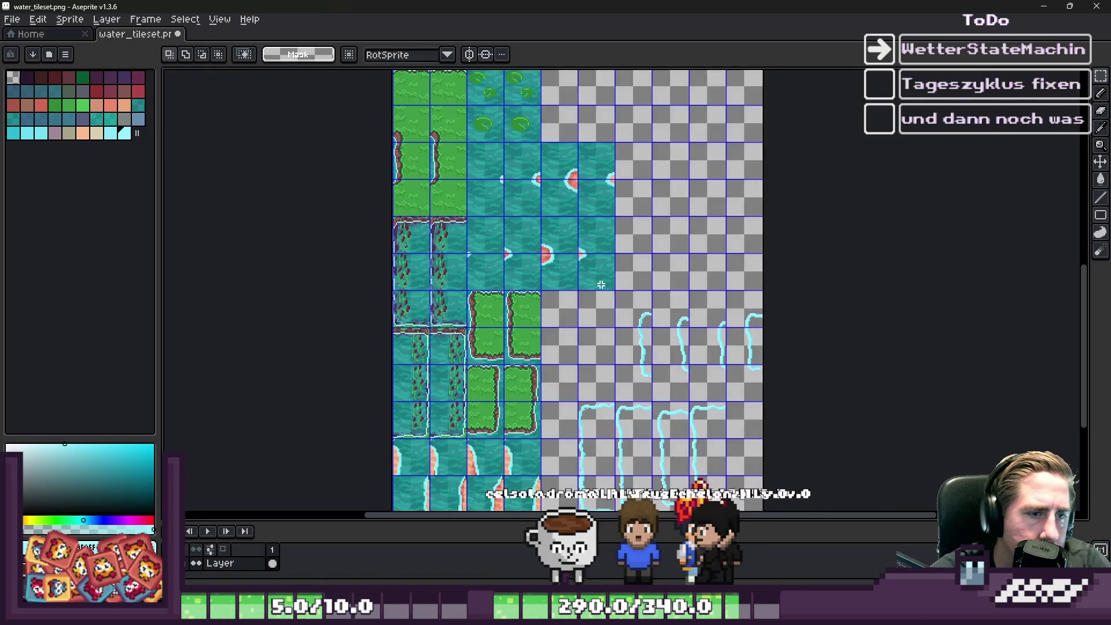
scroll(653, 267, up, 2)
scroll(633, 315, down, 1)
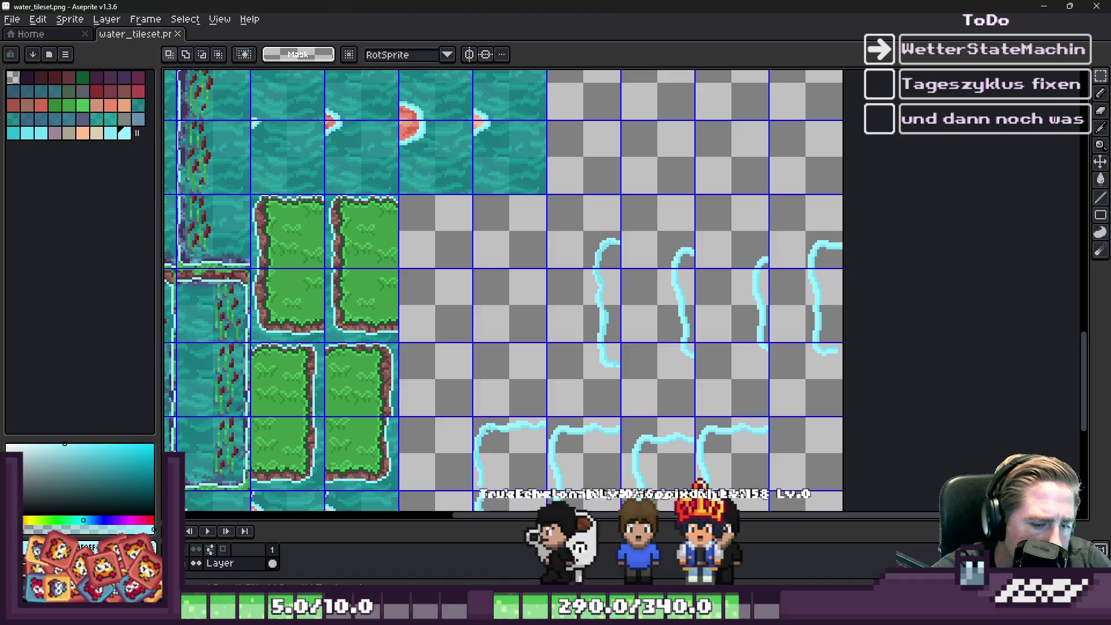
scroll(621, 238, down, 5)
scroll(596, 298, up, 5)
scroll(588, 325, down, 5)
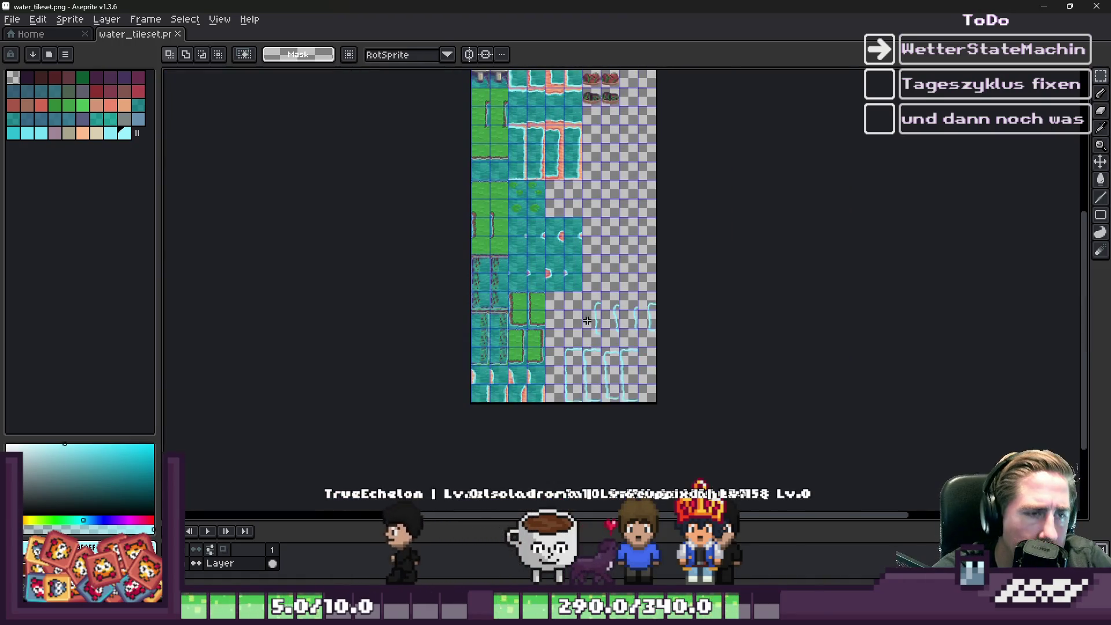
scroll(550, 255, up, 5)
scroll(555, 248, down, 3)
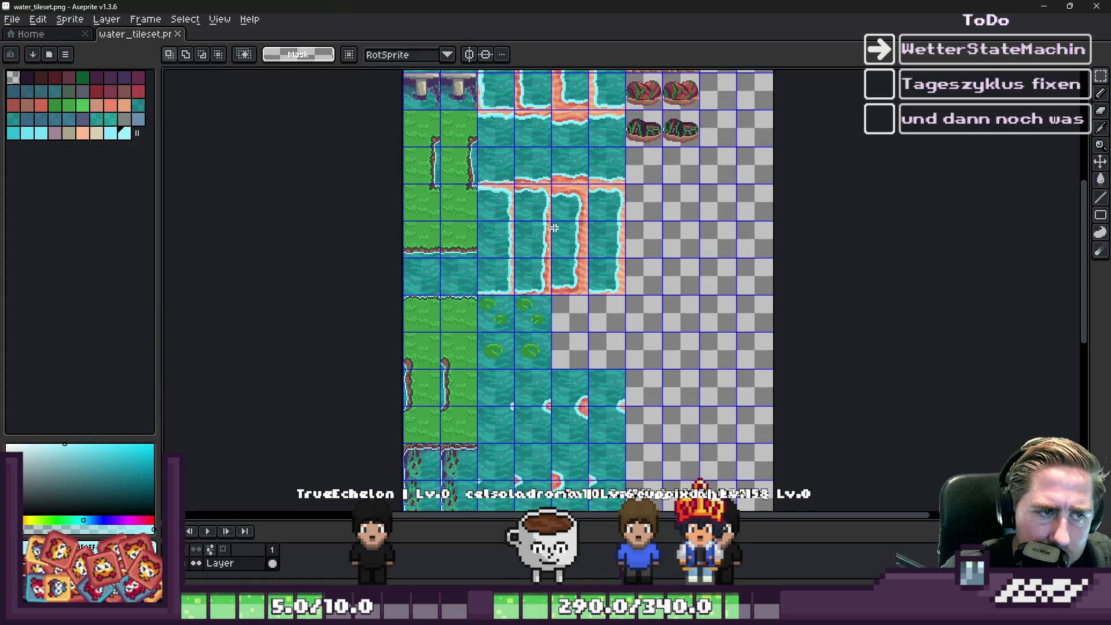
scroll(554, 228, down, 3)
scroll(545, 198, up, 3)
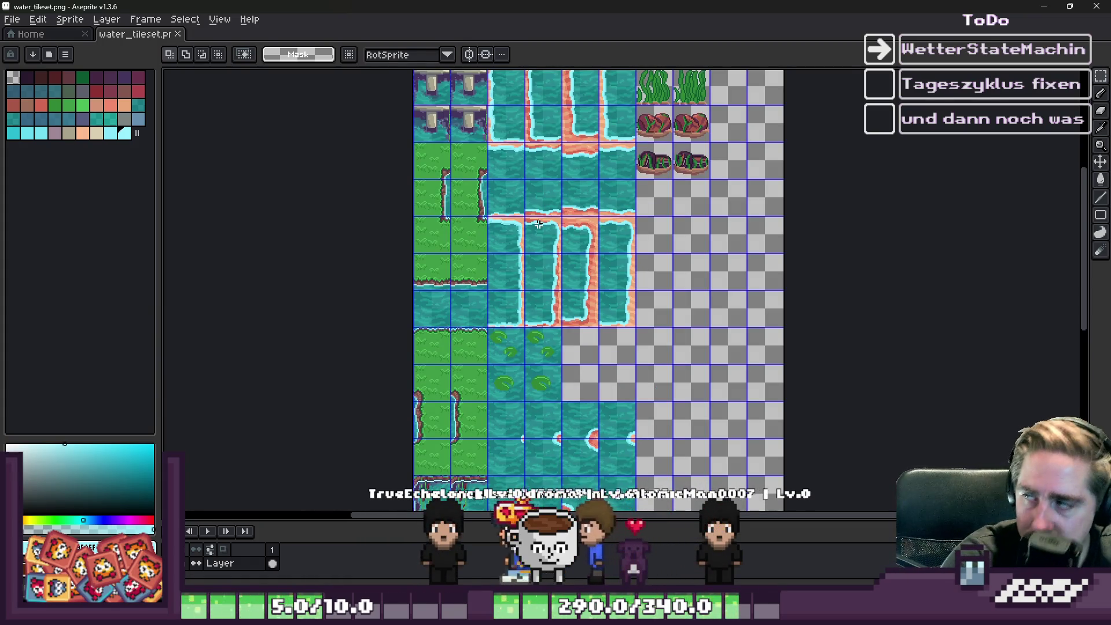
scroll(531, 236, up, 2)
scroll(522, 247, down, 4)
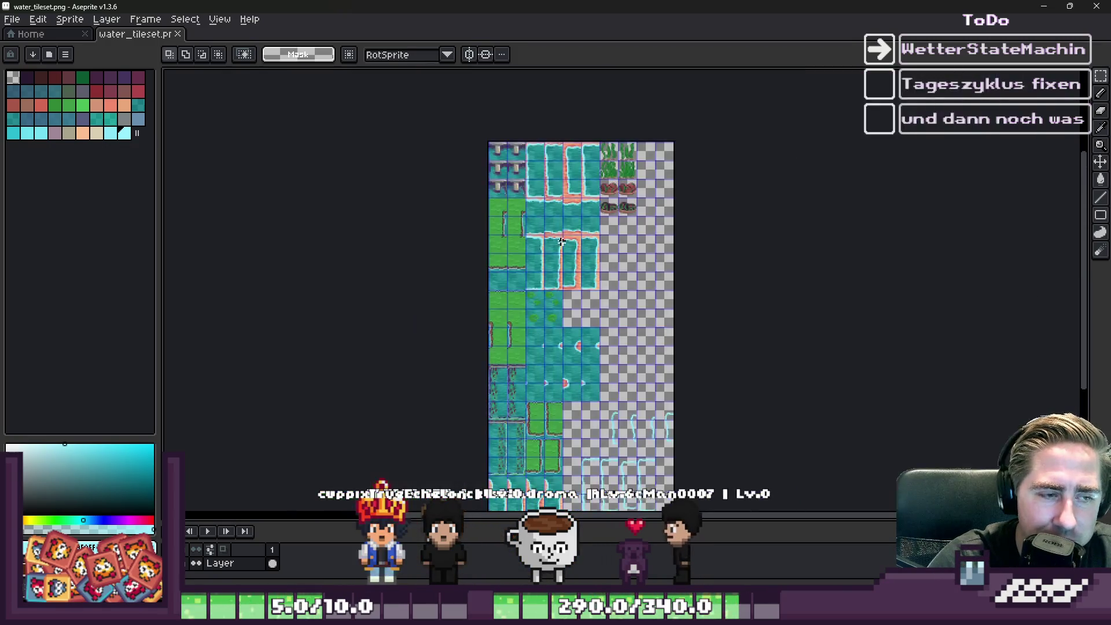
scroll(579, 289, up, 2)
scroll(617, 330, down, 1)
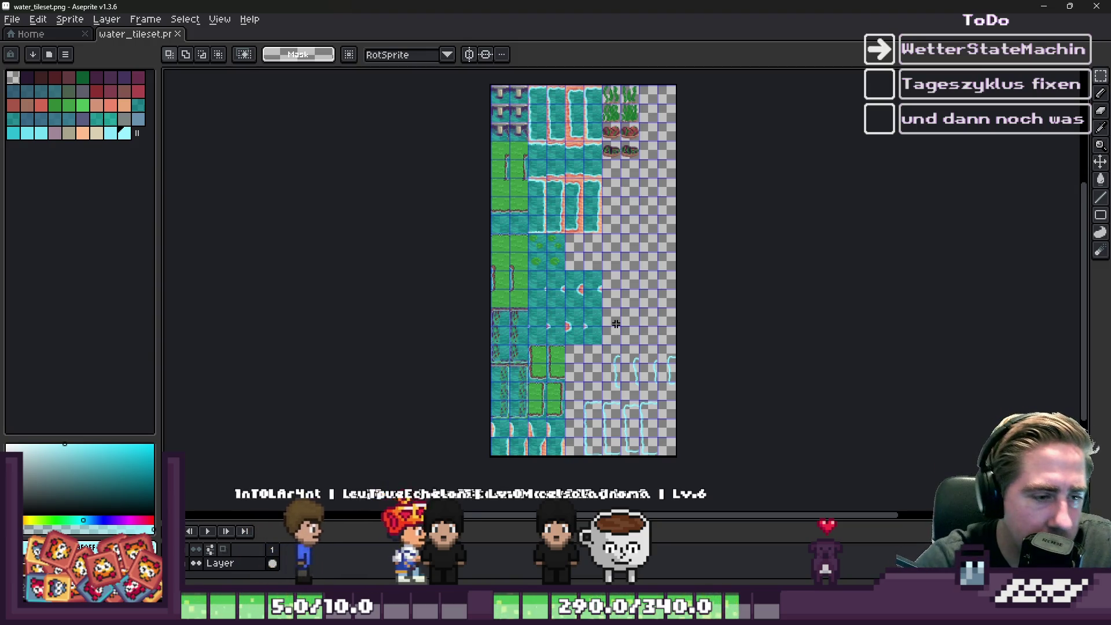
scroll(617, 324, up, 2)
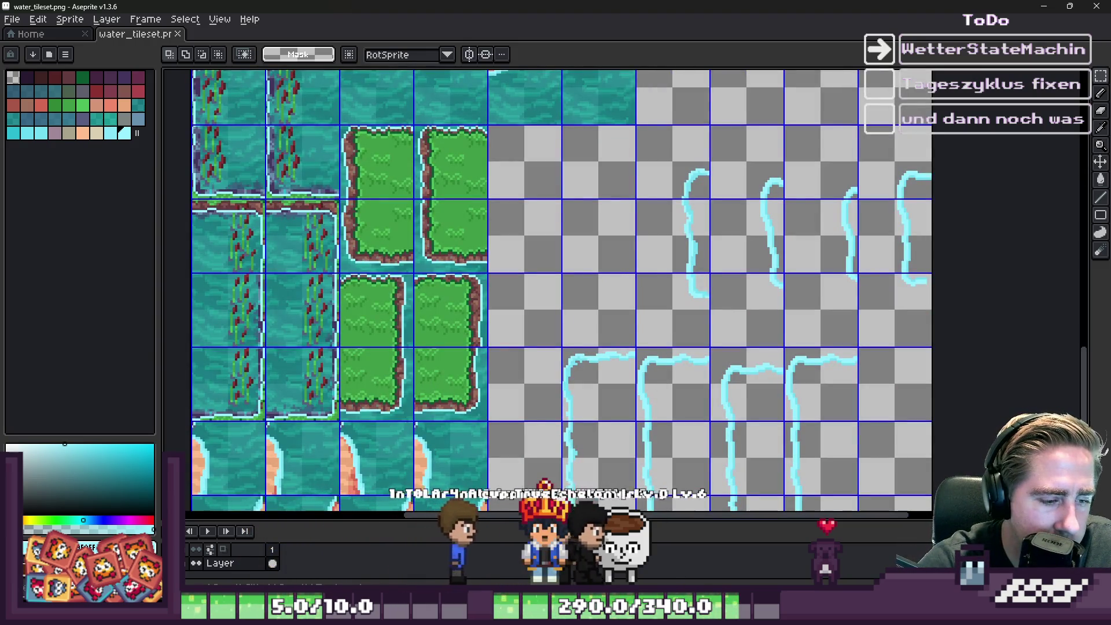
mouse_move(581, 615)
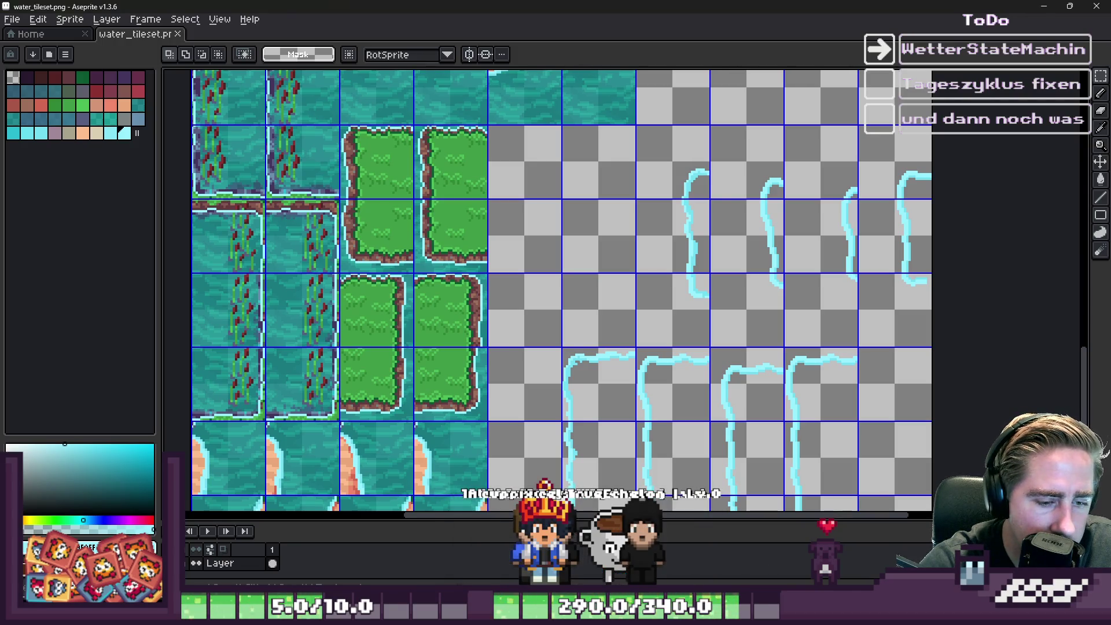
key(alt+Tab)
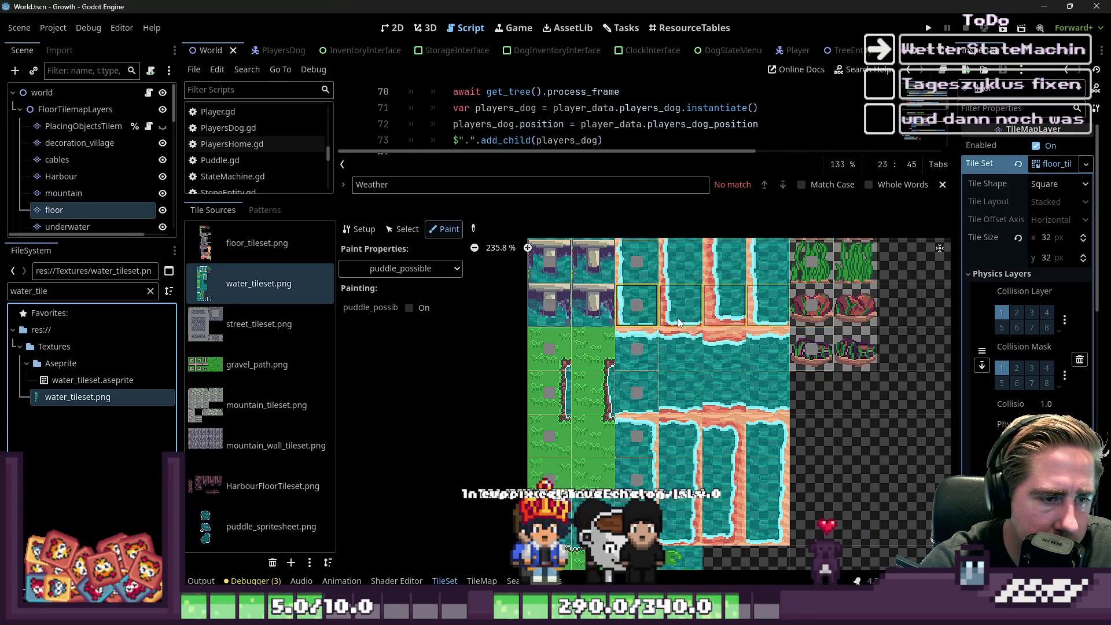
Step: Filter the FileSystem dock by 'floor' and open floor_tileset.png in Aseprite
scroll(678, 322, down, 6)
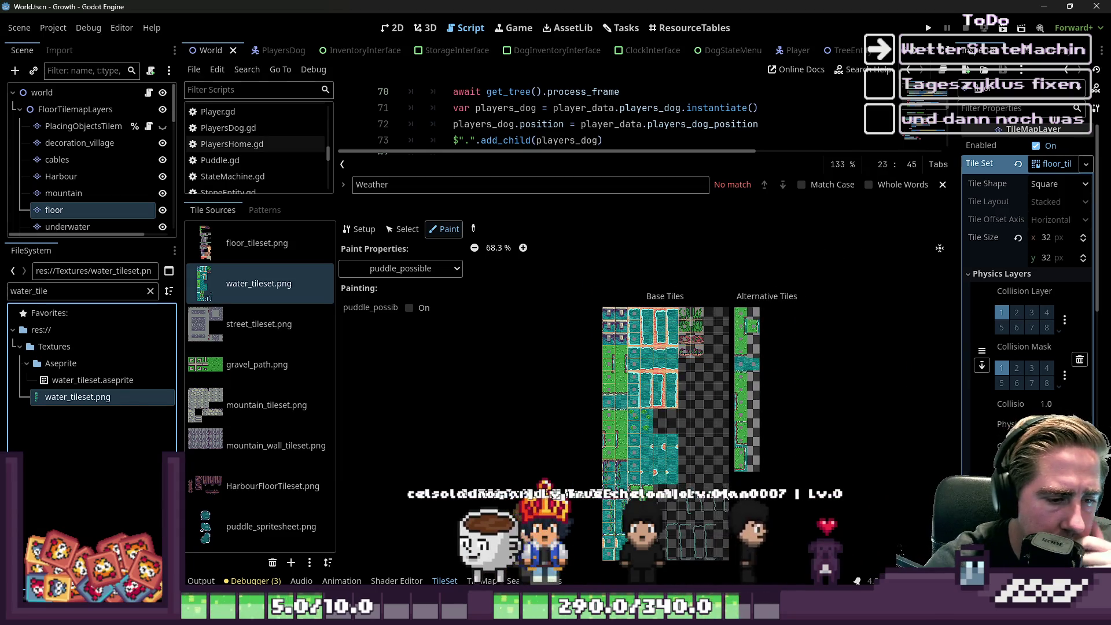
scroll(683, 440, up, 2)
scroll(651, 385, down, 2)
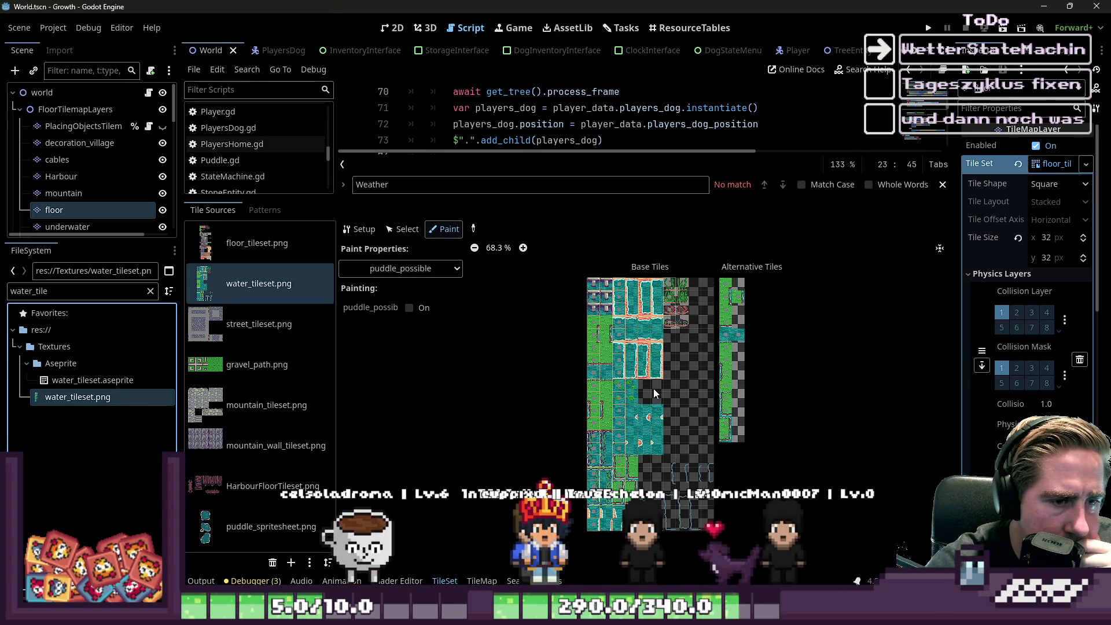
double_click(55, 291)
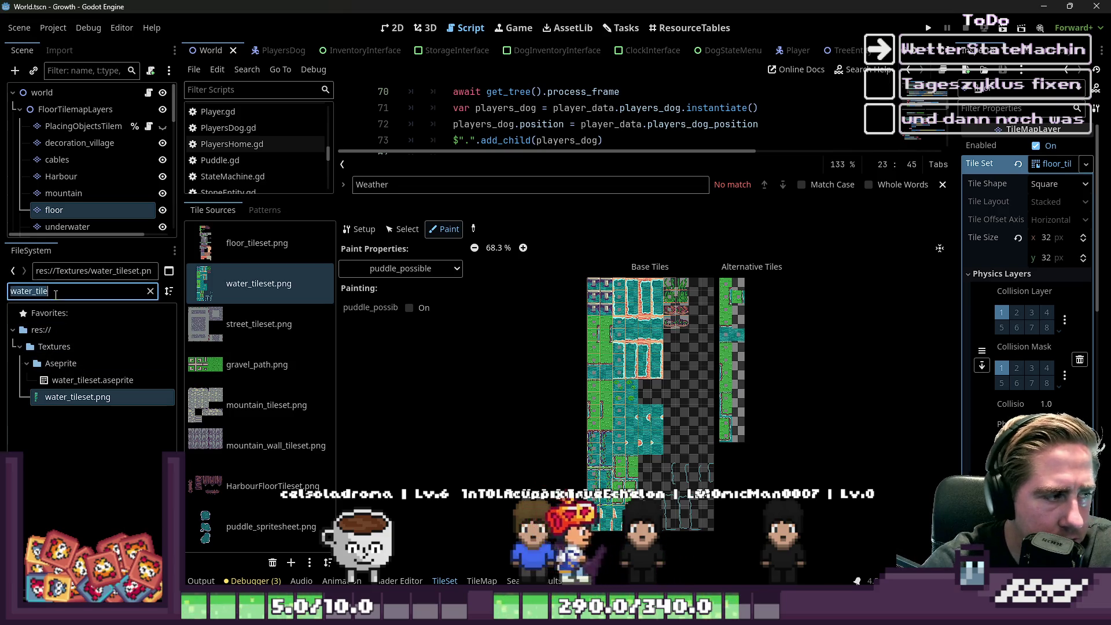
text(floor)
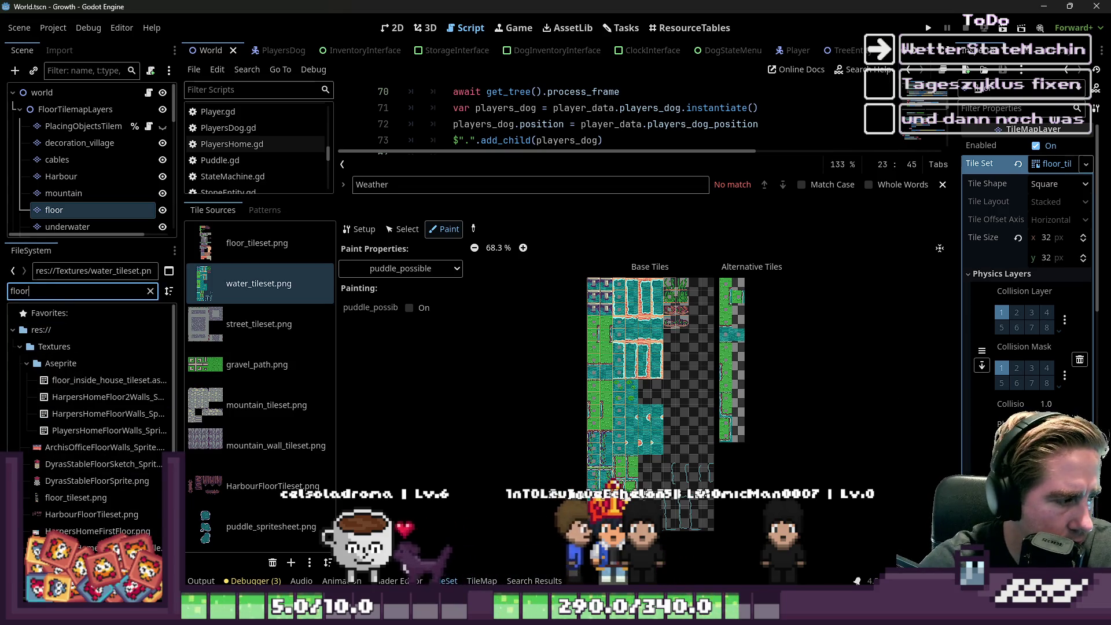
right_click(50, 496)
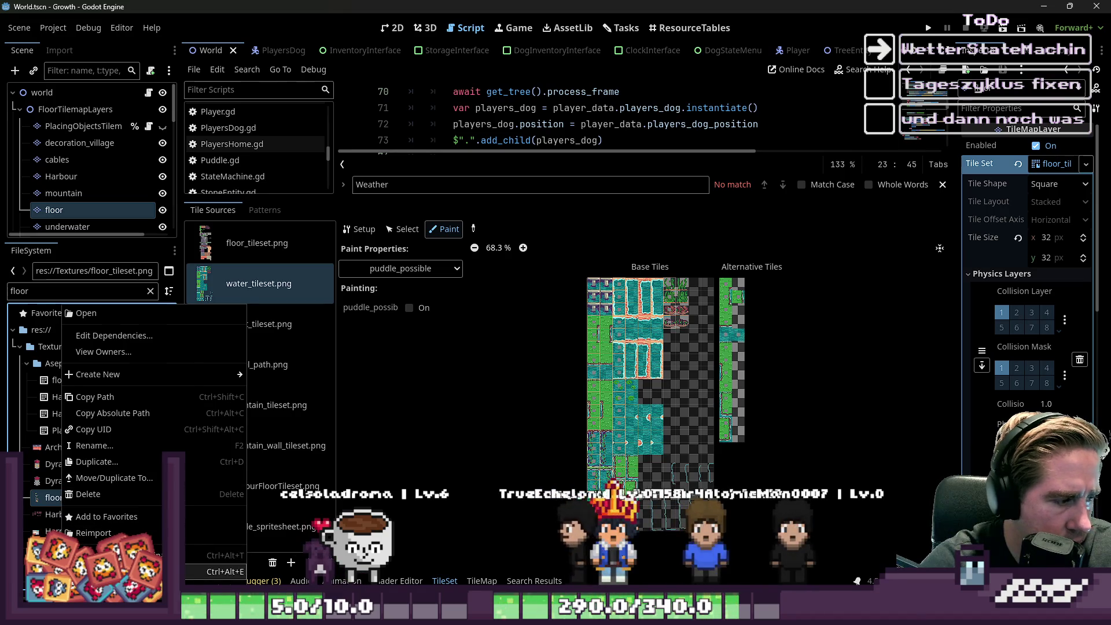
click(92, 550)
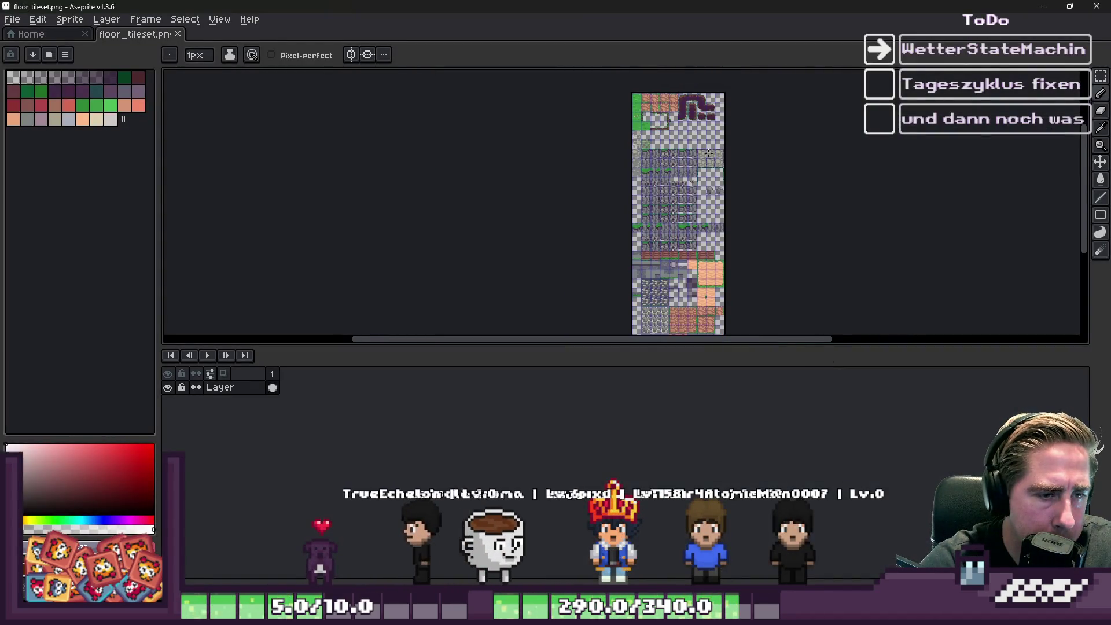
Step: Copy the centre sand tile from floor_tileset.png and return to the water_tileset window
scroll(684, 244, down, 2)
scroll(677, 251, up, 5)
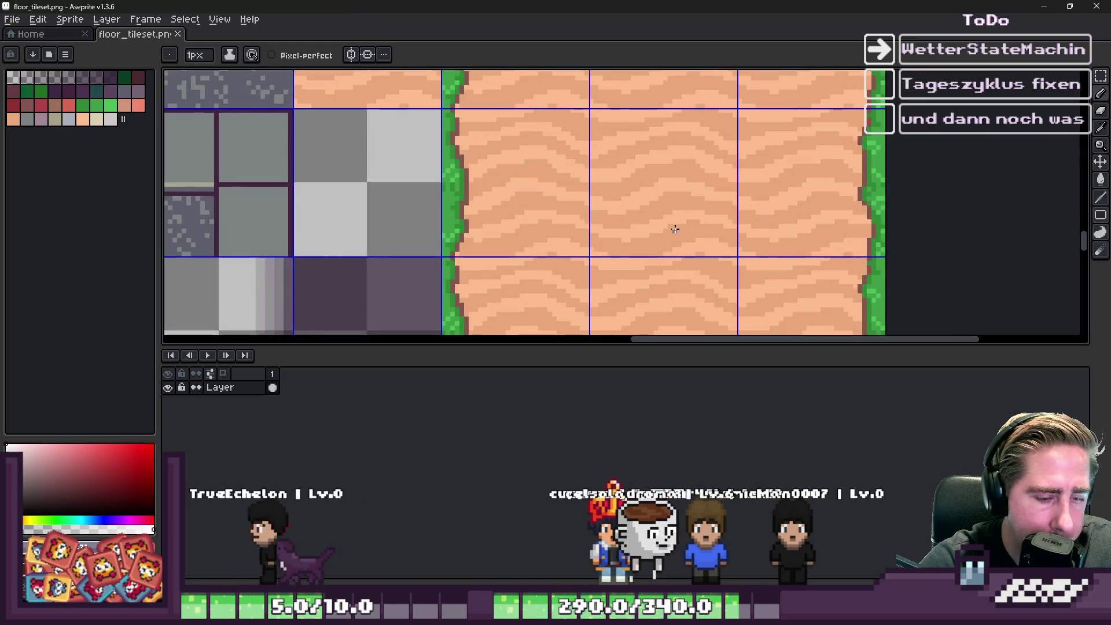
key(m)
drag(650, 147, 652, 156)
click(740, 142)
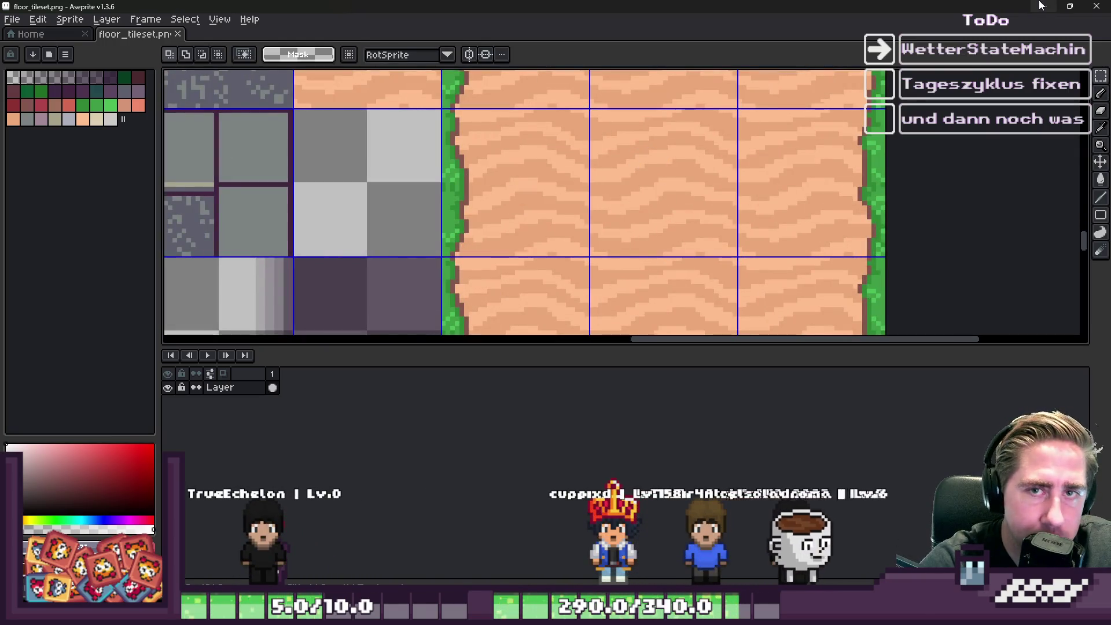
click(1045, 6)
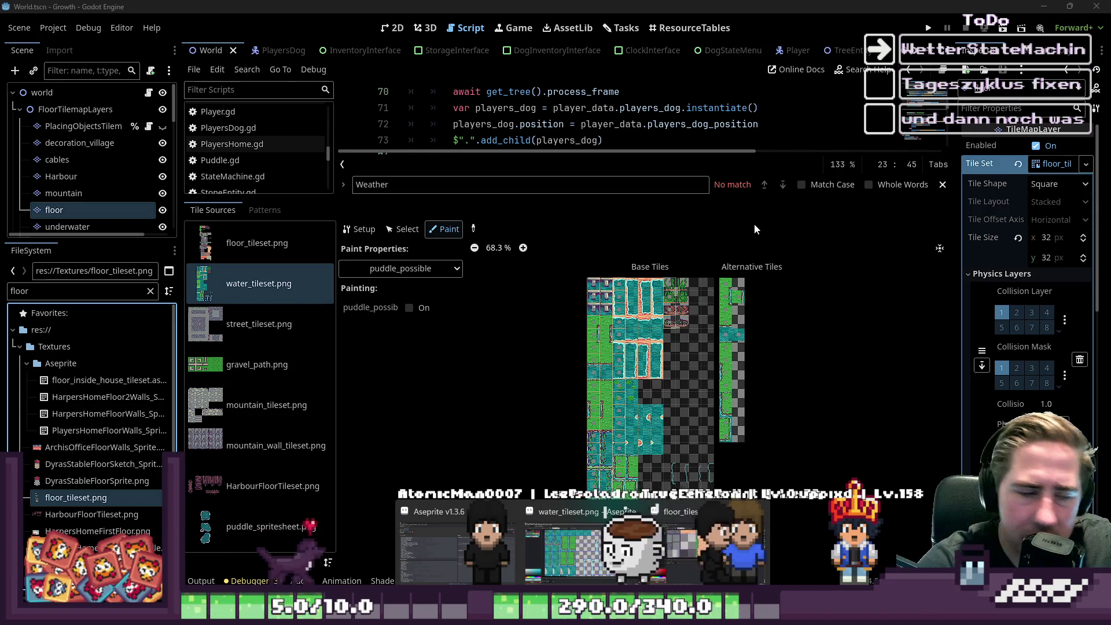
click(636, 553)
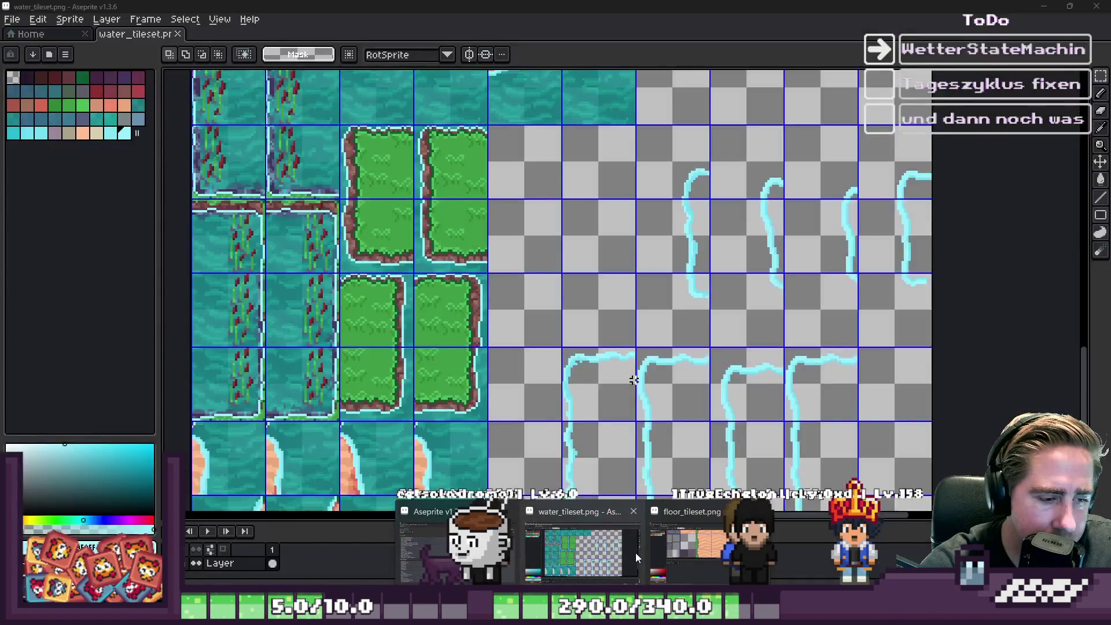
Step: Paste the sand tile into water_tileset.png and drag it left toward the shoreline tiles
click(604, 543)
scroll(603, 294, down, 3)
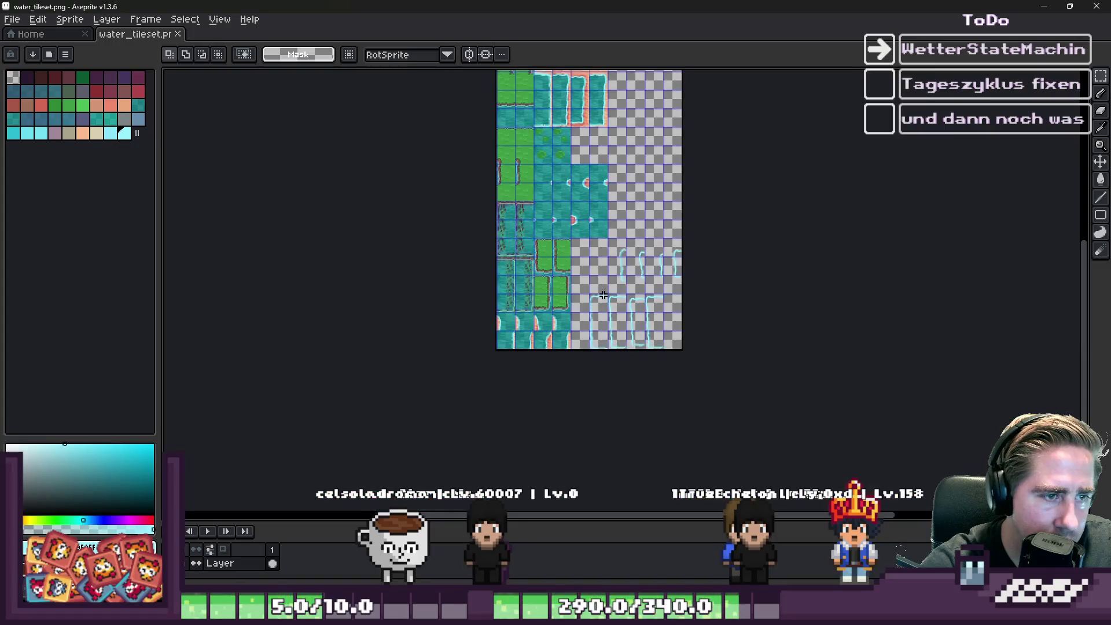
scroll(603, 294, up, 5)
key(ctrl+v)
mouse_move(962, 272)
mouse_down()
mouse_move(684, 191)
mouse_move(516, 270)
mouse_up()
scroll(515, 270, down, 2)
scroll(523, 264, up, 1)
scroll(524, 265, down, 2)
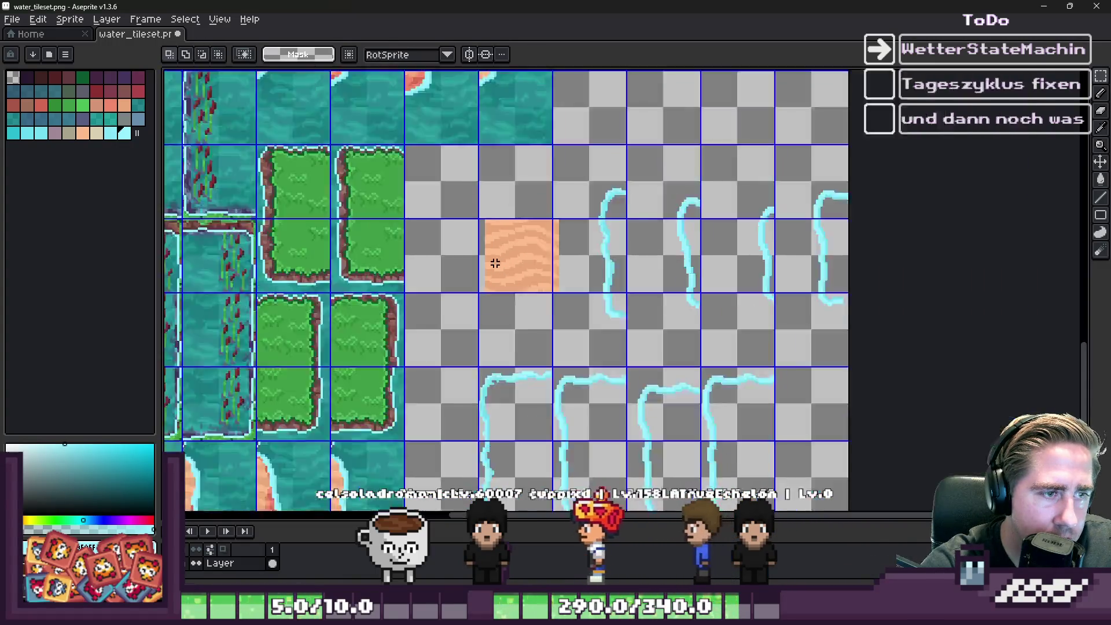
scroll(503, 346, up, 1)
drag(479, 221, 780, 506)
click(533, 318)
drag(447, 205, 712, 479)
click(503, 179)
scroll(509, 214, down, 1)
scroll(509, 214, up, 2)
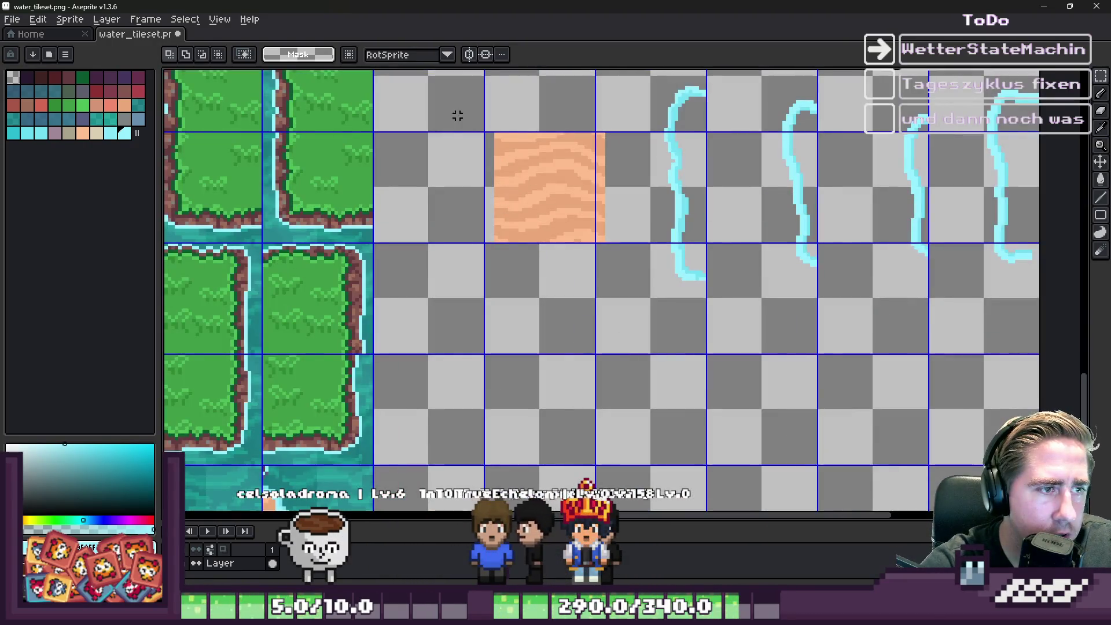
scroll(512, 155, up, 1)
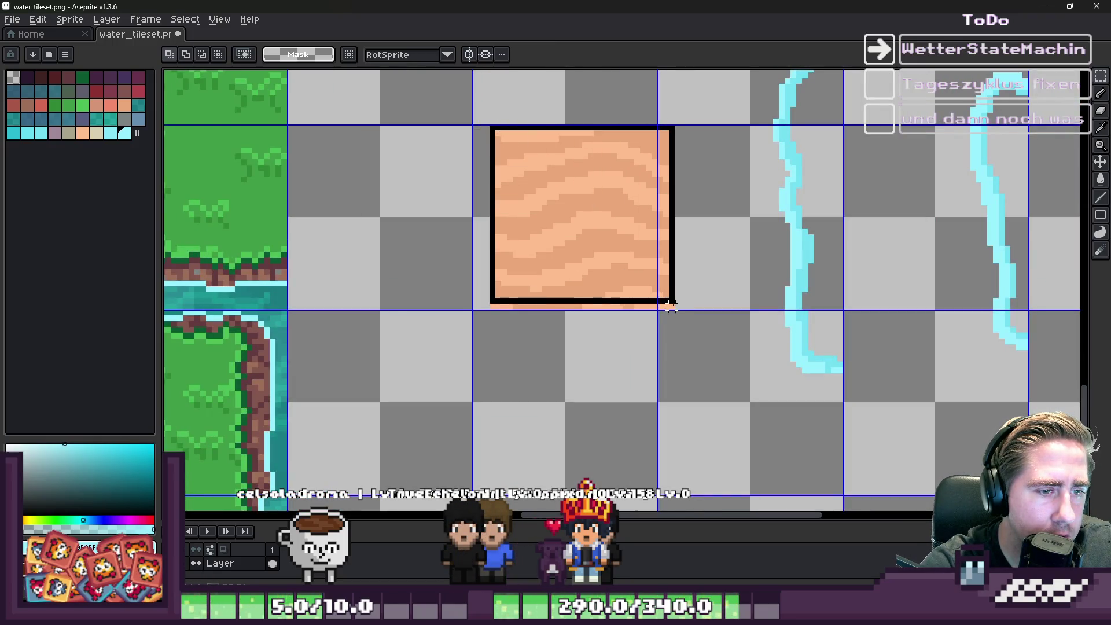
Step: Reposition the sand tile into the empty 32×32 cell left of the cyan outlines
key(ctrl+x)
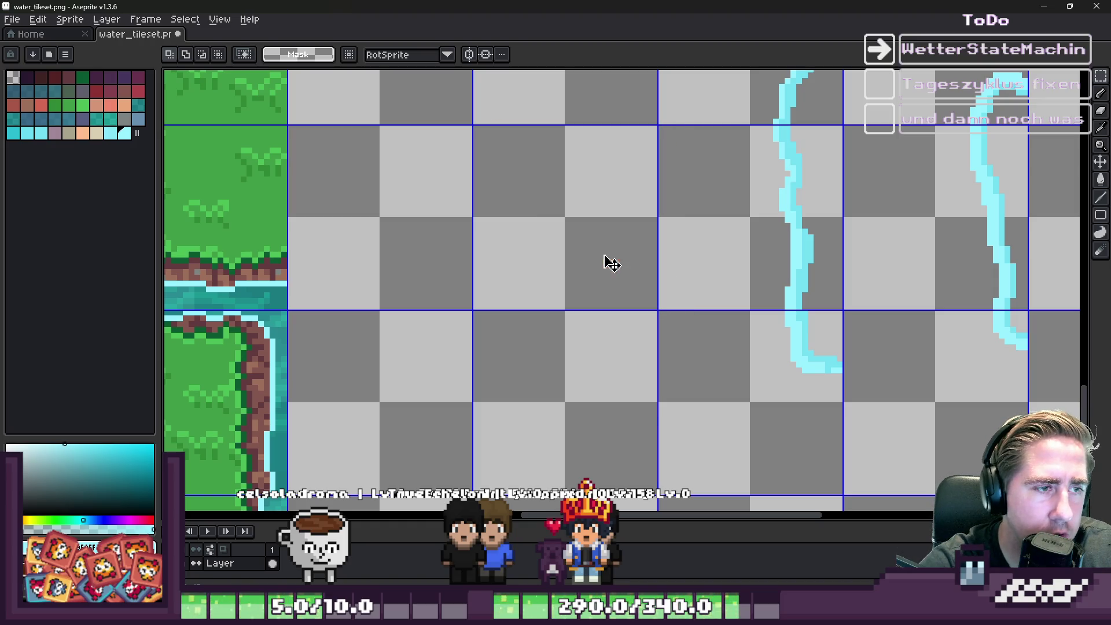
scroll(525, 226, up, 1)
key(ctrl+v)
drag(610, 231, 583, 233)
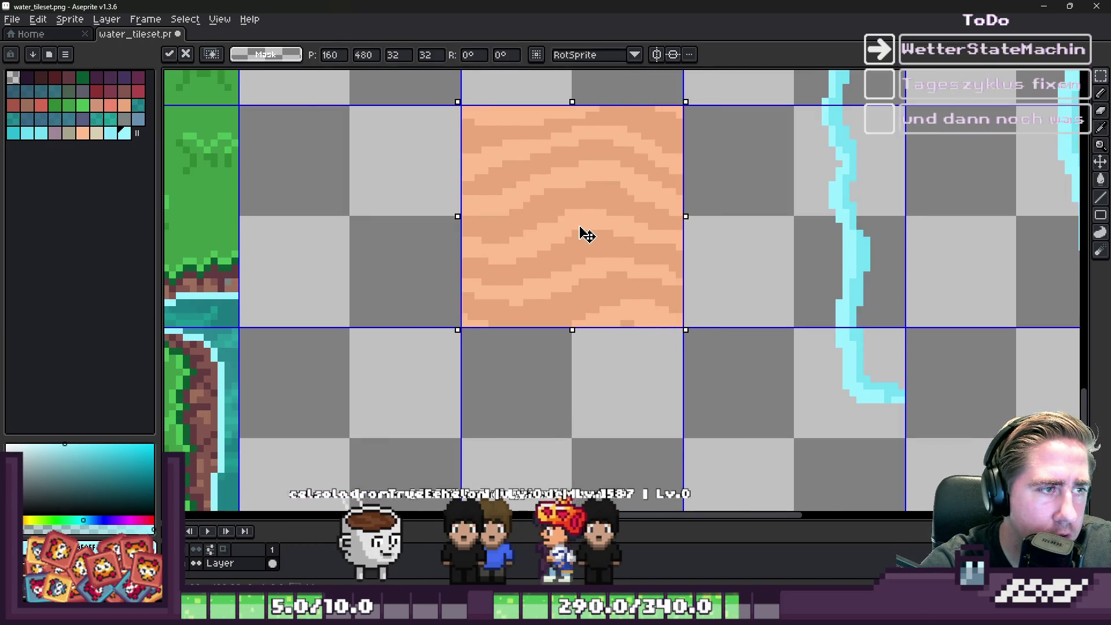
key(Return)
scroll(524, 233, down, 5)
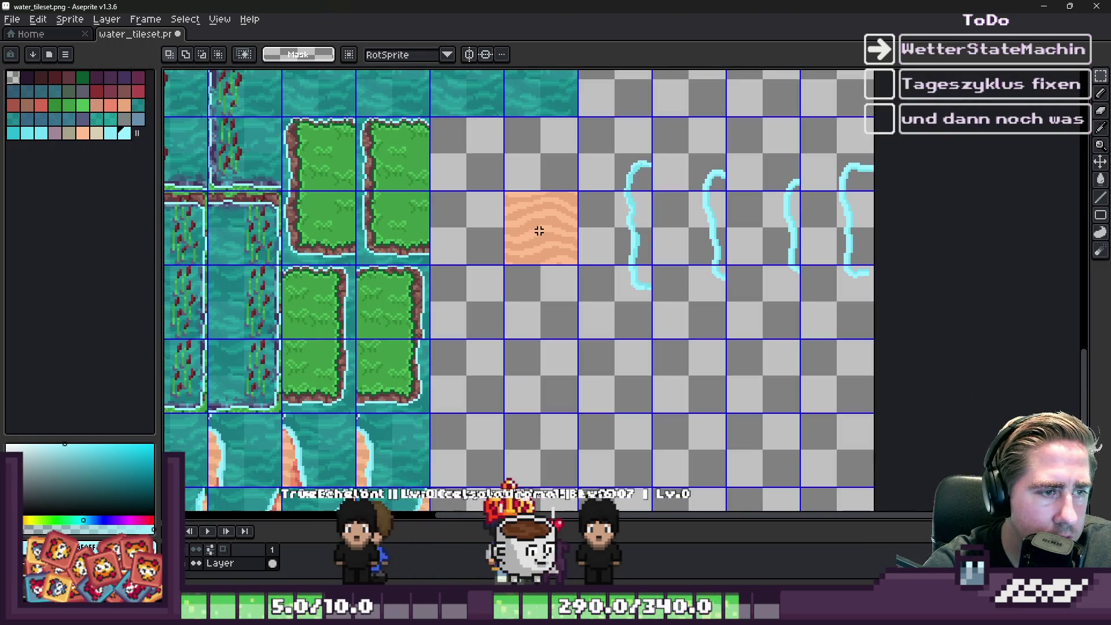
scroll(551, 322, down, 2)
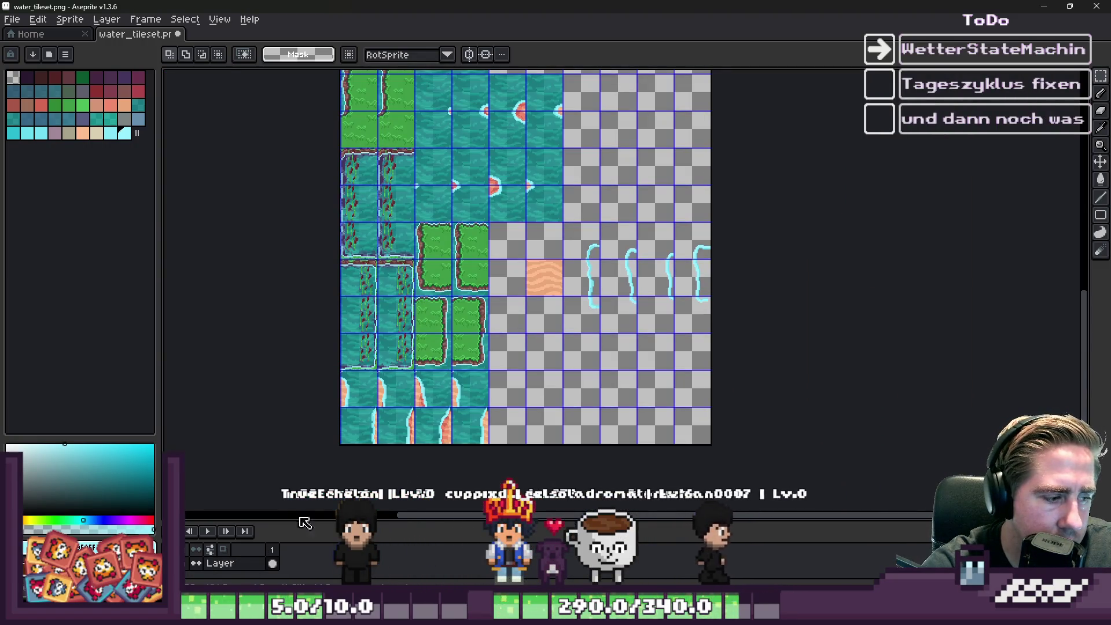
scroll(564, 289, up, 2)
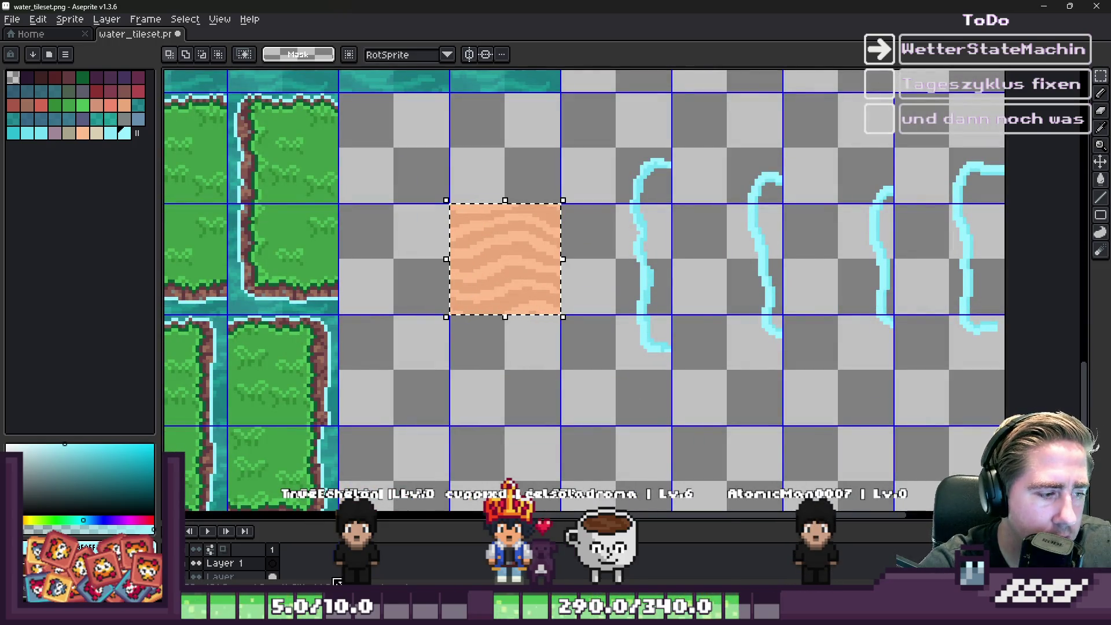
Step: Paste another sand tile one cell up and to the right and commit it
key(ctrl+v)
mouse_move(523, 264)
mouse_down()
mouse_move(665, 185)
mouse_move(638, 158)
mouse_up()
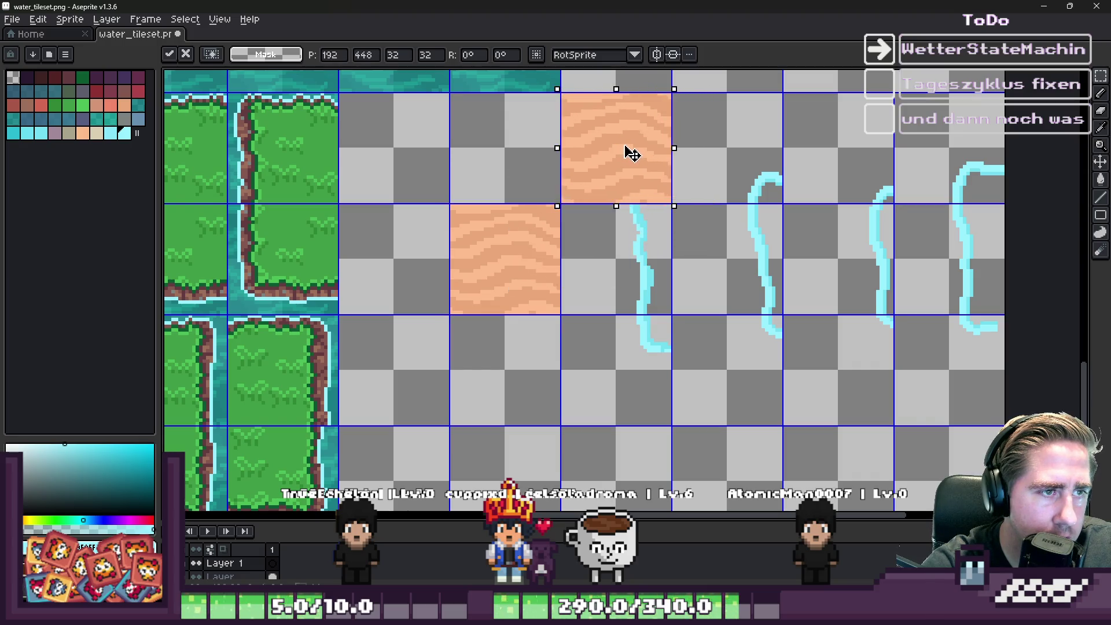
key(ctrl+d)
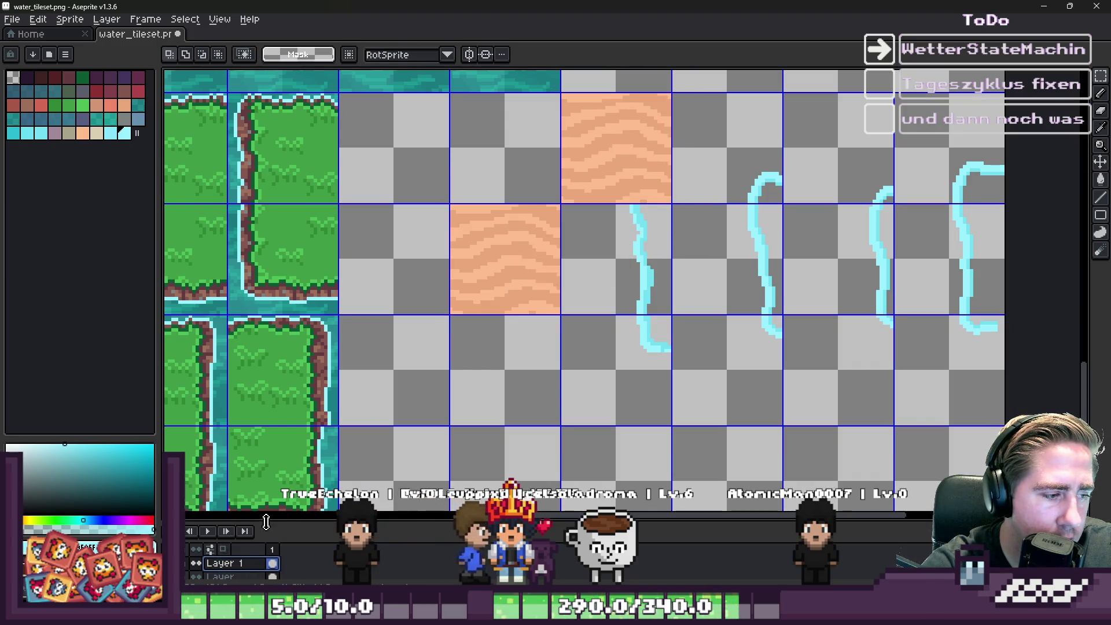
Step: Enlarge the layers panel and move Layer 1 beneath the top layer
drag(269, 515, 269, 370)
drag(265, 415, 255, 449)
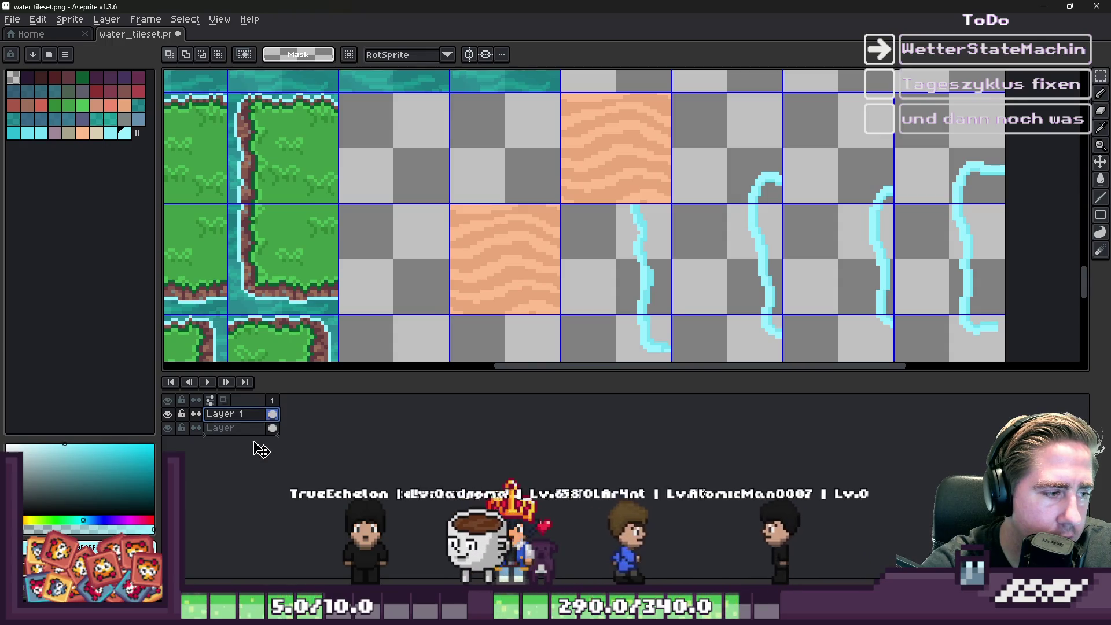
scroll(484, 305, down, 1)
scroll(550, 215, up, 1)
Step: Copy the sand tile twice further right along the row
key(ctrl+shift+d)
drag(558, 224, 824, 244)
click(634, 214)
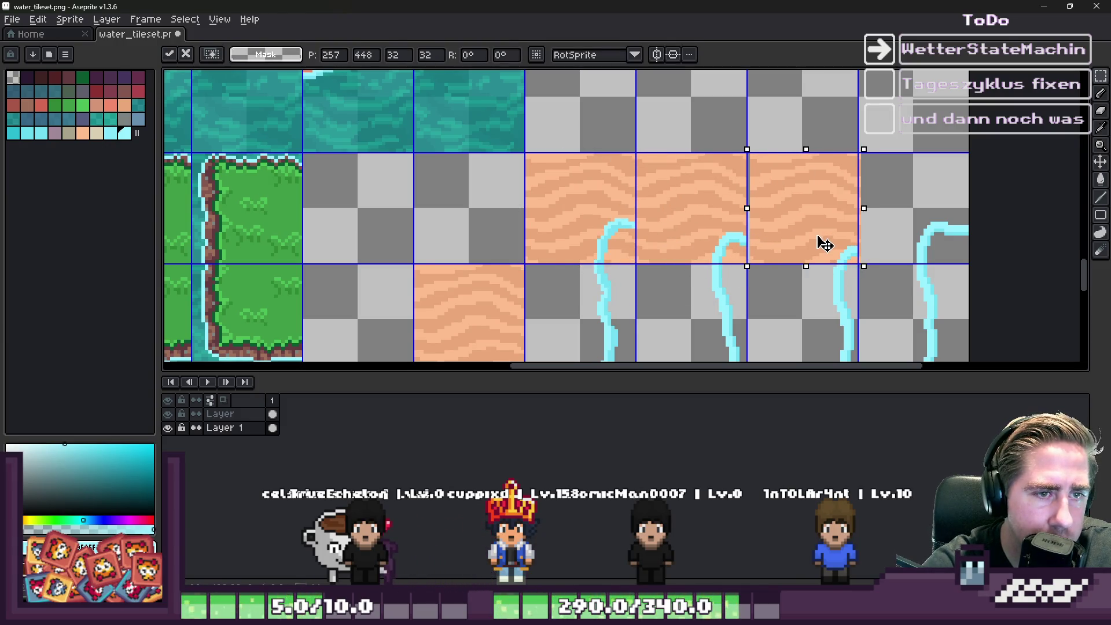
drag(533, 199, 895, 186)
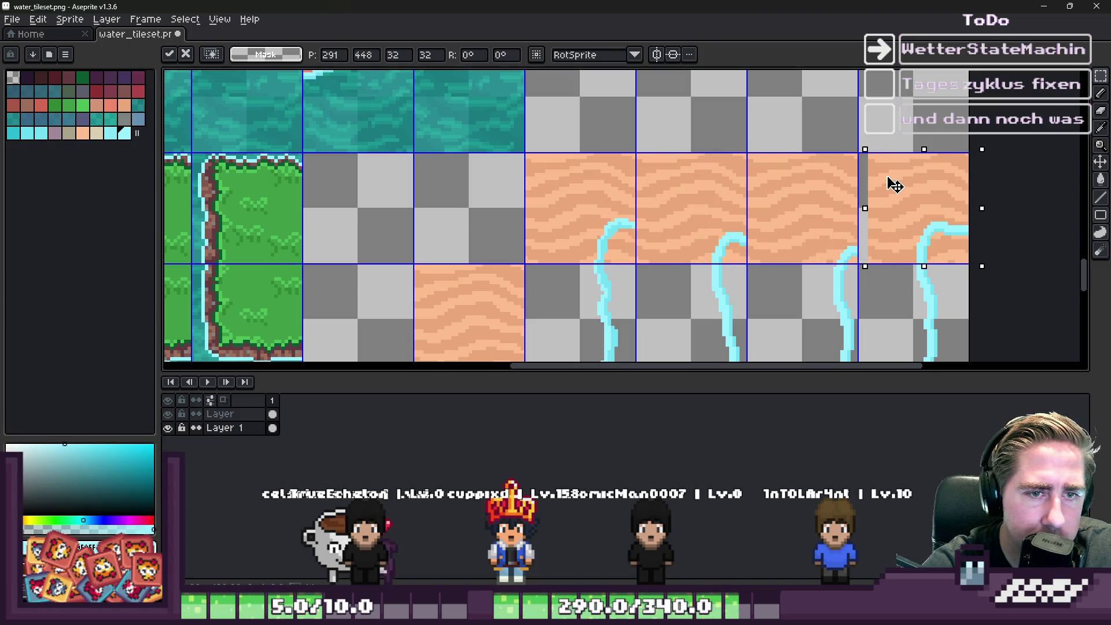
scroll(828, 171, down, 4)
scroll(557, 133, up, 2)
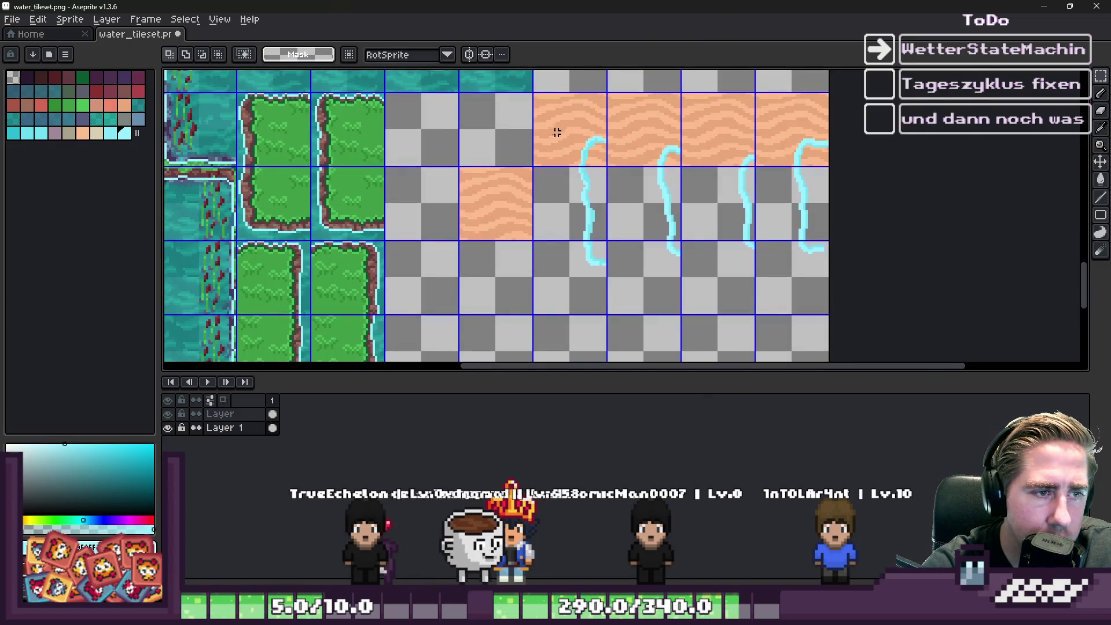
Step: Select all four sand tiles and copy the row down one tile
click(558, 133)
mouse_move(759, 136)
mouse_down()
mouse_move(544, 133)
mouse_move(572, 184)
mouse_up()
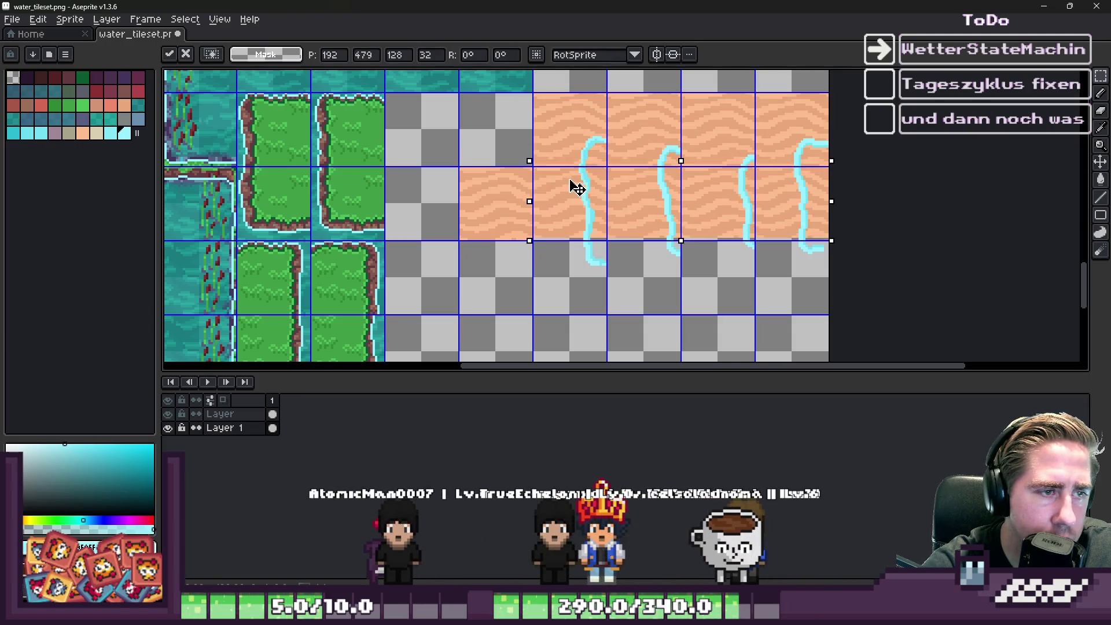
scroll(550, 186, up, 3)
scroll(550, 191, up, 1)
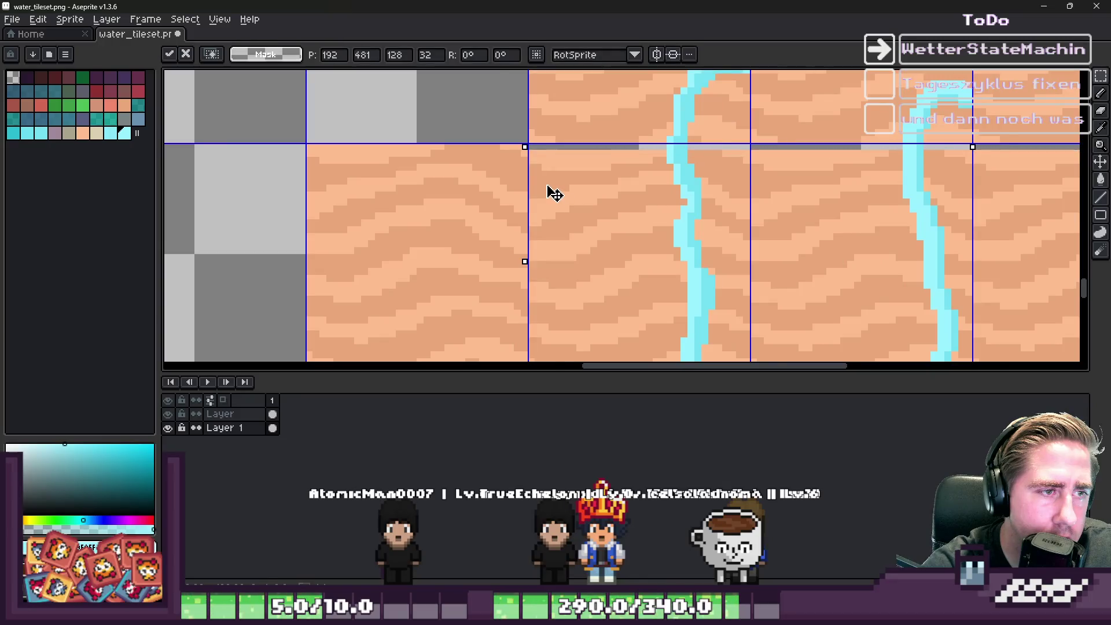
scroll(607, 148, down, 1)
scroll(606, 148, down, 2)
mouse_move(609, 154)
mouse_down()
mouse_move(619, 298)
mouse_move(622, 286)
mouse_up()
Step: Commit the sand row copied one tile down
key(ctrl+d)
scroll(590, 203, down, 2)
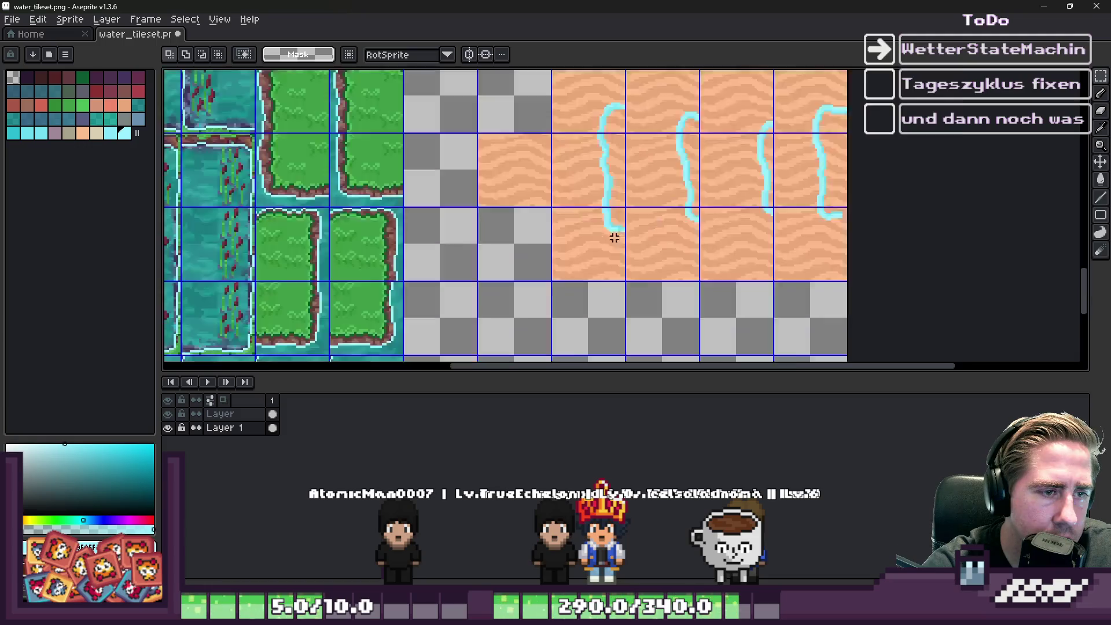
scroll(613, 228, up, 4)
scroll(627, 224, up, 1)
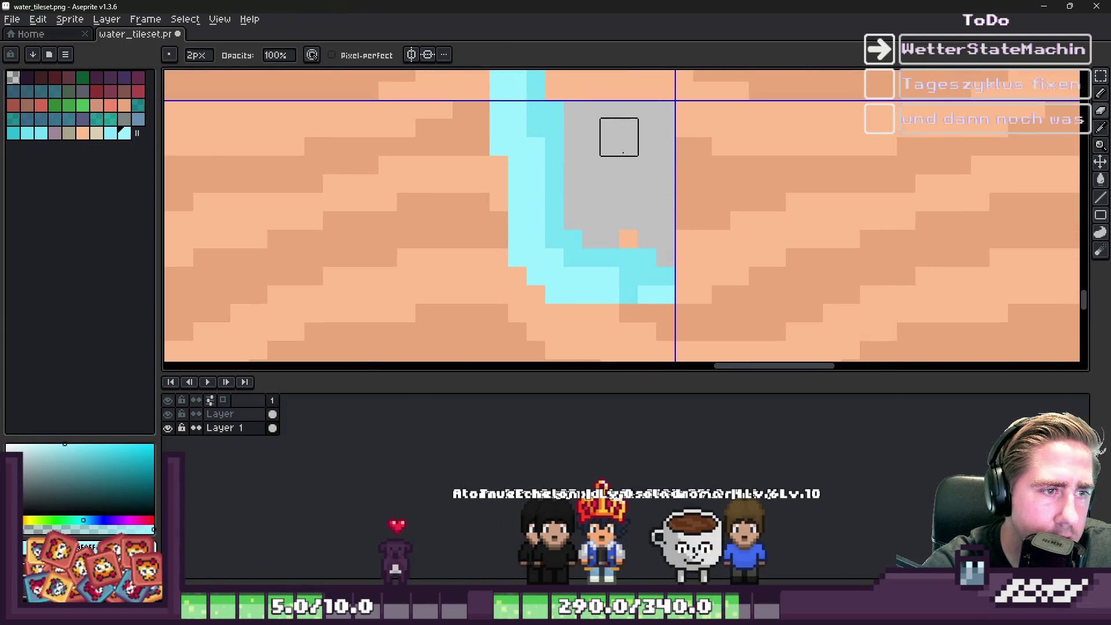
scroll(600, 211, down, 2)
scroll(737, 163, up, 3)
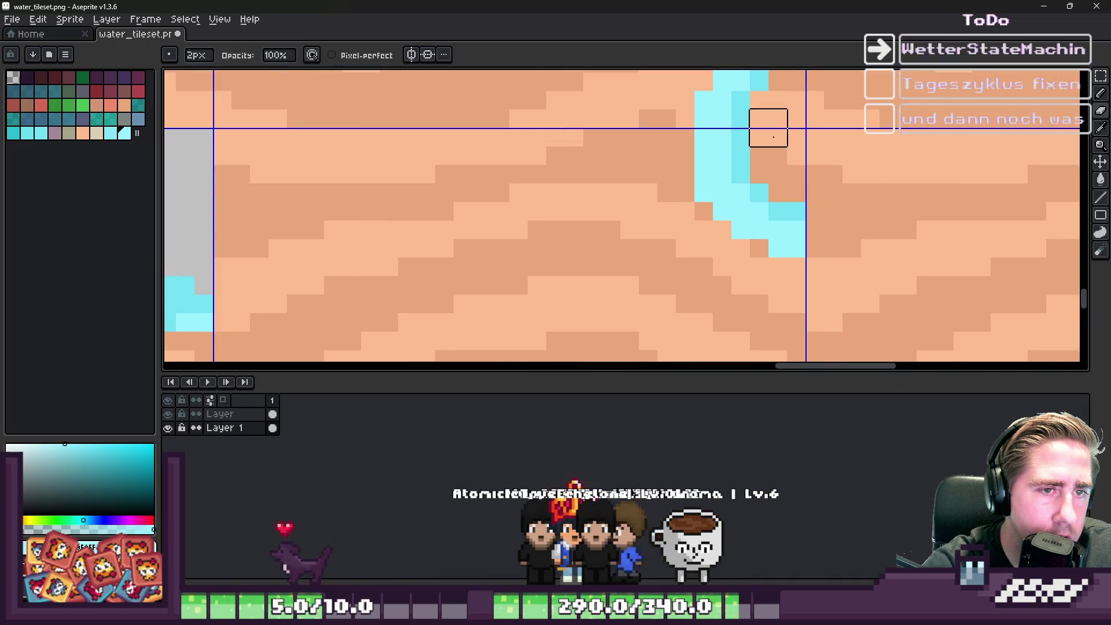
scroll(617, 226, down, 3)
scroll(848, 201, up, 3)
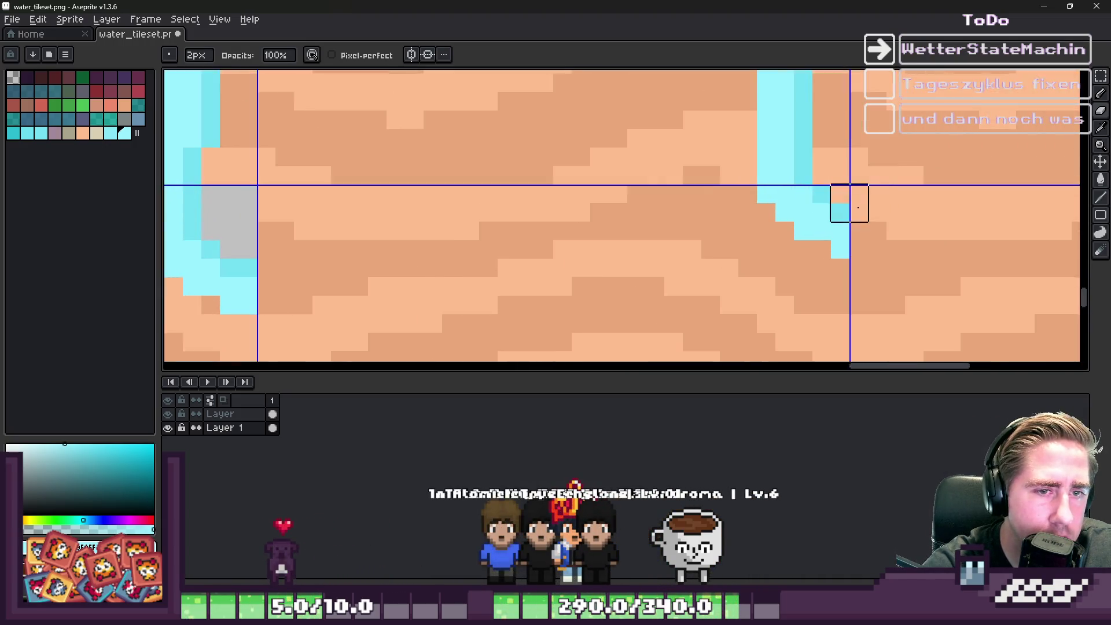
scroll(633, 216, down, 2)
scroll(871, 227, up, 1)
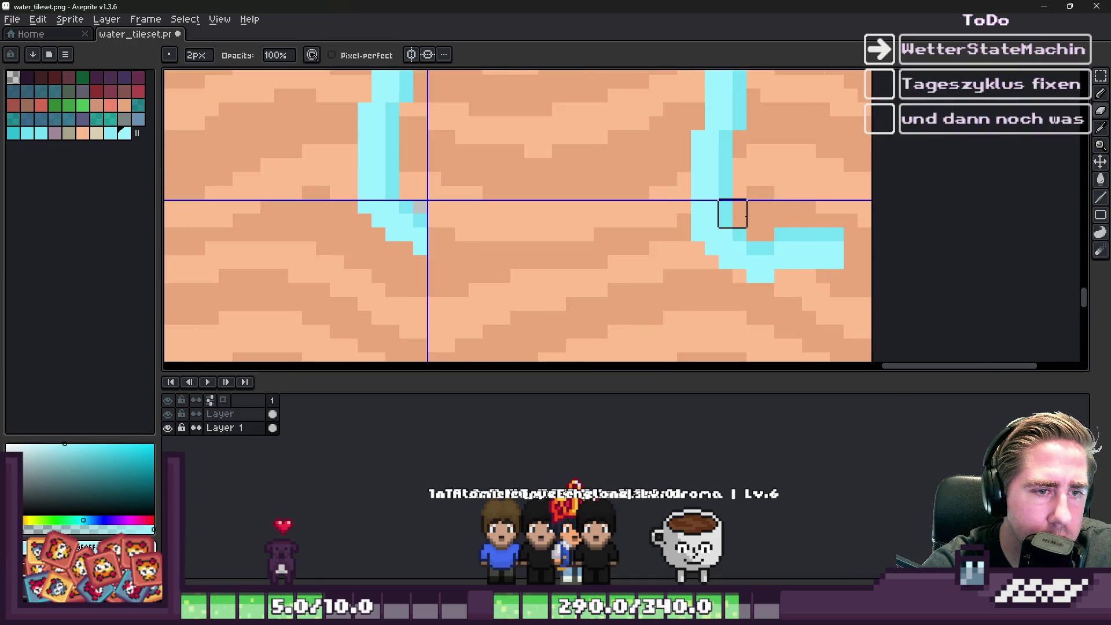
scroll(774, 227, down, 2)
scroll(798, 225, up, 2)
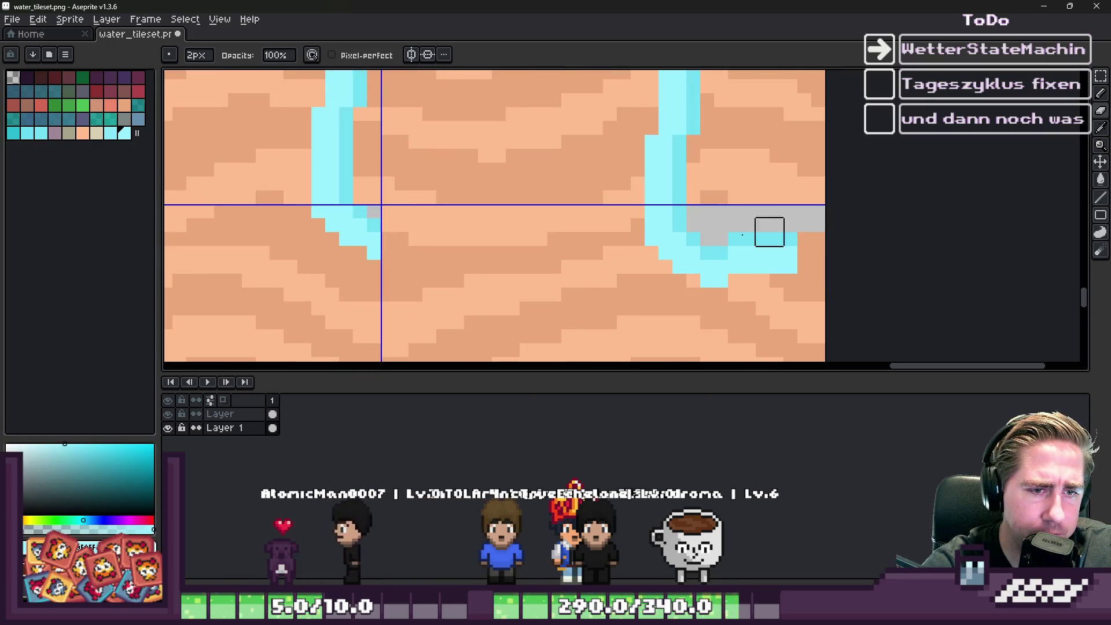
scroll(808, 240, up, 2)
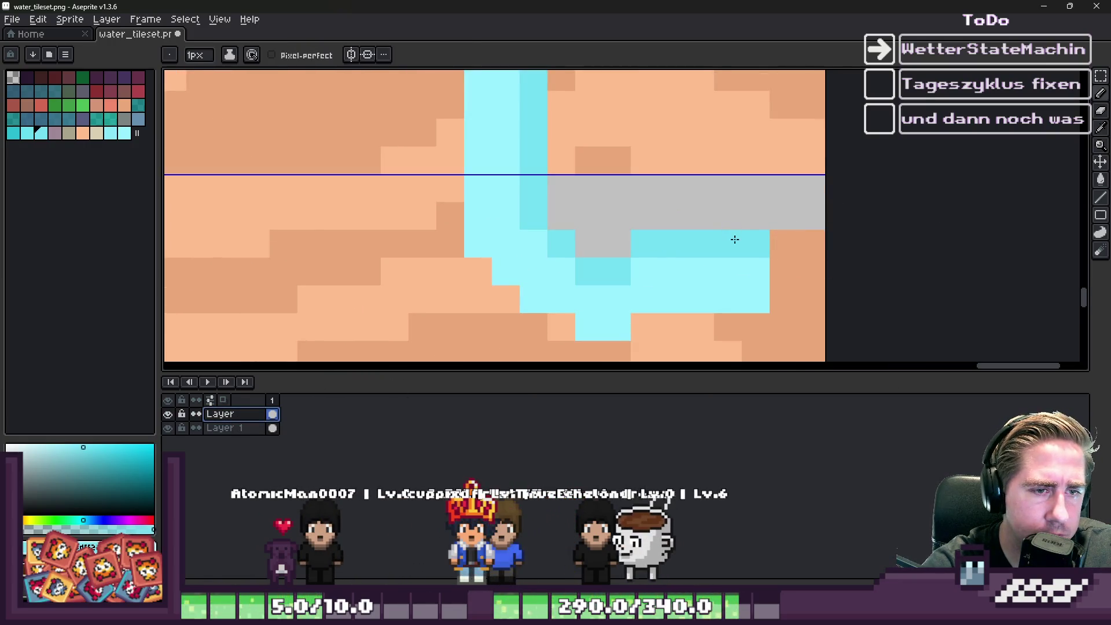
Step: Switch between drawing tools and enlarge the brush to 7px
key(g)
key(b)
scroll(723, 290, down, 3)
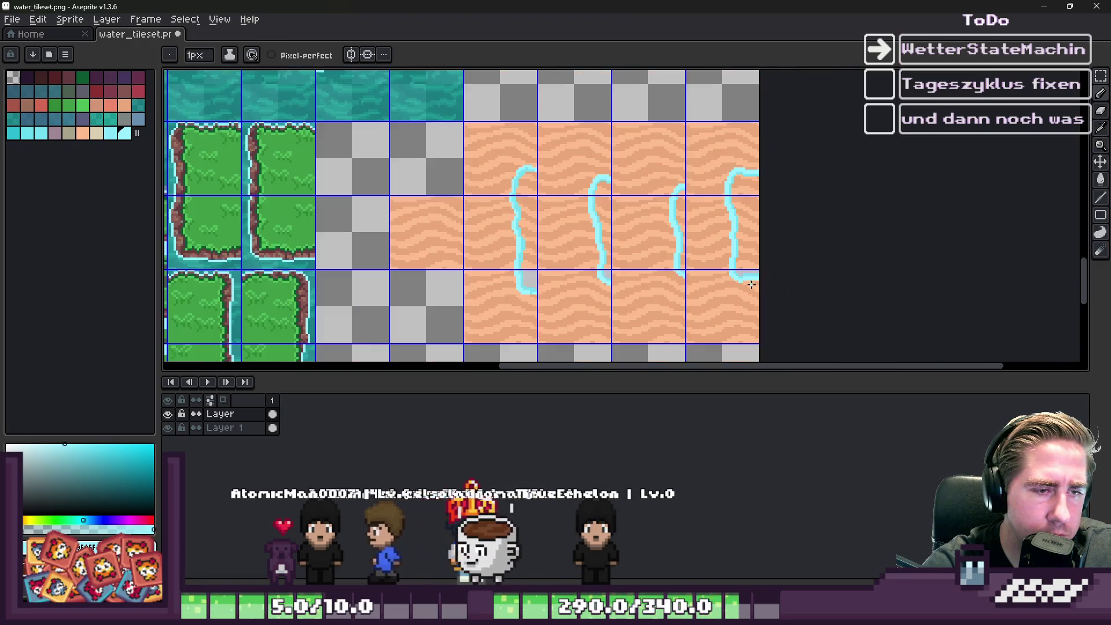
key(e)
scroll(743, 281, up, 2)
key(plus)
key(plus)
key(plus)
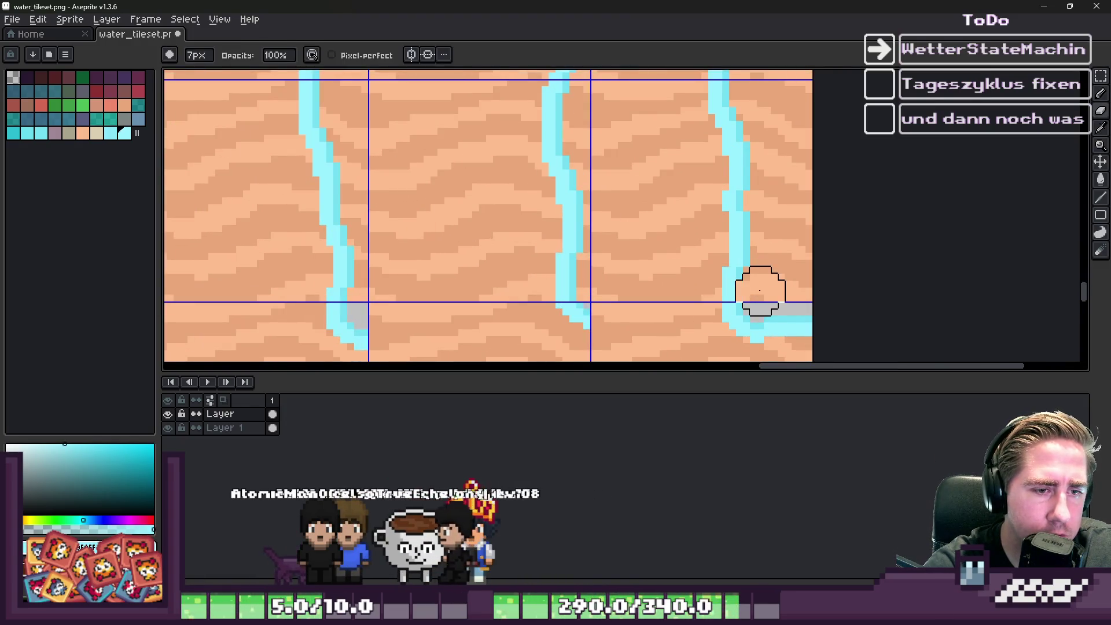
key(v)
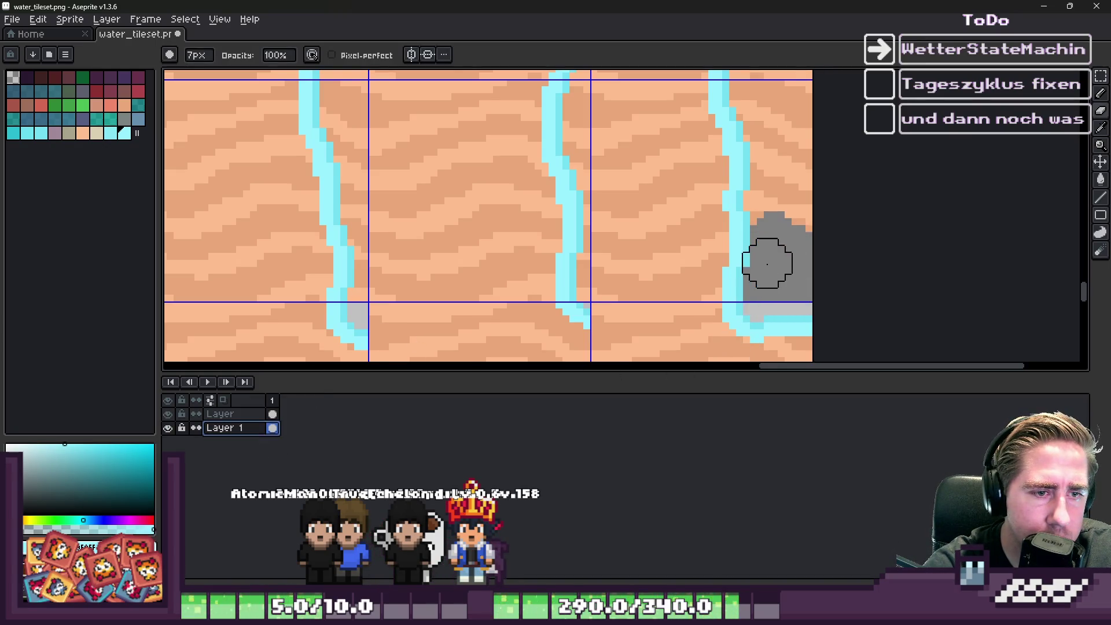
scroll(816, 211, up, 3)
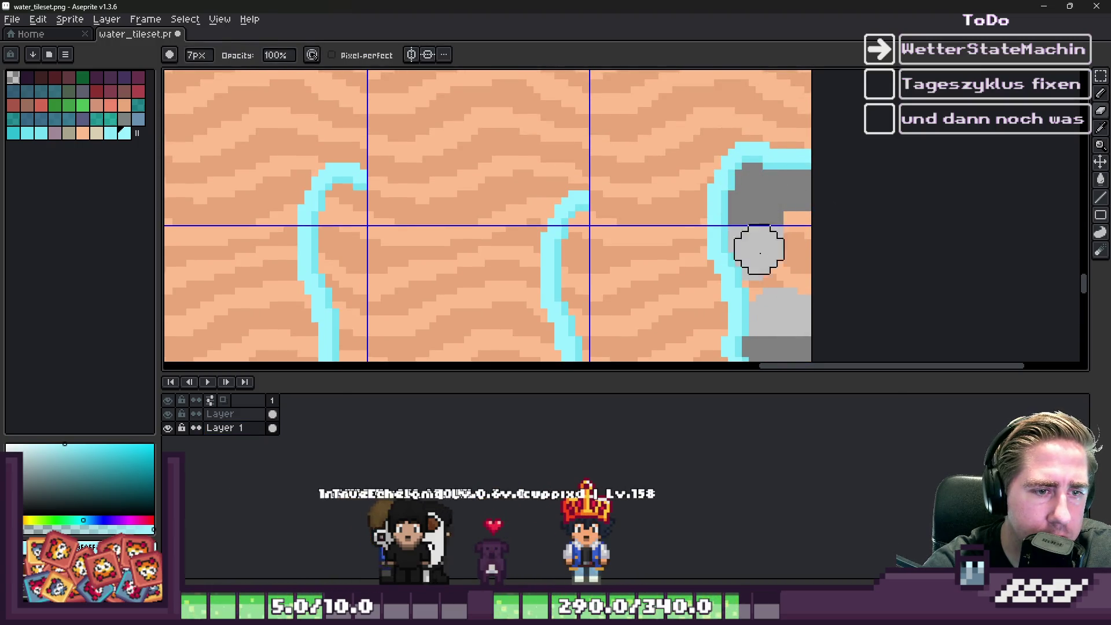
scroll(821, 169, down, 3)
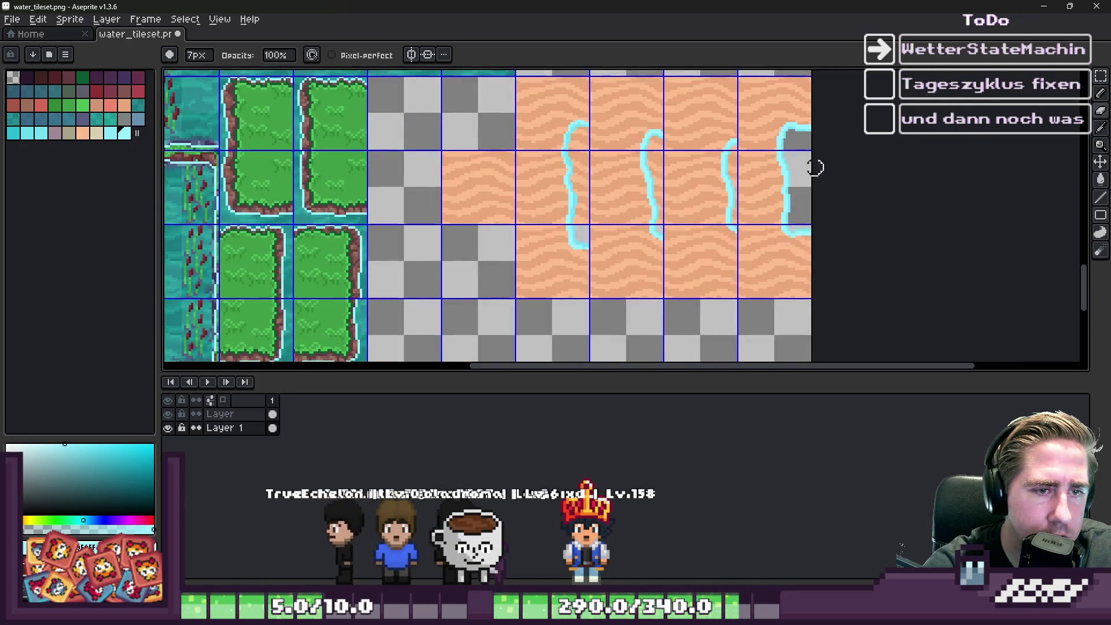
scroll(739, 166, up, 3)
scroll(749, 208, down, 1)
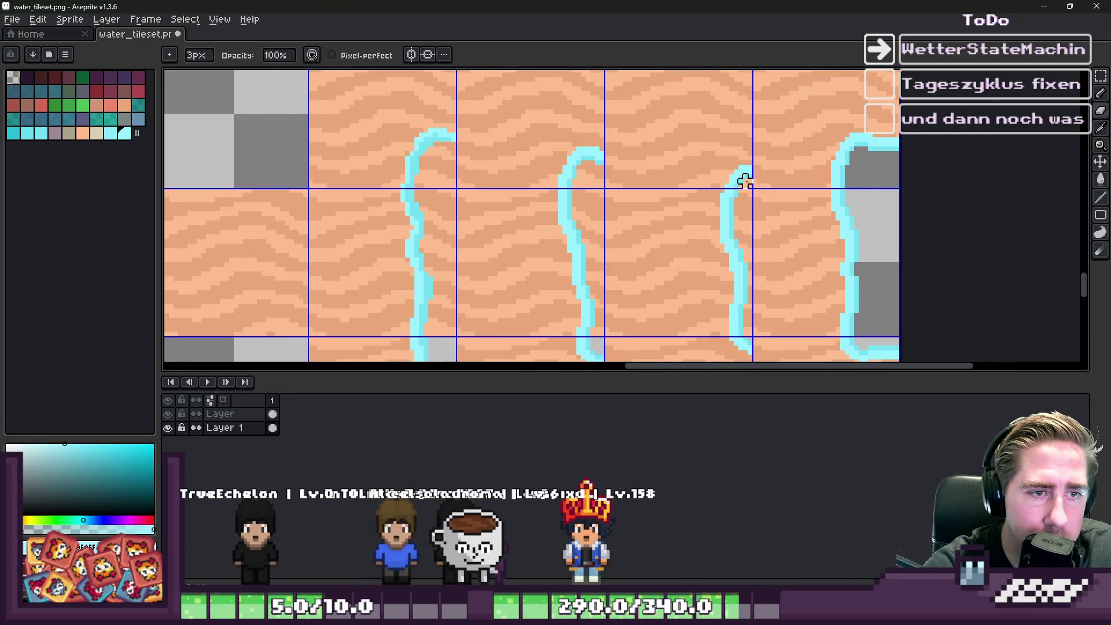
scroll(744, 181, up, 1)
scroll(743, 167, down, 2)
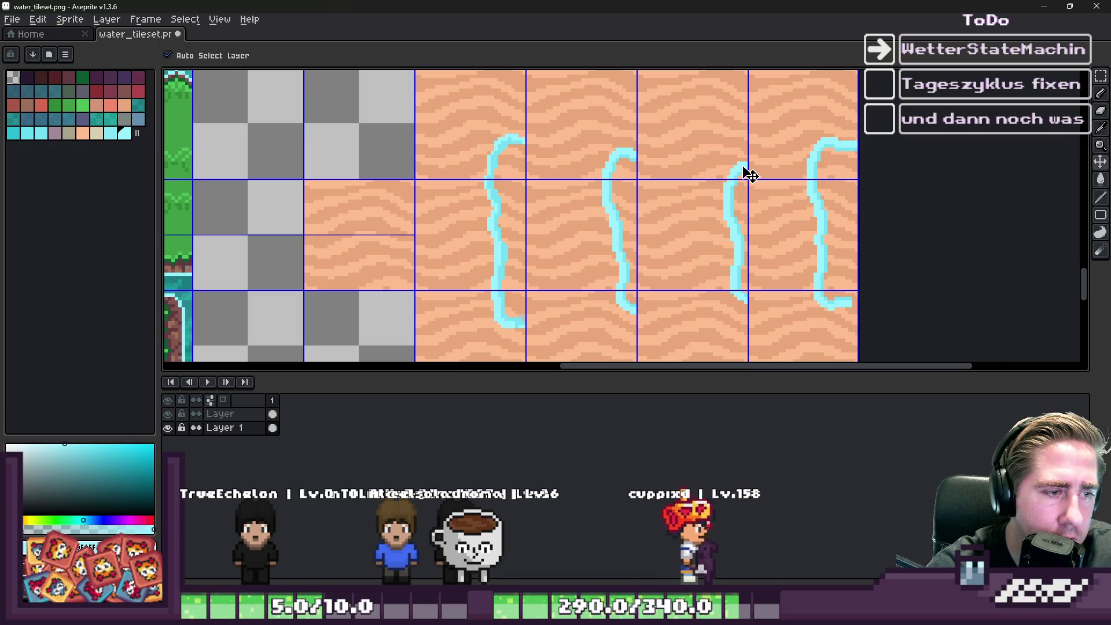
scroll(743, 168, down, 1)
scroll(819, 250, up, 2)
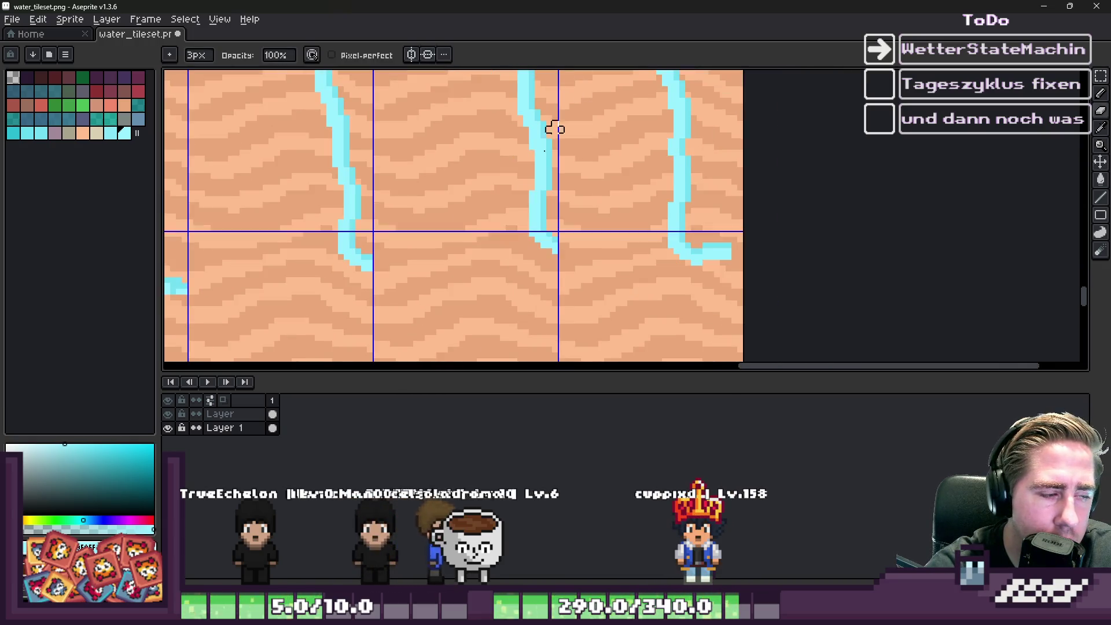
Step: On the top layer, sample the cyan outline colour and paint pixels closing the shoreline gap
click(234, 413)
scroll(737, 280, up, 7)
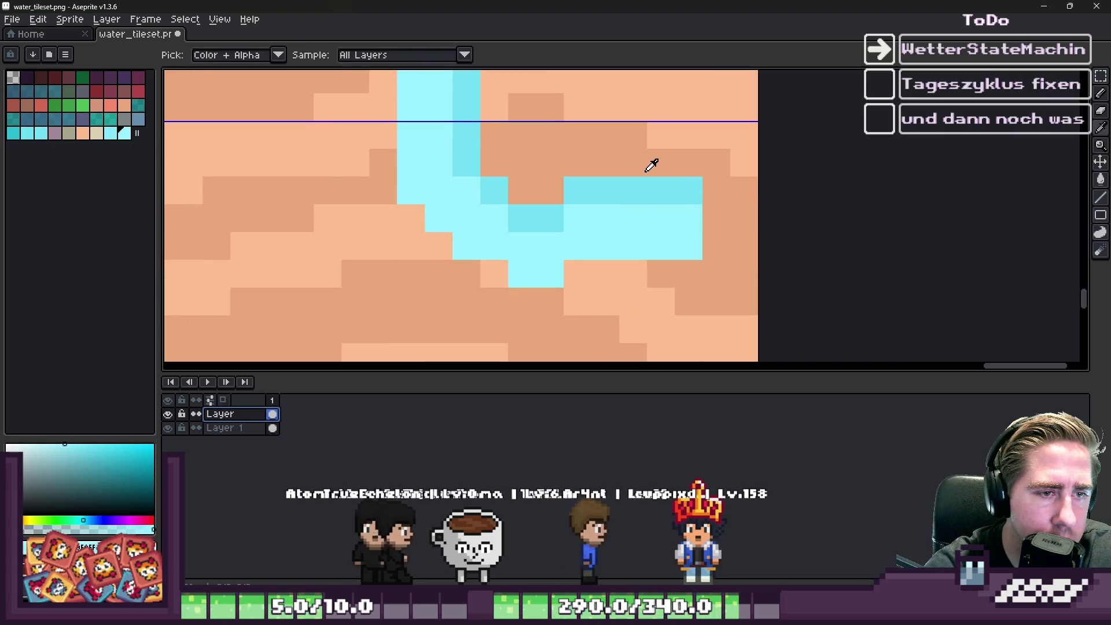
drag(712, 191, 759, 191)
alt+click(689, 243)
drag(707, 218, 703, 244)
scroll(746, 272, down, 8)
scroll(726, 269, up, 6)
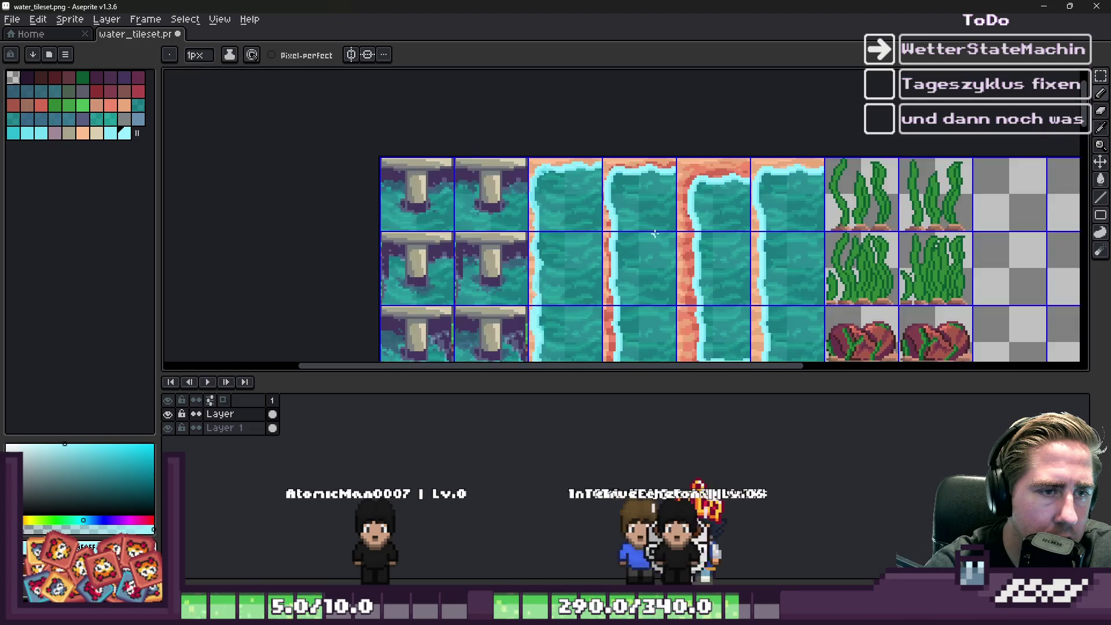
scroll(661, 209, down, 4)
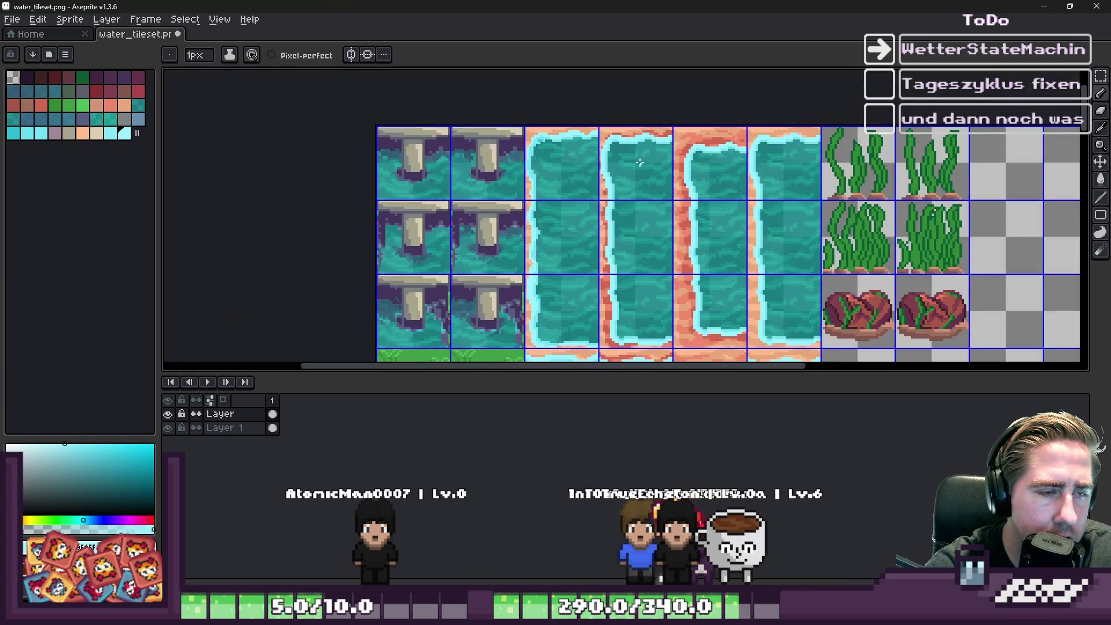
scroll(639, 163, down, 5)
scroll(711, 226, up, 5)
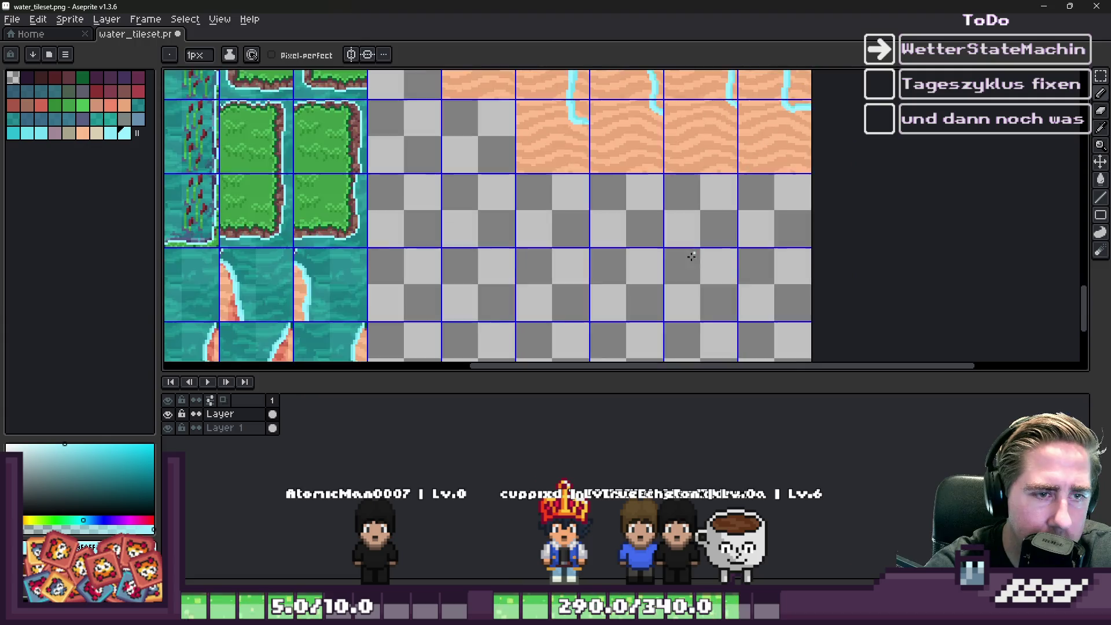
scroll(711, 226, down, 4)
scroll(723, 139, up, 7)
Step: Erase the sand inside the right cyan puddle outline on Layer 1
key(e)
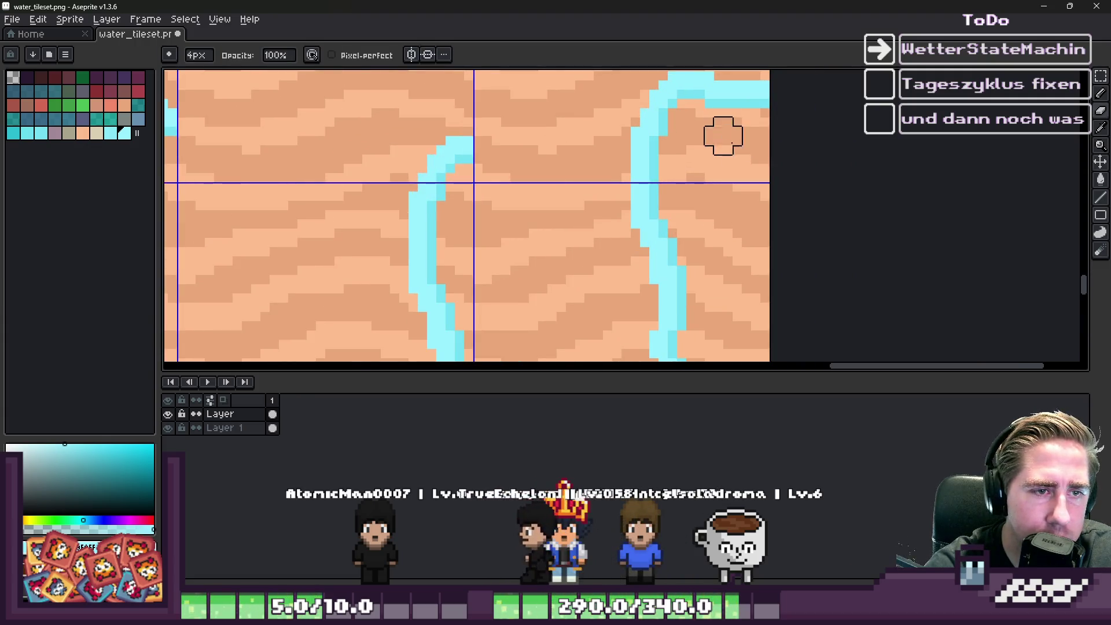
click(225, 427)
mouse_move(743, 137)
mouse_down()
mouse_move(723, 128)
mouse_move(694, 241)
mouse_up()
scroll(694, 312, down, 2)
scroll(695, 315, up, 2)
mouse_move(714, 153)
mouse_down()
mouse_move(702, 280)
mouse_move(721, 303)
mouse_move(756, 293)
mouse_move(769, 231)
mouse_up()
scroll(770, 188, down, 3)
mouse_move(764, 116)
mouse_down()
mouse_move(744, 129)
mouse_move(734, 261)
mouse_up()
scroll(712, 179, down, 4)
scroll(648, 141, up, 2)
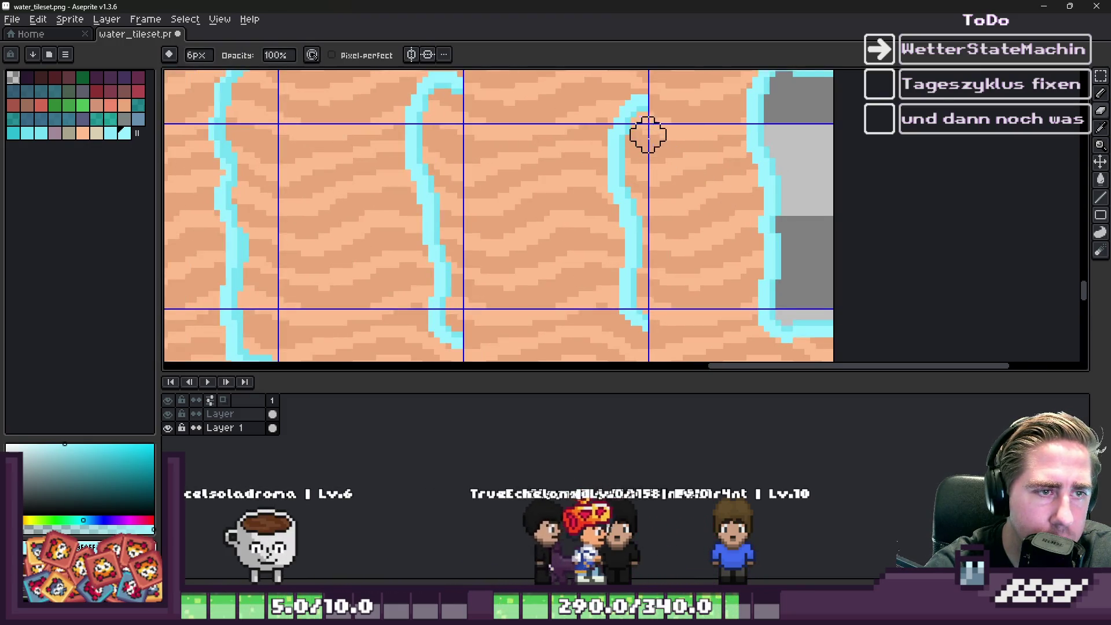
scroll(625, 111, up, 1)
Step: Clear remaining sand strips inside the curved outlines with a 4px eraser, then marquee-select the plain sand tile
drag(637, 107, 636, 317)
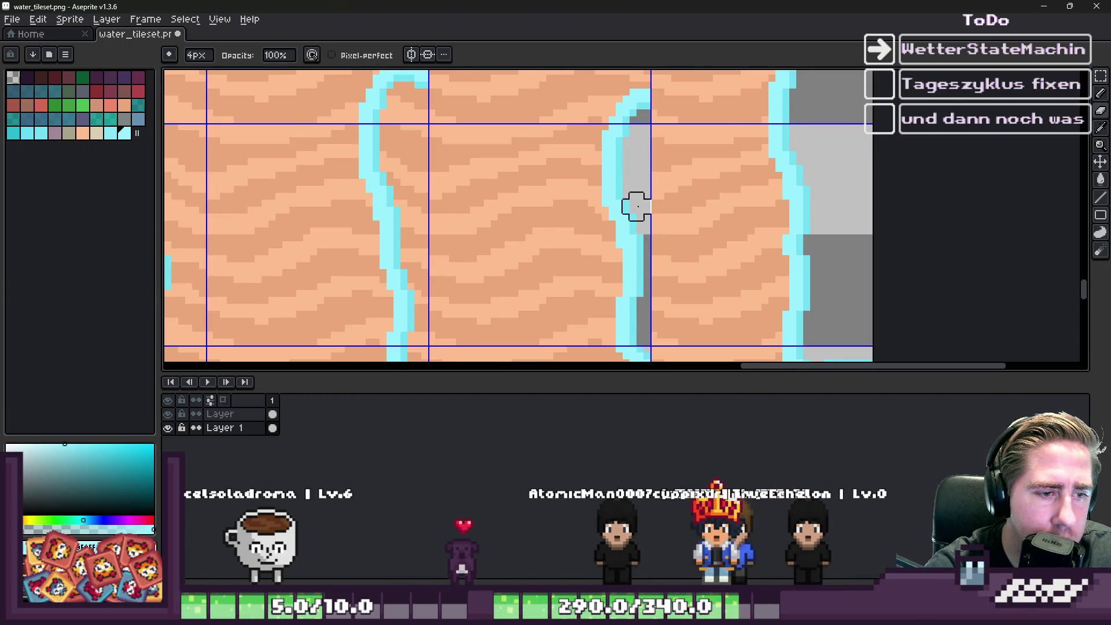
scroll(629, 151, down, 2)
scroll(612, 172, up, 2)
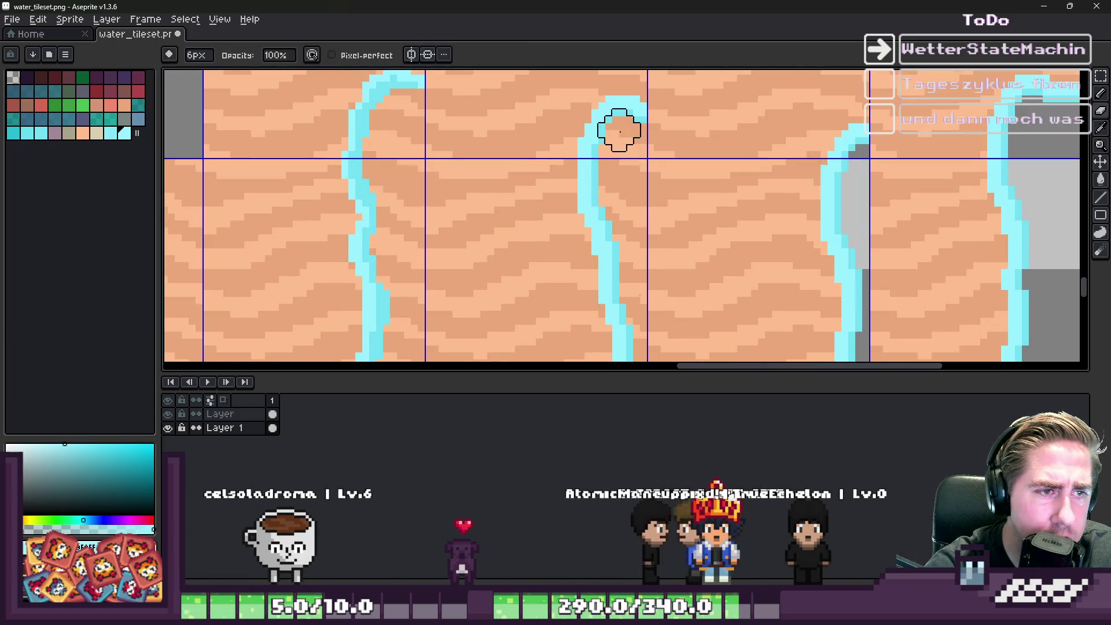
mouse_move(633, 130)
mouse_down()
mouse_move(612, 152)
mouse_move(625, 255)
mouse_up()
scroll(620, 218, down, 2)
scroll(679, 235, up, 2)
key(minus)
key(minus)
mouse_move(674, 168)
mouse_down()
mouse_move(669, 241)
mouse_move(683, 307)
mouse_up()
key(ctrl)
scroll(670, 318, up, 1)
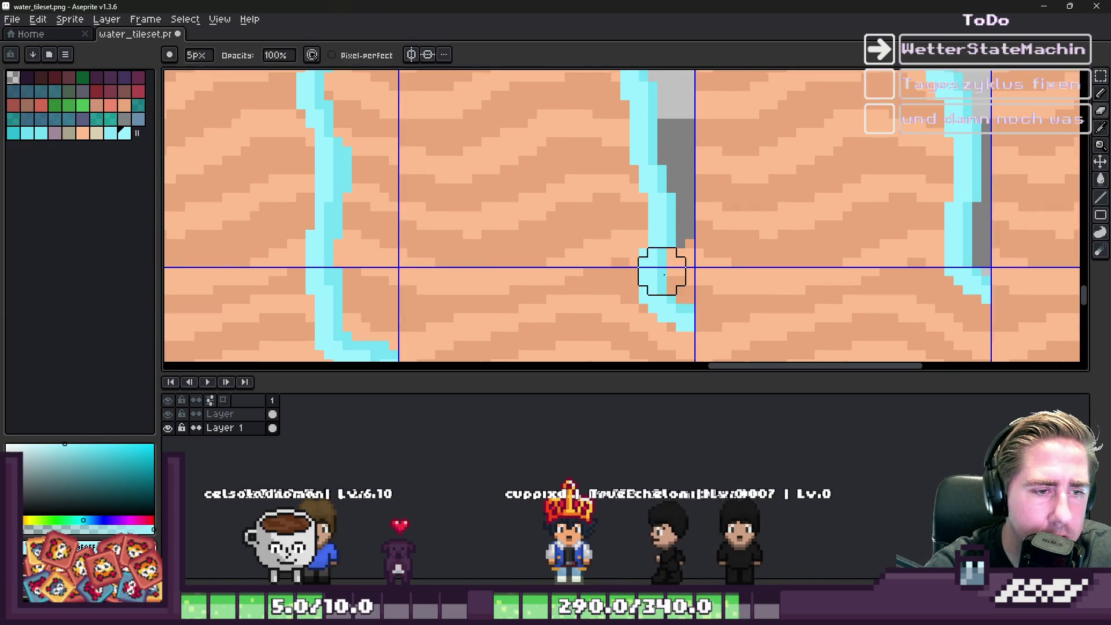
scroll(779, 241, down, 3)
scroll(568, 283, up, 3)
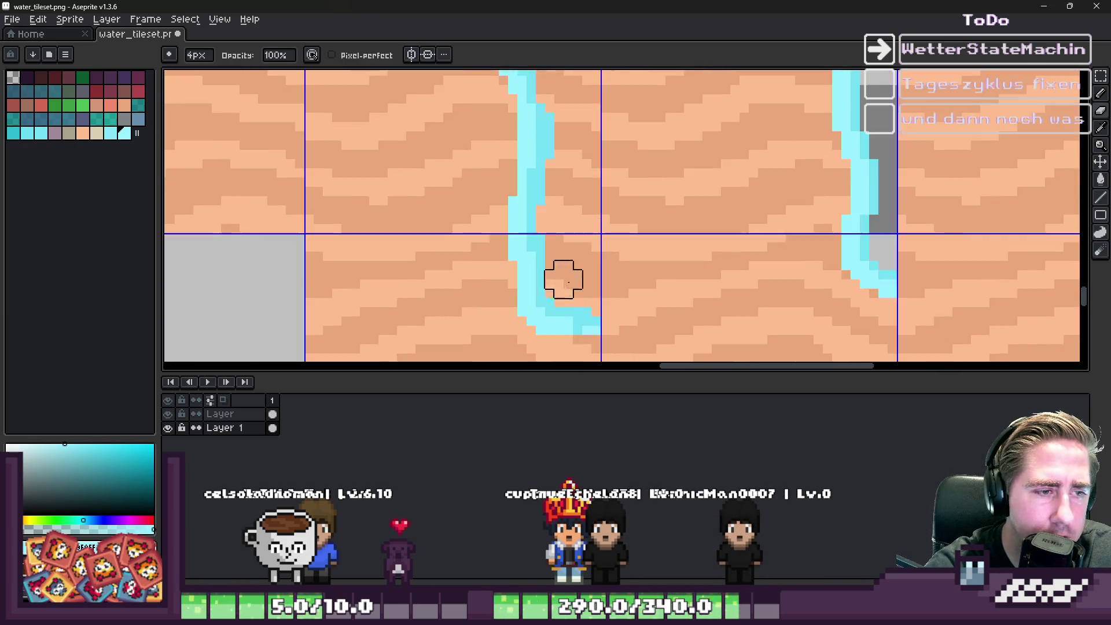
mouse_move(573, 299)
mouse_down()
mouse_move(558, 223)
mouse_move(574, 256)
mouse_up()
scroll(601, 265, down, 6)
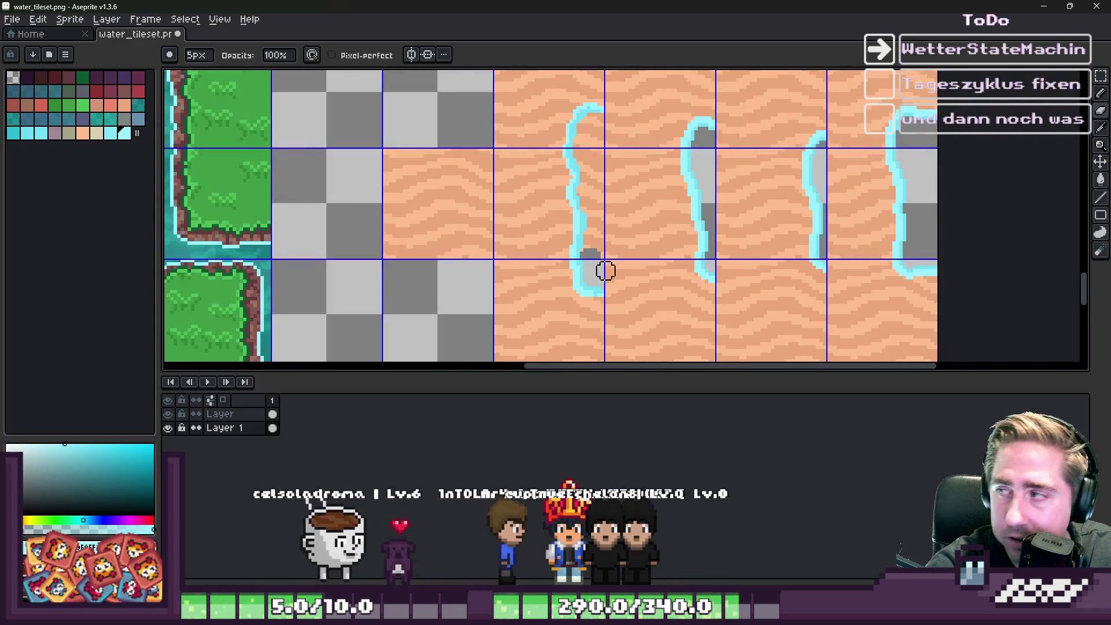
scroll(687, 260, up, 4)
mouse_move(647, 154)
mouse_down()
mouse_move(666, 126)
mouse_move(642, 198)
mouse_up()
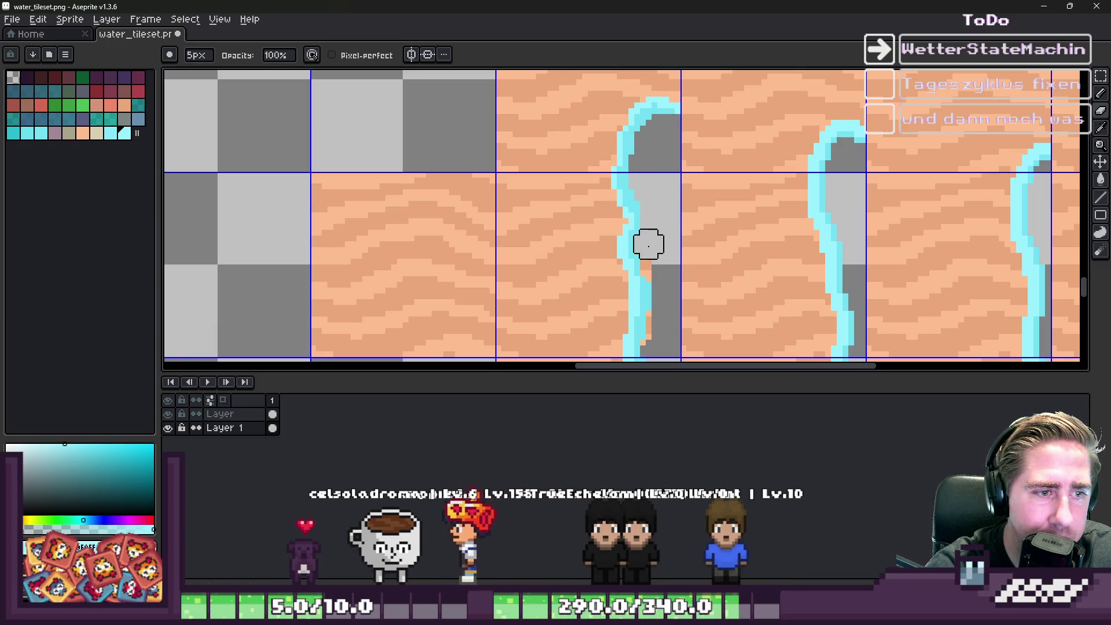
scroll(665, 199, down, 6)
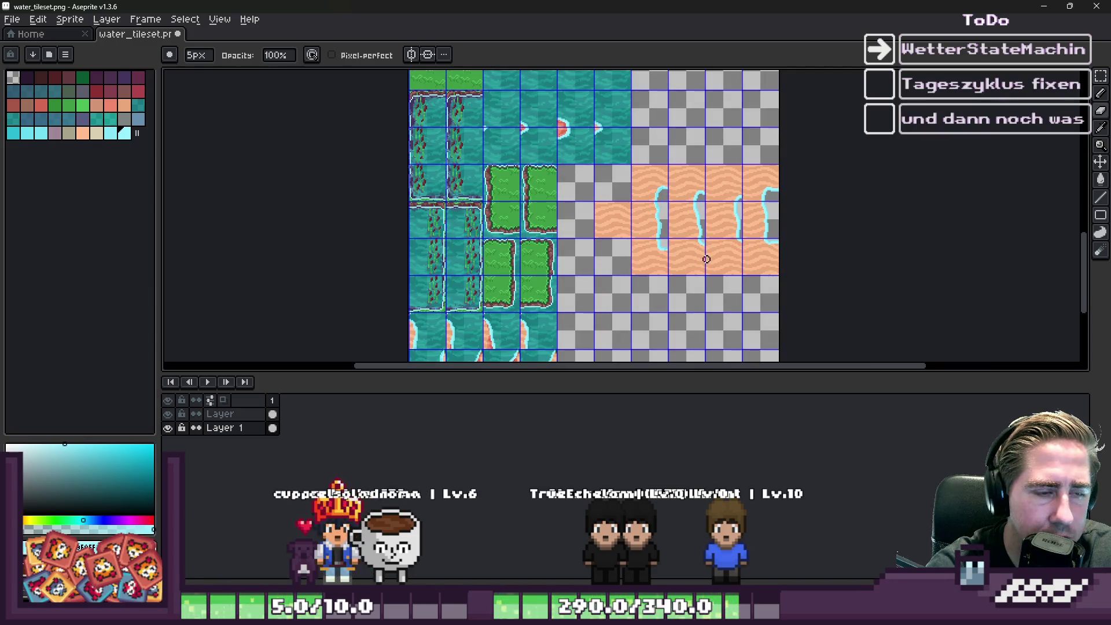
scroll(619, 203, up, 3)
key(m)
drag(588, 228, 586, 243)
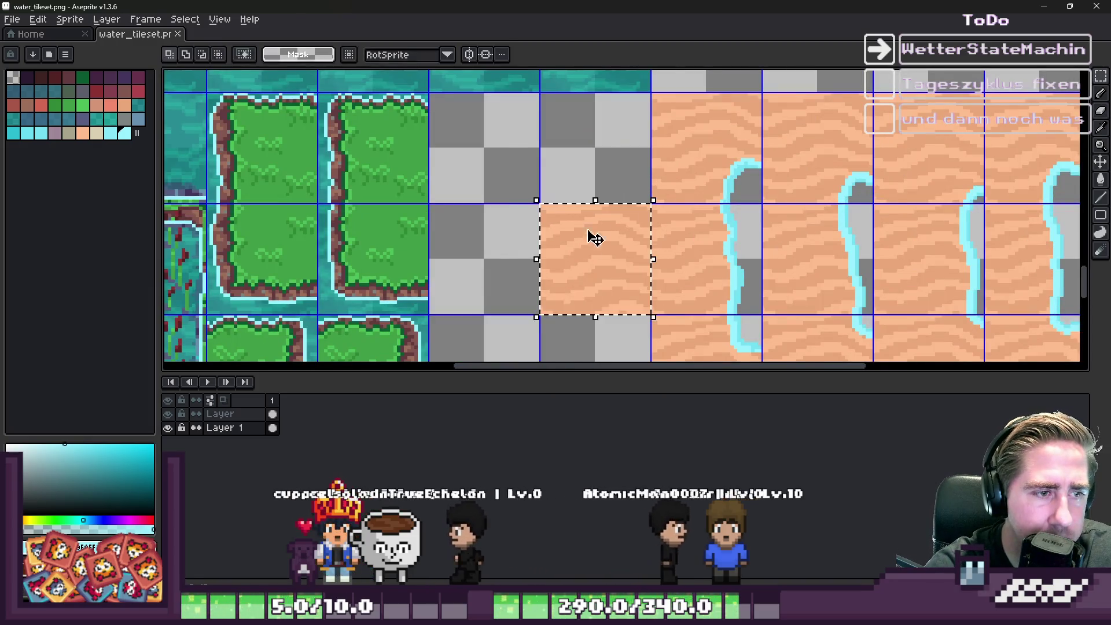
Step: Clear the selection and add a new empty layer
scroll(596, 218, down, 1)
key(ctrl+d)
scroll(636, 220, down, 2)
scroll(677, 223, up, 2)
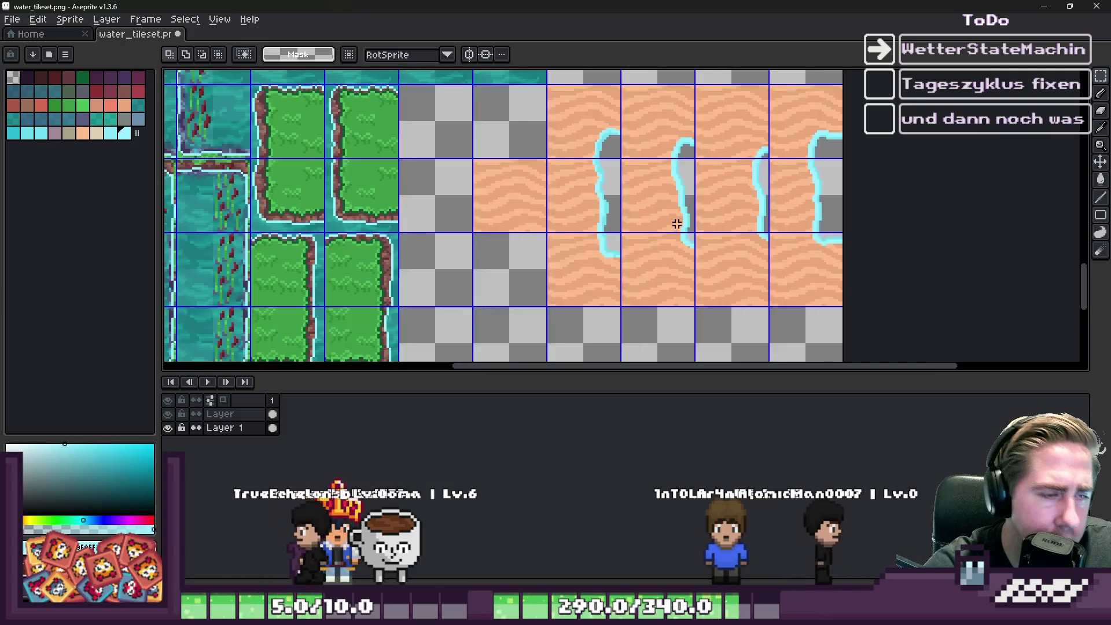
scroll(677, 224, down, 3)
scroll(573, 145, down, 1)
scroll(549, 107, up, 5)
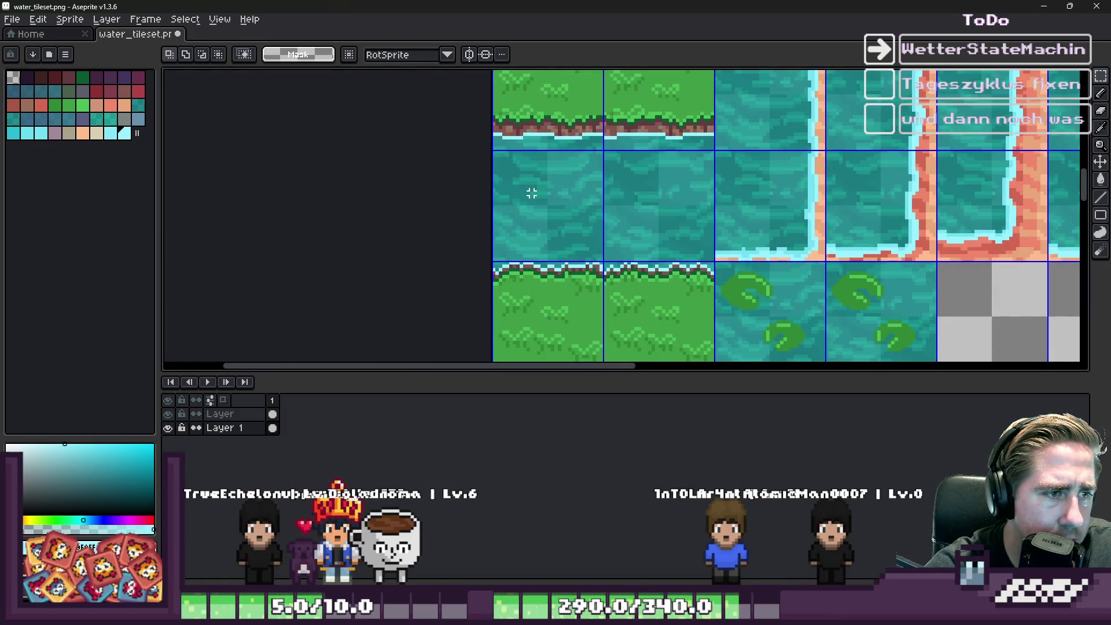
scroll(412, 218, down, 3)
key(shift+b)
key(shift+n)
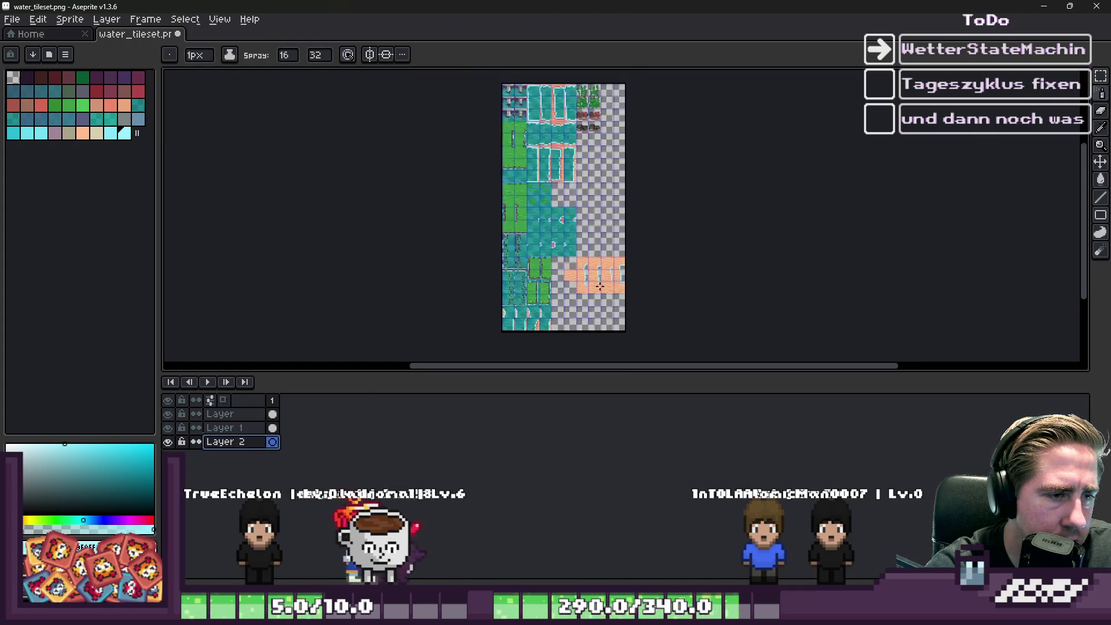
Step: Marquee-select a sand tile with a puddle, restore it once, then deselect
scroll(566, 245, up, 5)
key(m)
drag(565, 154, 682, 277)
key(ctrl+d)
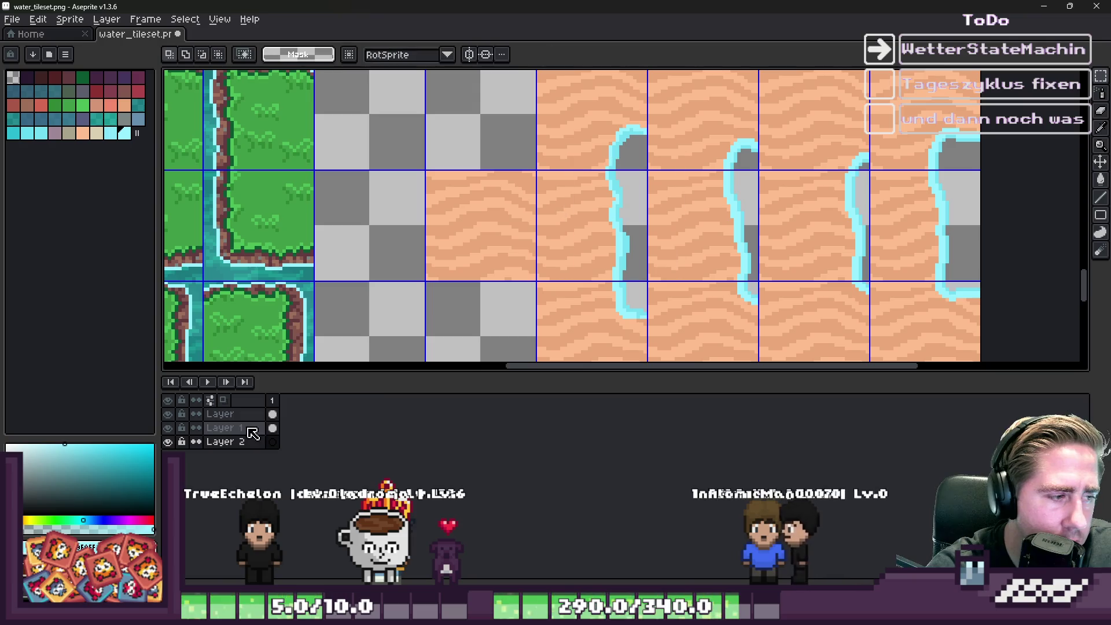
key(ctrl+shift+d)
key(ctrl+d)
scroll(547, 221, down, 5)
scroll(562, 167, up, 4)
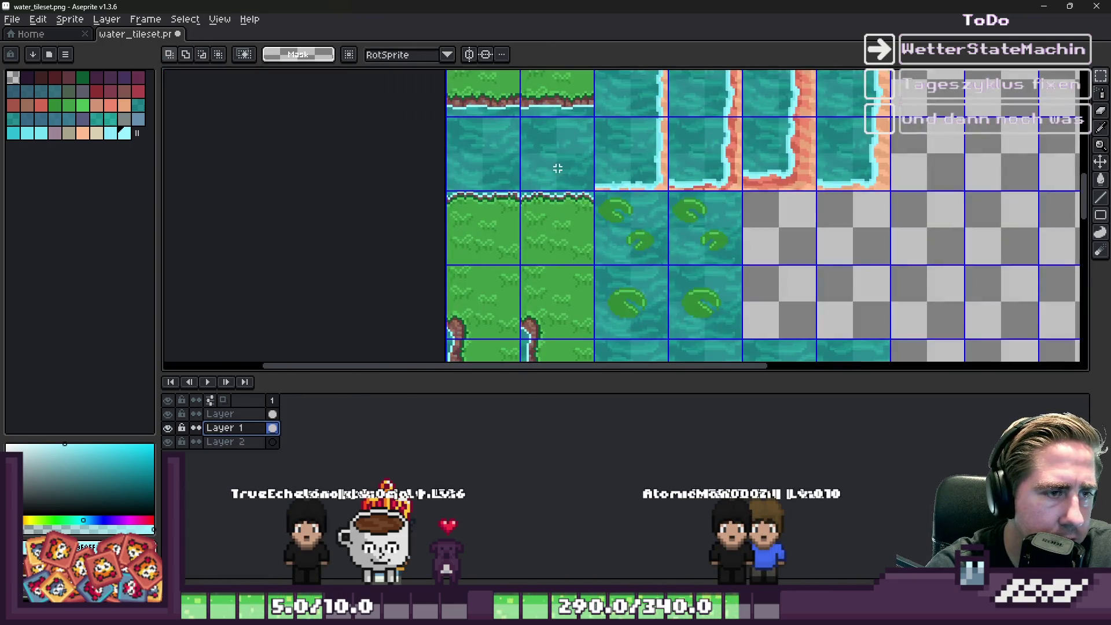
scroll(475, 152, down, 5)
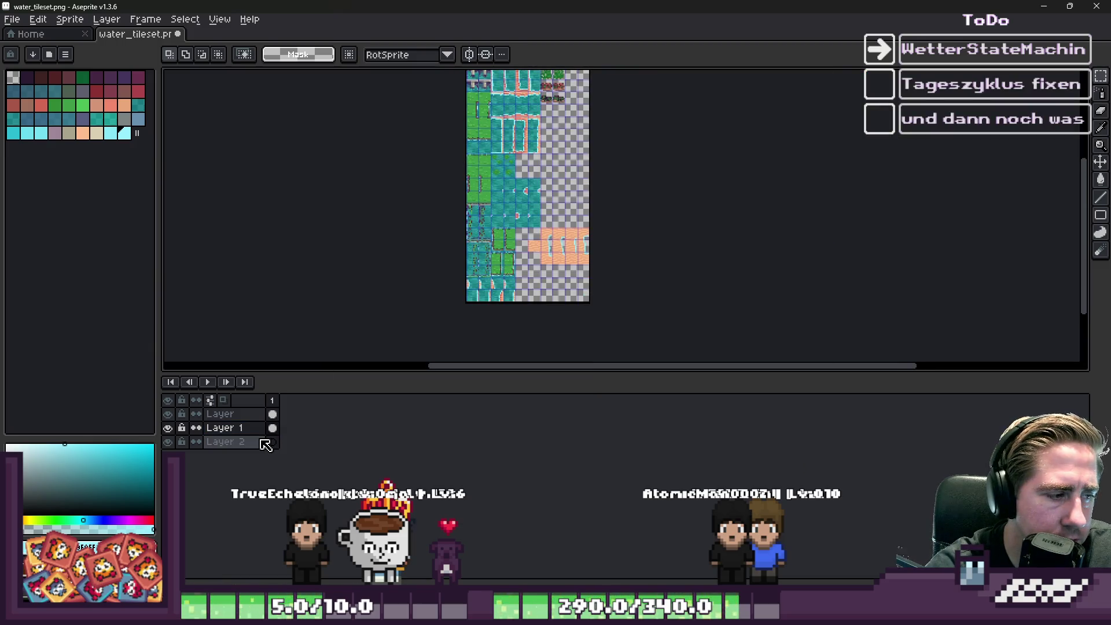
scroll(635, 218, up, 5)
key(ctrl+shift+d)
key(ctrl+d)
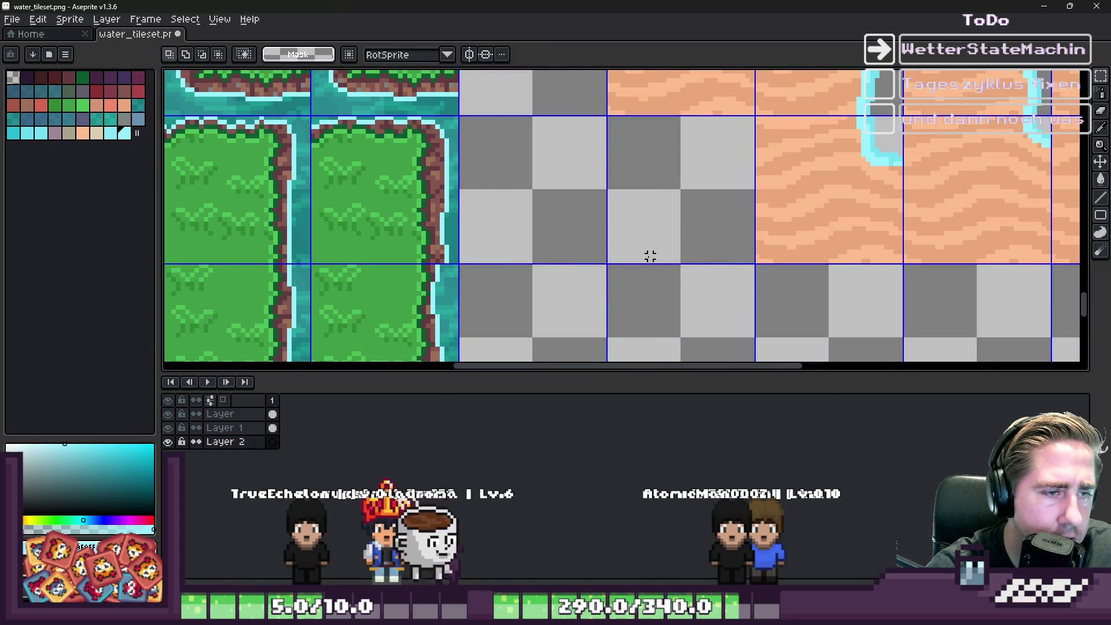
Step: On the layer named Layer, select a single plain water tile
click(223, 414)
scroll(591, 174, down, 5)
scroll(590, 174, up, 4)
scroll(591, 245, down, 4)
scroll(592, 245, up, 2)
scroll(593, 255, down, 3)
scroll(599, 174, up, 5)
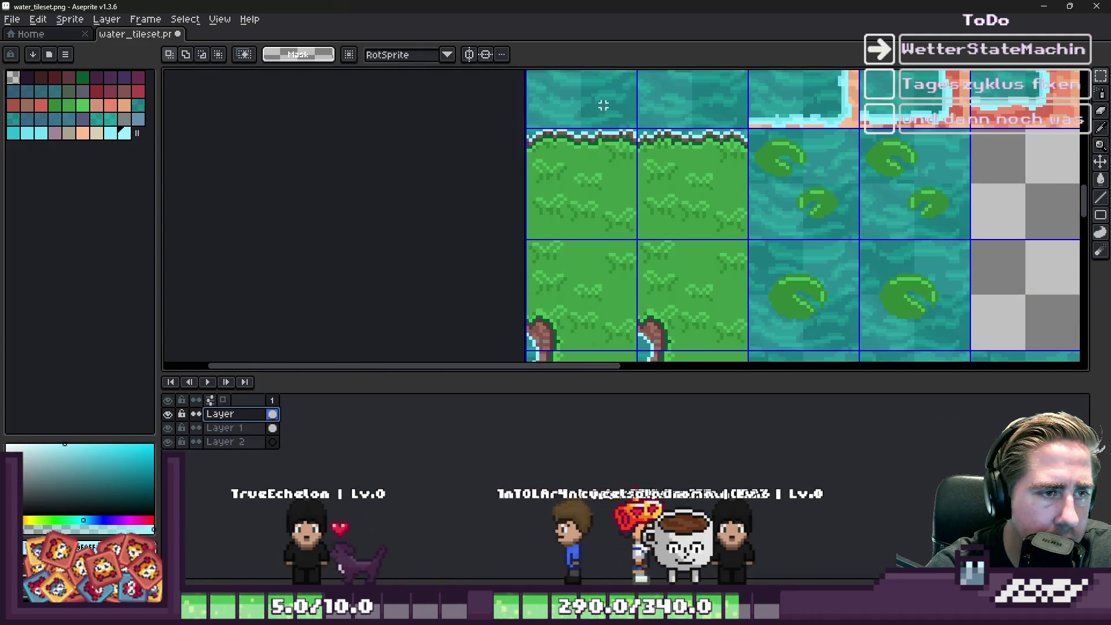
key(ctrl+shift+d)
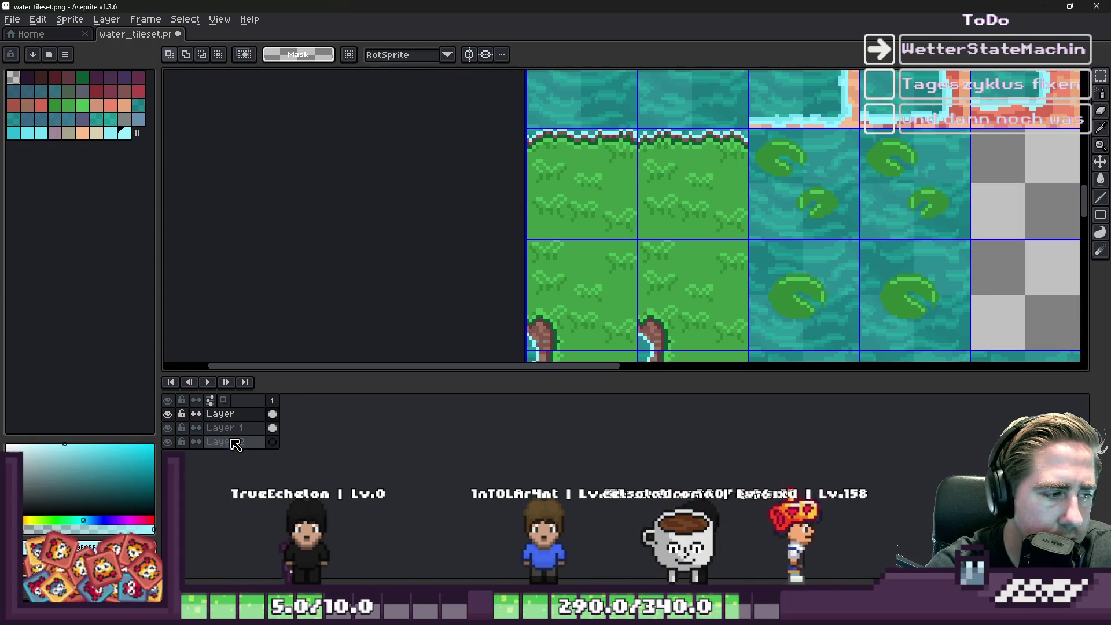
Step: Paste the water tile onto Layer 2 and move it up behind the puddle outlines
click(226, 442)
scroll(449, 226, down, 4)
scroll(678, 263, up, 4)
scroll(678, 264, up, 4)
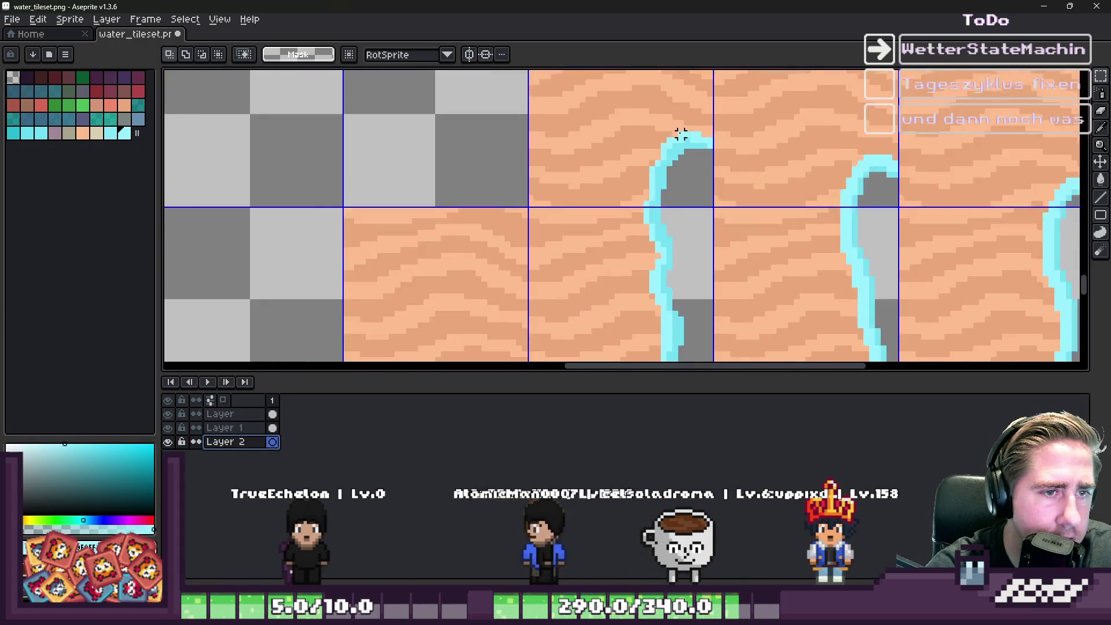
scroll(679, 137, up, 1)
key(ctrl+v)
scroll(642, 235, down, 2)
scroll(631, 193, up, 1)
mouse_move(631, 193)
mouse_down()
mouse_move(633, 116)
mouse_move(578, 164)
mouse_up()
Step: Place the pasted teal water tile into the first cyan puddle and commit it
scroll(613, 124, down, 1)
scroll(585, 113, up, 1)
scroll(547, 185, down, 1)
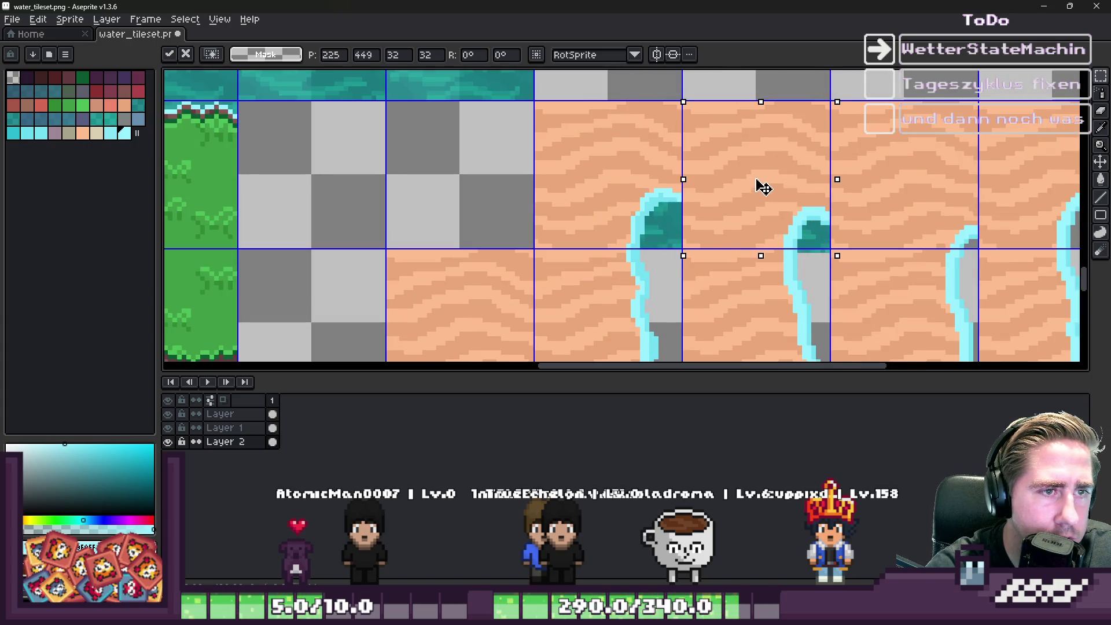
mouse_move(762, 185)
mouse_down()
mouse_move(590, 181)
mouse_move(766, 171)
mouse_move(832, 181)
mouse_move(689, 198)
mouse_move(954, 179)
mouse_up()
scroll(697, 189, down, 1)
scroll(907, 175, down, 4)
scroll(685, 182, up, 4)
mouse_move(685, 181)
mouse_down()
mouse_move(620, 211)
mouse_move(503, 144)
mouse_up()
scroll(617, 222, up, 2)
key(Return)
scroll(512, 190, down, 2)
Step: Paste another water tile, fit it into the next puddle, and commit it
key(ctrl+v)
mouse_move(655, 207)
mouse_down()
mouse_move(595, 218)
mouse_move(856, 188)
mouse_up()
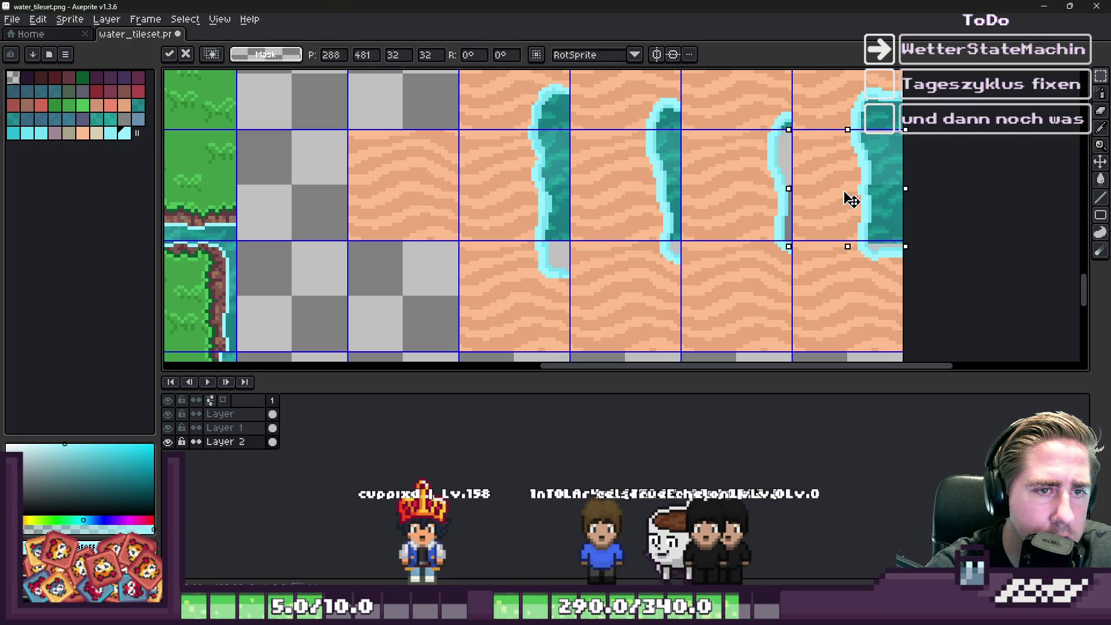
key(ctrl+z)
mouse_move(596, 213)
mouse_down()
mouse_move(715, 182)
mouse_move(556, 221)
mouse_move(585, 233)
mouse_move(739, 238)
mouse_move(723, 230)
mouse_up()
scroll(636, 196, down, 2)
scroll(607, 203, up, 3)
key(Return)
scroll(729, 232, down, 3)
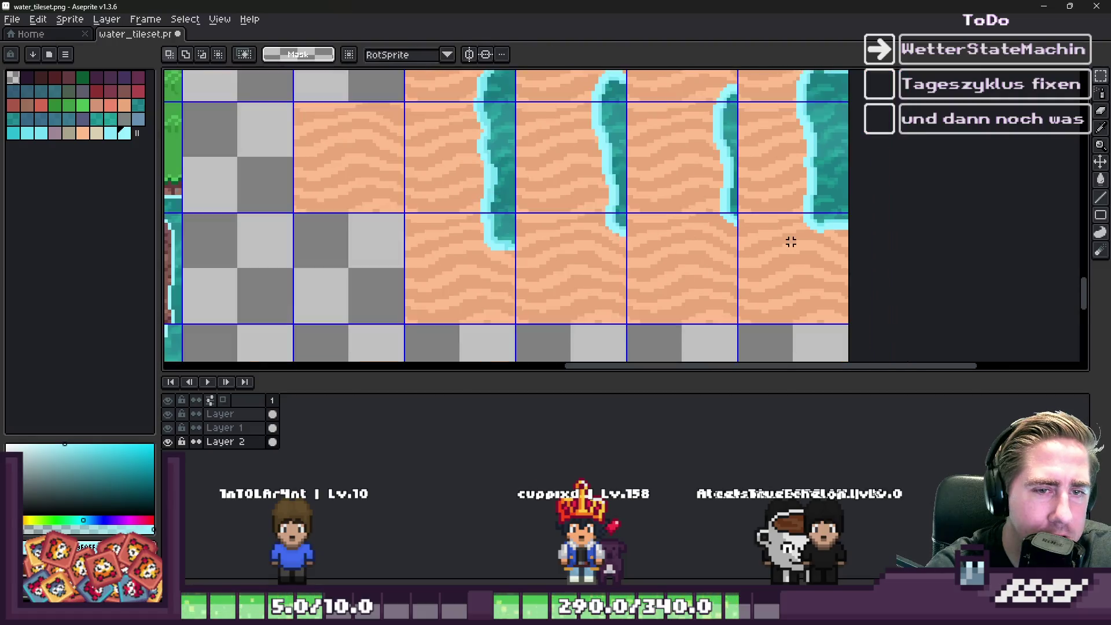
scroll(788, 241, down, 3)
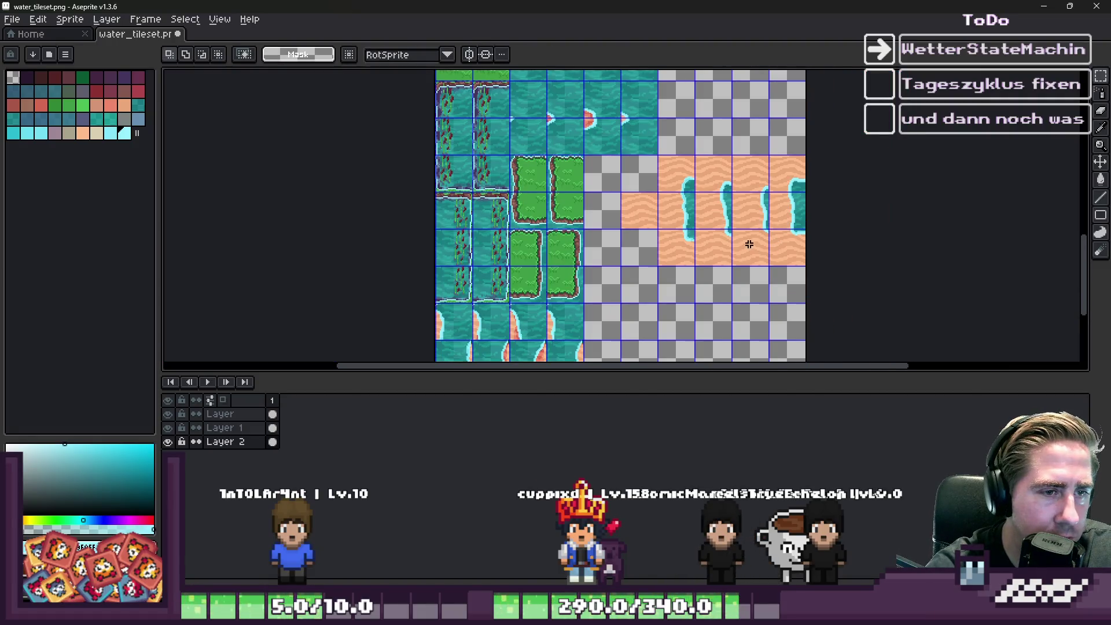
scroll(694, 230, down, 3)
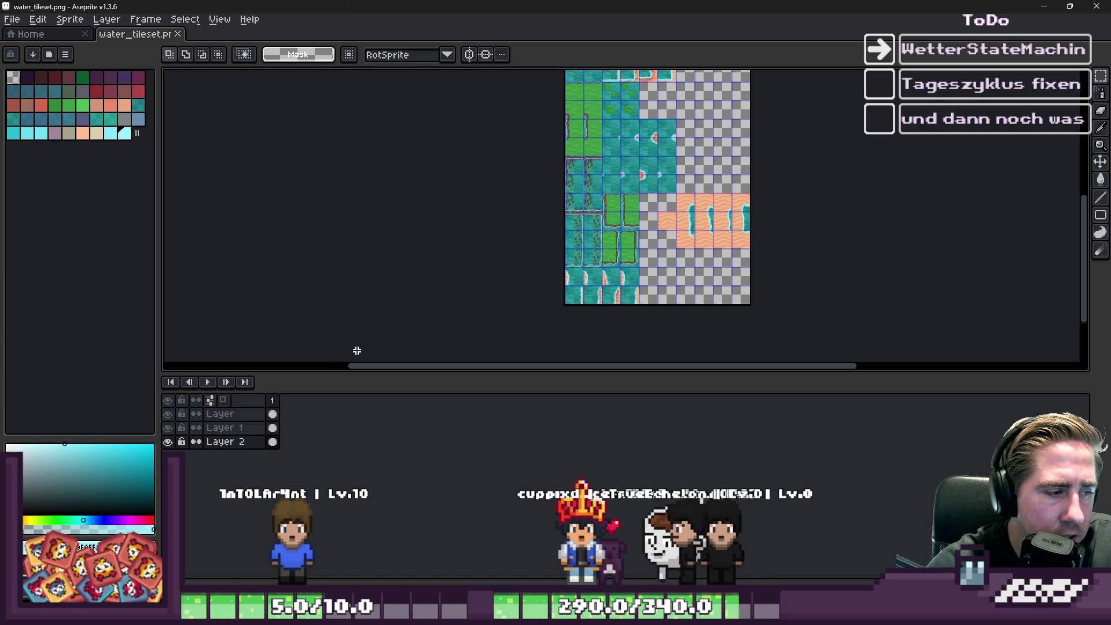
Step: Flatten Layer and Layer 2 into one layer from the timeline
click(237, 414)
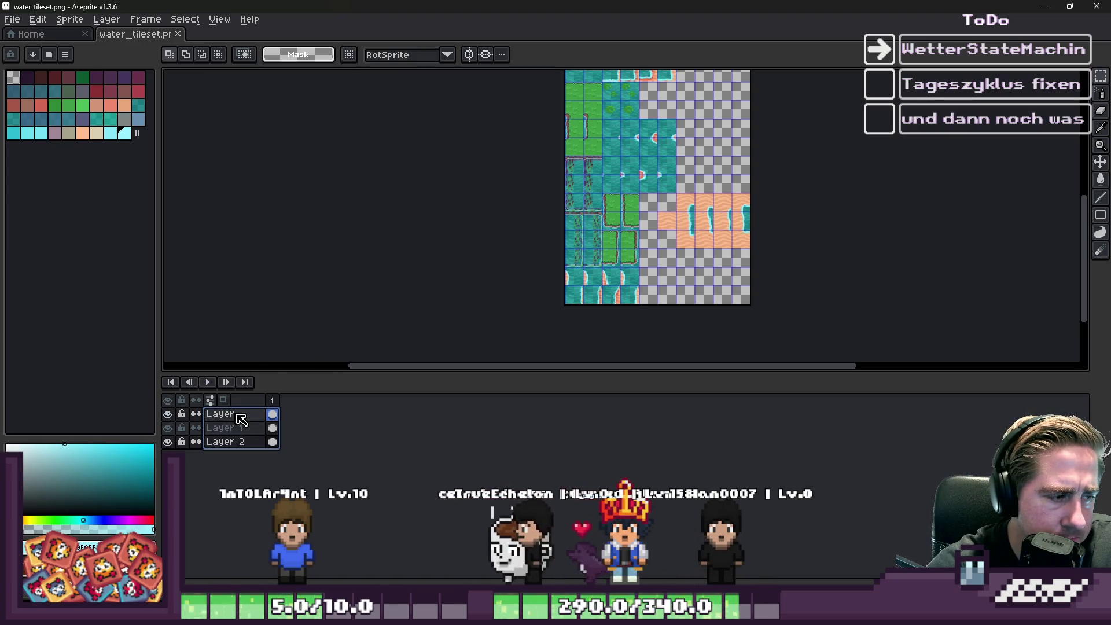
click(231, 442)
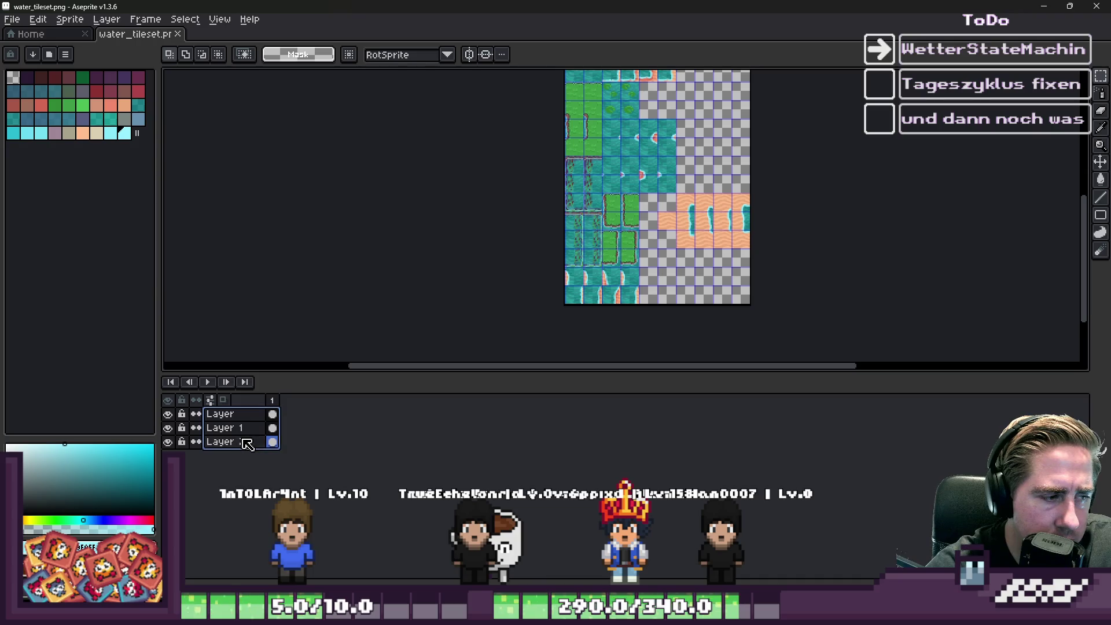
click(263, 533)
scroll(694, 222, up, 3)
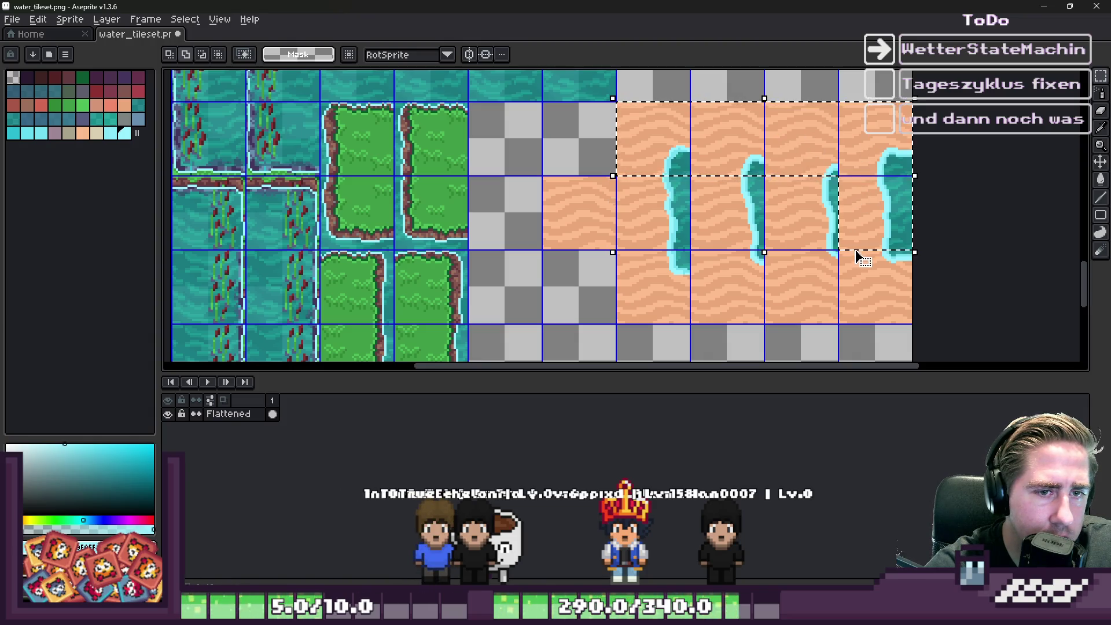
Step: Marquee-select the sand tiles, extending the selection to the tile below
shift+click(856, 285)
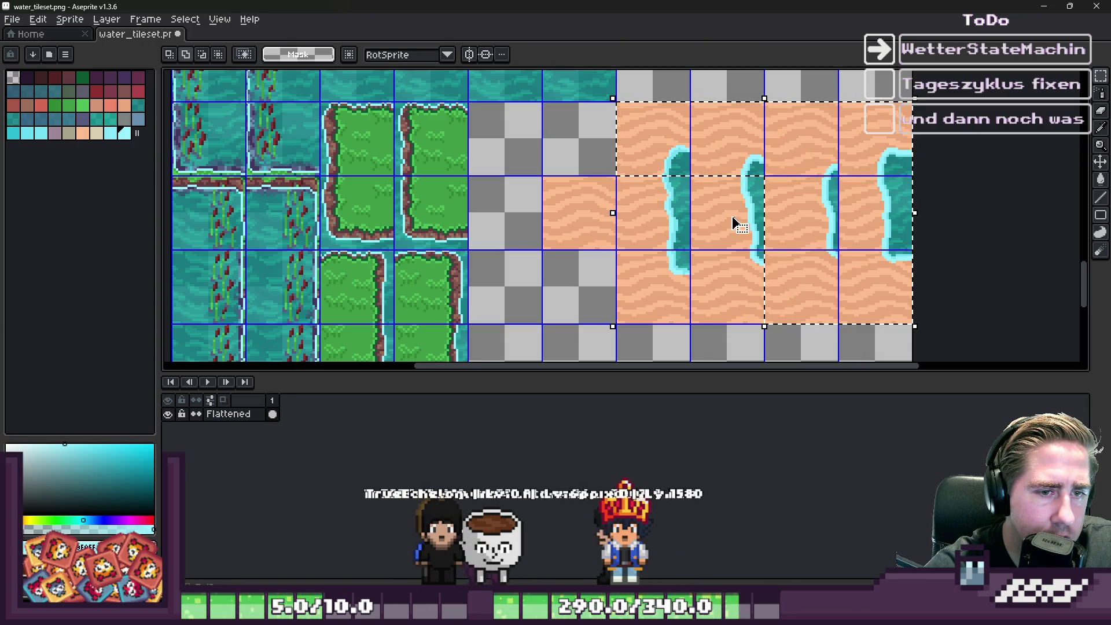
click(723, 272)
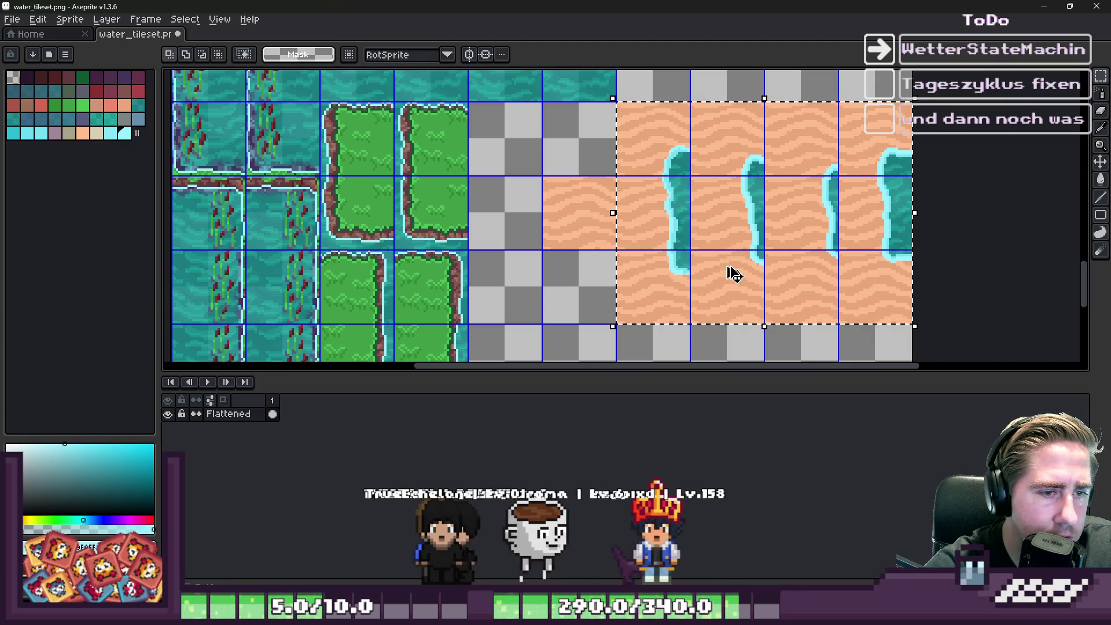
key(ctrl+z)
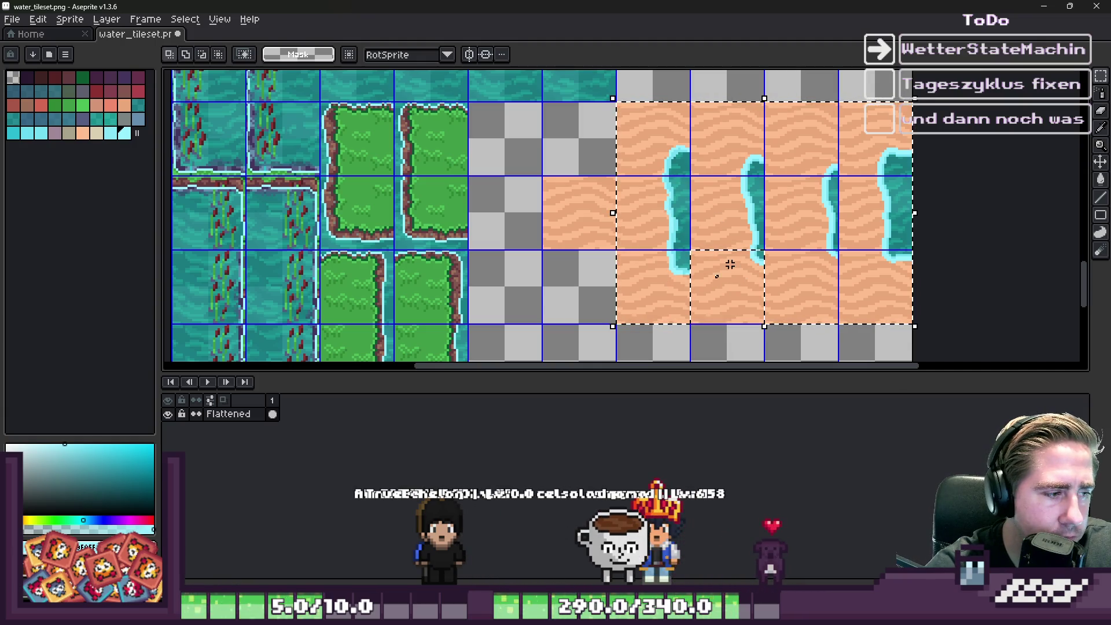
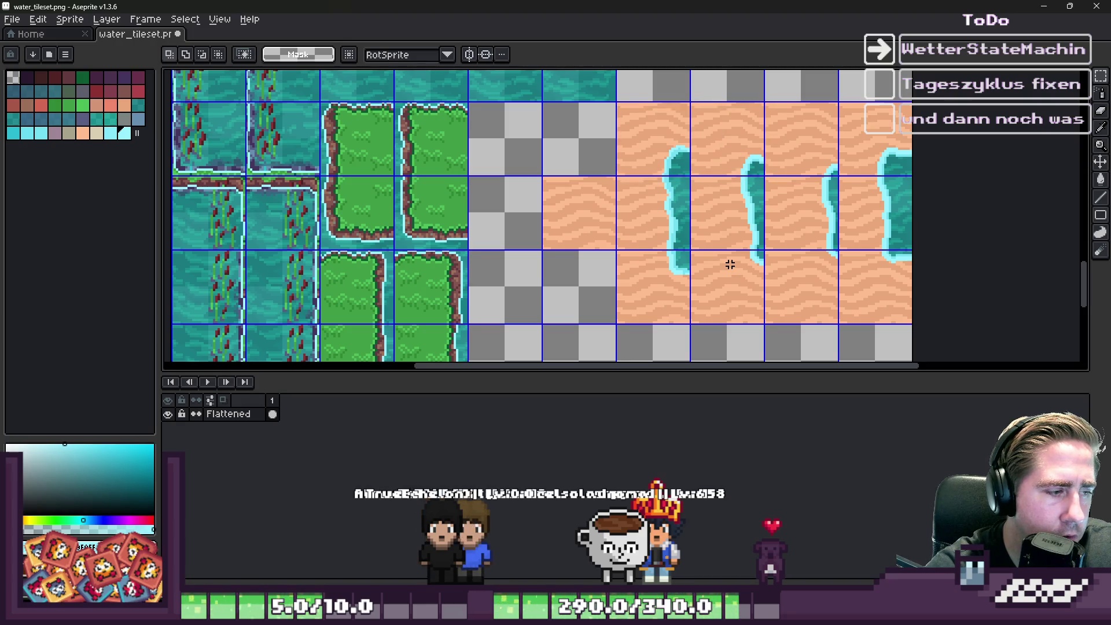
Step: Undo the flatten to restore the separate layers and show only the top layer
key(ctrl+z)
alt+click(168, 414)
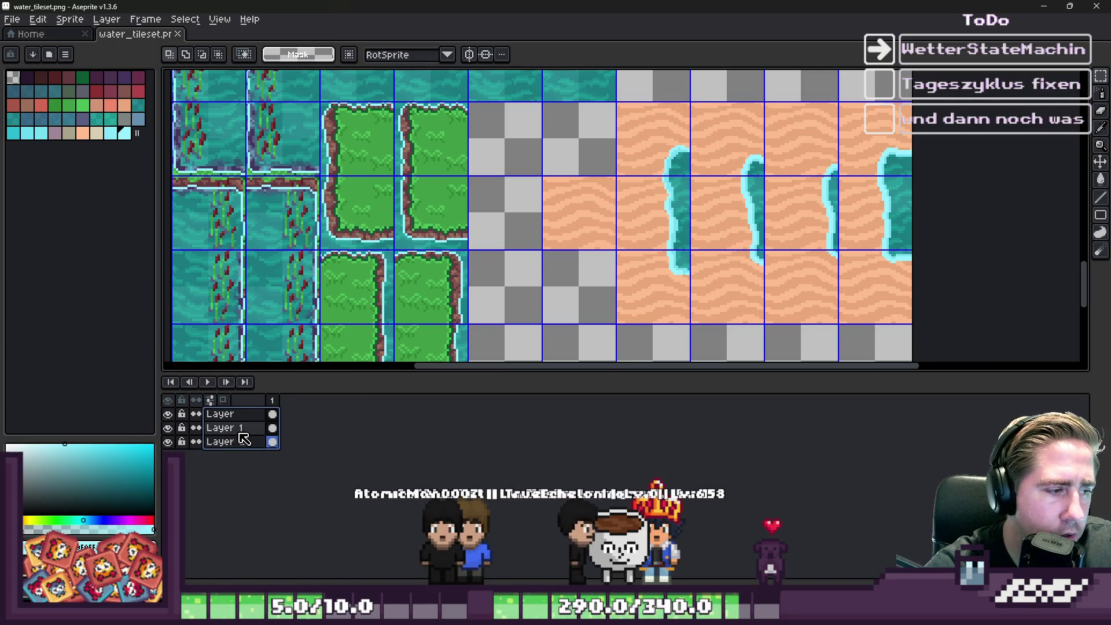
scroll(649, 167, down, 3)
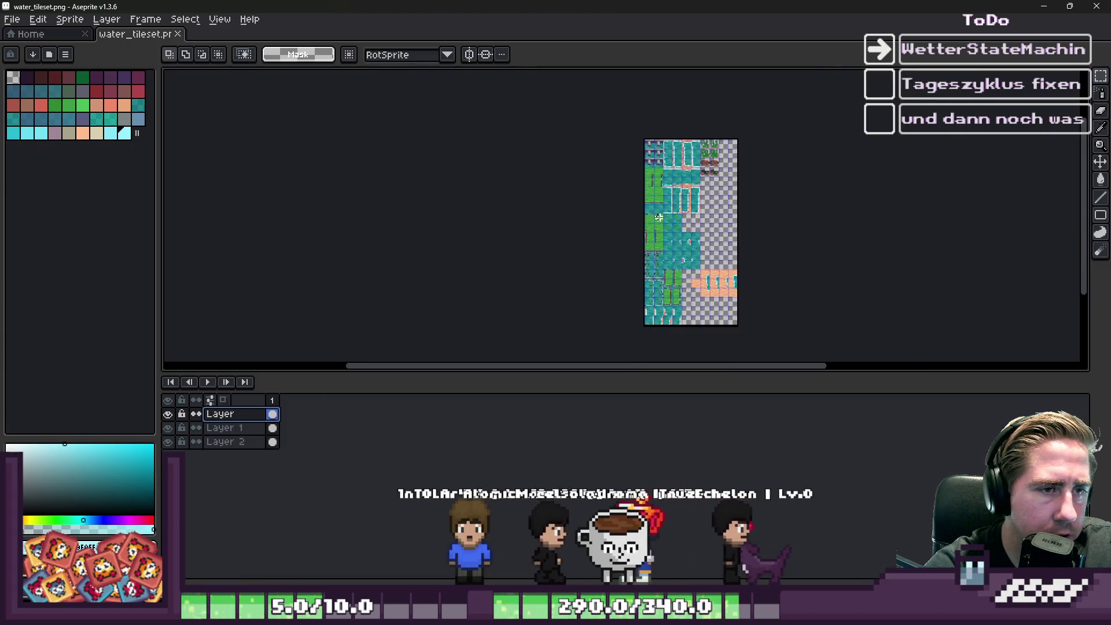
scroll(649, 167, up, 5)
scroll(636, 145, down, 4)
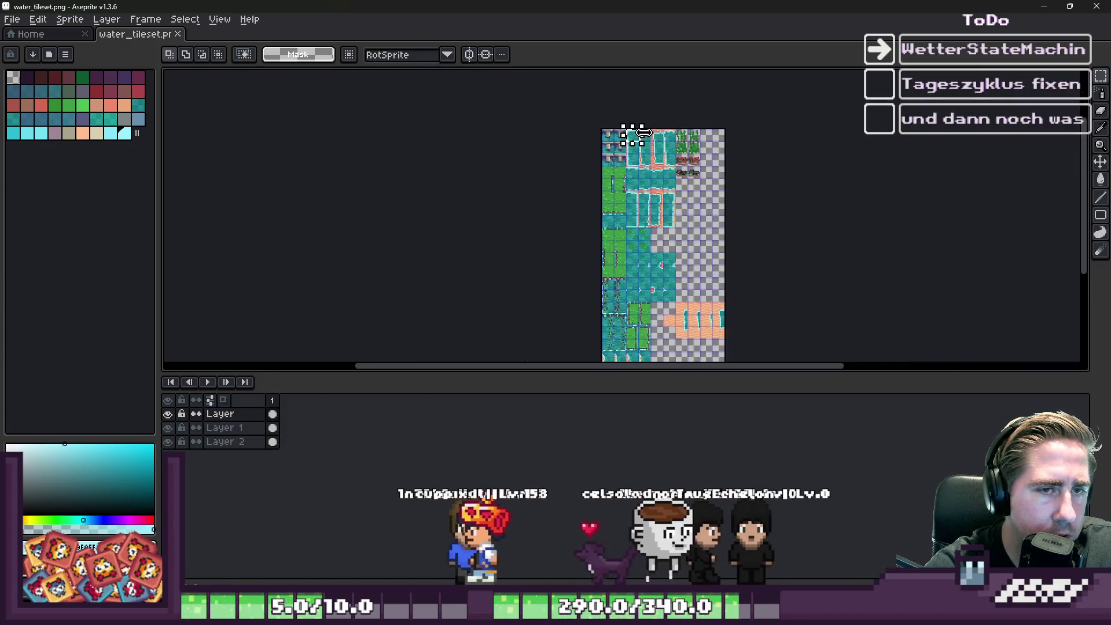
scroll(633, 133, up, 2)
scroll(628, 133, up, 2)
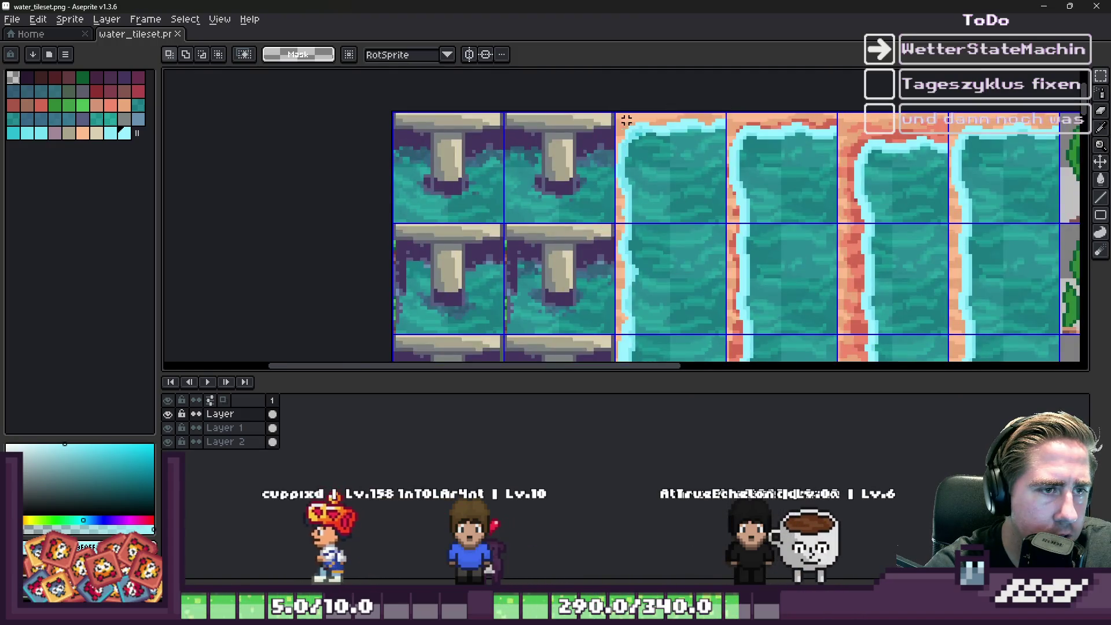
Step: Select the block of water tiles on the top layer and delete them
mouse_move(616, 112)
mouse_down()
mouse_move(917, 258)
mouse_move(833, 260)
mouse_up()
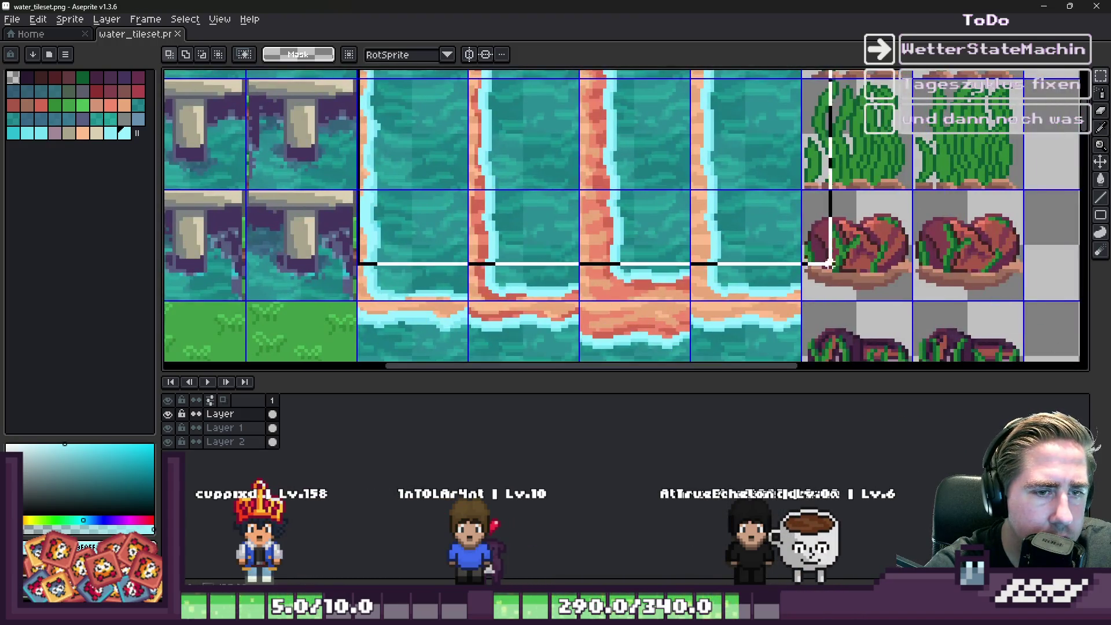
scroll(806, 277, down, 3)
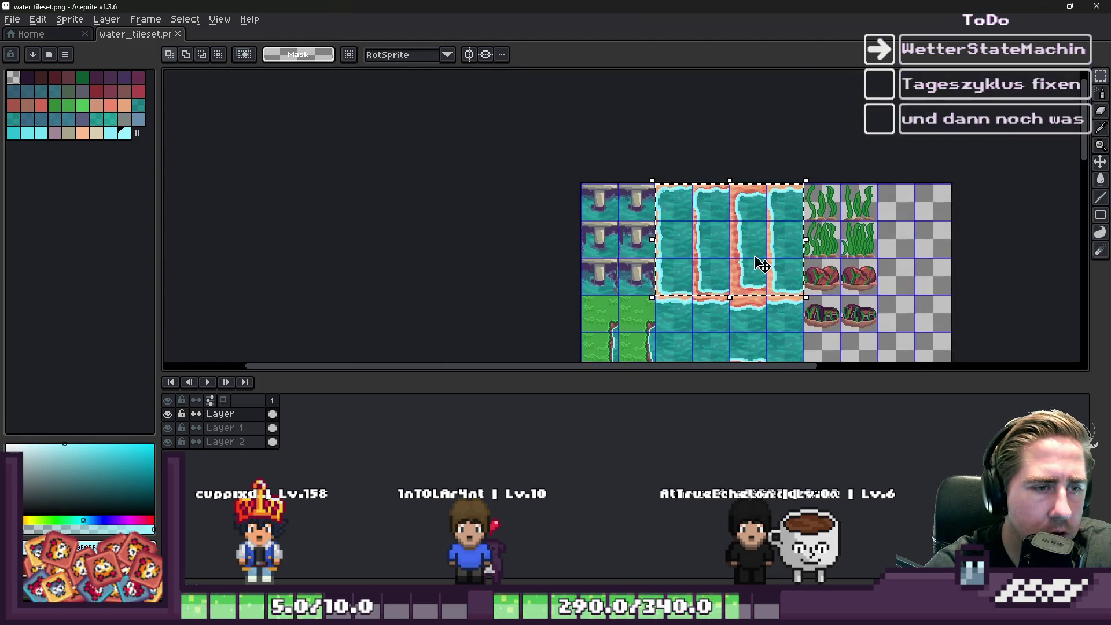
key(Delete)
scroll(679, 214, up, 2)
Step: Paste the sand-and-water tiles, line them up with the tile corner, then cancel the paste
key(ctrl+v)
drag(922, 173, 699, 198)
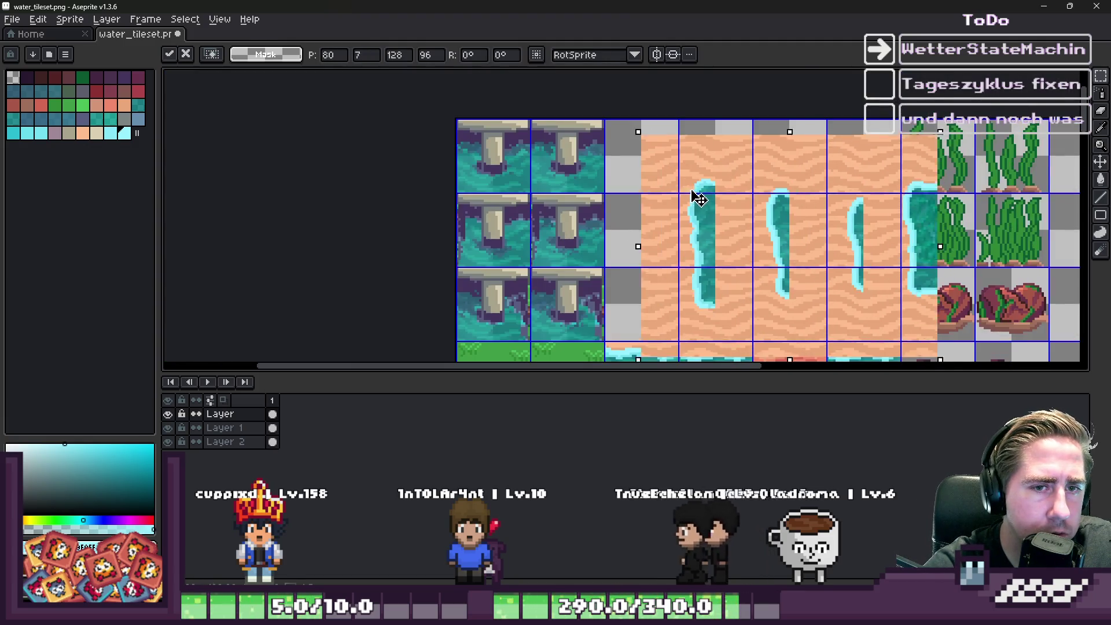
scroll(641, 169, up, 3)
drag(641, 169, 479, 169)
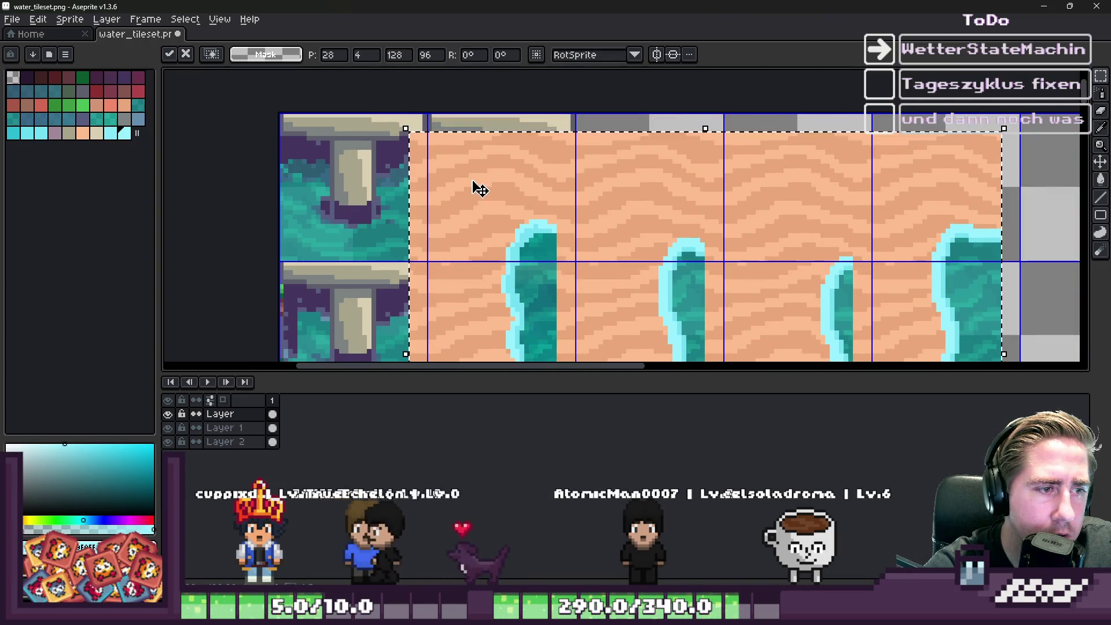
key(Escape)
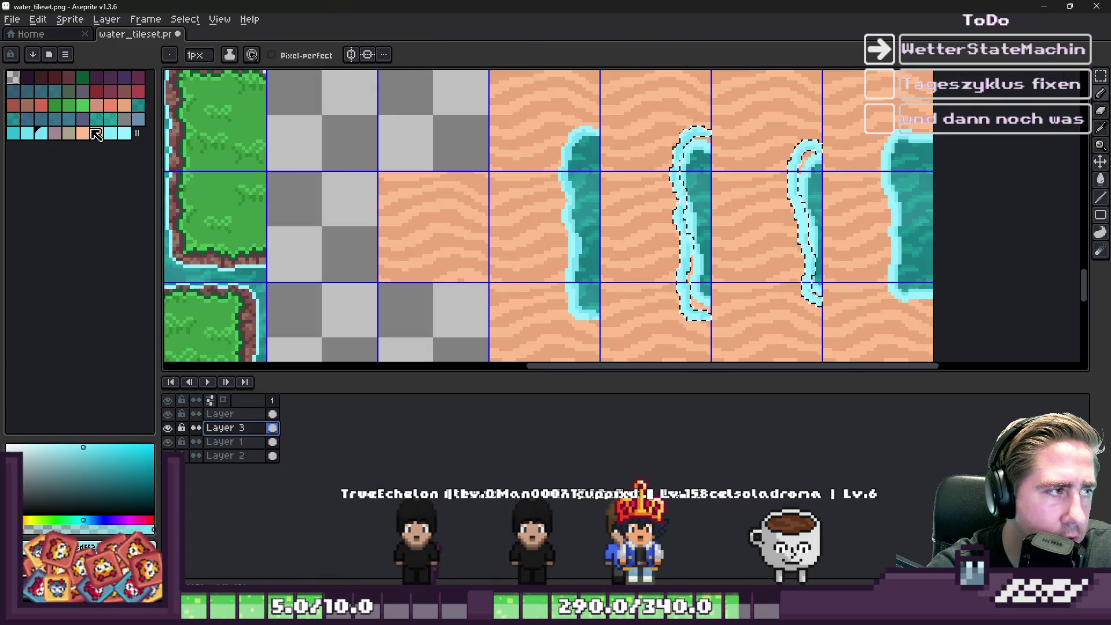
Step: Add three rectangles over the middle water strips to the marquee selection
click(65, 55)
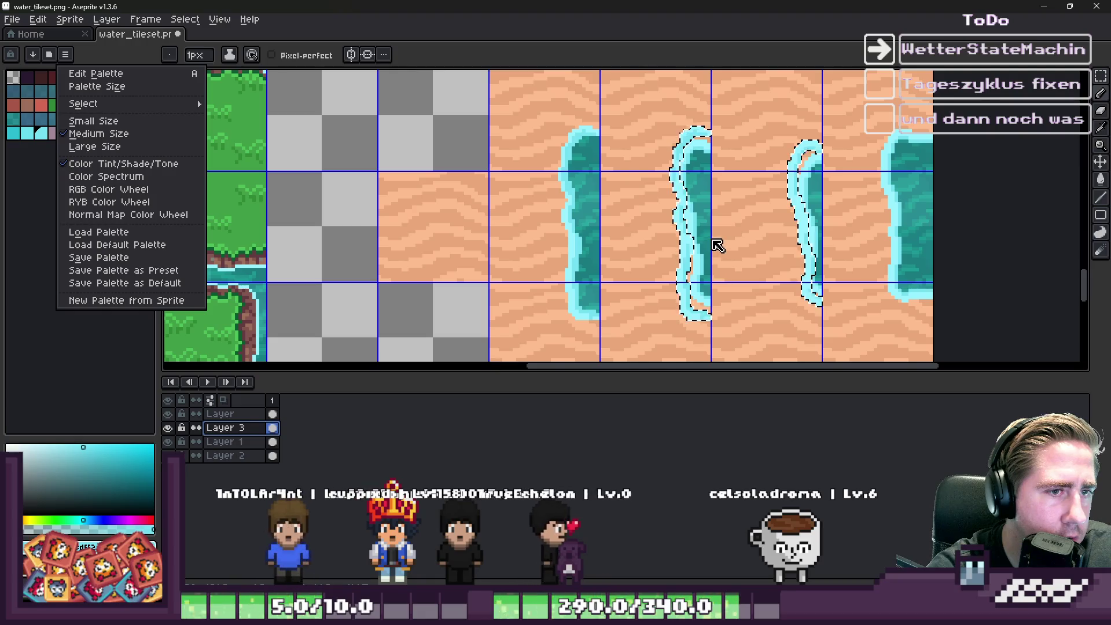
click(291, 27)
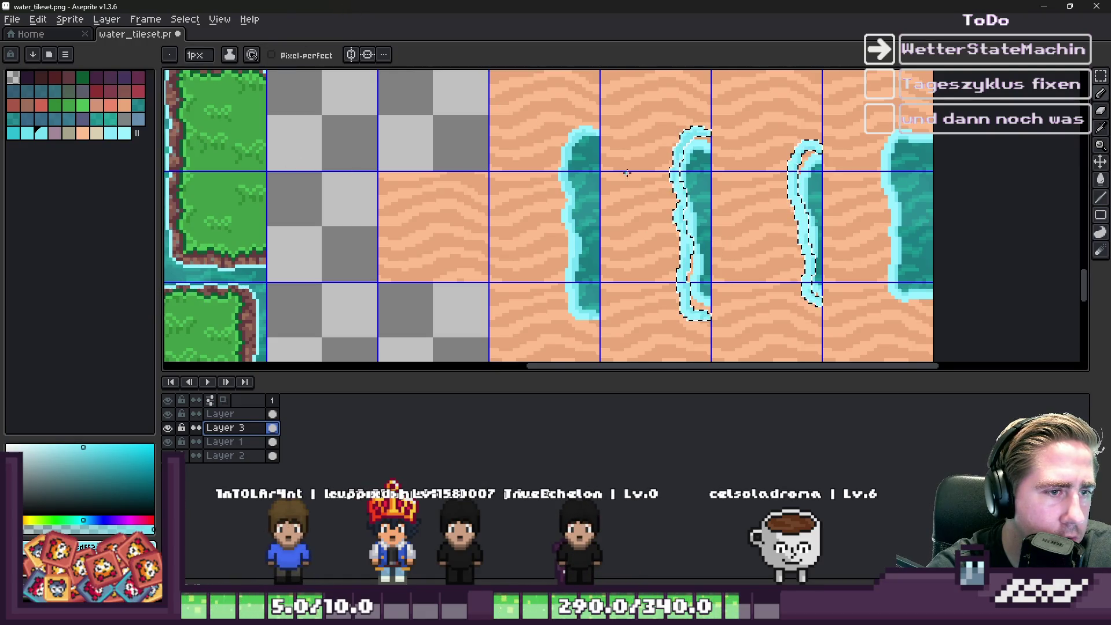
key(m)
scroll(716, 157, up, 2)
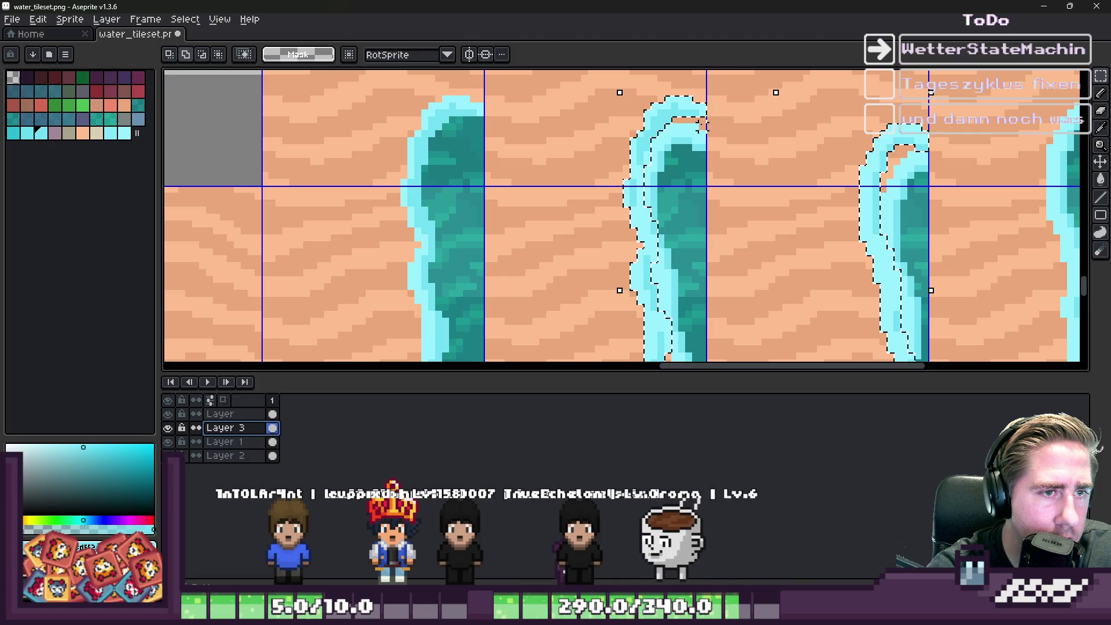
drag(701, 116, 657, 228)
scroll(648, 173, down, 2)
scroll(648, 174, up, 2)
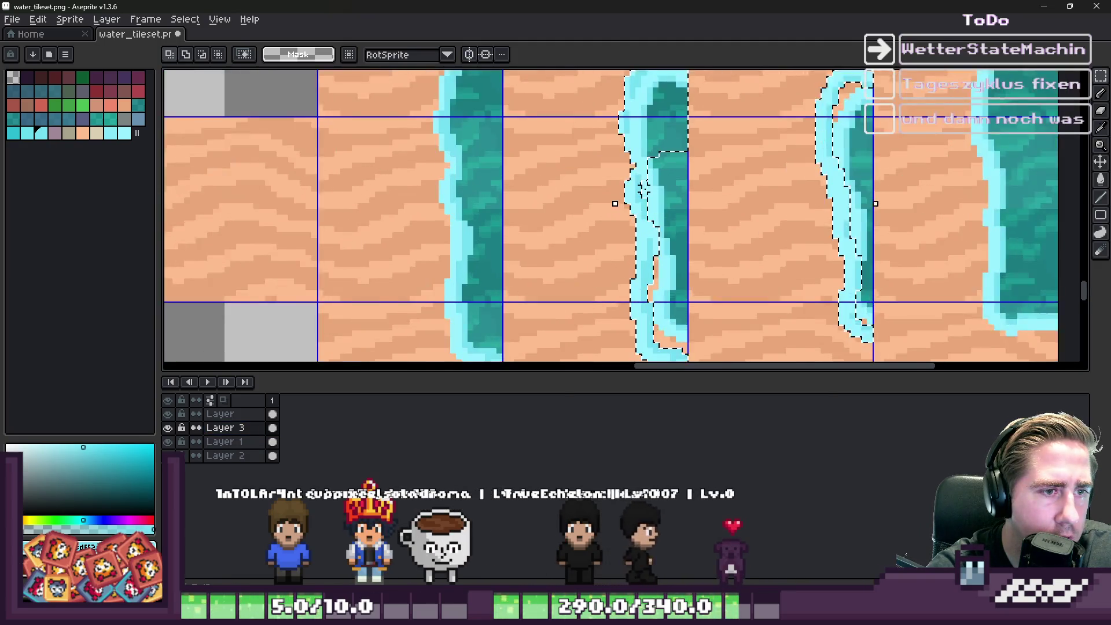
drag(660, 134, 696, 268)
scroll(657, 154, down, 2)
scroll(651, 214, up, 3)
mouse_move(648, 161)
mouse_down()
mouse_move(648, 197)
mouse_move(690, 291)
mouse_up()
Step: Make Layer 1 the active layer and switch to the brush
scroll(575, 236, down, 2)
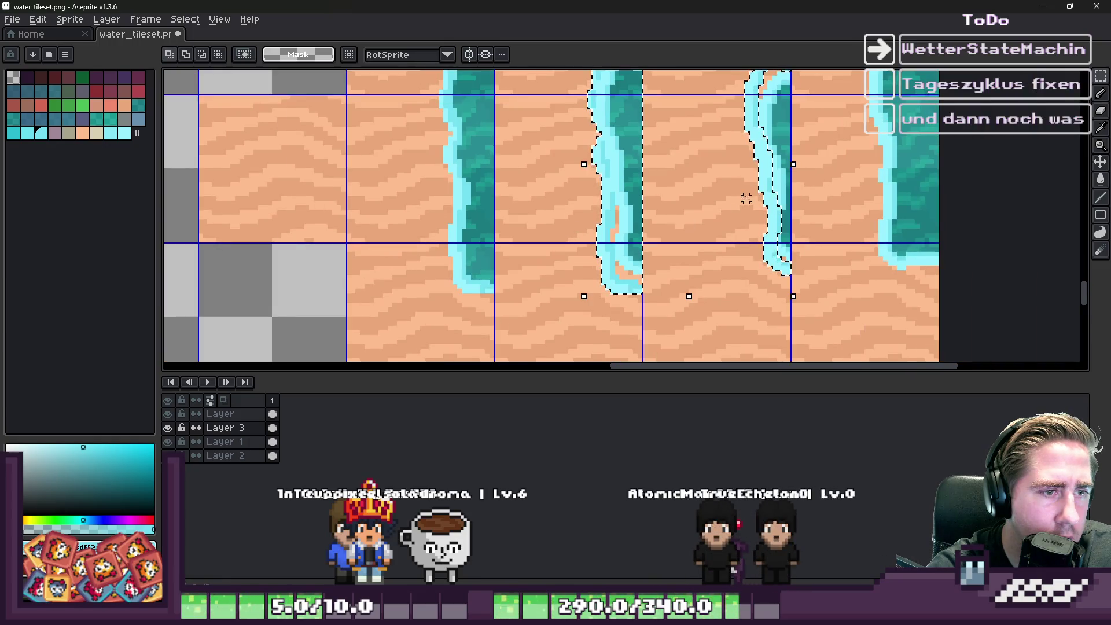
scroll(765, 243, up, 2)
scroll(820, 248, down, 2)
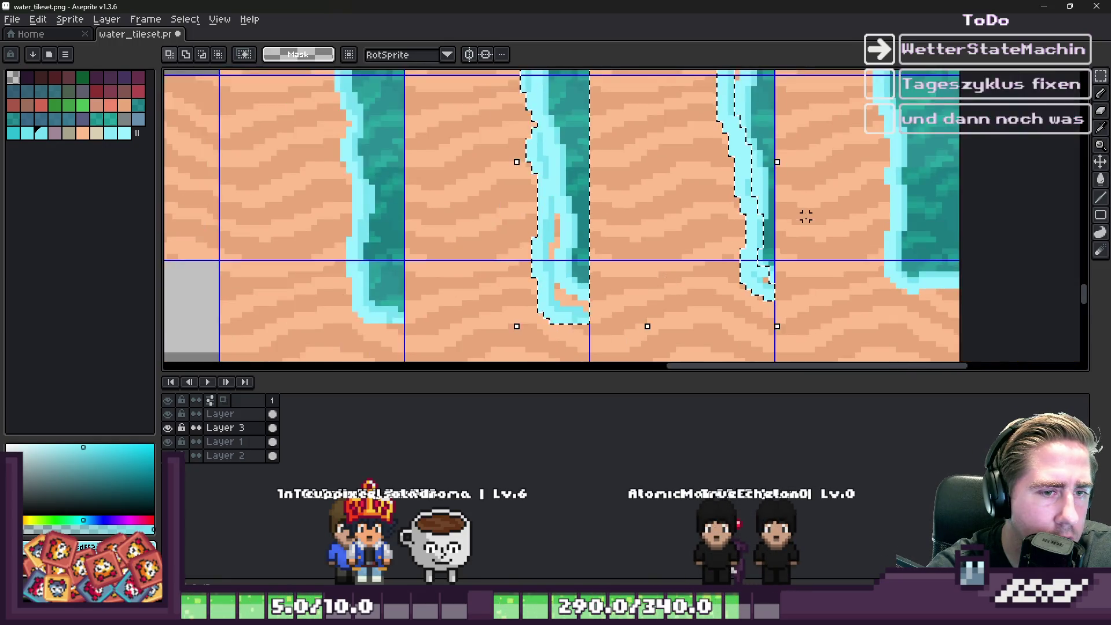
scroll(804, 221, up, 2)
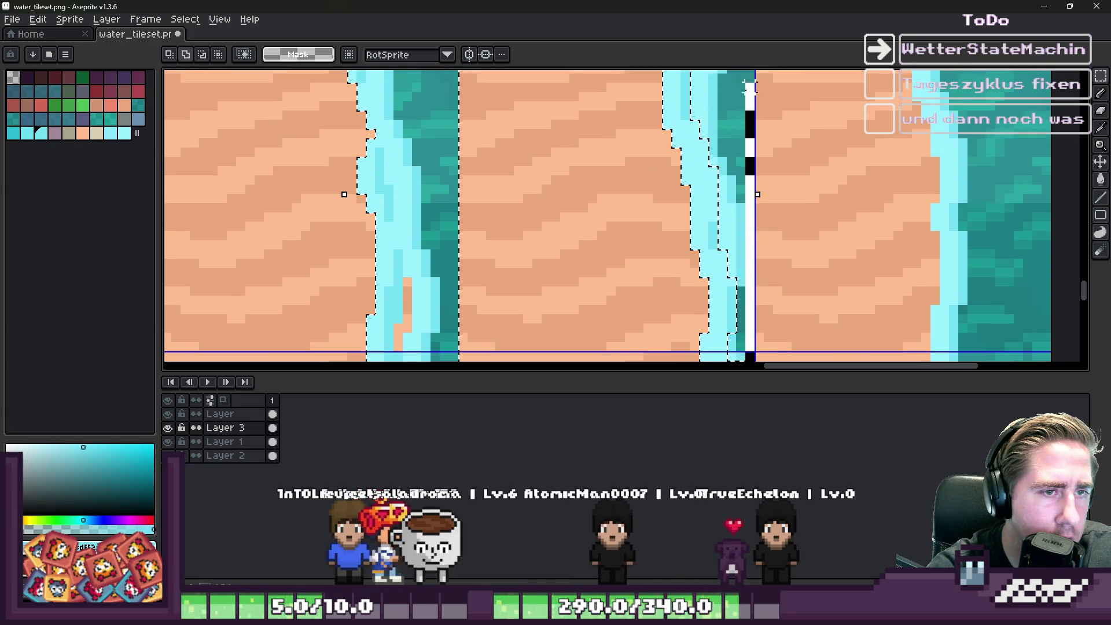
scroll(625, 217, down, 2)
scroll(625, 217, up, 2)
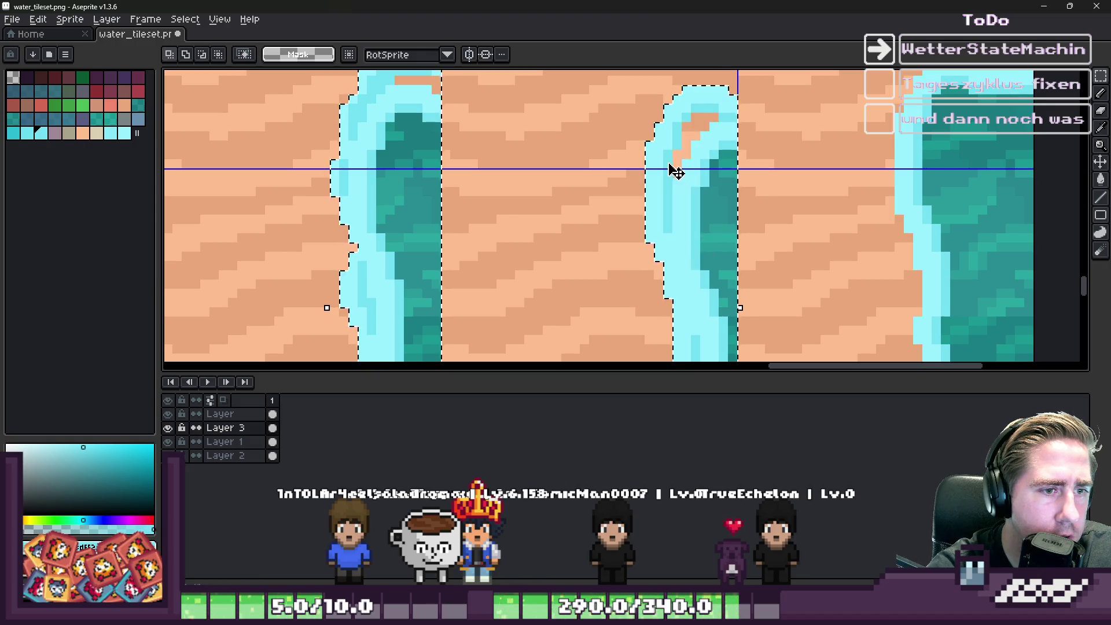
scroll(672, 174, down, 2)
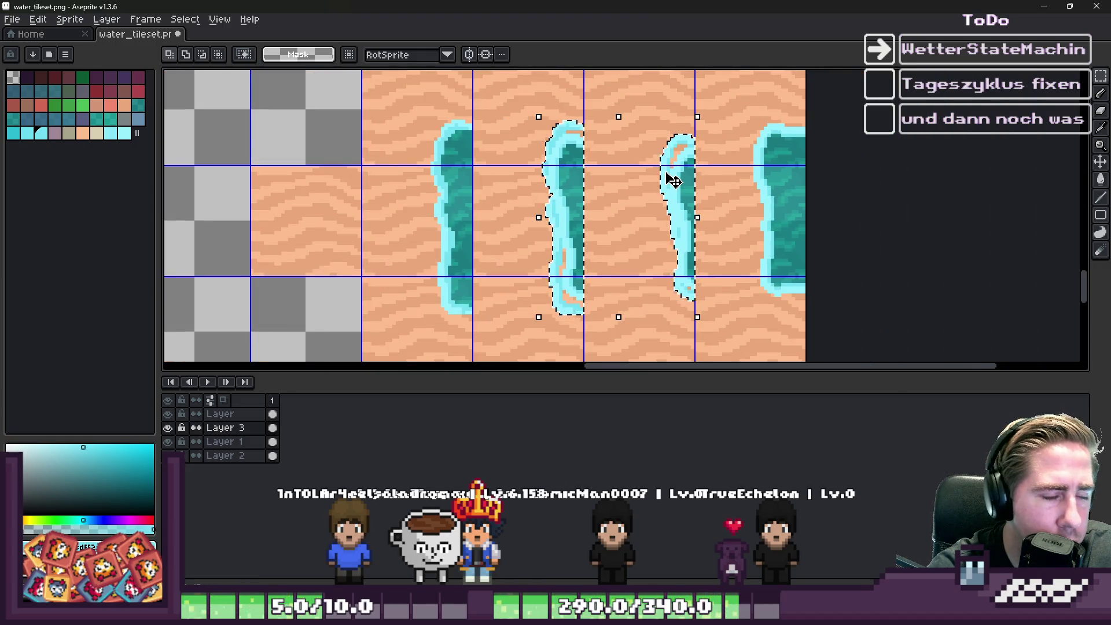
scroll(673, 181, down, 2)
click(226, 442)
scroll(561, 184, up, 2)
key(b)
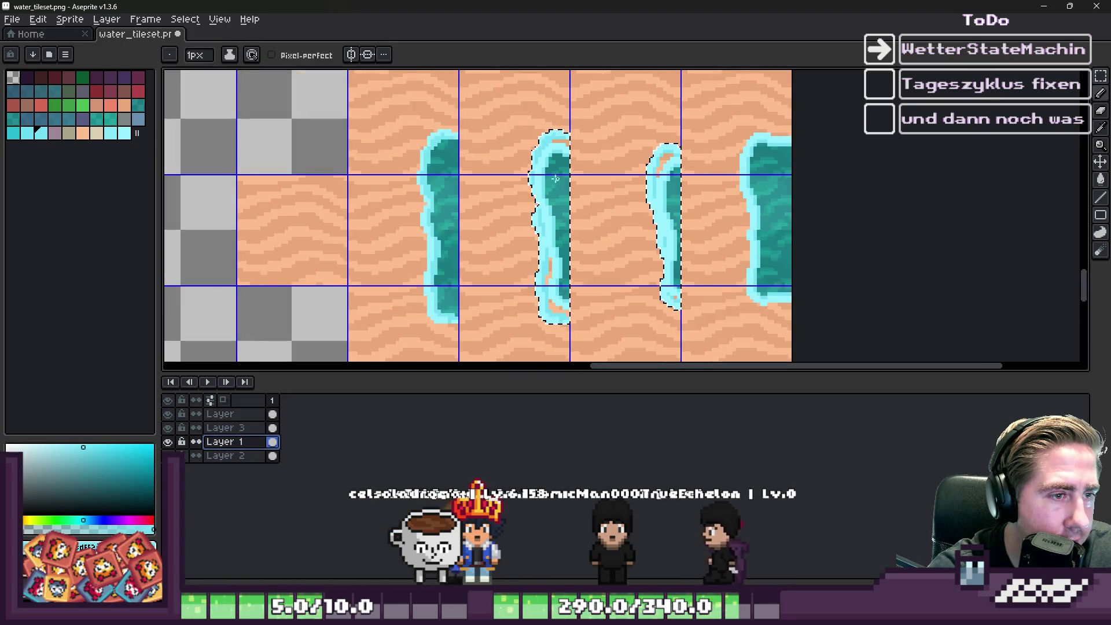
Step: Load the default palette from the palette options
click(185, 23)
click(185, 24)
click(65, 55)
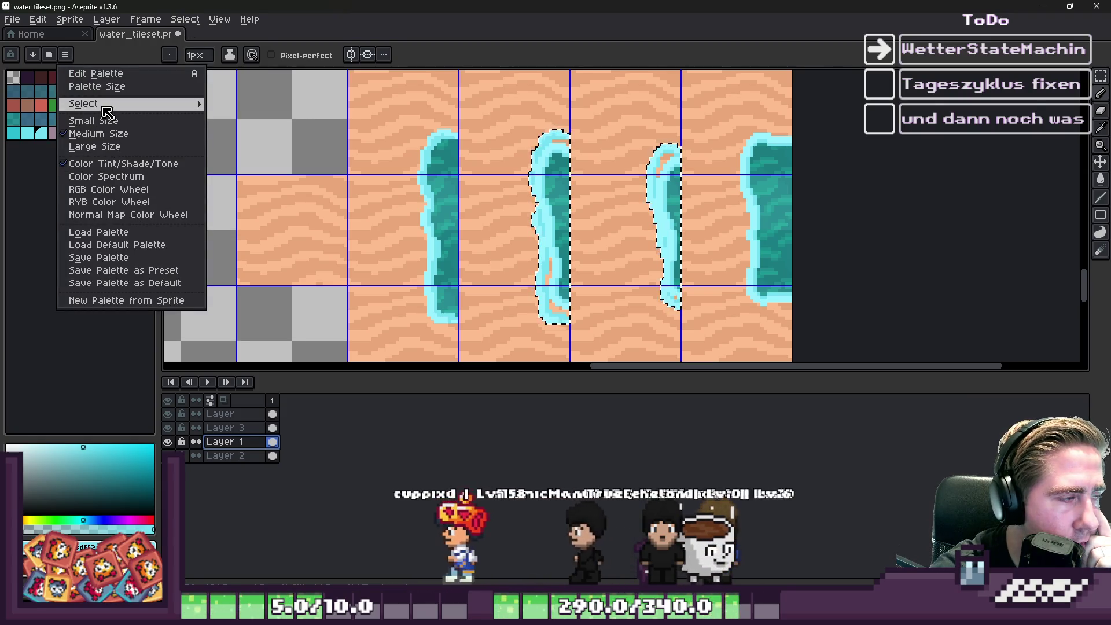
mouse_move(106, 108)
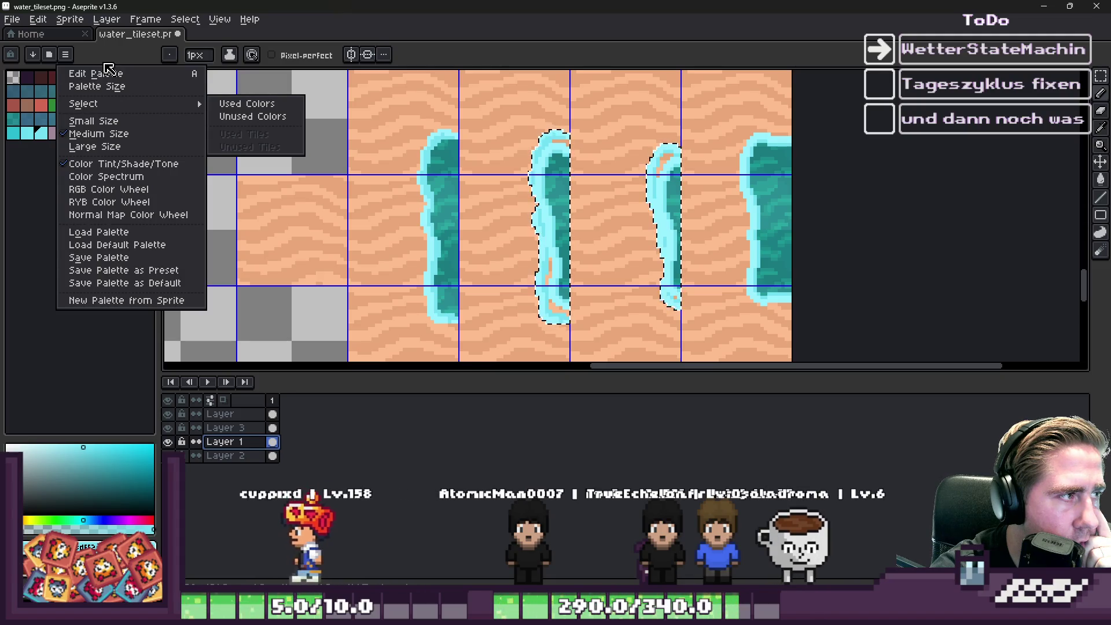
click(115, 245)
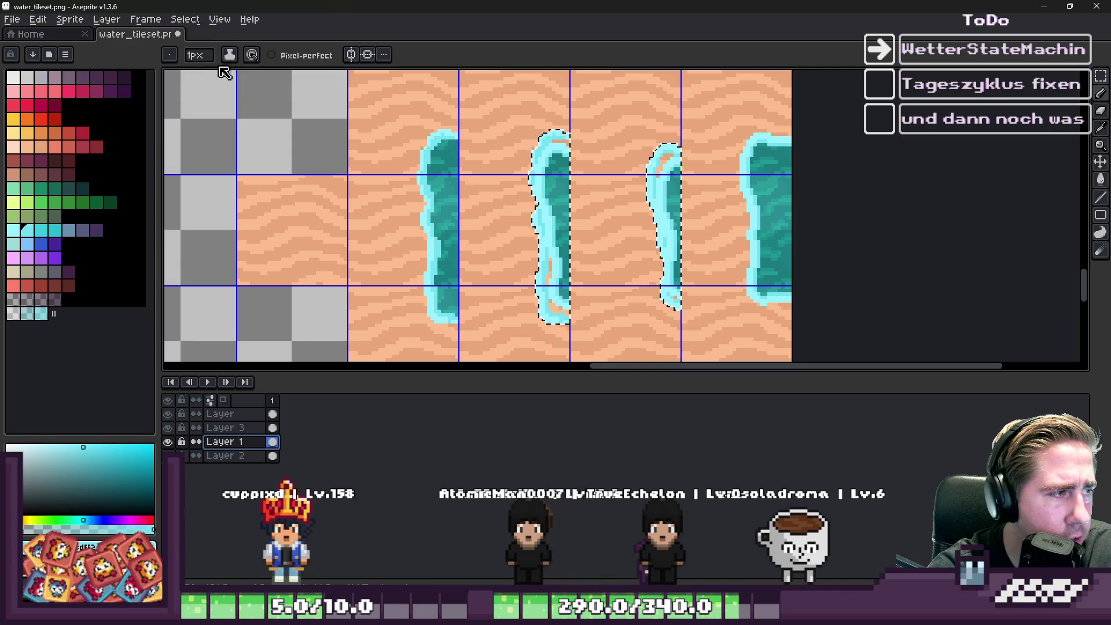
scroll(451, 215, up, 2)
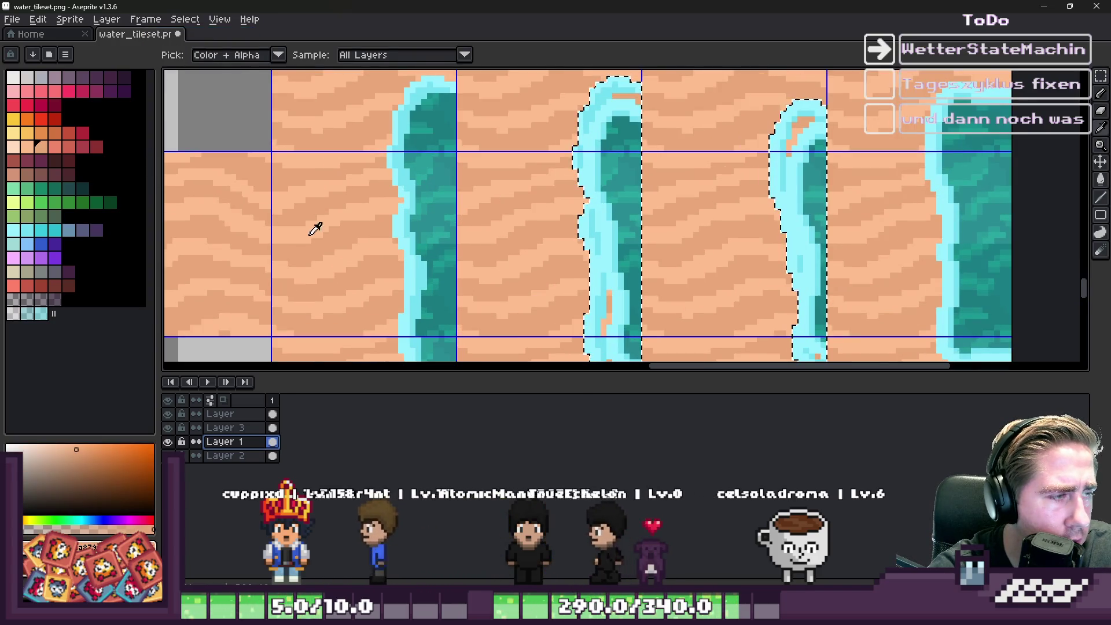
Step: Pick five sand swatches and set Shading ink with True Shade, reversed ramp, 9px brush
drag(23, 146, 84, 147)
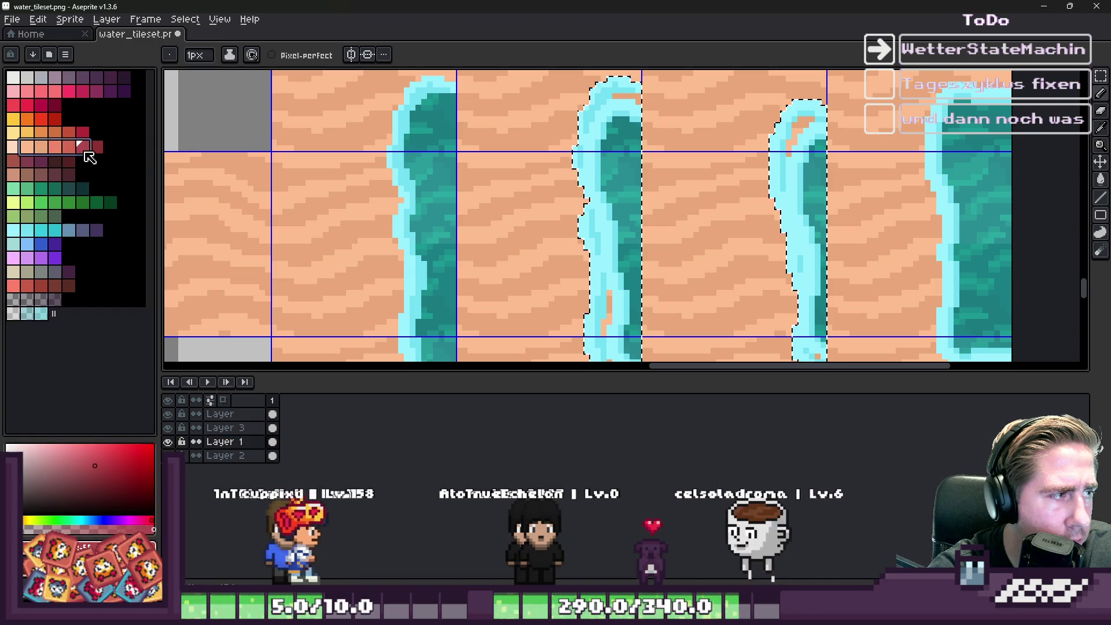
click(230, 55)
click(251, 124)
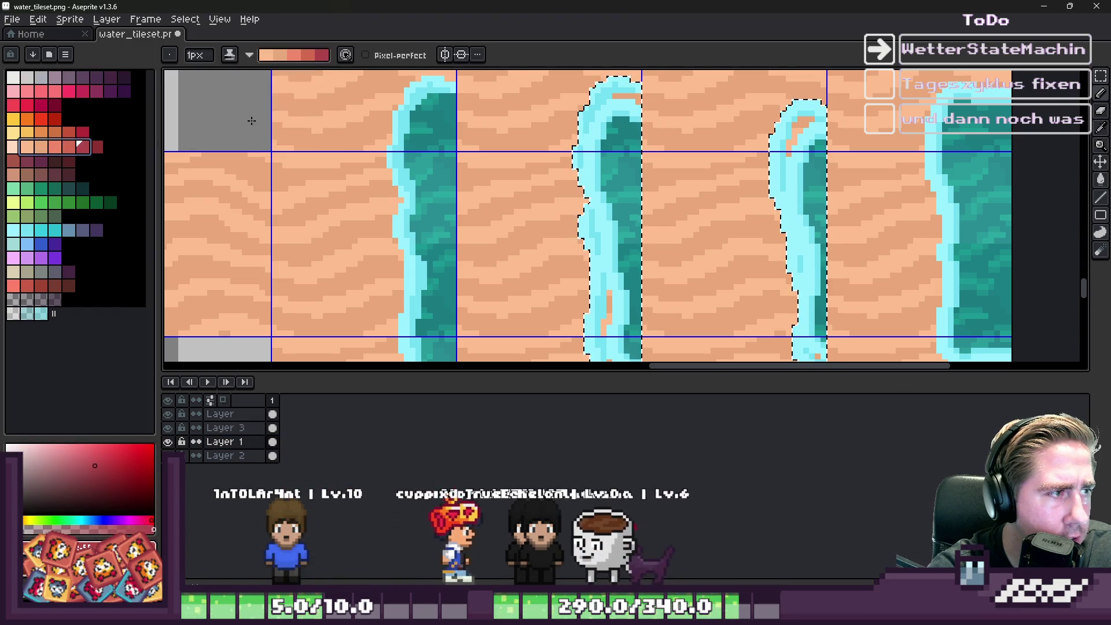
click(263, 87)
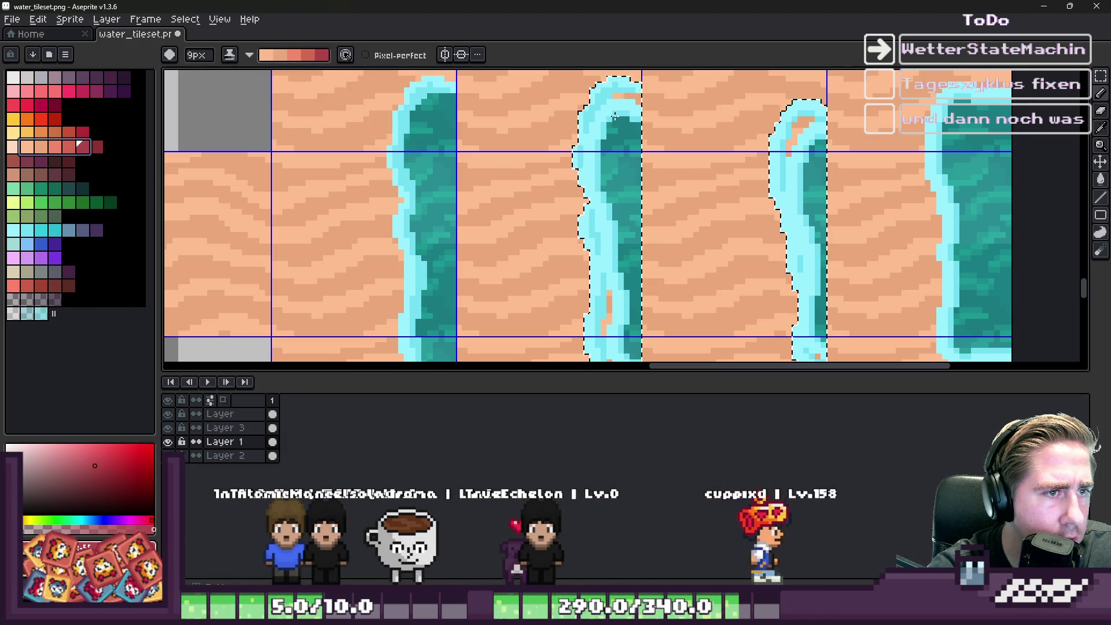
click(241, 57)
click(278, 78)
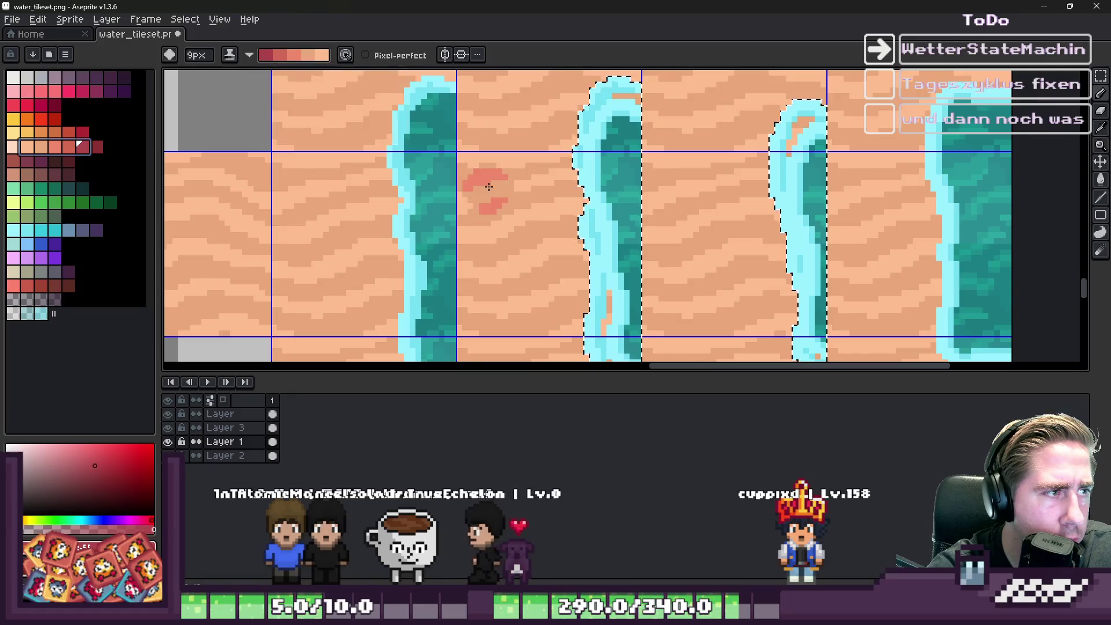
scroll(489, 184, down, 2)
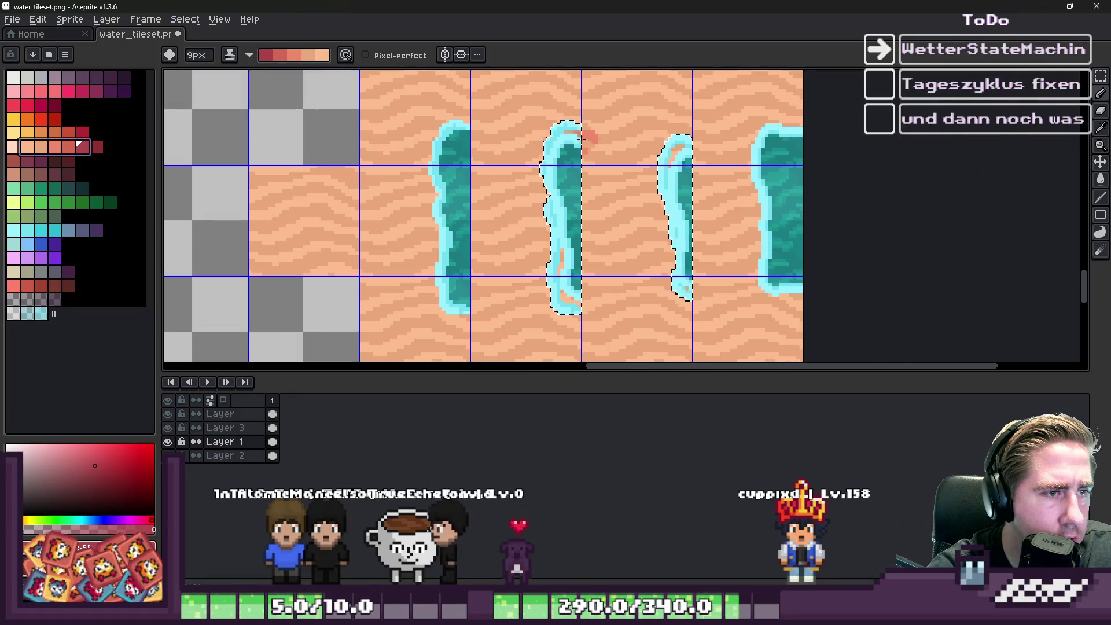
Step: Hide Layer 3's foam outlines and remove the red shore strokes around the middle water tiles
click(172, 429)
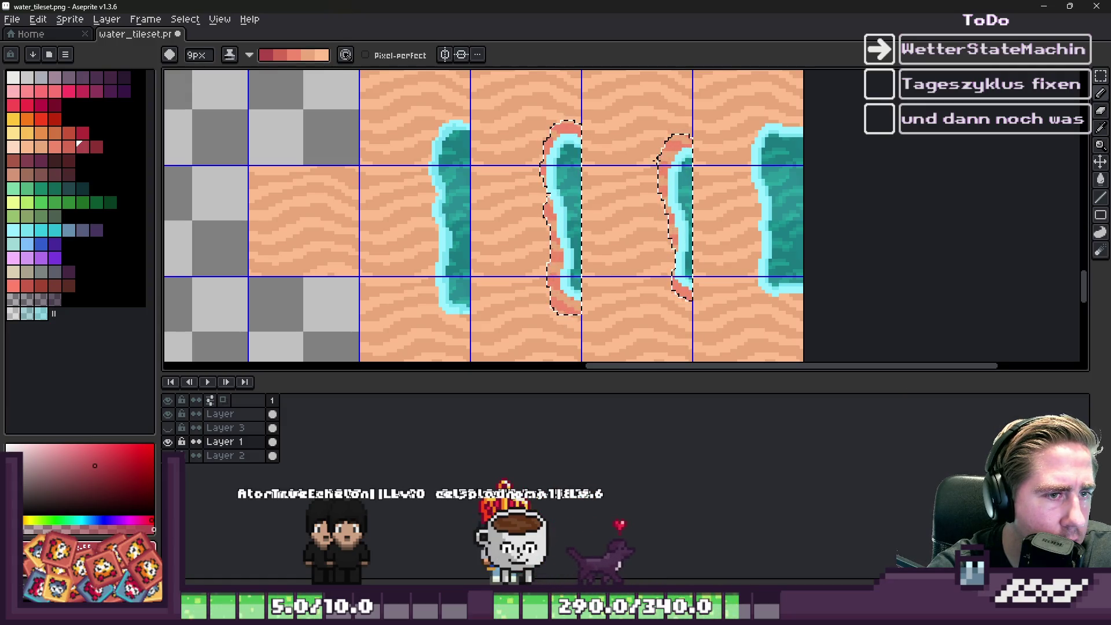
scroll(558, 266, up, 2)
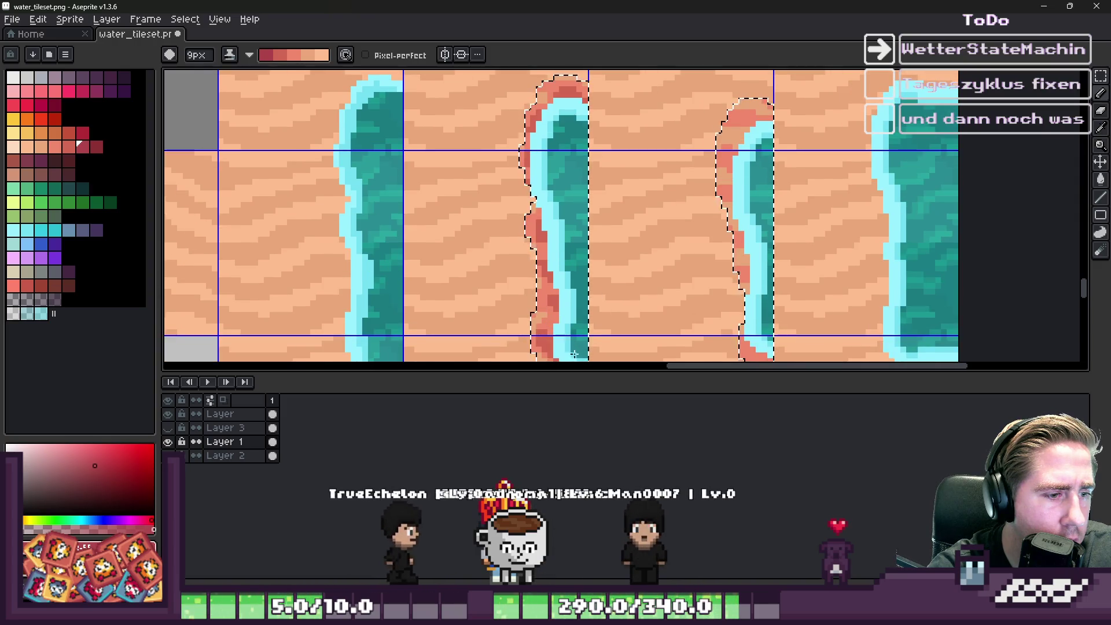
scroll(532, 171, down, 1)
scroll(532, 172, down, 1)
scroll(590, 213, up, 1)
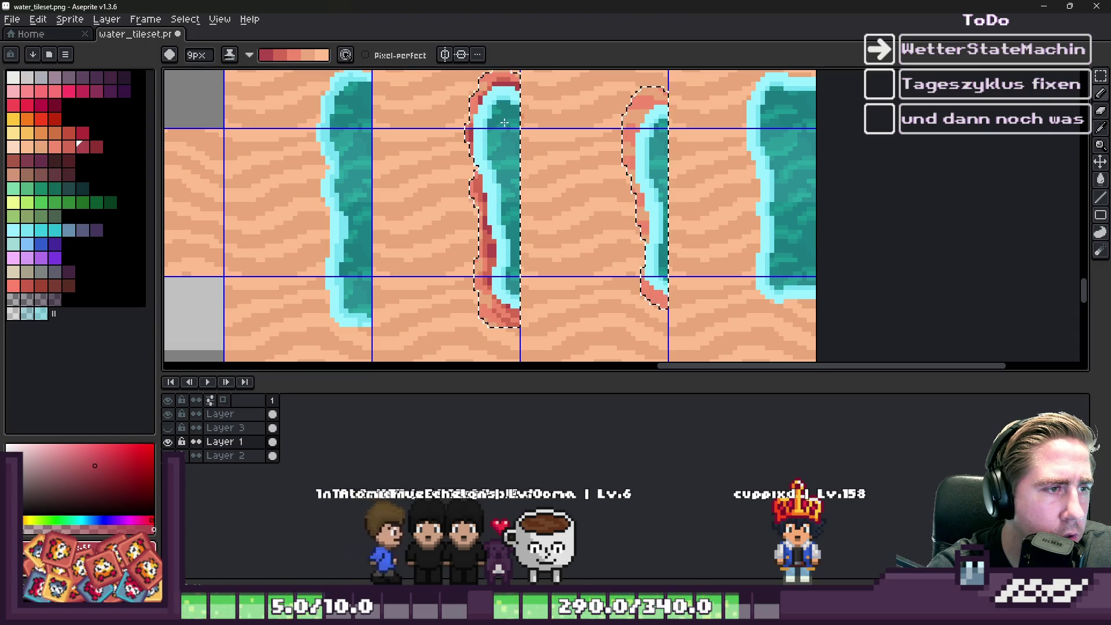
scroll(620, 155, down, 1)
scroll(620, 155, up, 1)
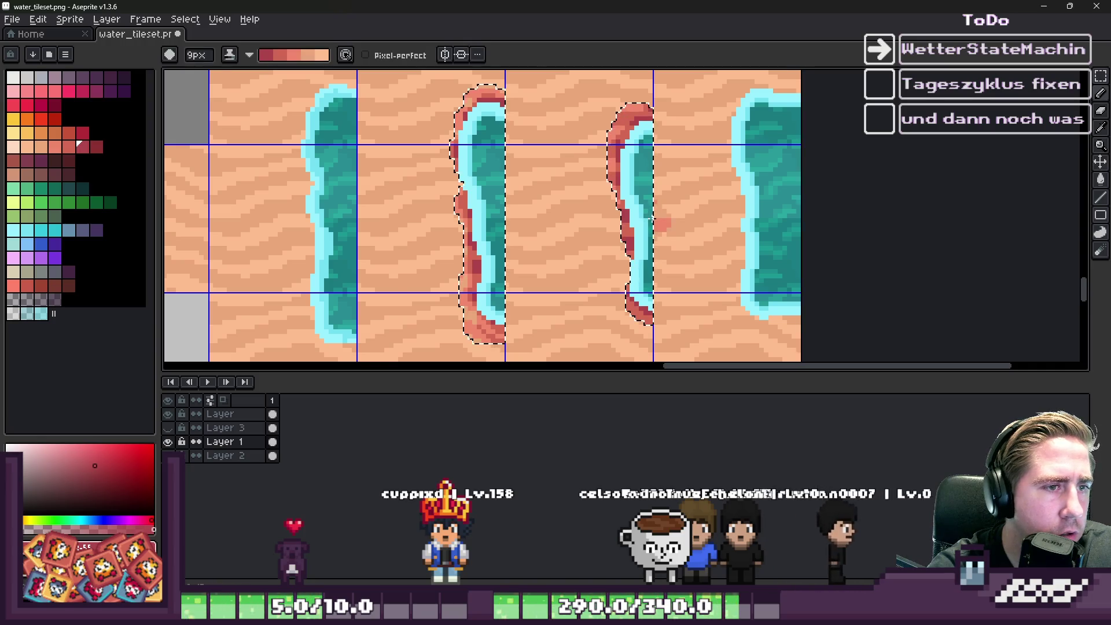
scroll(656, 221, down, 2)
scroll(647, 230, up, 1)
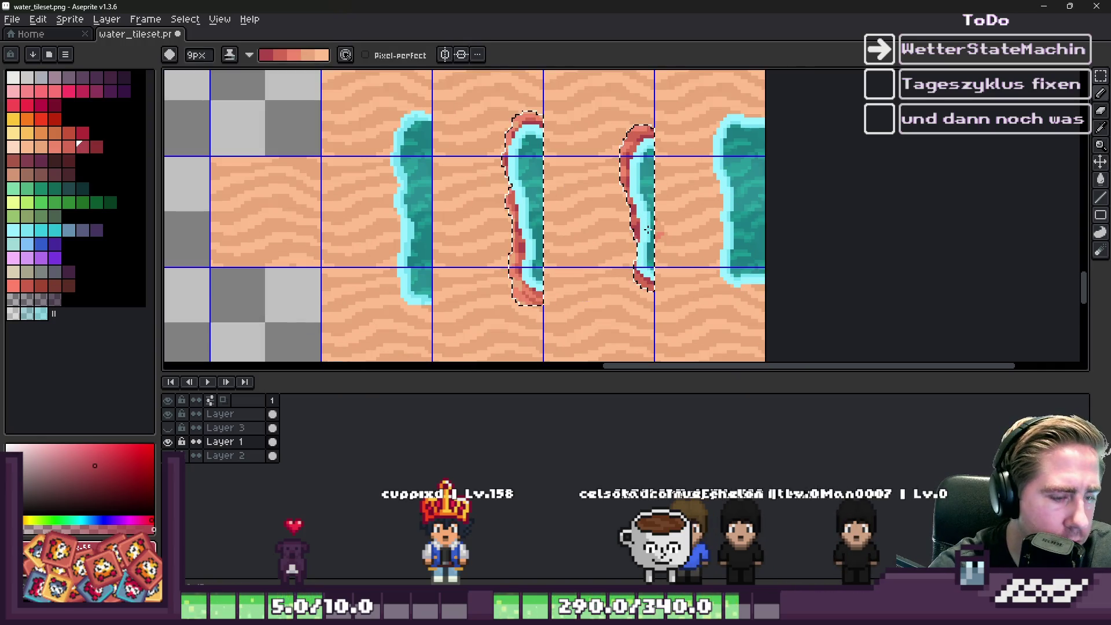
key(m)
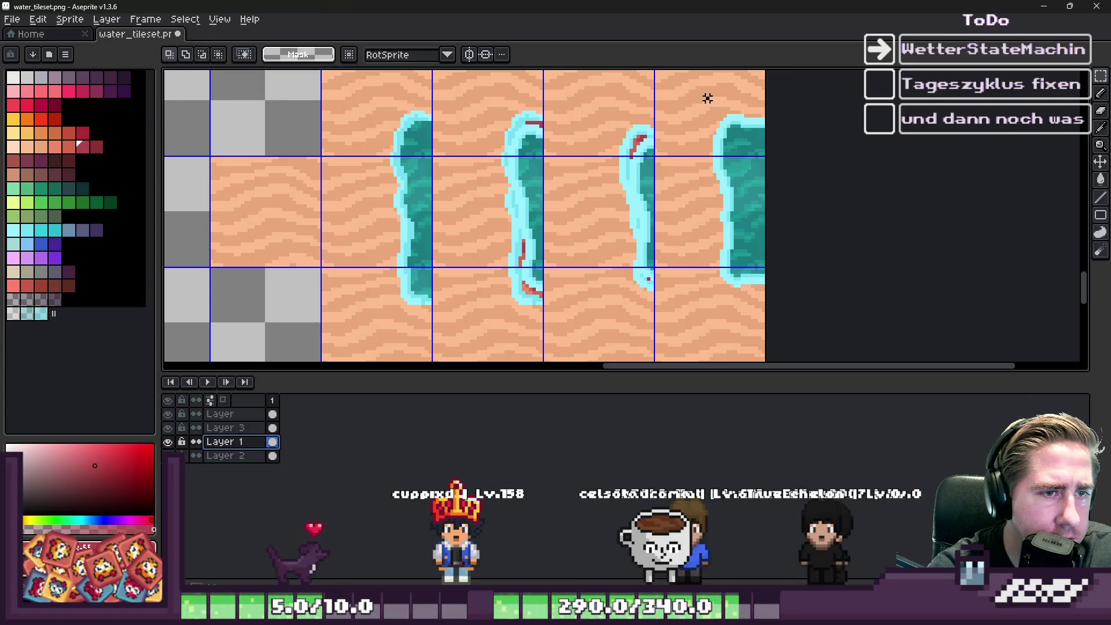
Step: Paste the foam outline onto the first water tile on Layer 3
drag(707, 98, 821, 313)
click(819, 320)
click(263, 427)
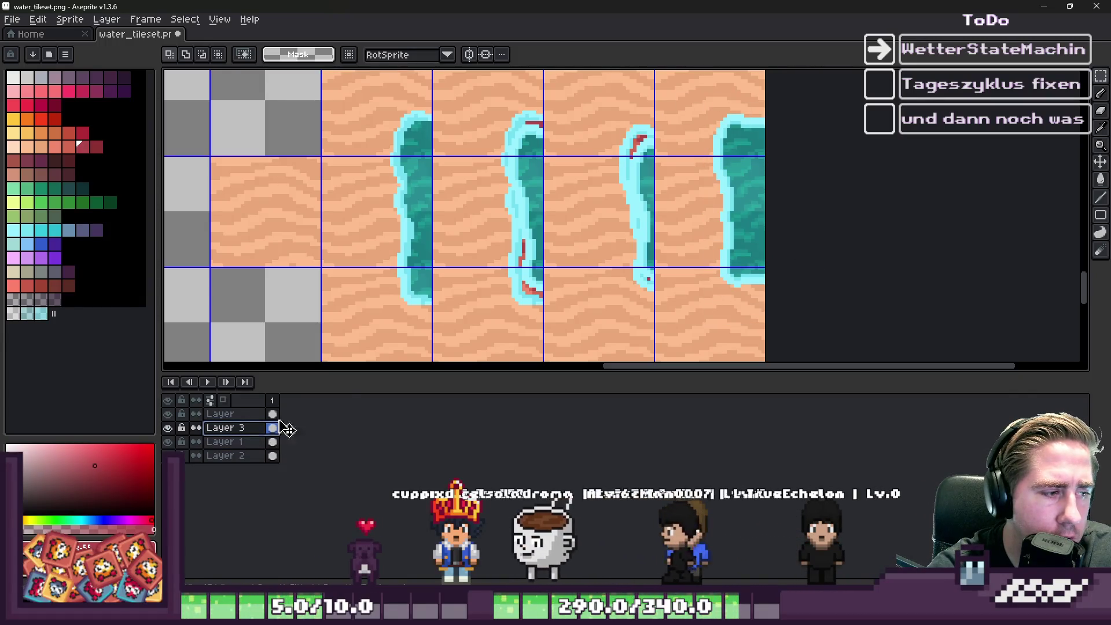
key(ctrl+v)
drag(723, 223, 413, 223)
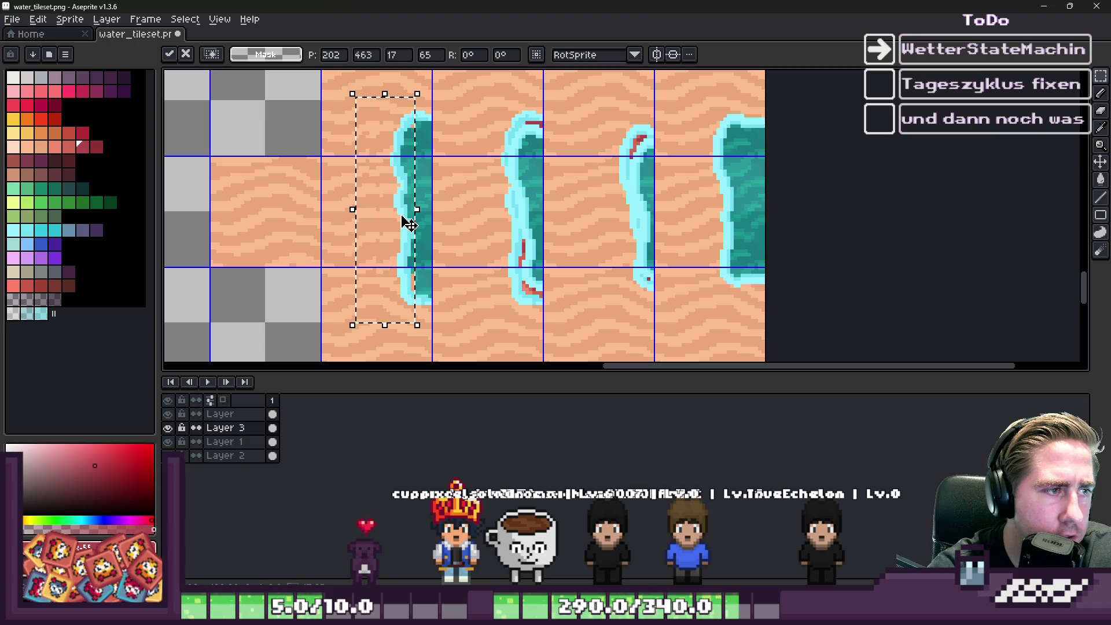
key(Return)
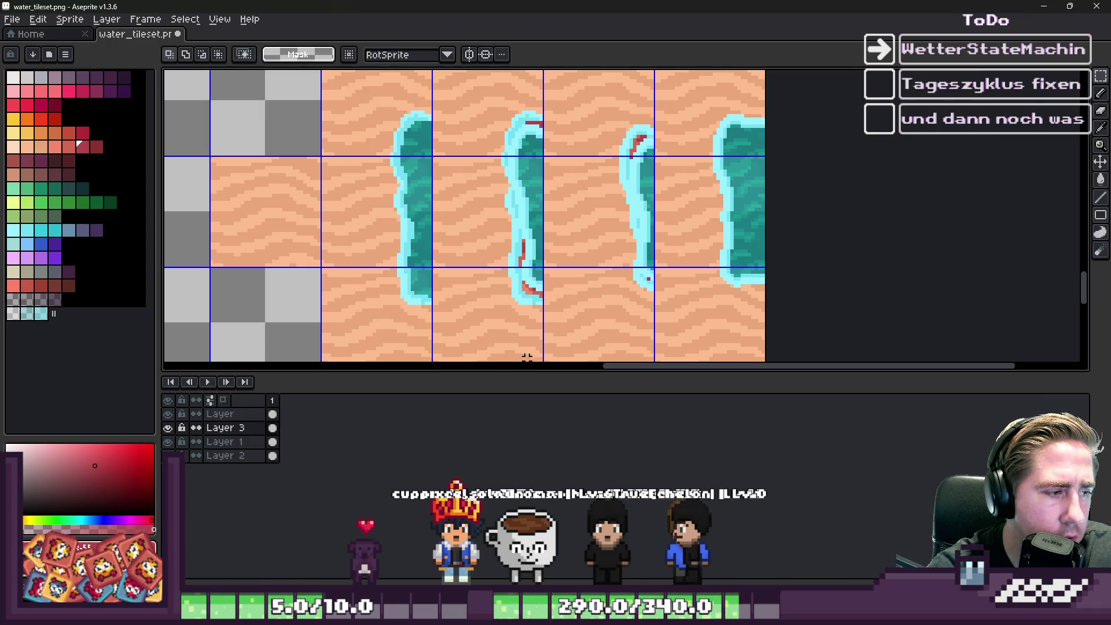
Step: Restore the previous selection on Layer 3 and shift it onto the sand column
click(240, 441)
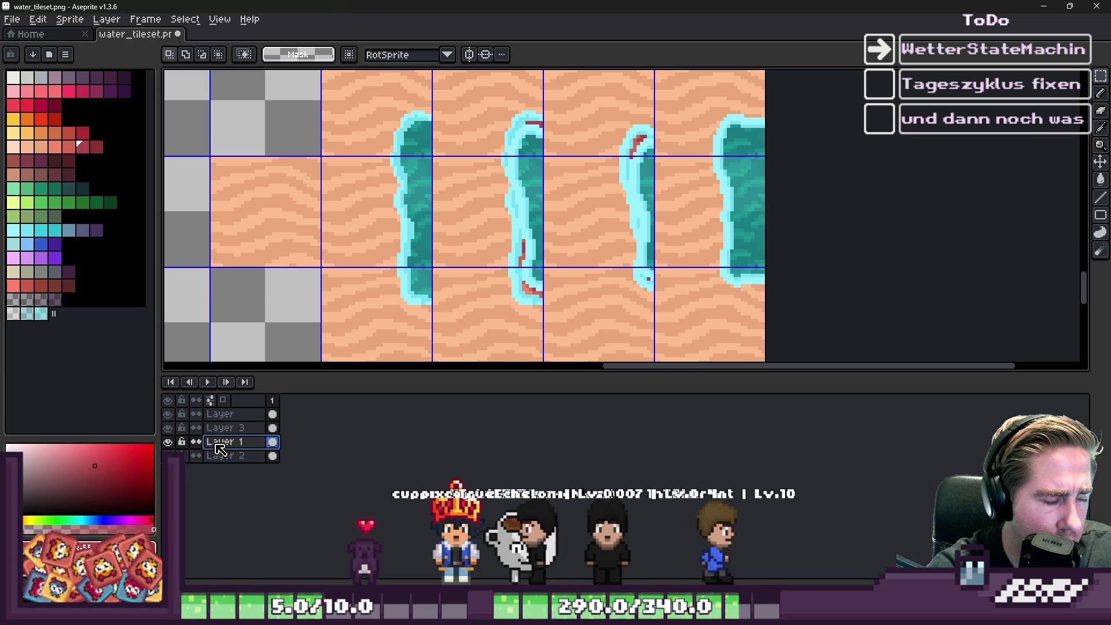
click(240, 414)
key(ctrl+d)
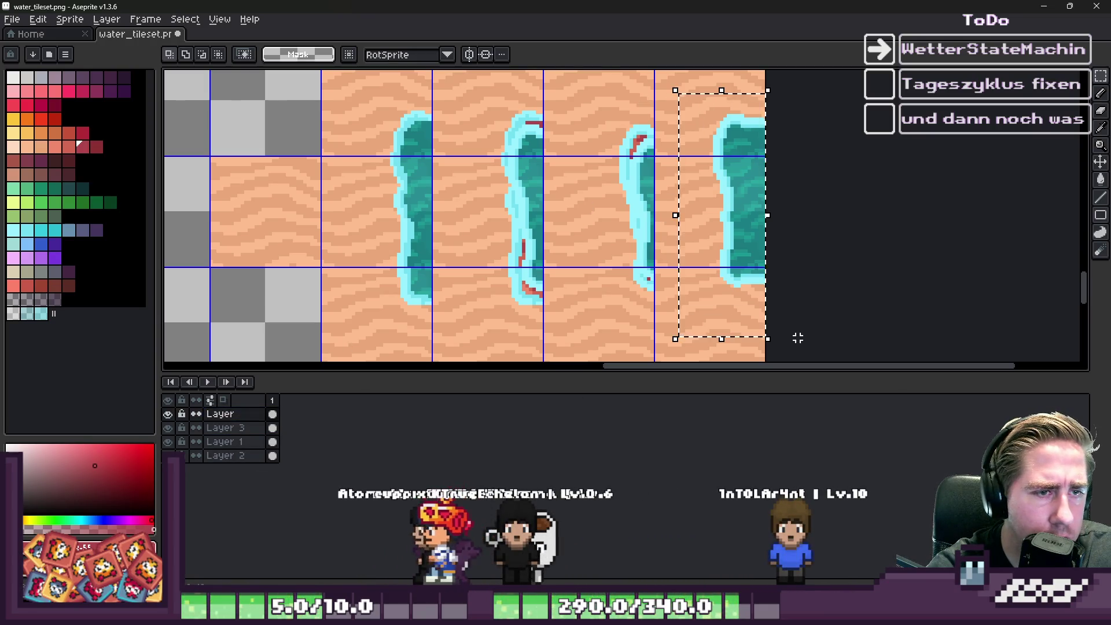
click(249, 428)
key(ctrl+shift+d)
drag(727, 216, 327, 228)
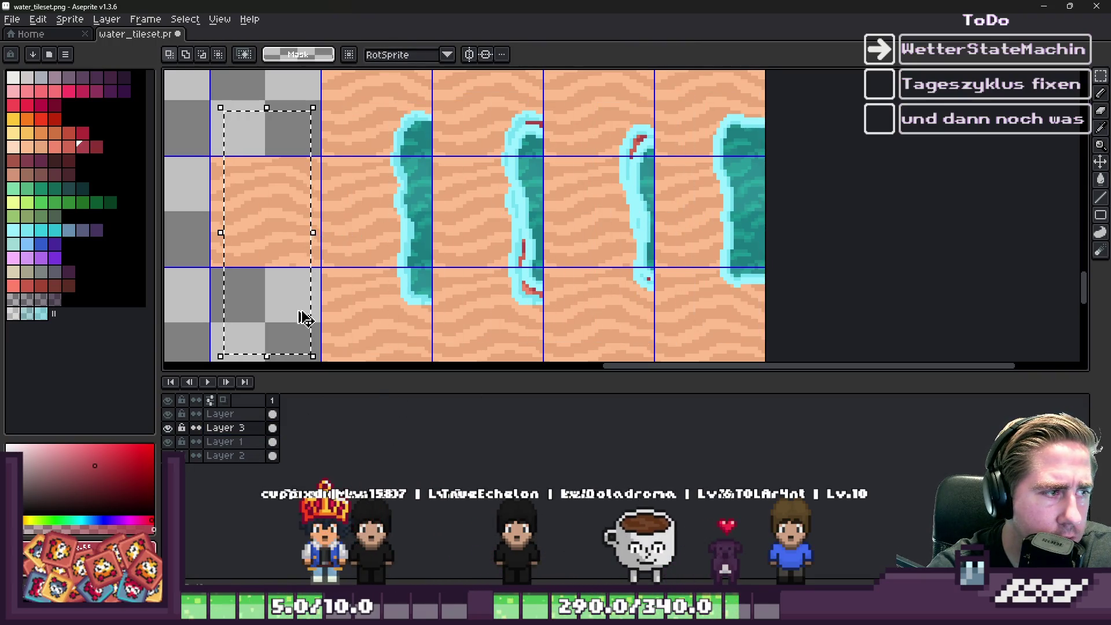
Step: Toggle the top layer, Layer 3 and Layer 1 visibility to compare the foam outlines
click(167, 415)
click(168, 414)
click(168, 414)
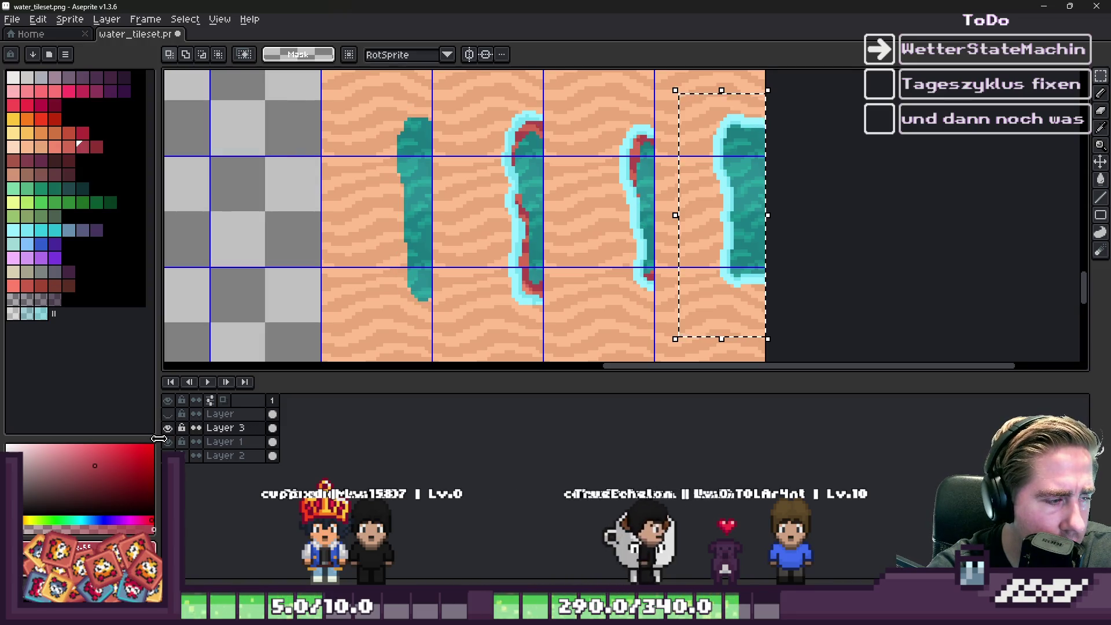
click(167, 428)
click(168, 428)
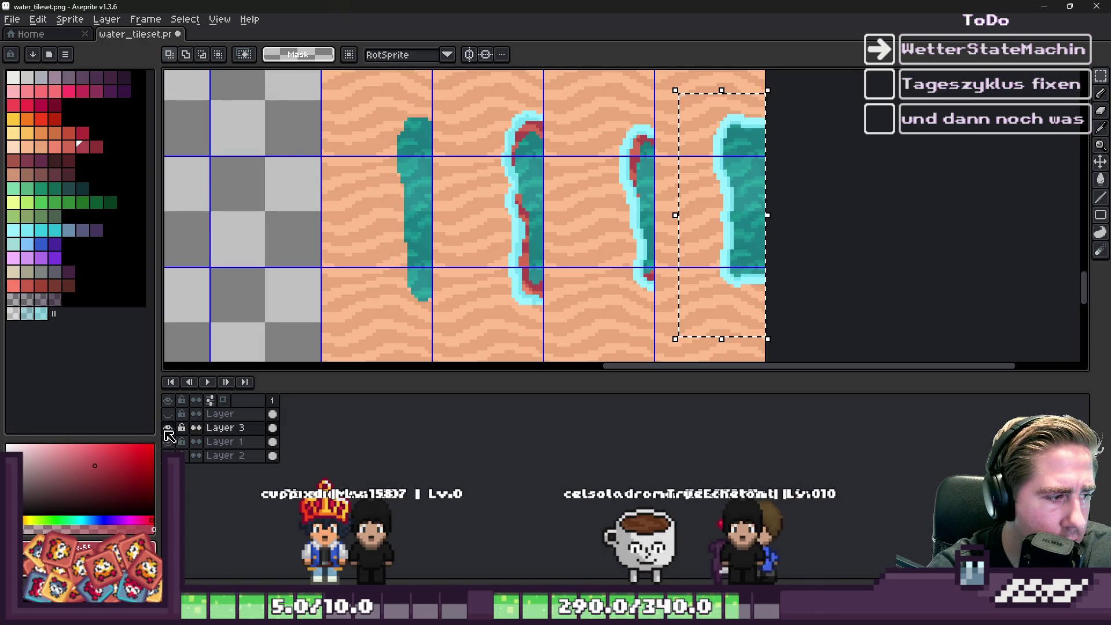
click(168, 414)
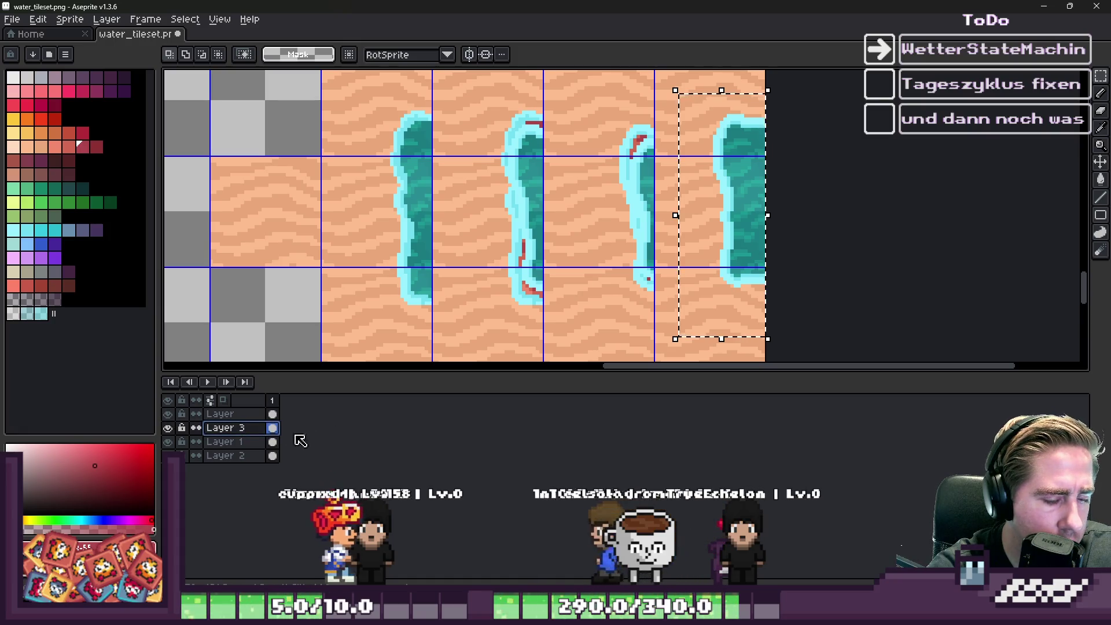
click(168, 442)
click(168, 414)
click(167, 414)
click(168, 415)
click(168, 428)
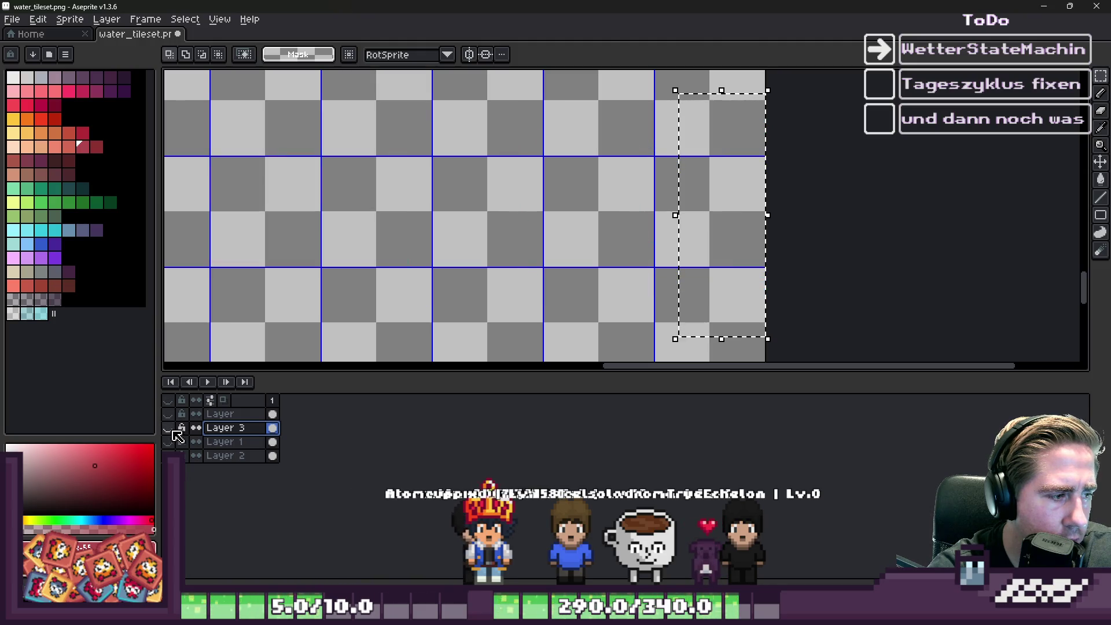
click(167, 429)
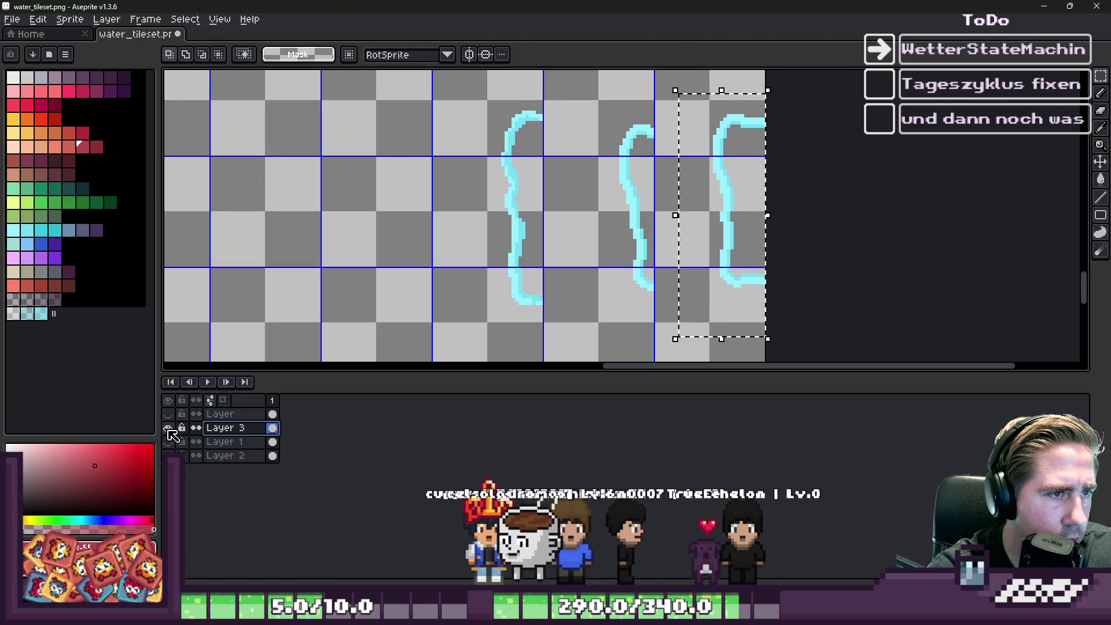
click(168, 414)
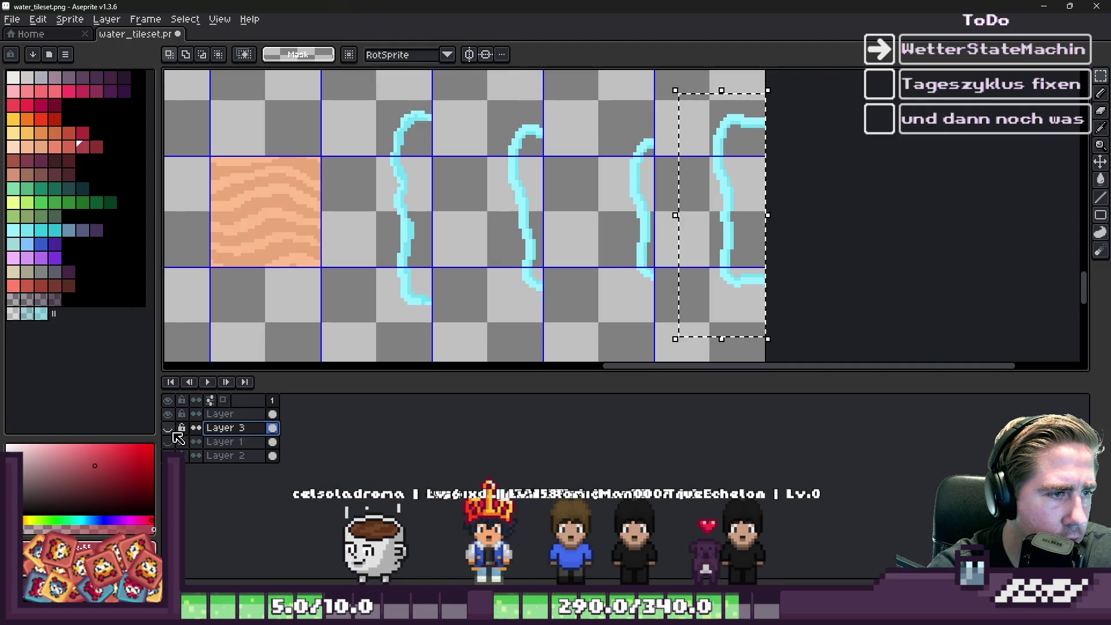
click(168, 415)
click(168, 442)
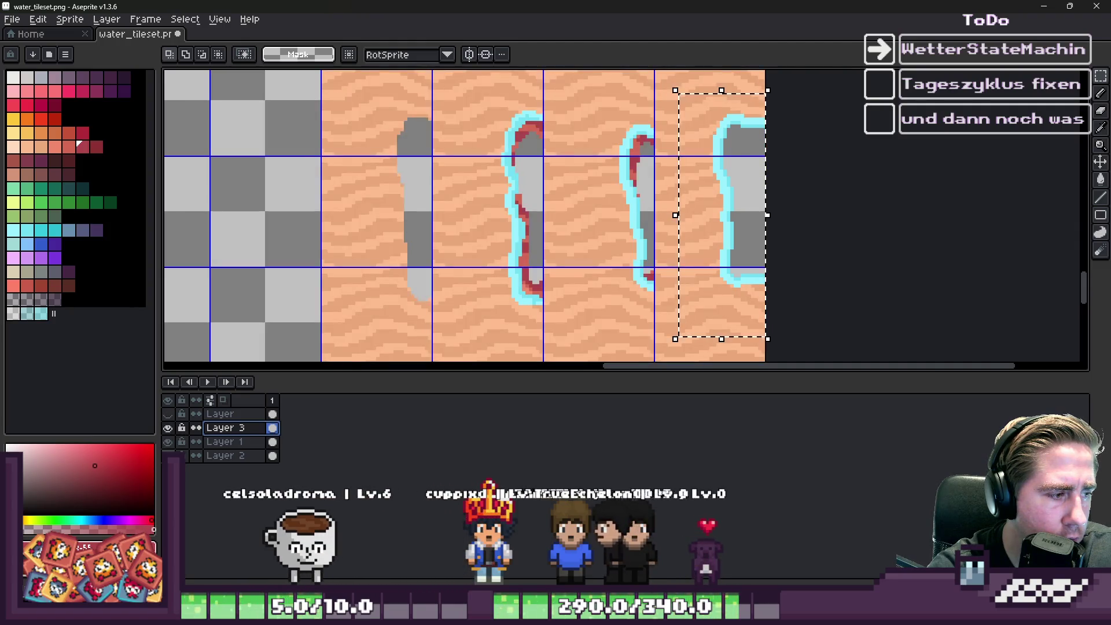
click(168, 428)
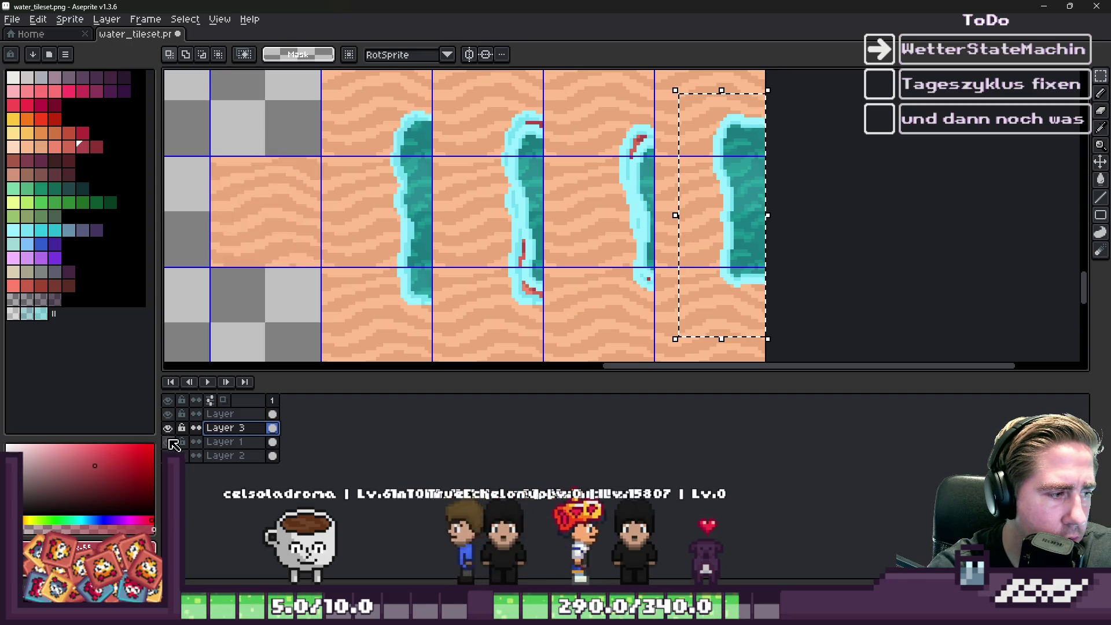
click(168, 427)
click(167, 427)
click(168, 427)
click(168, 428)
click(168, 428)
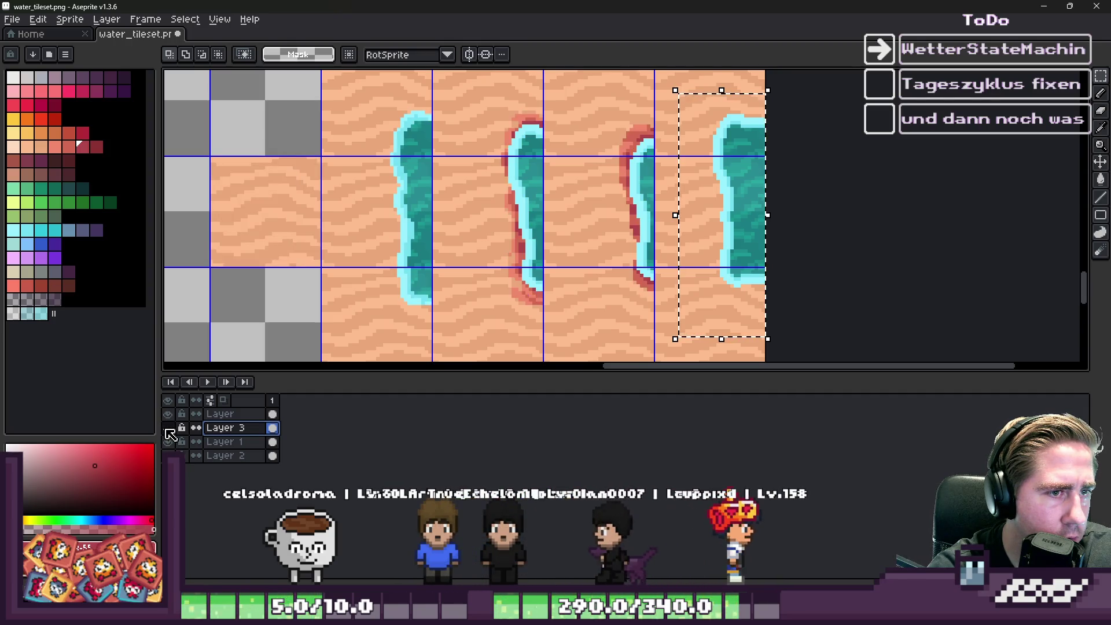
click(168, 427)
Step: Paint red shore edging along the right and middle water outlines
key(ctrl+d)
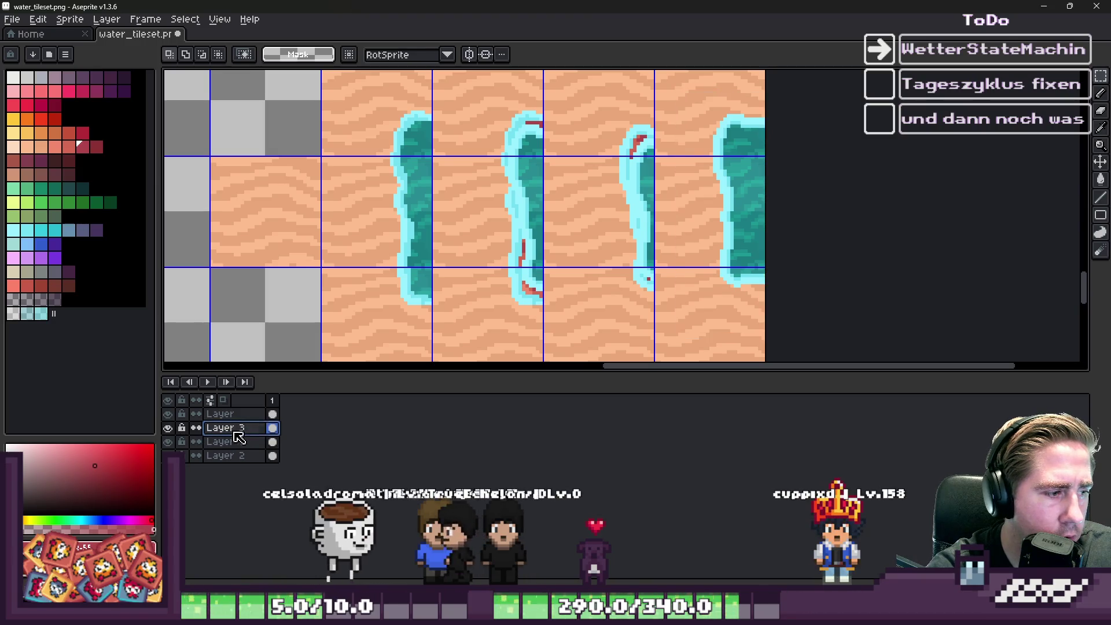
key(b)
drag(632, 115, 645, 280)
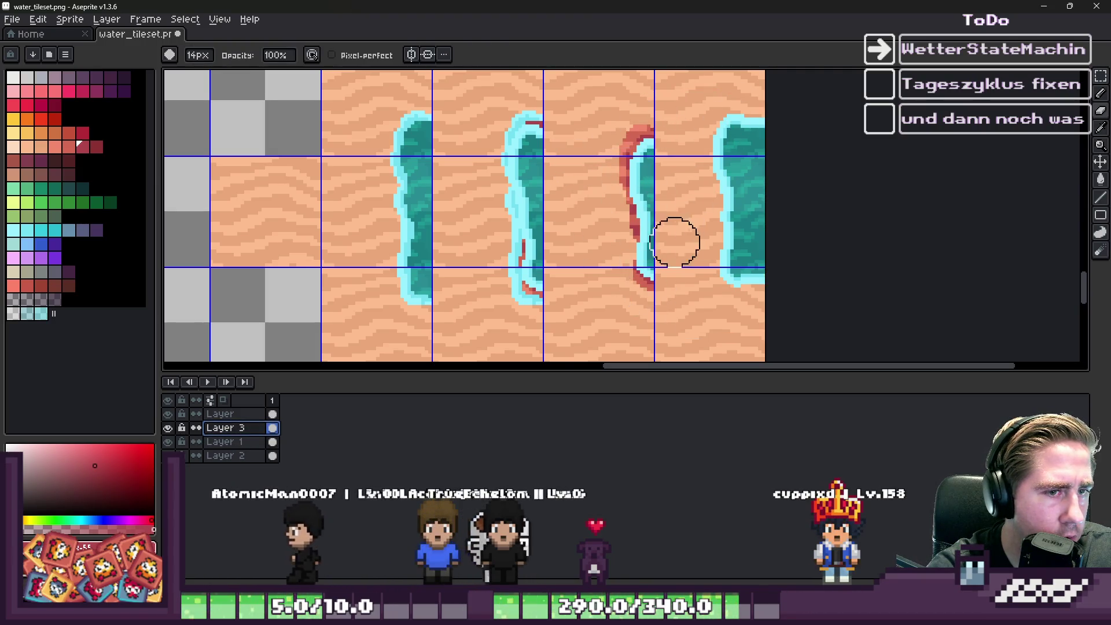
drag(515, 116, 507, 283)
scroll(532, 347, down, 2)
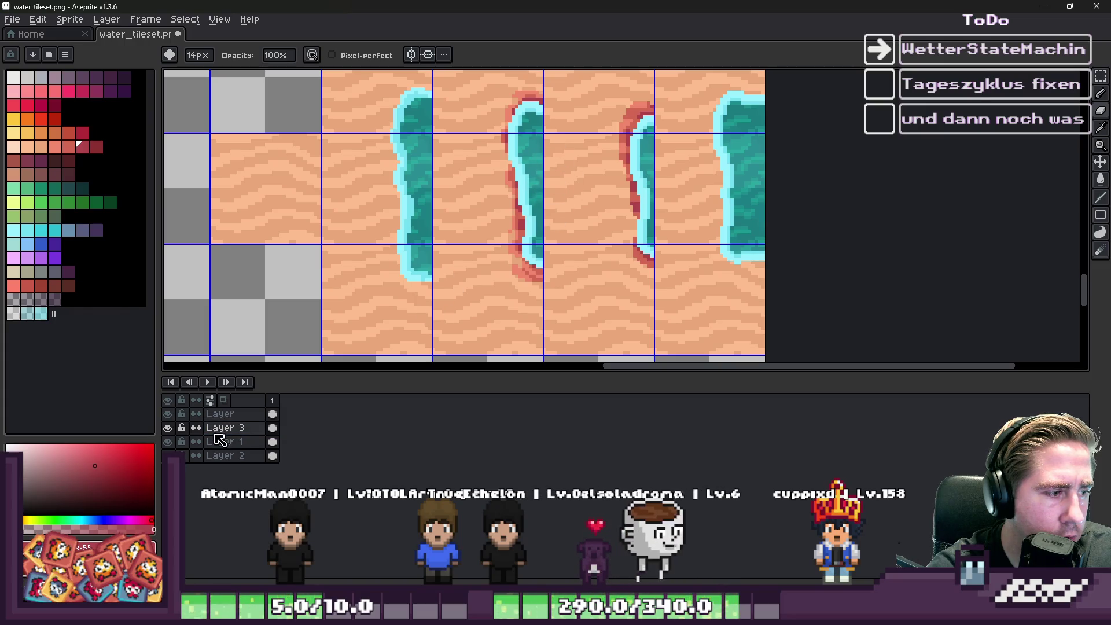
Step: Check the outlines with sand and water layers hidden, then select the rightmost water column
click(167, 442)
click(167, 455)
click(167, 415)
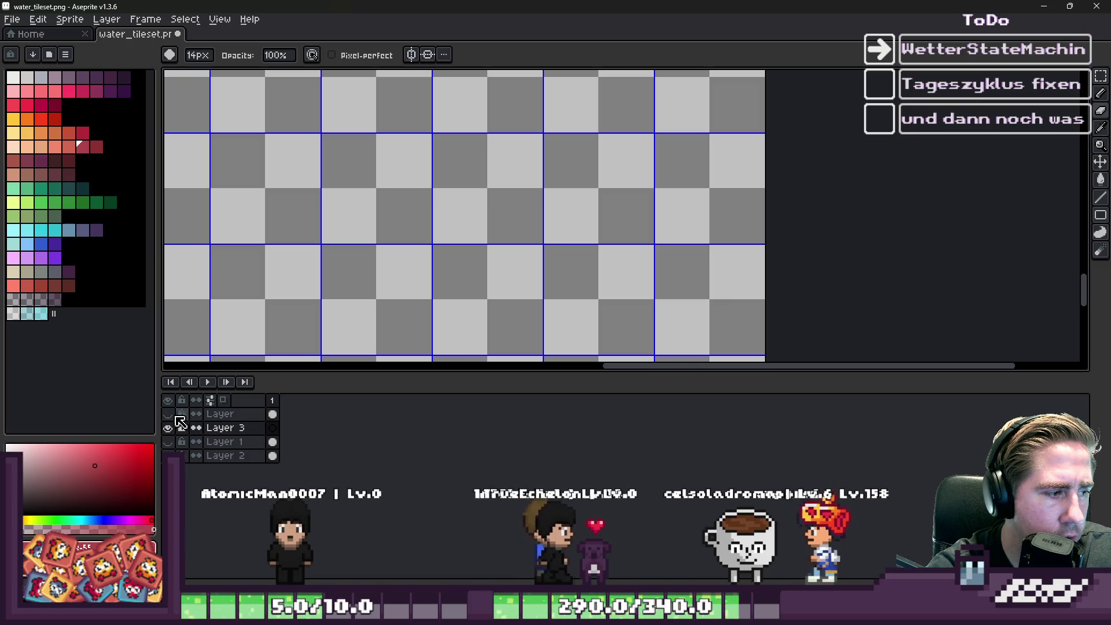
click(167, 441)
click(168, 455)
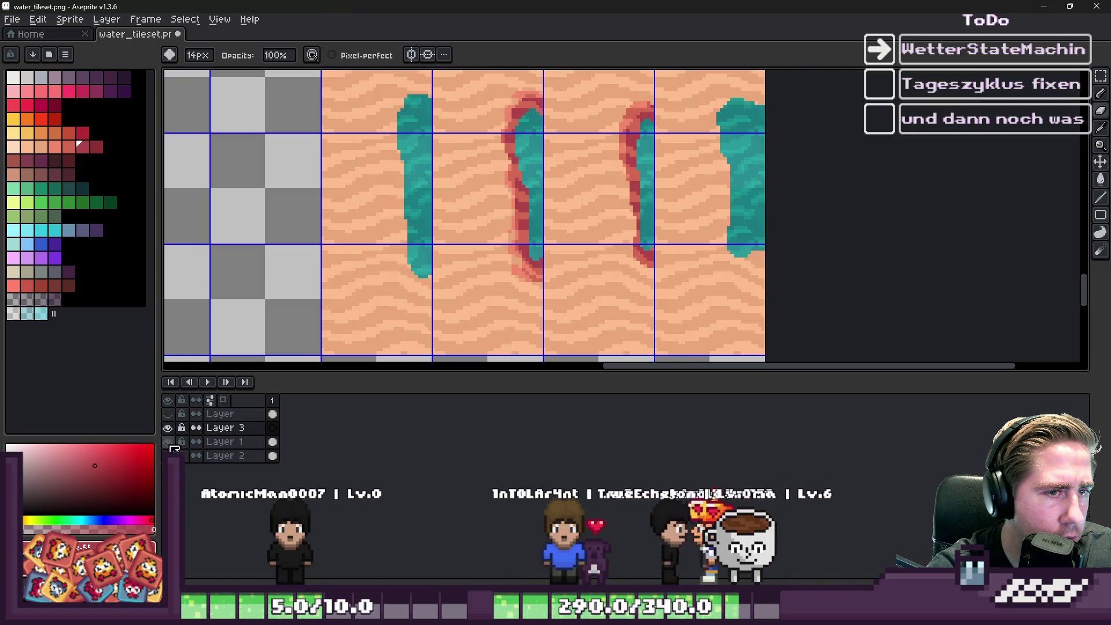
click(167, 417)
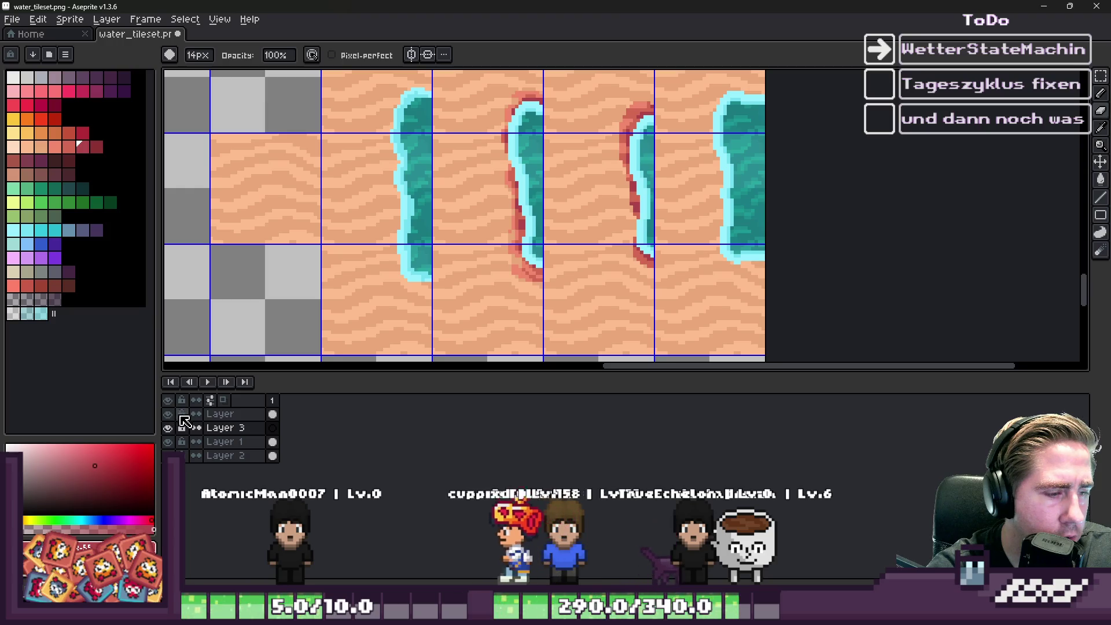
key(m)
mouse_move(698, 81)
mouse_down()
mouse_move(836, 335)
mouse_move(808, 345)
mouse_up()
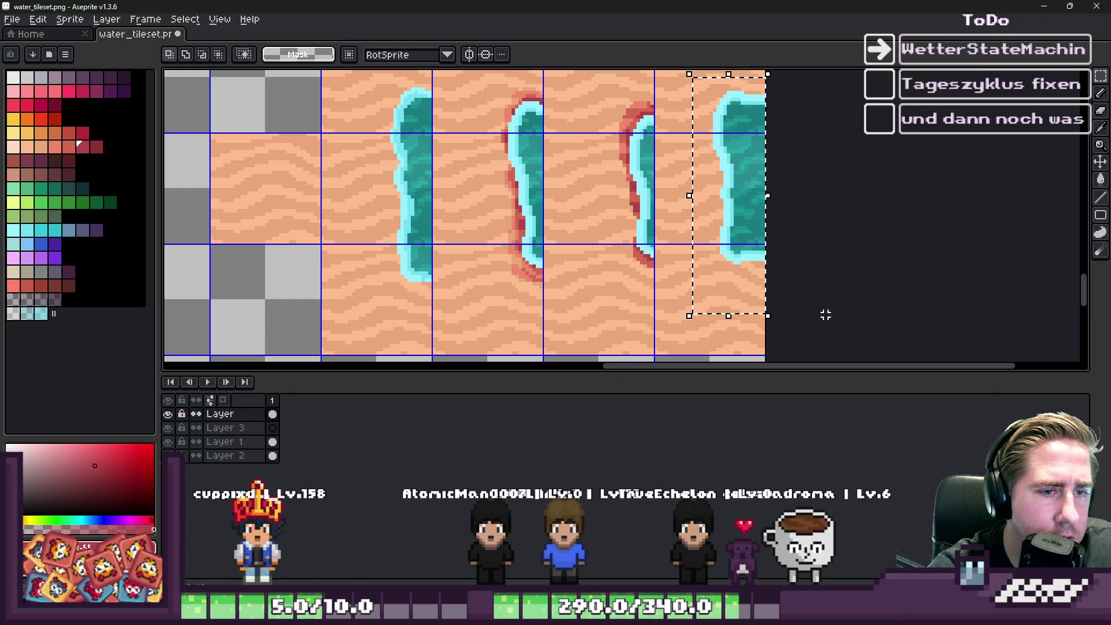
Step: Paste the water-edge piece on Layer 3 and place it on the first water tile
click(245, 429)
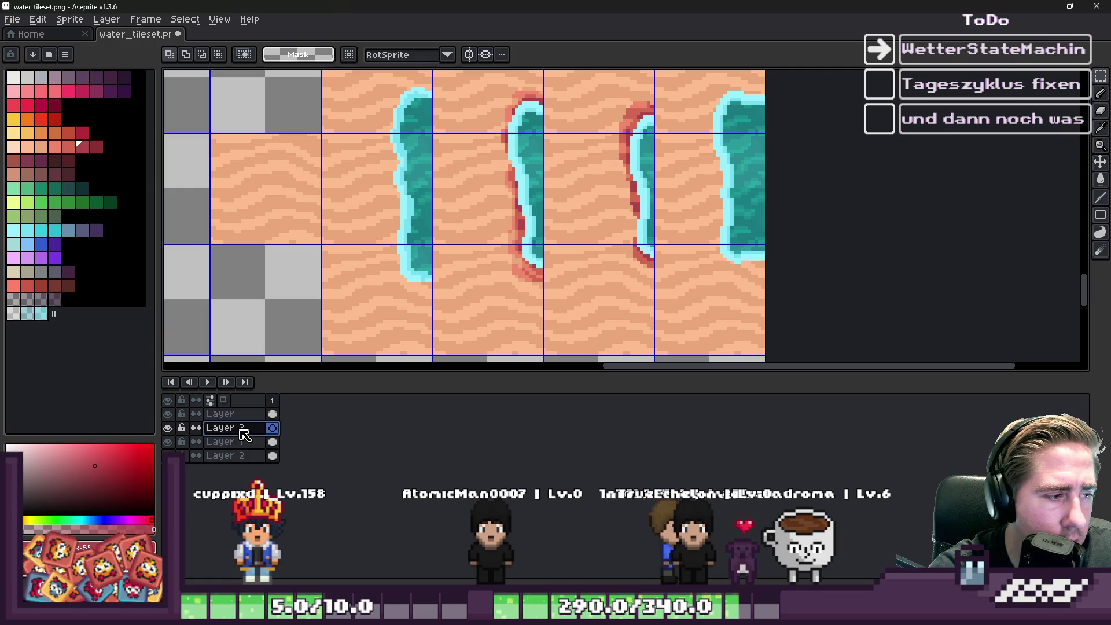
key(ctrl+v)
mouse_move(727, 191)
mouse_down()
mouse_move(496, 191)
mouse_move(405, 203)
mouse_up()
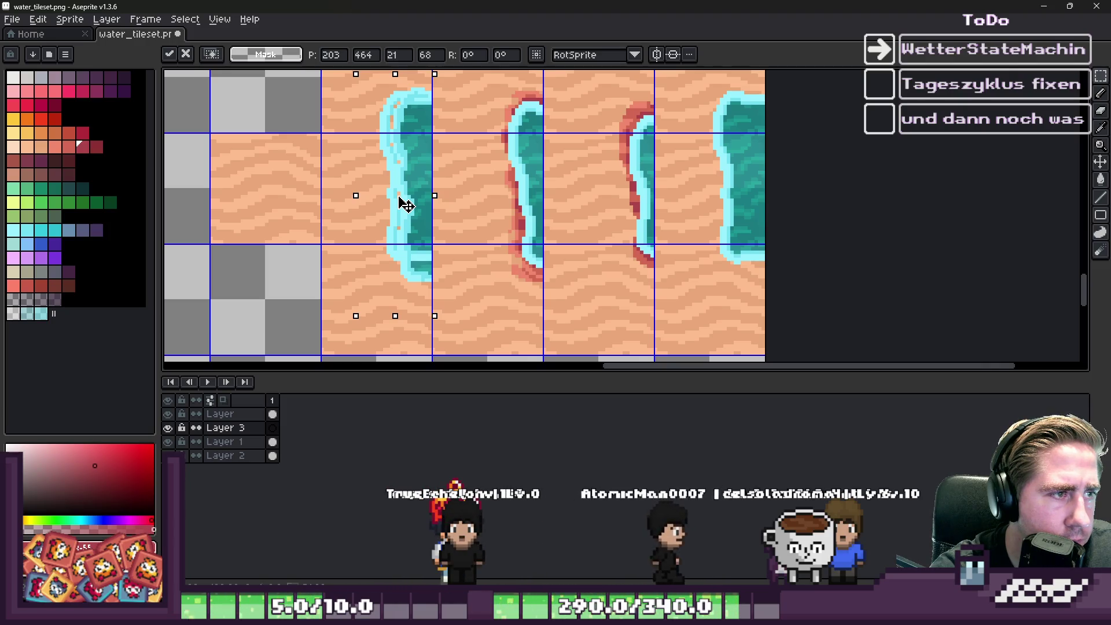
drag(405, 204, 405, 204)
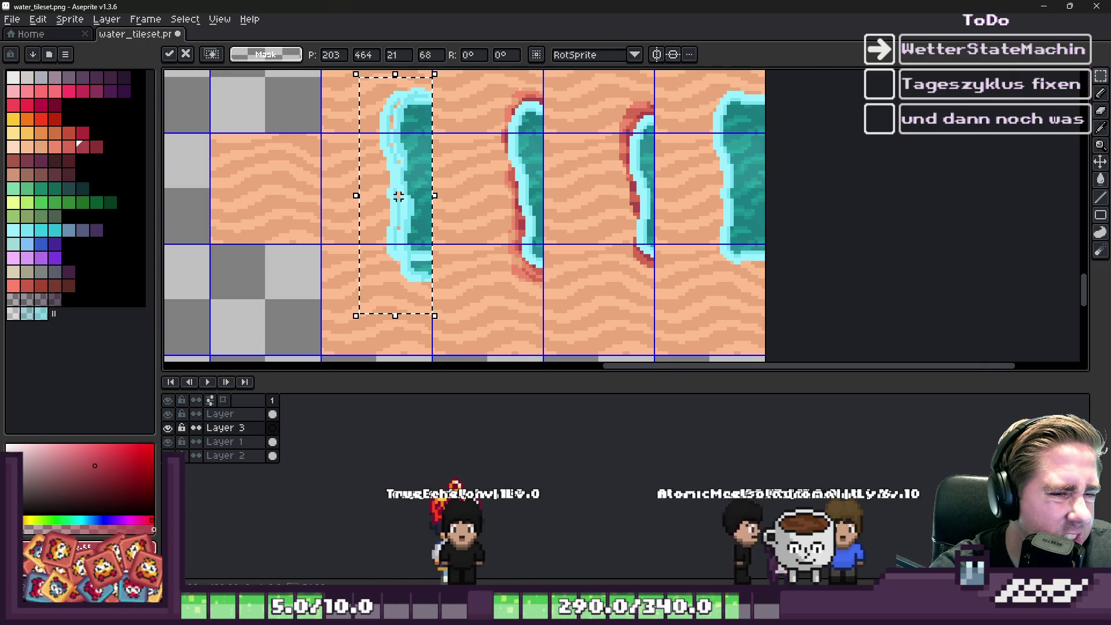
click(478, 249)
scroll(722, 257, up, 5)
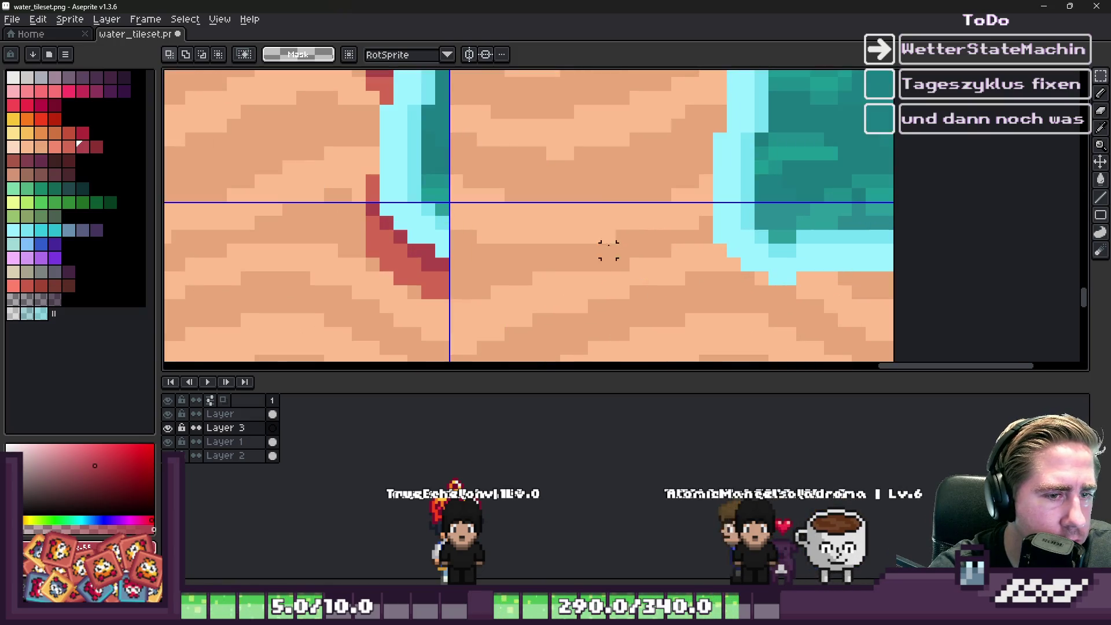
Step: Move the water corner in the rightmost shore tile down into place
drag(622, 208, 903, 370)
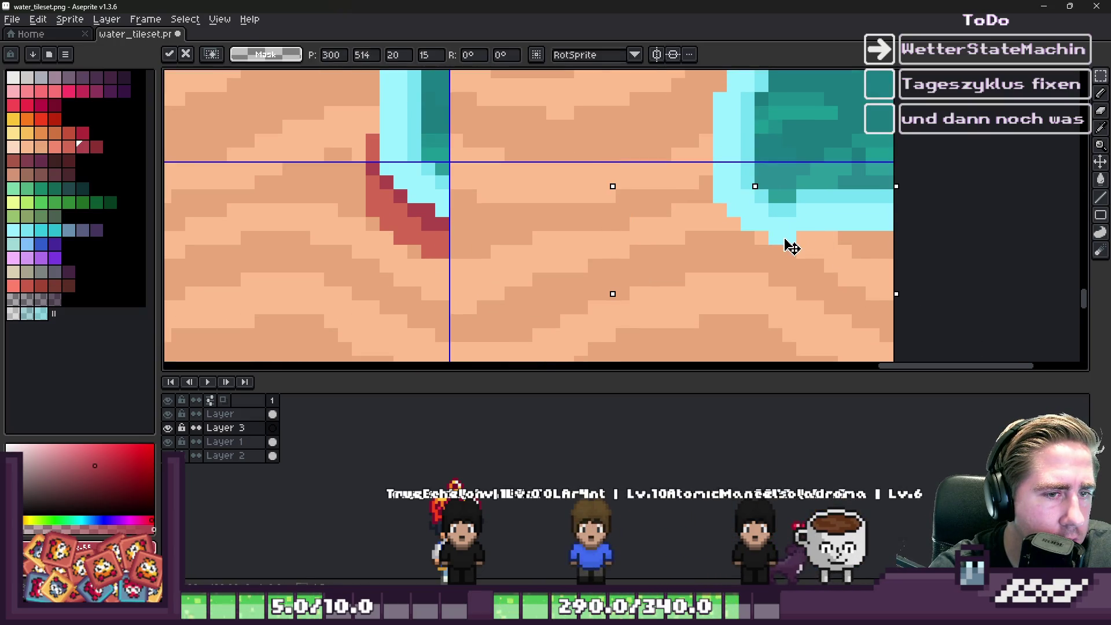
scroll(760, 209, down, 1)
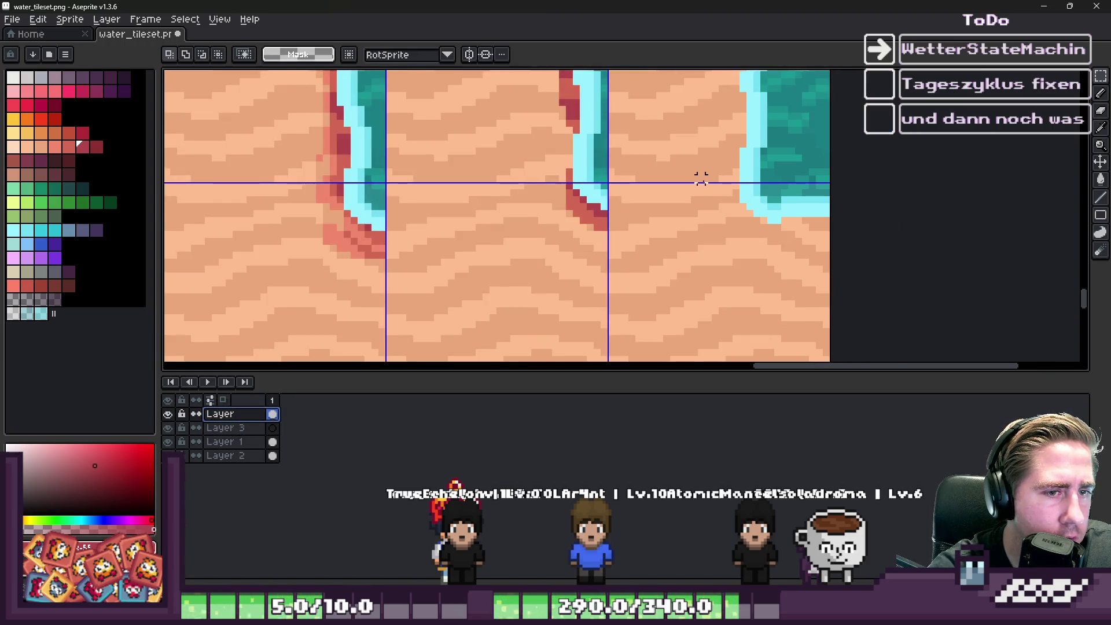
drag(701, 185, 833, 283)
drag(794, 236, 797, 271)
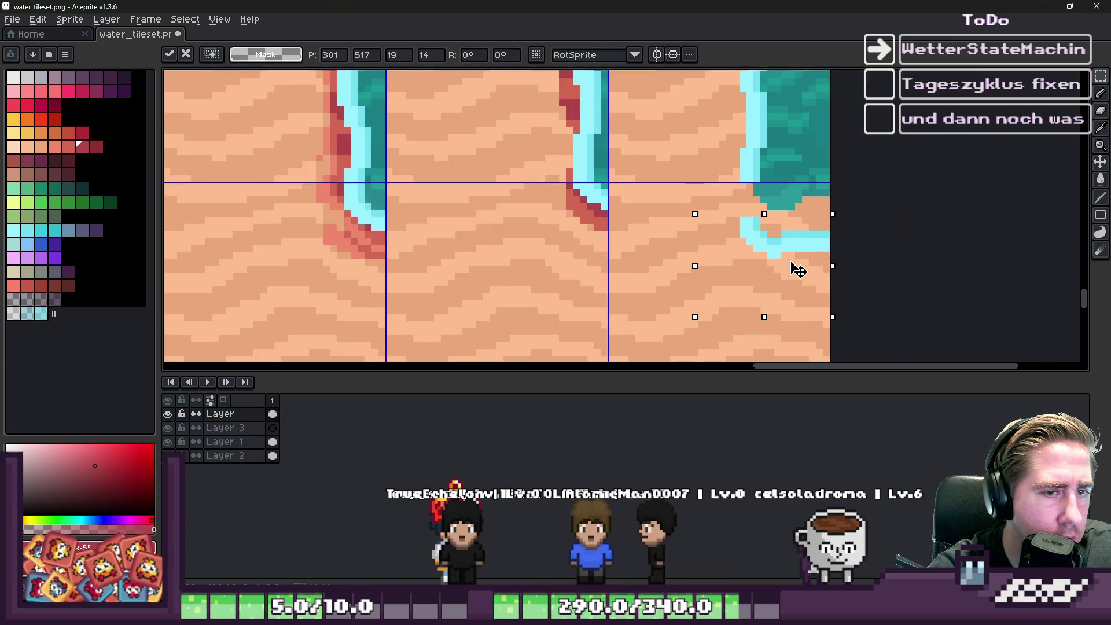
scroll(738, 255, down, 1)
scroll(723, 255, down, 1)
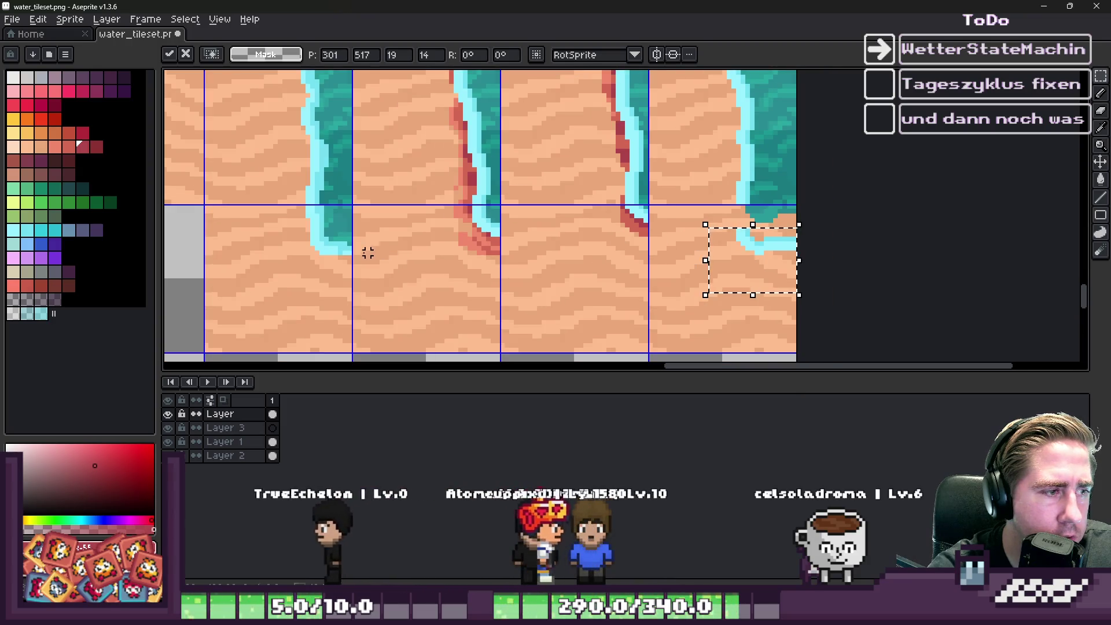
key(Return)
Step: Squash the right tile's water edge to 4 pixels tall
scroll(706, 169, up, 3)
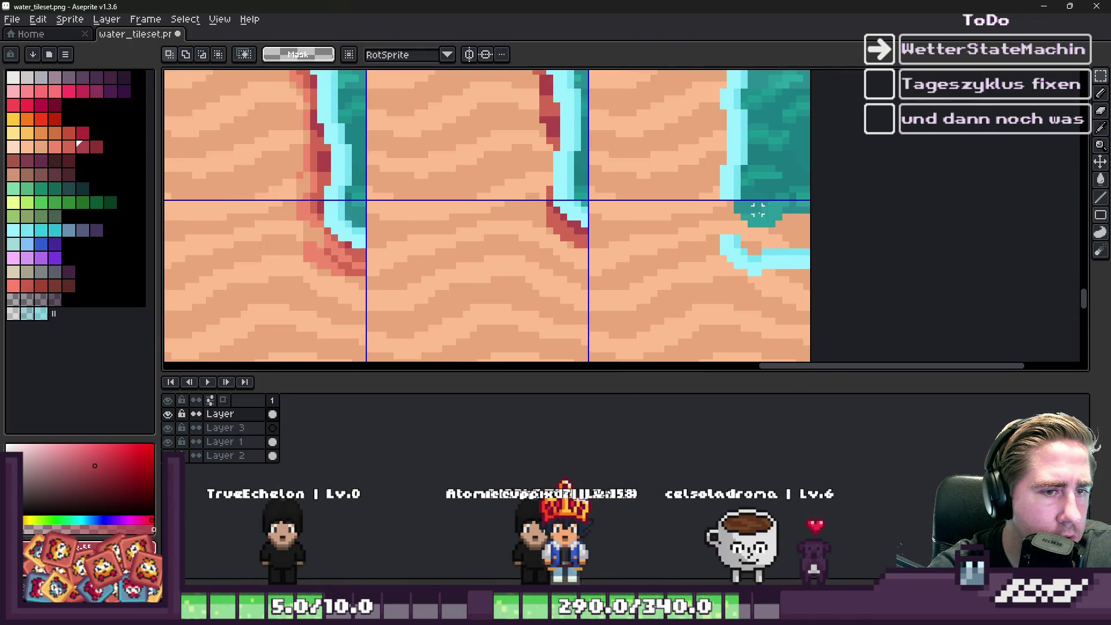
mouse_move(655, 146)
mouse_down()
mouse_move(739, 173)
mouse_move(771, 208)
mouse_up()
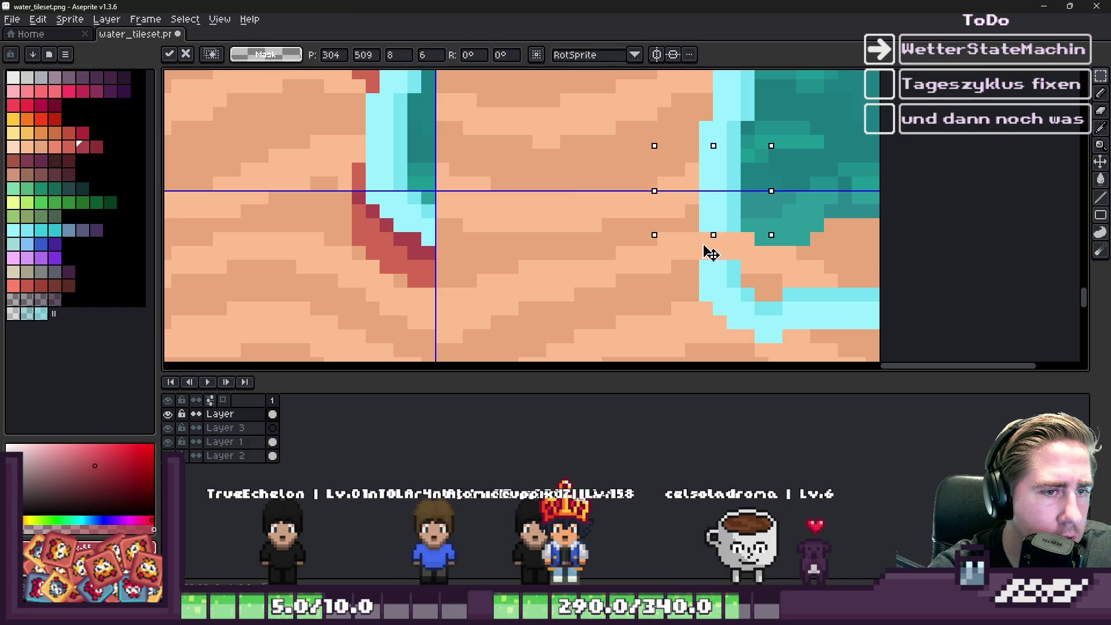
mouse_move(708, 288)
mouse_down()
mouse_move(707, 182)
mouse_move(713, 207)
mouse_up()
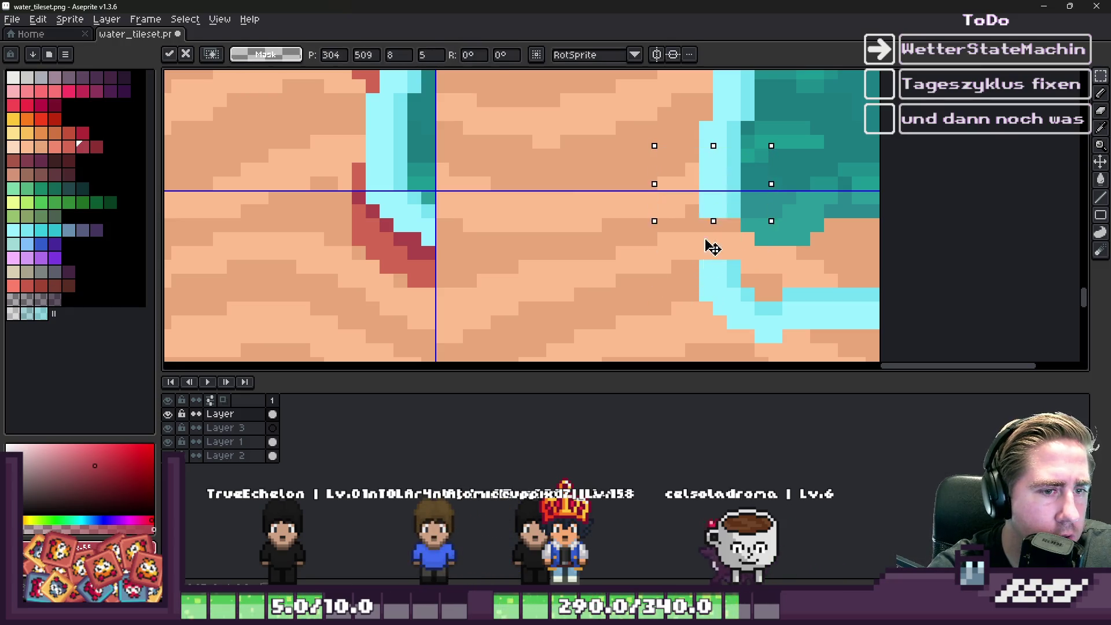
key(Return)
scroll(718, 243, down, 3)
Step: Switch to the brush on Layer 1 and adjust its size
key(b)
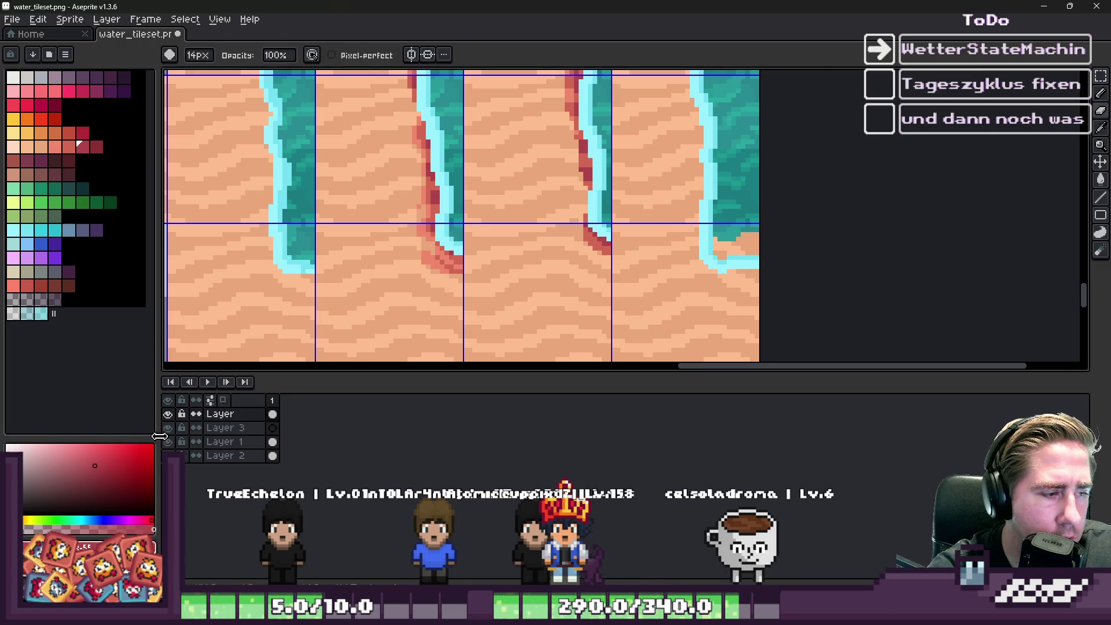
click(225, 441)
key(minus)
key(minus)
key(minus)
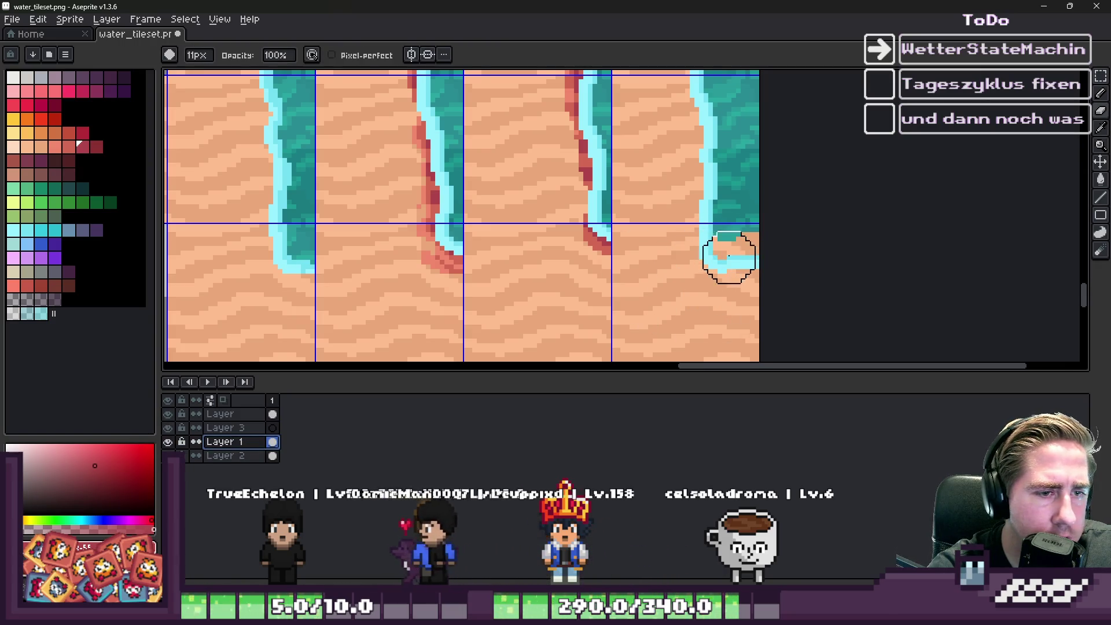
key(plus)
key(plus)
scroll(753, 235, up, 2)
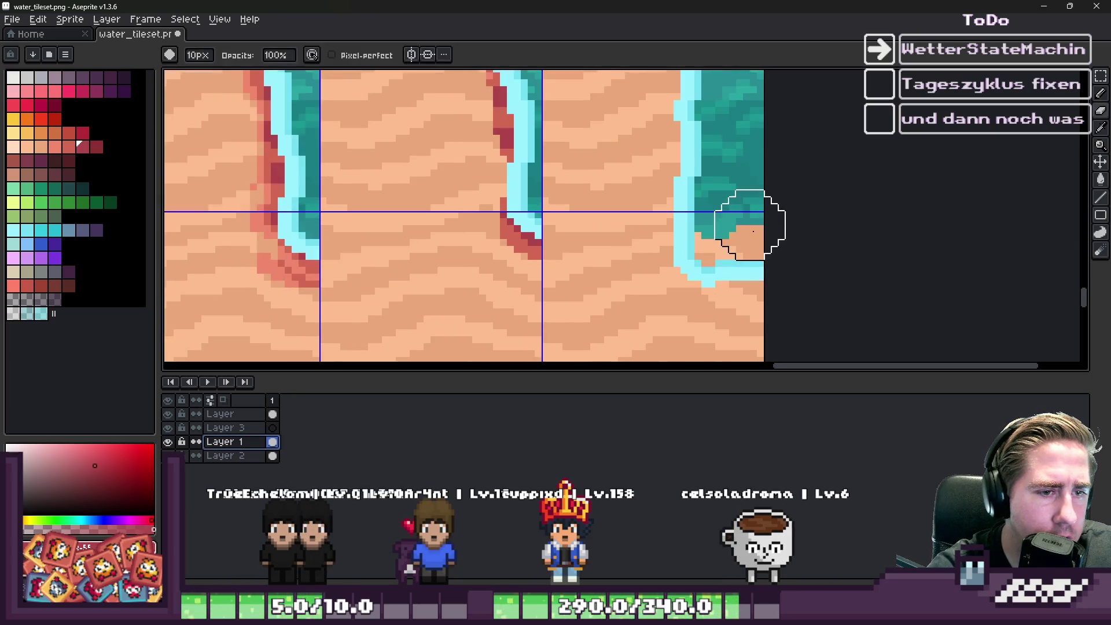
scroll(752, 234, down, 3)
Step: Paste the foam outline on Layer 3 and drag it left over the sand tile
key(m)
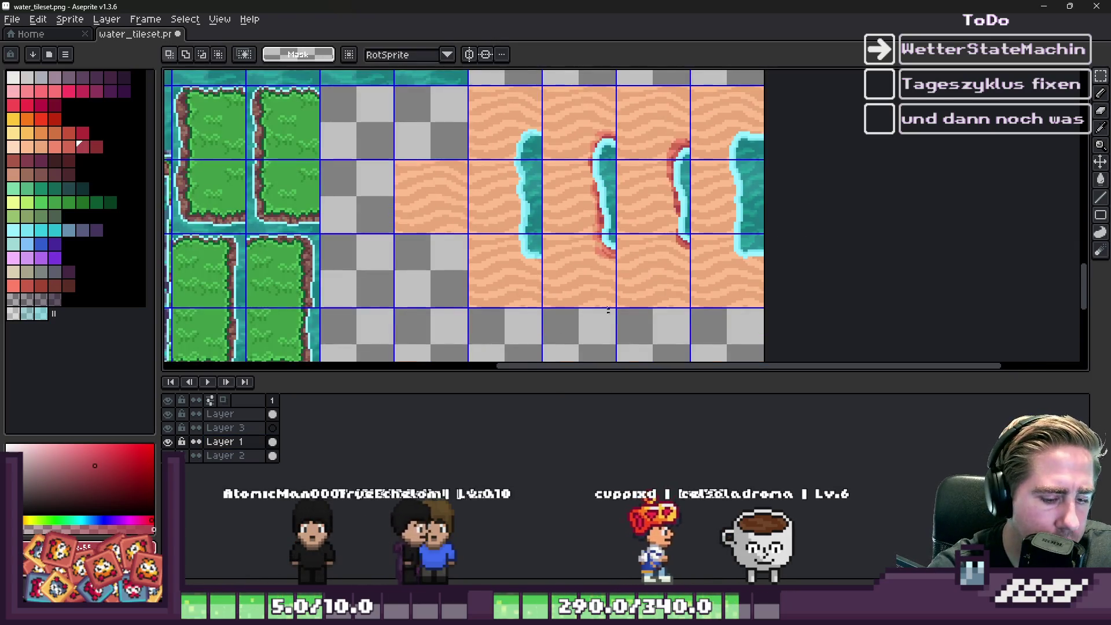
click(209, 414)
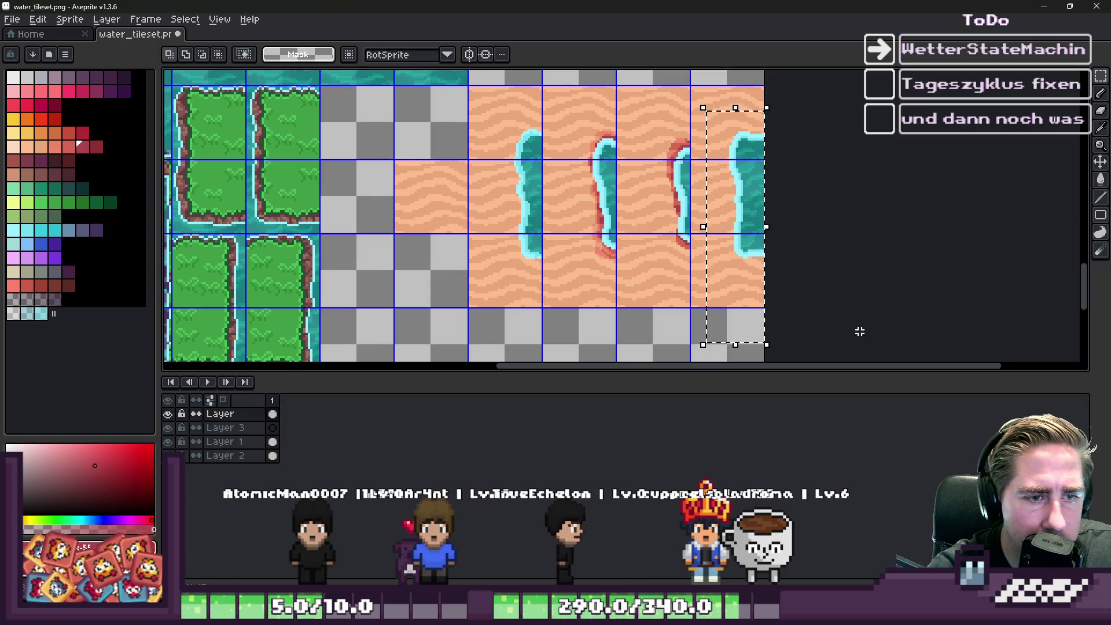
click(224, 441)
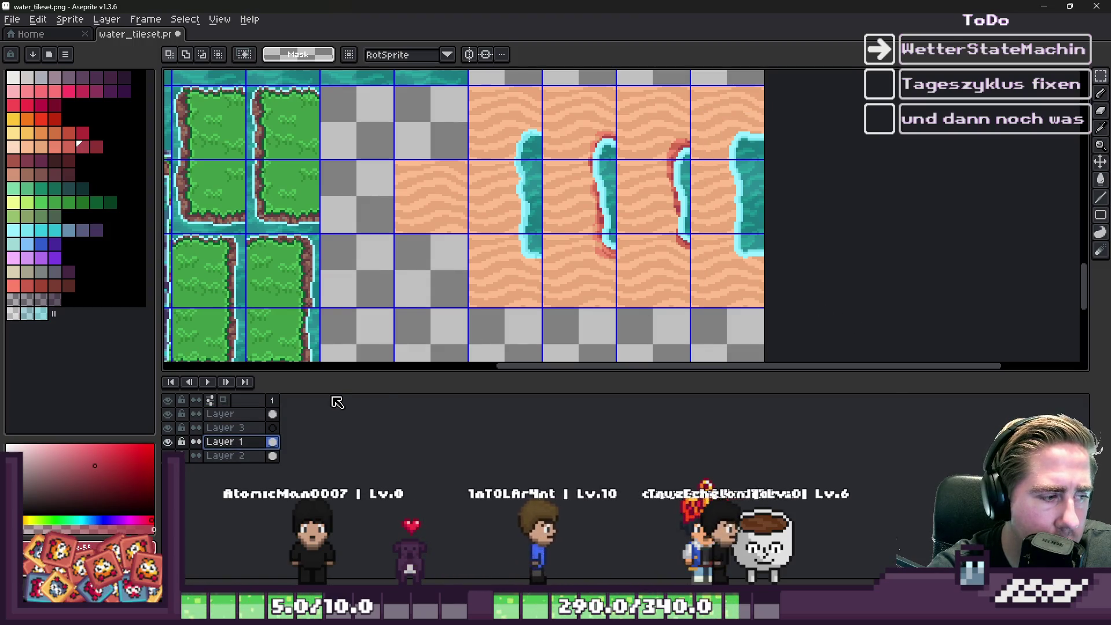
key(alt+Up)
key(ctrl+v)
drag(734, 218, 491, 232)
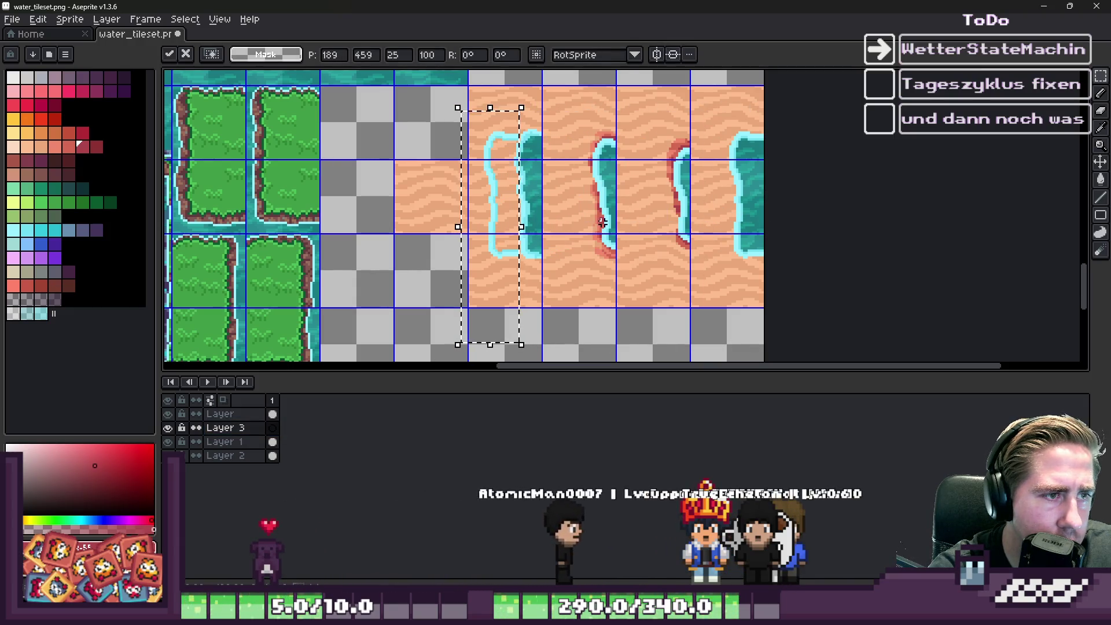
Step: Discard the pasted outline and select the top of the rightmost water tile on Layer 1
key(Escape)
scroll(741, 137, up, 3)
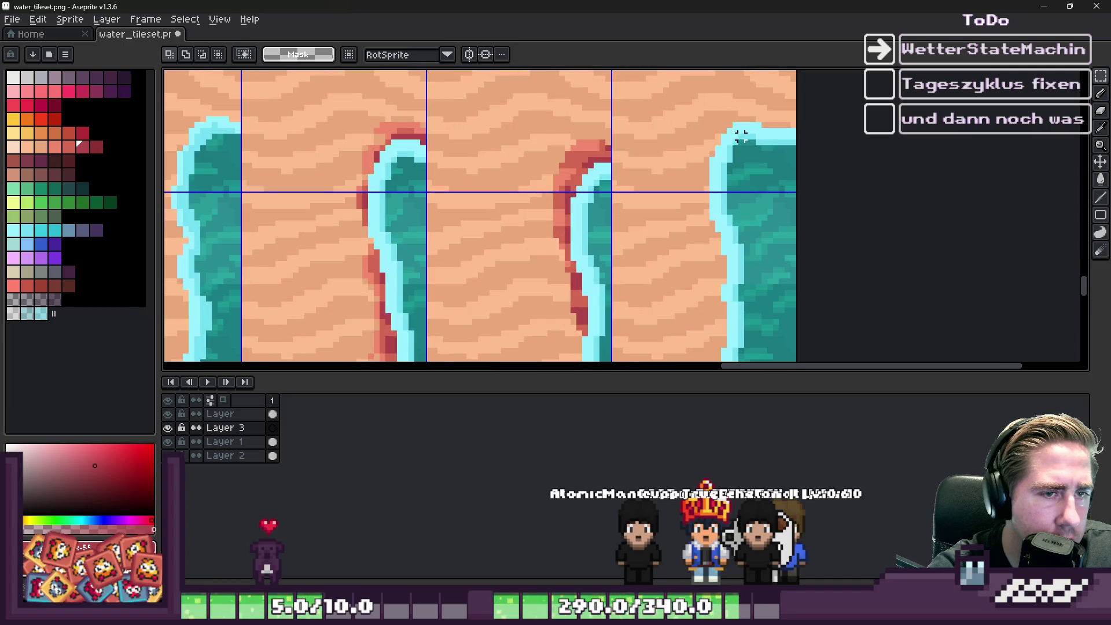
drag(689, 97, 811, 186)
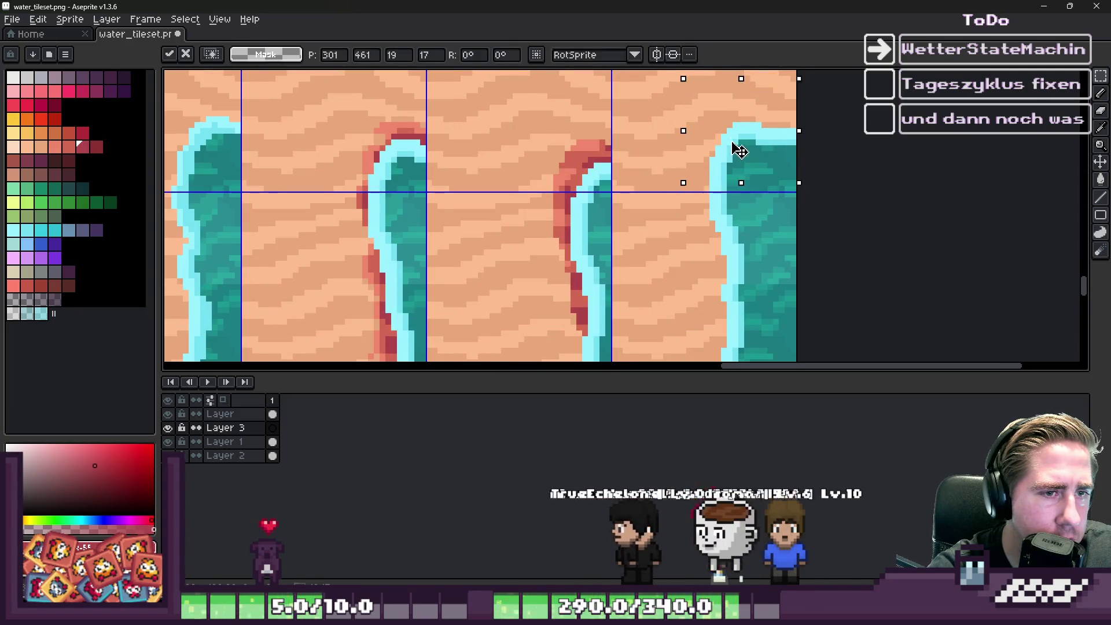
click(245, 447)
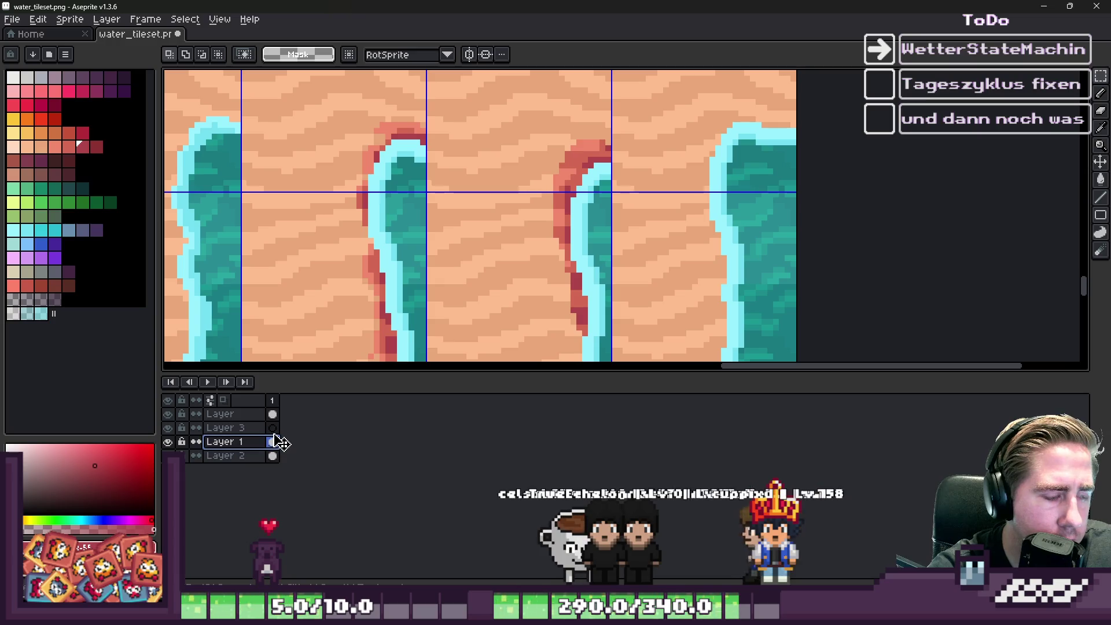
Step: Raise the selected water top about 48 px toward the tile's upper edge
scroll(555, 287, down, 1)
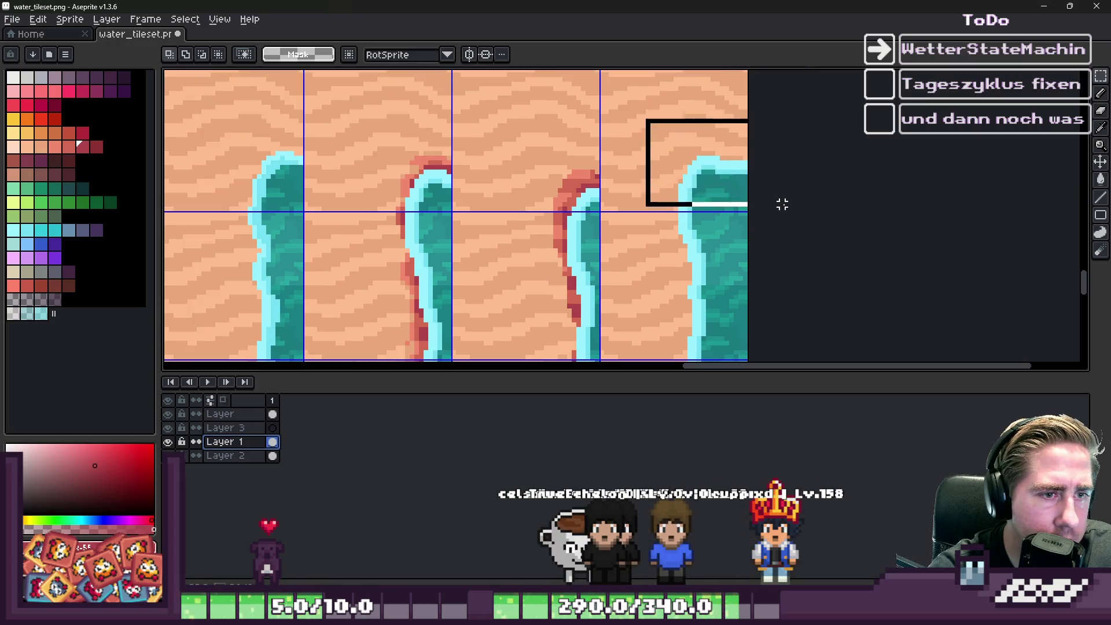
drag(729, 191, 723, 171)
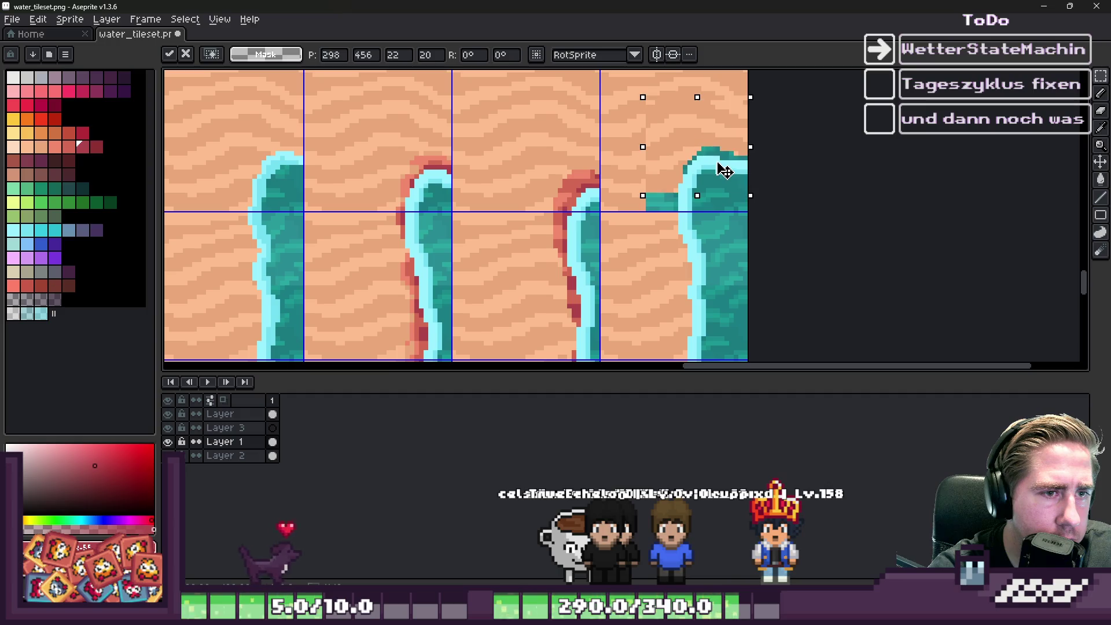
key(Escape)
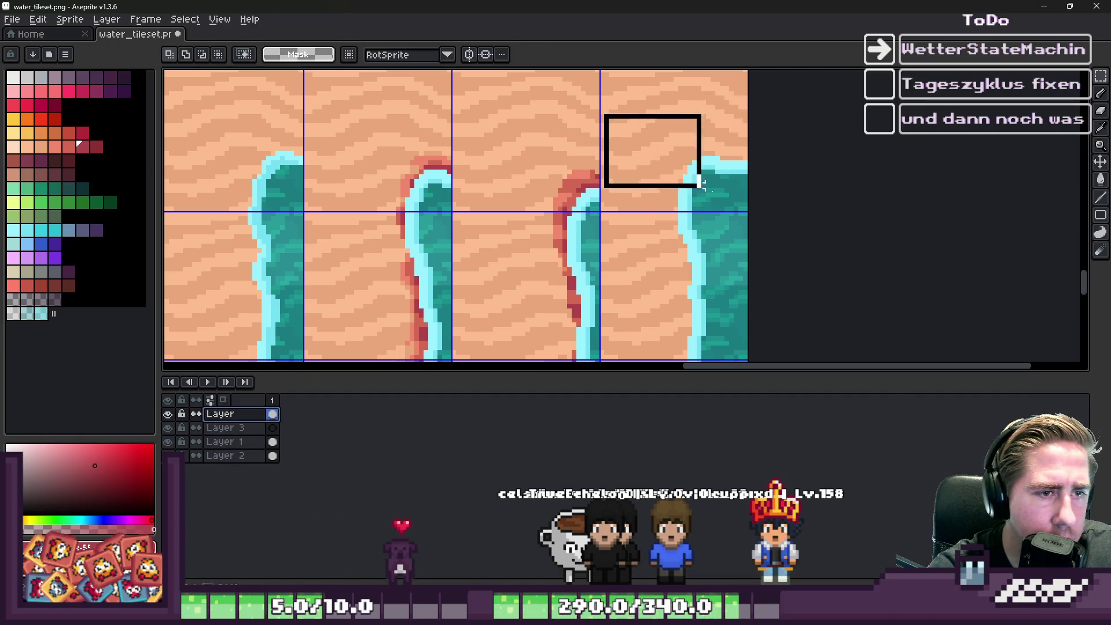
drag(715, 203, 718, 167)
key(b)
scroll(711, 158, down, 3)
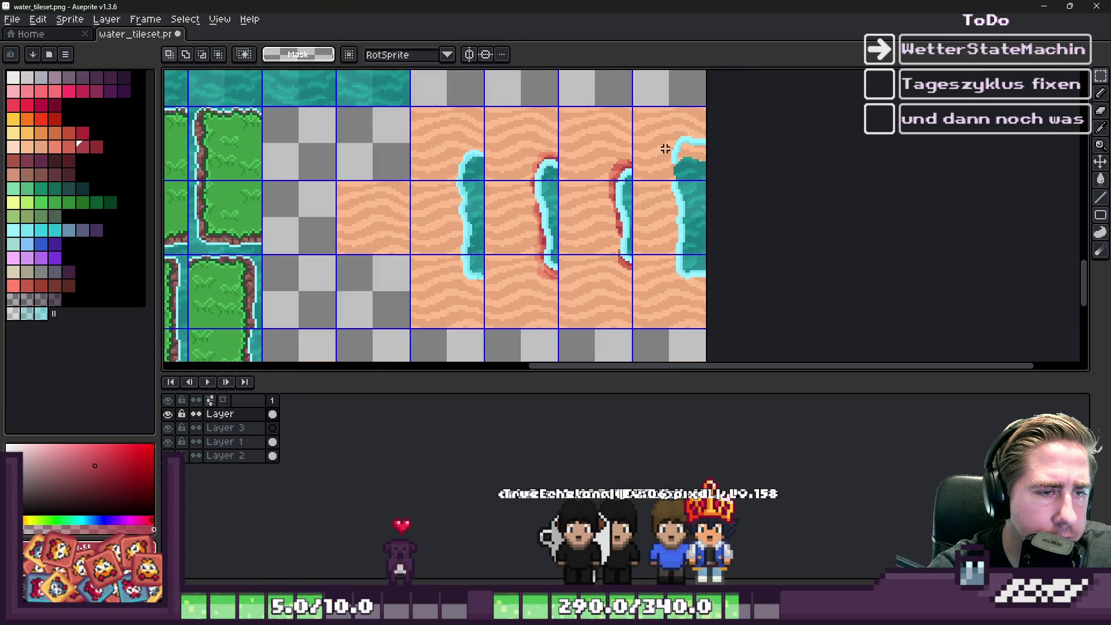
scroll(671, 166, up, 4)
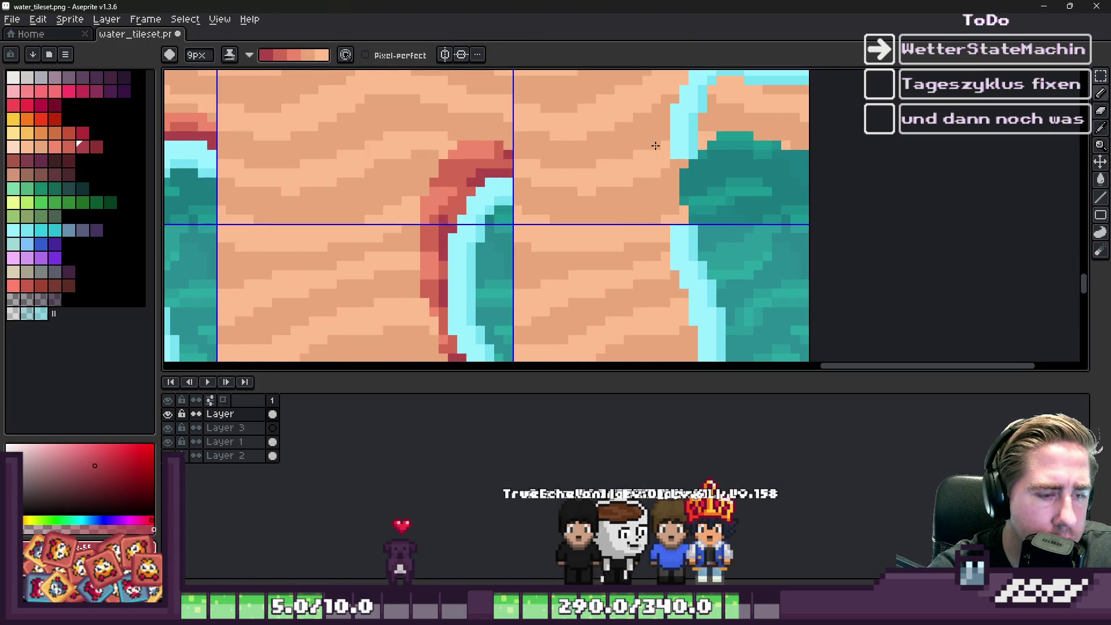
Step: Try several rectangular selections around the rightmost water tile's corner, clearing each one
key(m)
drag(649, 129, 720, 162)
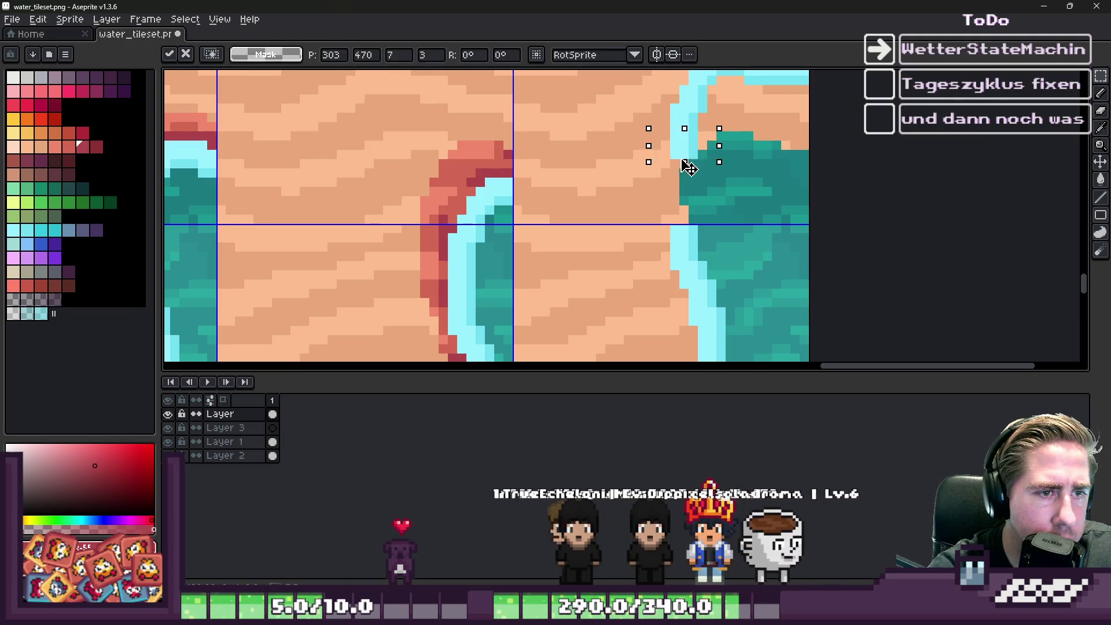
key(ctrl+d)
scroll(677, 167, down, 3)
scroll(626, 185, up, 3)
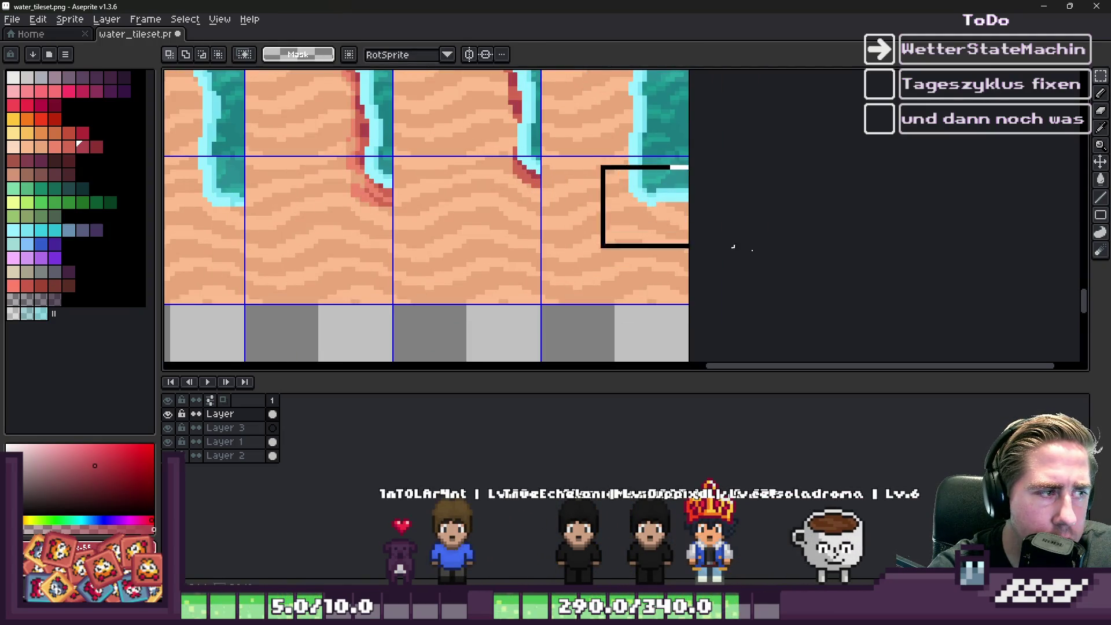
drag(692, 233, 688, 232)
scroll(686, 229, up, 2)
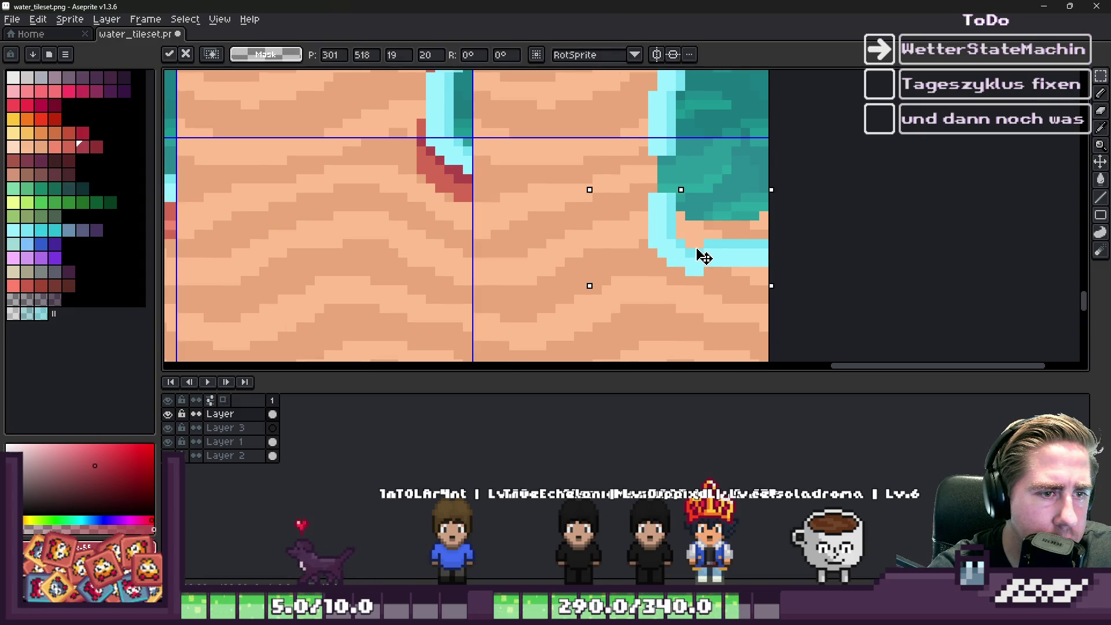
key(ctrl+d)
drag(680, 159, 697, 168)
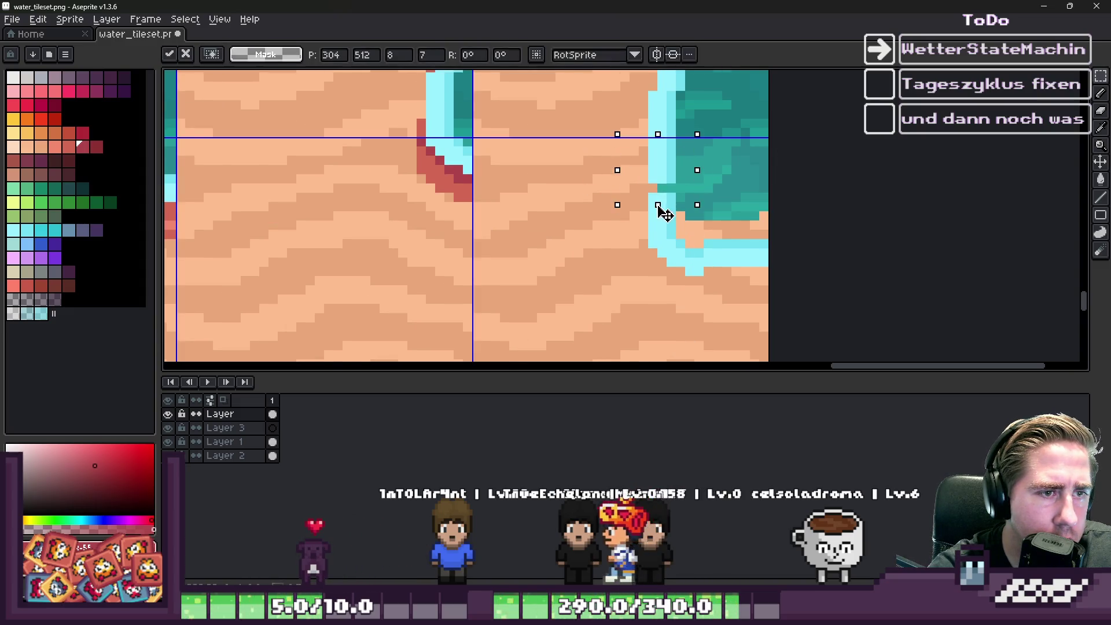
key(ctrl+d)
scroll(677, 243, down, 2)
scroll(686, 253, up, 2)
Step: Switch to a 7 px brush on Layer 1
key(b)
key(Down)
key(Down)
key(minus)
key(minus)
key(minus)
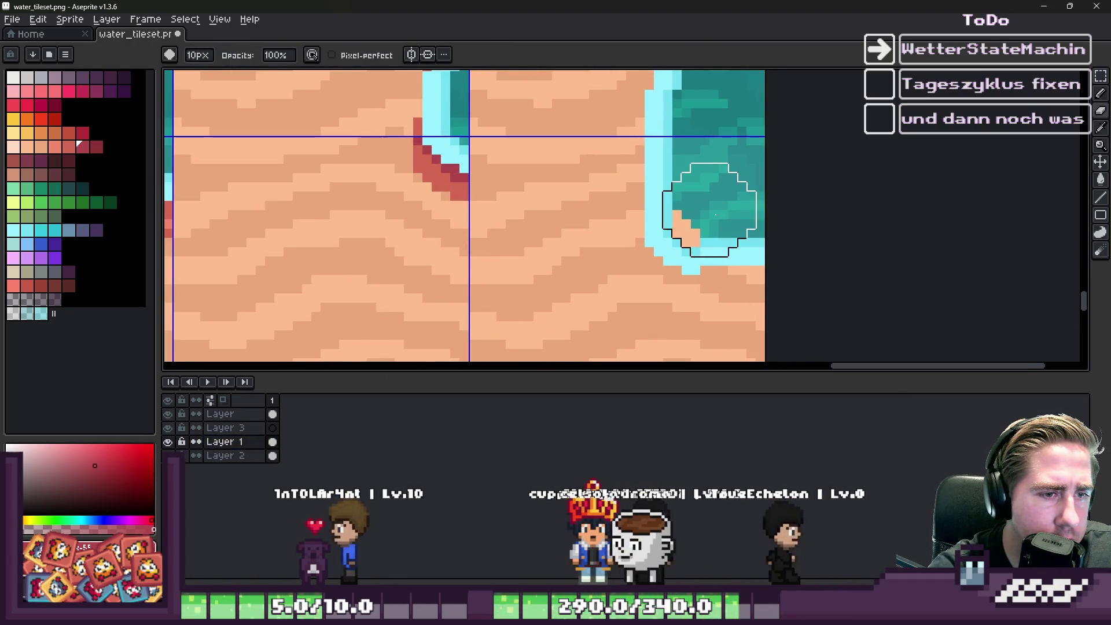
scroll(672, 328, down, 3)
scroll(672, 328, up, 2)
scroll(689, 285, down, 3)
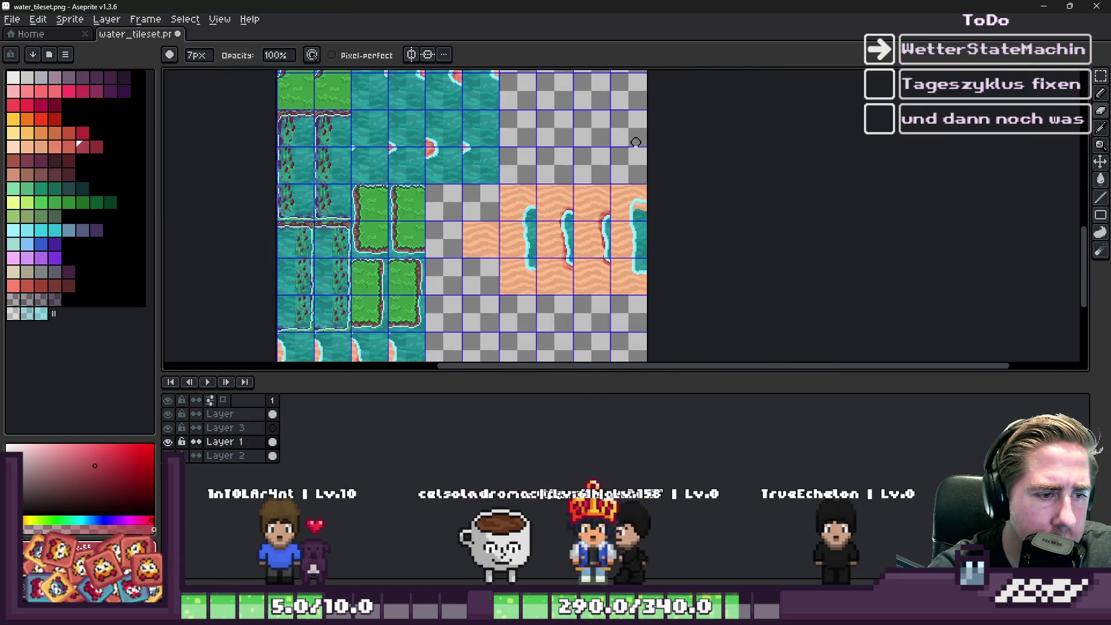
scroll(655, 178, up, 4)
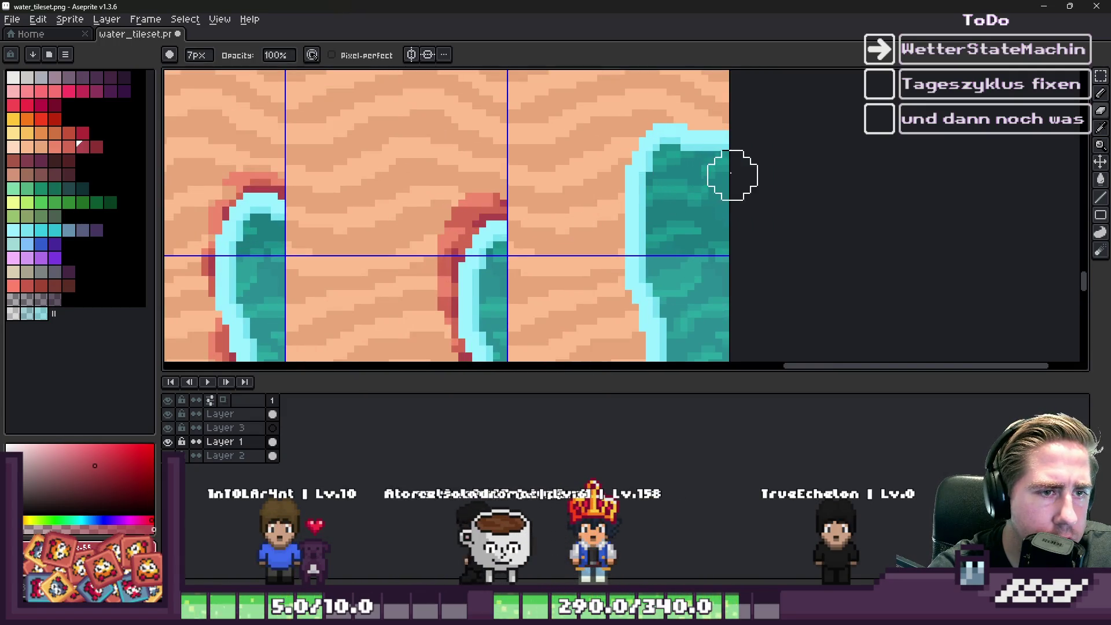
scroll(726, 174, down, 3)
Step: Sample the peach sand pixel beside the water corner with the Eyedropper
key(m)
scroll(685, 205, up, 3)
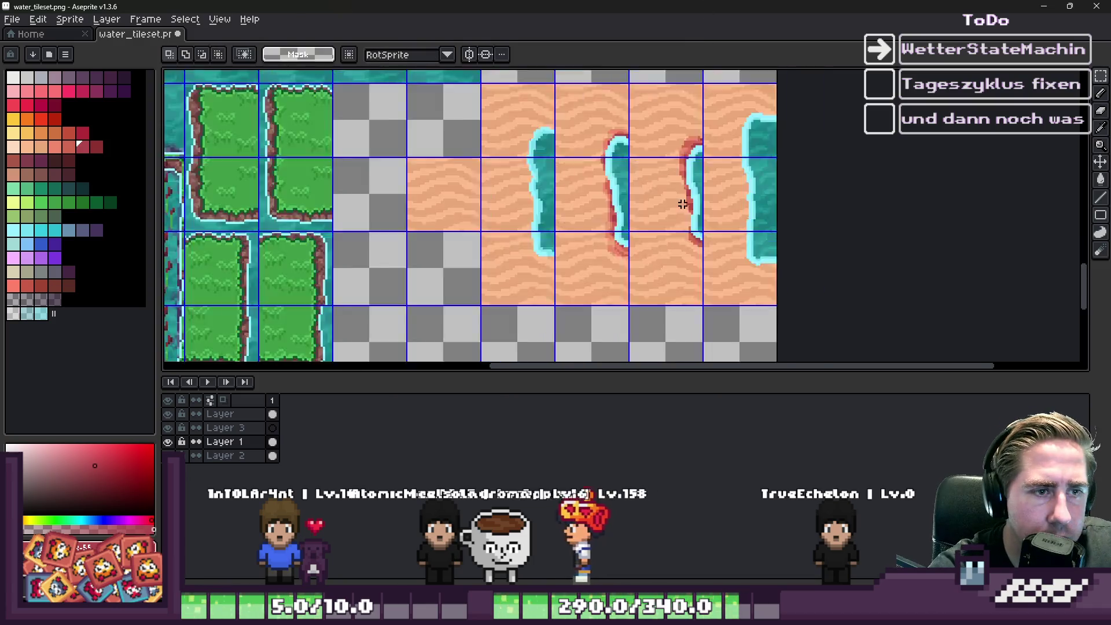
scroll(674, 139, up, 4)
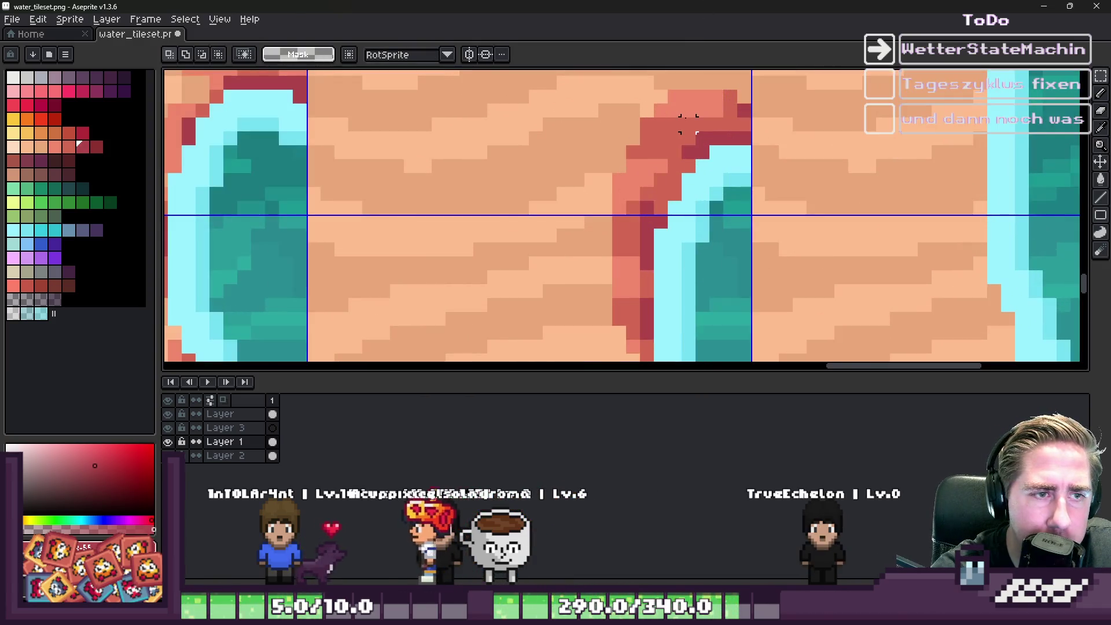
scroll(669, 155, down, 1)
key(i)
click(688, 165)
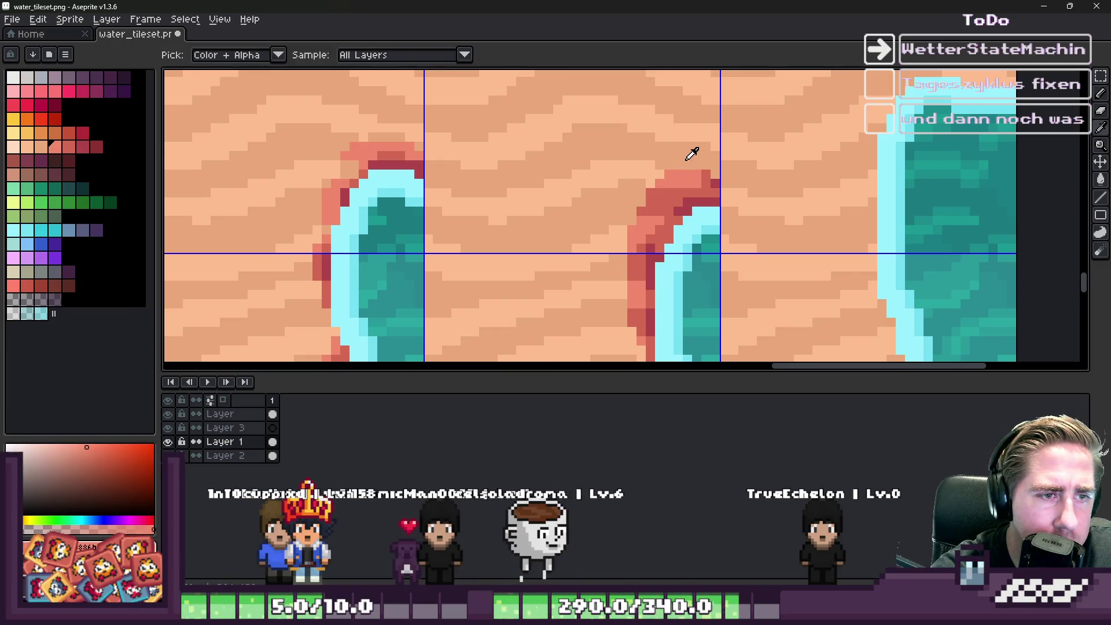
Step: Sample the salmon-red outline colour from the shore edge
click(692, 168)
click(693, 171)
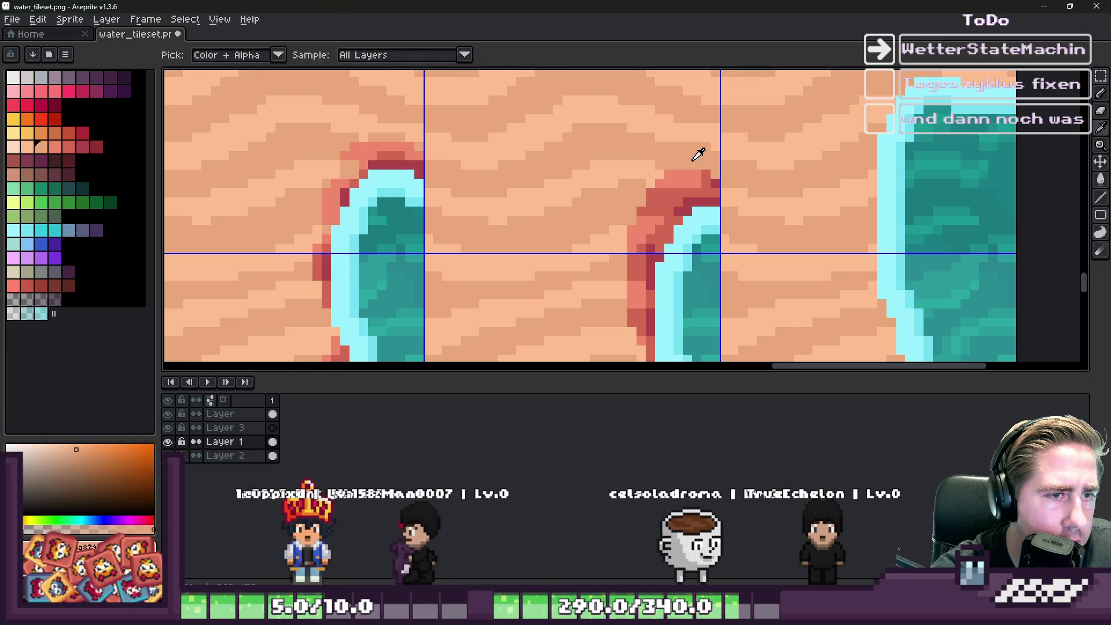
click(693, 174)
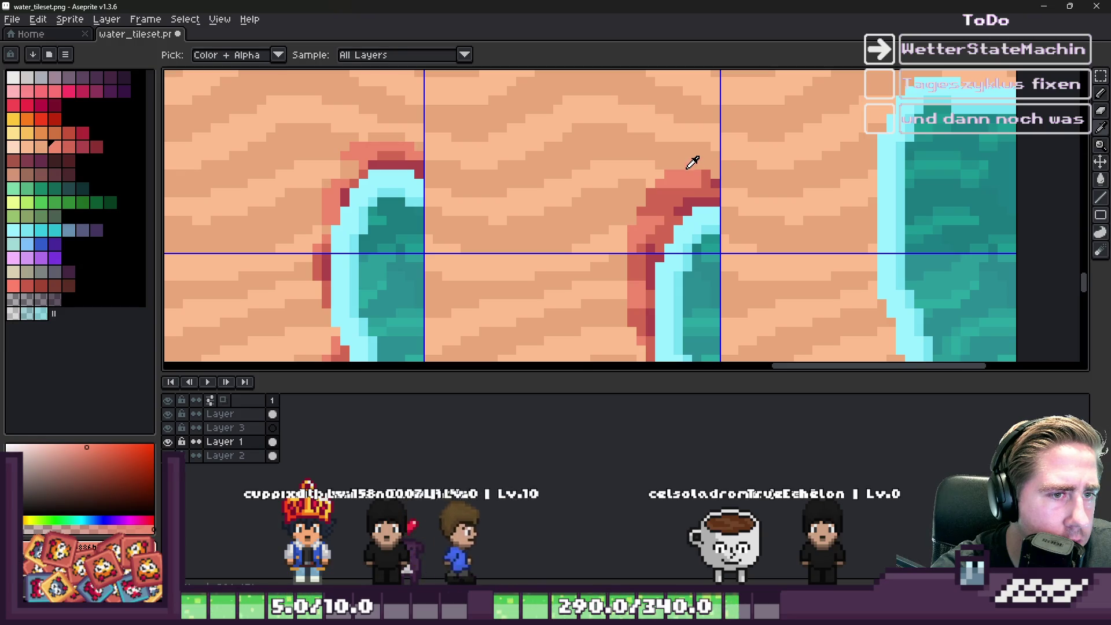
Step: Pick a lighter peach sand colour and switch to the Pencil for single pixels
click(687, 162)
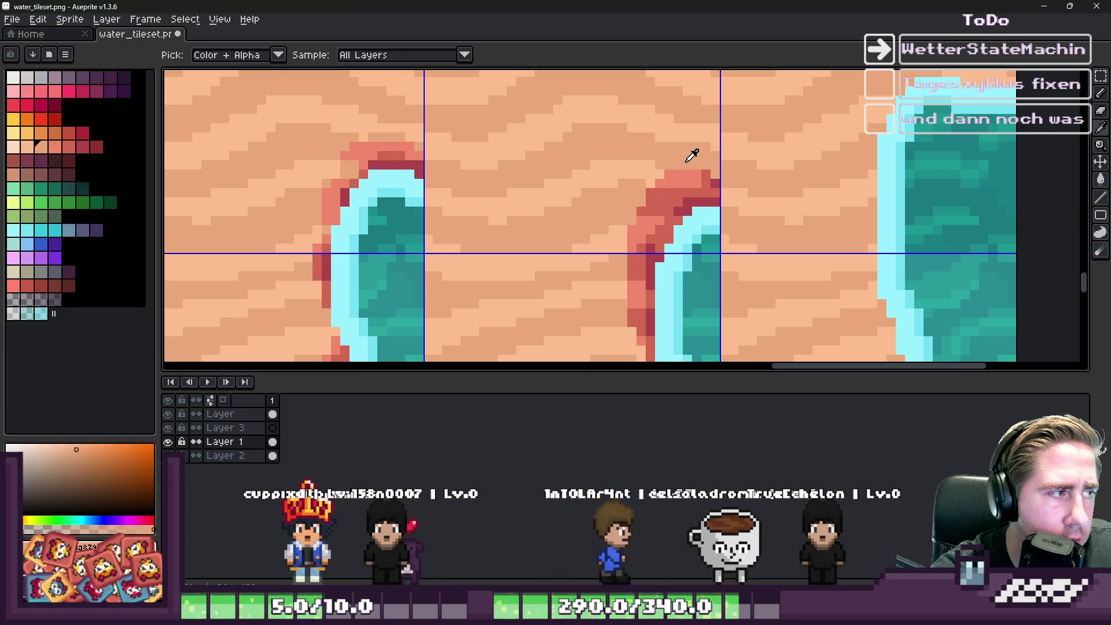
click(603, 161)
key(m)
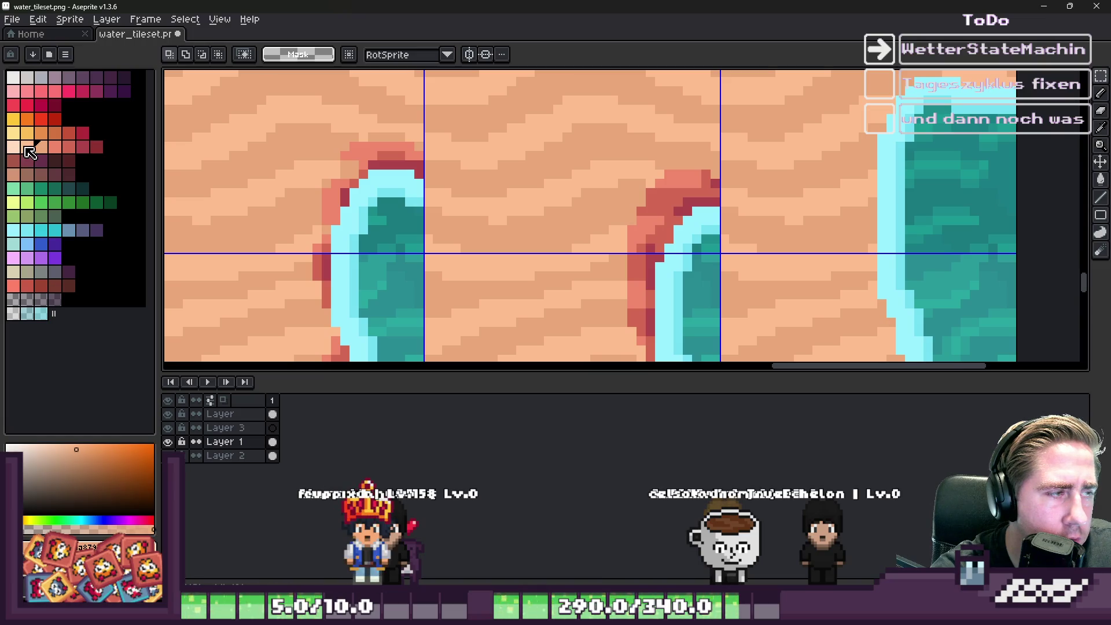
scroll(651, 173, up, 2)
key(b)
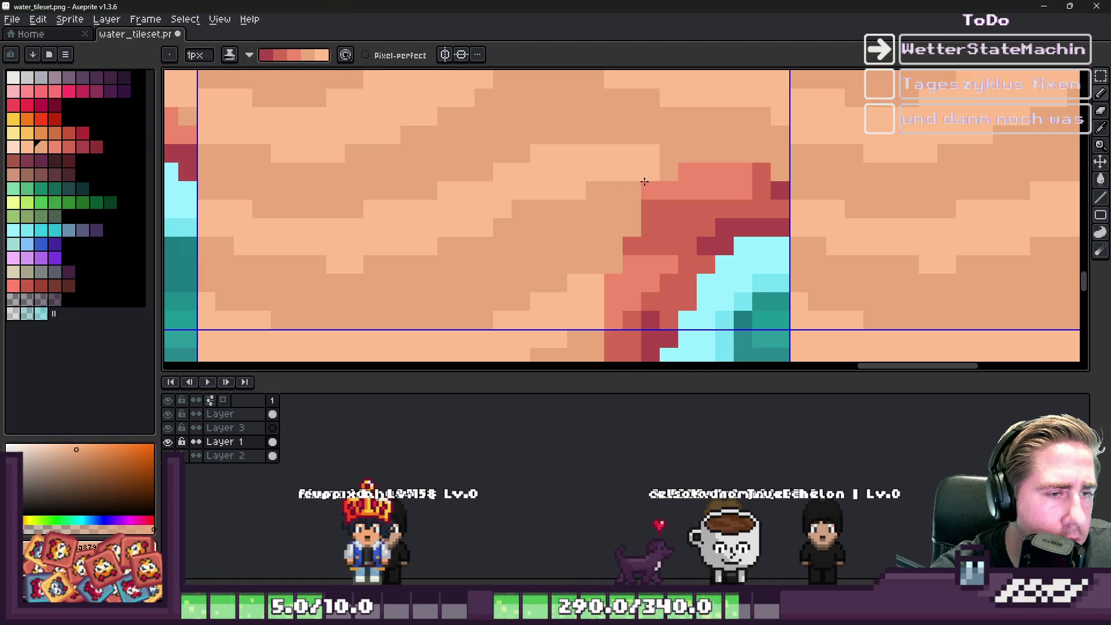
scroll(649, 172, down, 3)
scroll(656, 159, up, 3)
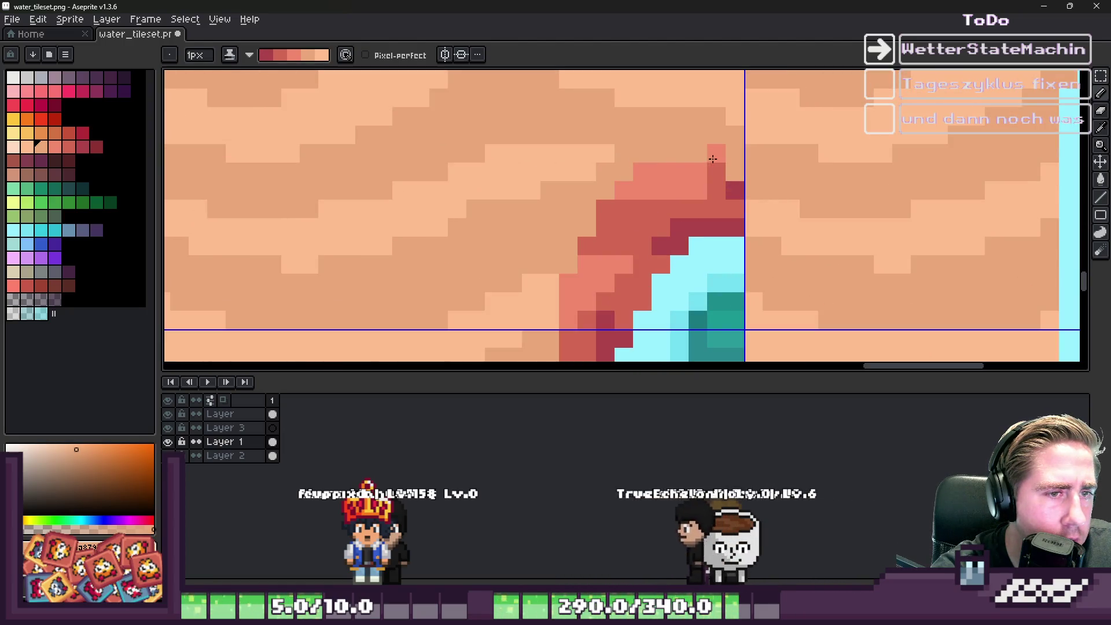
scroll(694, 168, down, 5)
scroll(665, 168, up, 2)
Step: Switch between the Move and Pencil tools while inspecting the shore tiles
key(v)
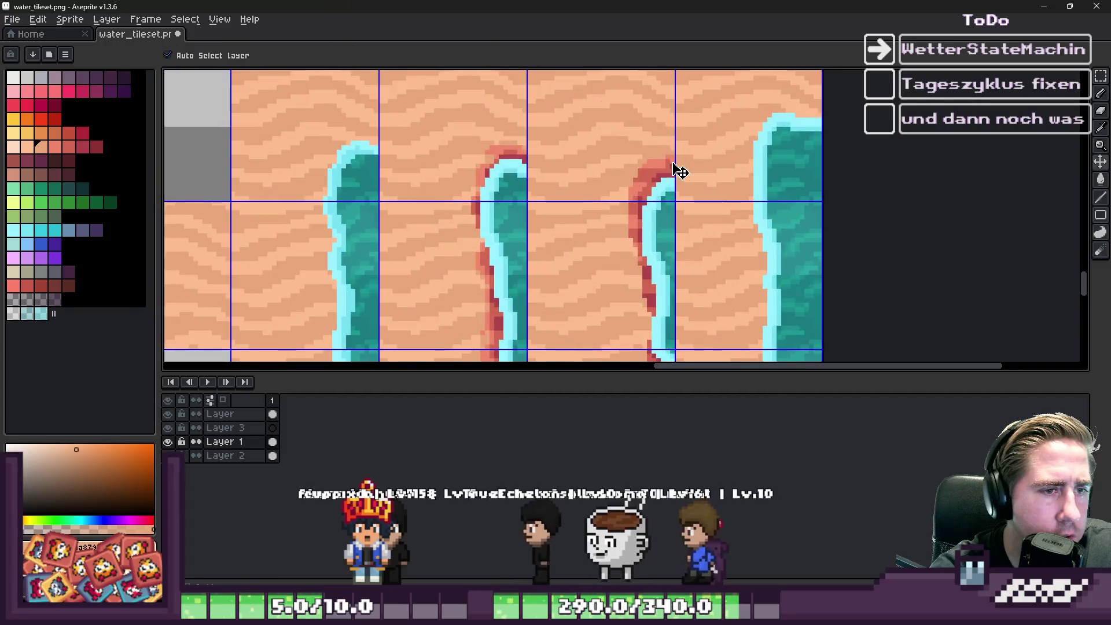
key(b)
scroll(624, 156, down, 4)
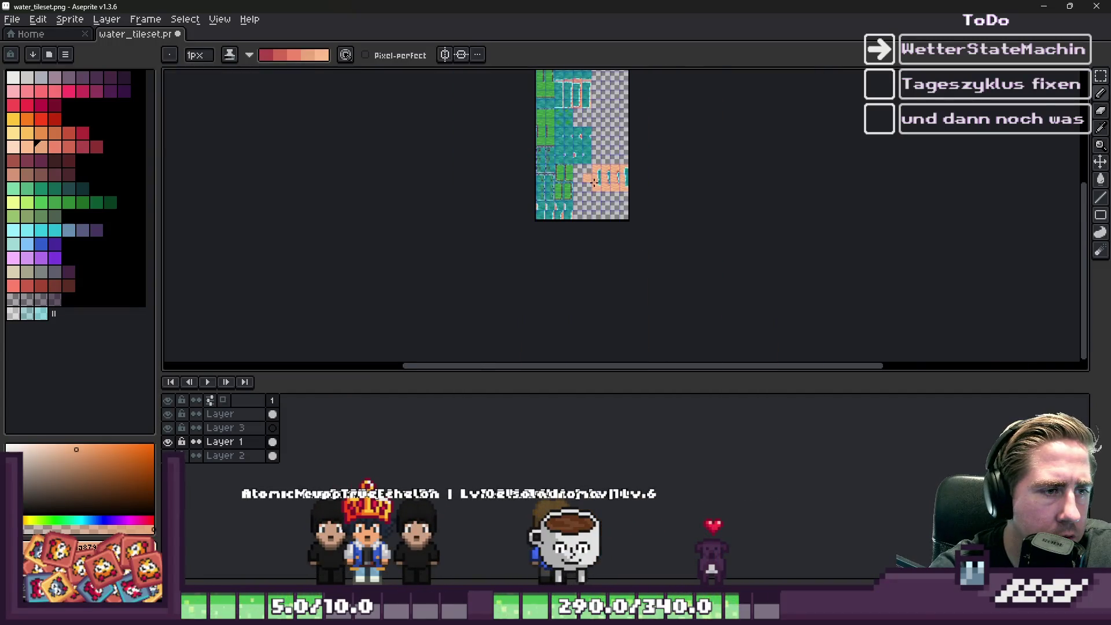
scroll(583, 176, up, 3)
scroll(582, 176, down, 3)
scroll(524, 224, up, 4)
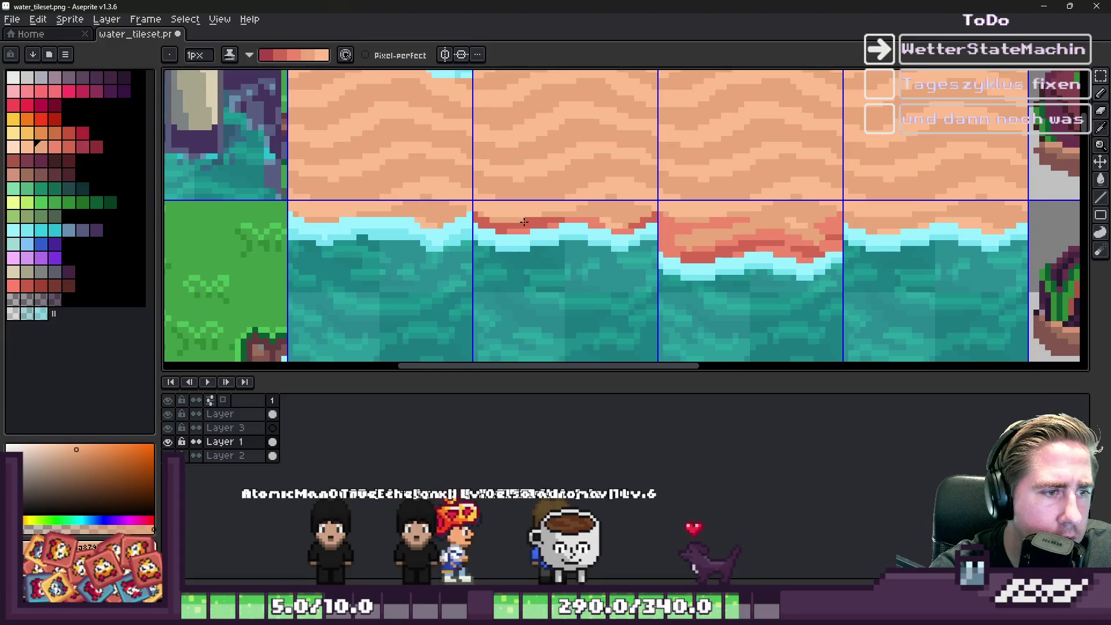
scroll(576, 194, down, 3)
scroll(578, 195, up, 2)
scroll(665, 194, down, 5)
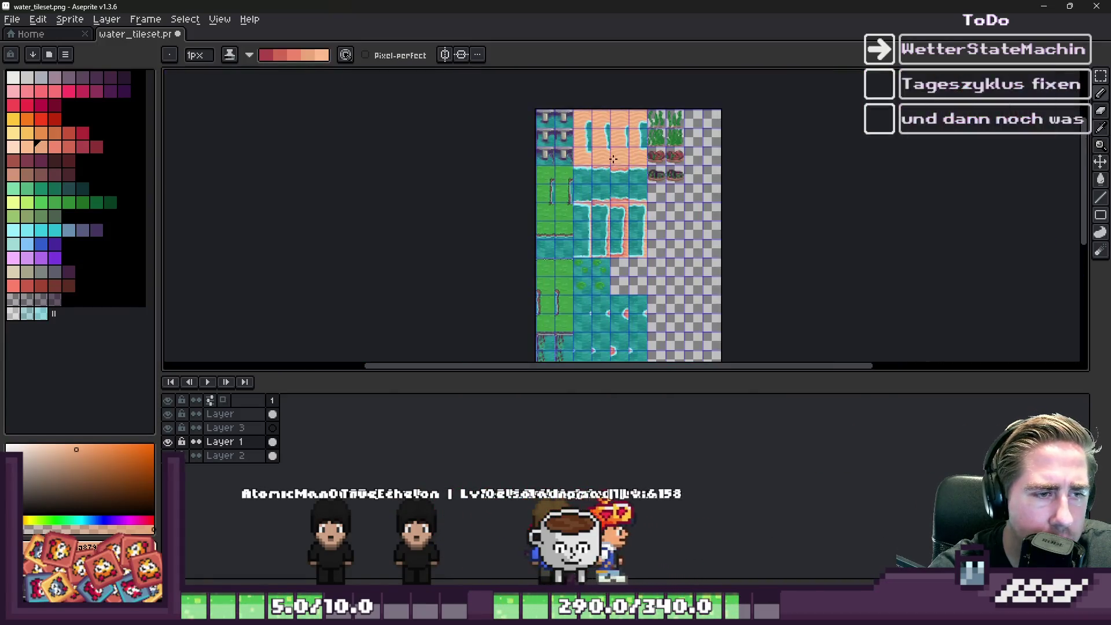
scroll(669, 192, up, 5)
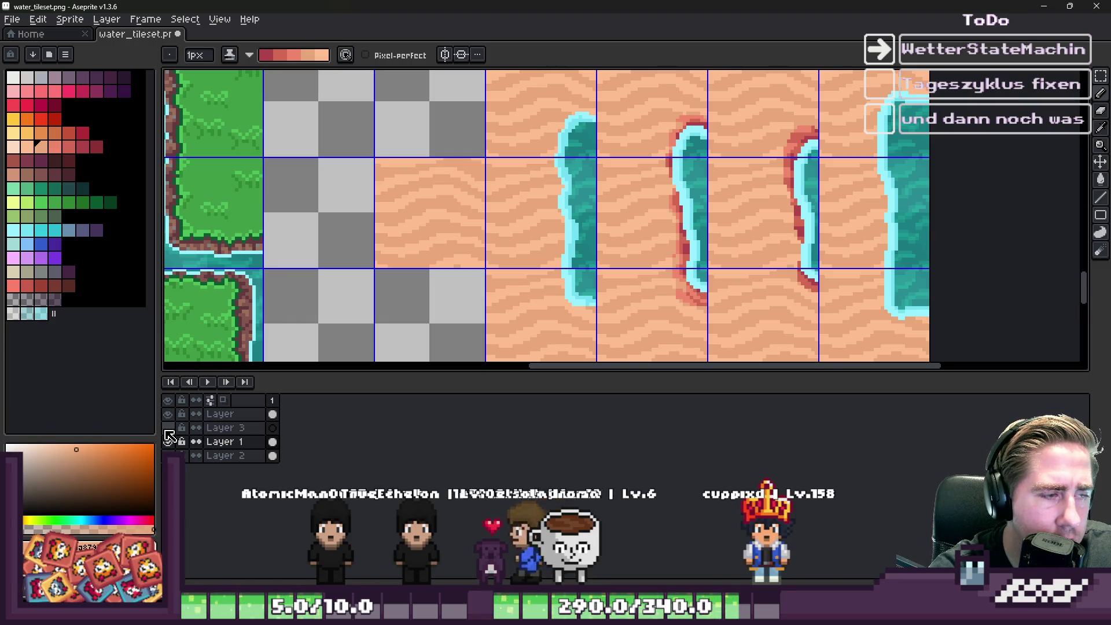
scroll(518, 211, down, 2)
Step: Paste the copied sand tile into the empty slot left of the shore tiles
key(m)
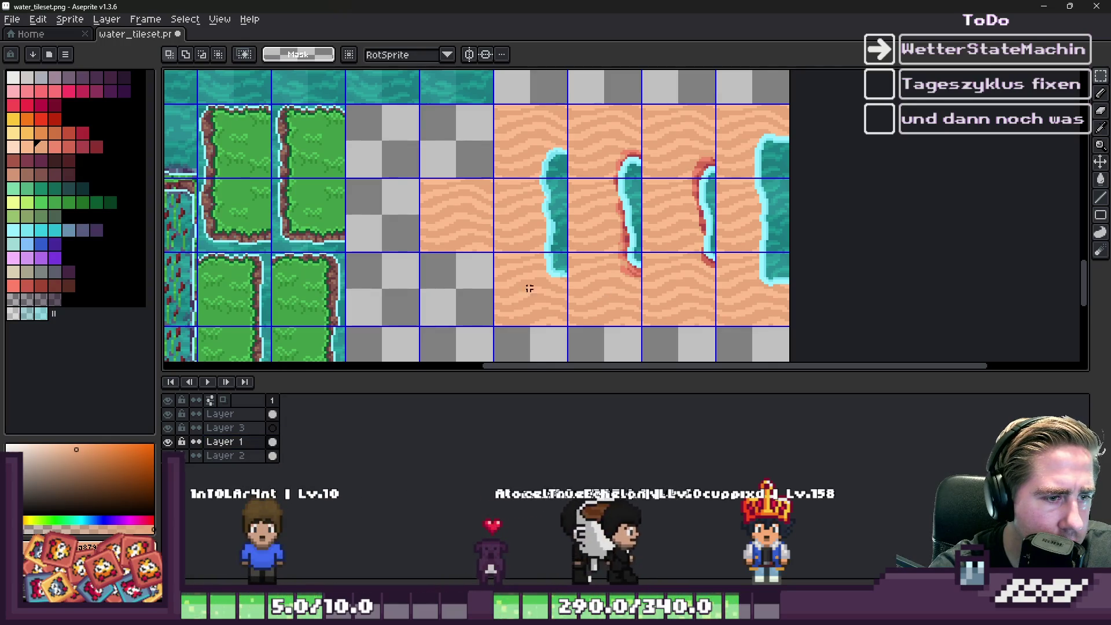
key(ctrl+v)
scroll(502, 215, up, 3)
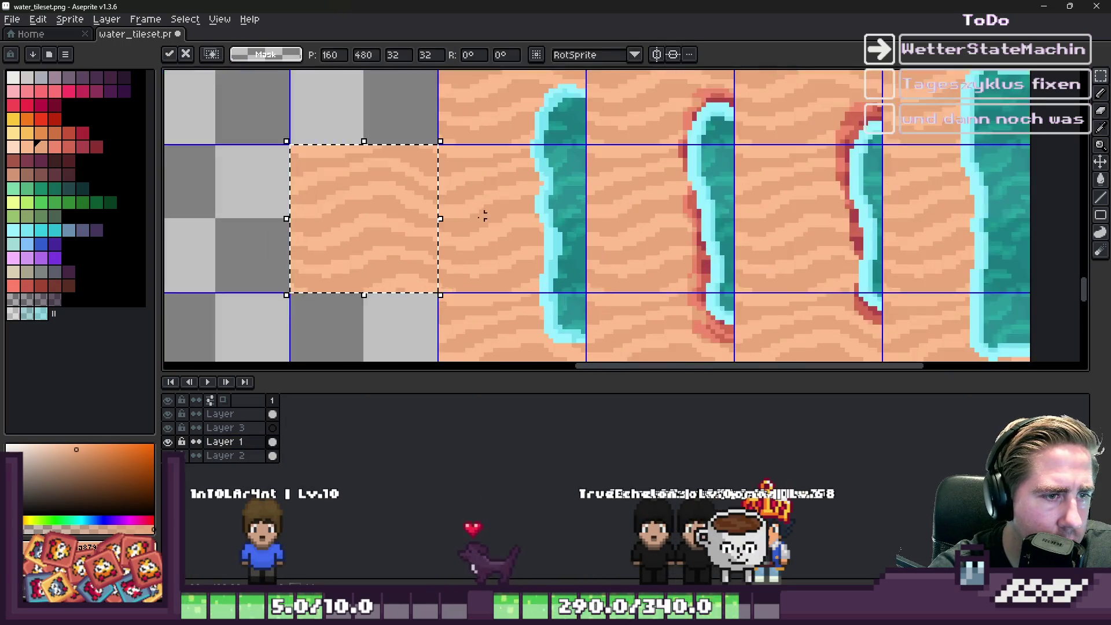
key(Return)
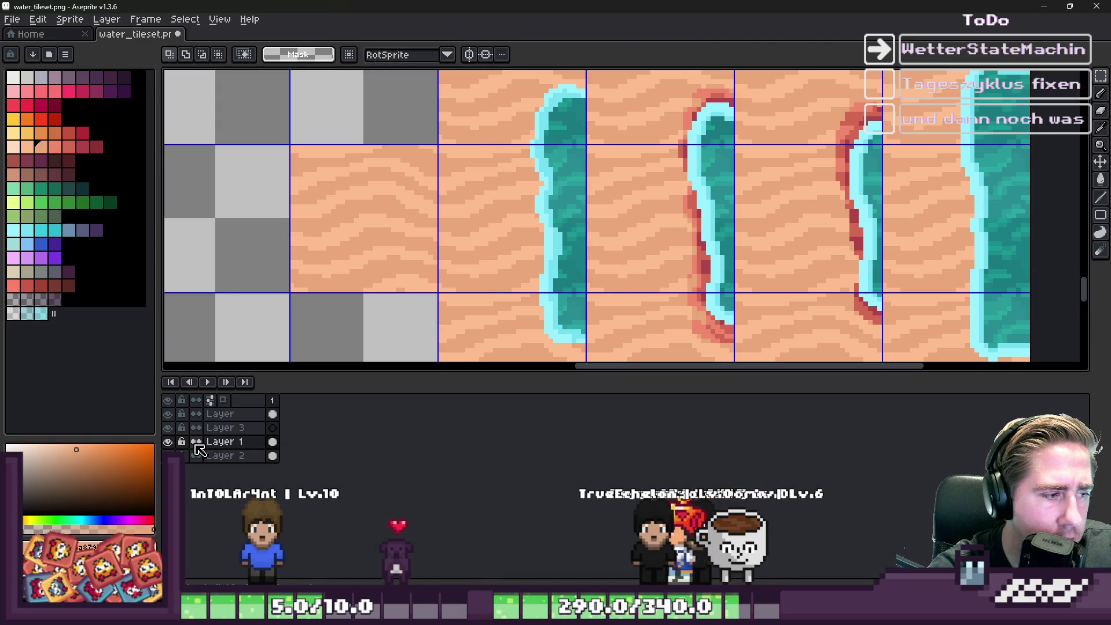
Step: Toggle Layer 2's visibility, then select the plain sand tile and paste a movable copy
click(168, 441)
click(168, 442)
click(168, 441)
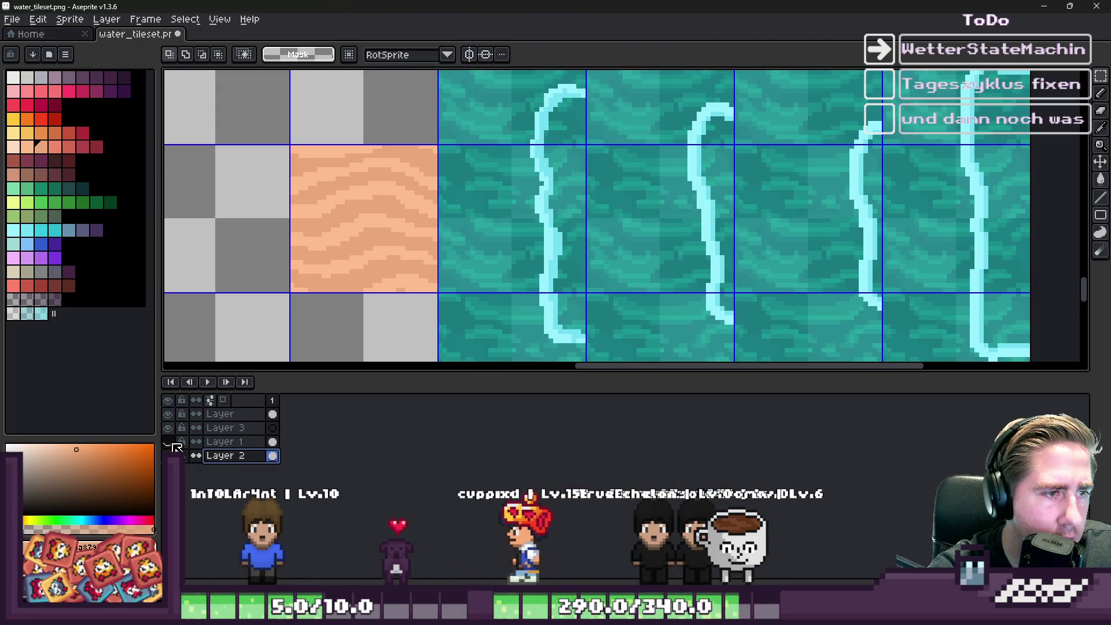
click(168, 441)
click(222, 442)
drag(499, 227, 411, 206)
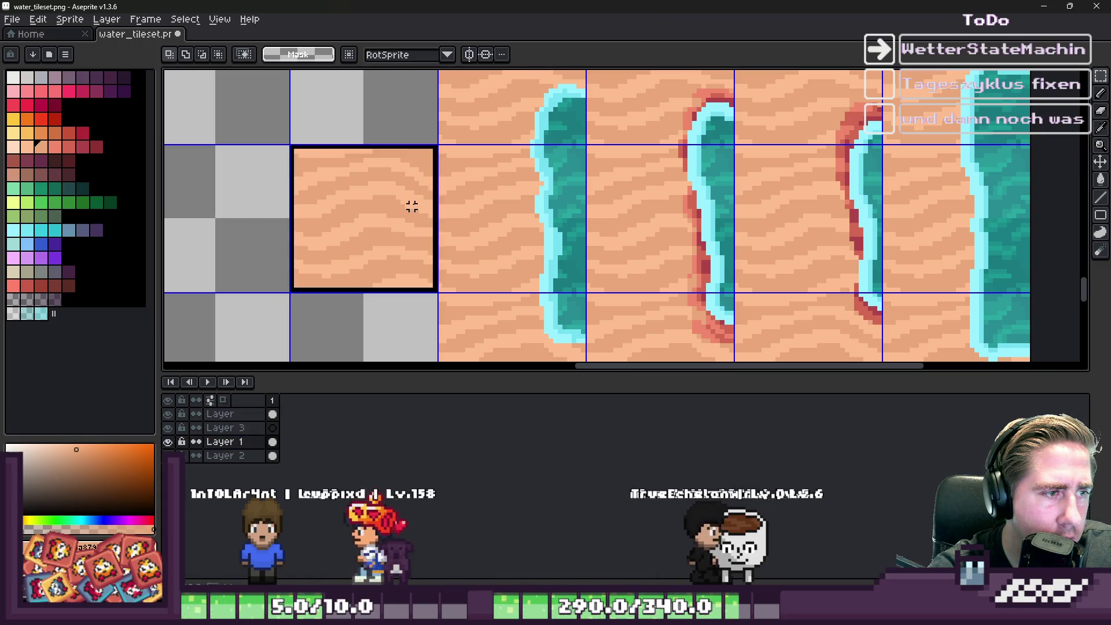
click(219, 414)
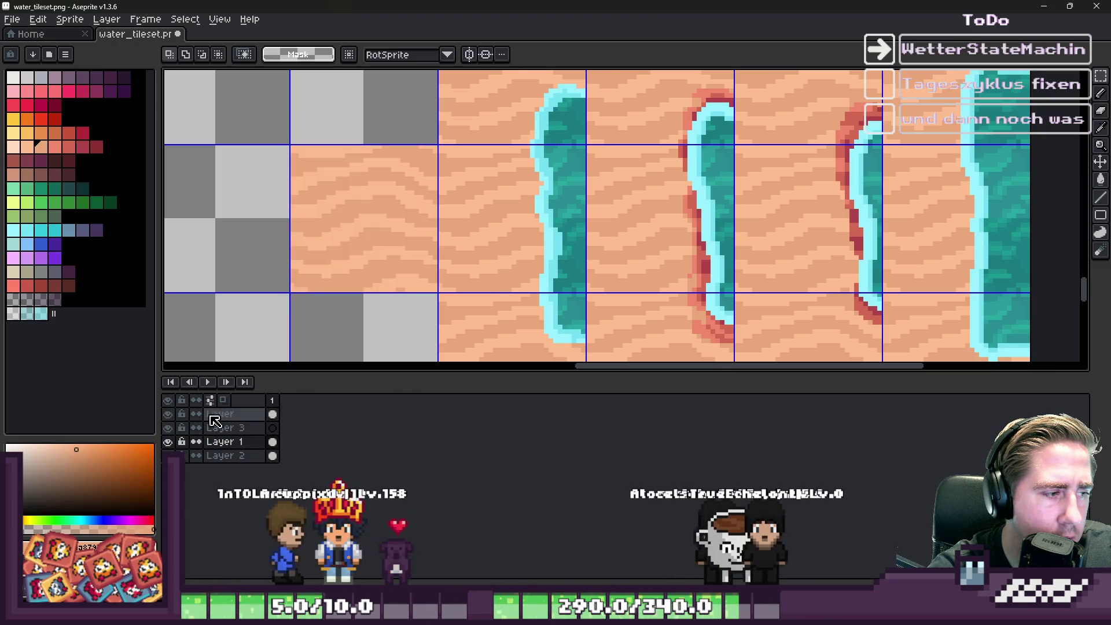
key(ctrl+v)
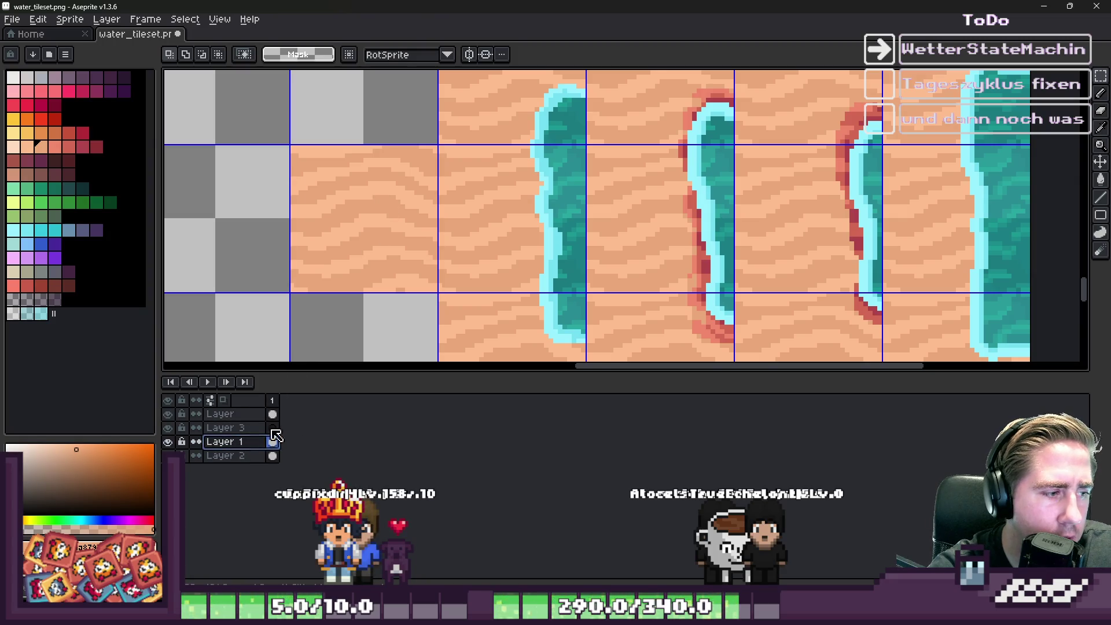
key(ctrl+v)
Step: Move the pasted sand tile right to cover the top of a shore tile's water strip
mouse_move(385, 251)
mouse_down()
mouse_move(682, 249)
mouse_move(417, 226)
mouse_move(714, 367)
mouse_move(707, 348)
mouse_move(449, 232)
mouse_move(650, 114)
mouse_move(442, 224)
mouse_move(736, 178)
mouse_move(767, 130)
mouse_up()
scroll(707, 348, down, 1)
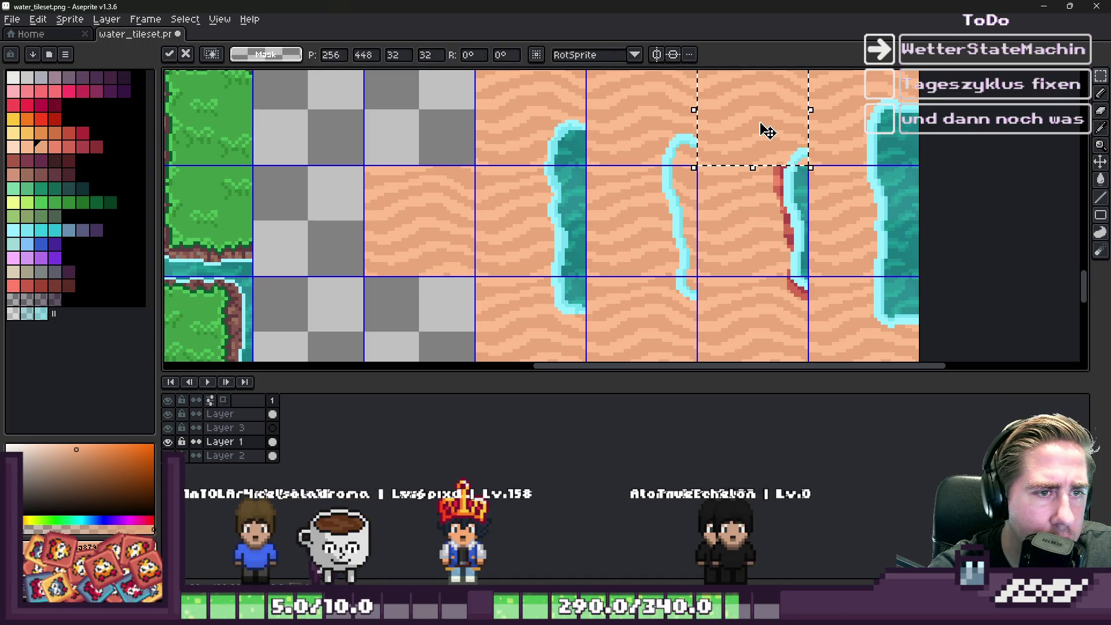
mouse_move(712, 198)
mouse_down()
mouse_move(501, 248)
mouse_move(737, 252)
mouse_move(754, 244)
mouse_move(442, 218)
mouse_move(736, 335)
mouse_move(778, 318)
mouse_up()
scroll(779, 318, down, 3)
Step: Paint teal pixels to fill the water column's end and review the column tops
key(b)
scroll(682, 203, up, 5)
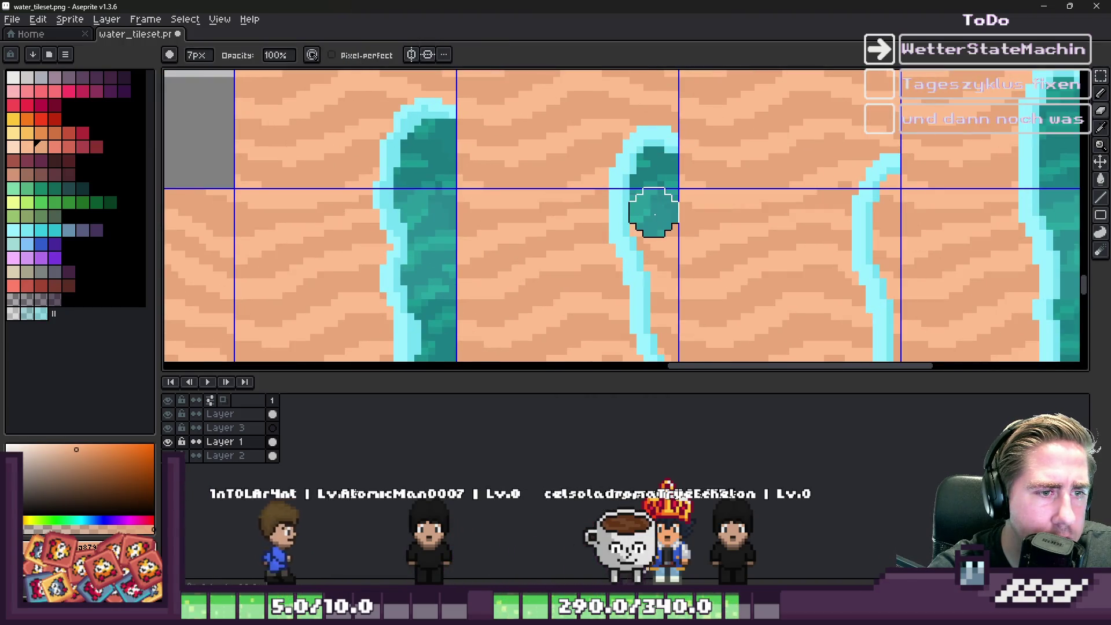
scroll(659, 240, down, 2)
scroll(650, 218, up, 4)
key(v)
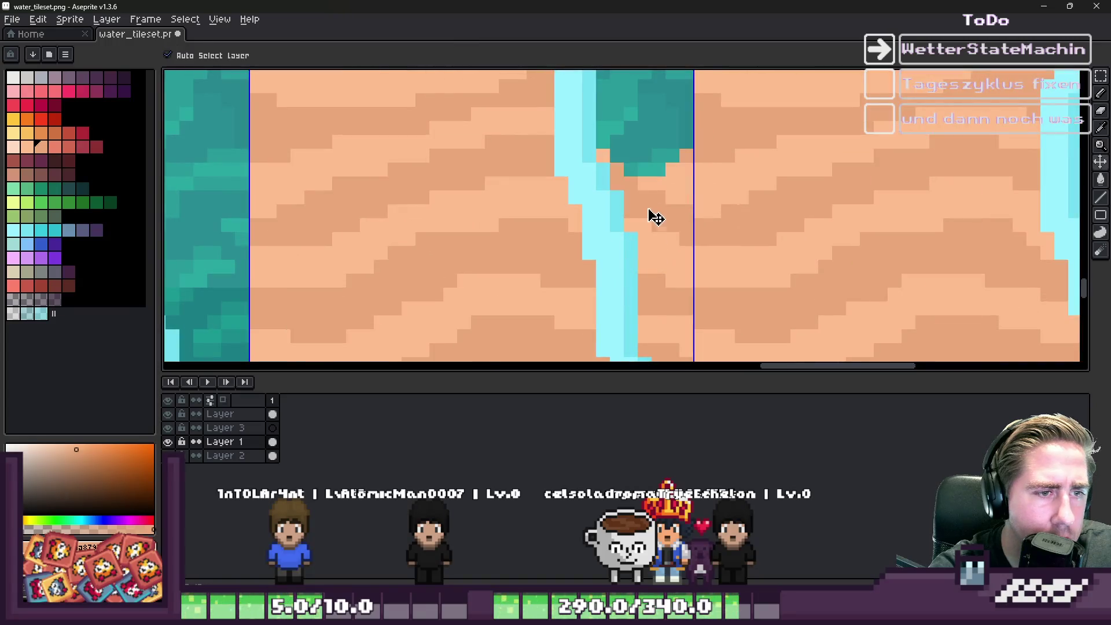
scroll(661, 225, down, 2)
scroll(654, 203, up, 1)
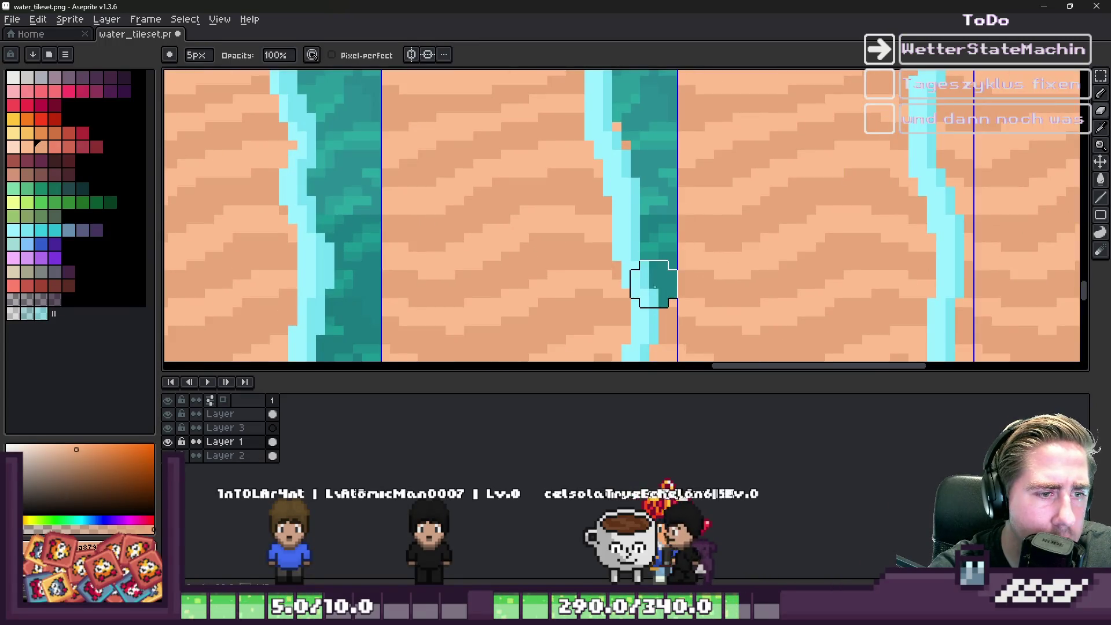
scroll(635, 172, down, 2)
scroll(642, 191, up, 2)
mouse_move(685, 232)
mouse_down()
mouse_move(683, 264)
mouse_move(665, 236)
mouse_move(665, 161)
mouse_move(665, 285)
mouse_up()
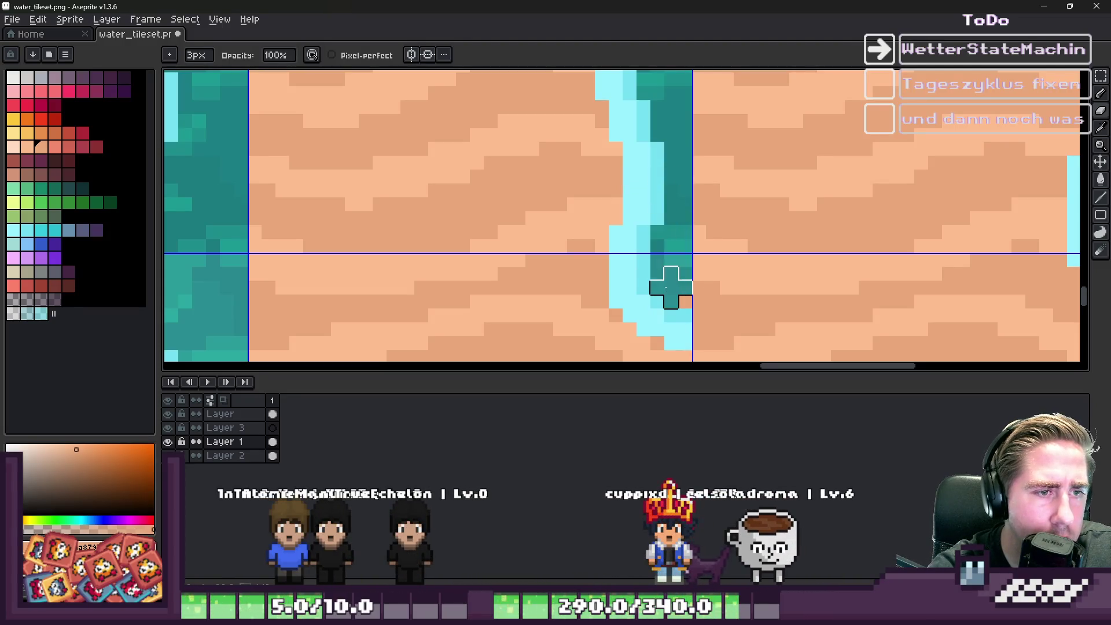
scroll(615, 211, down, 3)
scroll(797, 245, up, 1)
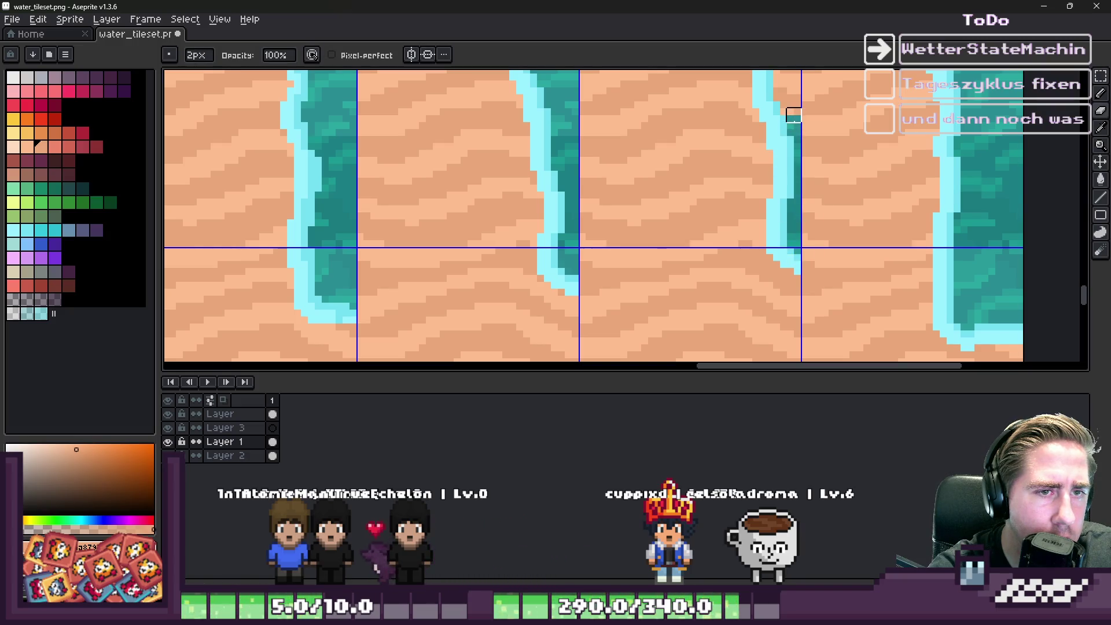
drag(793, 115, 730, 287)
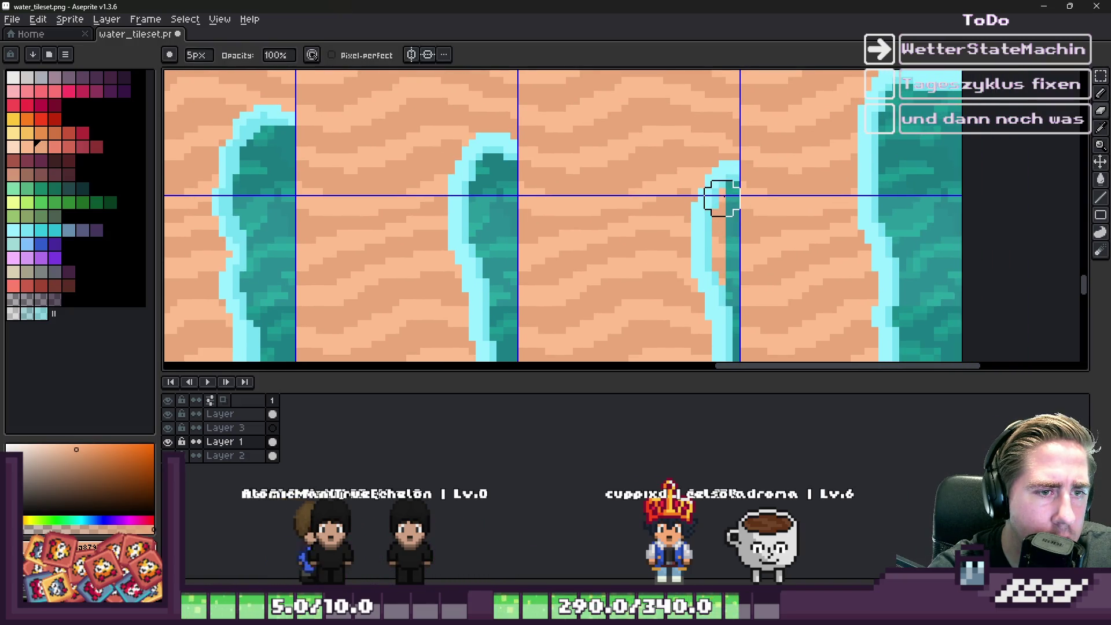
scroll(652, 176, down, 4)
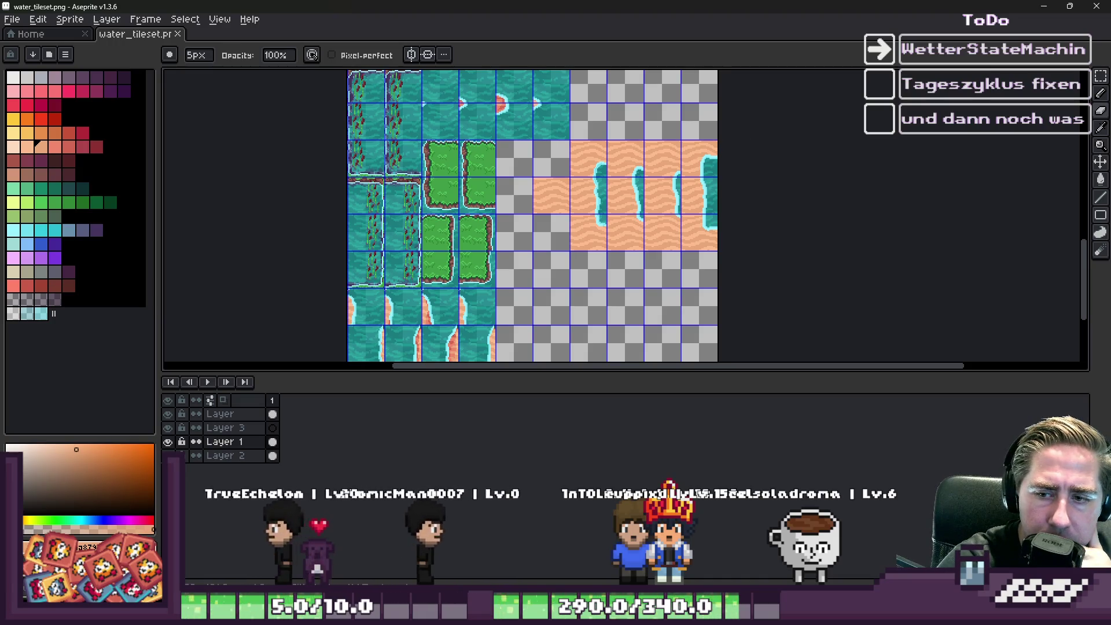
Step: Select the groups of sand shore tiles on the layer named Layer
key(m)
scroll(694, 174, up, 3)
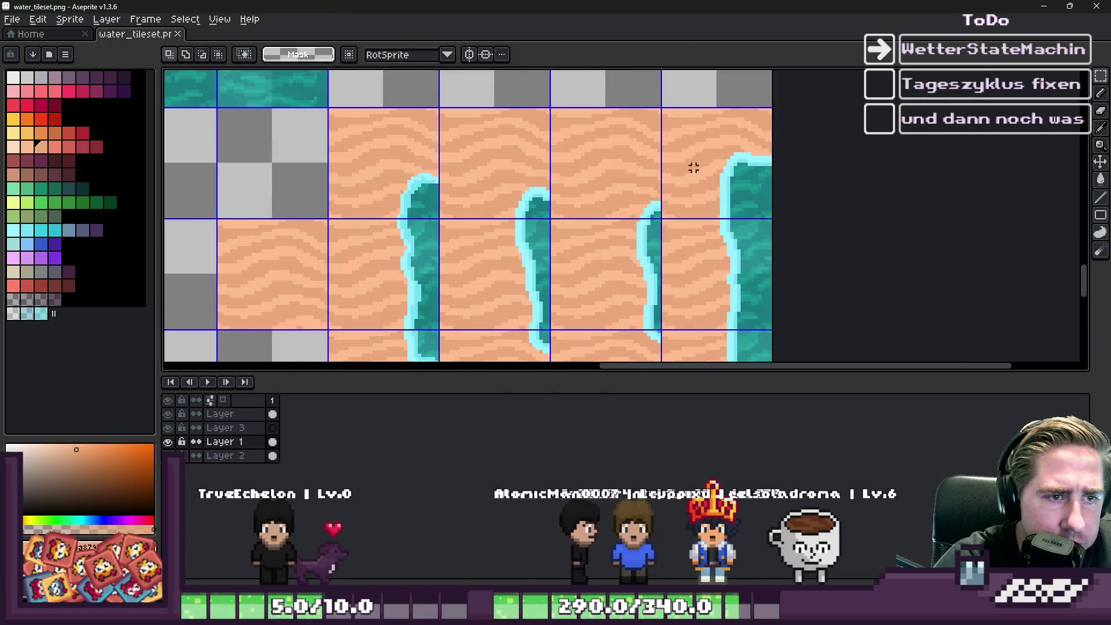
scroll(704, 154, down, 2)
scroll(717, 162, up, 2)
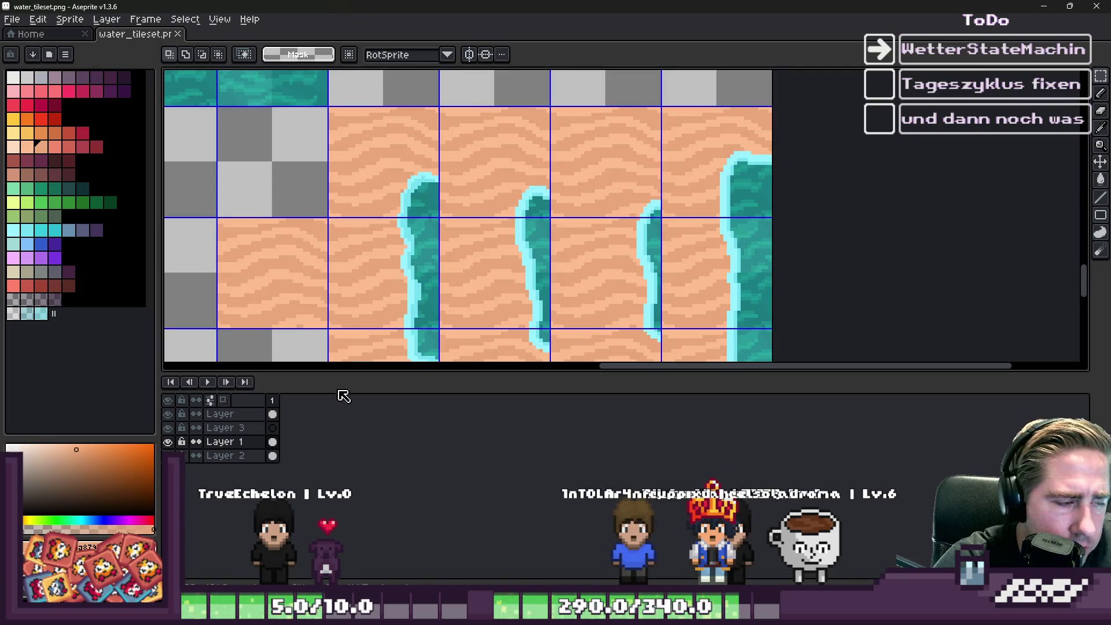
click(225, 440)
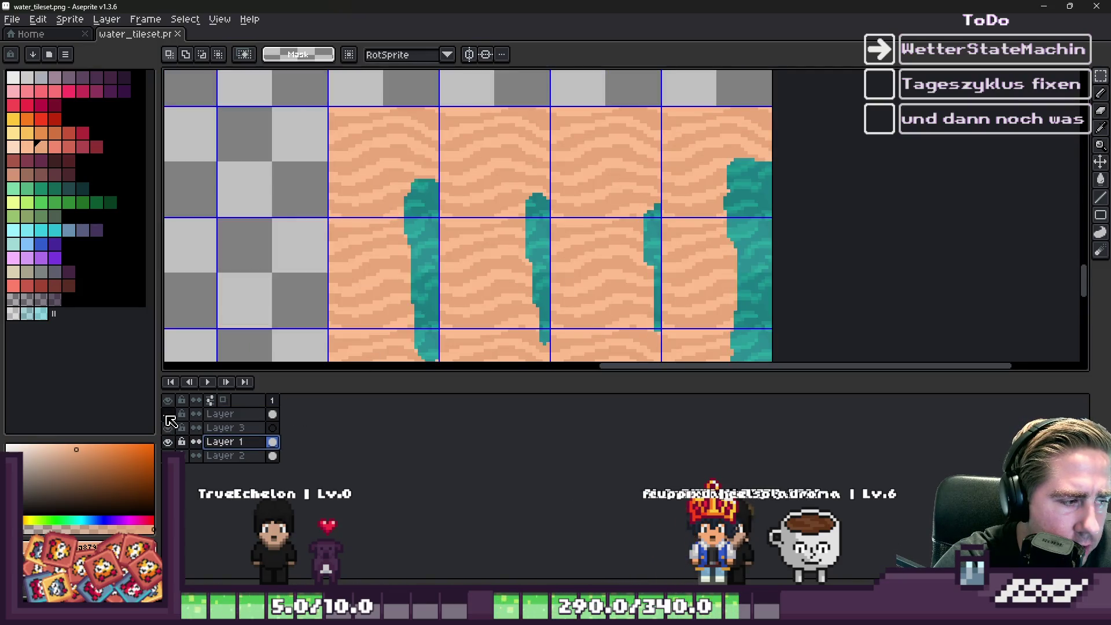
click(200, 414)
scroll(434, 104, down, 1)
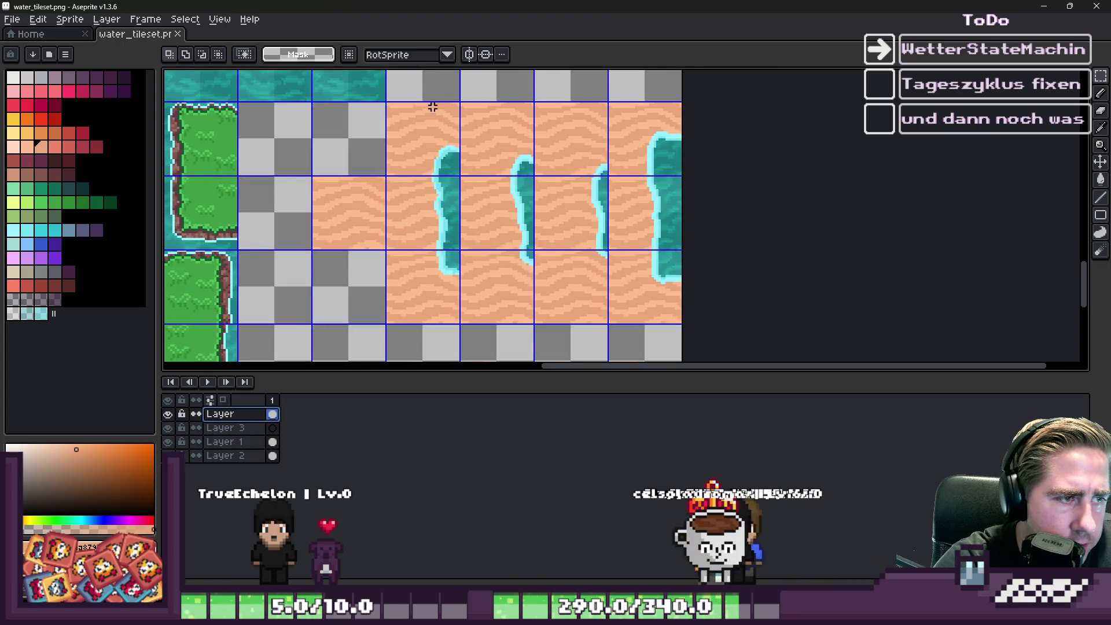
drag(691, 282, 711, 313)
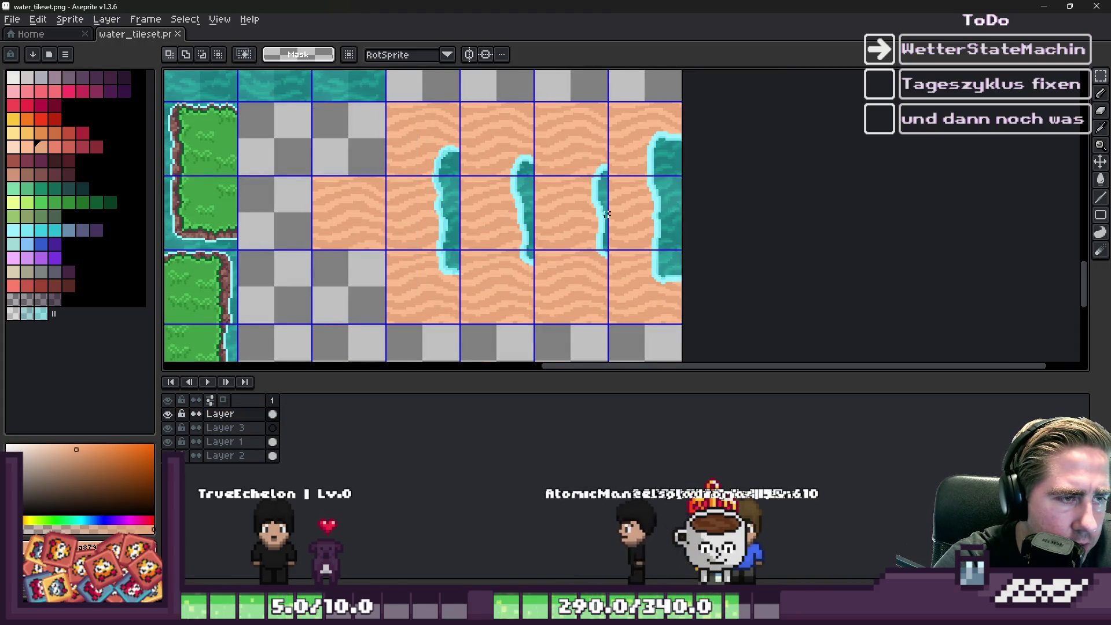
mouse_move(410, 130)
mouse_down()
mouse_move(471, 223)
mouse_move(545, 285)
mouse_up()
Step: Shift the selected water tiles right on Layer 3 to sit against the tile edges
click(225, 427)
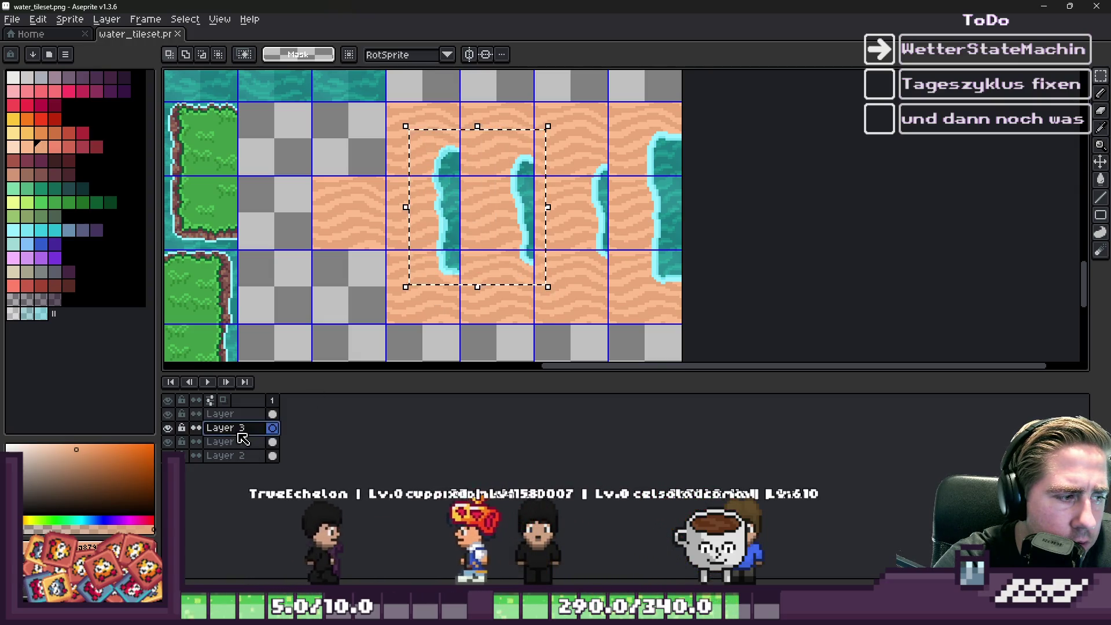
click(411, 194)
scroll(411, 194, up, 2)
drag(463, 210, 569, 208)
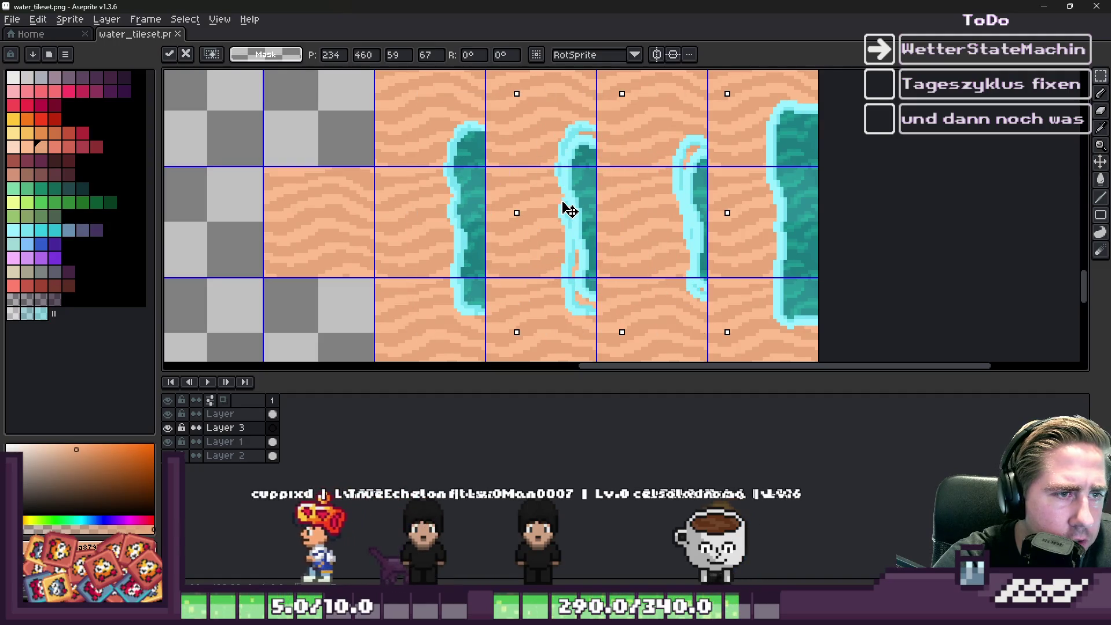
scroll(557, 207, down, 1)
Step: Copy the right foam-outlined water column and paste it onto Layer 3 over the leftmost strip
mouse_move(671, 113)
mouse_down()
mouse_move(747, 251)
mouse_move(741, 301)
mouse_up()
key(ctrl+d)
click(243, 415)
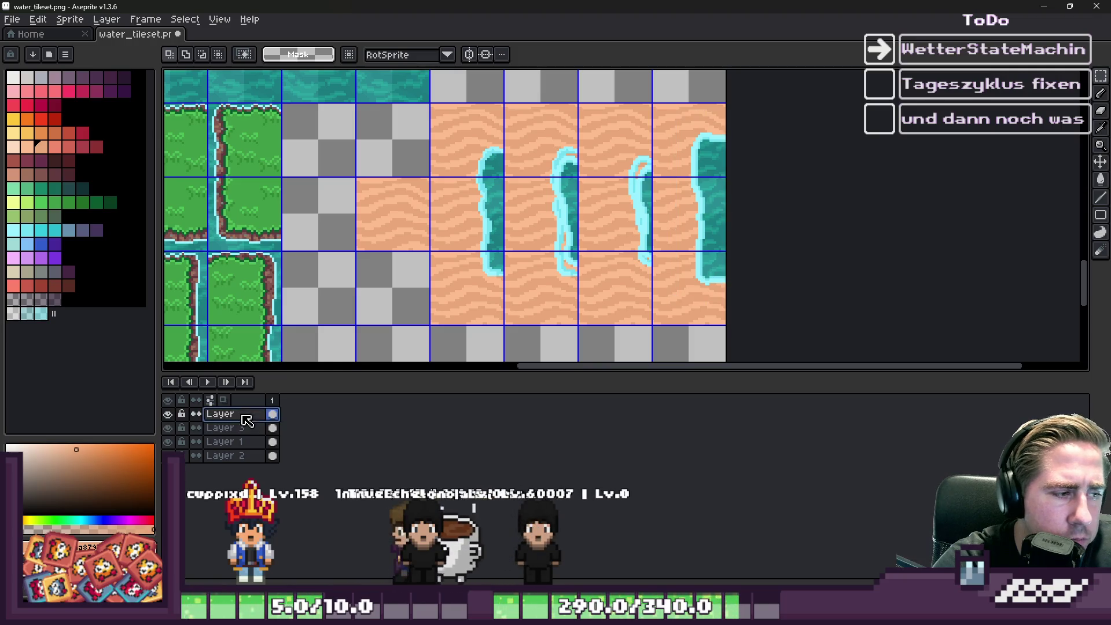
key(ctrl+v)
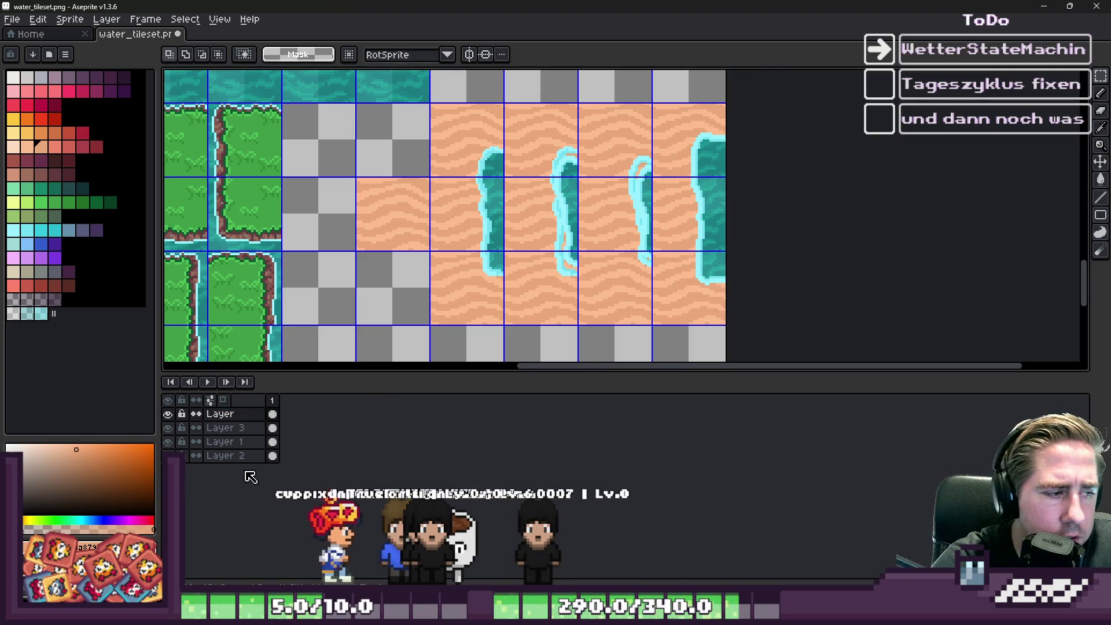
click(227, 441)
click(255, 434)
key(ctrl+v)
drag(715, 217, 500, 255)
key(Return)
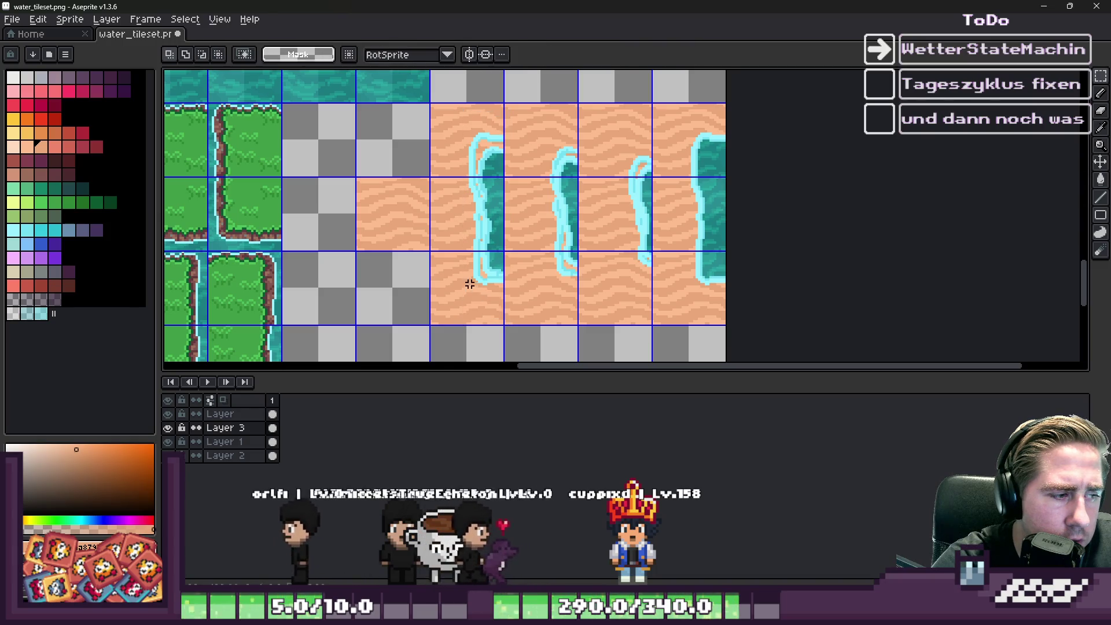
scroll(541, 152, up, 1)
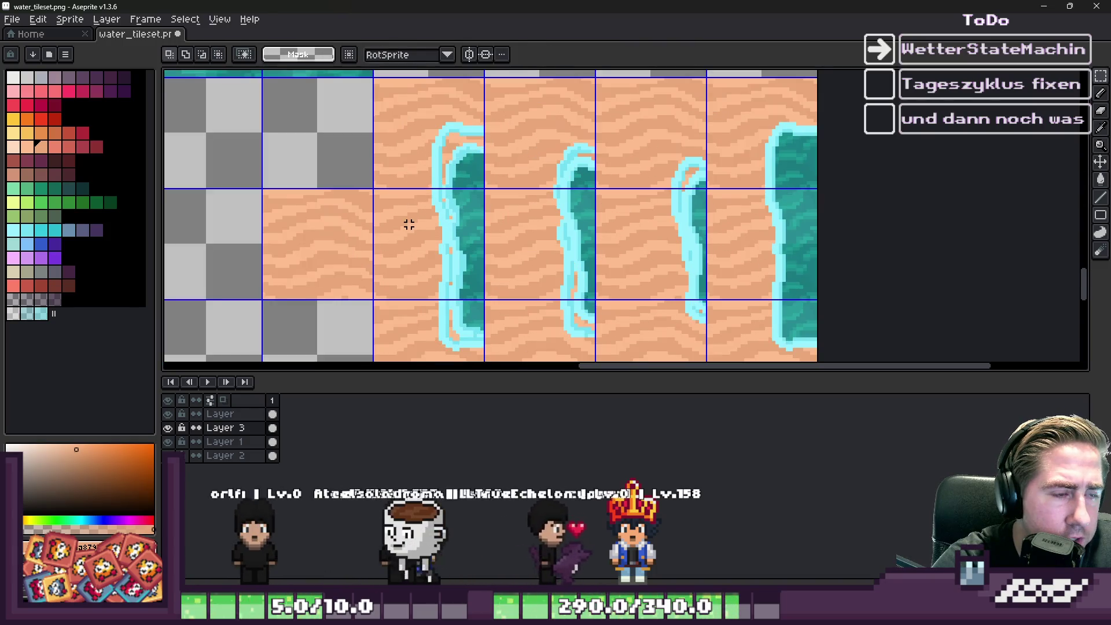
Step: Select every cyan foam pixel on the canvas using Select > Color Range
click(185, 19)
click(461, 138)
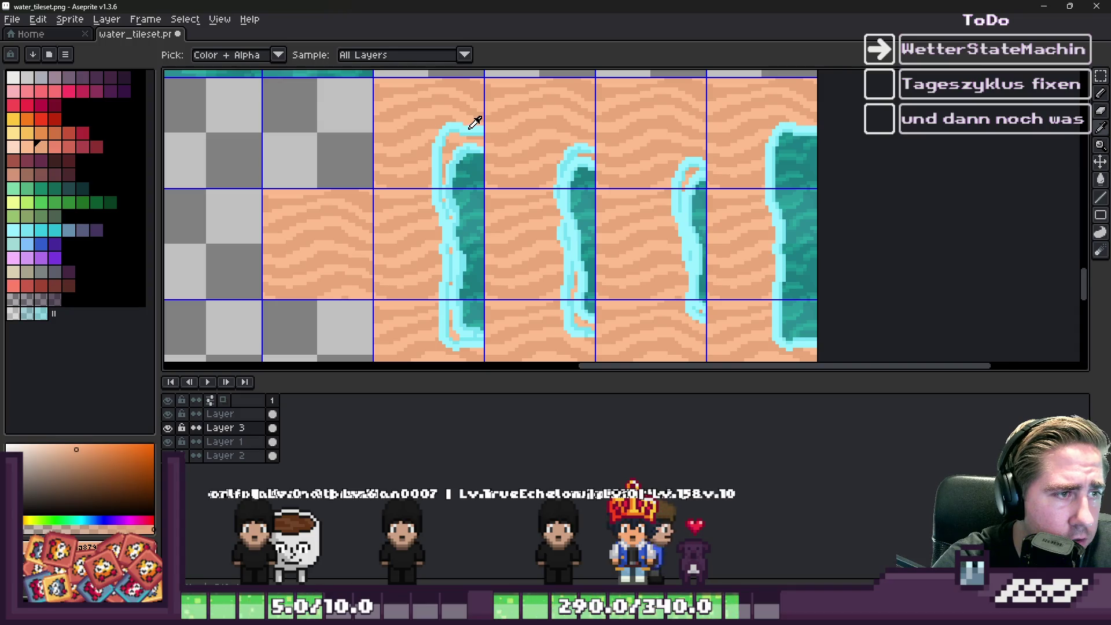
click(470, 125)
click(185, 19)
click(135, 23)
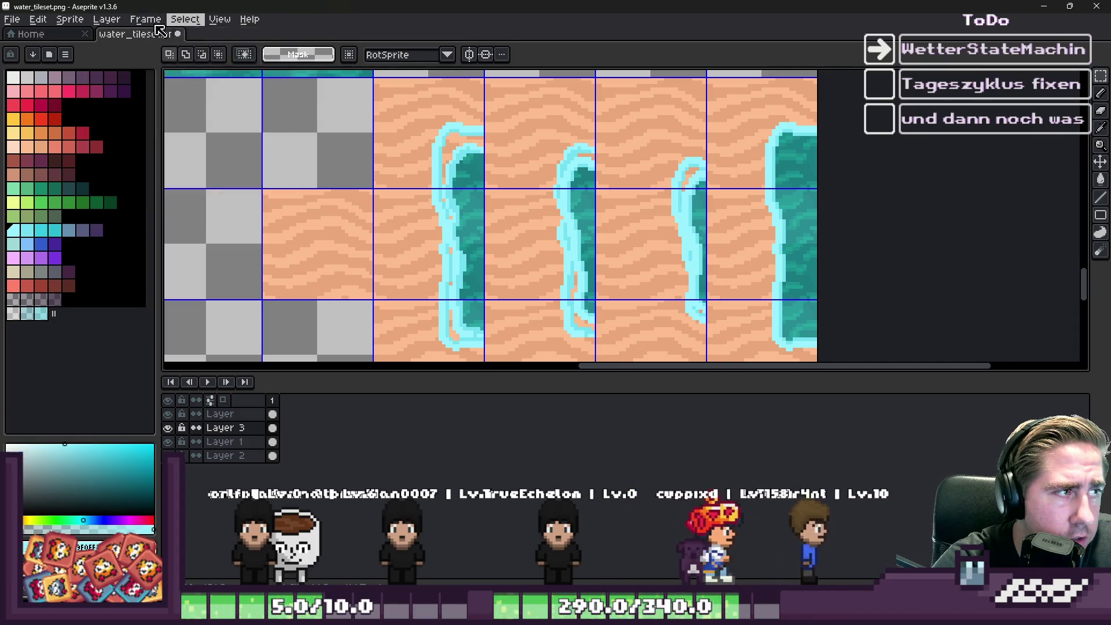
click(106, 19)
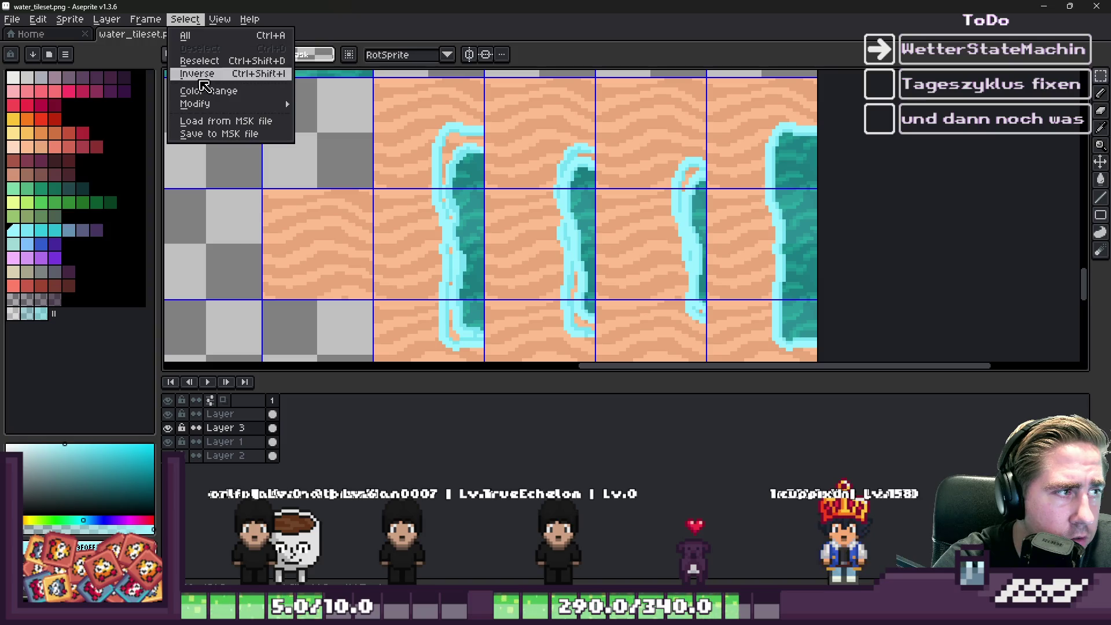
click(206, 92)
key(Return)
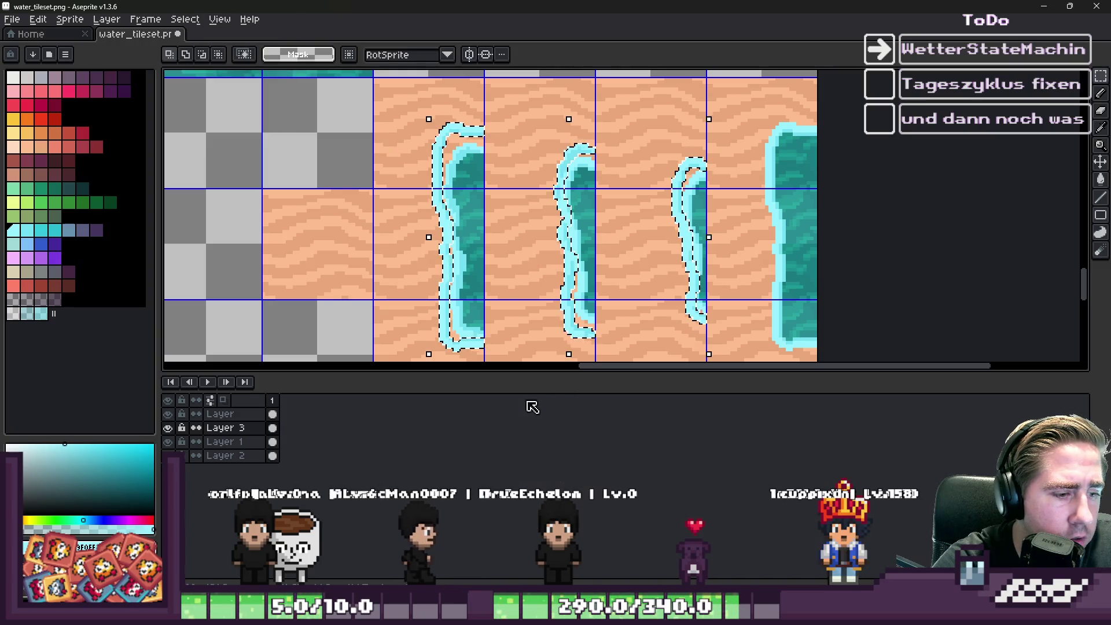
Step: Add the left water tile and lower-left water strip to the foam selection
scroll(399, 131, up, 1)
scroll(399, 132, up, 2)
shift+drag(434, 111, 543, 239)
mouse_move(427, 215)
mouse_down()
mouse_move(521, 318)
mouse_move(542, 317)
mouse_up()
scroll(476, 215, down, 2)
scroll(480, 178, up, 2)
mouse_move(466, 155)
mouse_down()
mouse_move(469, 198)
mouse_move(551, 358)
mouse_up()
scroll(508, 130, down, 2)
scroll(481, 285, up, 2)
mouse_move(464, 193)
mouse_down()
mouse_move(521, 322)
mouse_move(559, 359)
mouse_up()
scroll(467, 238, down, 2)
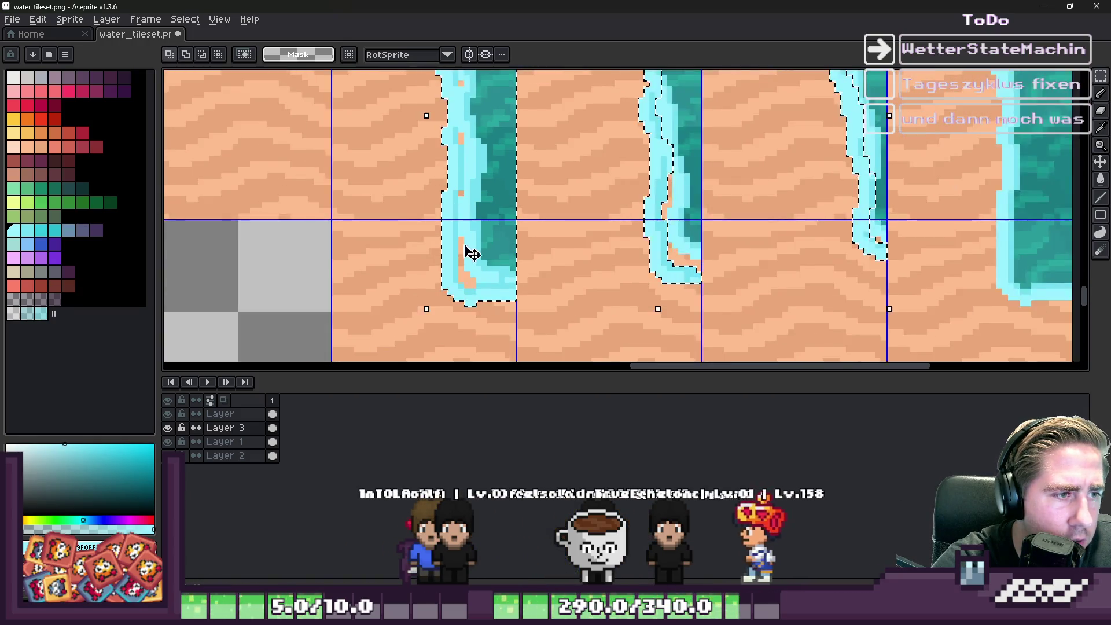
scroll(467, 239, down, 1)
scroll(596, 280, up, 2)
Step: Add the middle and right water strips to the selection with rectangle marquees
drag(628, 295, 637, 309)
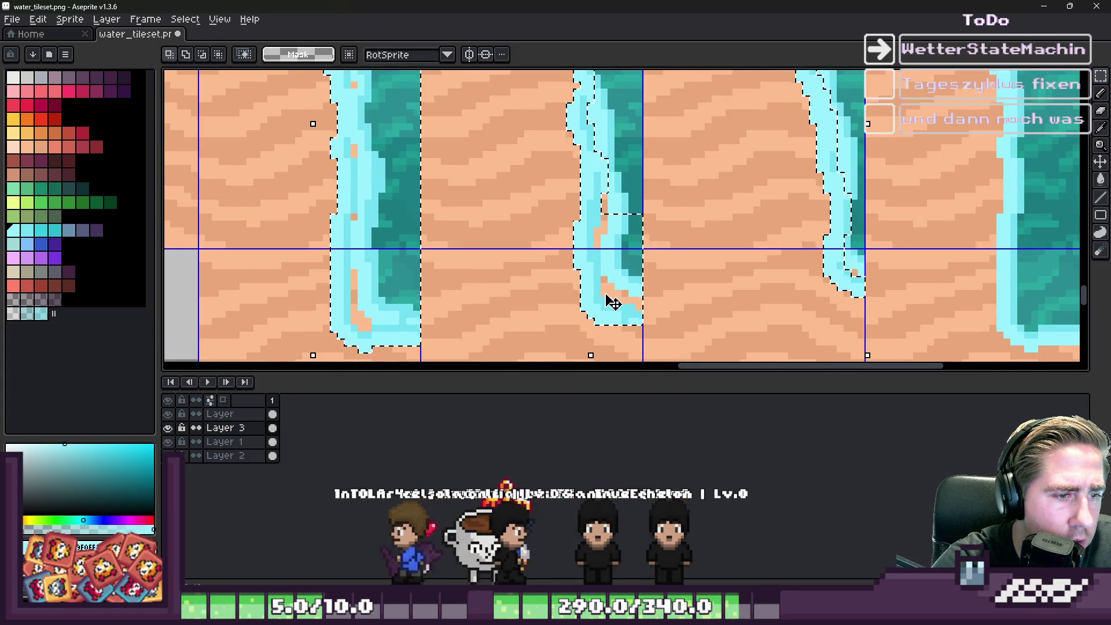
scroll(602, 231, up, 1)
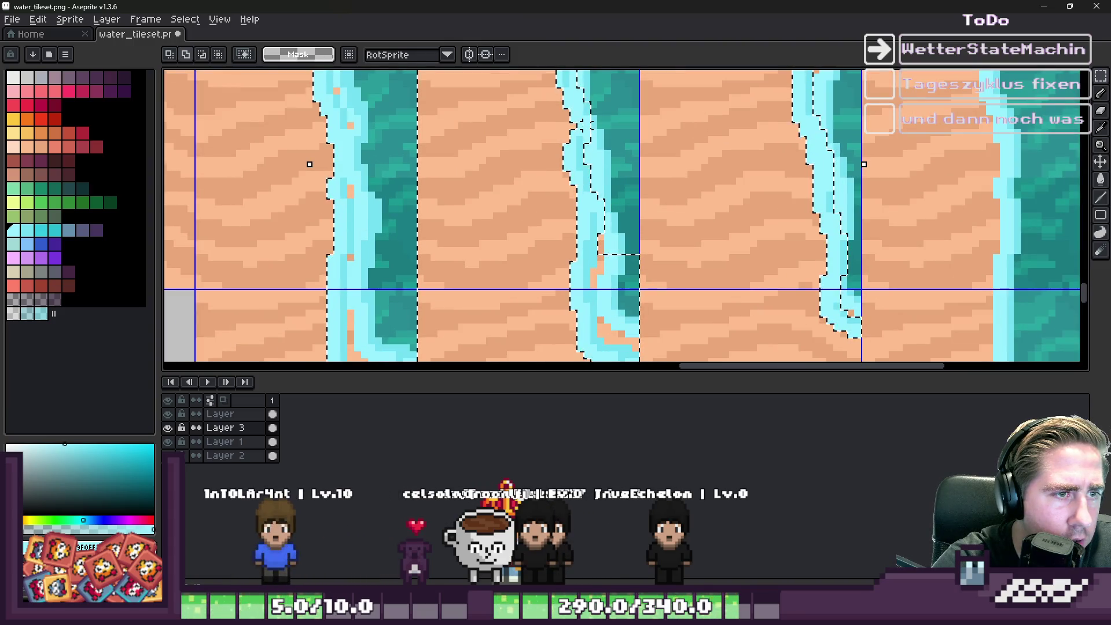
scroll(638, 277, down, 2)
scroll(606, 179, up, 2)
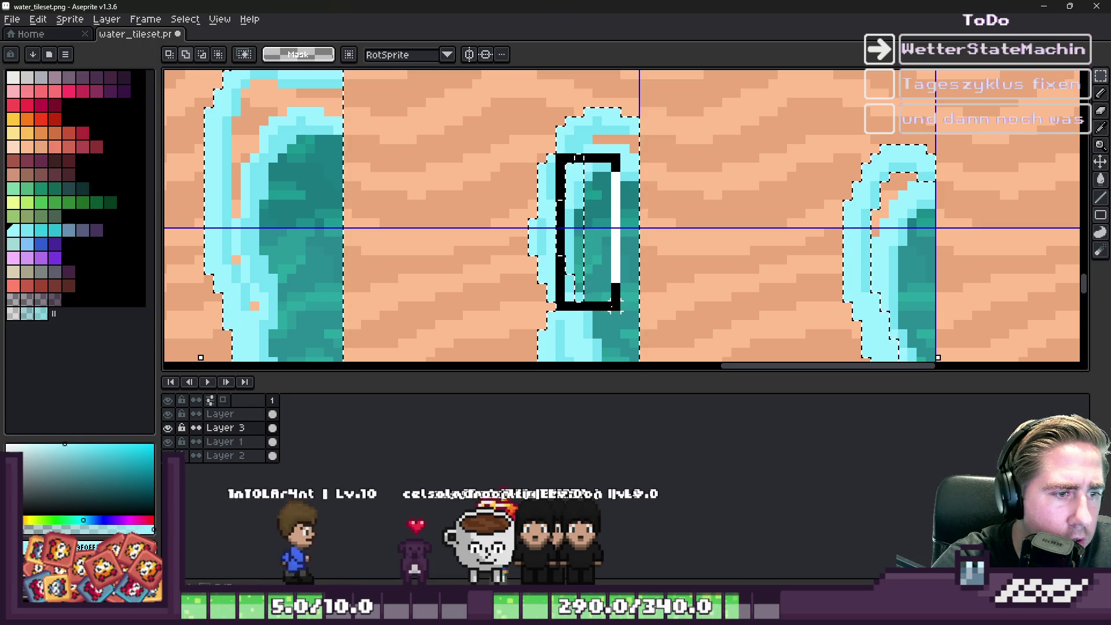
scroll(551, 154, down, 3)
scroll(674, 174, up, 3)
mouse_move(609, 126)
mouse_down()
mouse_move(634, 208)
mouse_move(639, 286)
mouse_up()
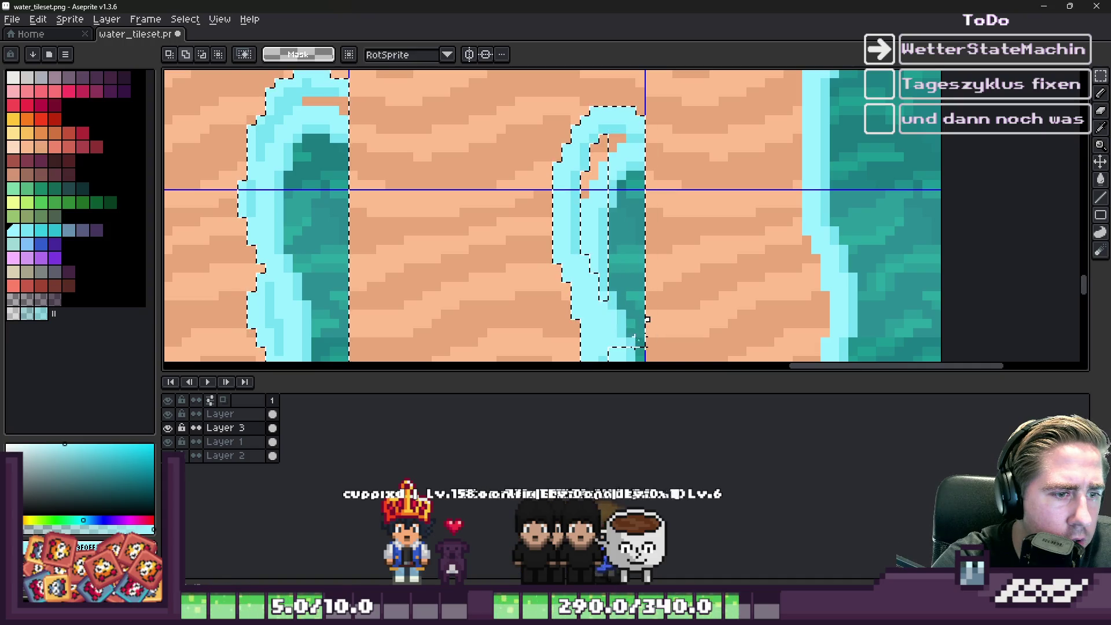
mouse_move(585, 138)
mouse_down()
mouse_move(610, 316)
mouse_move(621, 316)
mouse_up()
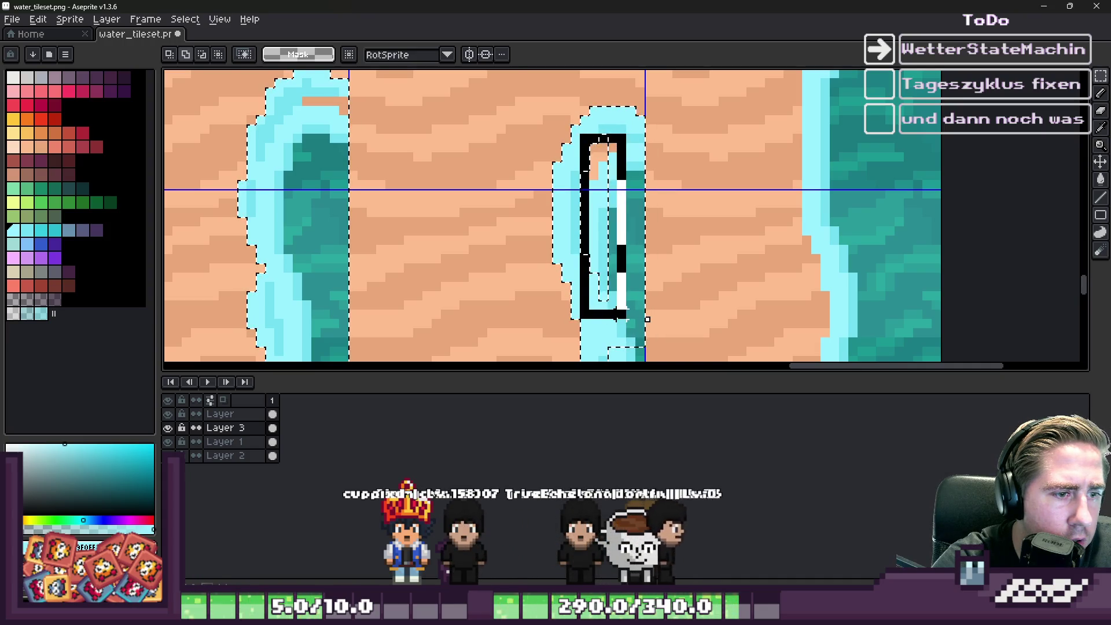
scroll(602, 126, down, 3)
scroll(577, 176, up, 3)
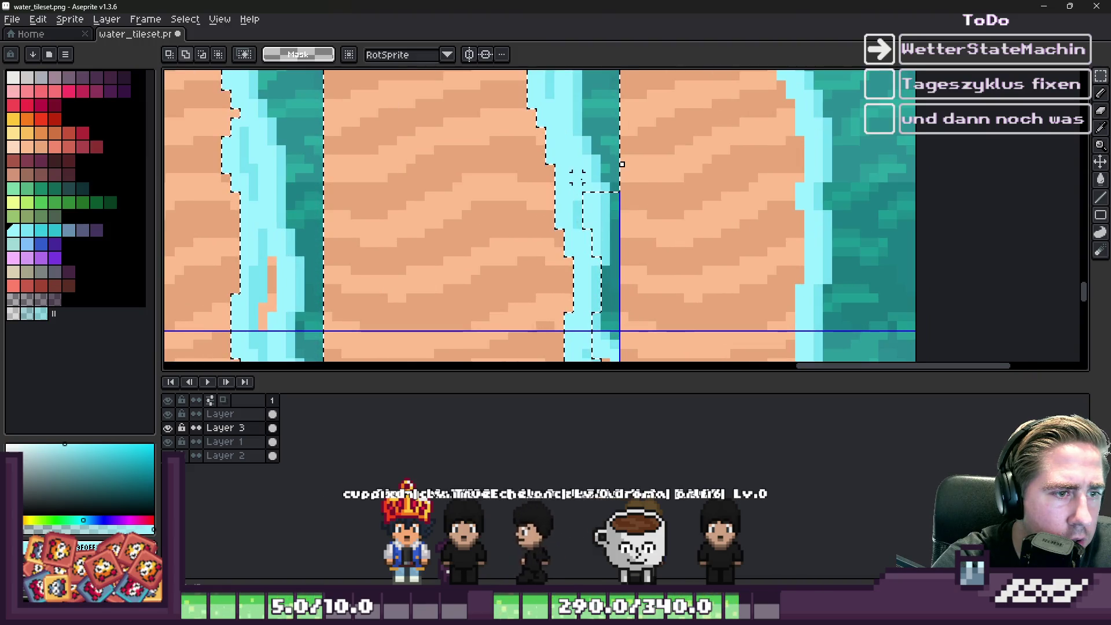
scroll(583, 141, down, 3)
scroll(620, 270, up, 3)
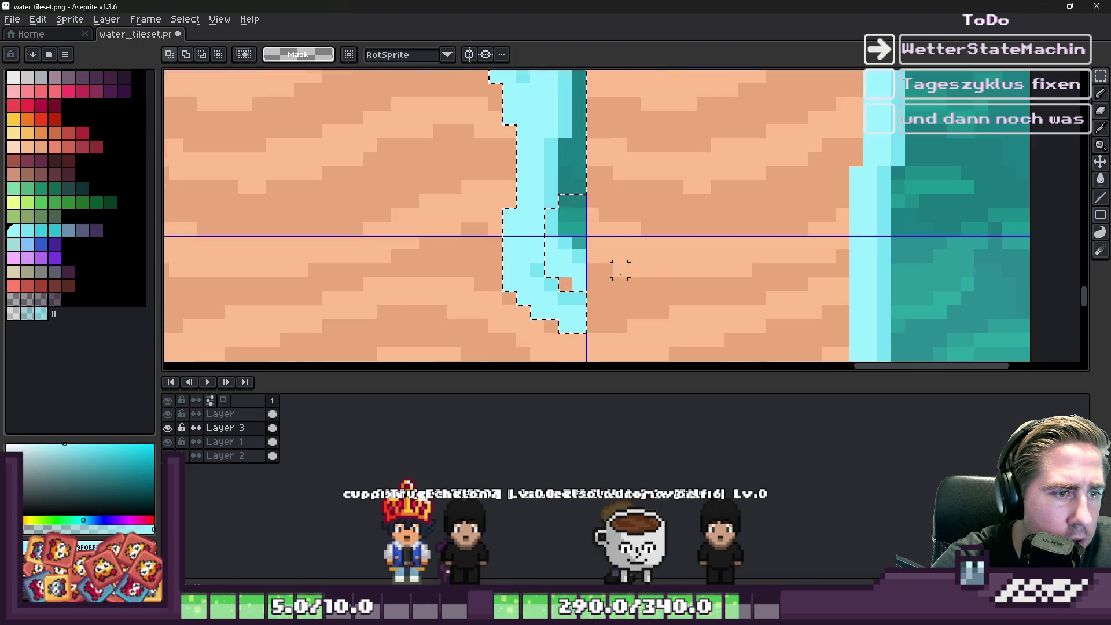
scroll(635, 254, down, 3)
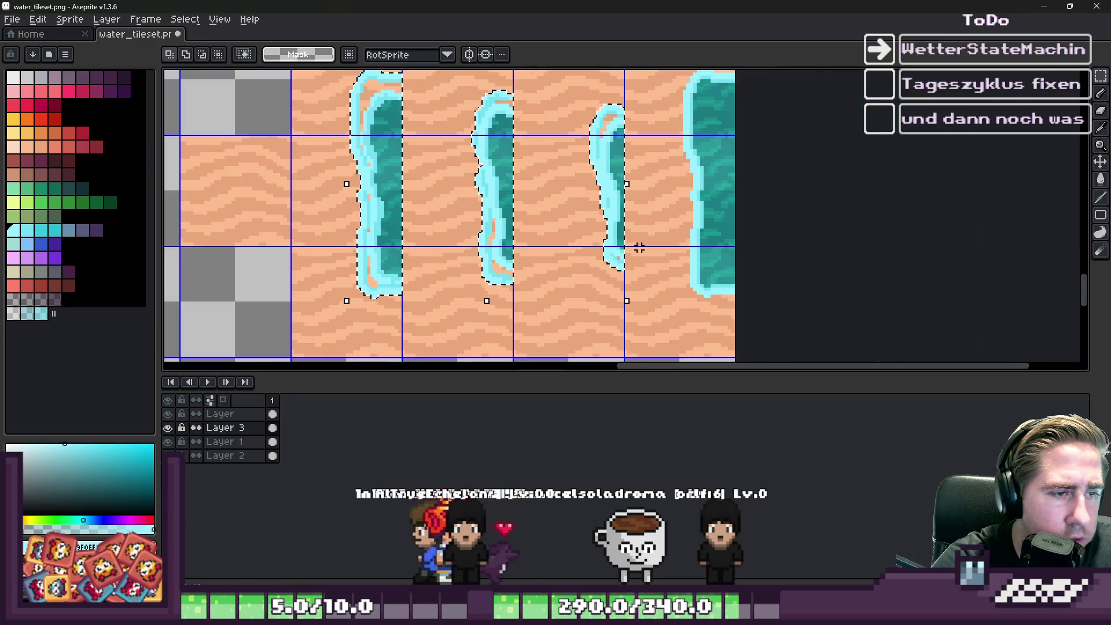
Step: Hide Layer 3 and duplicate Layer 1
click(168, 428)
right_click(227, 442)
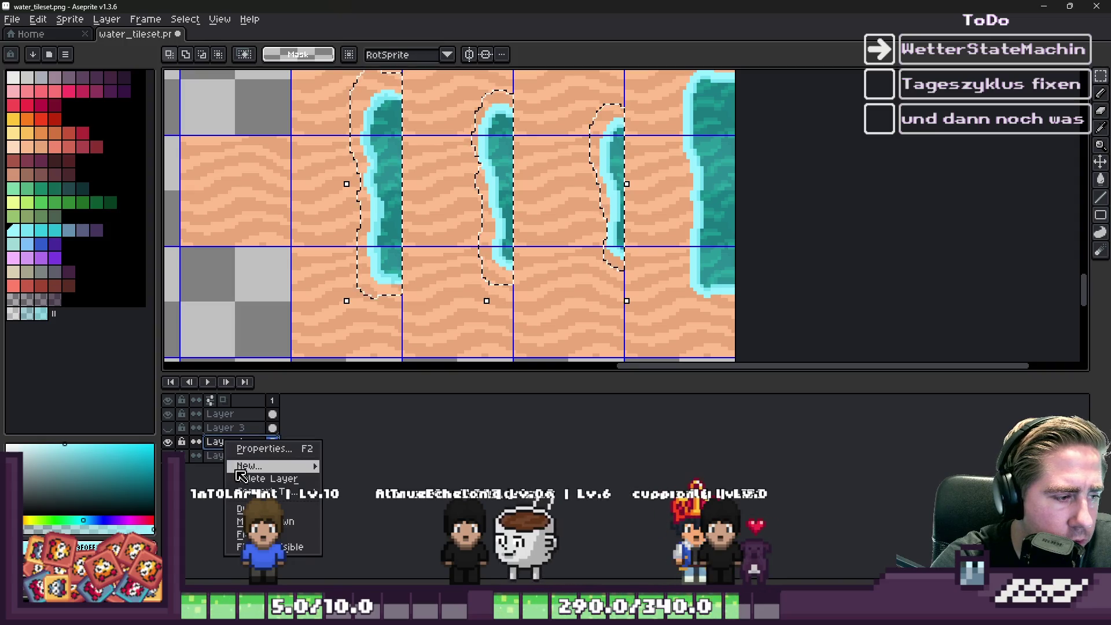
click(246, 509)
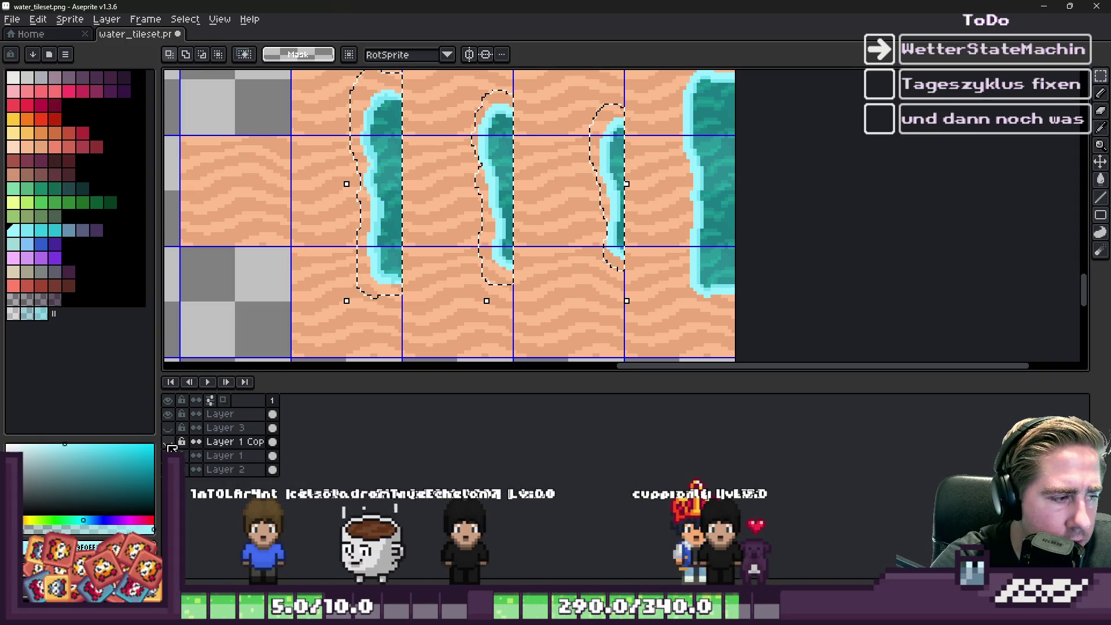
Step: Shade the sand along the middle and right water strips darker with the pencil's Shading ink
key(b)
scroll(480, 137, down, 2)
scroll(480, 137, up, 2)
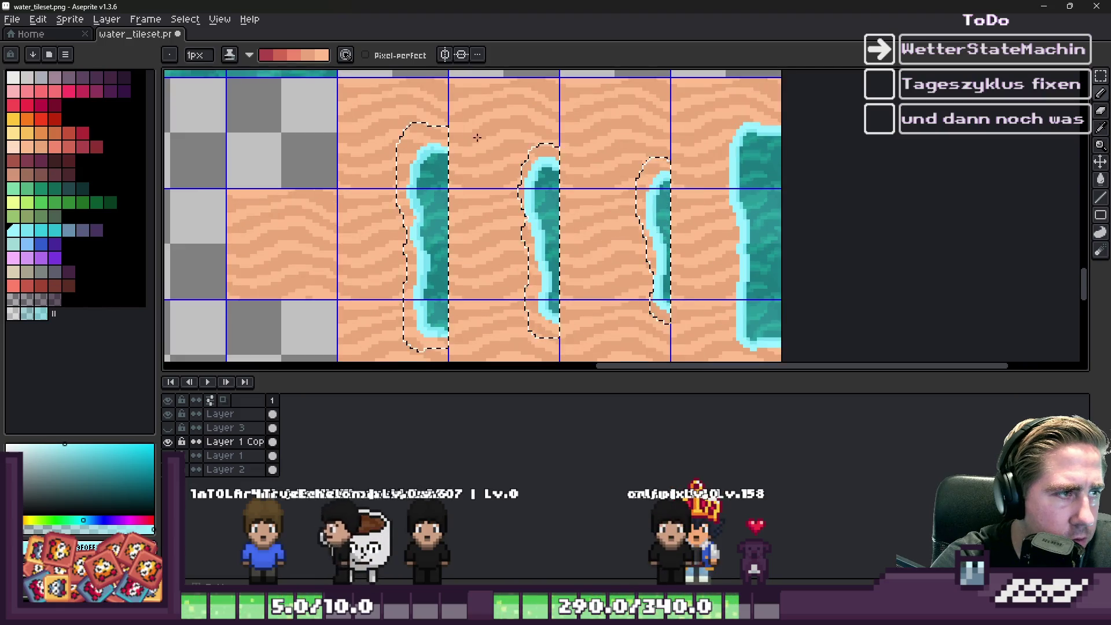
click(250, 55)
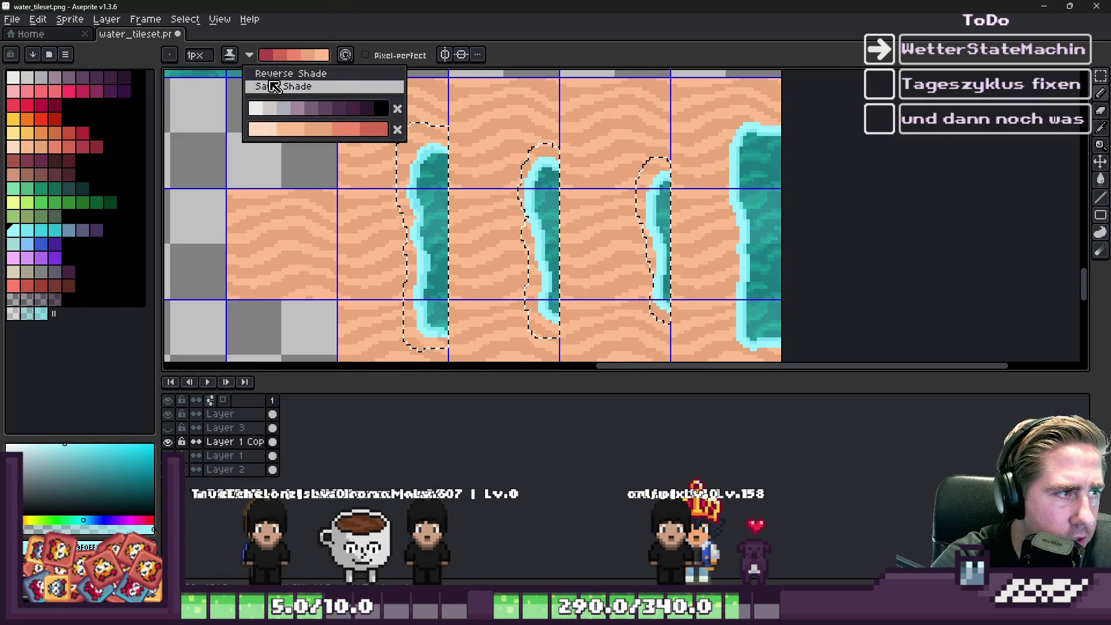
click(278, 73)
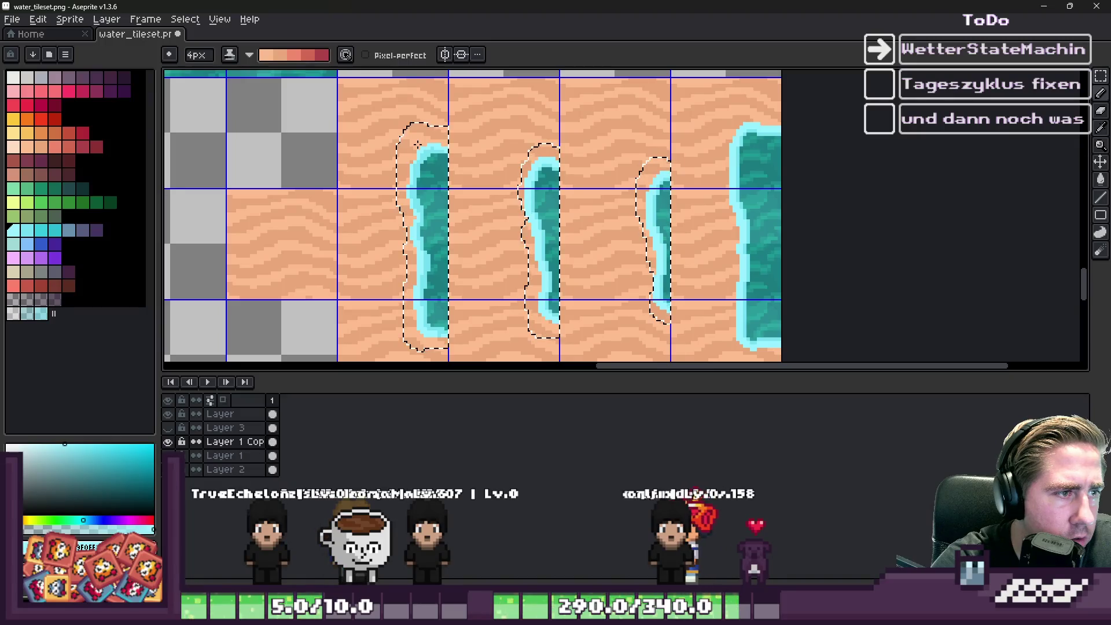
click(250, 56)
click(278, 73)
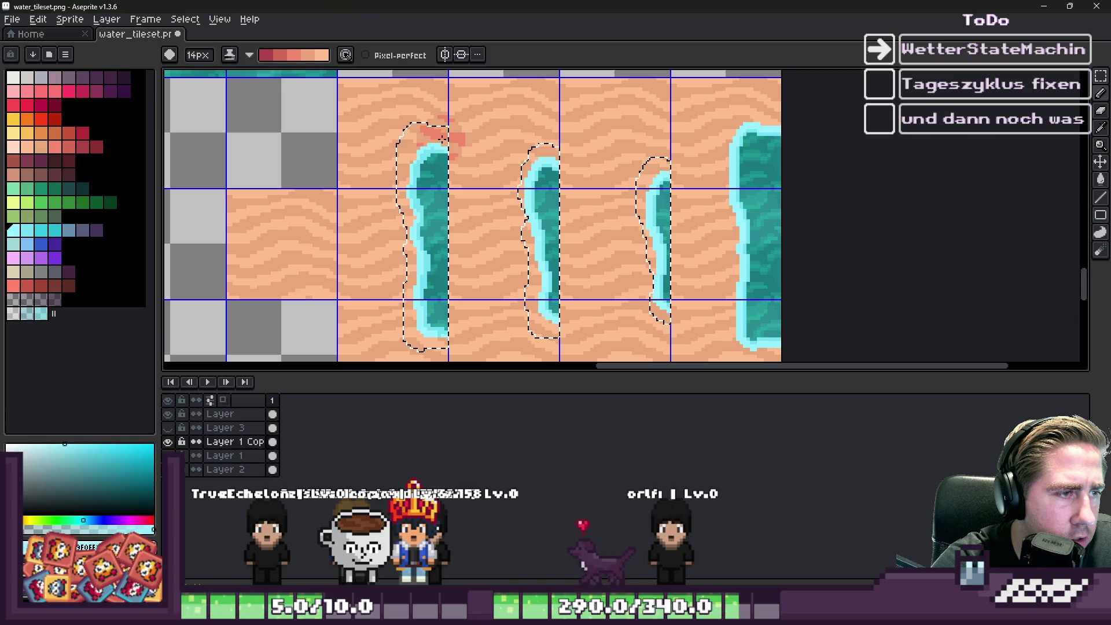
drag(527, 301, 535, 333)
drag(642, 162, 653, 317)
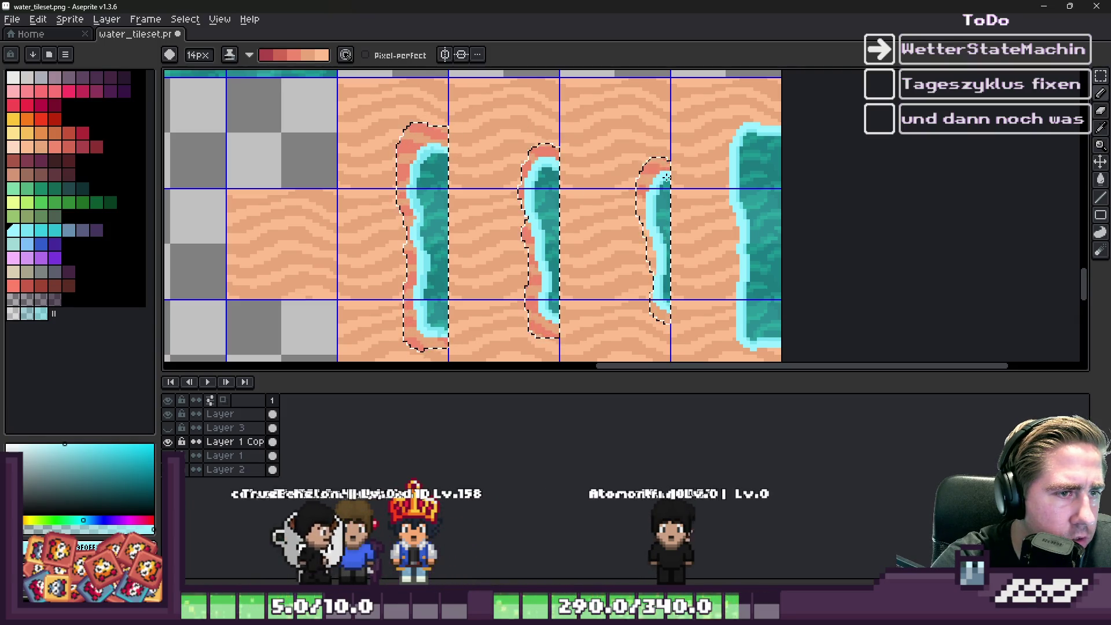
scroll(671, 191, up, 2)
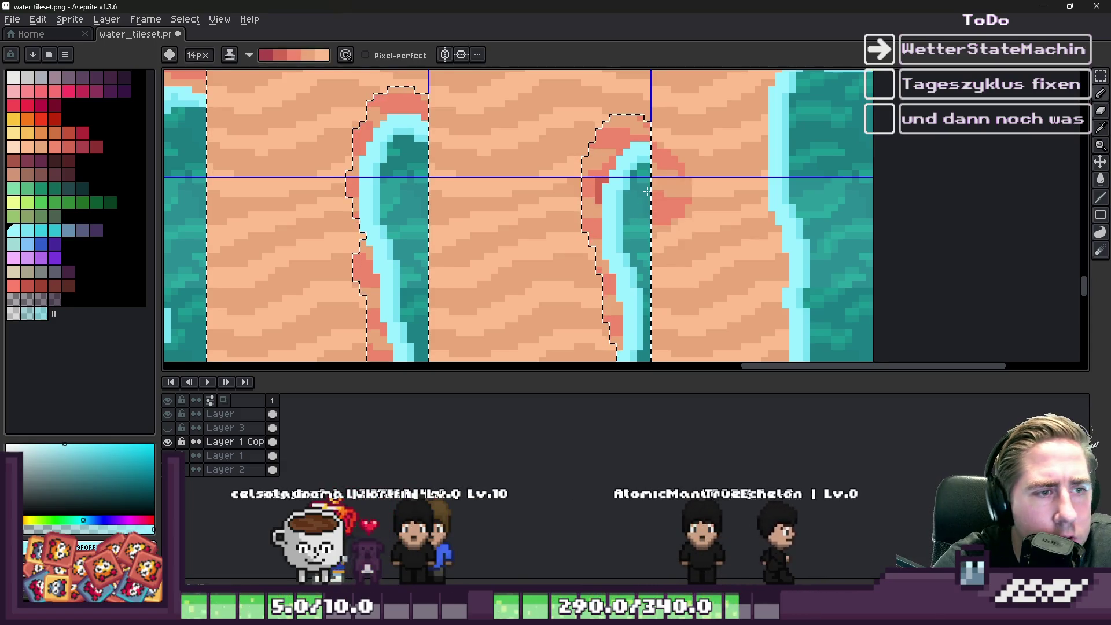
drag(605, 173, 599, 200)
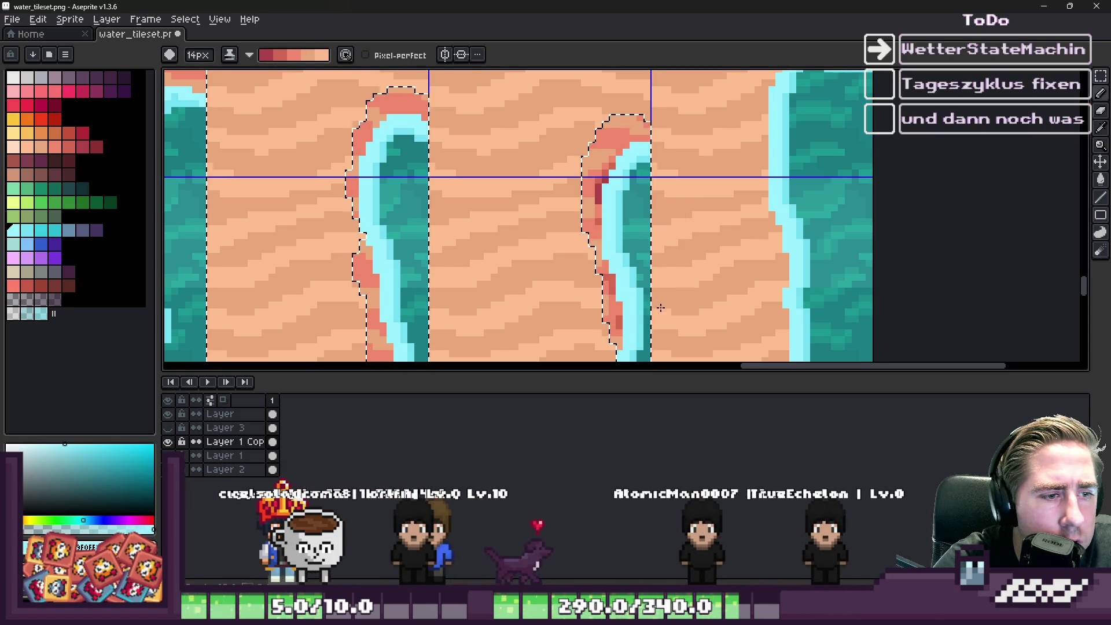
scroll(661, 308, down, 2)
scroll(657, 296, up, 2)
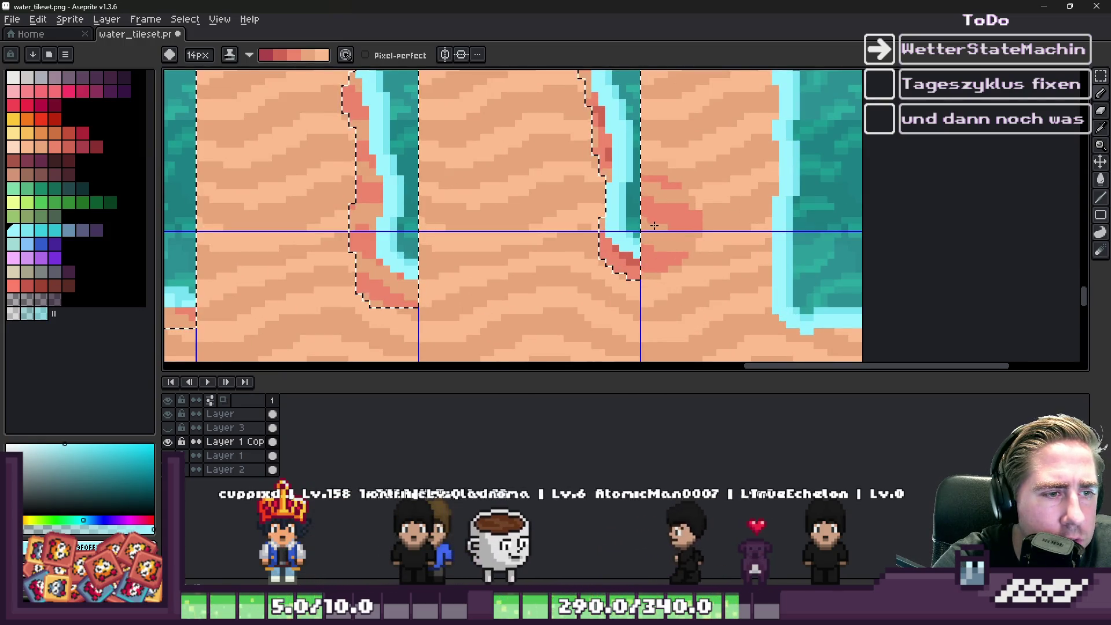
scroll(651, 226, down, 3)
scroll(601, 263, up, 2)
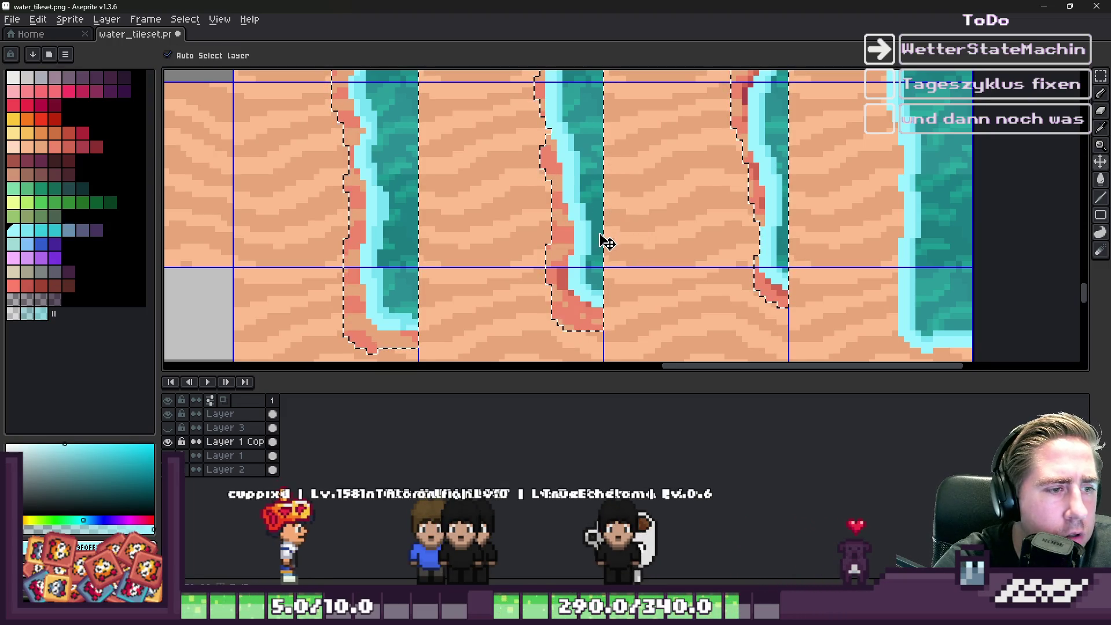
key(b)
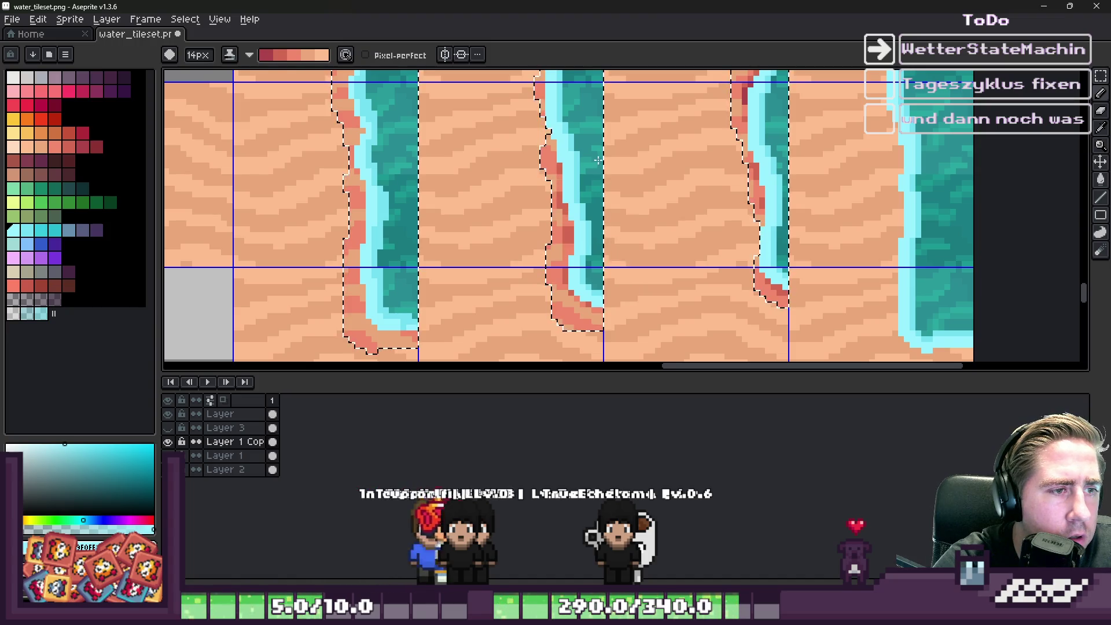
scroll(610, 139, up, 1)
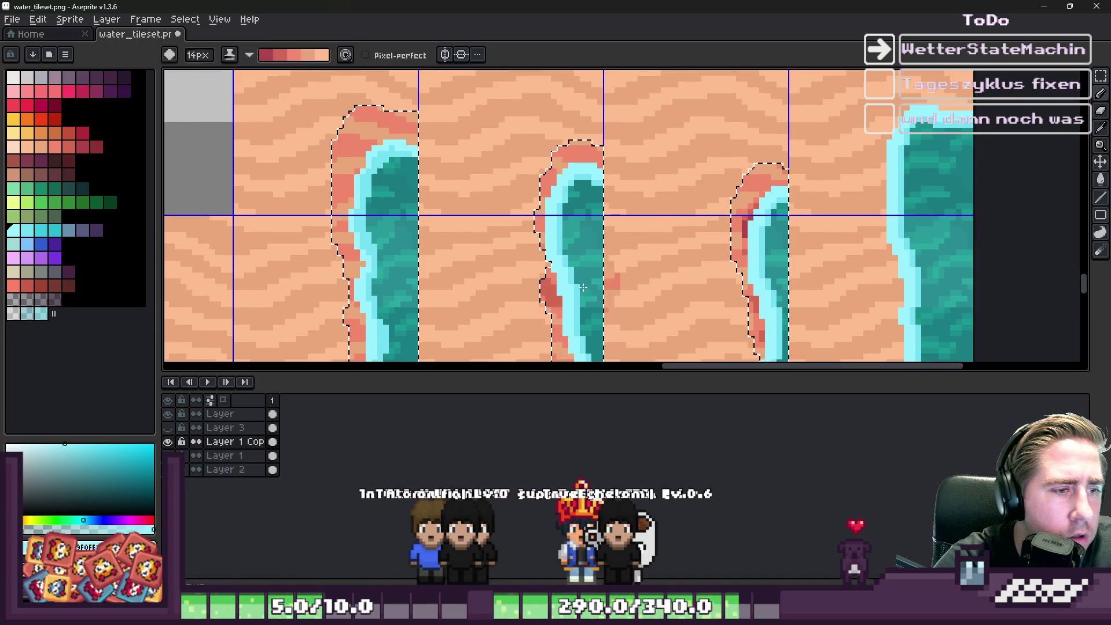
scroll(605, 142, down, 1)
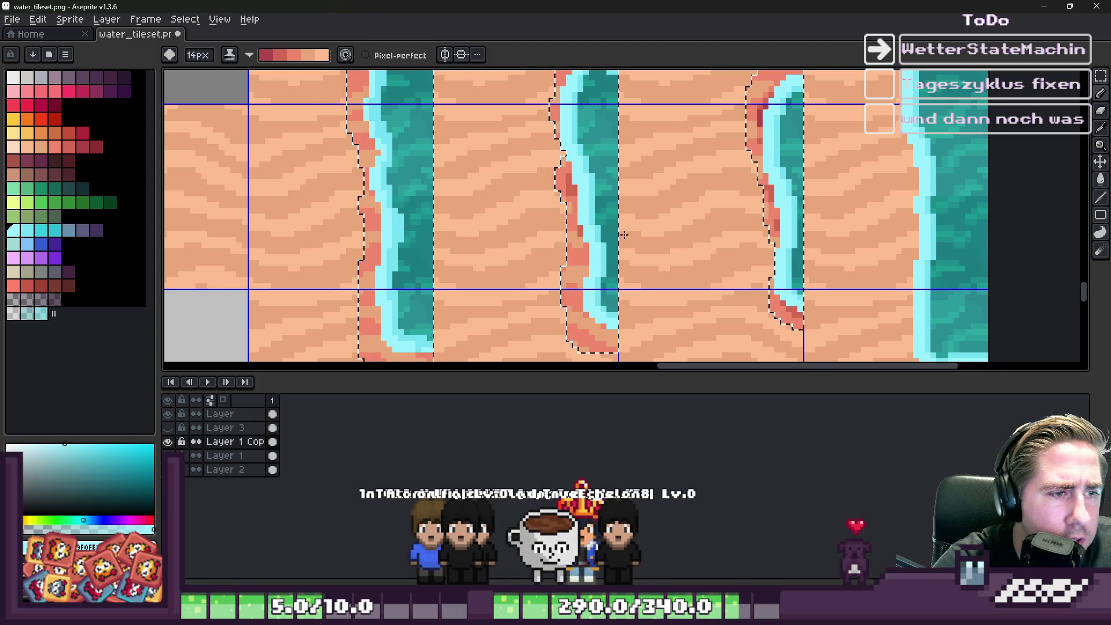
scroll(607, 231, down, 5)
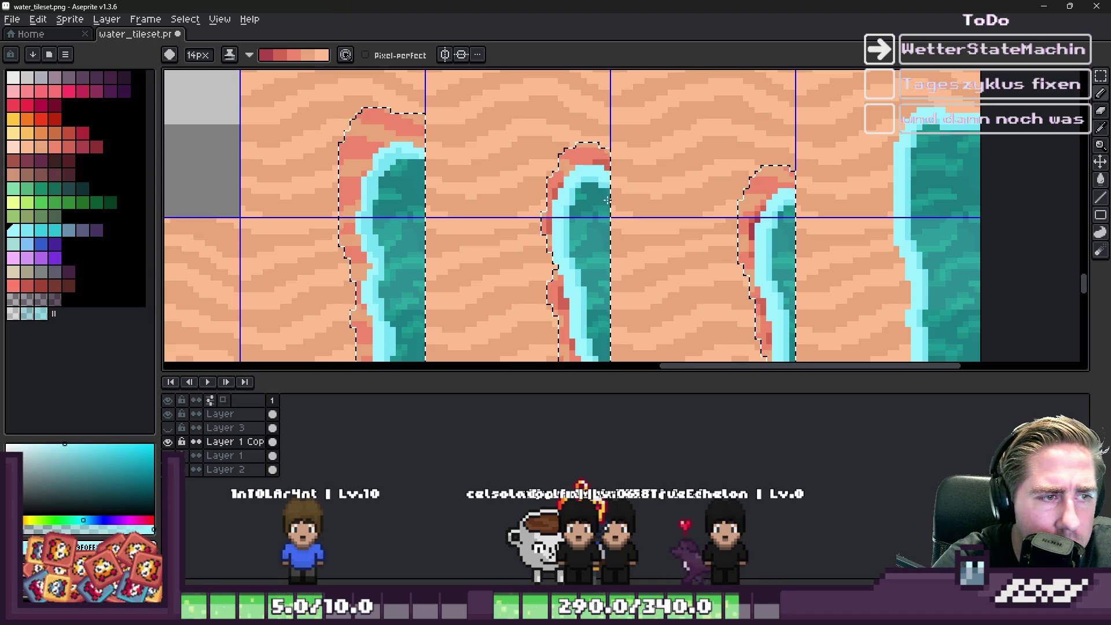
scroll(593, 205, down, 4)
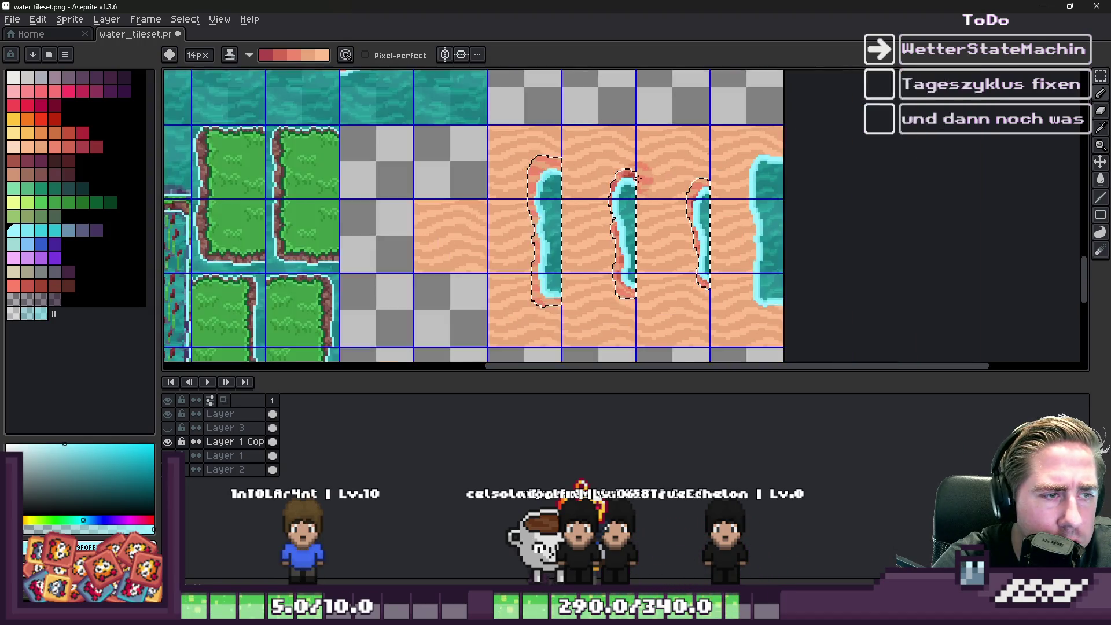
Step: Deselect, then try flattening Layer 1 and Layer 2 together and undo it
scroll(669, 171, up, 5)
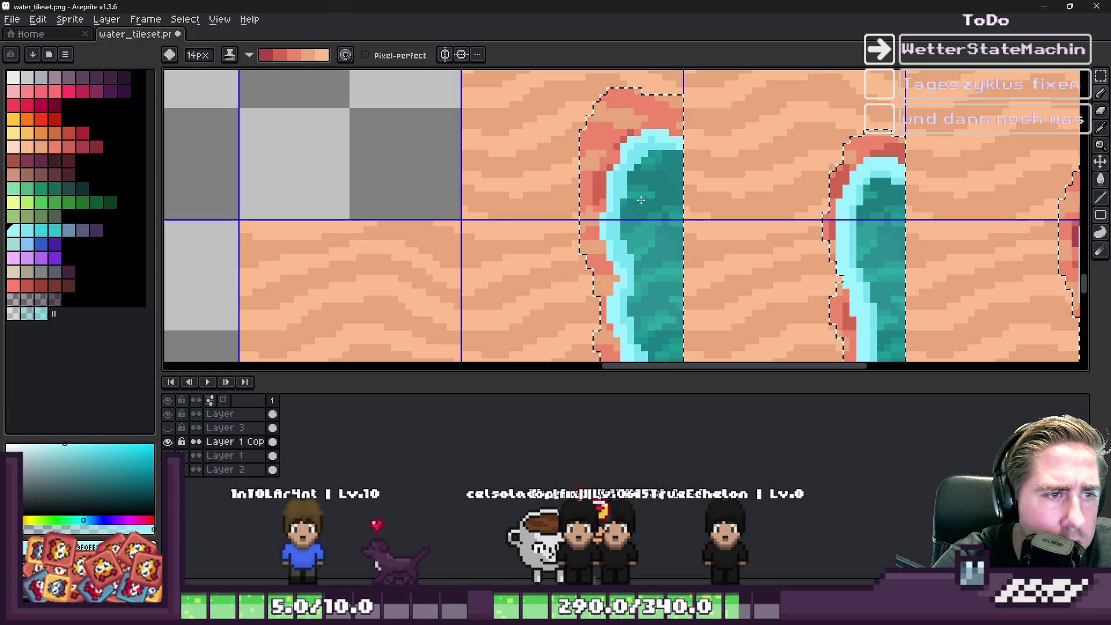
scroll(651, 232, down, 3)
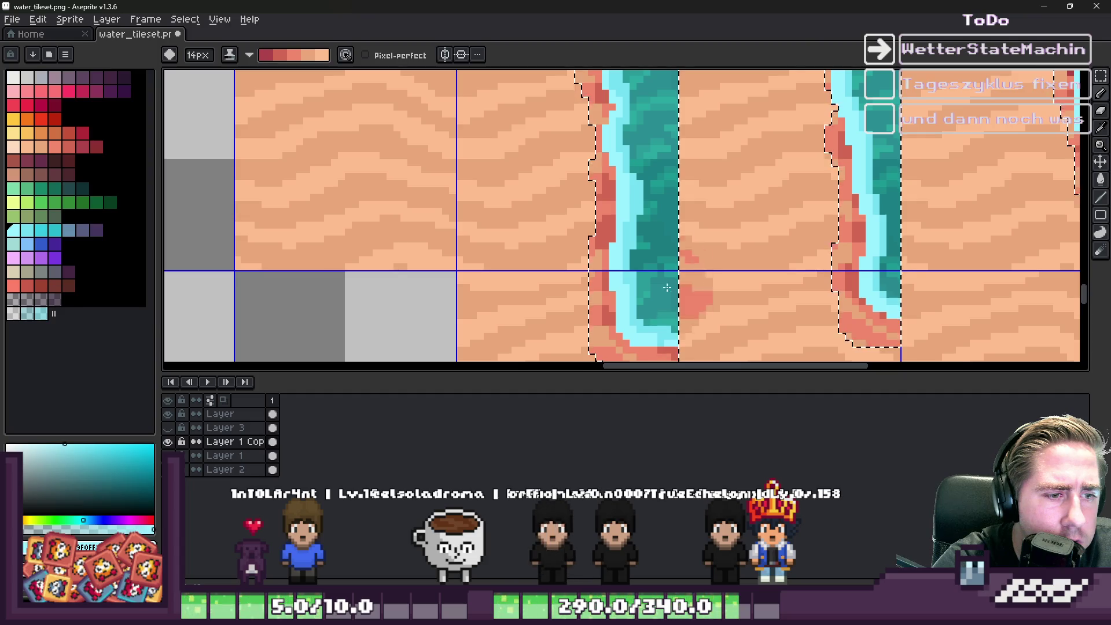
key(ctrl+d)
scroll(652, 305, down, 8)
scroll(538, 266, up, 3)
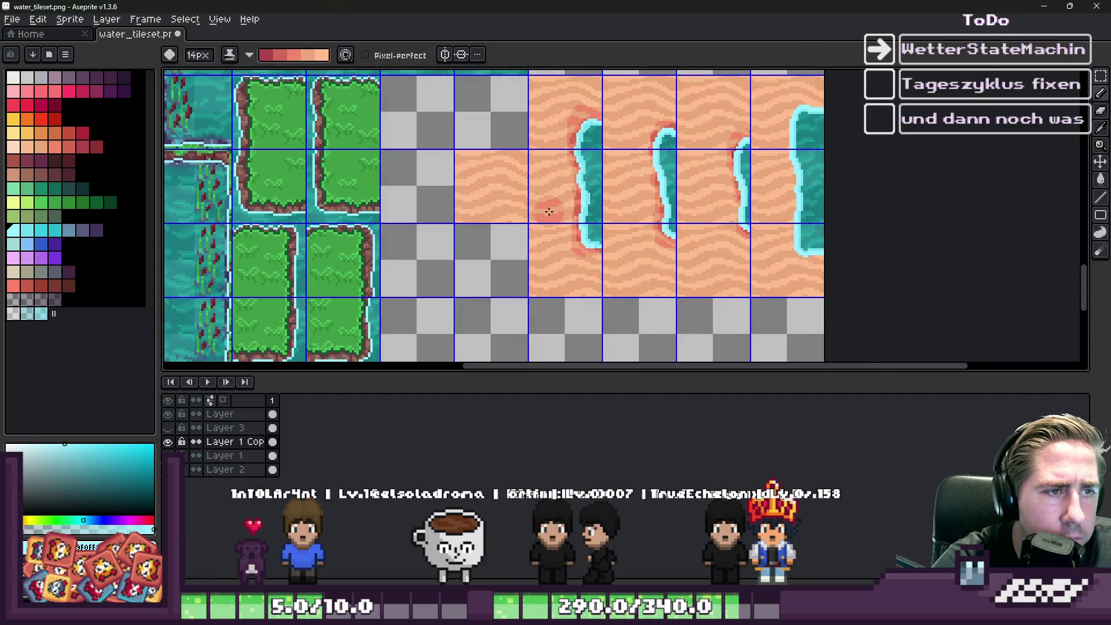
scroll(548, 213, down, 3)
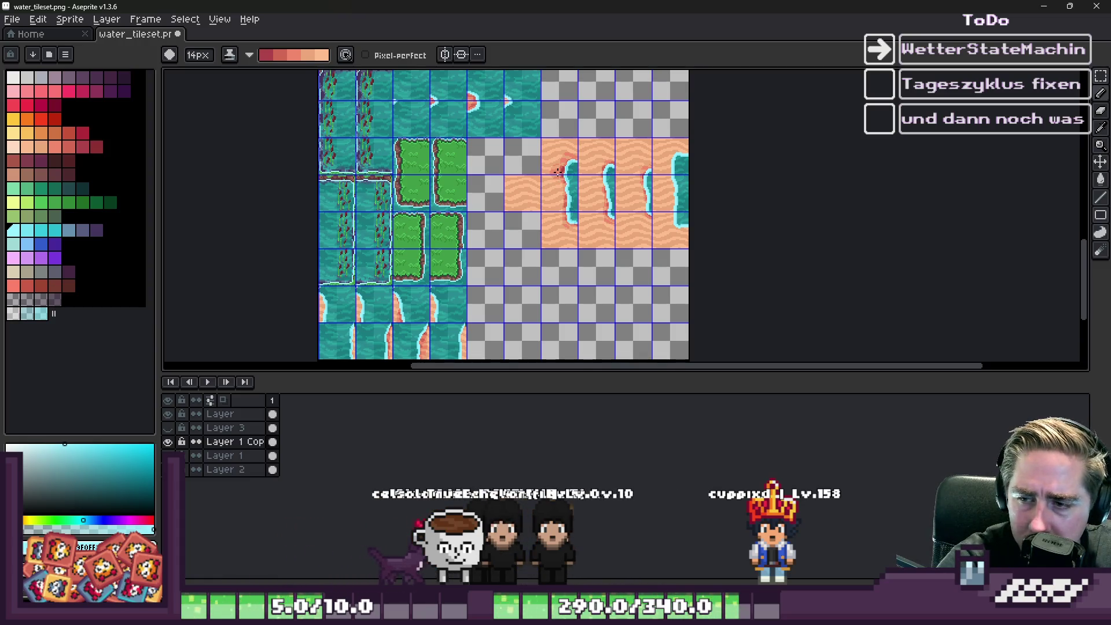
scroll(573, 193, up, 3)
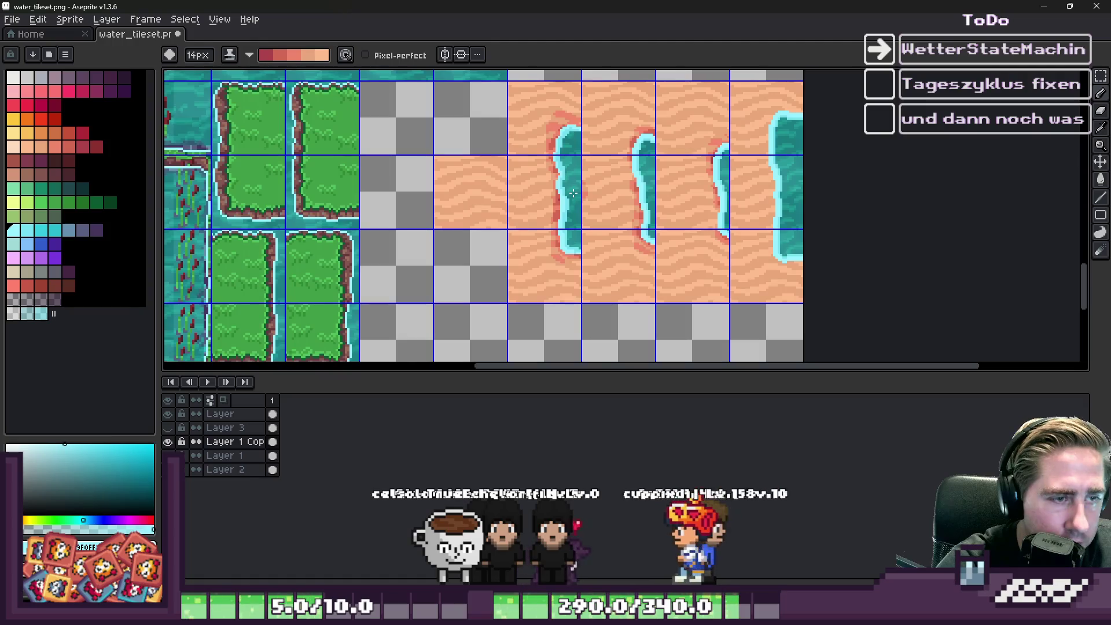
key(m)
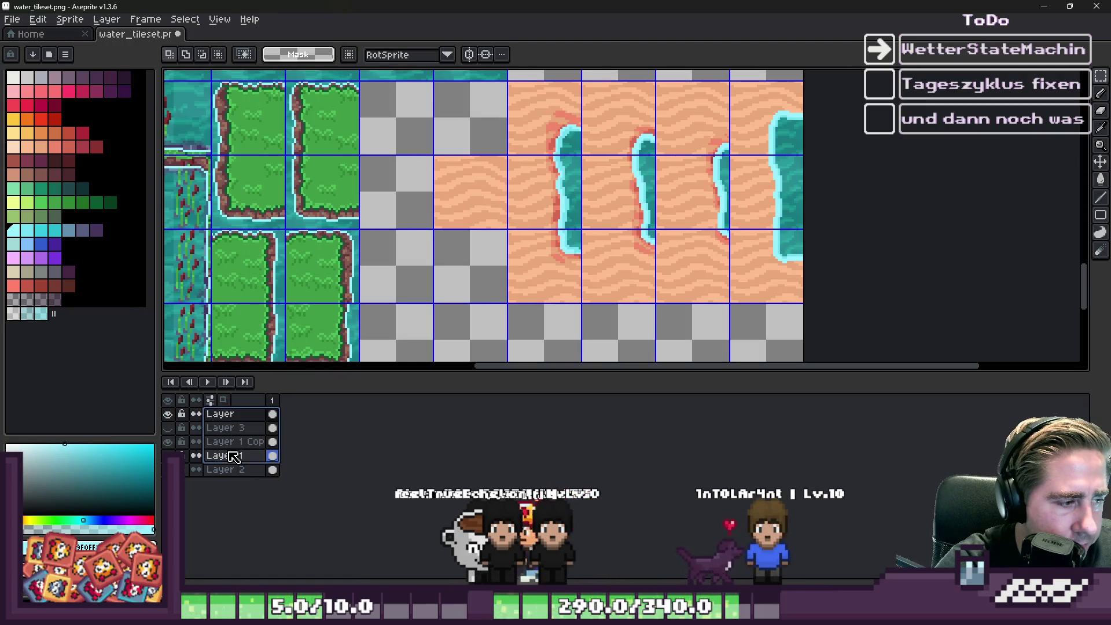
click(236, 456)
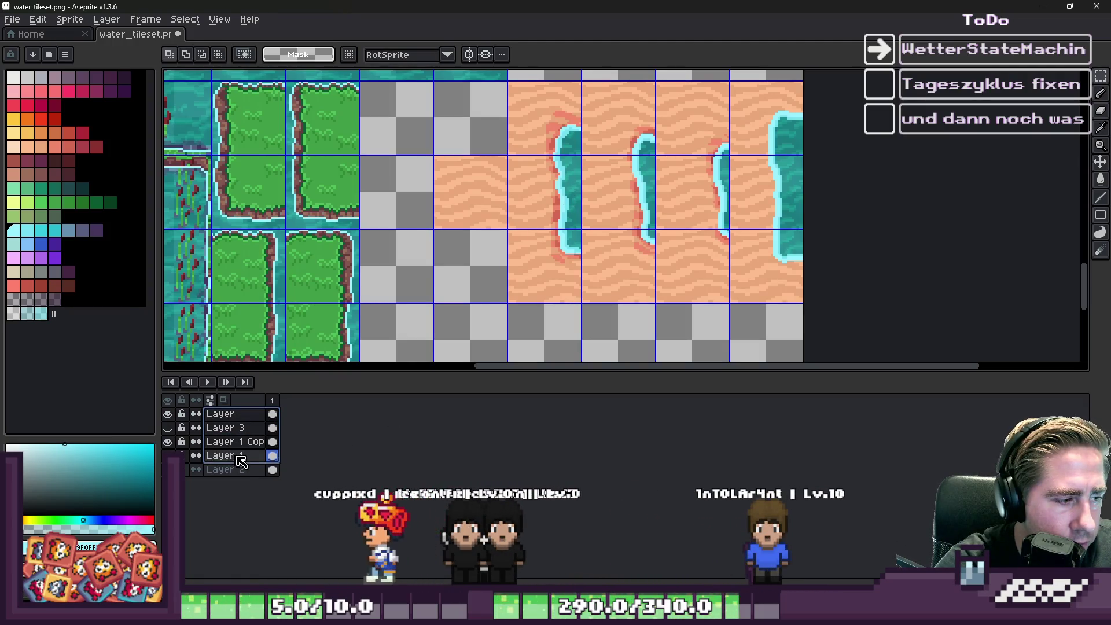
shift+click(229, 470)
right_click(244, 452)
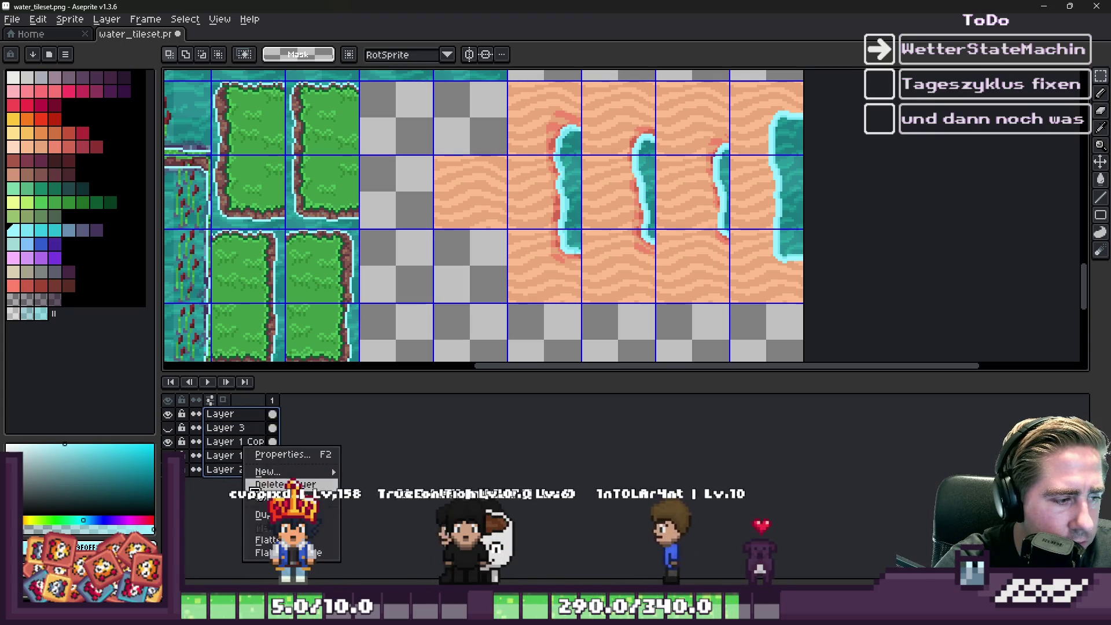
click(267, 541)
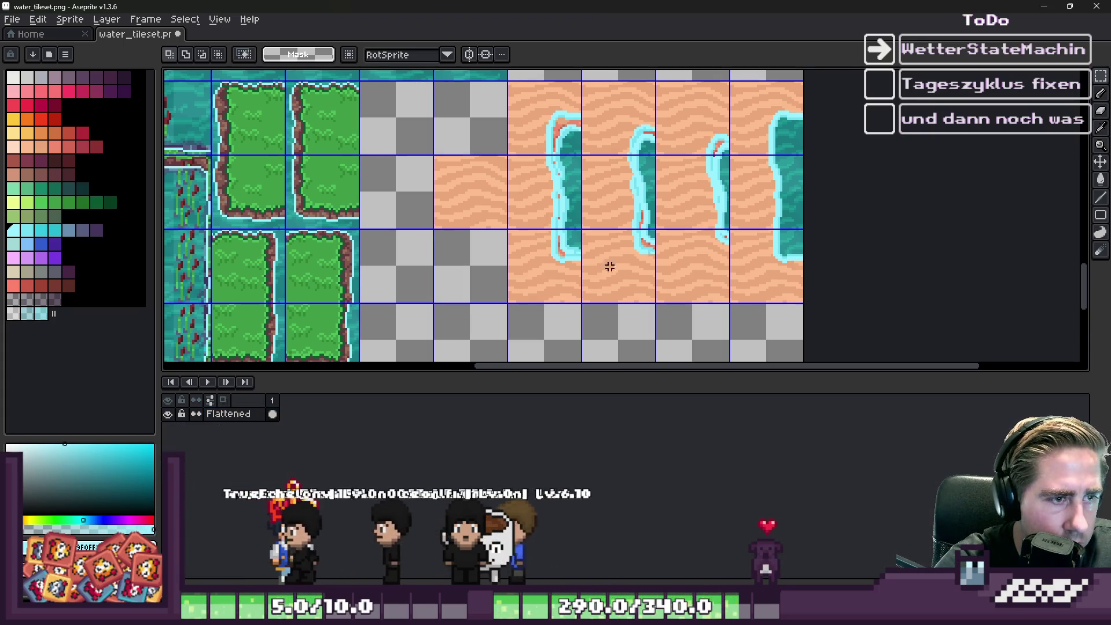
key(ctrl+z)
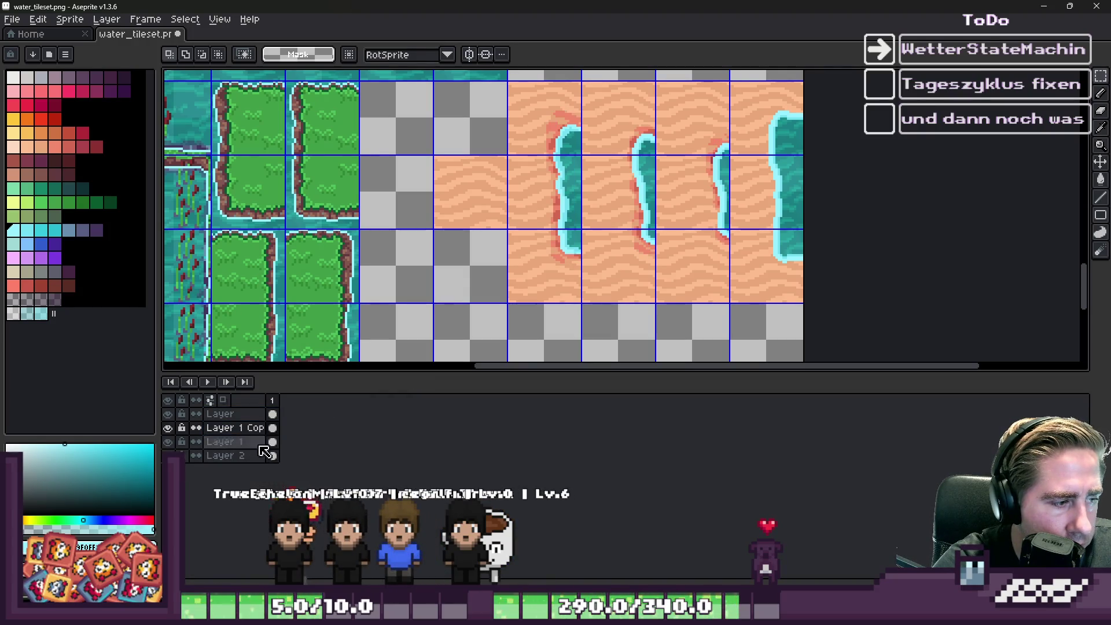
Step: Flatten the visible layers from the top Layer into one Flattened layer, leaving Layer 3 separate
right_click(257, 443)
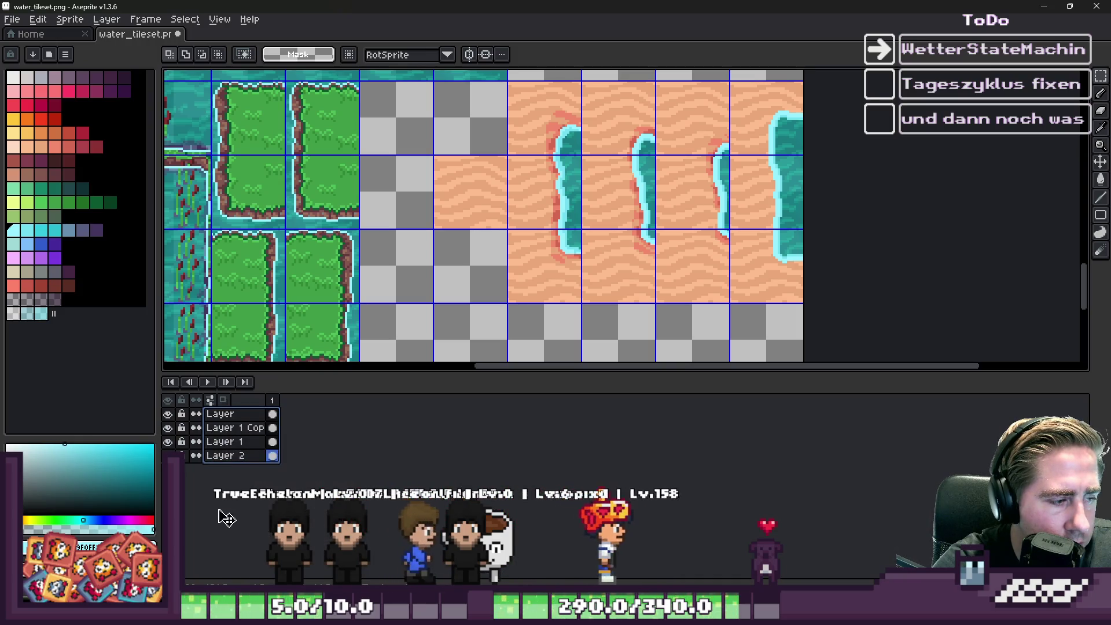
click(237, 471)
key(ctrl+h)
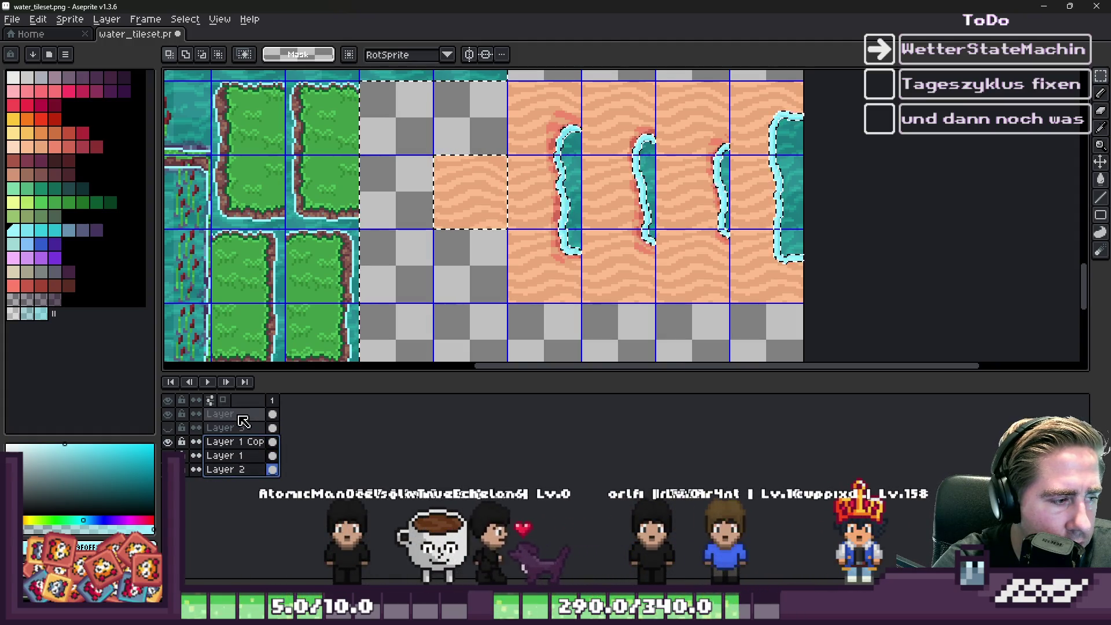
click(243, 420)
right_click(241, 423)
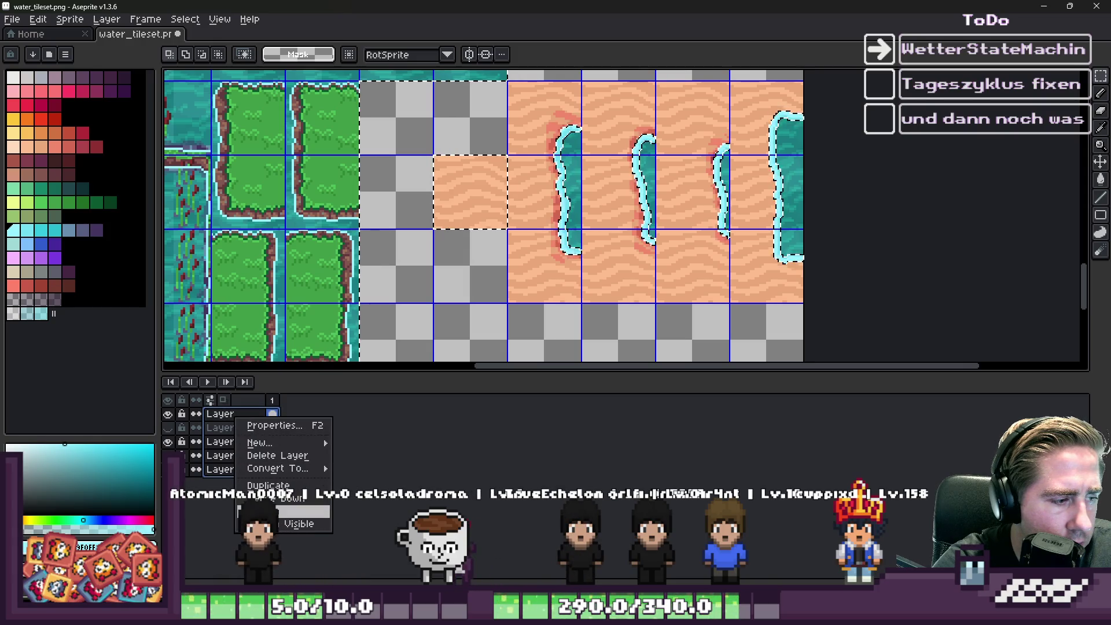
click(260, 523)
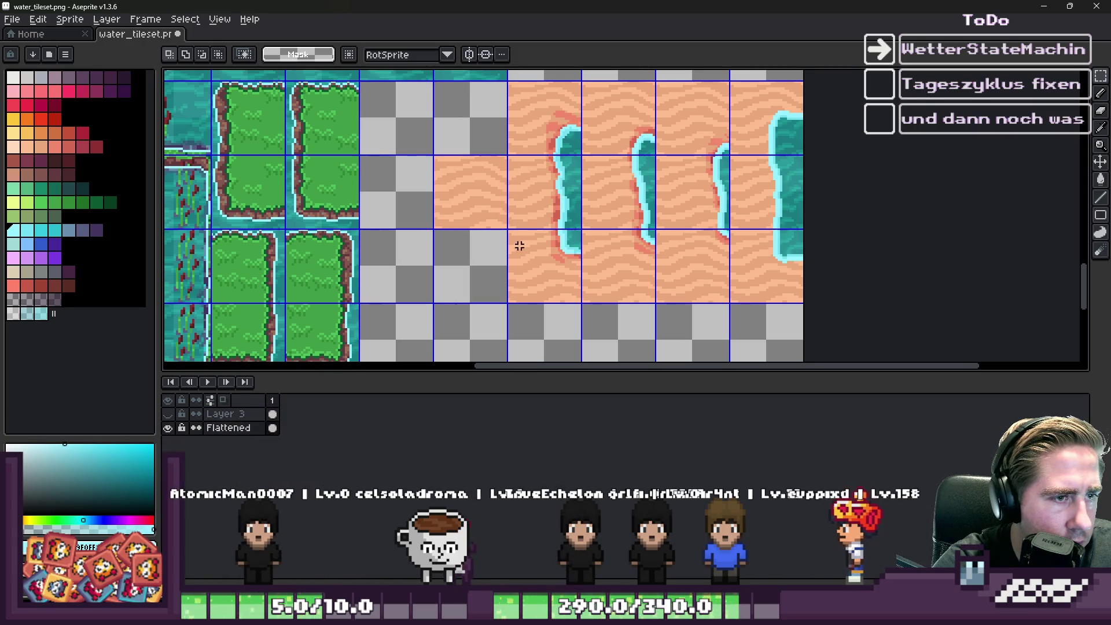
scroll(501, 185, down, 3)
scroll(493, 144, up, 3)
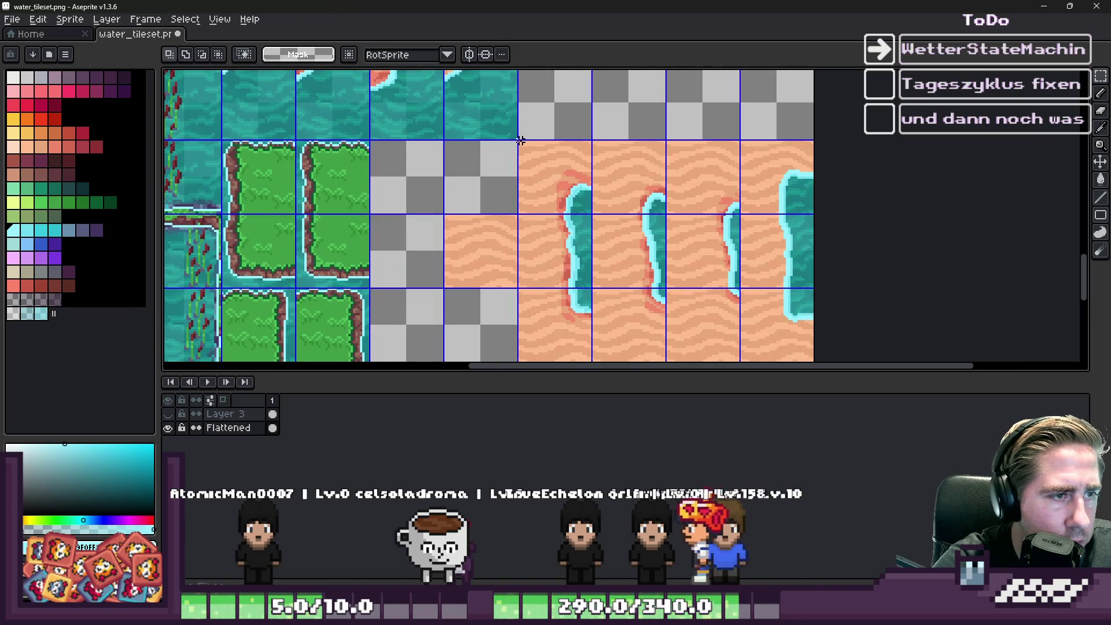
Step: Undo the flatten to restore separate layers and make the top Layer active
scroll(517, 129, up, 2)
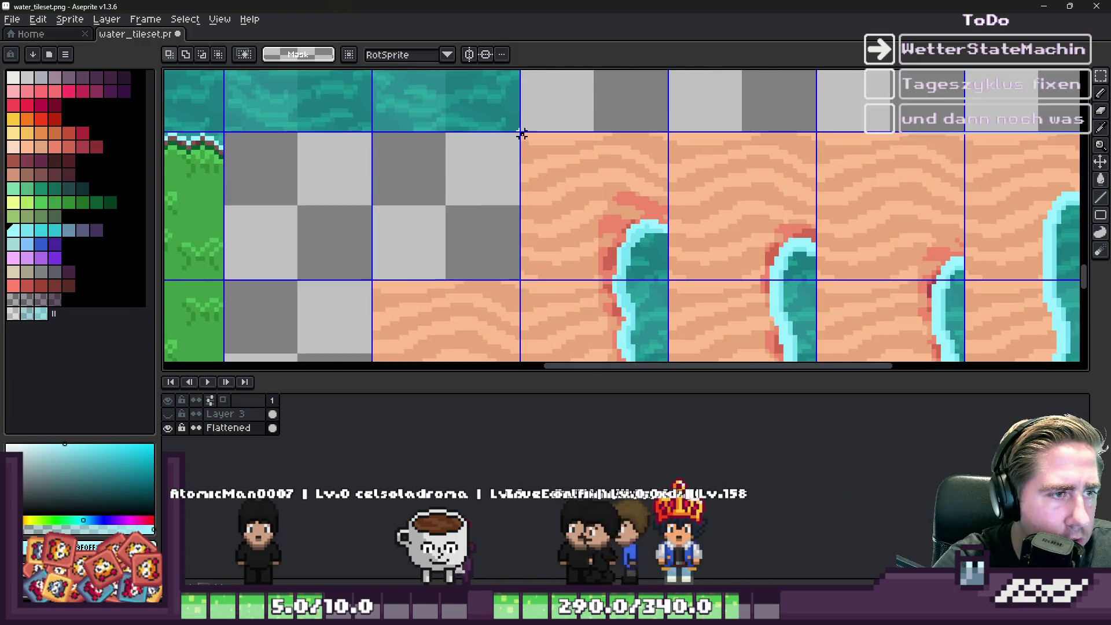
key(ctrl+z)
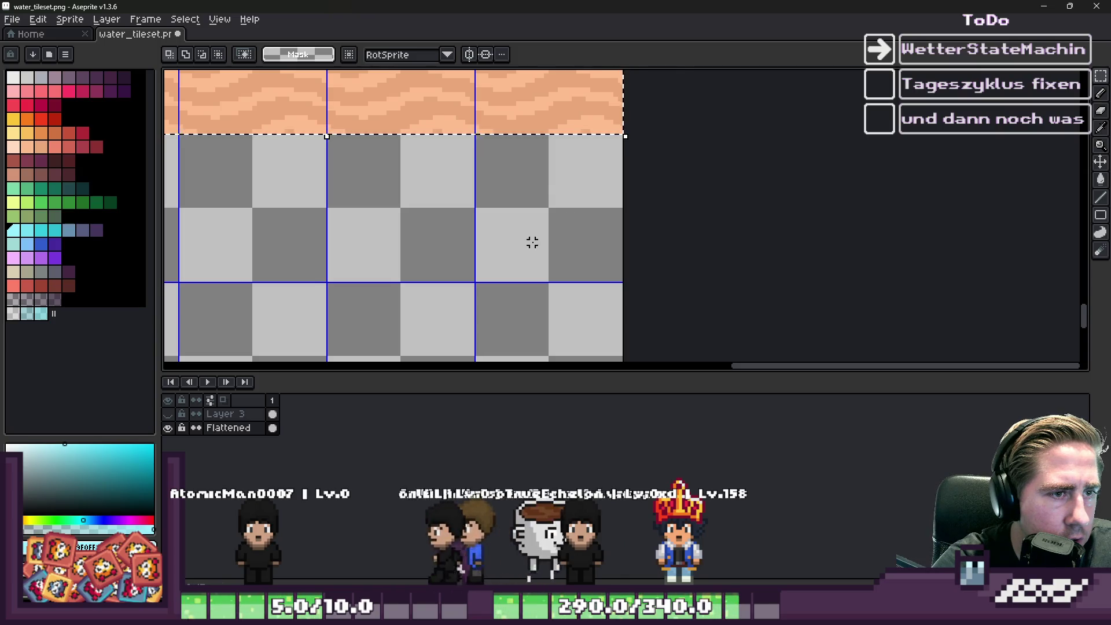
scroll(531, 242, down, 2)
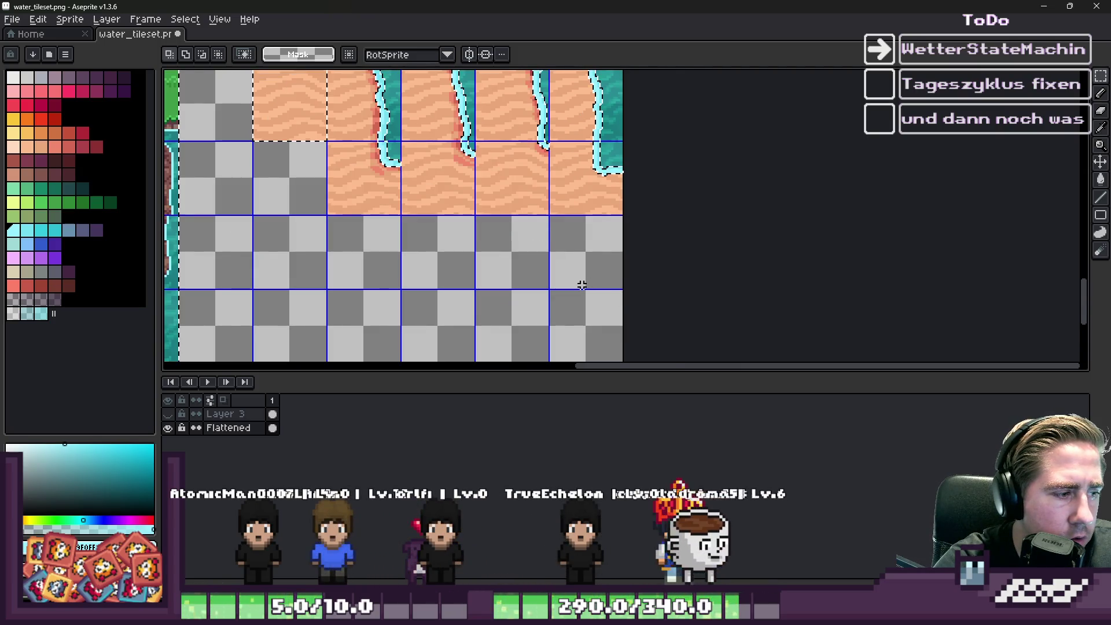
key(ctrl+z)
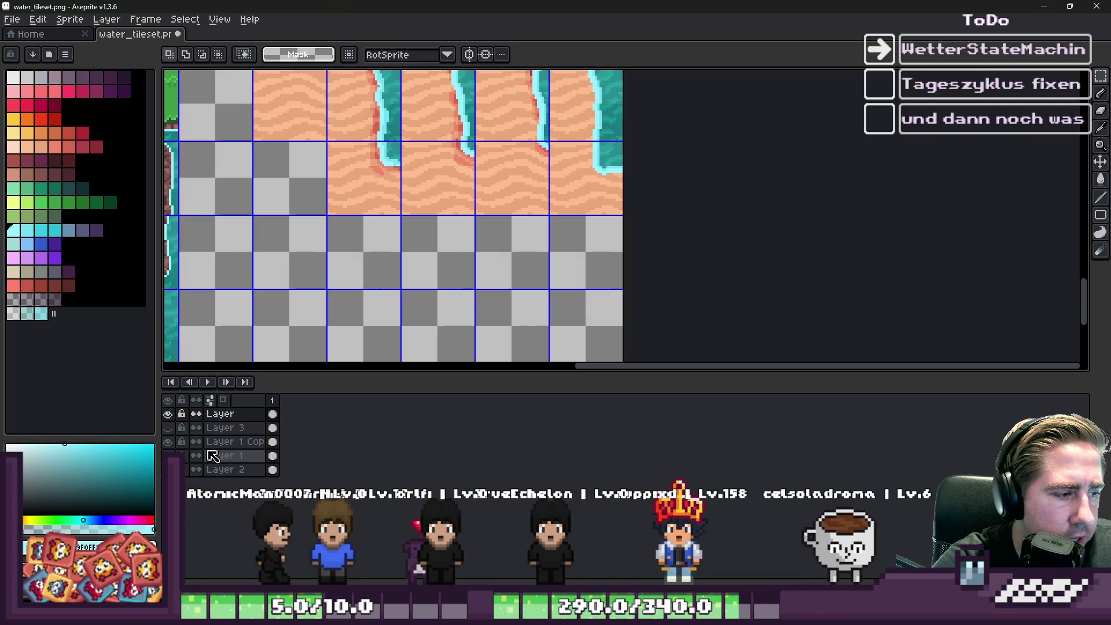
click(235, 414)
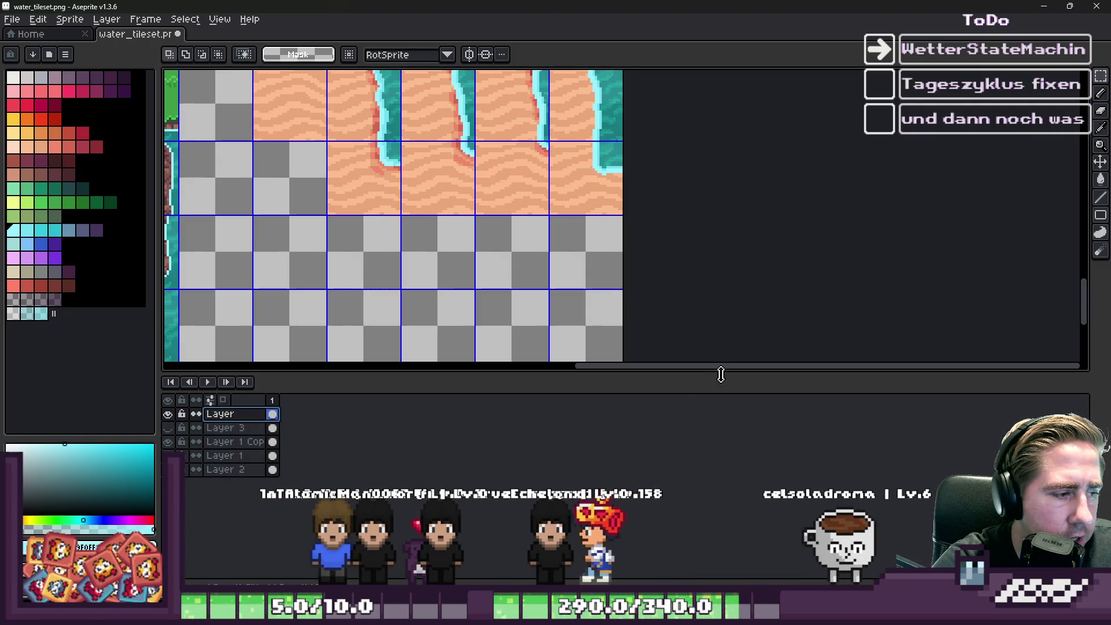
Step: Paste a copy of the sand-and-water shore tiles beside the pier tiles and commit it
scroll(684, 308, down, 4)
scroll(421, 101, up, 5)
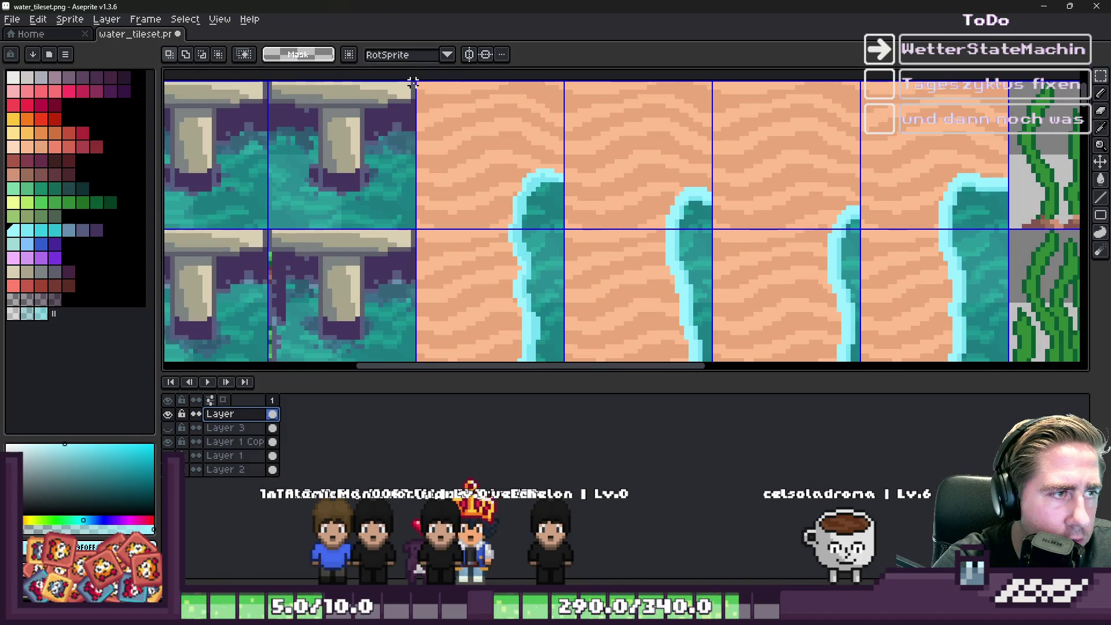
mouse_move(476, 186)
mouse_down()
mouse_move(923, 310)
mouse_move(926, 201)
mouse_up()
scroll(620, 272, down, 4)
scroll(608, 231, up, 3)
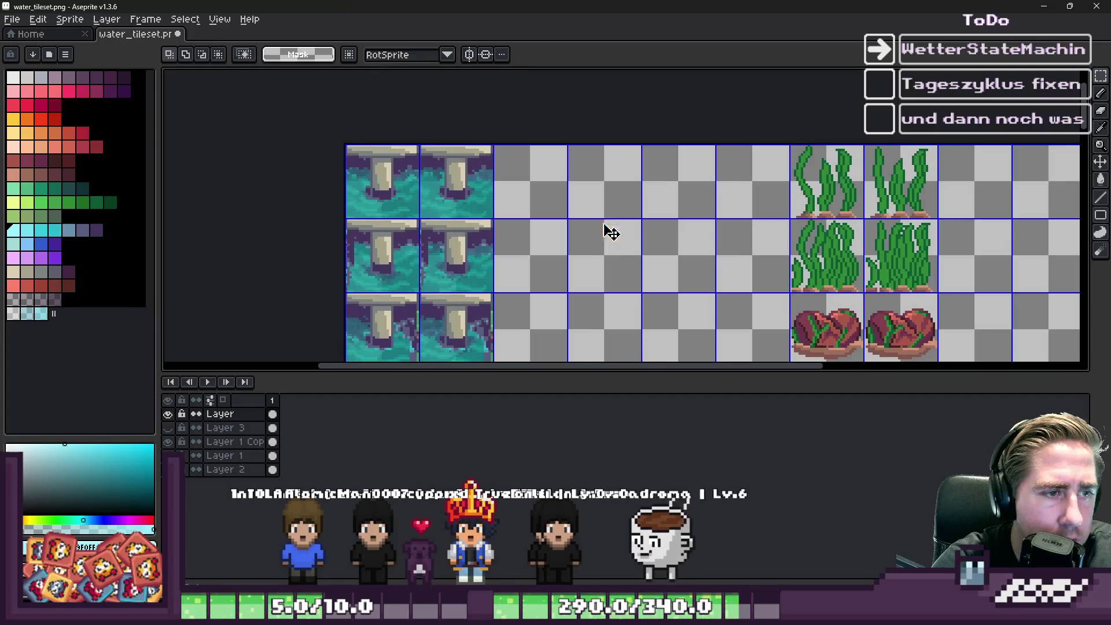
key(ctrl+v)
mouse_move(855, 178)
mouse_down()
mouse_move(565, 210)
mouse_move(513, 166)
mouse_move(488, 163)
mouse_up()
scroll(555, 202, up, 2)
scroll(553, 202, down, 1)
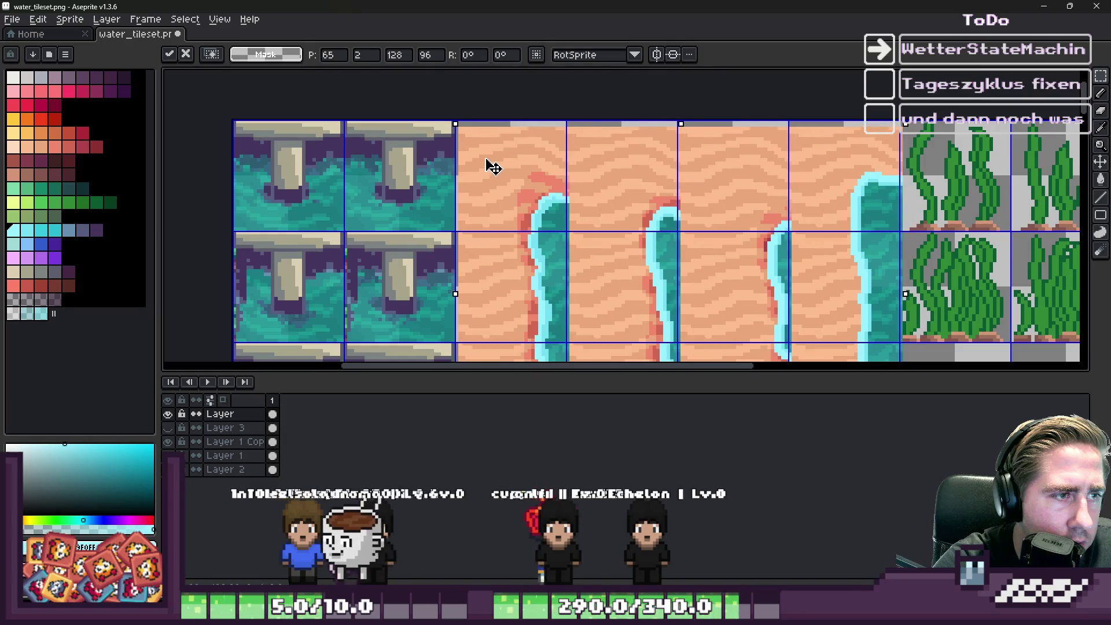
key(Return)
scroll(559, 116, down, 2)
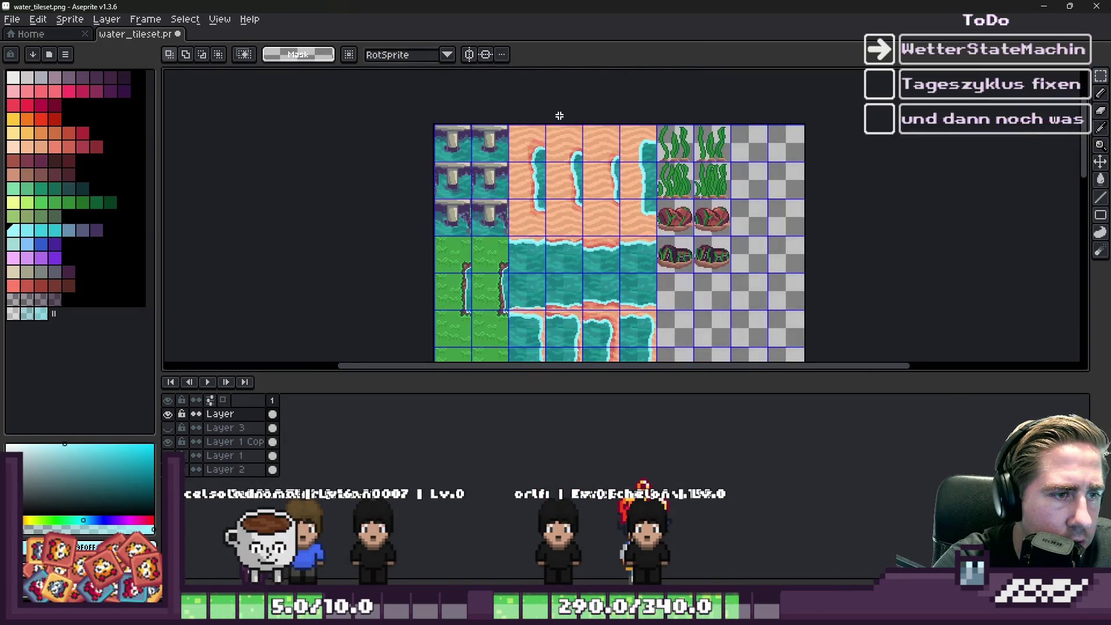
scroll(631, 181, up, 2)
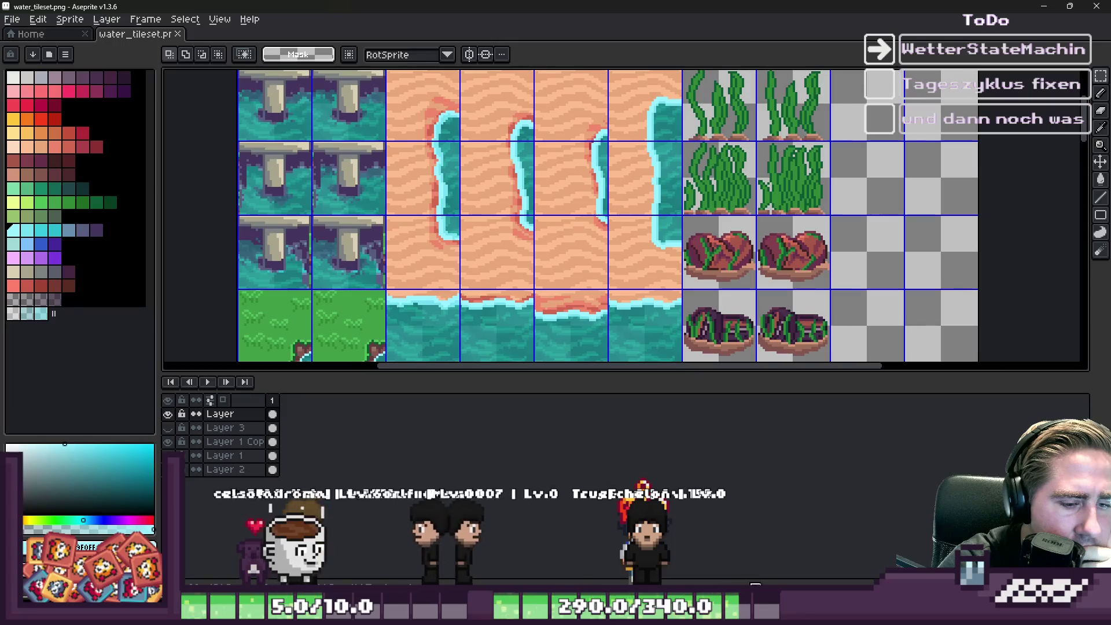
key(alt+Tab)
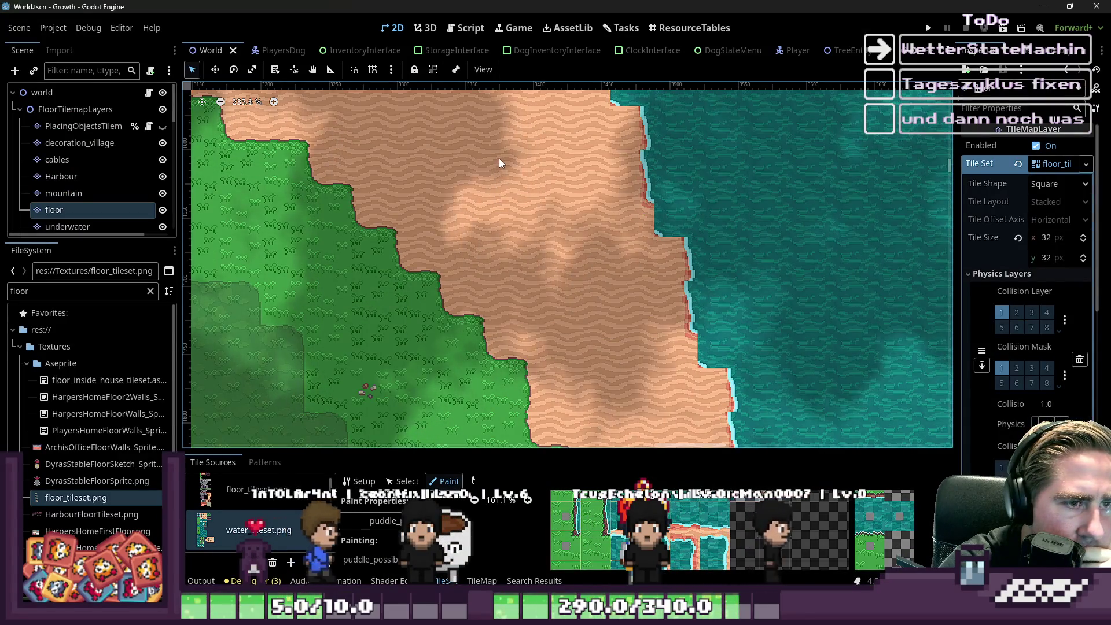
Step: Zoom around the island's shorelines to inspect the foam and wet-sand tiles, then minimize Godot
scroll(639, 154, down, 5)
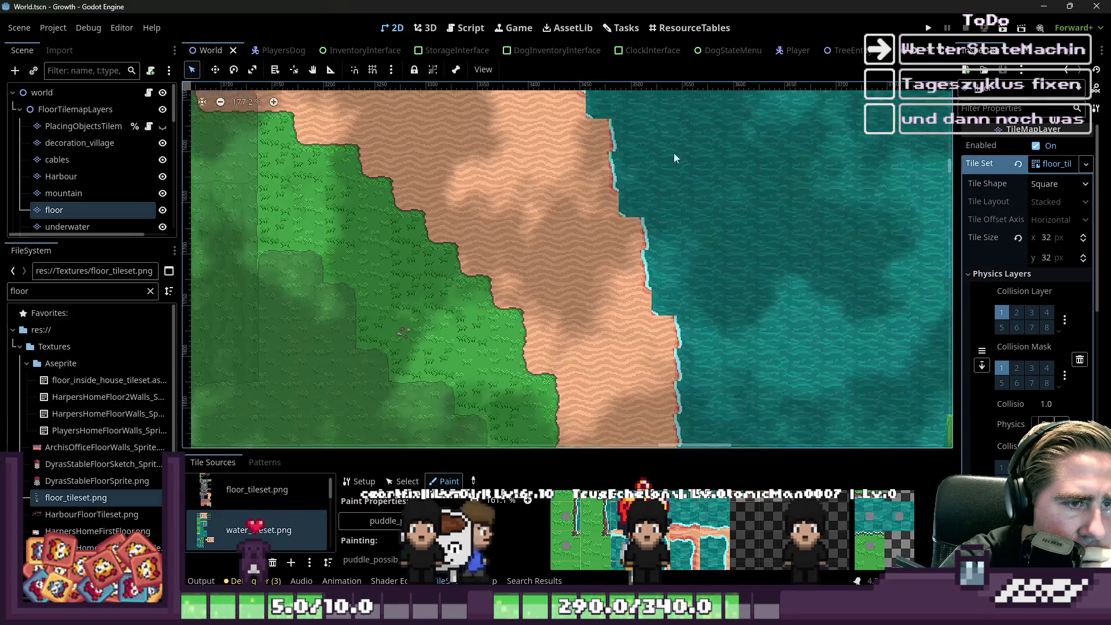
scroll(684, 231, down, 3)
scroll(251, 266, up, 8)
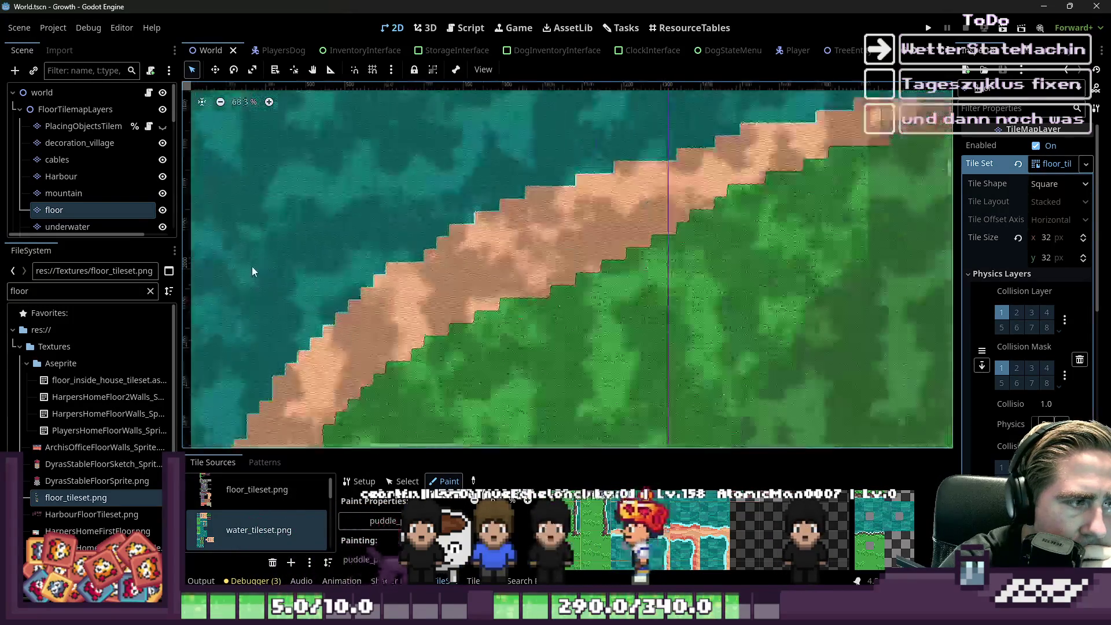
scroll(491, 297, down, 5)
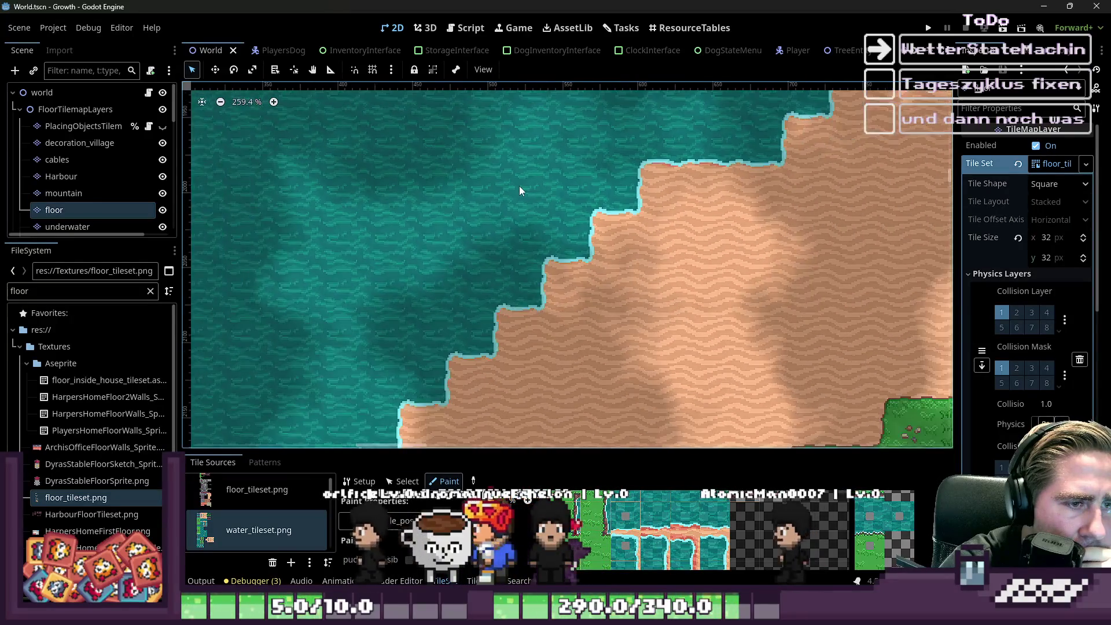
scroll(688, 168, down, 5)
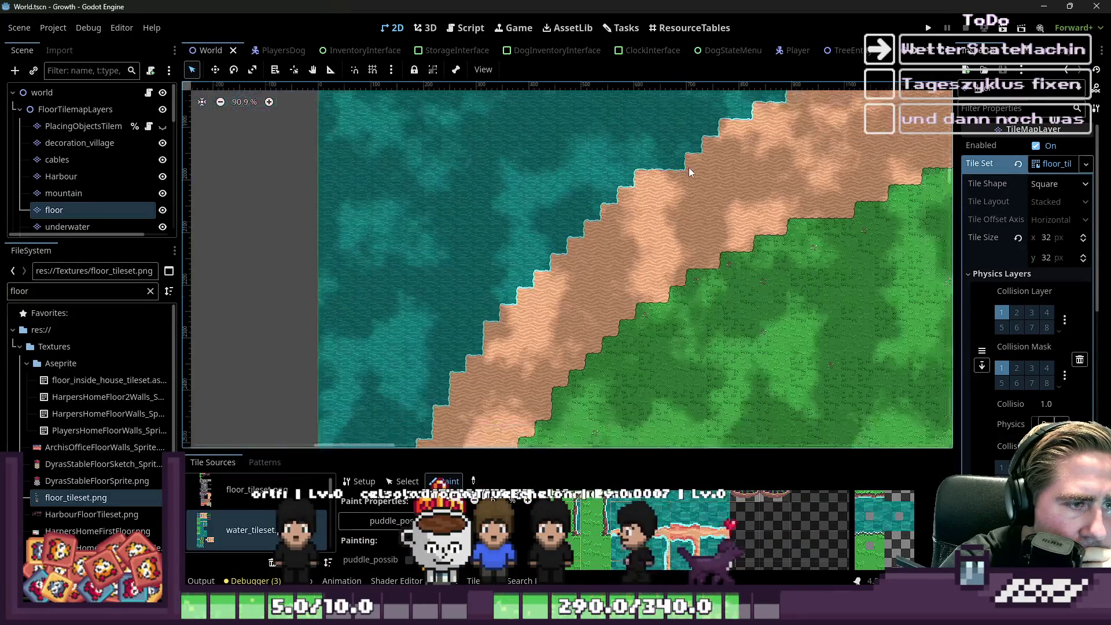
scroll(521, 324, up, 7)
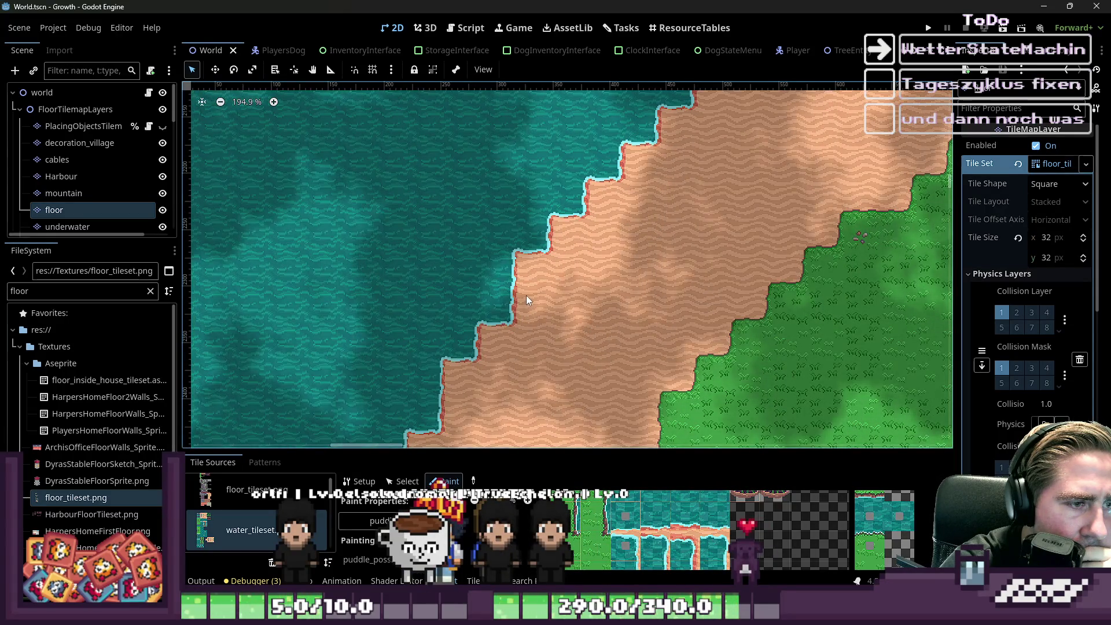
scroll(622, 161, down, 10)
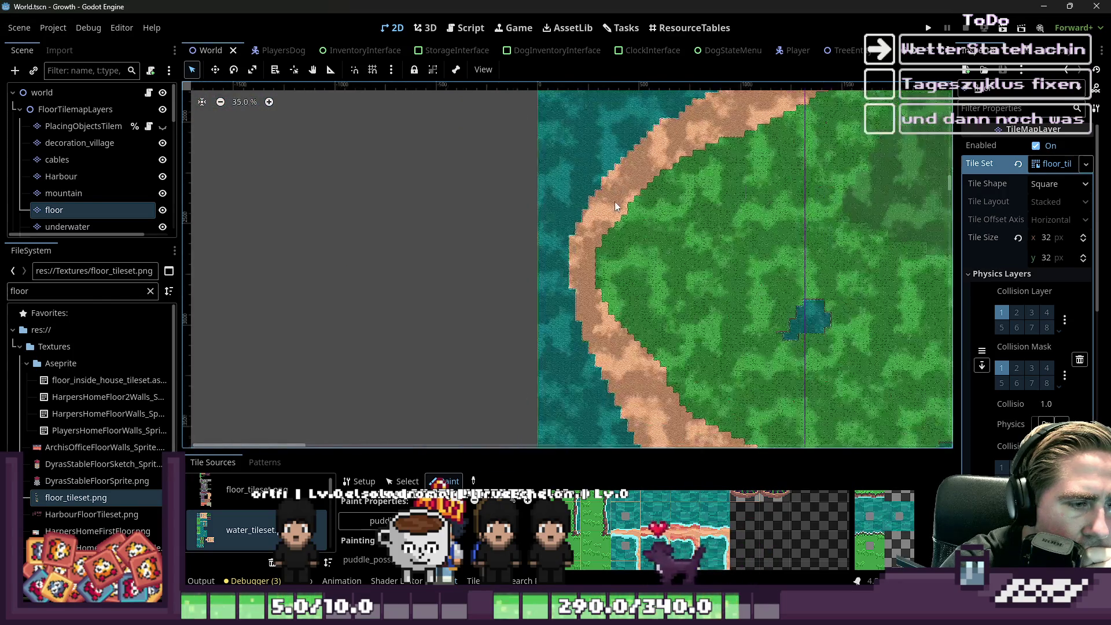
scroll(648, 392, up, 13)
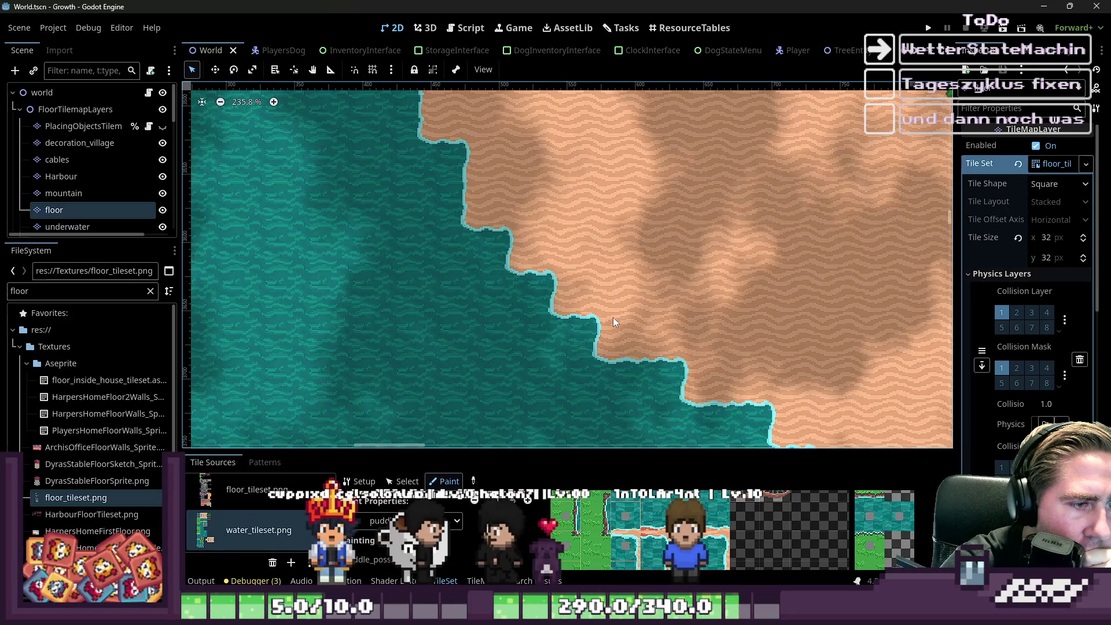
scroll(606, 317, down, 6)
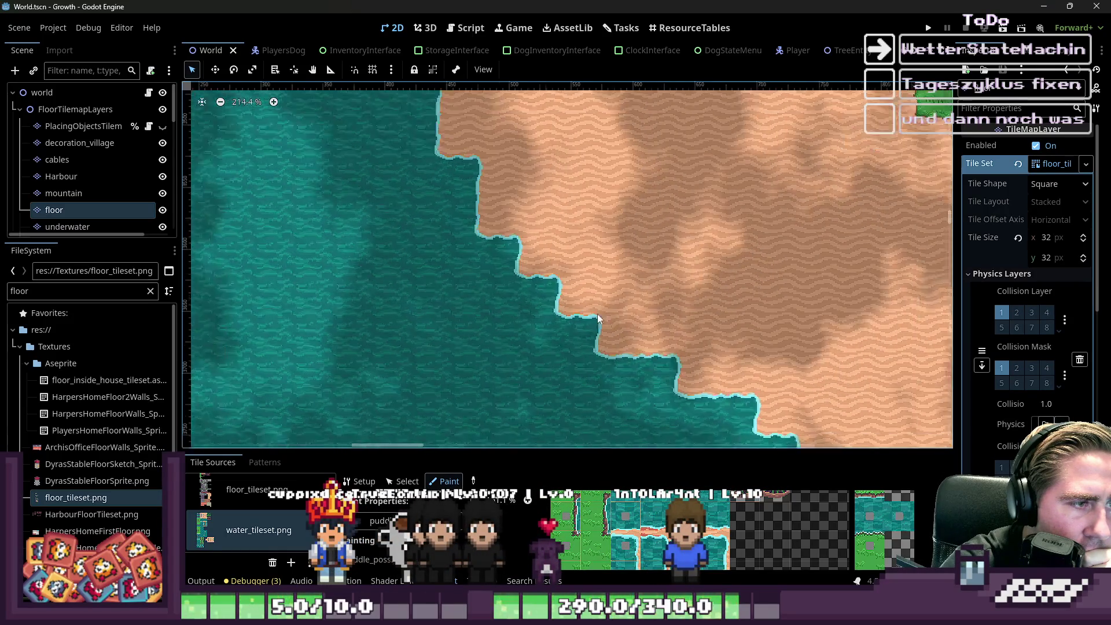
scroll(384, 205, up, 10)
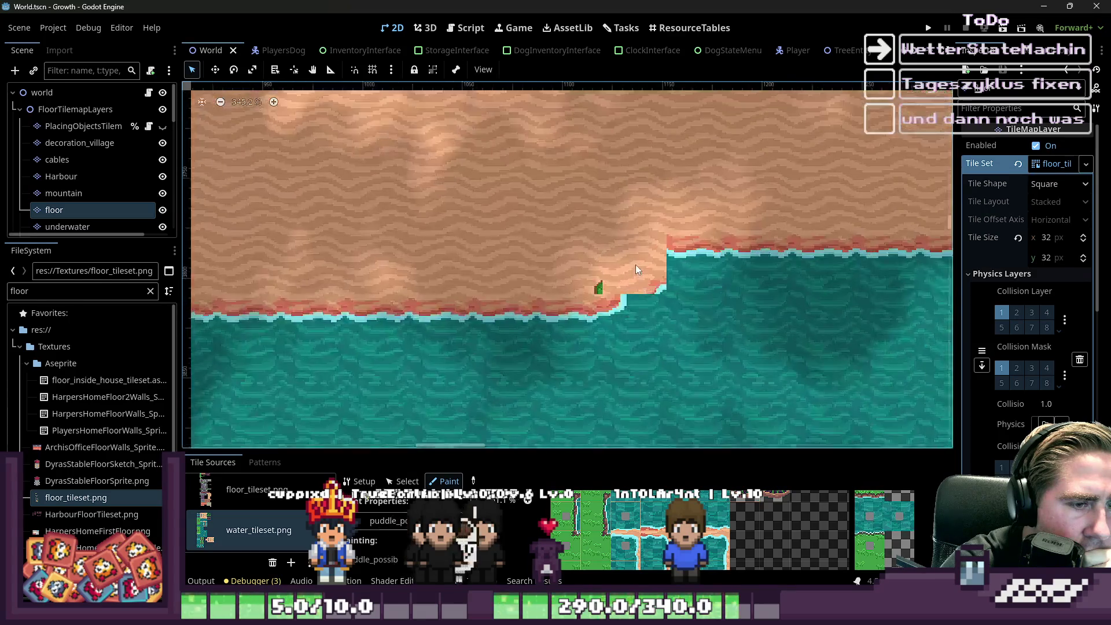
scroll(499, 244, down, 7)
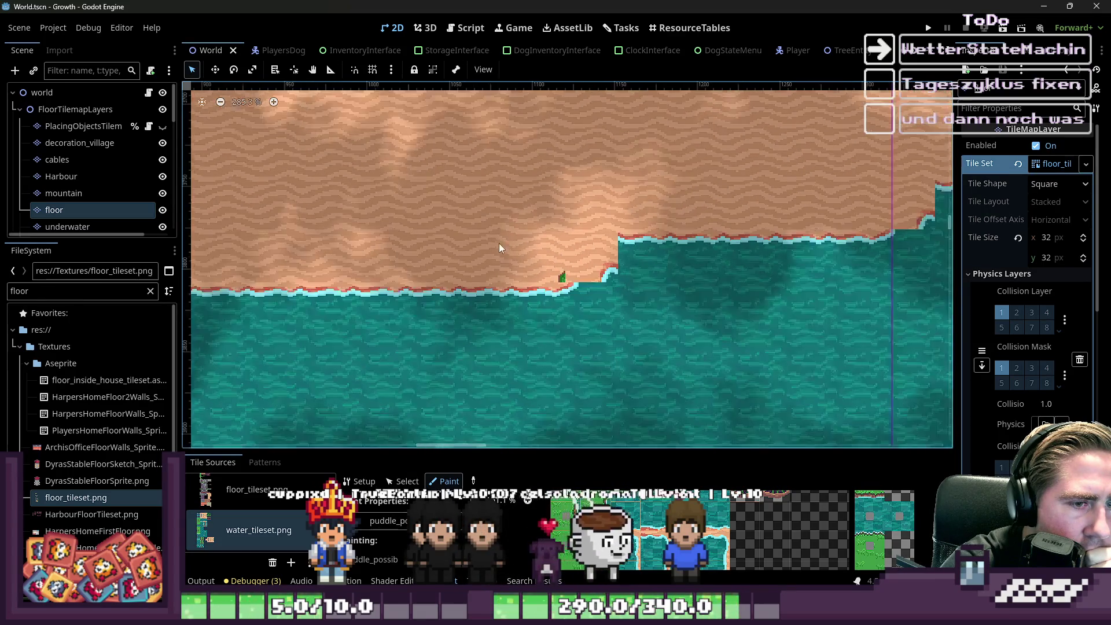
scroll(480, 245, down, 2)
scroll(634, 216, up, 6)
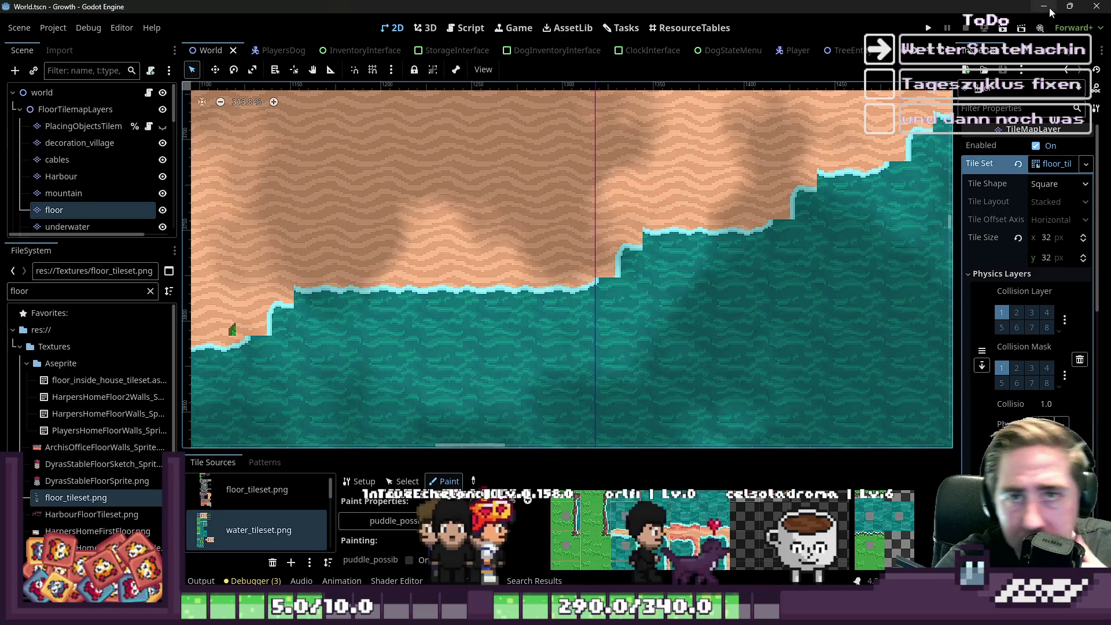
click(1046, 8)
Step: On the layer named Layer, move the foam-outlined tile block down into an empty row
scroll(636, 108, down, 5)
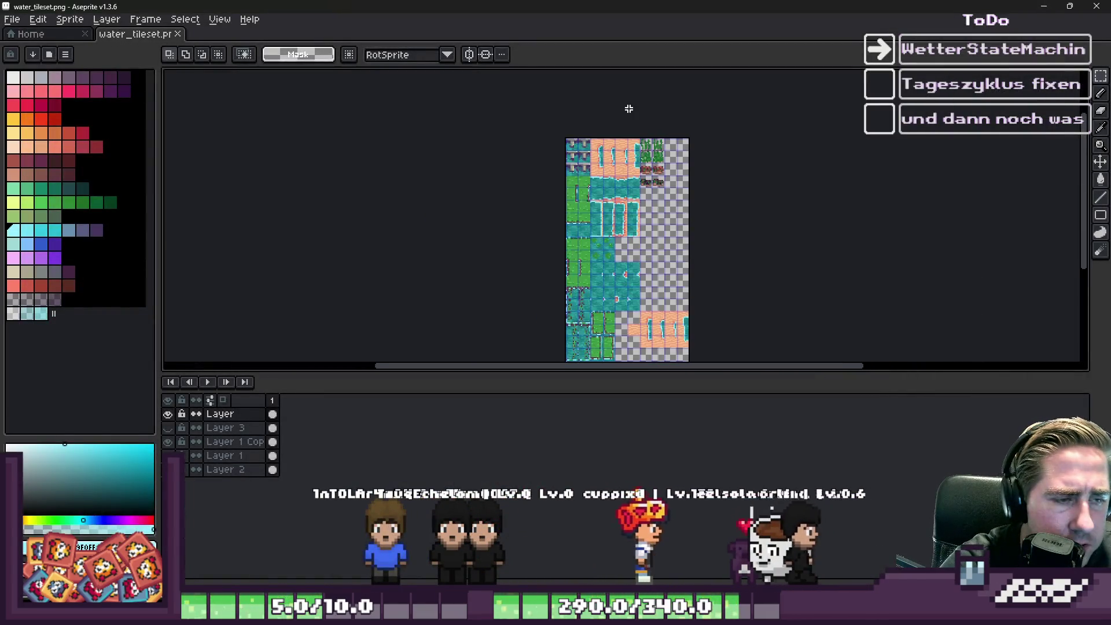
scroll(657, 252, up, 3)
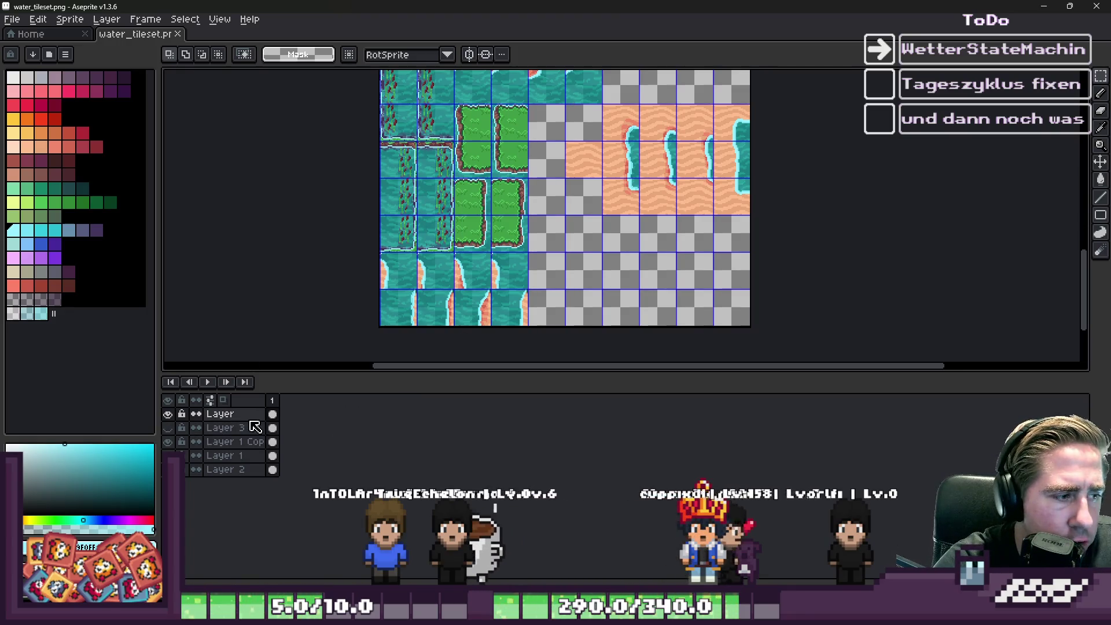
click(167, 414)
click(167, 414)
click(220, 414)
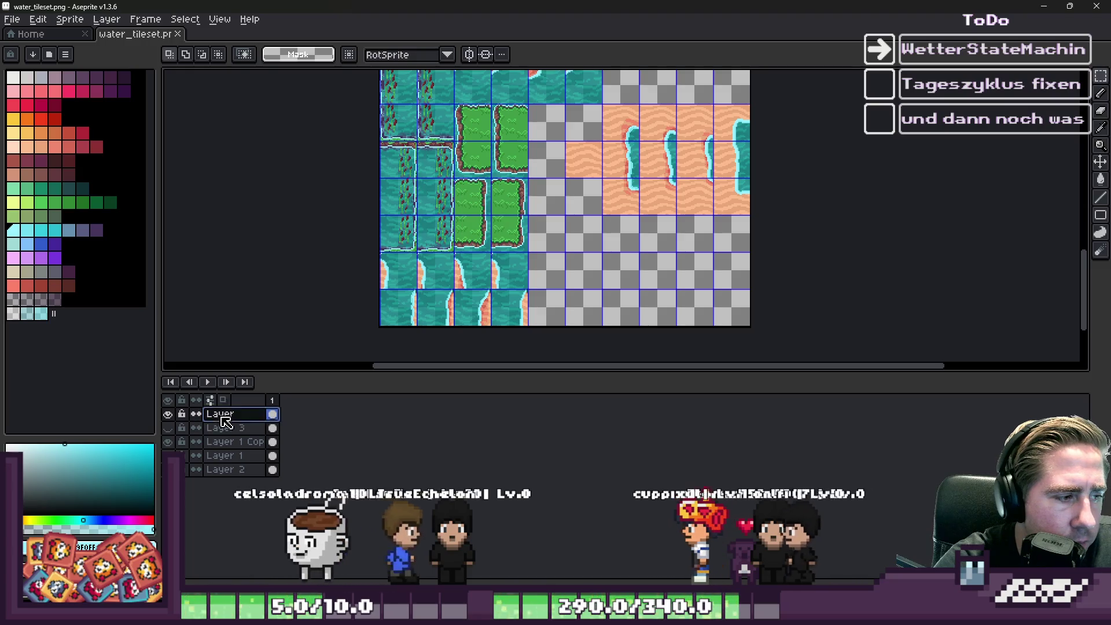
scroll(630, 122, up, 2)
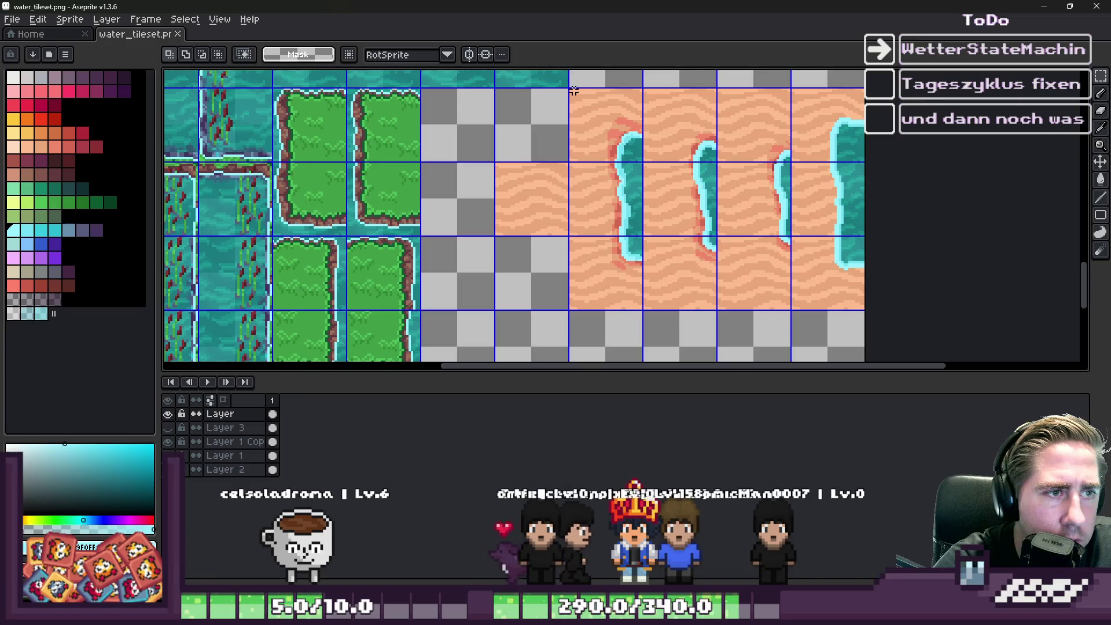
mouse_move(571, 91)
mouse_down()
mouse_move(896, 274)
mouse_move(856, 303)
mouse_up()
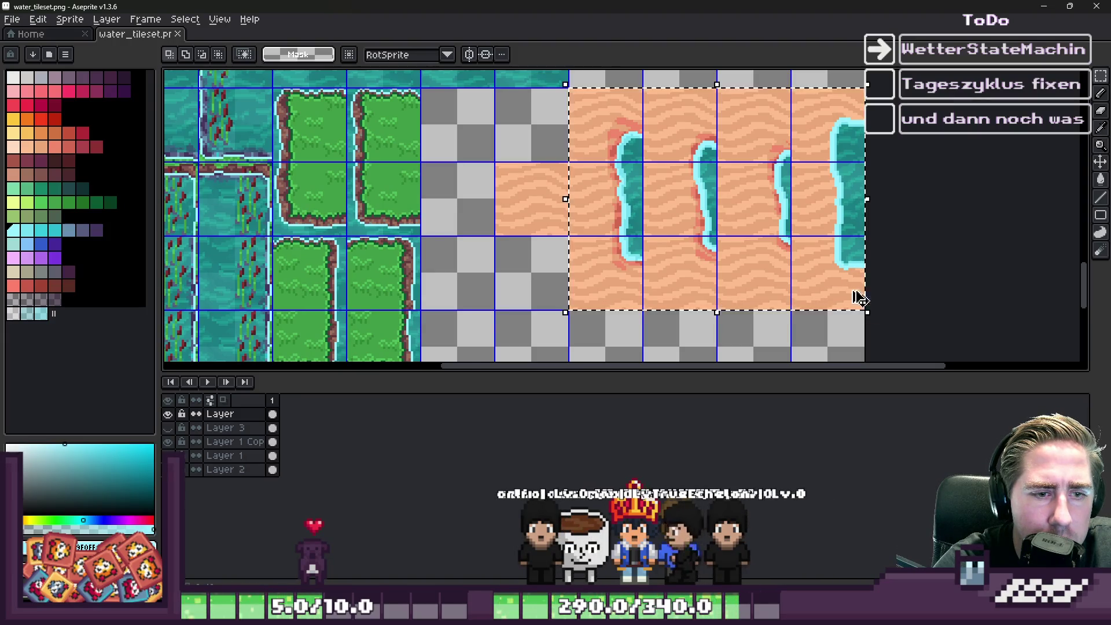
scroll(668, 184, down, 3)
scroll(664, 246, up, 3)
drag(664, 245, 688, 190)
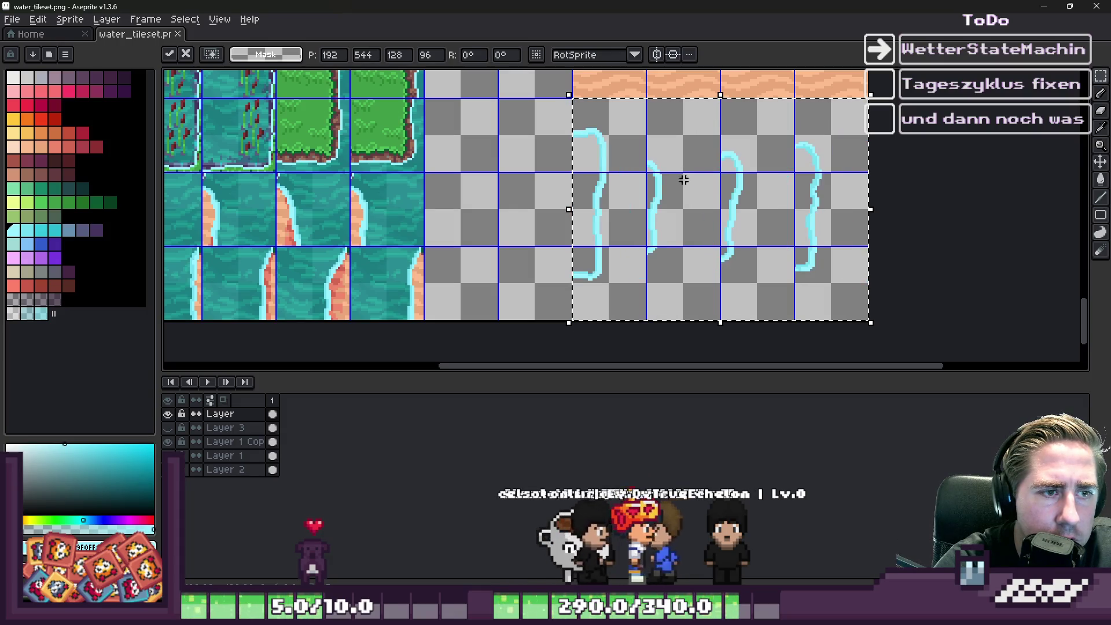
key(Return)
Step: Select one foam outline strip three tiles tall
scroll(601, 273, down, 4)
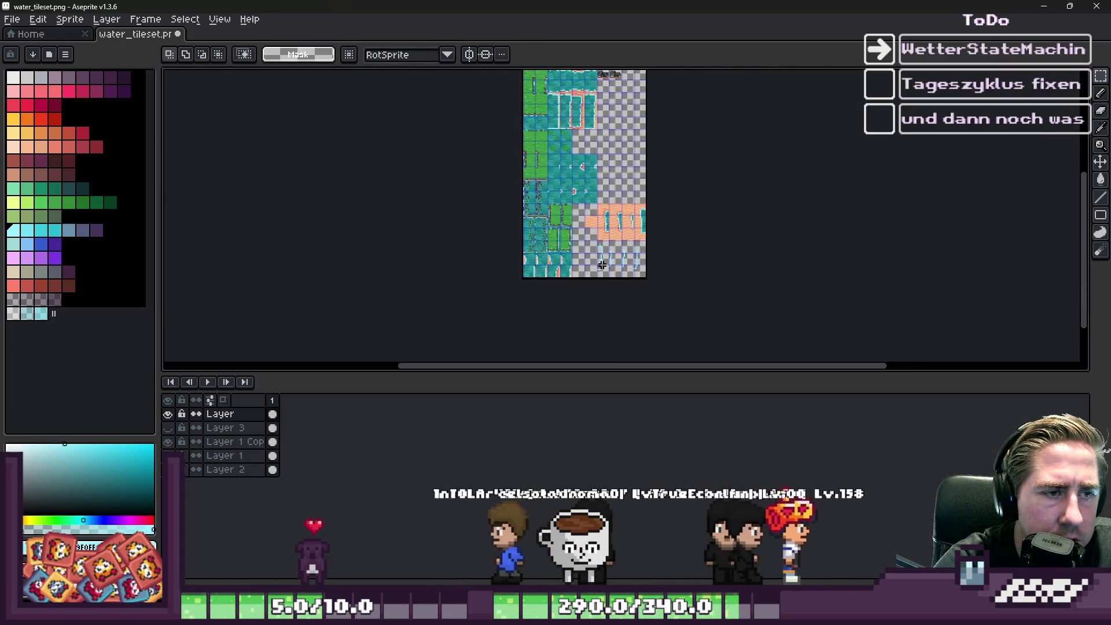
scroll(555, 237, up, 4)
scroll(554, 237, down, 1)
scroll(554, 237, down, 3)
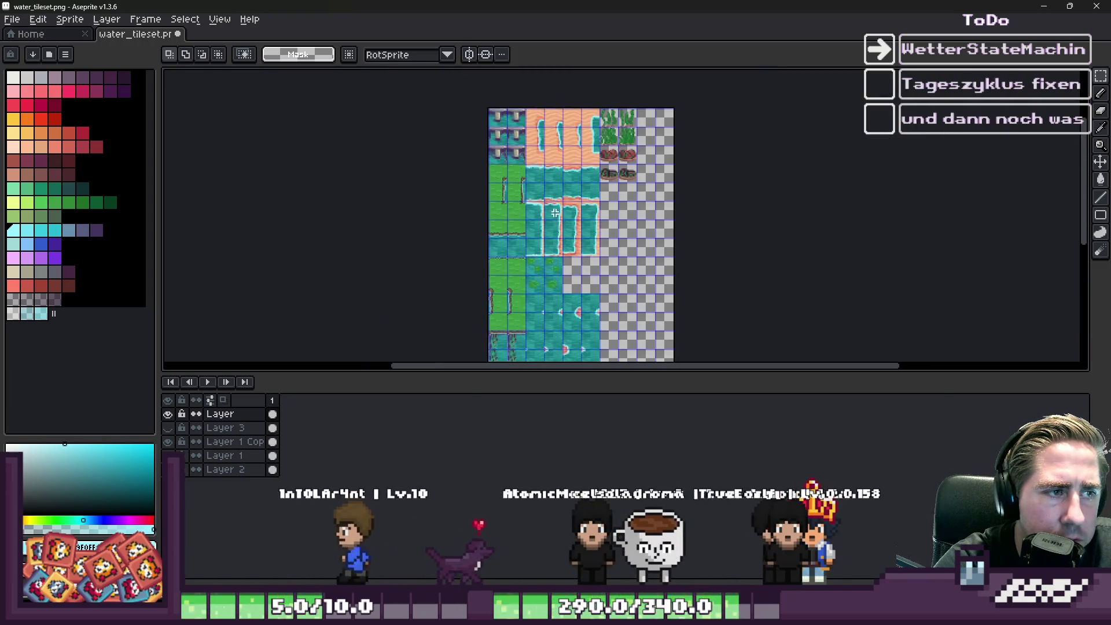
scroll(529, 184, up, 3)
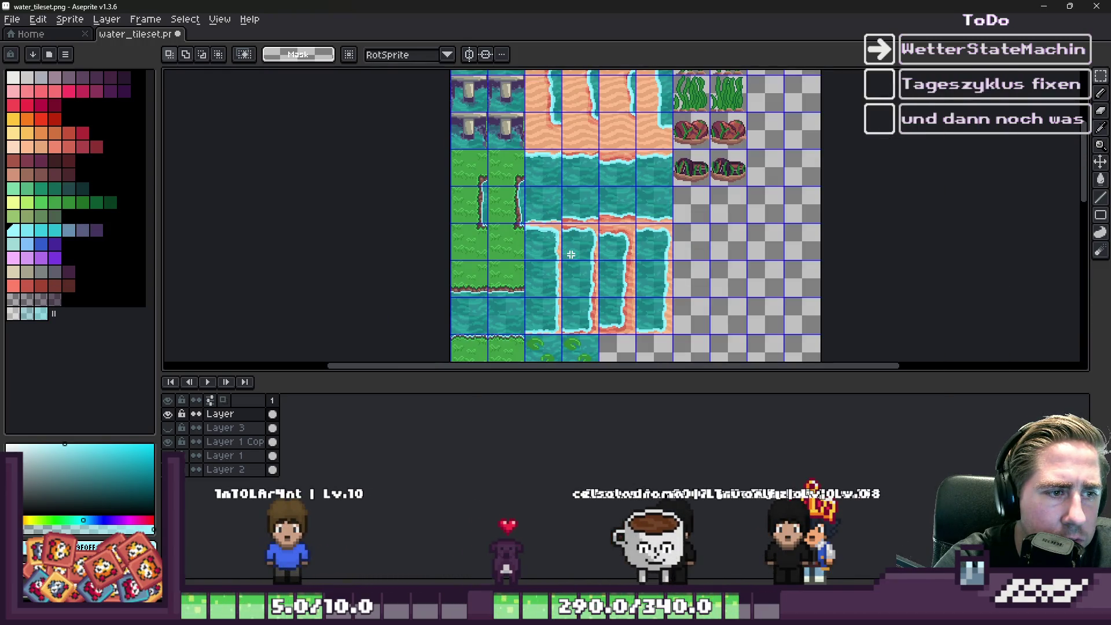
scroll(657, 253, down, 4)
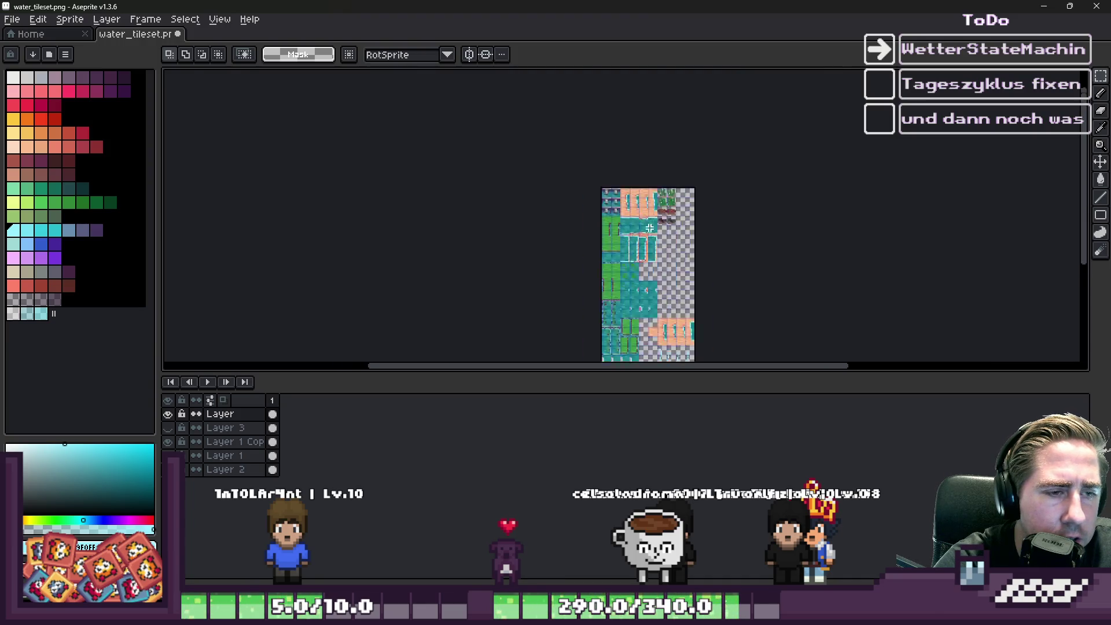
scroll(667, 339, up, 4)
scroll(667, 339, up, 2)
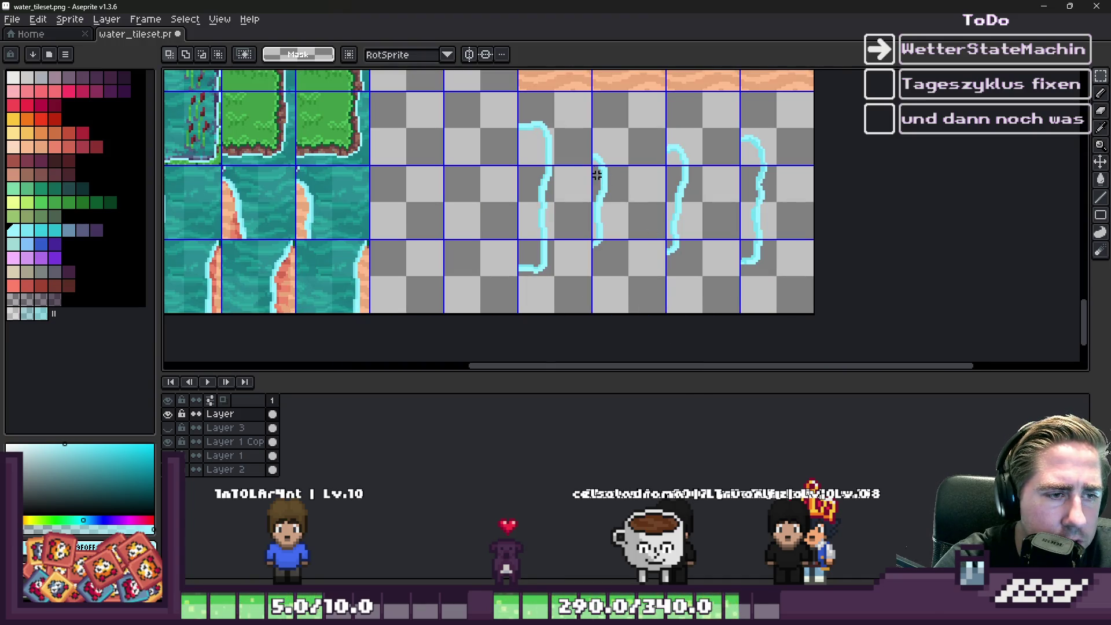
scroll(516, 103, up, 1)
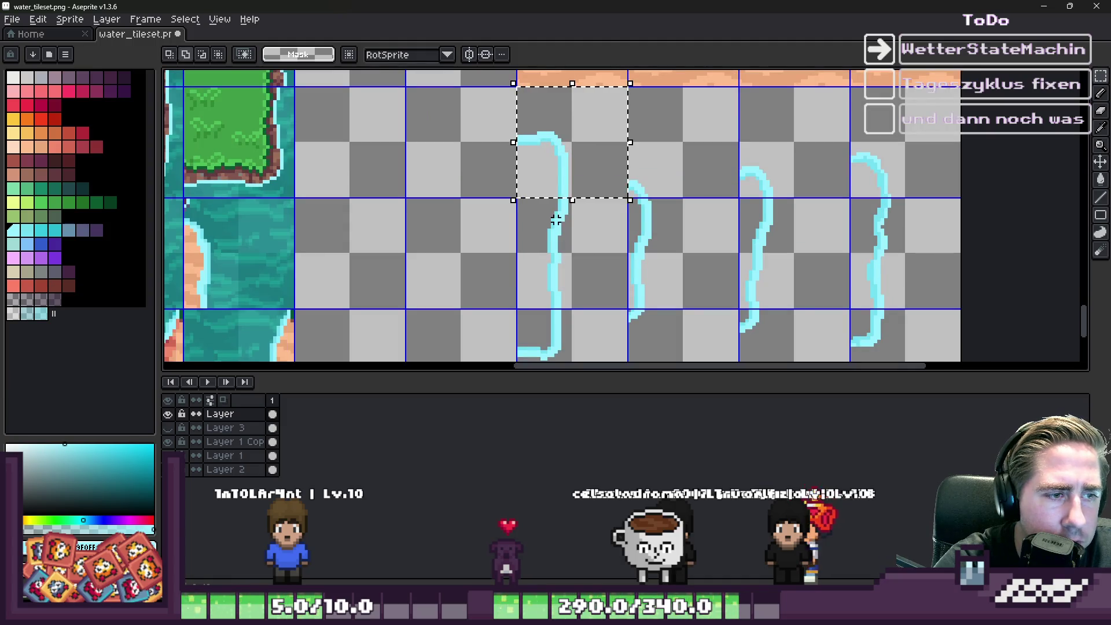
drag(566, 247, 563, 317)
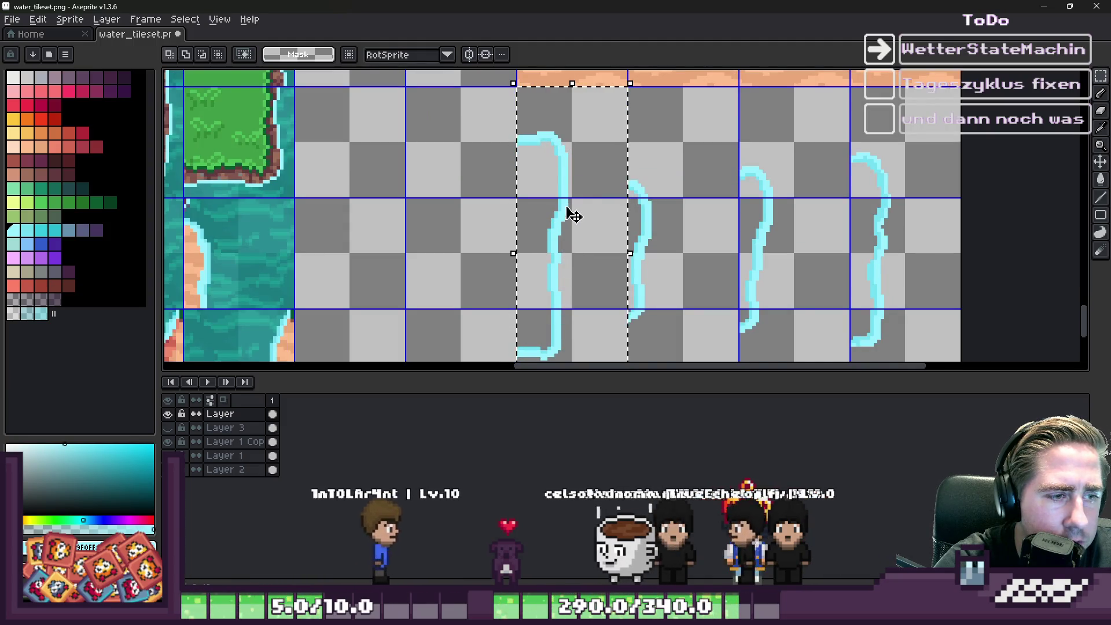
Step: Rearrange the foam outline strips, moving one a tile left and another two tiles right
click(568, 182)
drag(569, 183, 456, 189)
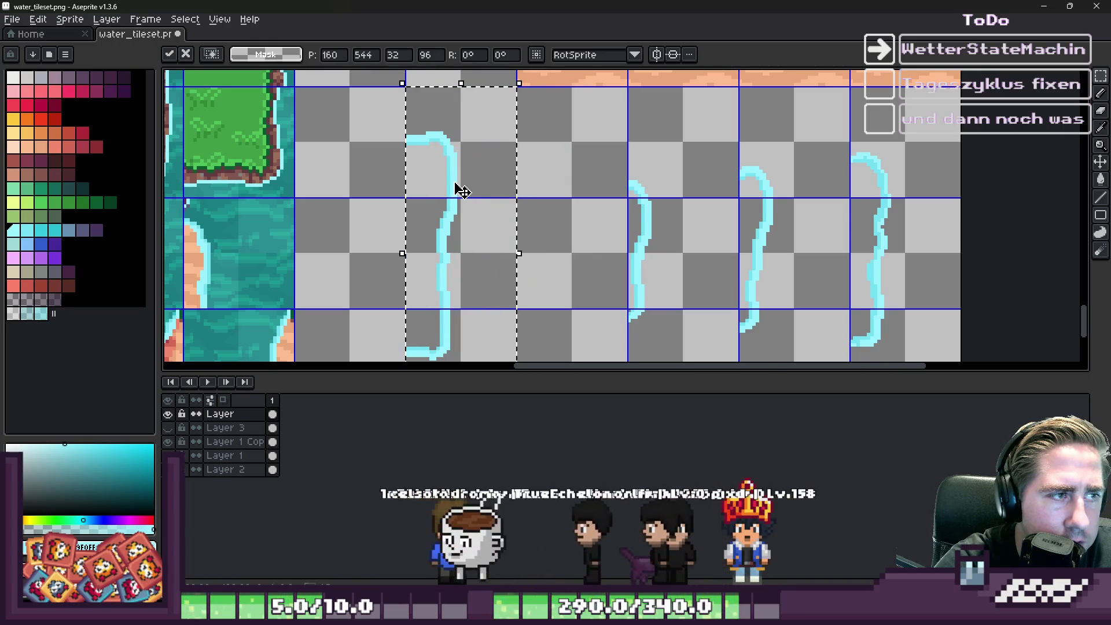
click(709, 202)
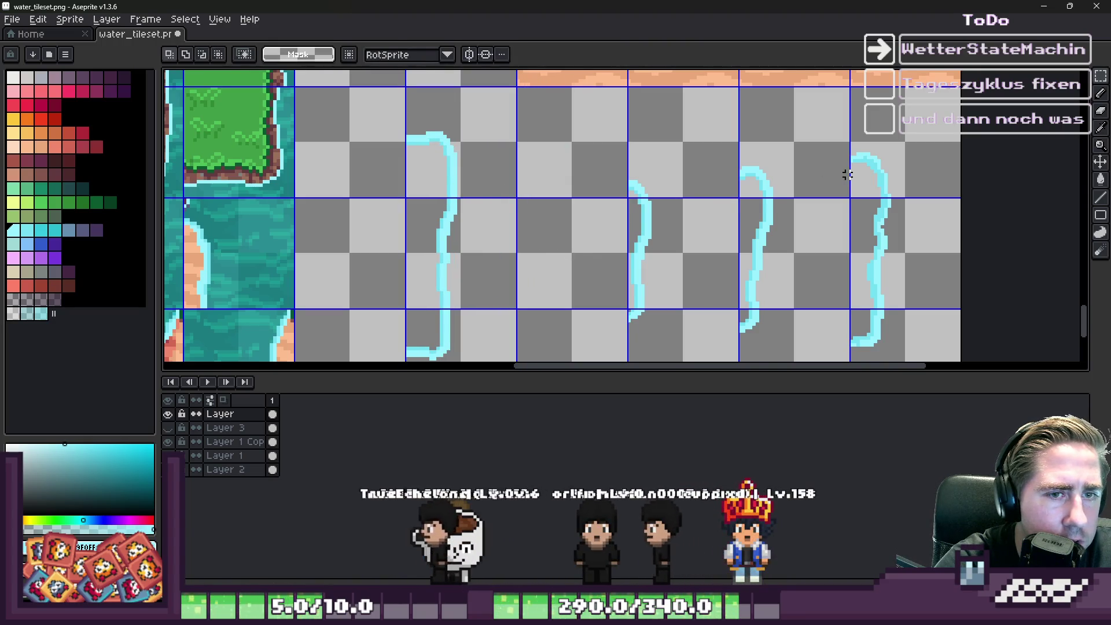
click(871, 179)
drag(894, 249, 557, 255)
click(671, 164)
click(682, 236)
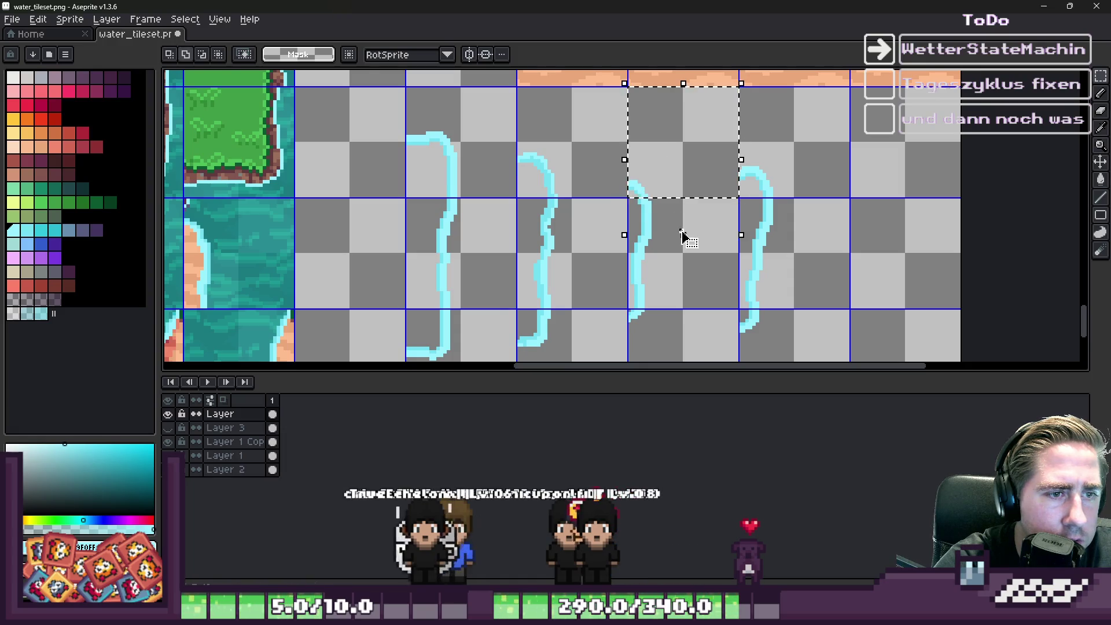
mouse_move(668, 324)
mouse_down()
mouse_move(791, 235)
mouse_move(894, 236)
mouse_up()
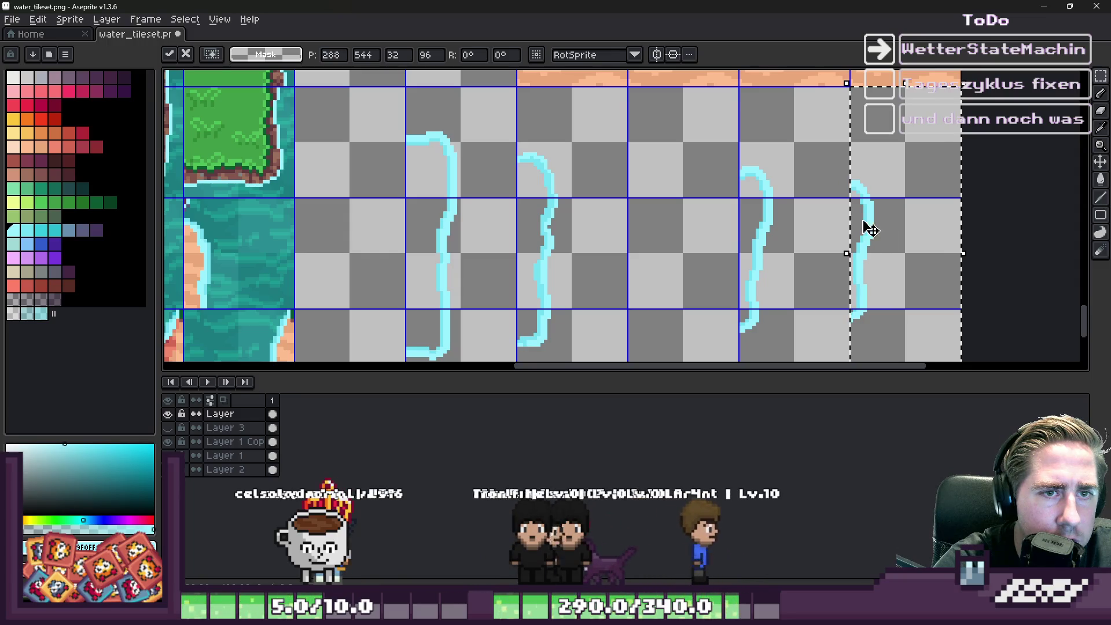
click(778, 142)
Step: Shift the selected foam strokes one tile left and nudge one stroke slightly right
mouse_move(790, 215)
mouse_down()
mouse_move(670, 228)
mouse_move(677, 237)
mouse_up()
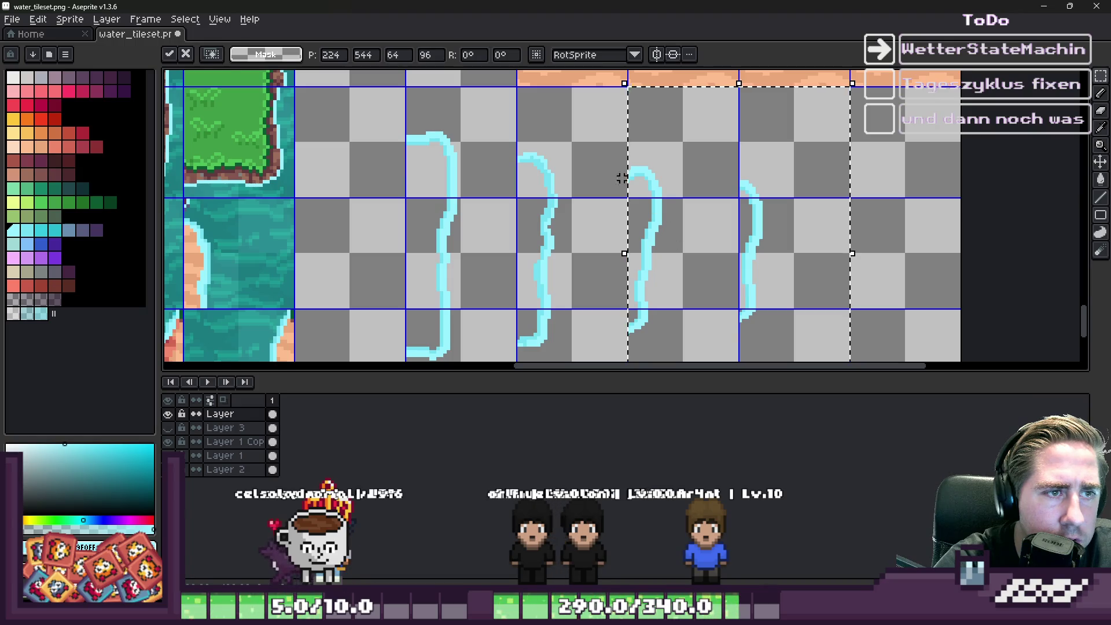
click(624, 180)
scroll(597, 170, down, 2)
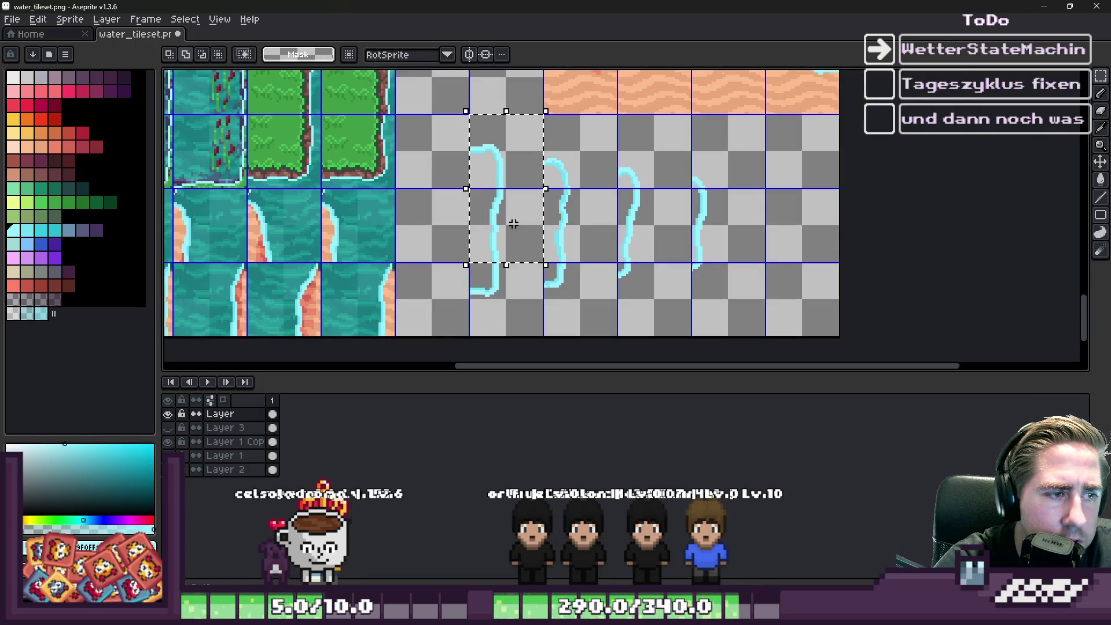
drag(513, 289, 541, 171)
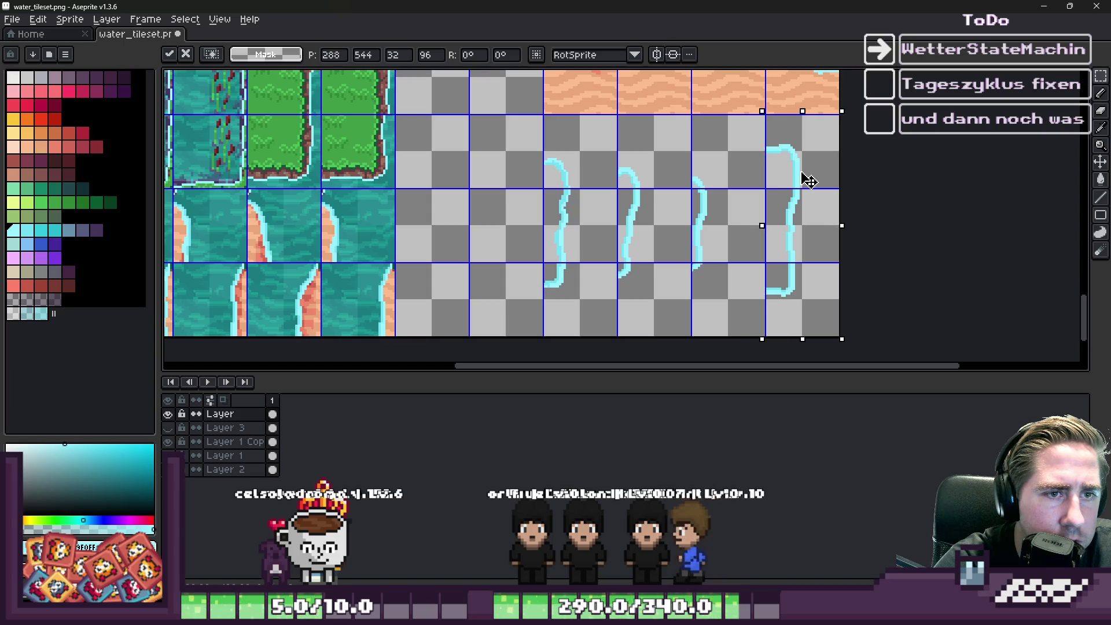
click(662, 206)
scroll(636, 214, down, 2)
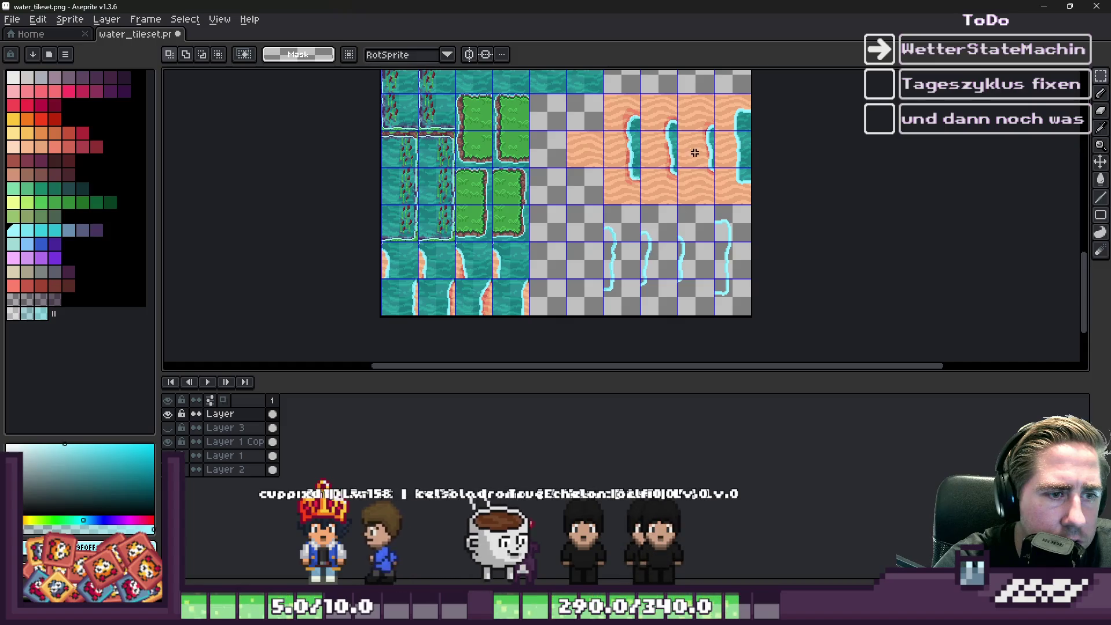
Step: Marquee the column of foam-outline tiles under the sand tiles and add the remaining foam tile
scroll(720, 232, up, 2)
drag(545, 176, 527, 353)
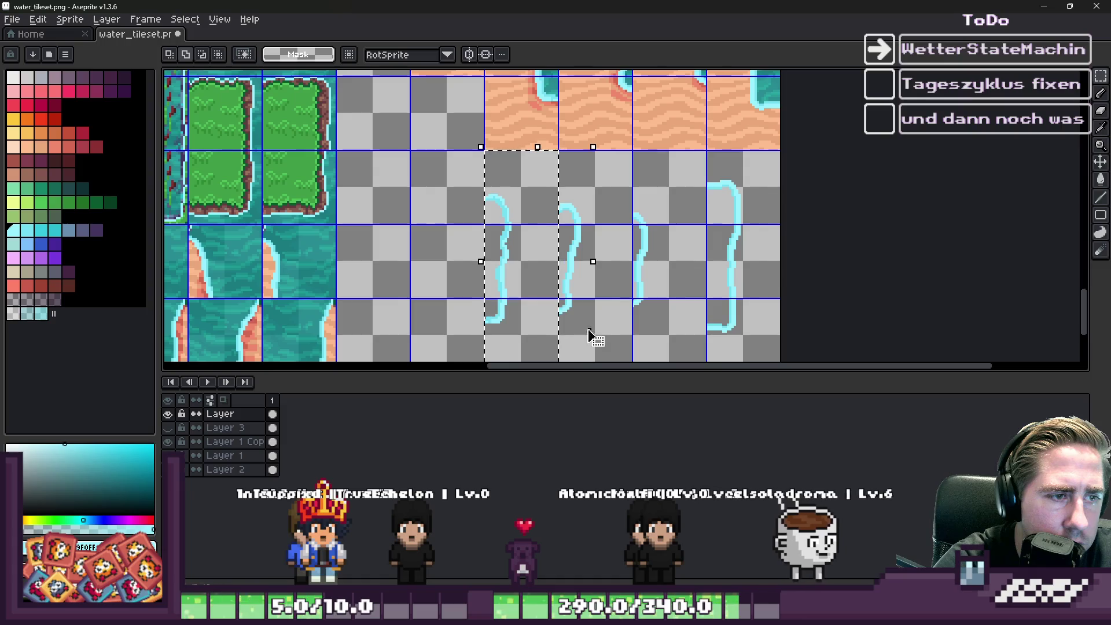
shift+click(589, 330)
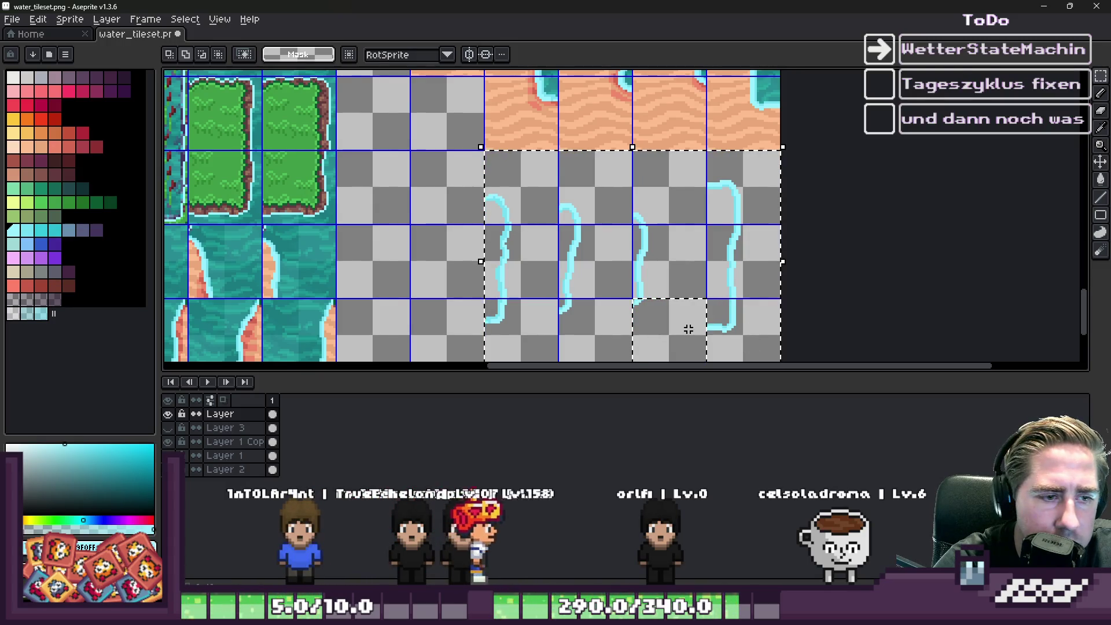
scroll(677, 289, down, 2)
scroll(622, 258, up, 2)
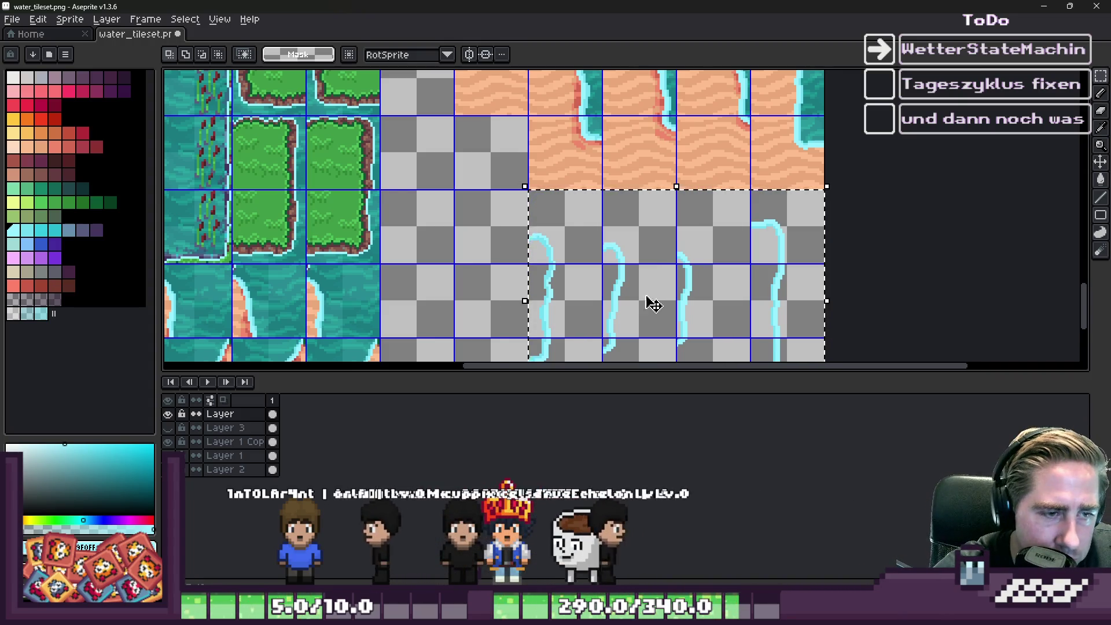
Step: Cycle through tools while zooming around the tiles, ending on the Pencil (B)
scroll(650, 208, down, 1)
key(c)
scroll(573, 247, up, 1)
scroll(572, 248, down, 1)
scroll(619, 154, up, 3)
scroll(590, 162, down, 1)
scroll(595, 123, up, 2)
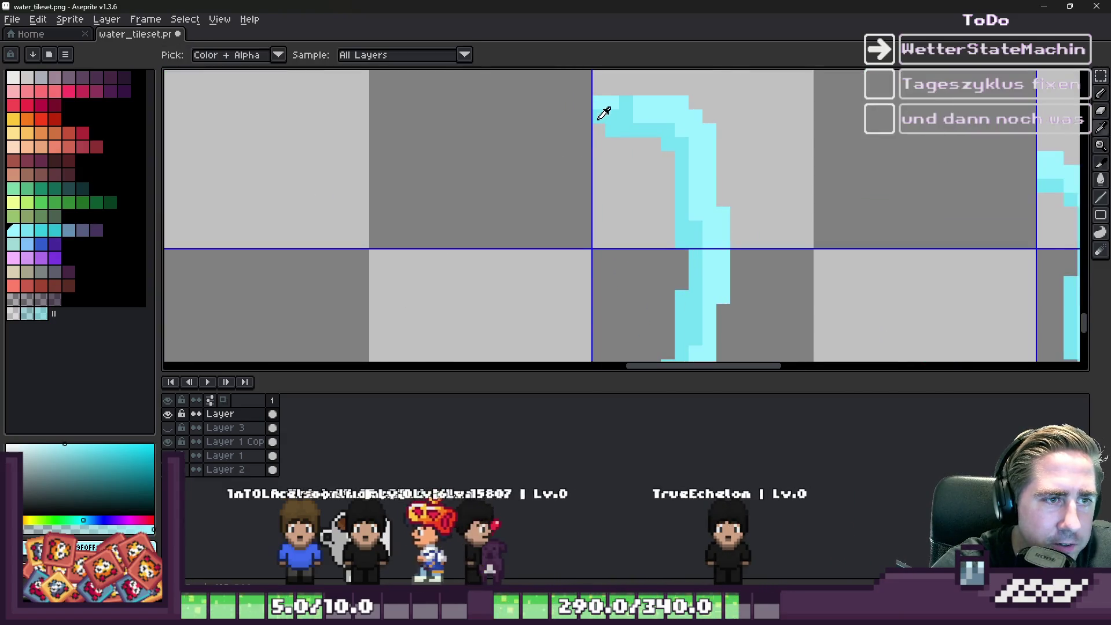
key(b)
scroll(613, 104, up, 1)
scroll(602, 116, up, 1)
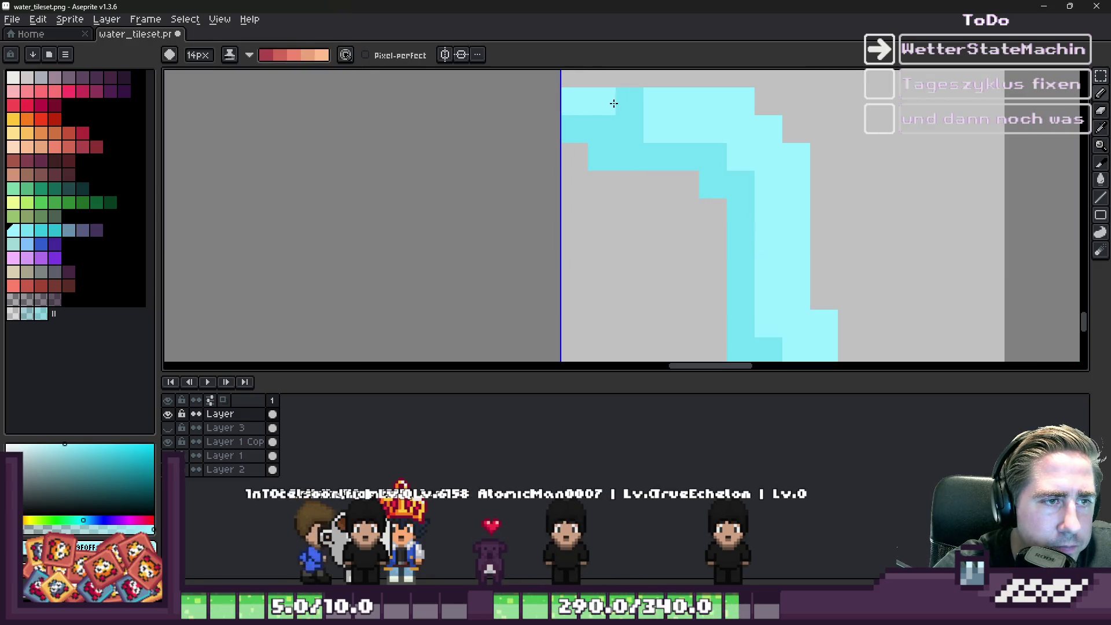
scroll(580, 139, down, 3)
scroll(580, 139, down, 2)
key(v)
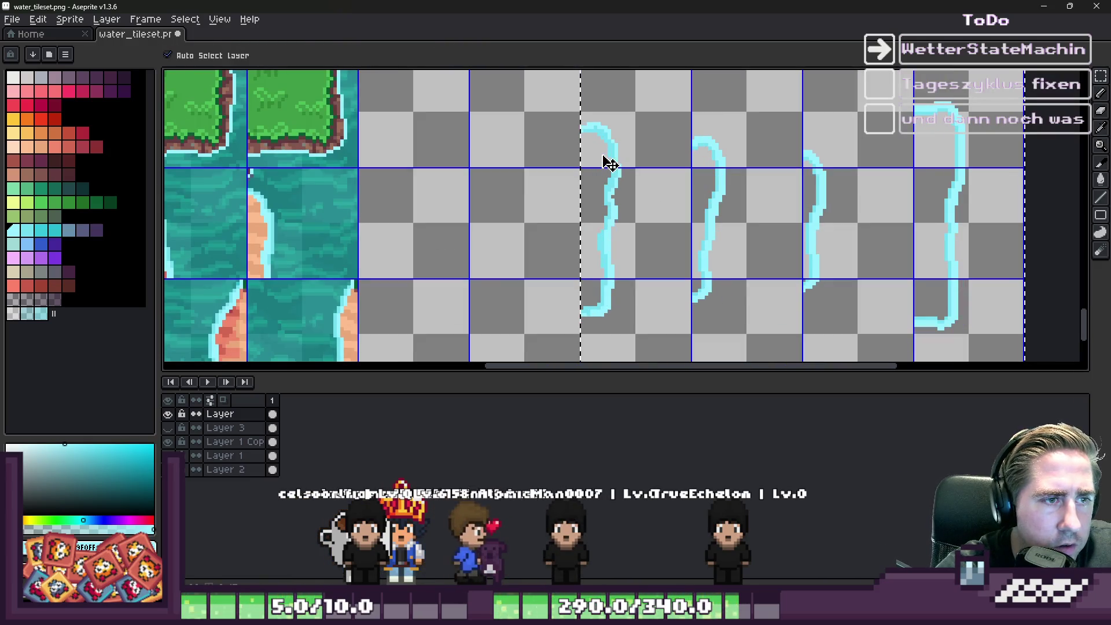
key(b)
scroll(607, 164, down, 1)
scroll(616, 243, down, 2)
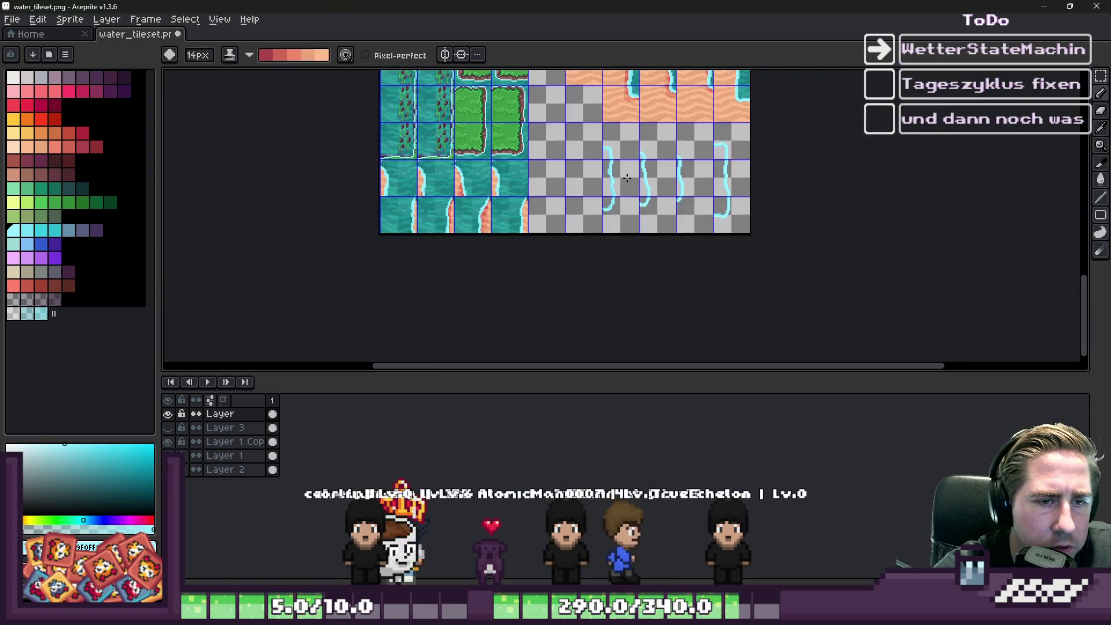
scroll(619, 272, down, 1)
scroll(625, 108, up, 1)
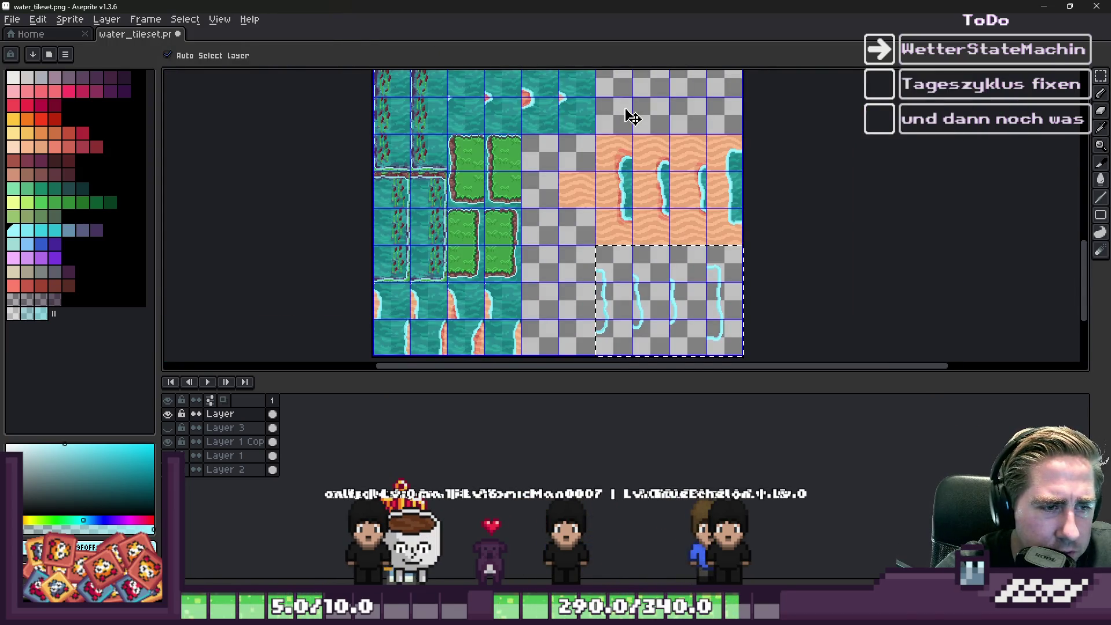
key(b)
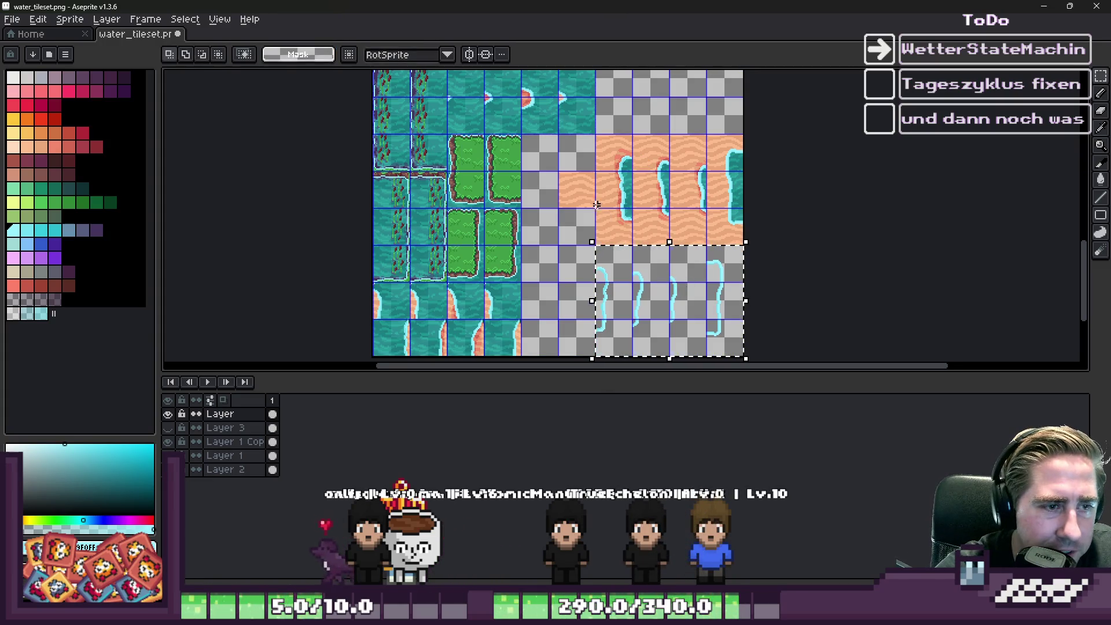
scroll(606, 218, up, 2)
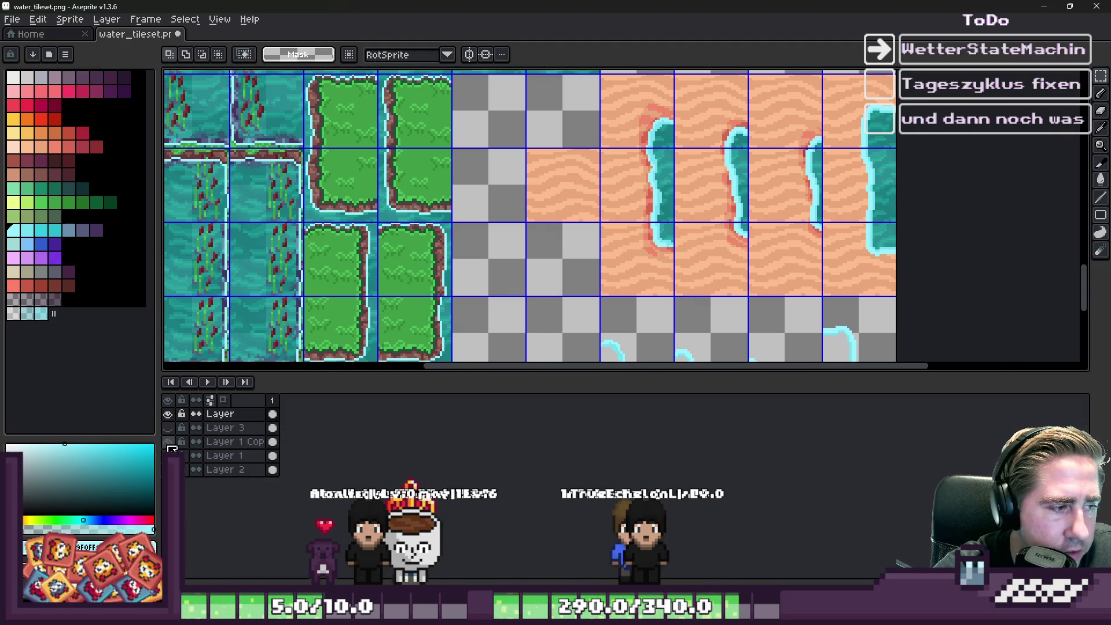
Step: Toggle Layer 1 Copy's visibility to compare, then hide the red-edged layer
click(169, 446)
click(168, 446)
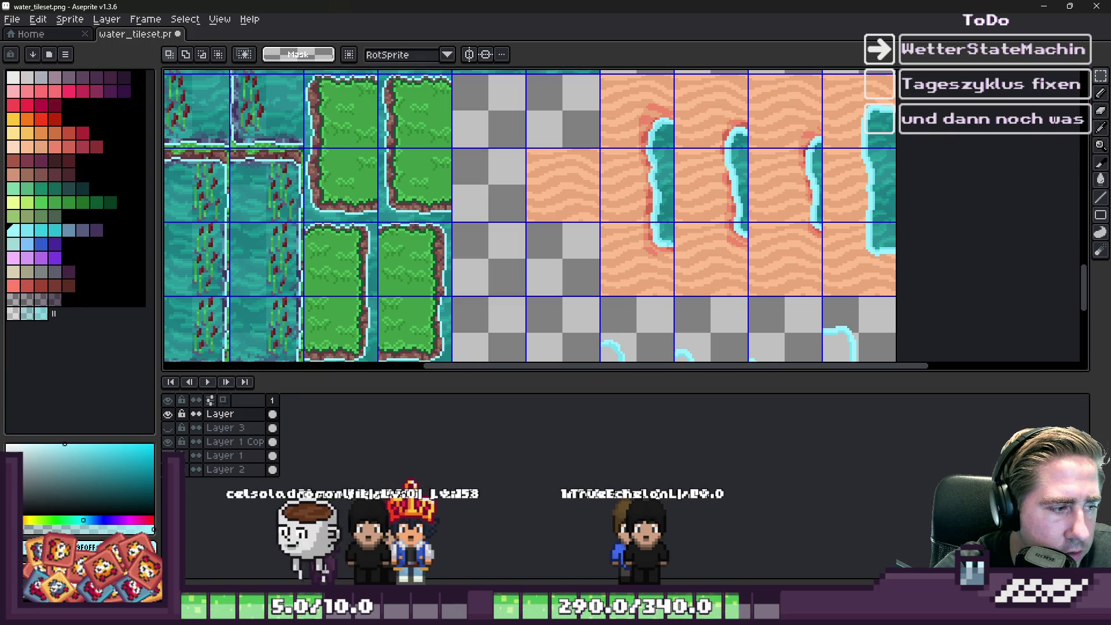
click(168, 442)
scroll(628, 201, down, 2)
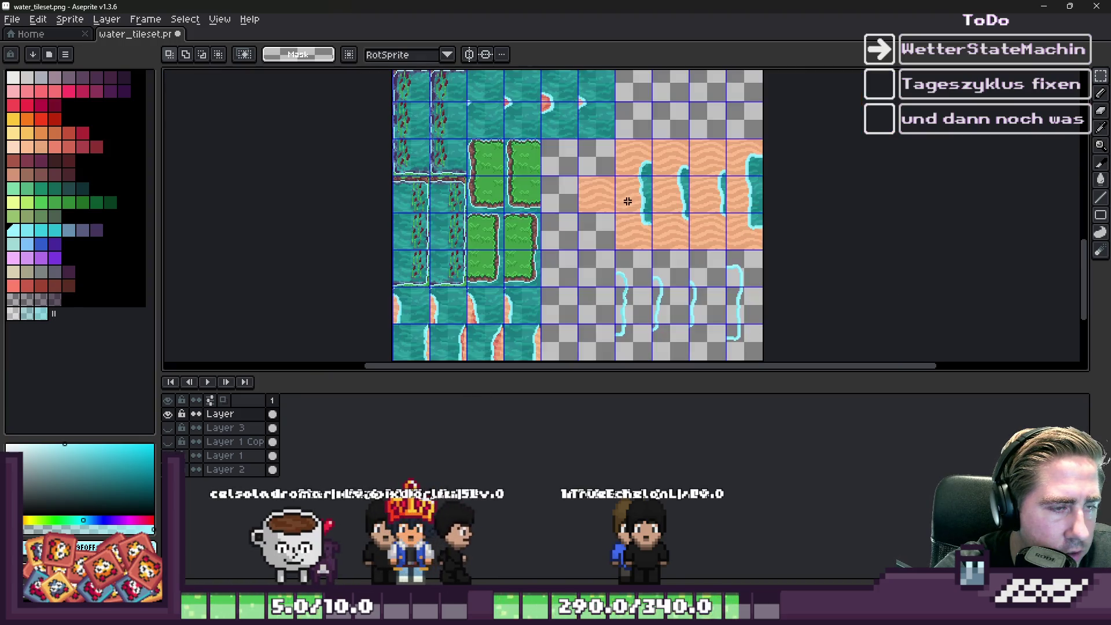
Step: Make Layer 1 the working layer
click(226, 455)
scroll(596, 128, up, 2)
scroll(596, 128, down, 2)
scroll(596, 128, up, 1)
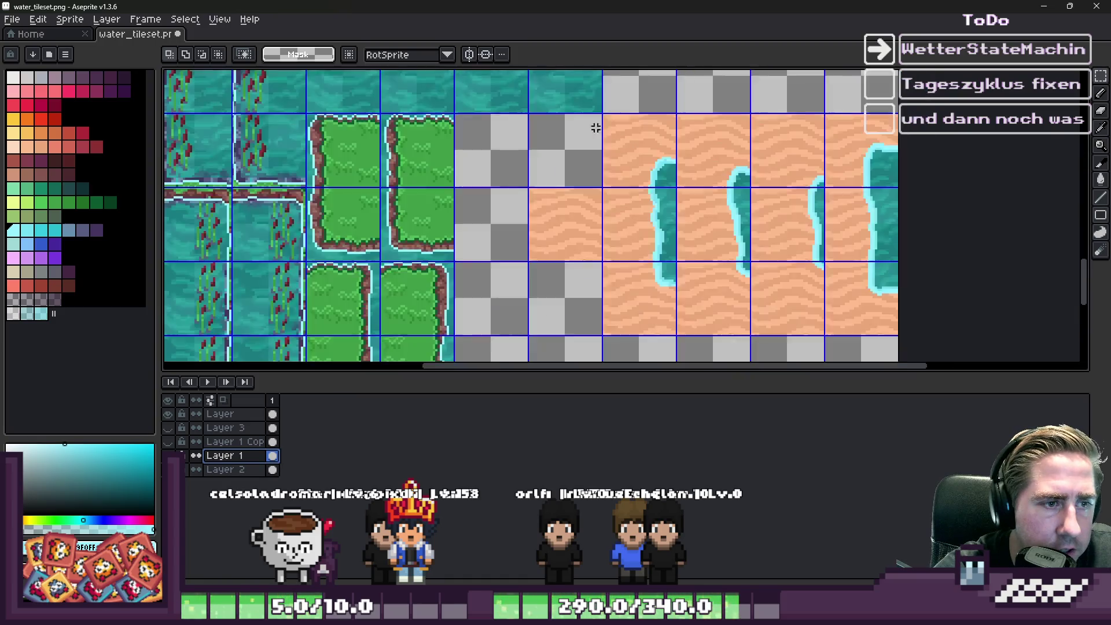
scroll(616, 107, up, 1)
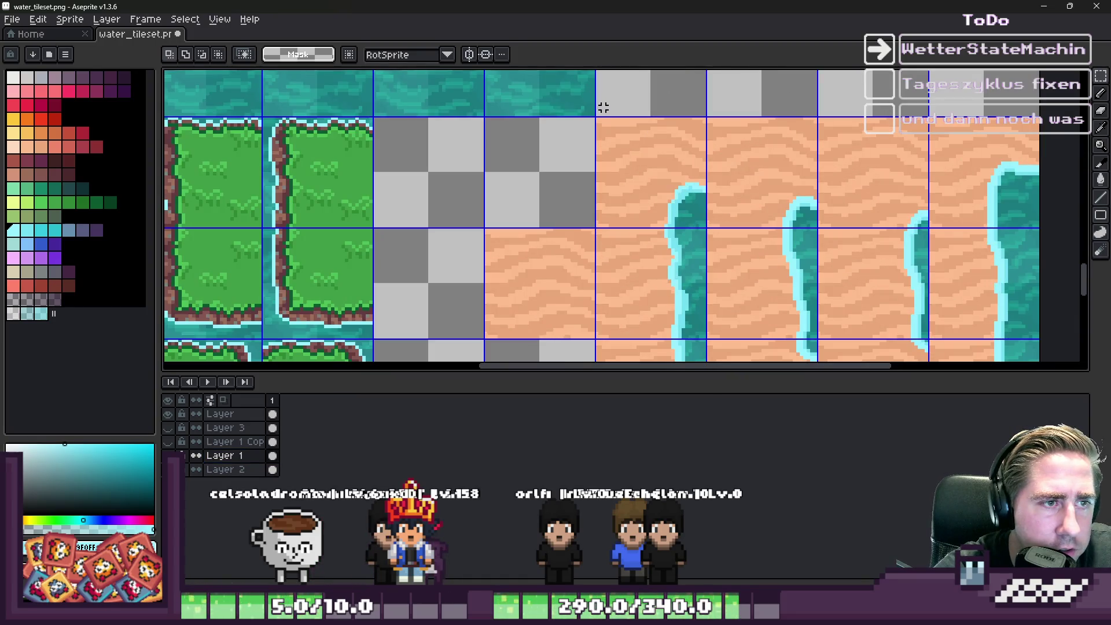
Step: Paste a sand tile block over the foam tiles, then delete it again
drag(596, 107, 1075, 357)
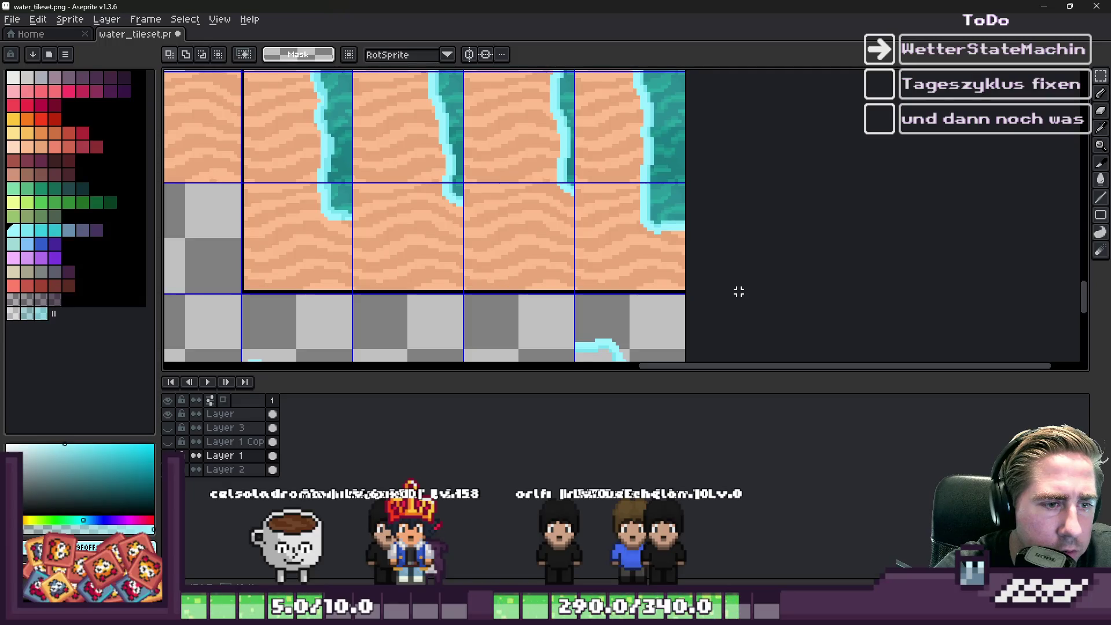
scroll(839, 184, down, 3)
key(ctrl+v)
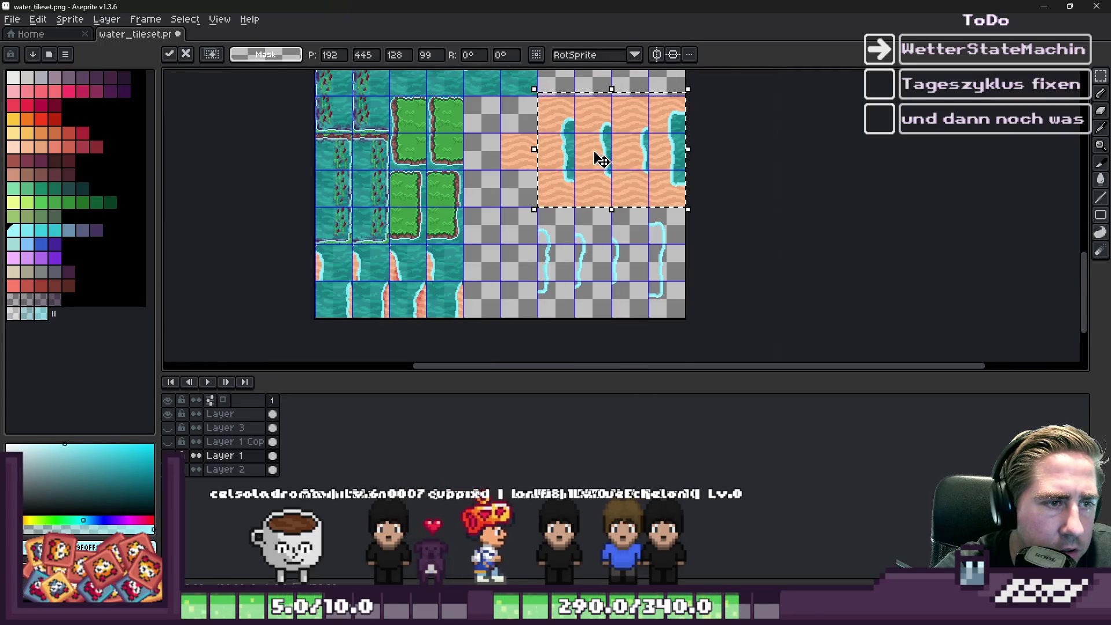
scroll(599, 124, up, 2)
mouse_move(600, 123)
mouse_down()
mouse_move(607, 258)
mouse_move(627, 337)
mouse_up()
scroll(508, 272, up, 4)
mouse_move(508, 273)
mouse_down()
mouse_move(508, 290)
mouse_move(511, 276)
mouse_up()
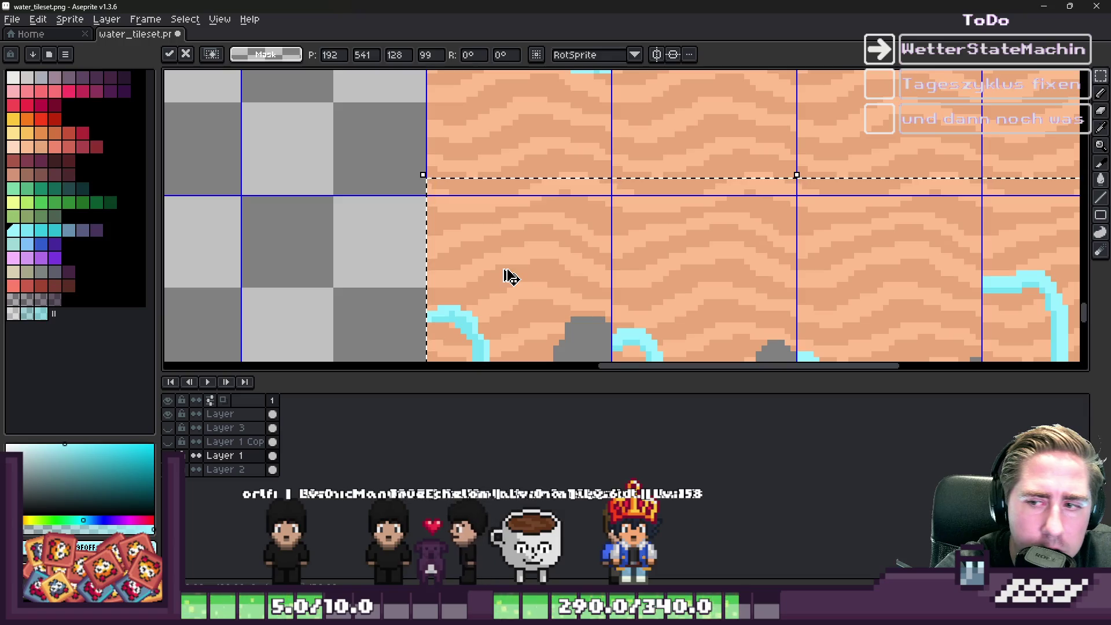
click(612, 148)
scroll(612, 149, down, 3)
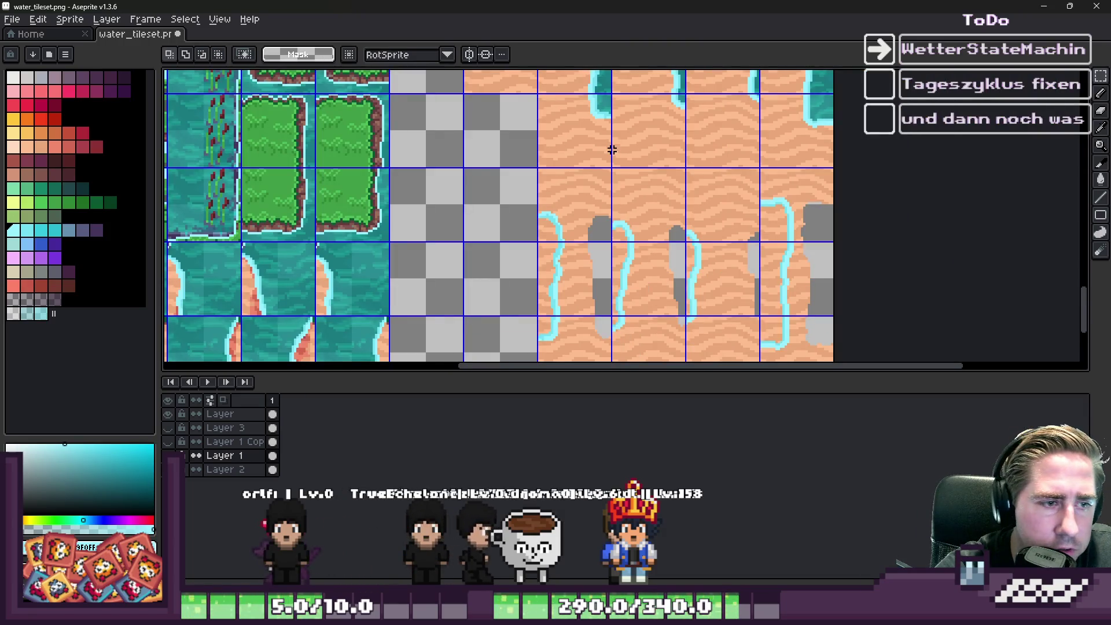
scroll(619, 200, down, 3)
key(Delete)
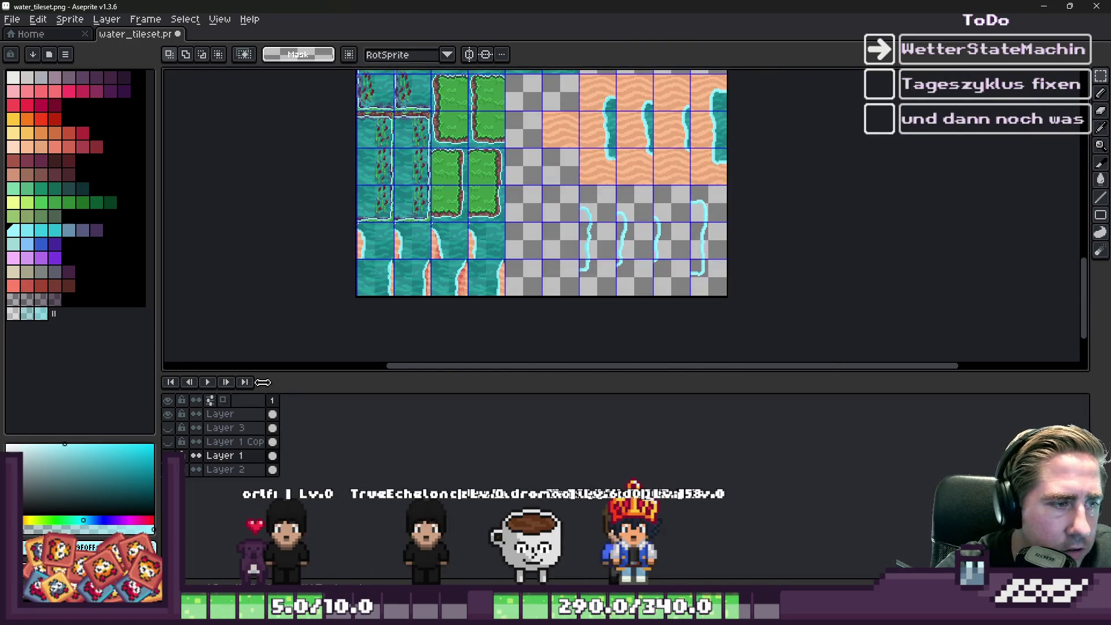
scroll(531, 139, up, 3)
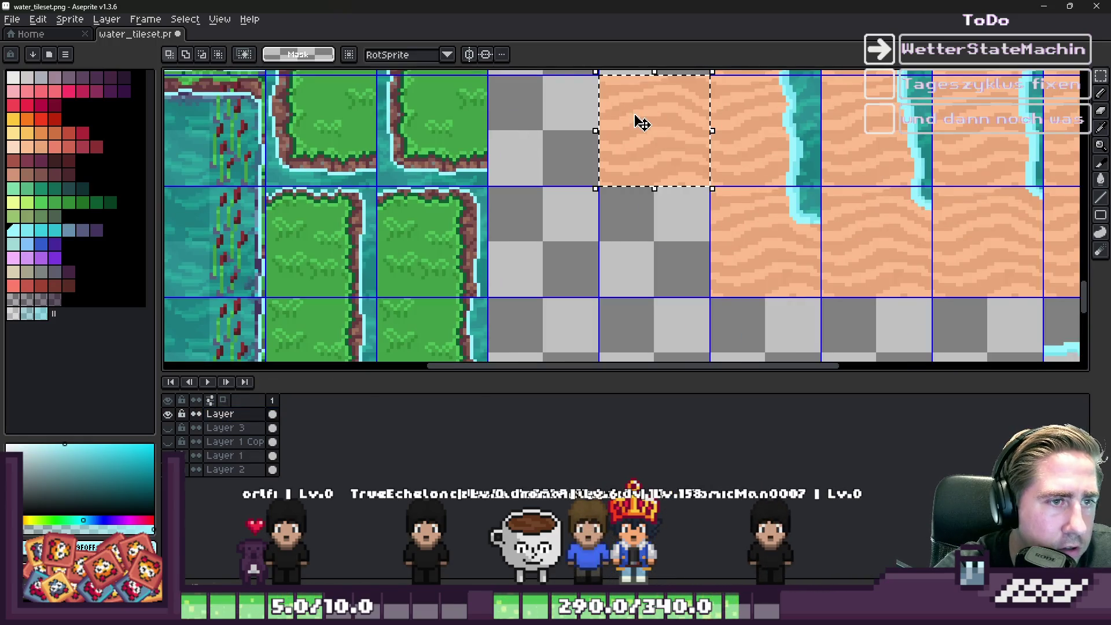
scroll(634, 115, down, 3)
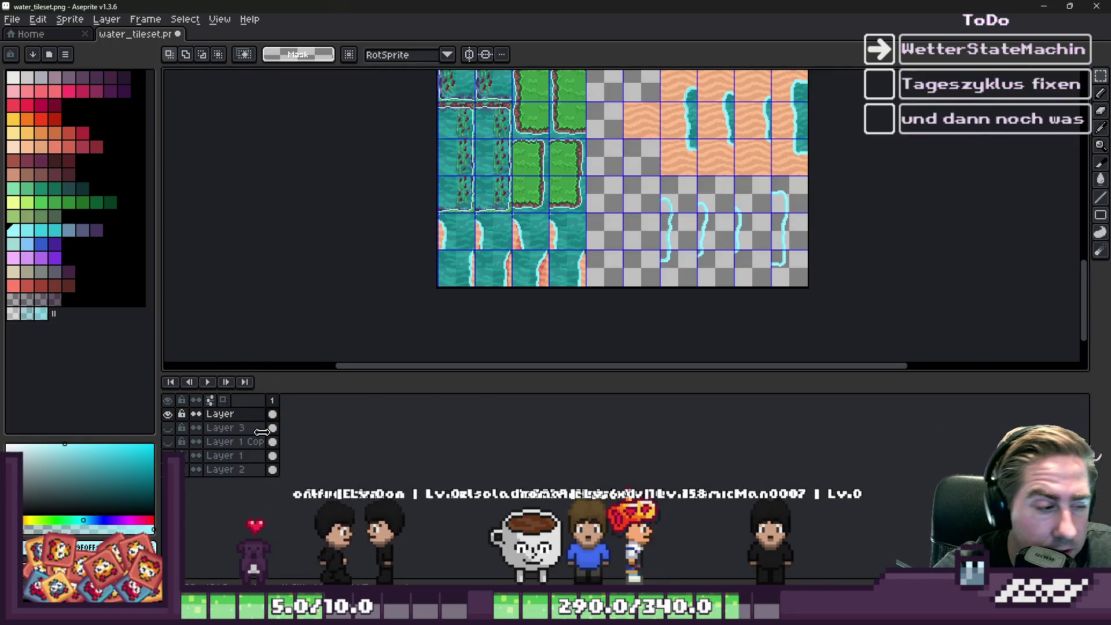
Step: On Layer 1, paste the sand block and position it one tile to the right
click(223, 455)
scroll(665, 218, up, 3)
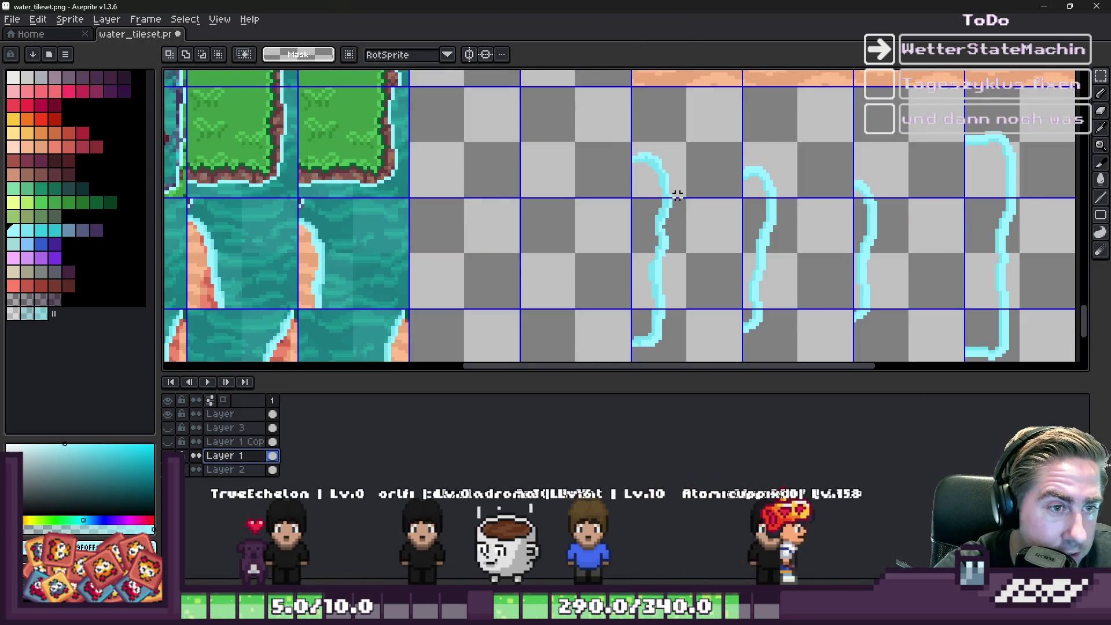
key(ctrl+v)
scroll(675, 191, down, 1)
scroll(604, 89, up, 2)
scroll(498, 333, up, 1)
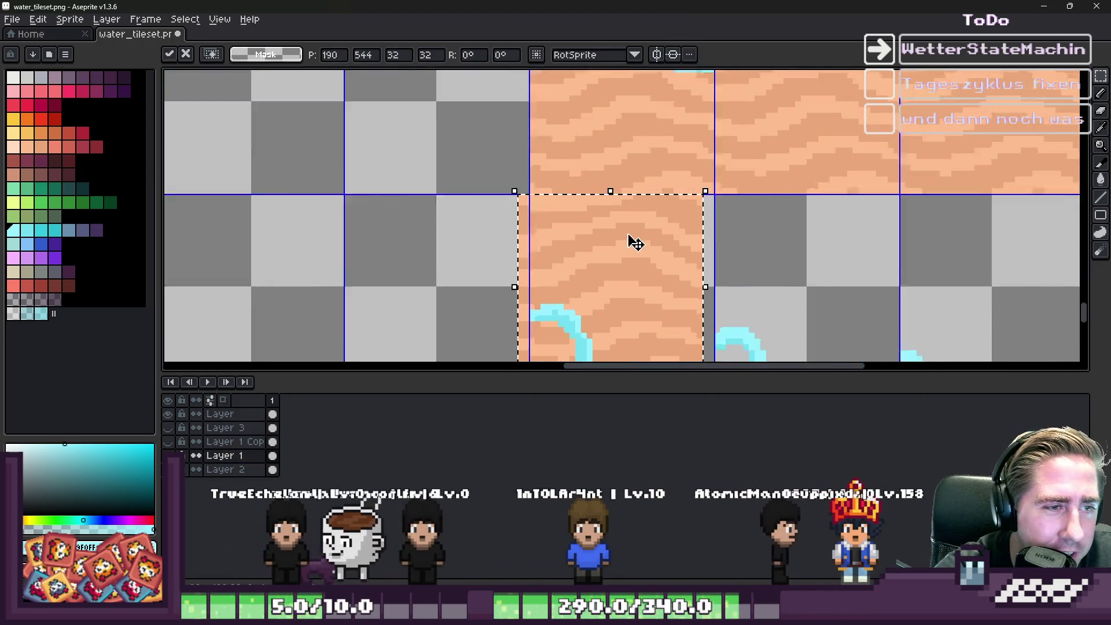
drag(648, 231, 590, 141)
mouse_move(508, 233)
mouse_down()
mouse_move(845, 270)
mouse_move(828, 279)
mouse_up()
key(Return)
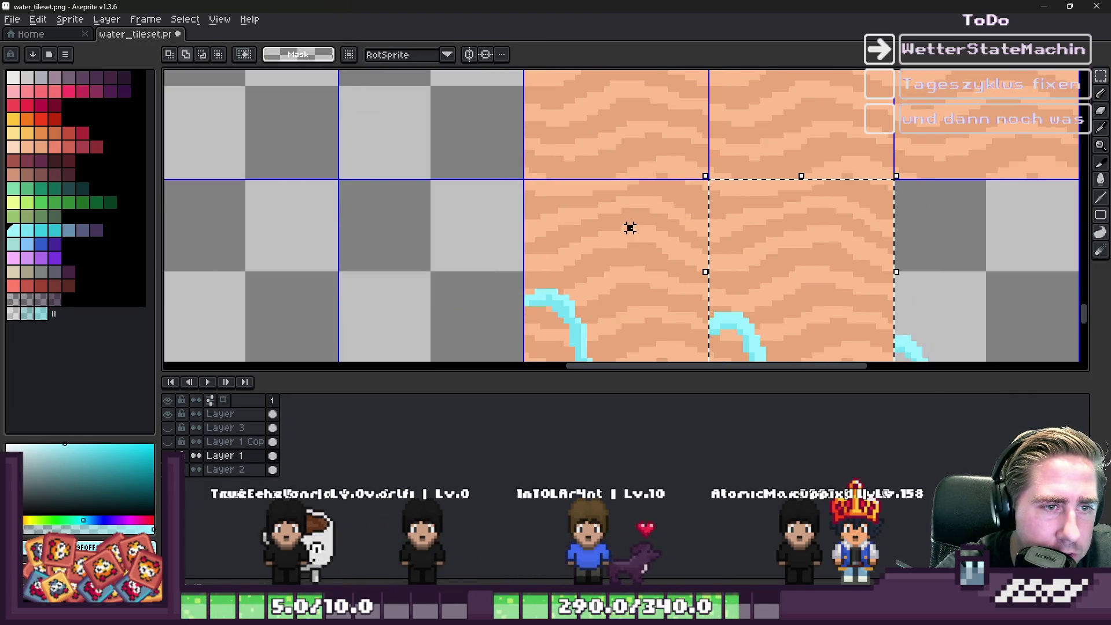
scroll(544, 203, down, 2)
drag(573, 218, 770, 230)
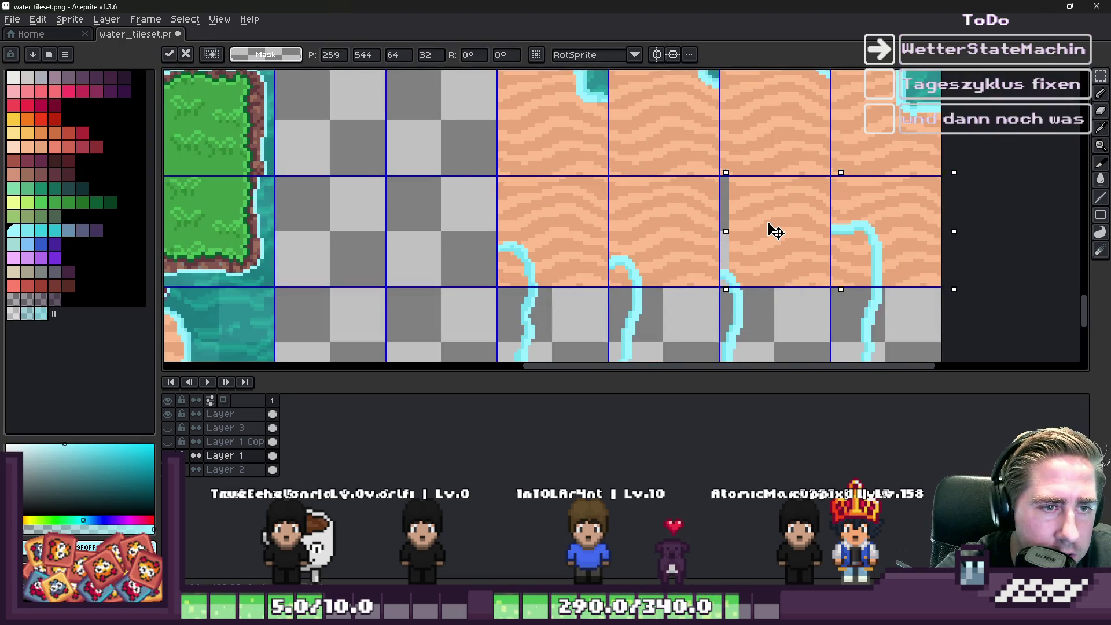
key(Return)
scroll(501, 167, up, 2)
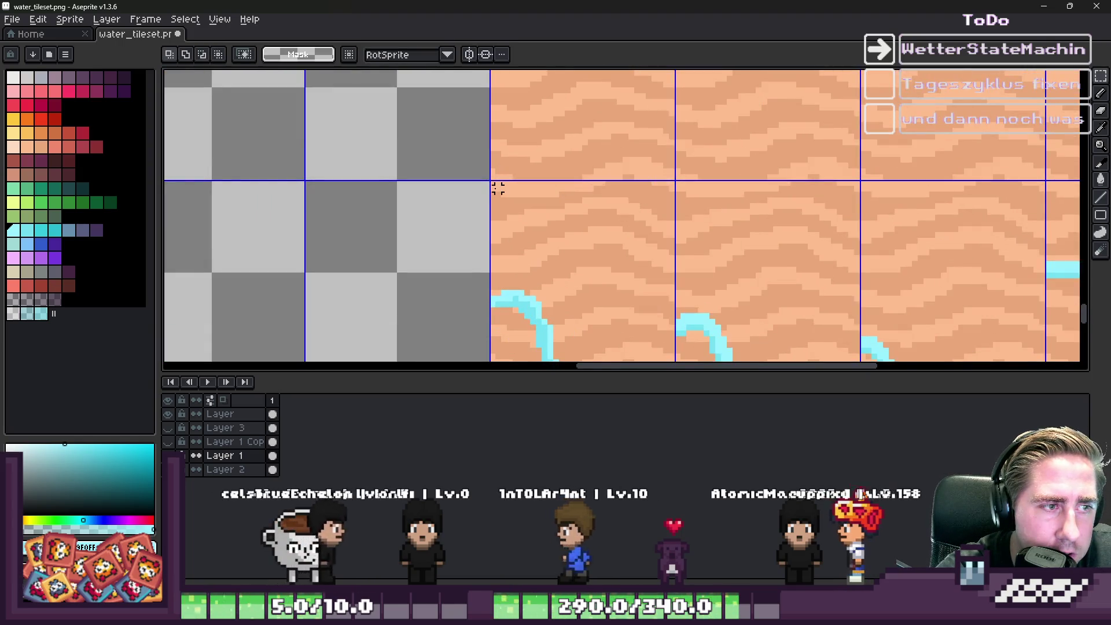
Step: Move the selected sand strip down into the empty row beneath the shore tiles
mouse_move(492, 183)
mouse_down()
mouse_move(993, 323)
mouse_move(822, 327)
mouse_up()
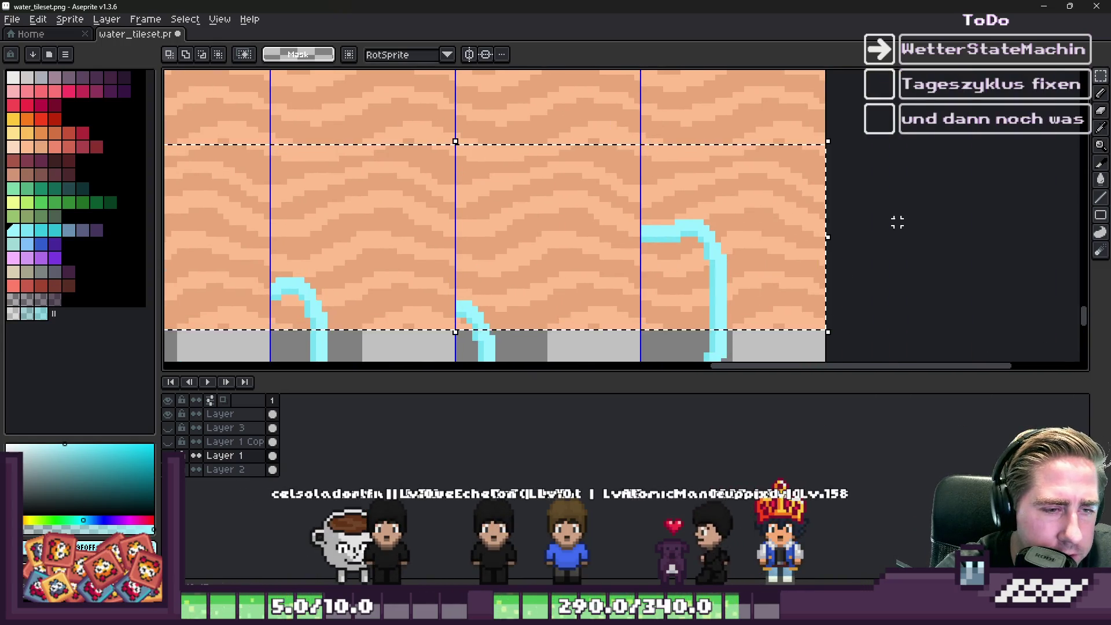
scroll(885, 176, down, 2)
drag(521, 218, 519, 335)
key(Return)
scroll(397, 317, up, 5)
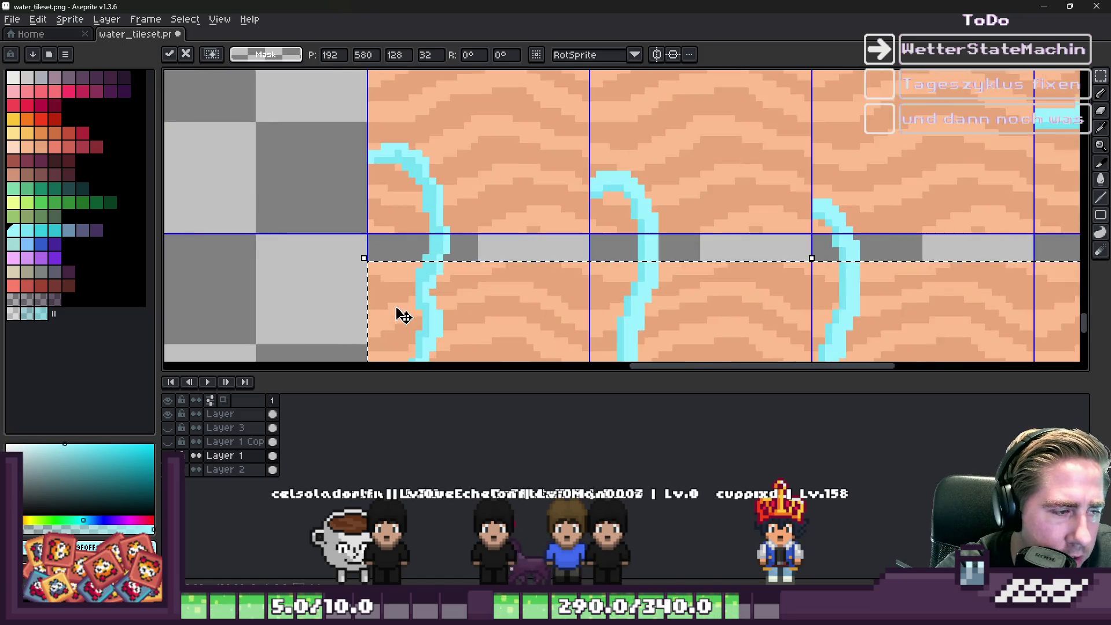
scroll(548, 170, down, 3)
drag(560, 123, 555, 313)
scroll(585, 283, up, 2)
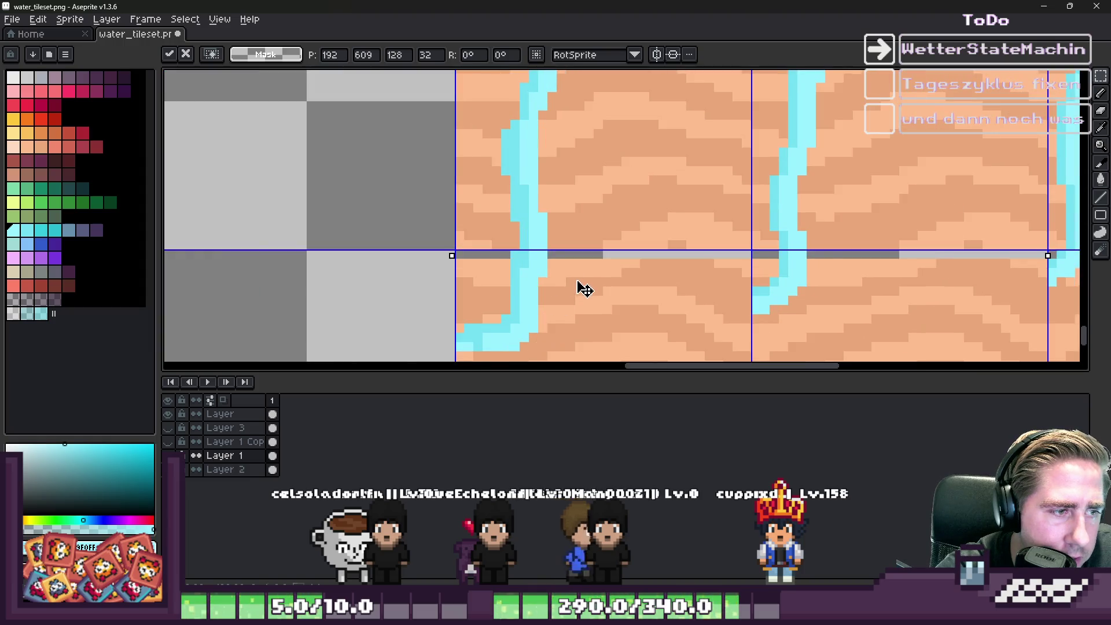
scroll(589, 226, down, 3)
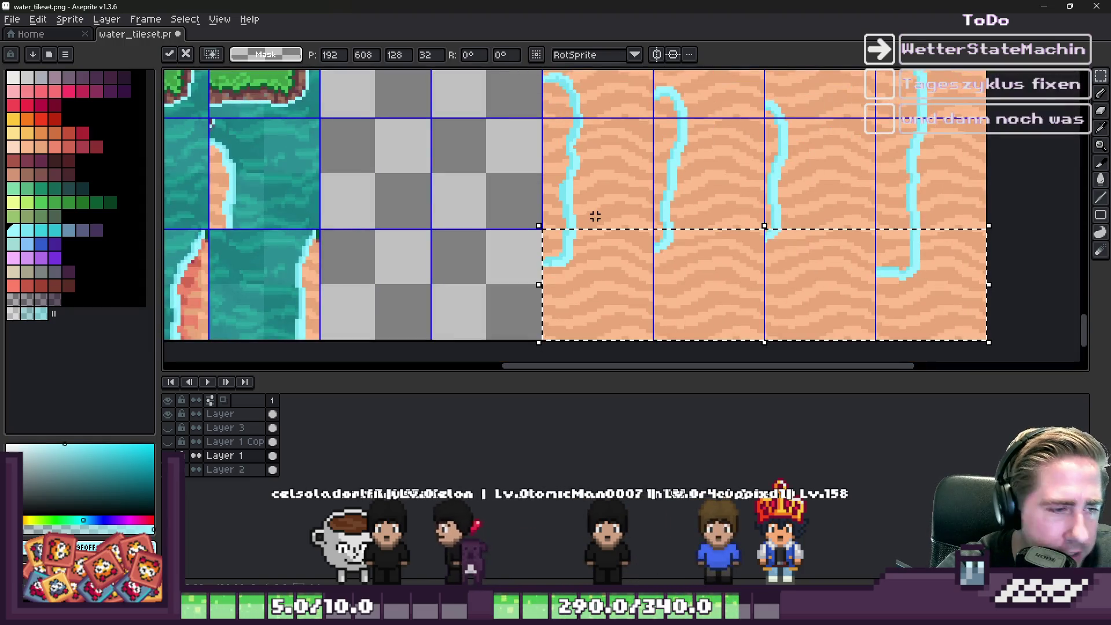
click(592, 189)
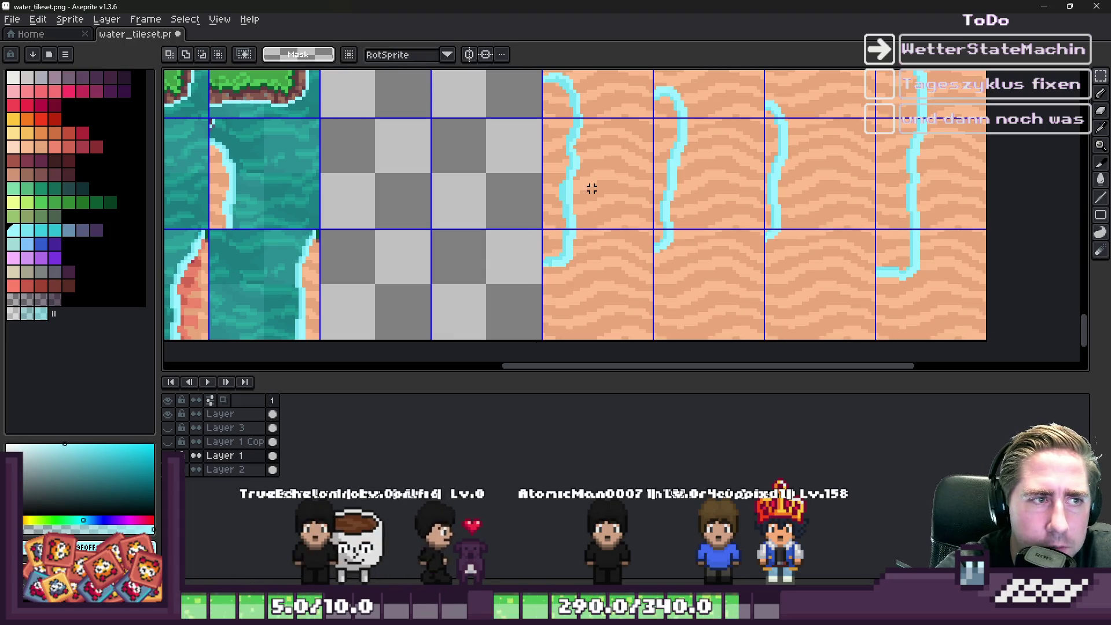
key(b)
scroll(585, 186, up, 2)
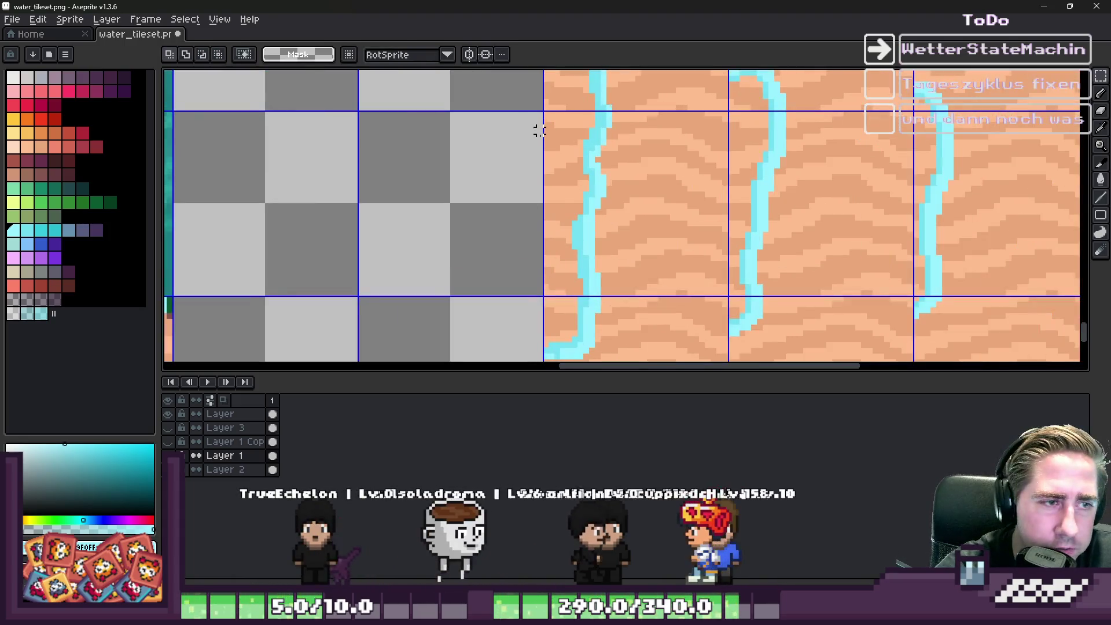
scroll(566, 144, down, 1)
Step: Check a thin column of pixels along the tile edge with a rectangular selection
scroll(548, 151, up, 5)
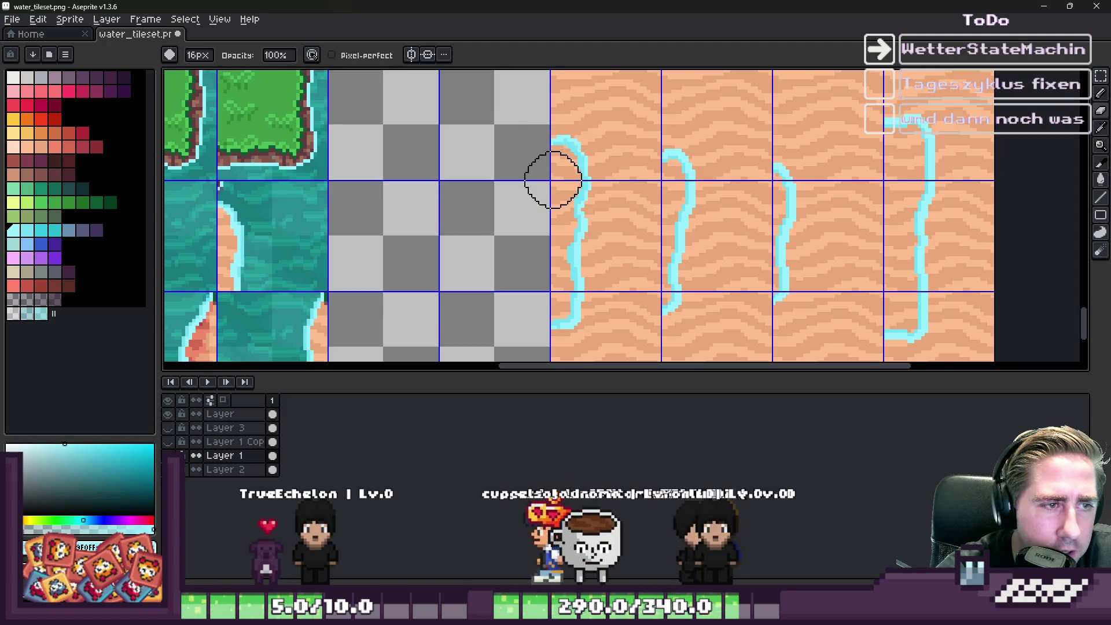
scroll(553, 162, up, 2)
scroll(555, 166, down, 1)
scroll(557, 162, up, 2)
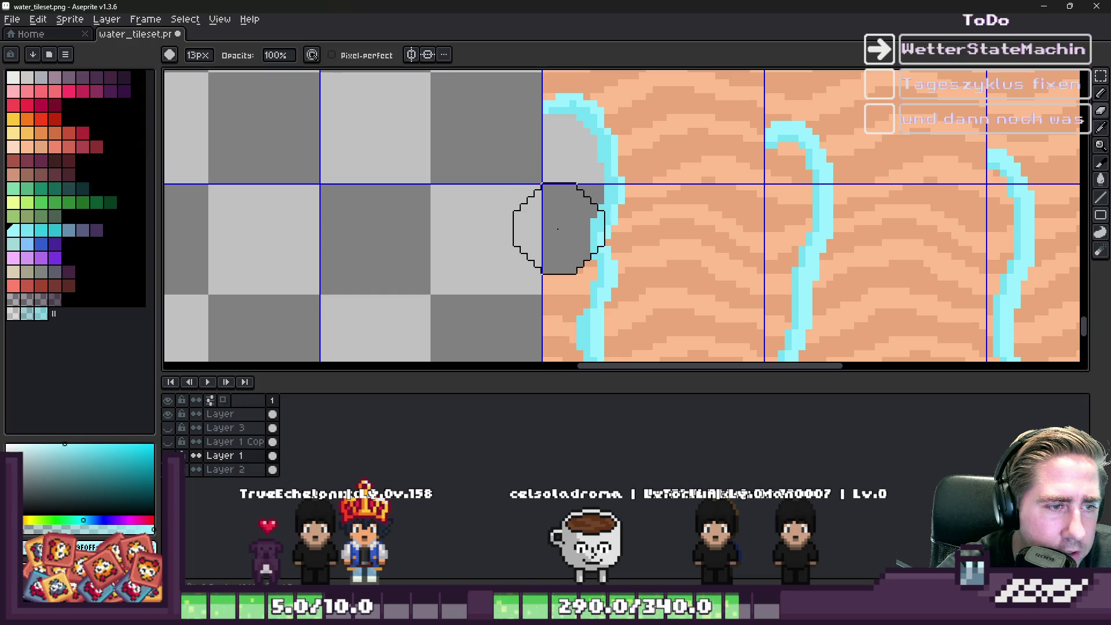
scroll(553, 248, down, 2)
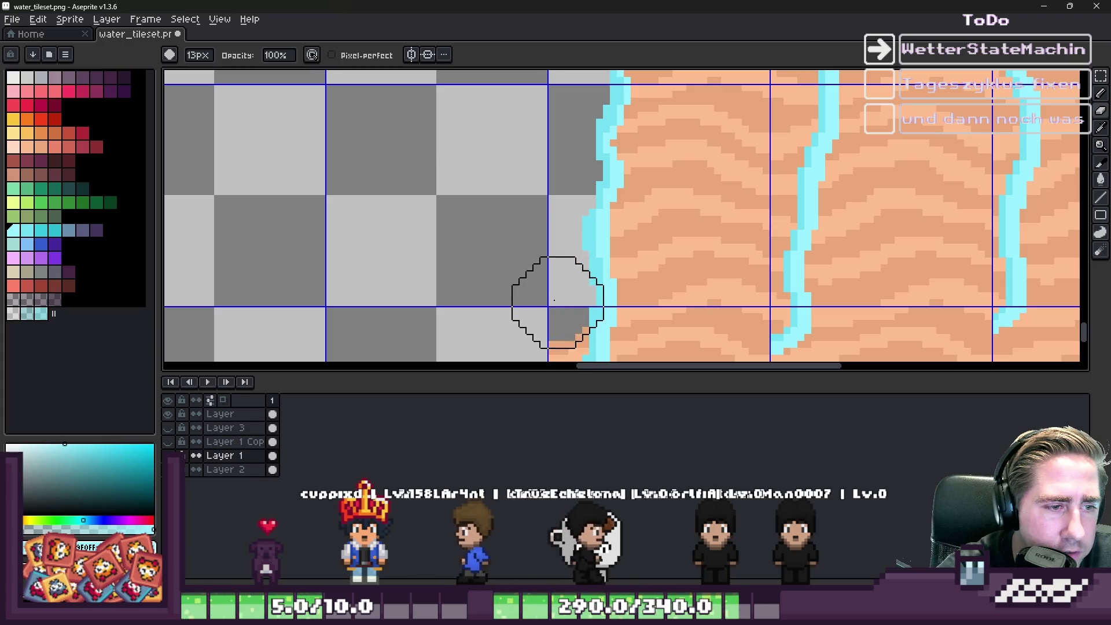
scroll(554, 299, down, 3)
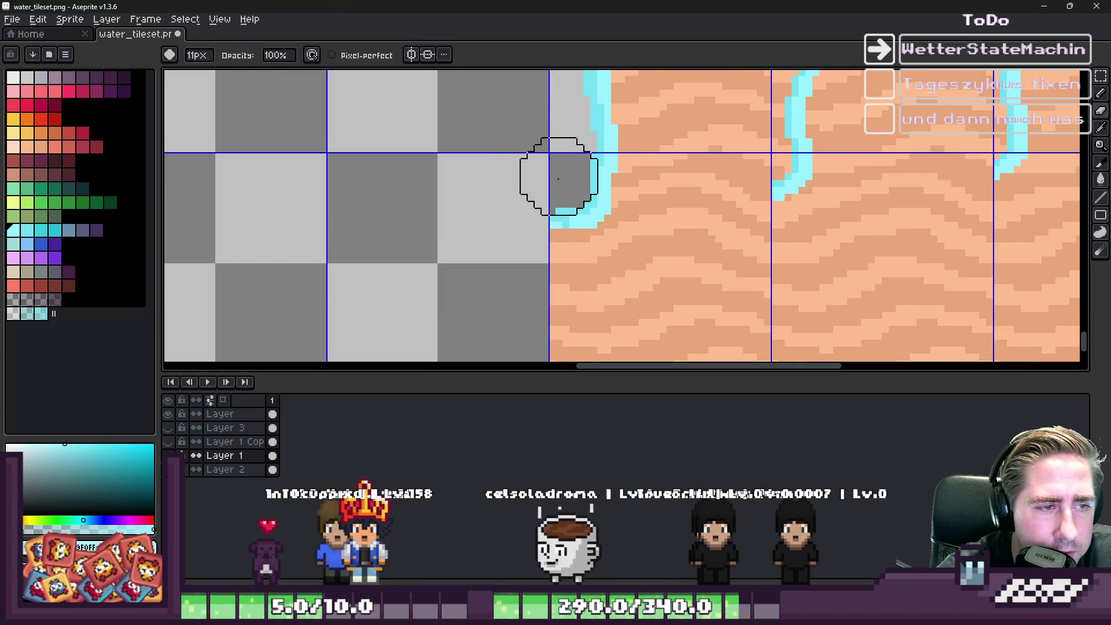
scroll(558, 178, up, 3)
scroll(521, 243, right, 3)
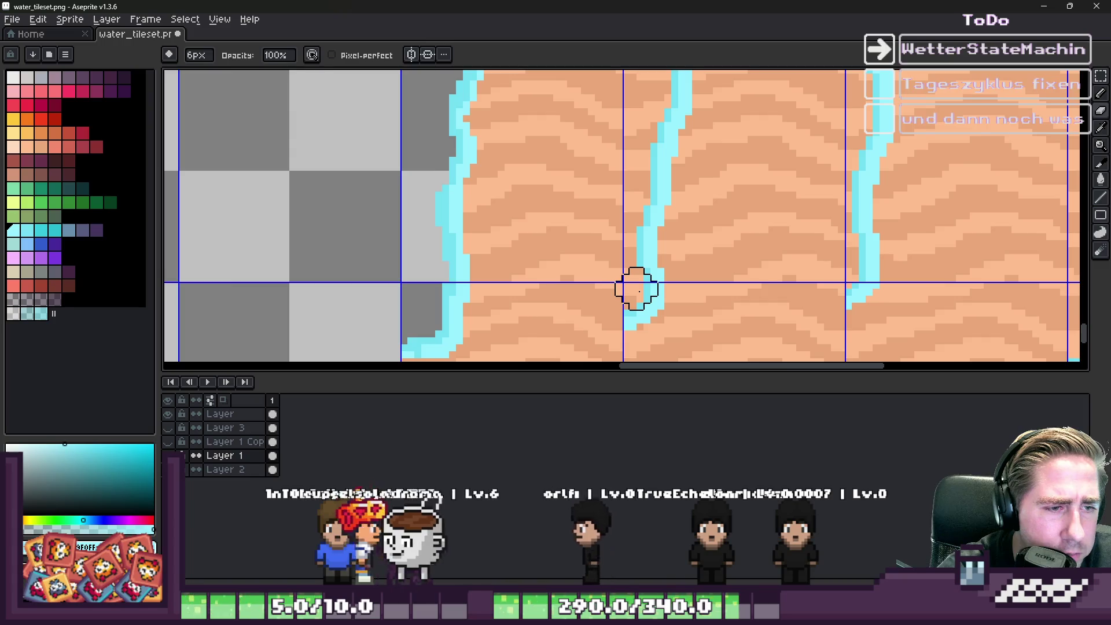
key(m)
scroll(635, 285, down, 1)
scroll(635, 105, up, 1)
mouse_move(626, 99)
mouse_down()
mouse_move(627, 347)
mouse_move(632, 322)
mouse_move(630, 333)
mouse_up()
click(643, 265)
Step: With a one-pixel-smaller brush, erase the sand left of the foam edge
key(b)
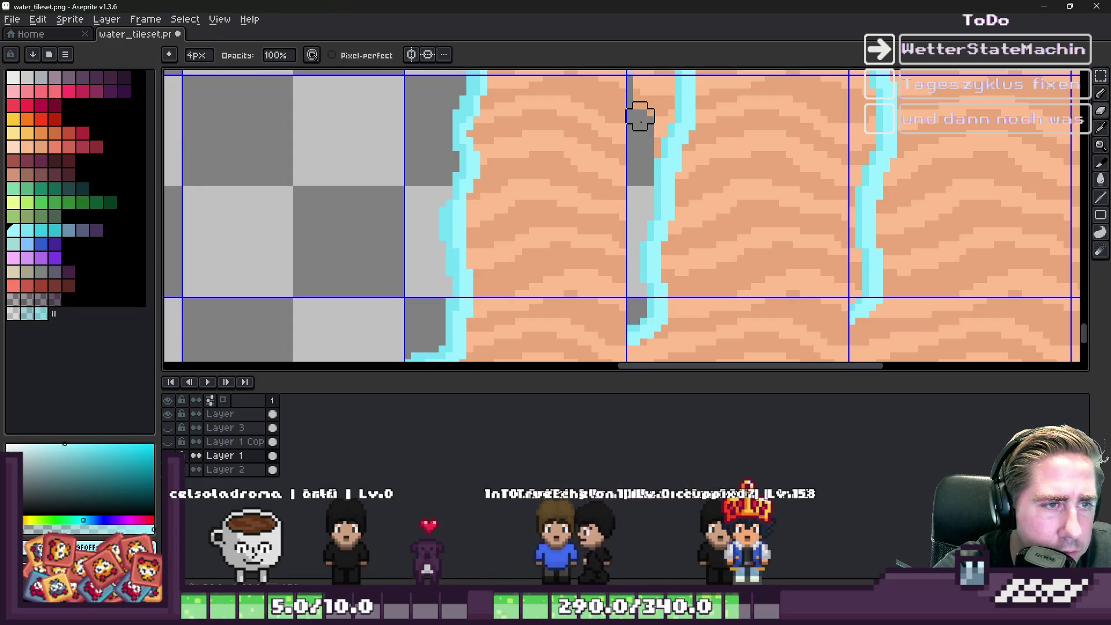
scroll(639, 117, up, 3)
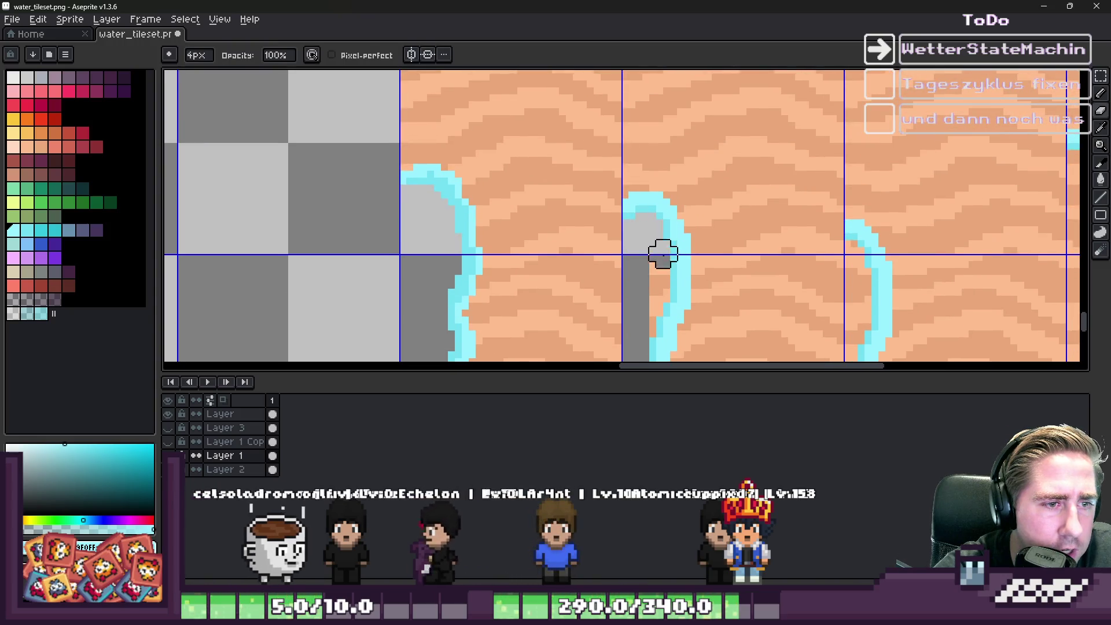
scroll(654, 312, down, 3)
scroll(528, 167, down, 1)
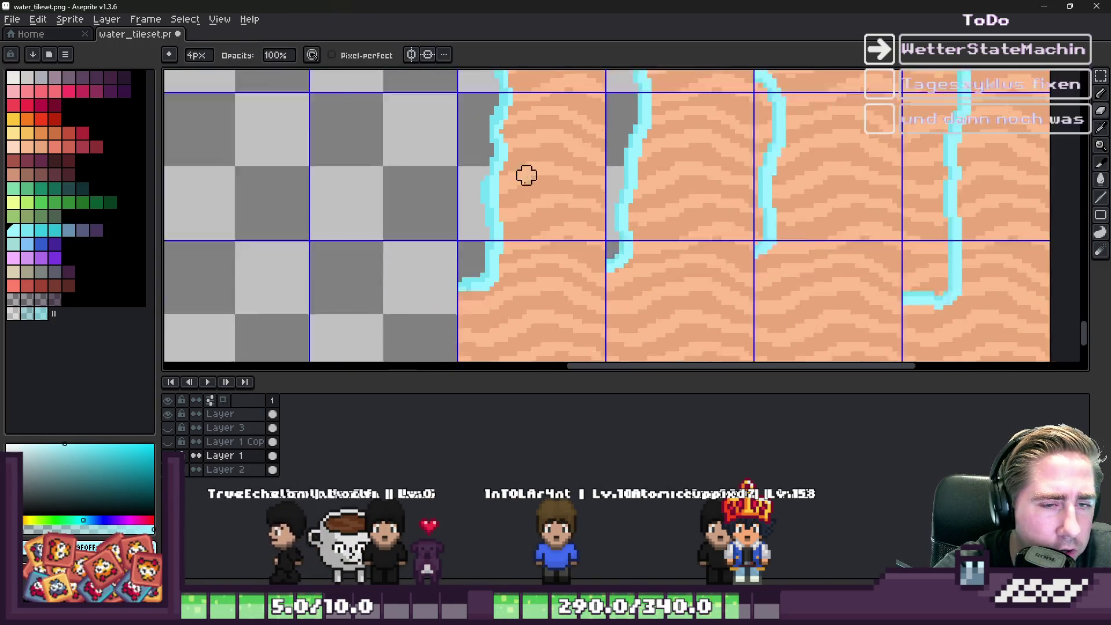
key(minus)
scroll(649, 248, up, 1)
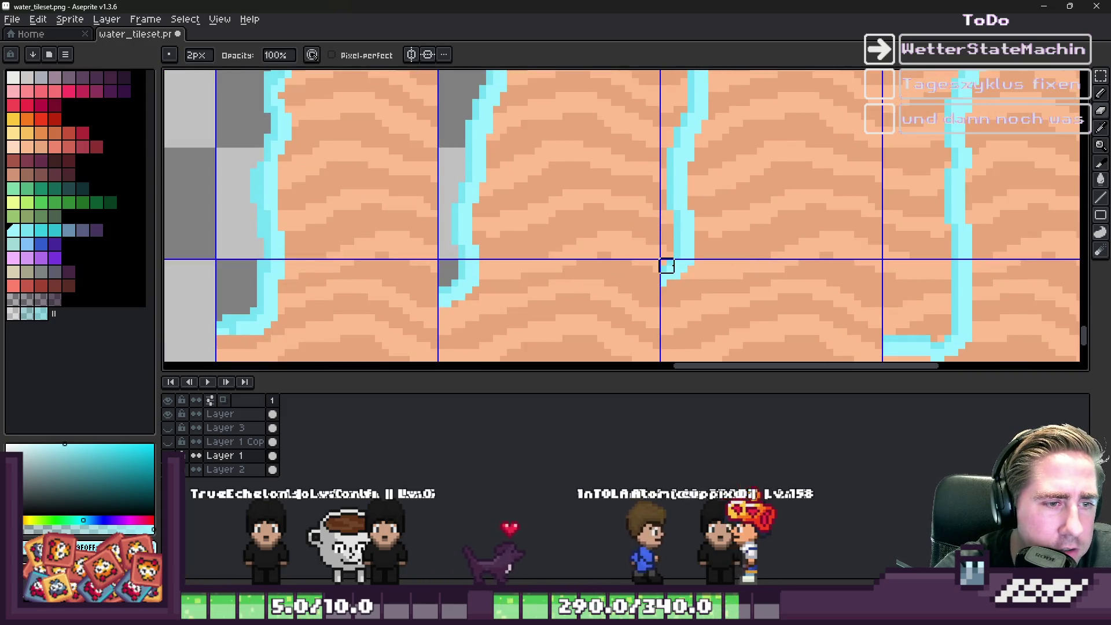
scroll(664, 278, down, 2)
mouse_move(665, 290)
mouse_down()
mouse_move(664, 154)
mouse_move(676, 139)
mouse_up()
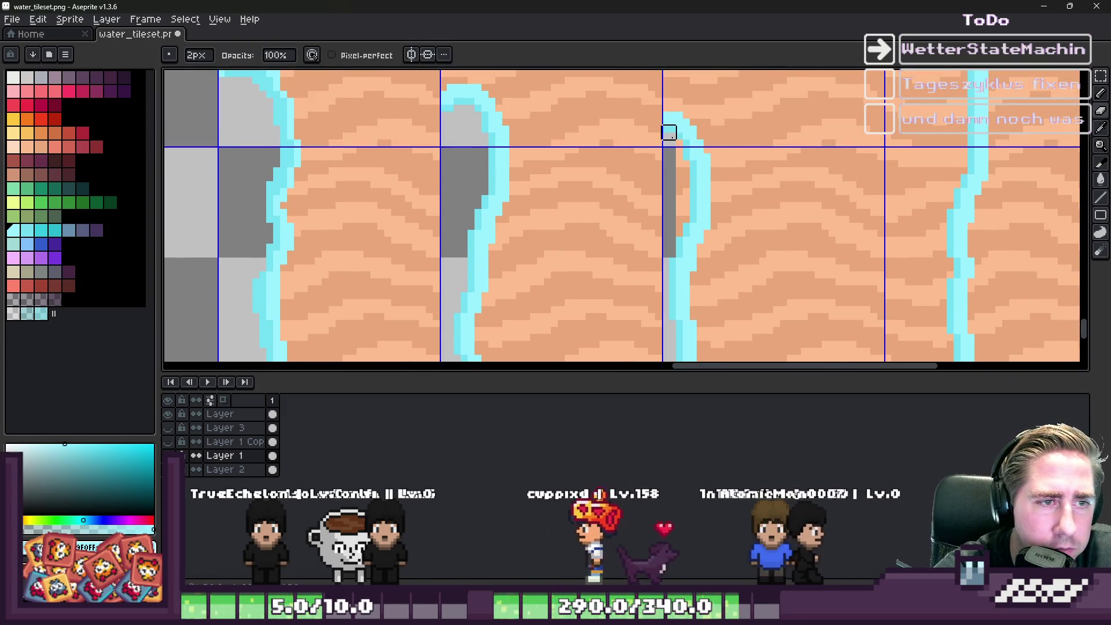
scroll(676, 202, down, 2)
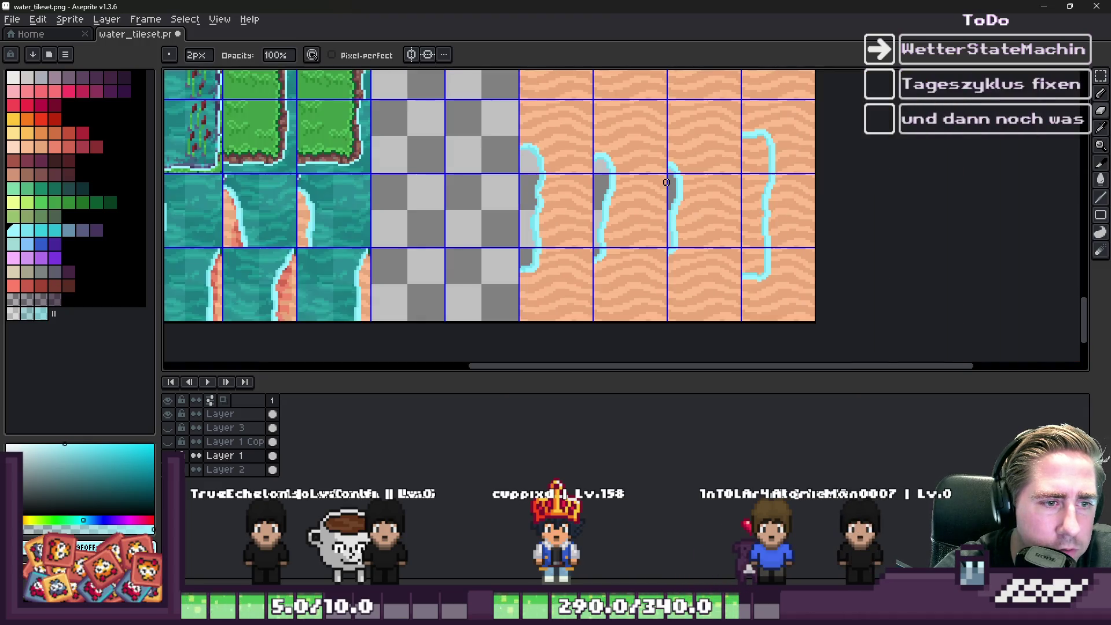
scroll(682, 322, up, 2)
Step: Enlarge the brush by one pixel and clear the remaining sand beside the foam lines
key(plus)
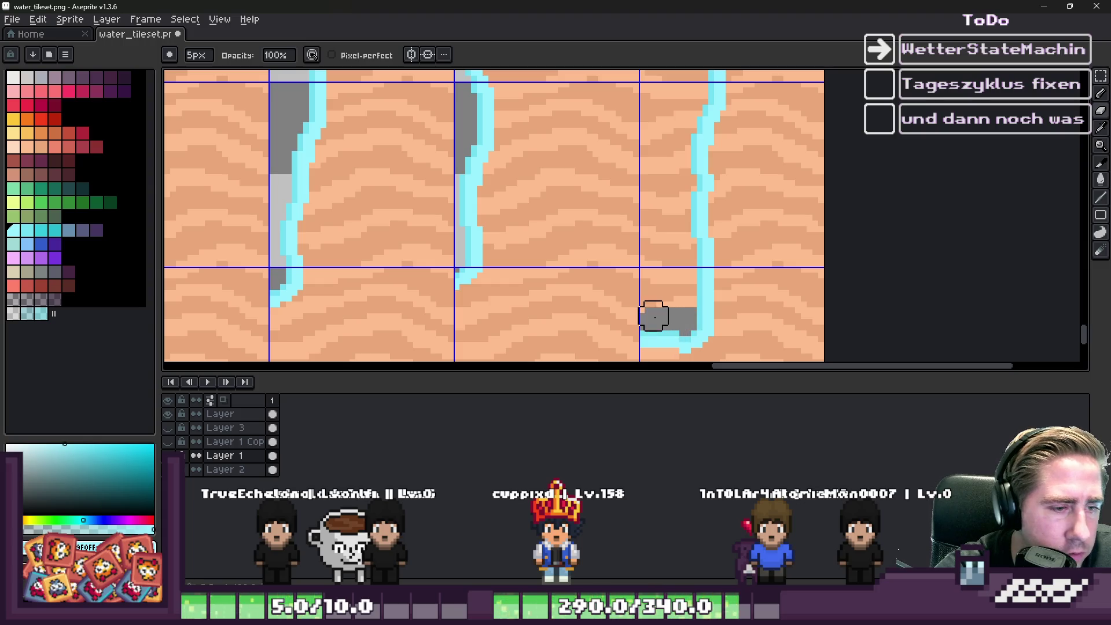
mouse_move(656, 213)
mouse_down()
mouse_move(657, 355)
mouse_move(657, 149)
mouse_move(690, 137)
mouse_move(706, 154)
mouse_move(694, 263)
mouse_up()
scroll(689, 153, up, 2)
drag(701, 142, 707, 218)
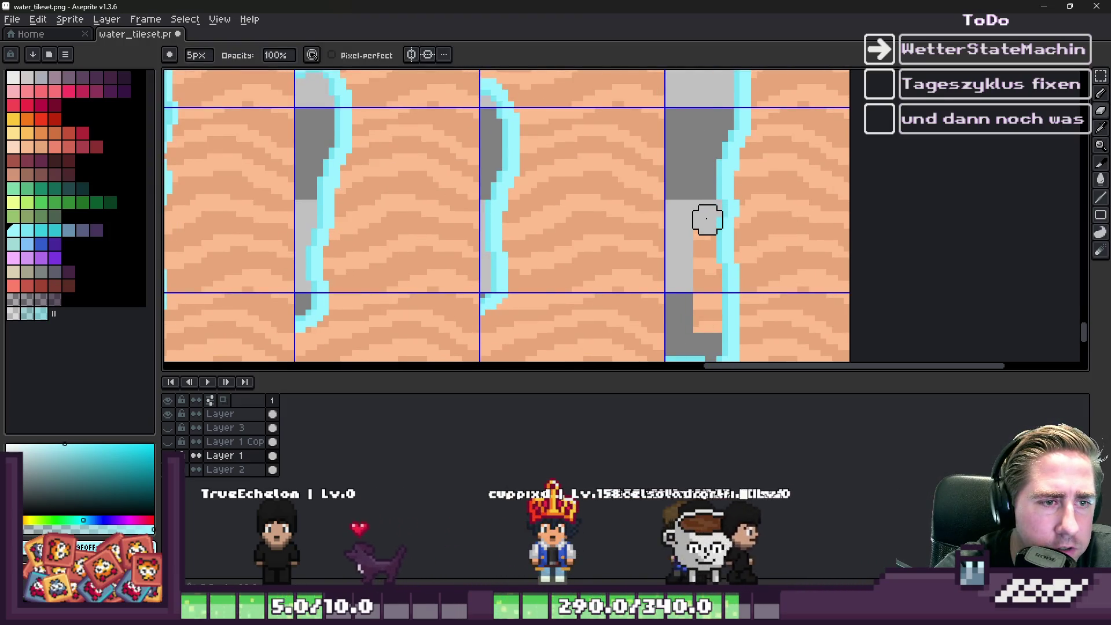
scroll(690, 245, down, 7)
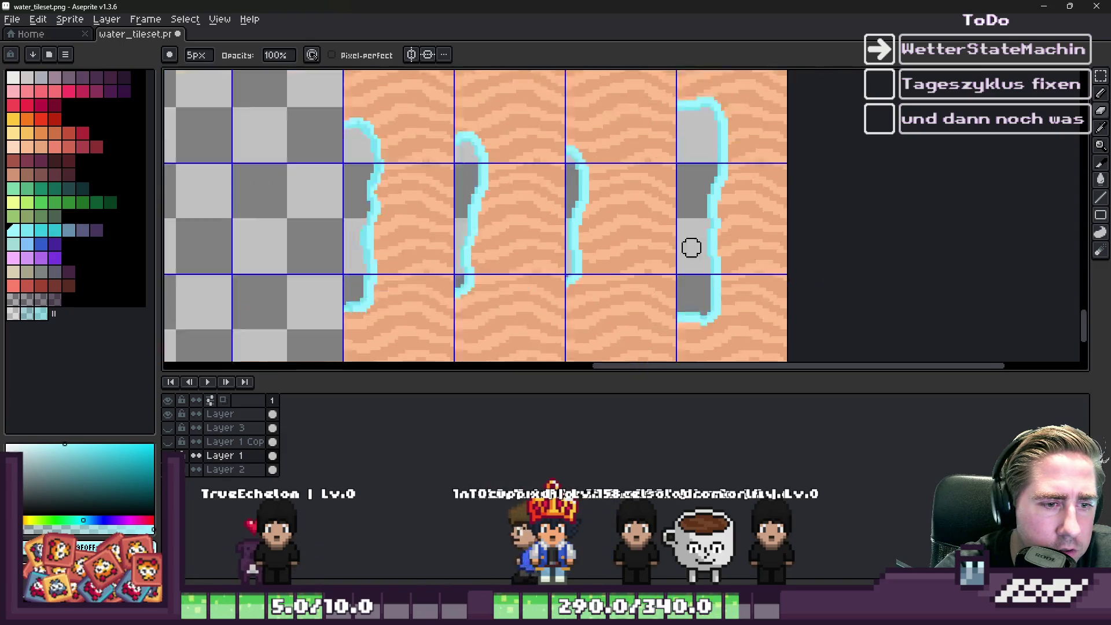
scroll(563, 252, up, 3)
scroll(596, 212, down, 3)
scroll(597, 212, up, 2)
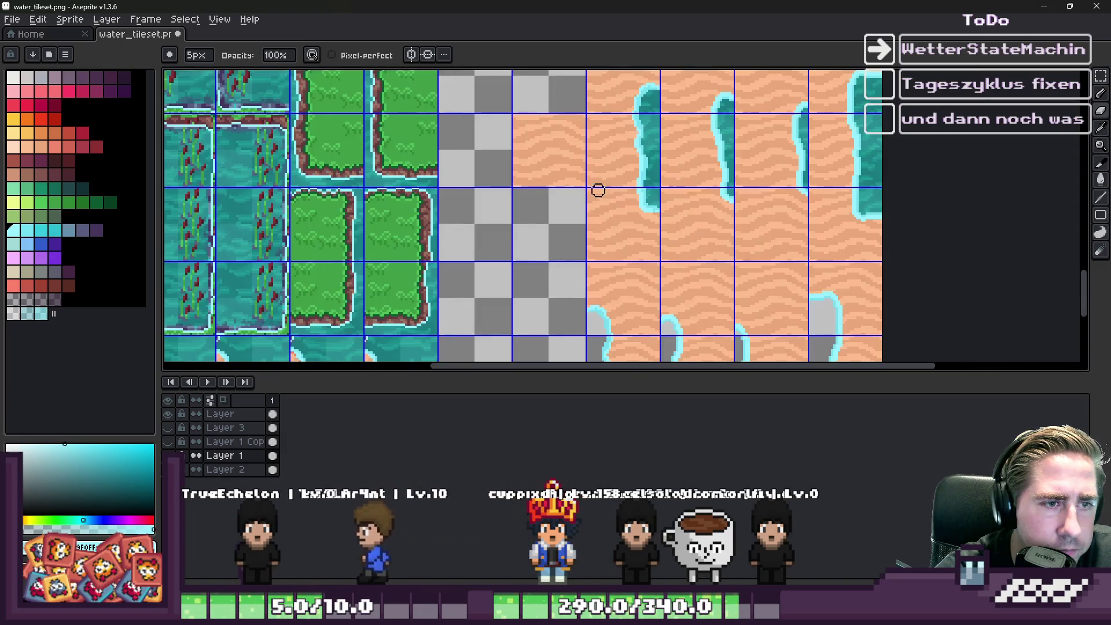
scroll(593, 193, down, 2)
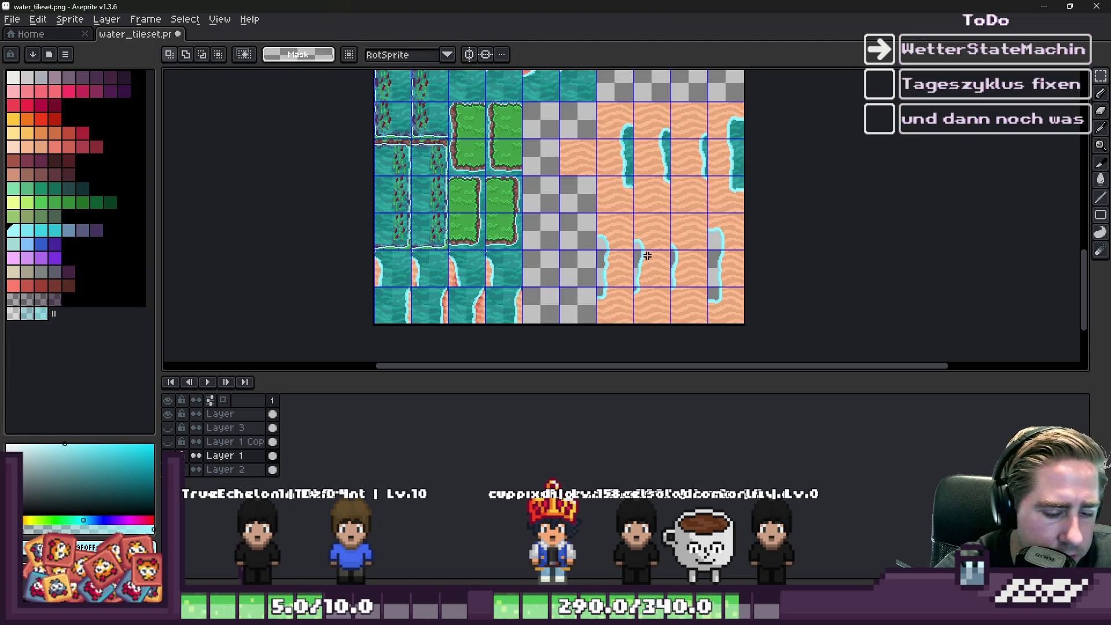
Step: Work on the layer named 'Layer', deselect with Ctrl+D, and try shifting a water tile over
scroll(607, 227, down, 1)
scroll(567, 191, up, 1)
scroll(522, 154, down, 1)
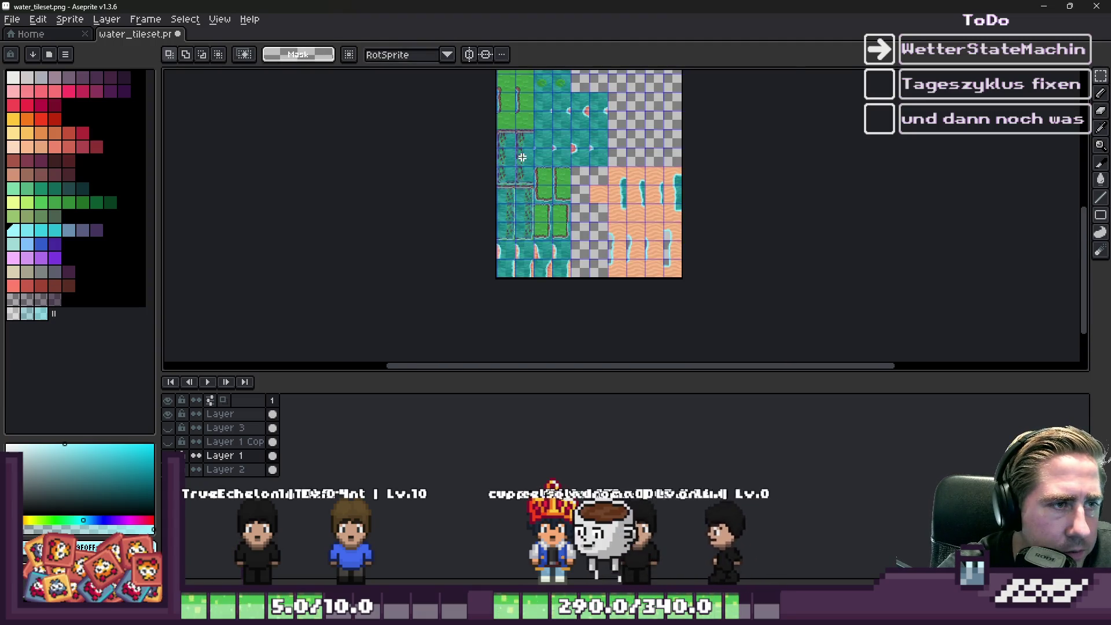
scroll(522, 154, down, 1)
click(226, 416)
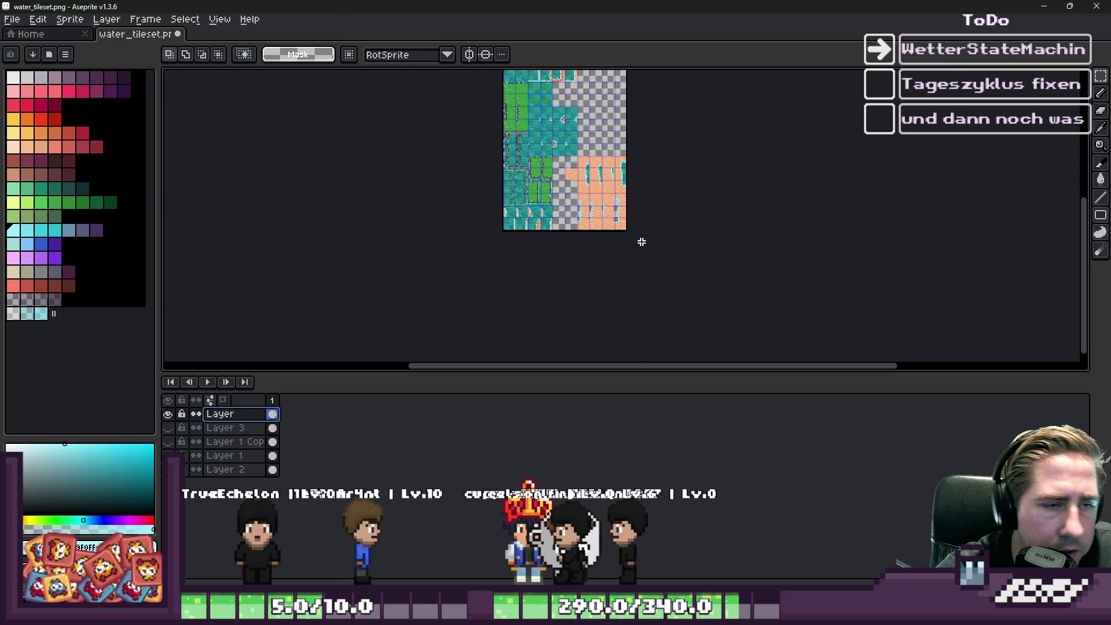
scroll(543, 154, up, 4)
key(ctrl+d)
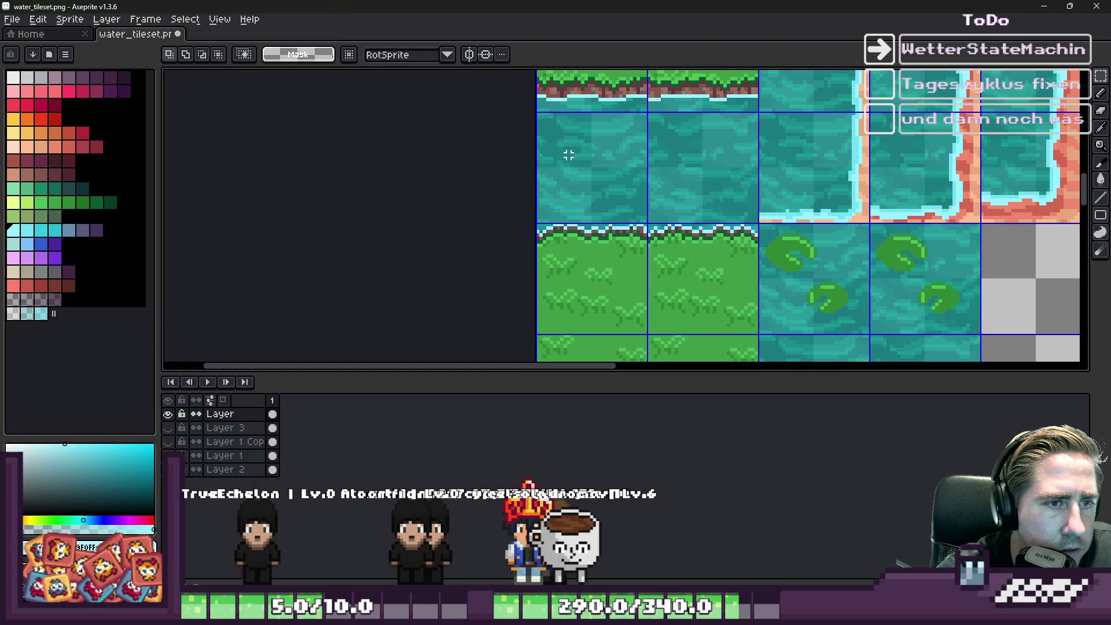
scroll(645, 228, down, 1)
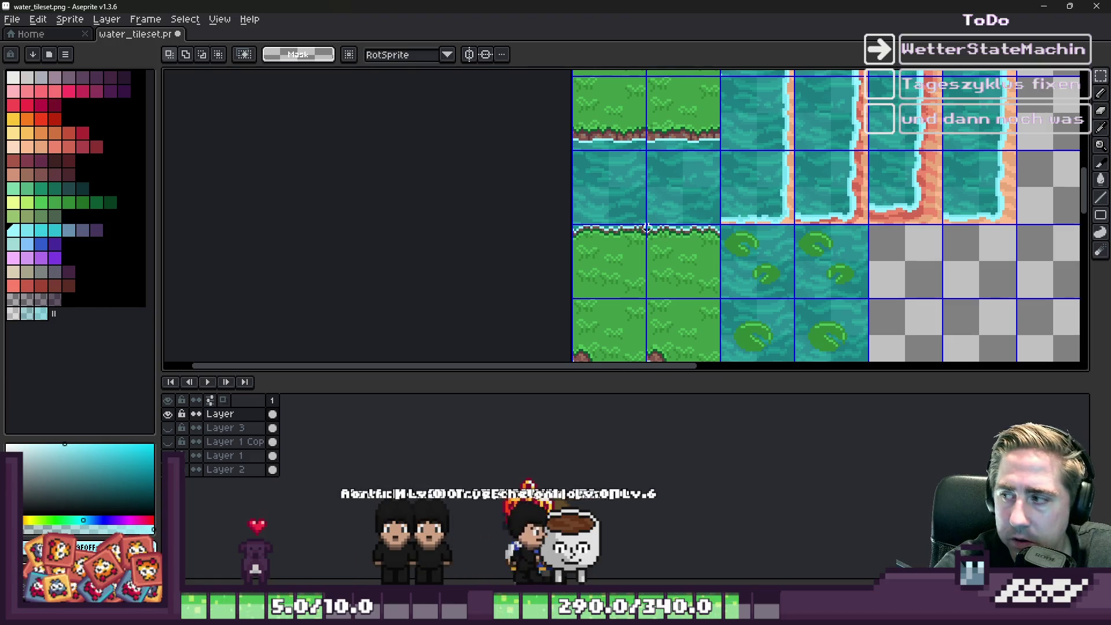
scroll(646, 227, down, 4)
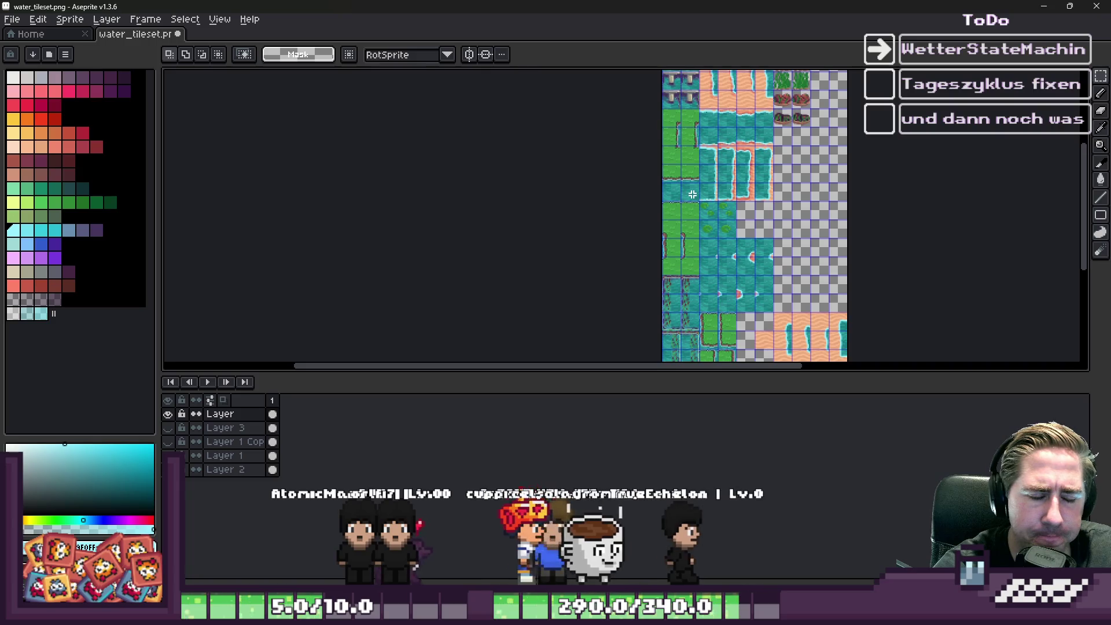
scroll(655, 185, up, 5)
mouse_move(640, 177)
mouse_down()
mouse_move(724, 169)
mouse_move(689, 179)
mouse_up()
scroll(591, 145, down, 1)
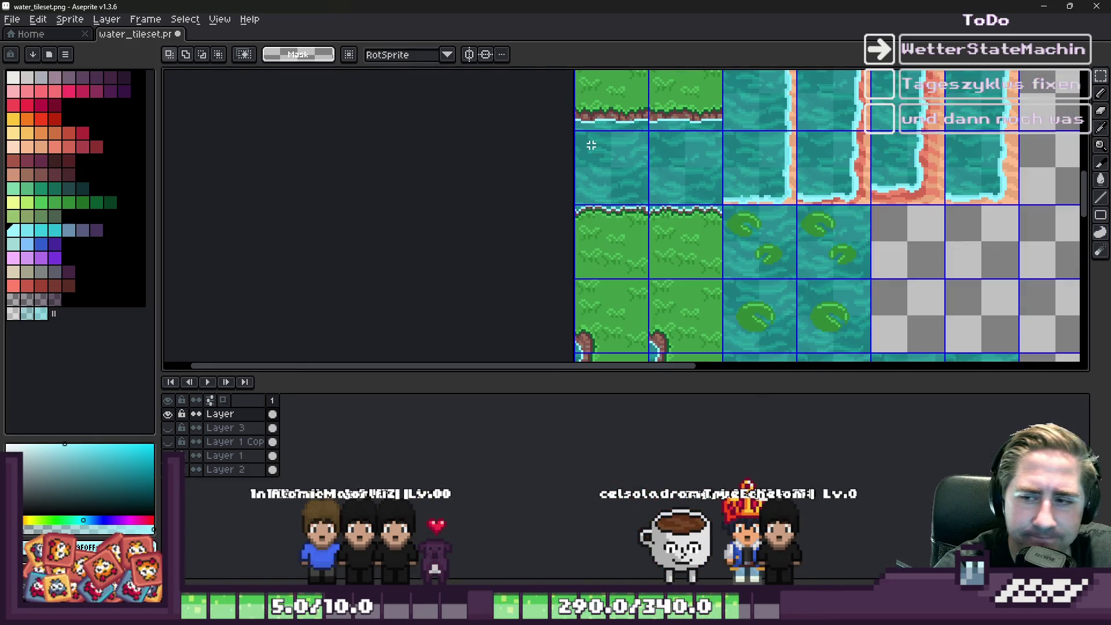
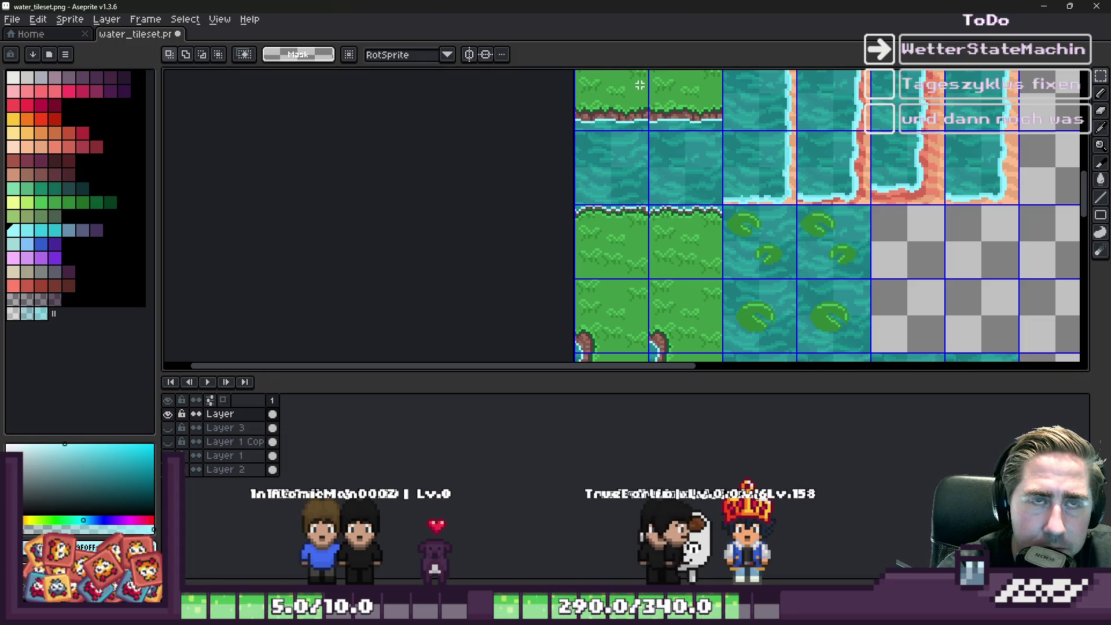
Step: Paste the copied teal water on Layer 2, position it over the sand edge tiles, and commit
scroll(640, 85, down, 5)
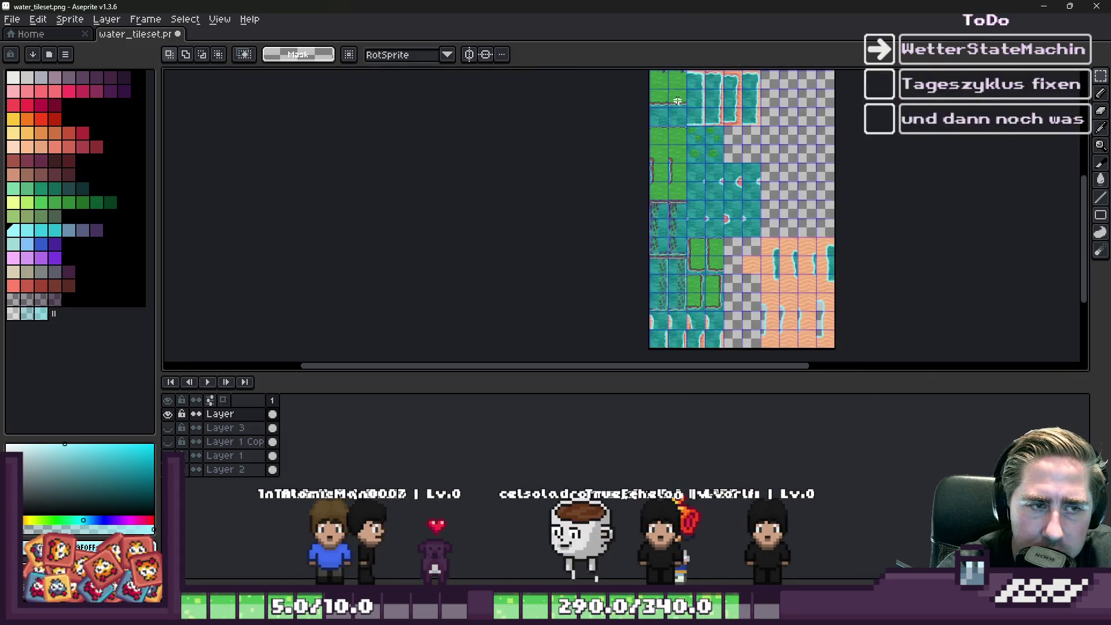
scroll(679, 102, down, 1)
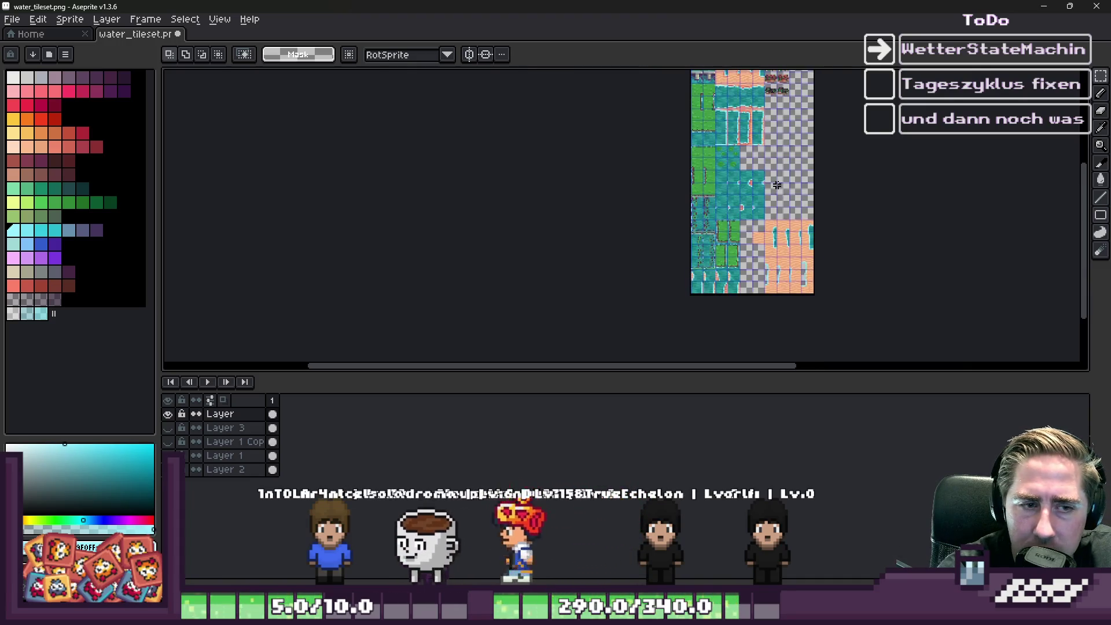
scroll(771, 278, up, 3)
scroll(771, 278, up, 2)
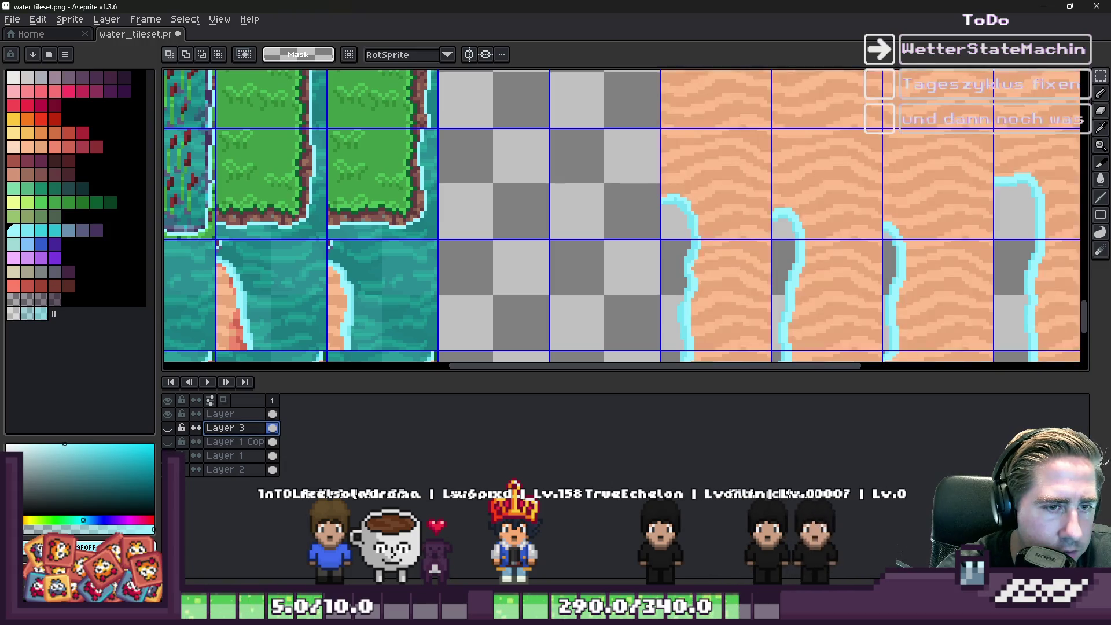
click(226, 471)
scroll(622, 241, down, 3)
scroll(623, 241, up, 3)
key(ctrl+v)
mouse_move(504, 272)
mouse_down()
mouse_move(544, 205)
mouse_move(540, 164)
mouse_move(697, 320)
mouse_move(732, 333)
mouse_move(548, 259)
mouse_up()
scroll(541, 174, up, 1)
scroll(726, 331, down, 2)
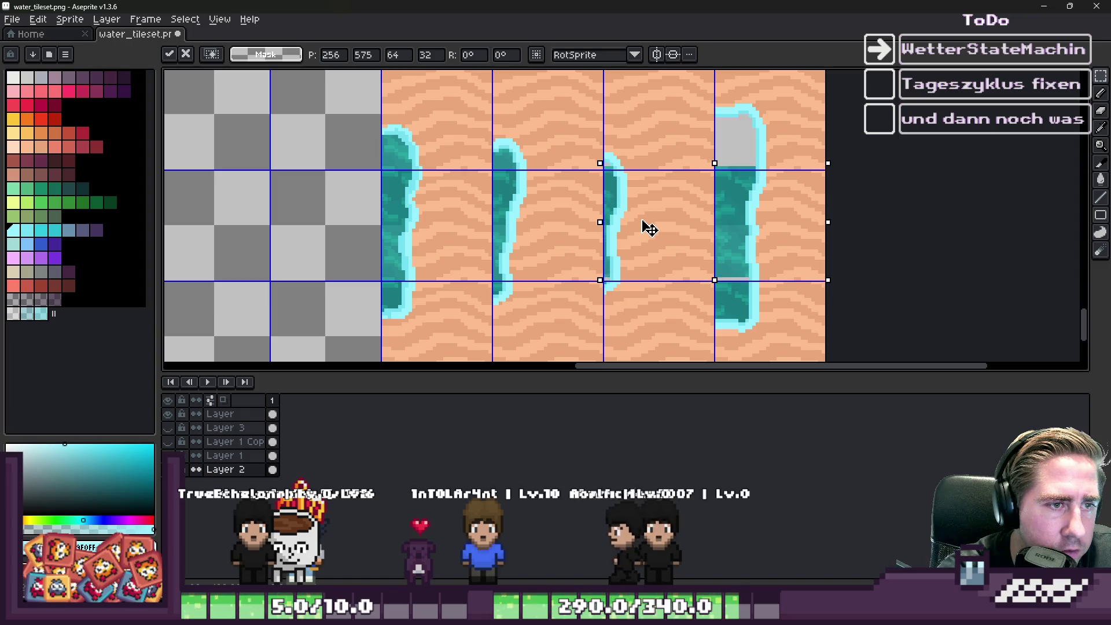
scroll(642, 228, up, 2)
mouse_move(651, 233)
mouse_down()
mouse_move(608, 218)
mouse_move(588, 273)
mouse_move(545, 199)
mouse_move(596, 165)
mouse_move(572, 181)
mouse_move(620, 179)
mouse_up()
scroll(588, 274, down, 2)
scroll(596, 165, up, 3)
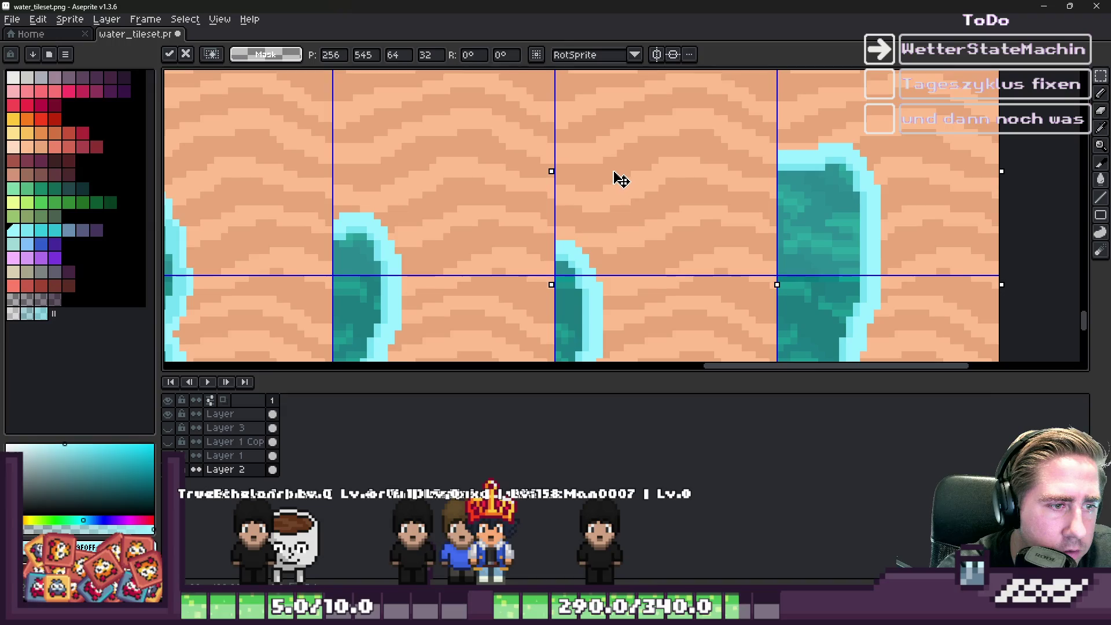
key(Return)
Step: Select one sand tile with a water edge and mark out the water area along it
scroll(630, 226, down, 6)
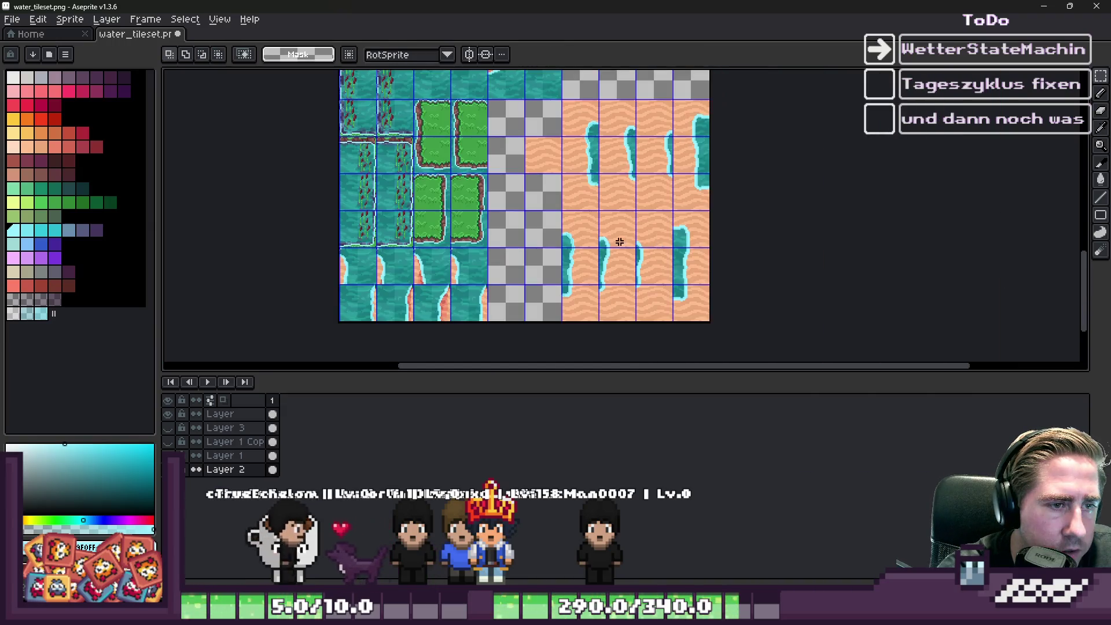
scroll(611, 279, down, 2)
scroll(576, 141, up, 7)
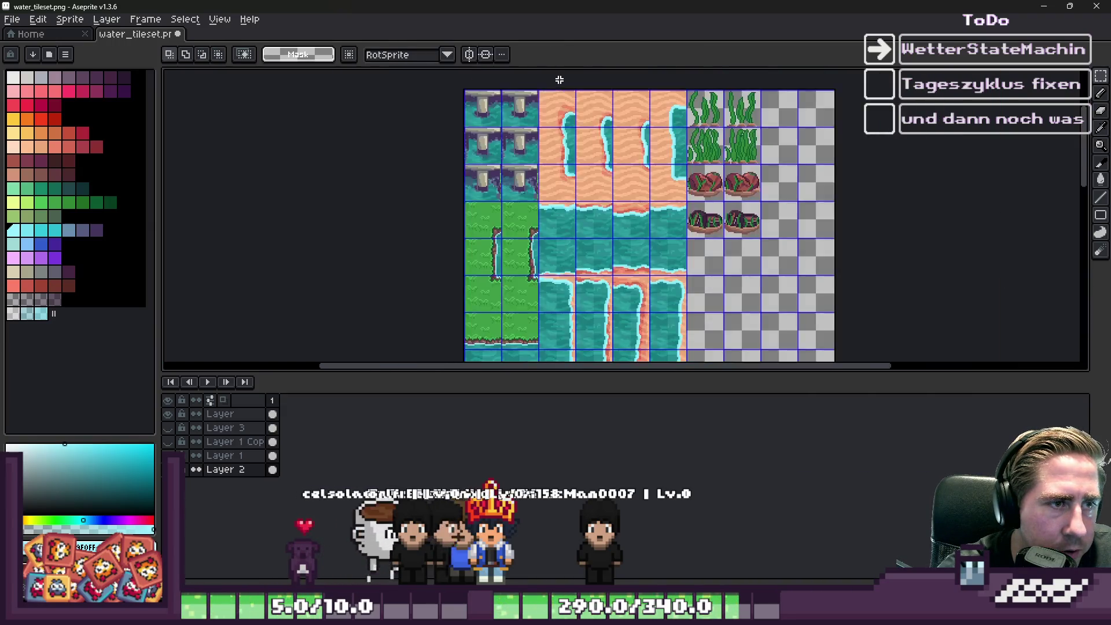
scroll(577, 141, down, 1)
drag(494, 97, 589, 204)
scroll(589, 204, down, 1)
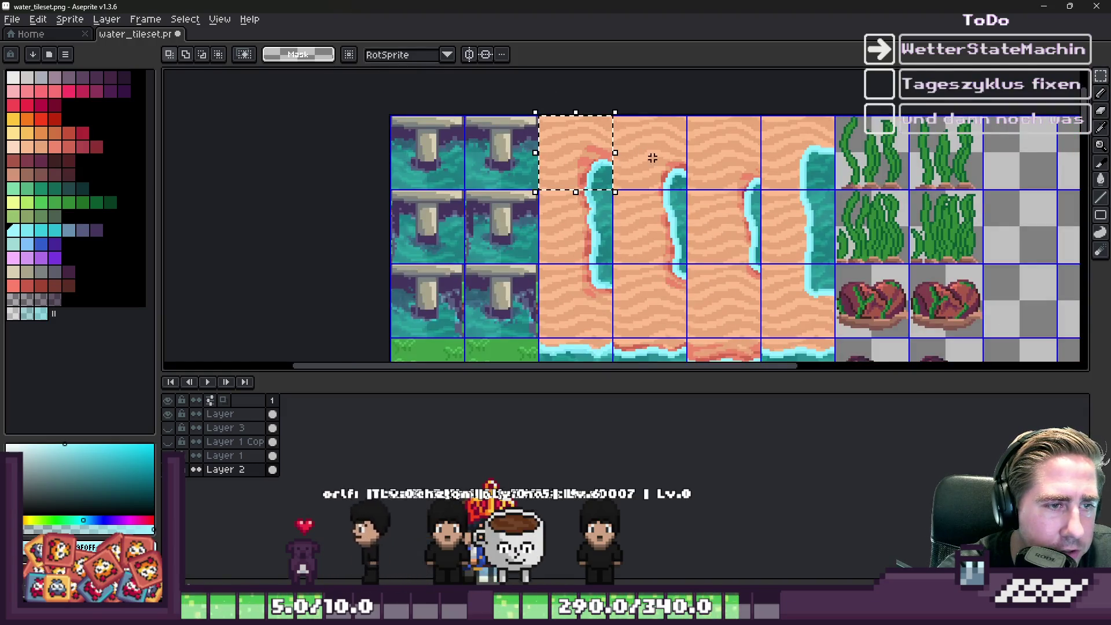
scroll(673, 179, up, 6)
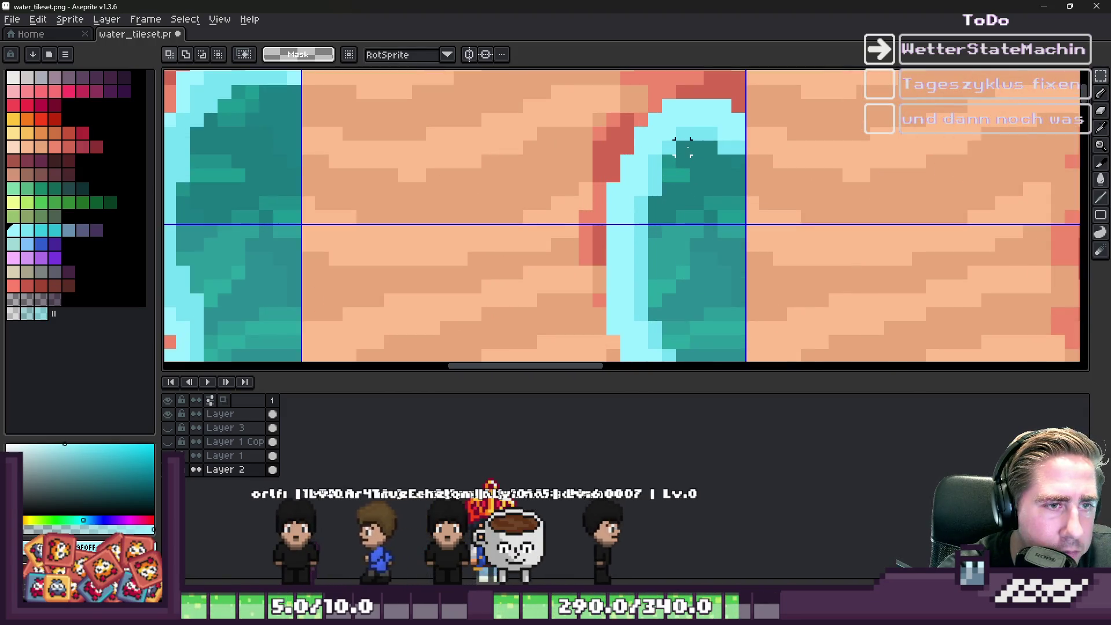
scroll(683, 148, down, 11)
scroll(568, 292, up, 3)
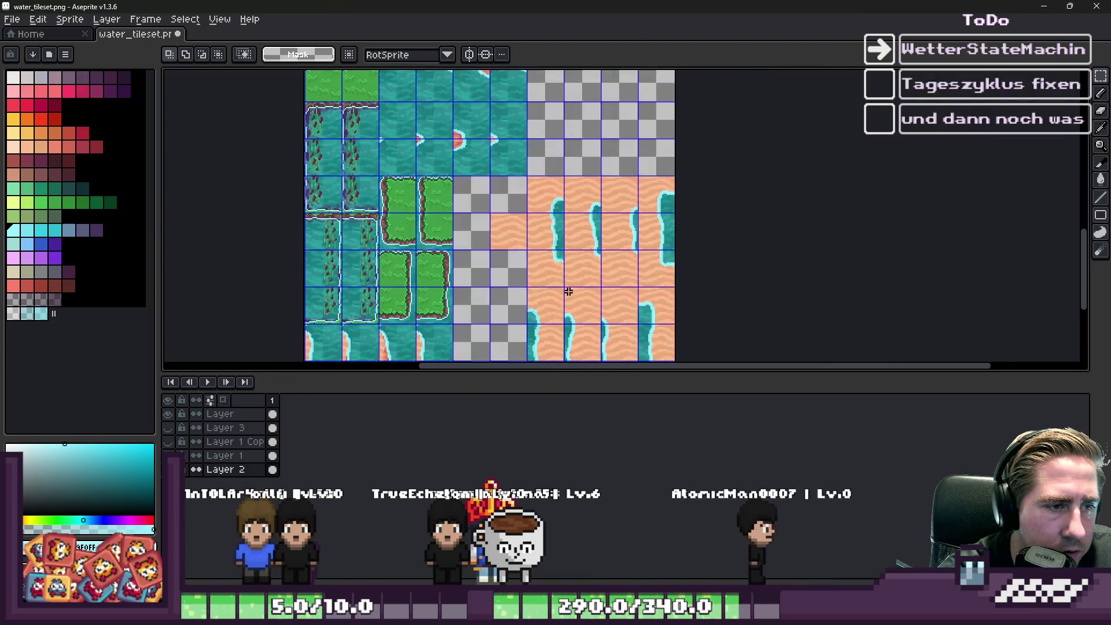
scroll(591, 210, up, 3)
mouse_move(560, 161)
mouse_down()
mouse_move(616, 324)
mouse_move(611, 345)
mouse_up()
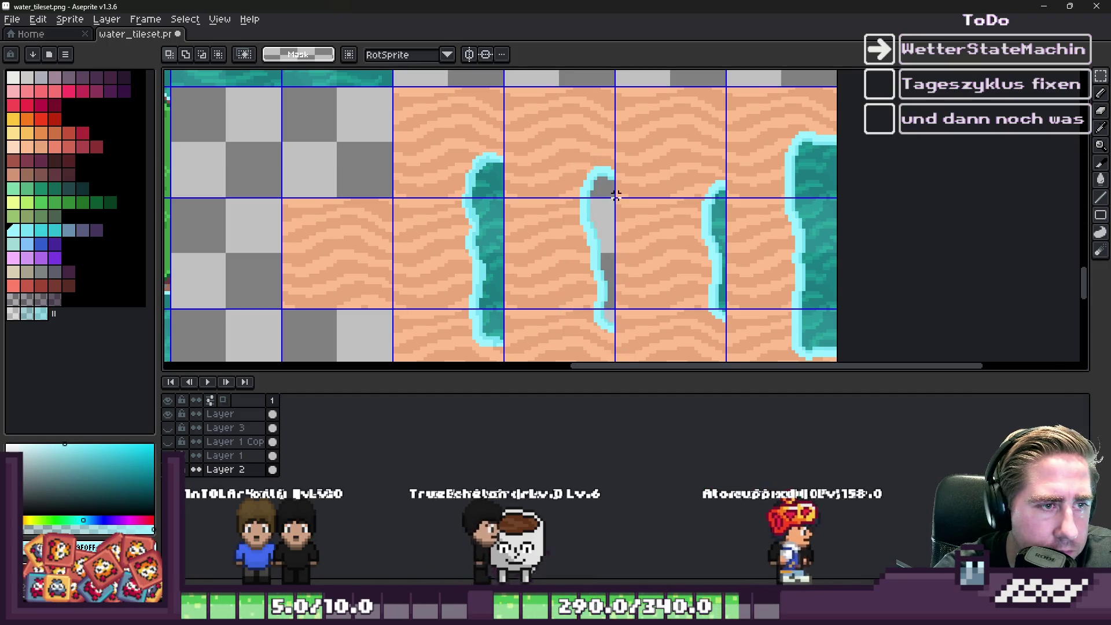
Step: Check Layer 3's water-edge outlines, clear the stray water, and shift the selected tile upward
click(168, 428)
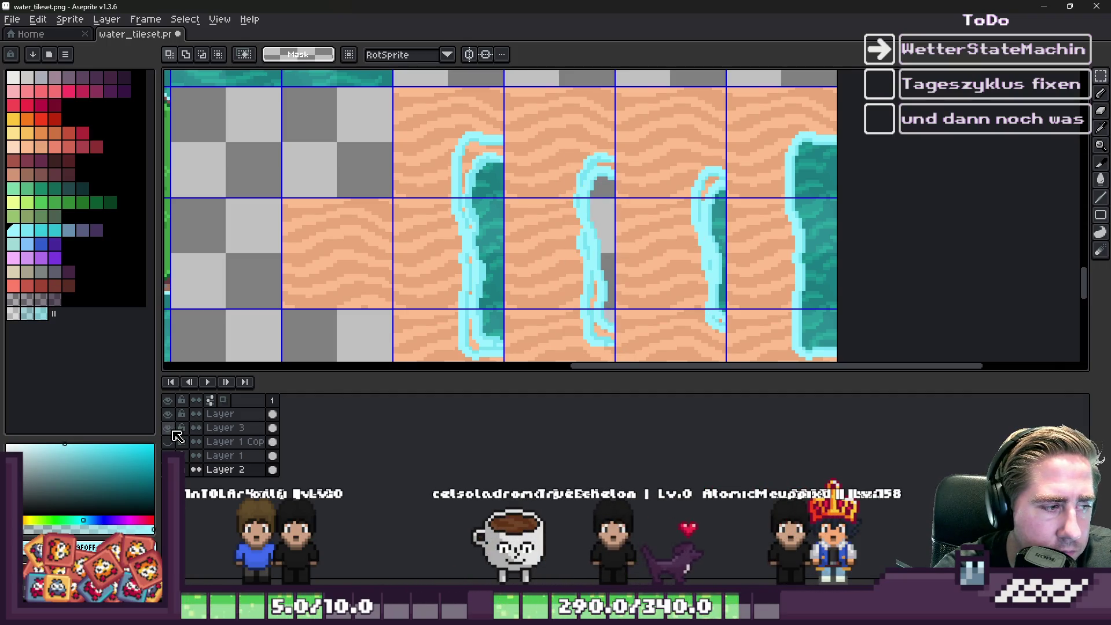
click(168, 428)
scroll(440, 220, down, 2)
scroll(615, 99, up, 2)
drag(615, 99, 665, 326)
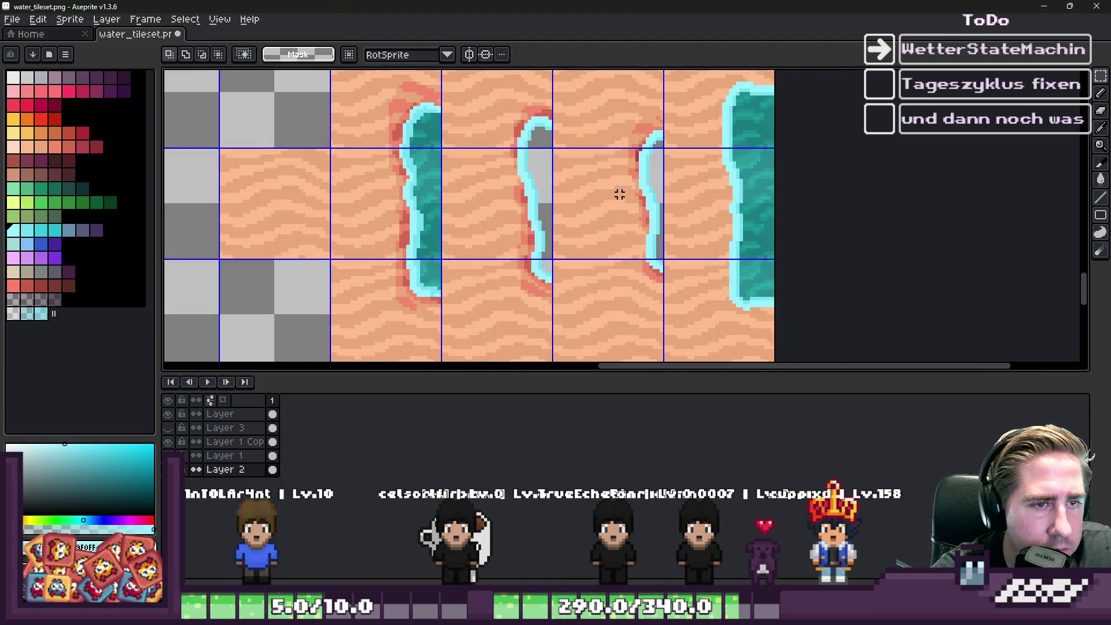
drag(776, 333, 773, 333)
scroll(572, 175, down, 3)
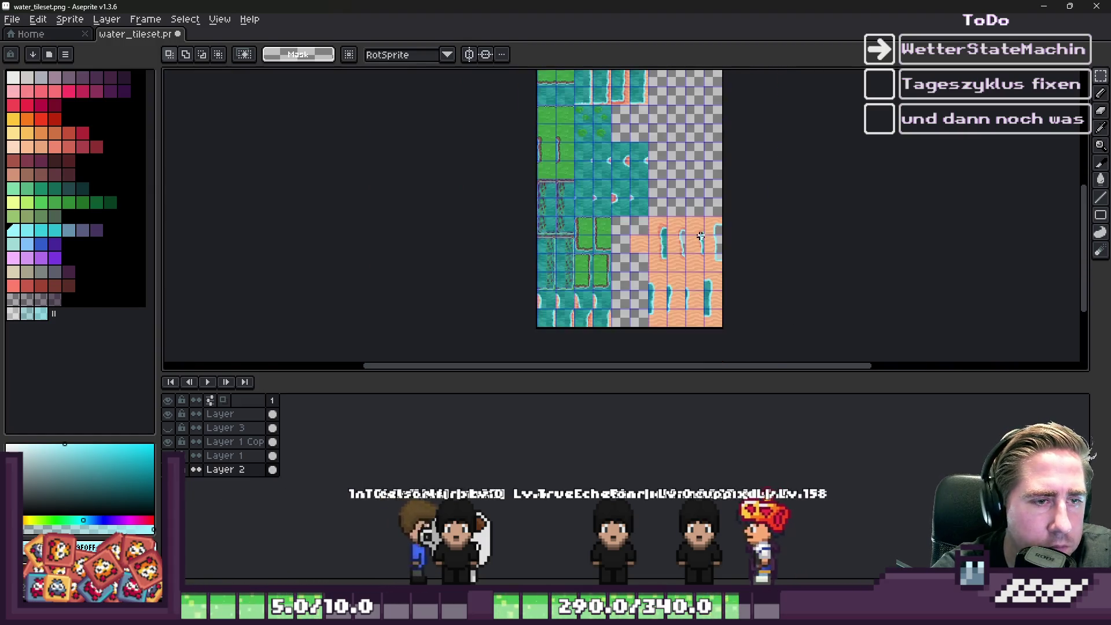
scroll(571, 176, up, 1)
scroll(571, 175, down, 1)
scroll(689, 205, up, 3)
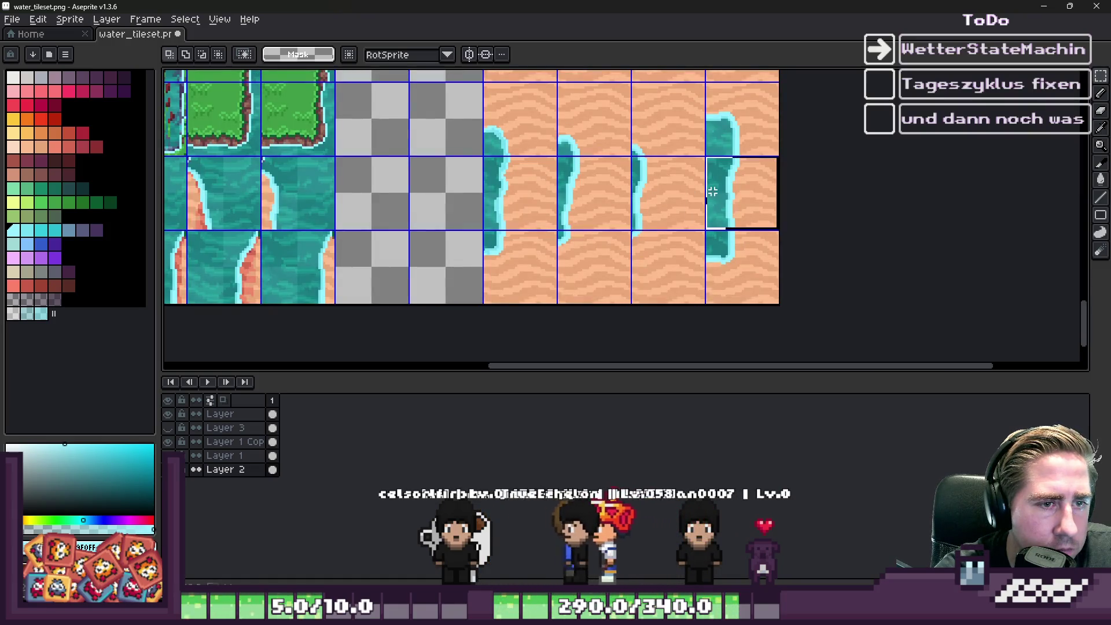
scroll(689, 310, down, 4)
scroll(689, 310, up, 5)
mouse_move(694, 220)
mouse_down()
mouse_move(662, 224)
mouse_move(666, 269)
mouse_move(660, 256)
mouse_up()
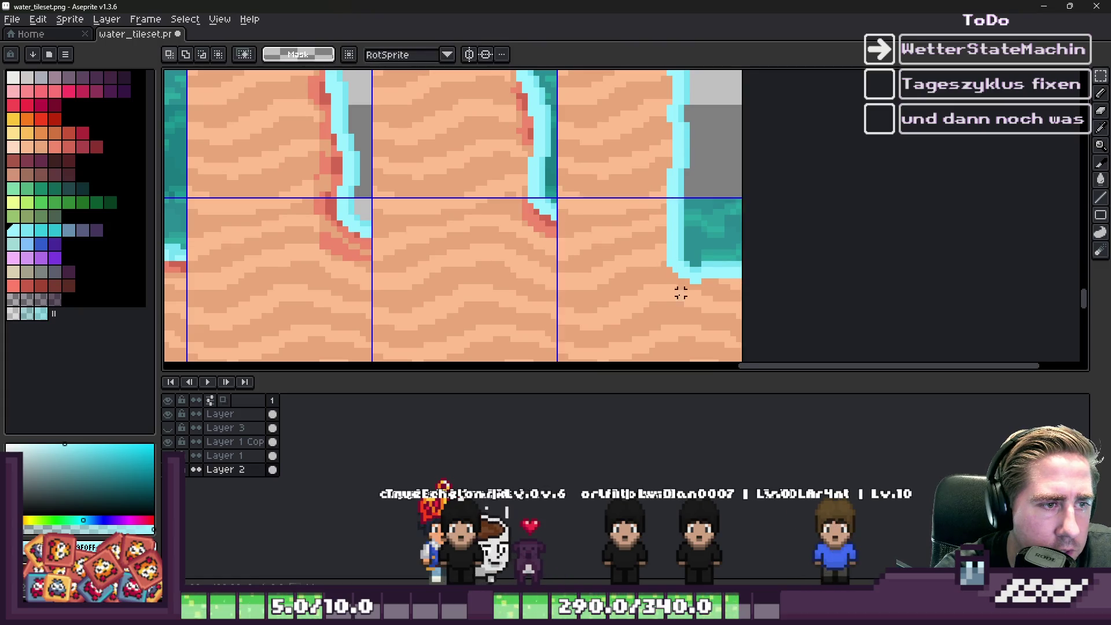
scroll(677, 290, down, 2)
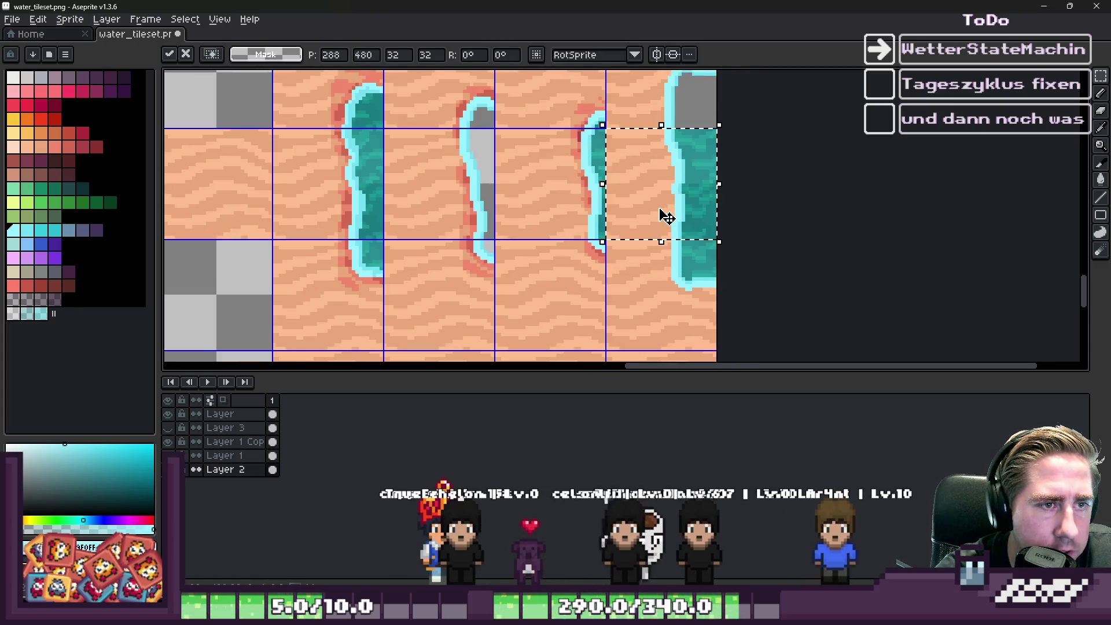
key(Return)
Step: Paste and commit two copies of the water-edge tile
scroll(666, 217, down, 2)
scroll(684, 310, up, 1)
scroll(657, 206, down, 1)
scroll(677, 241, up, 4)
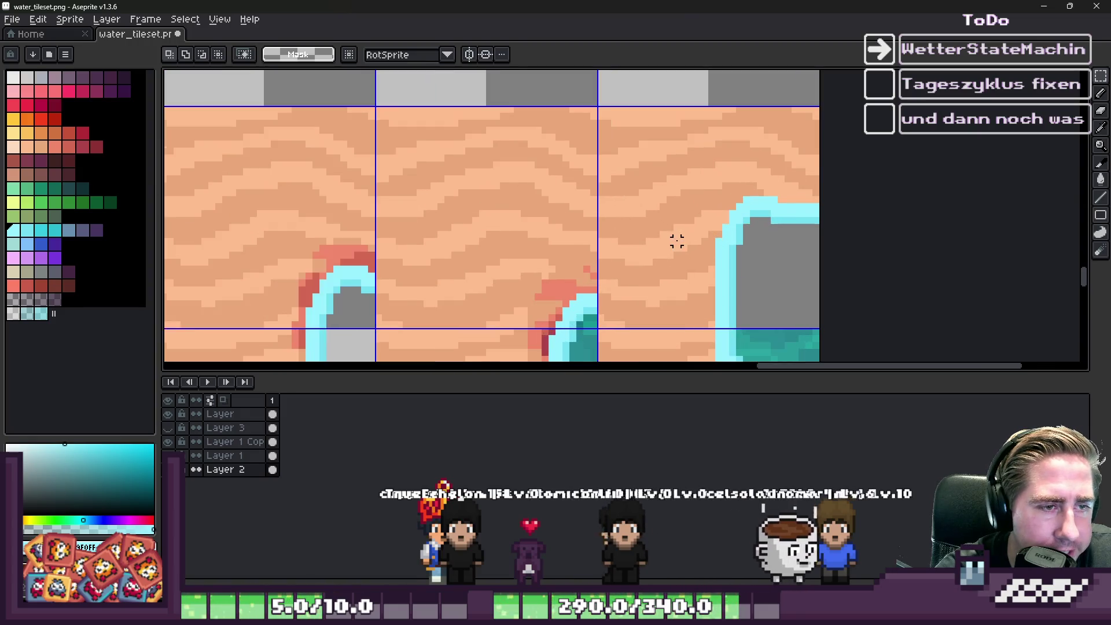
key(ctrl+v)
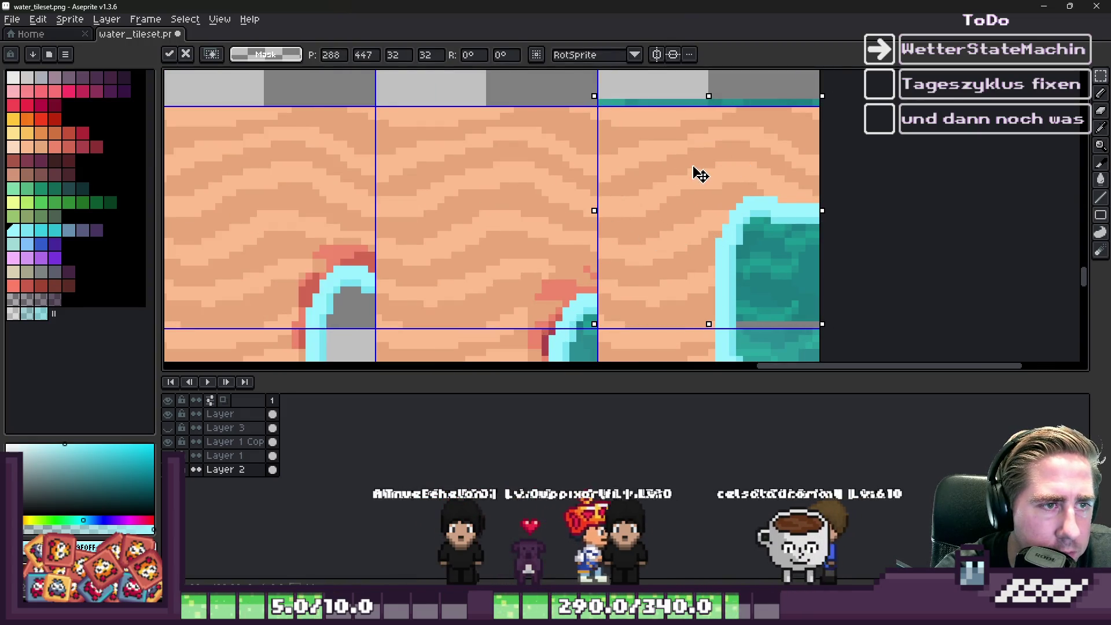
key(Return)
scroll(779, 142, down, 1)
scroll(778, 142, down, 3)
key(ctrl+v)
scroll(545, 136, up, 4)
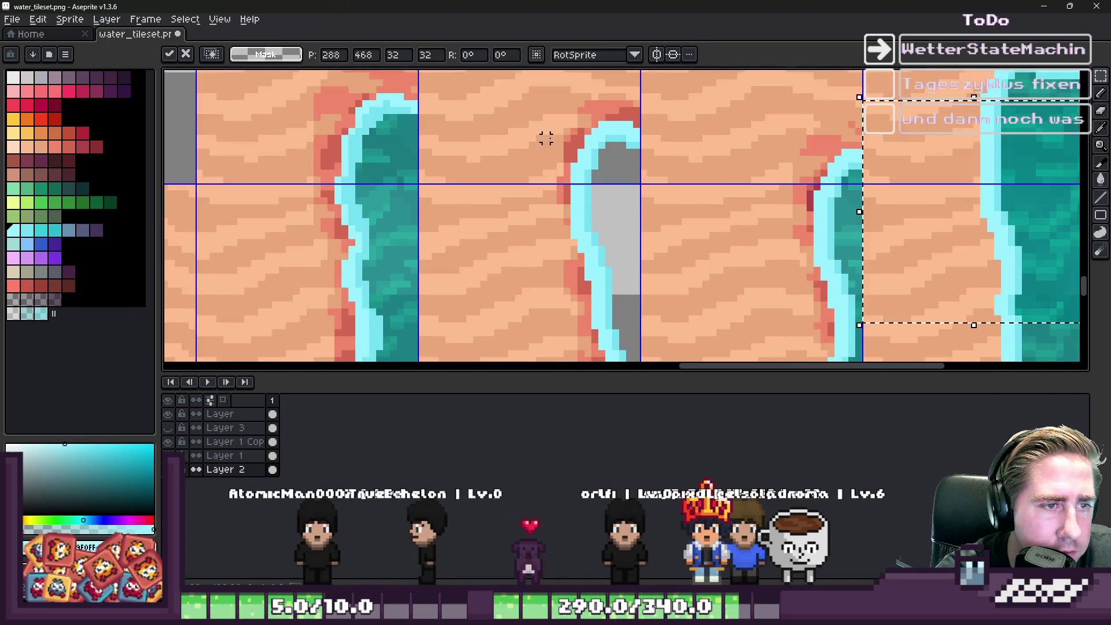
scroll(793, 260, down, 1)
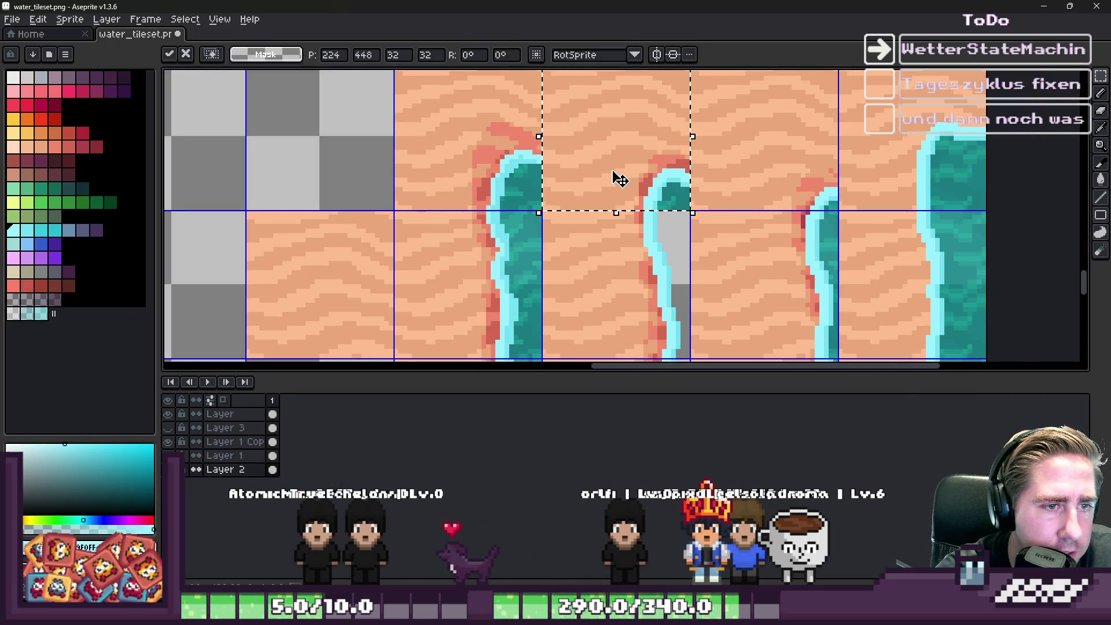
key(Return)
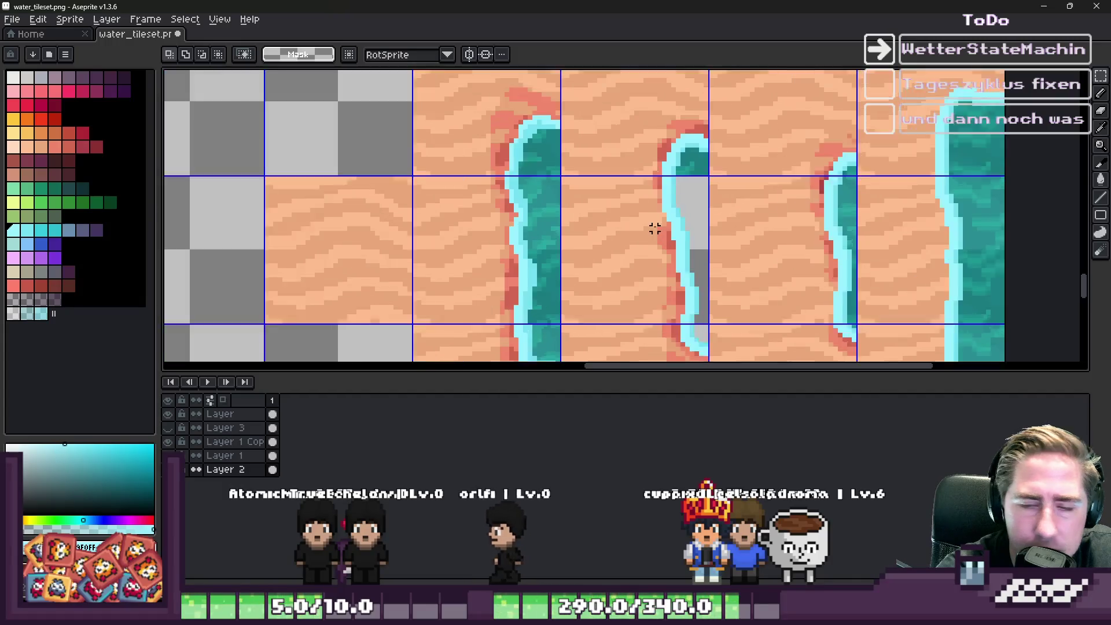
Step: Paste another water-edge tile and fit it into the middle slot of the shoreline
scroll(652, 230, up, 1)
key(ctrl+v)
mouse_move(985, 169)
mouse_down()
mouse_move(543, 232)
mouse_move(540, 218)
mouse_up()
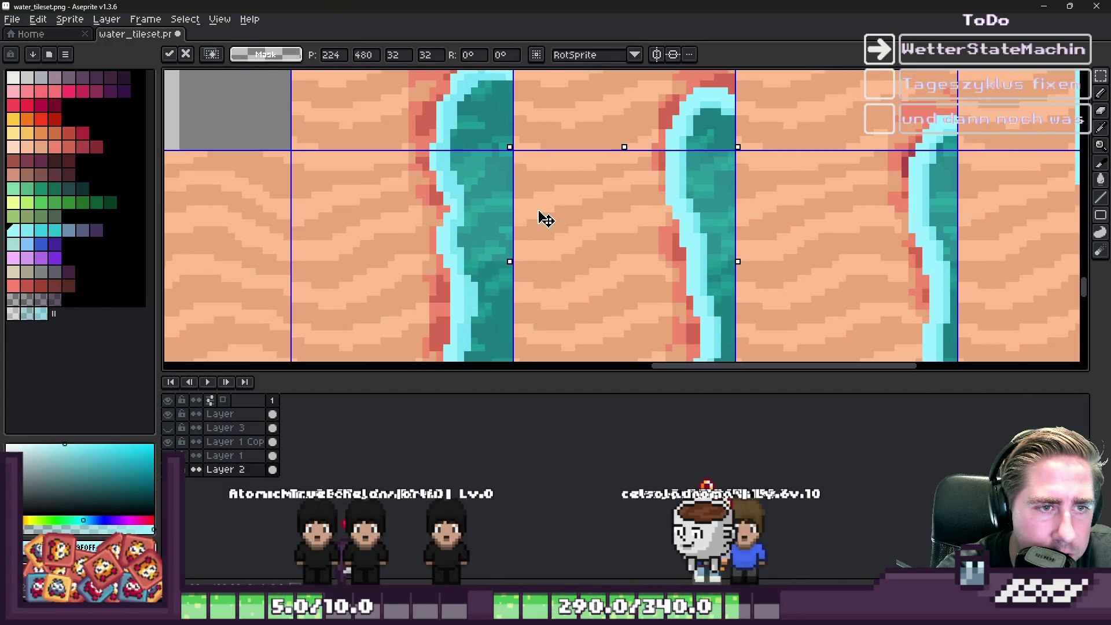
scroll(541, 218, down, 3)
scroll(683, 245, up, 3)
mouse_move(636, 159)
mouse_down()
mouse_move(677, 307)
mouse_move(662, 320)
mouse_up()
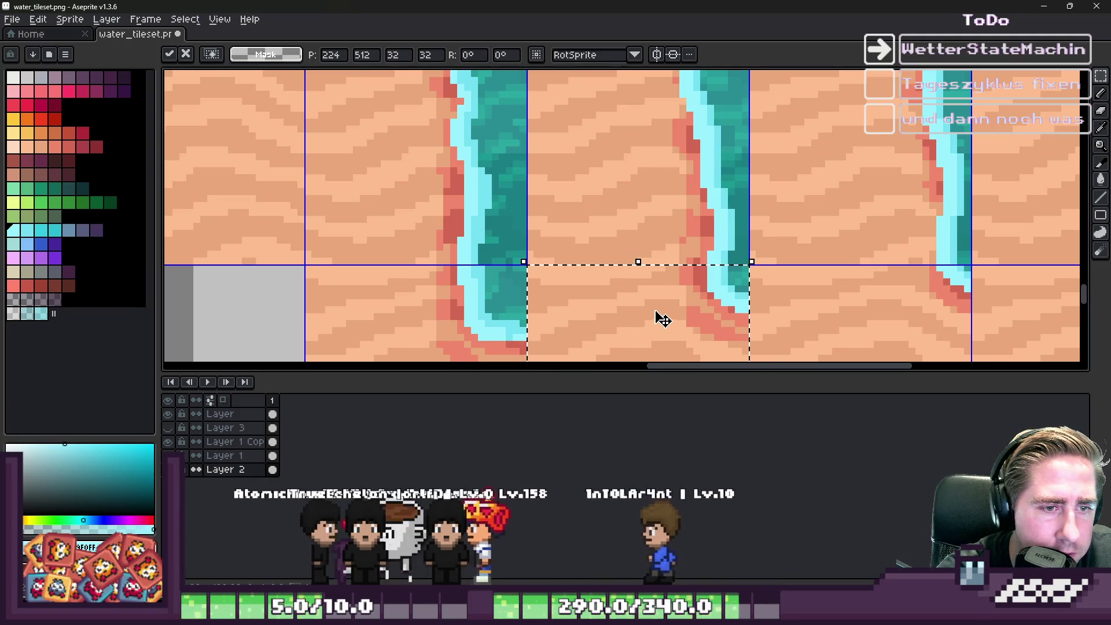
key(Return)
scroll(868, 278, down, 2)
scroll(787, 250, up, 4)
scroll(818, 228, down, 8)
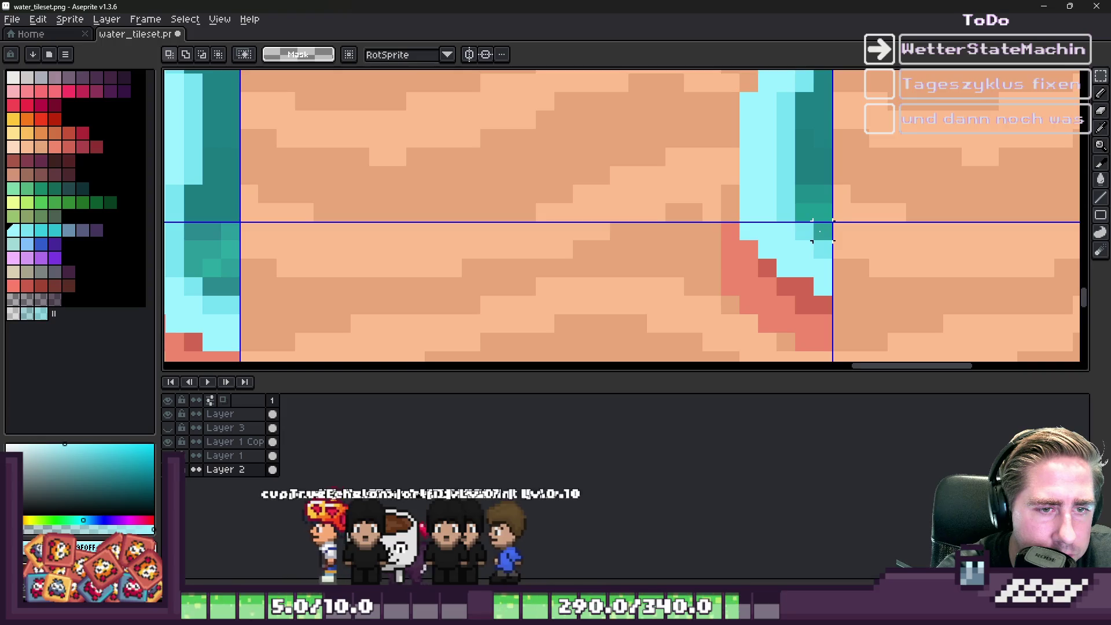
scroll(874, 183, up, 1)
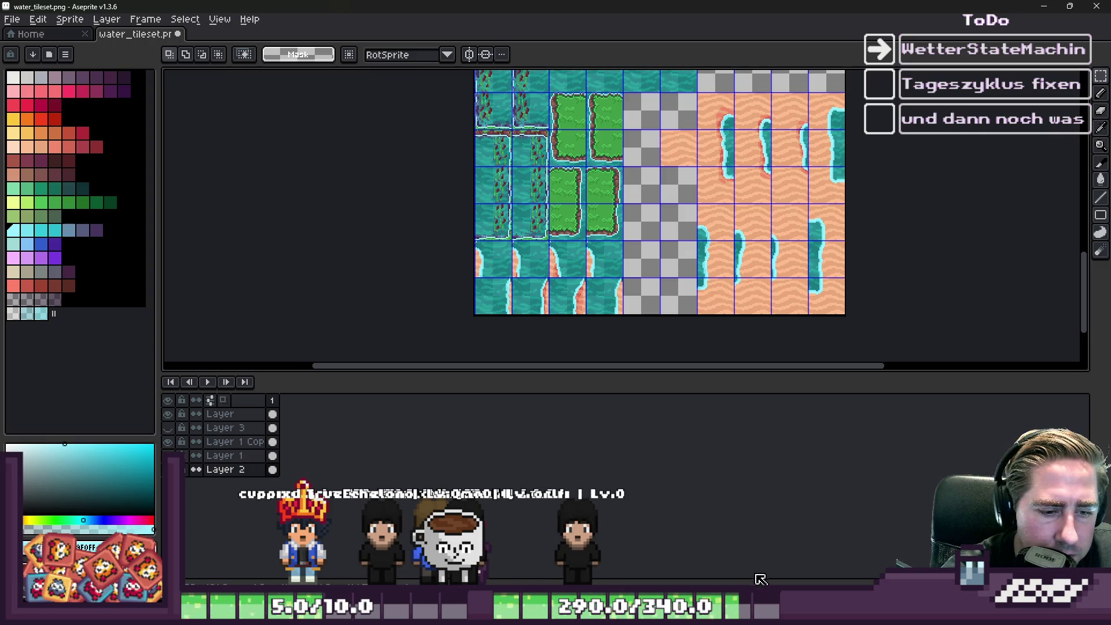
Step: Run the Growth project from the Godot editor with F5 and choose New Game
click(640, 548)
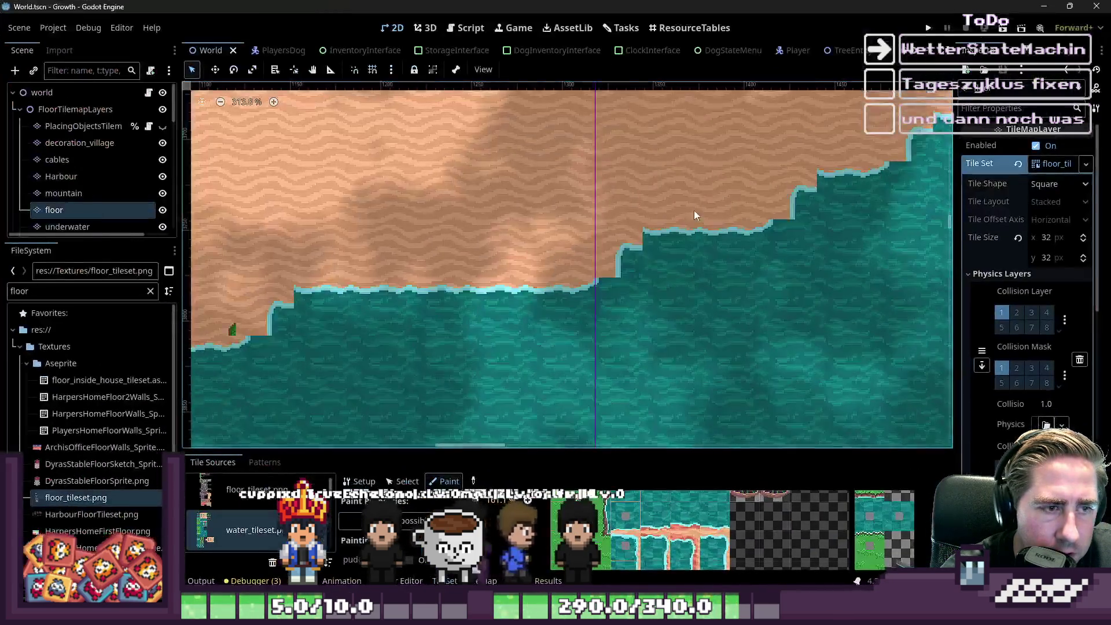
scroll(669, 306, down, 2)
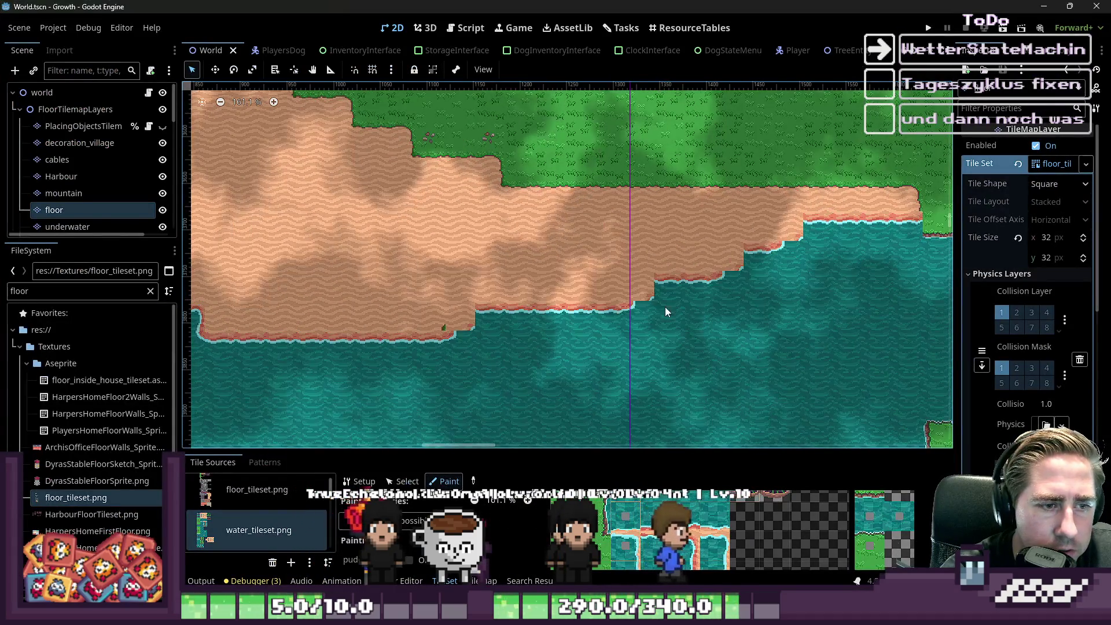
key(F5)
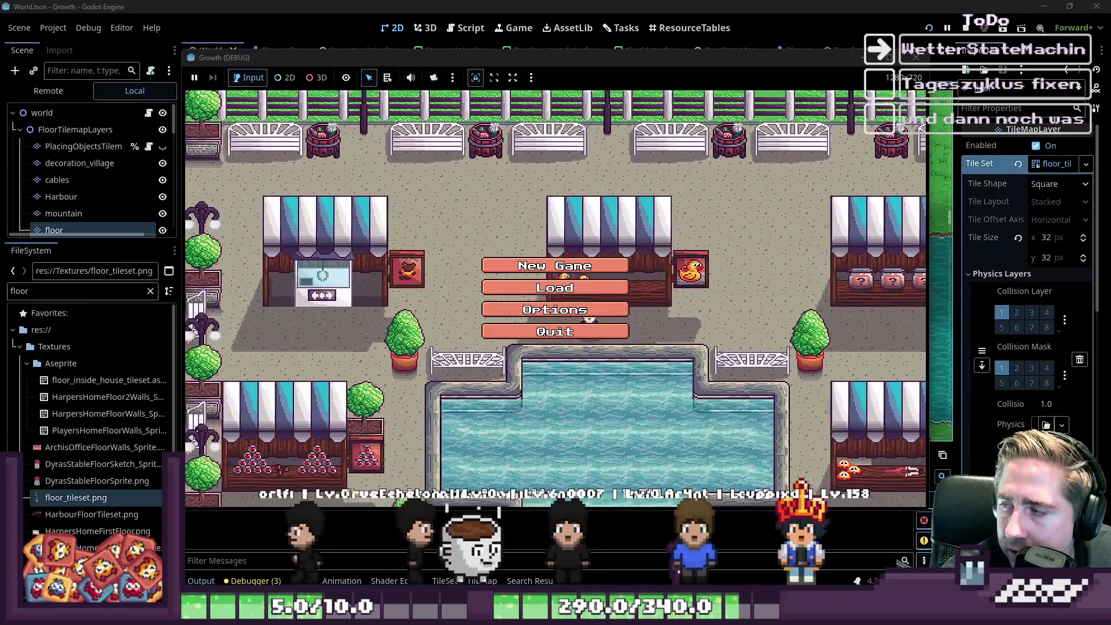
click(555, 266)
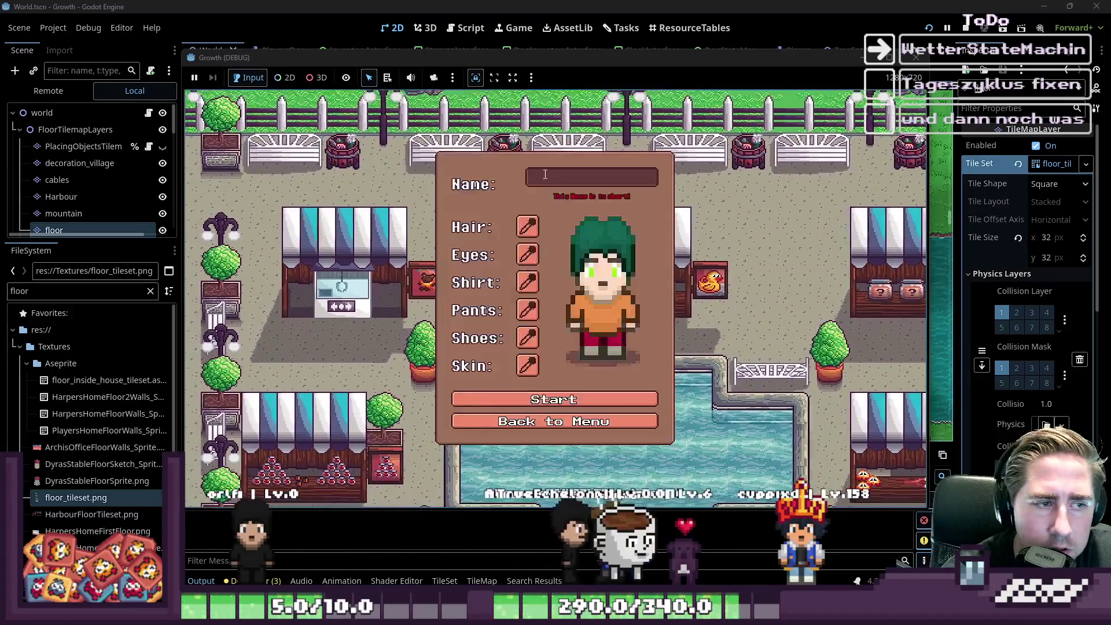
Step: Confirm the character and walk down-left through the rainy forest onto the sand
text(dwad)
key(Return)
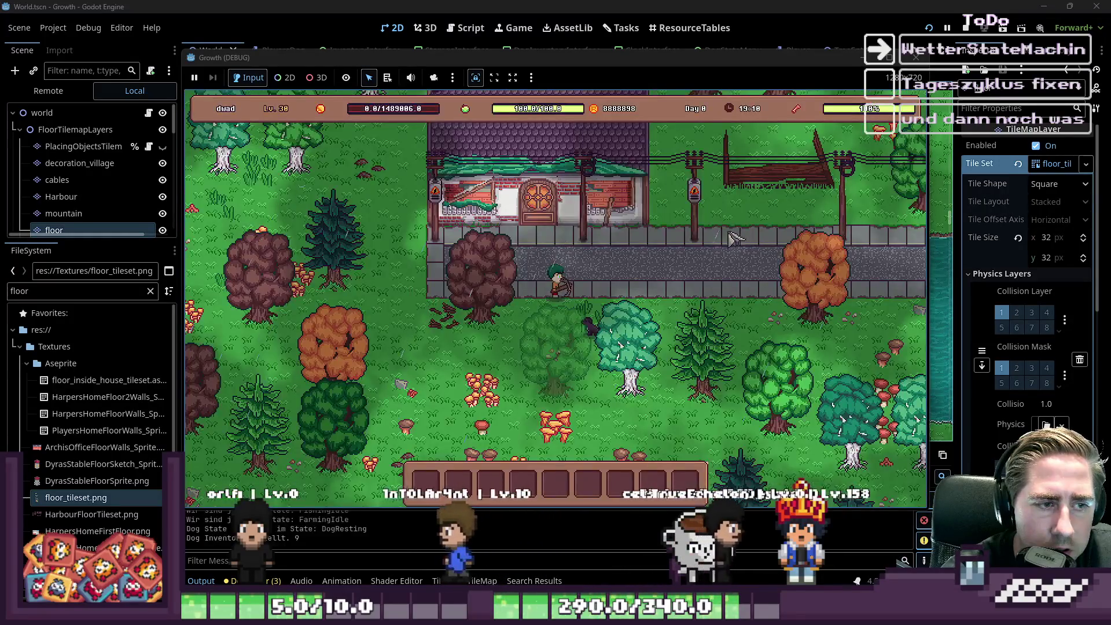
key(s)
key(a)
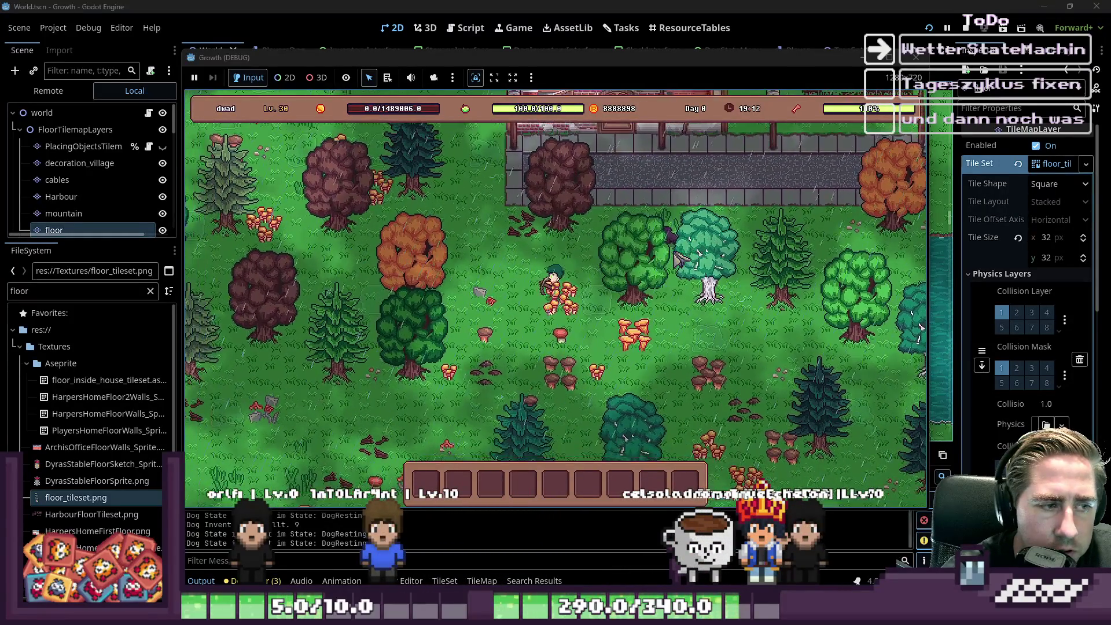
key(s)
key(a)
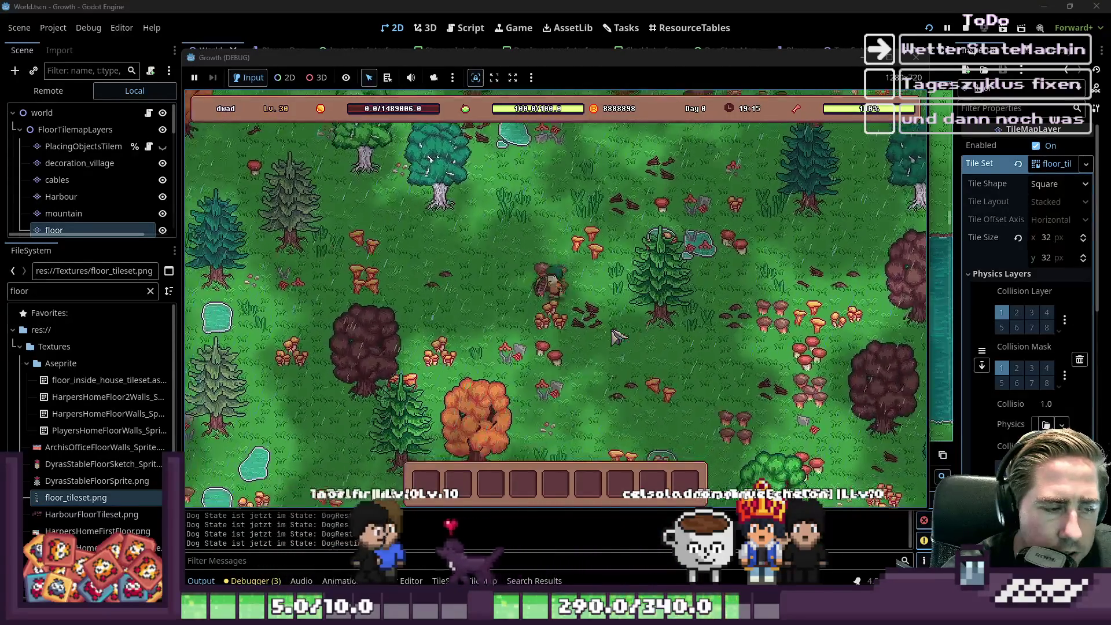
key(s)
key(a)
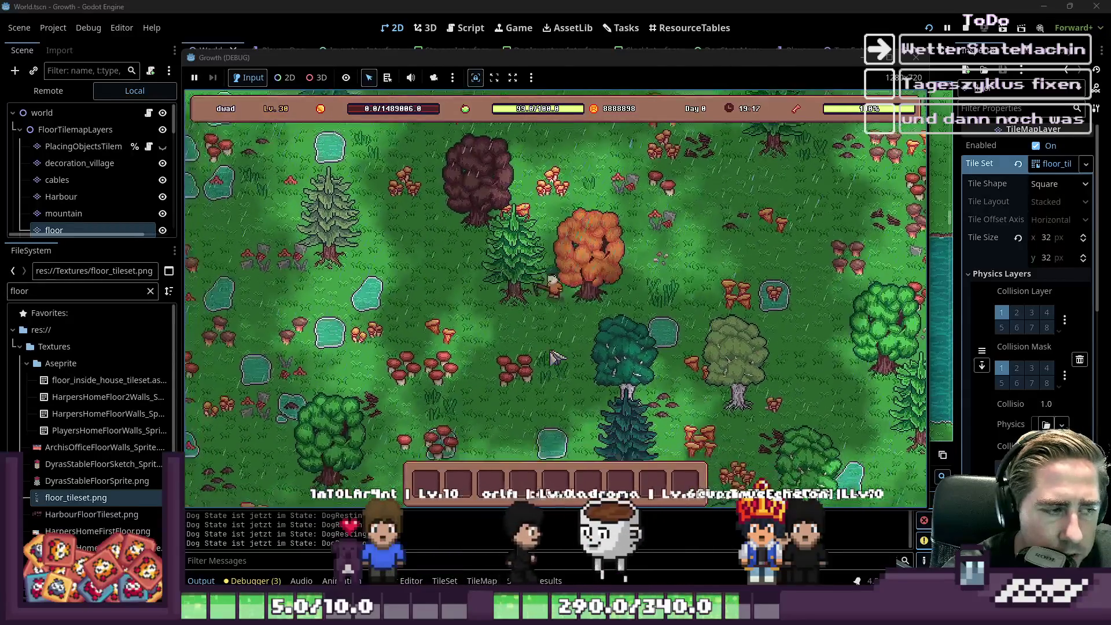
key(s)
key(a)
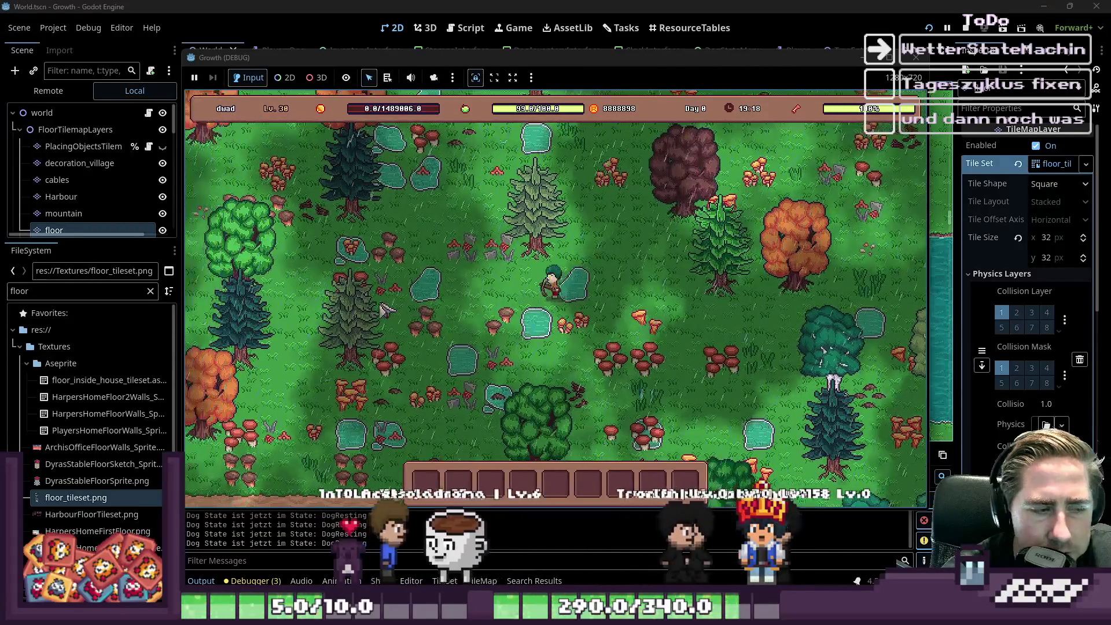
key(s)
key(a)
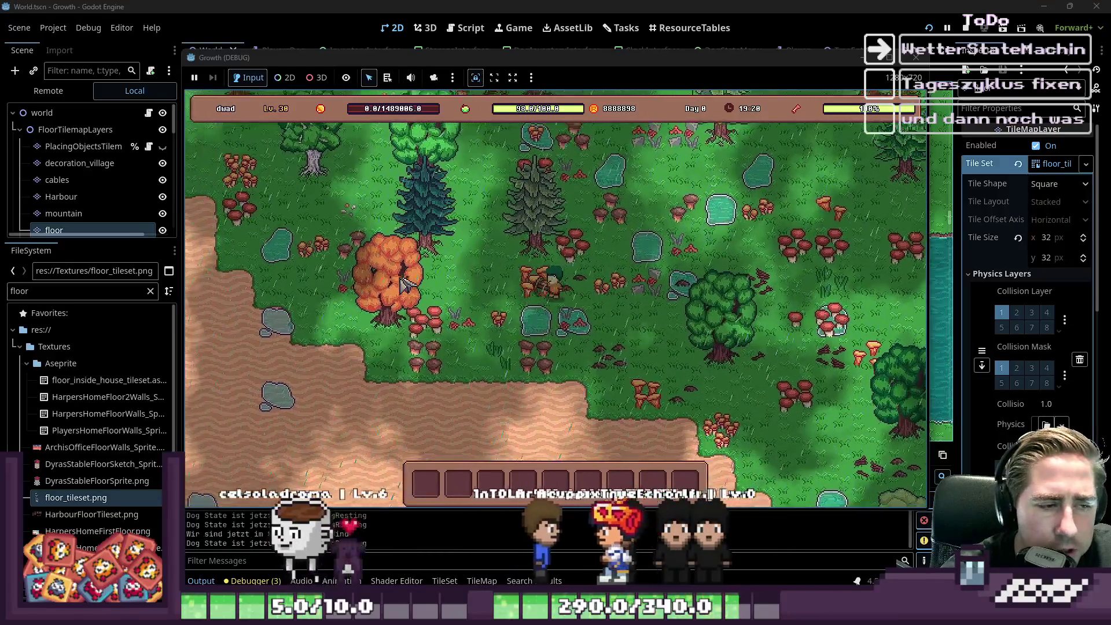
Step: Walk up along the sandy shore back into the forest, then stop the game with F8
key(w)
key(a)
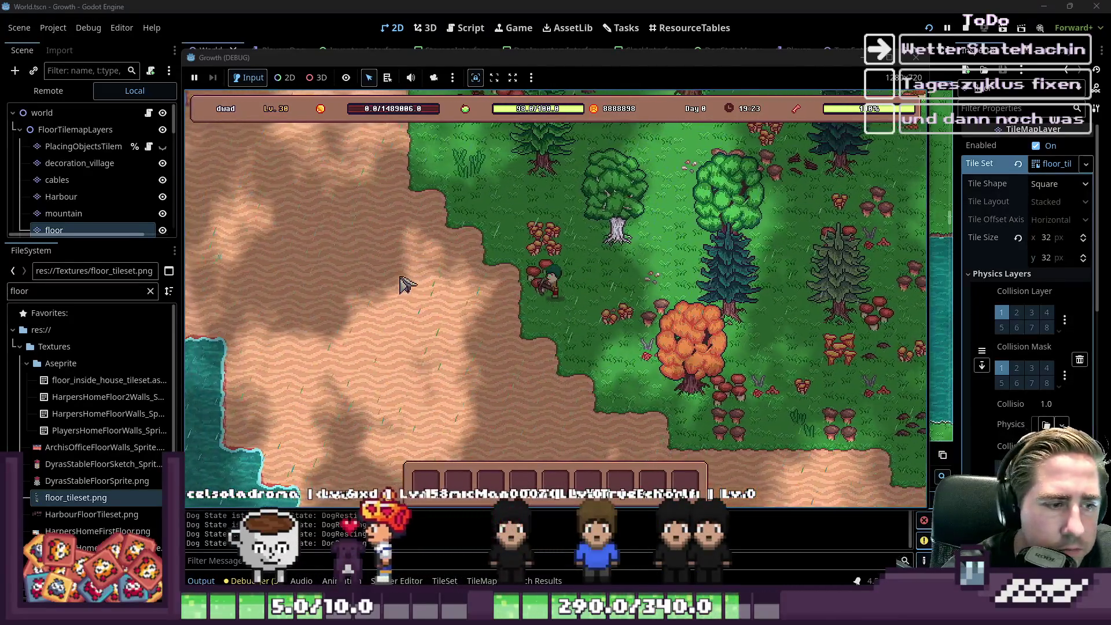
key(a)
key(w)
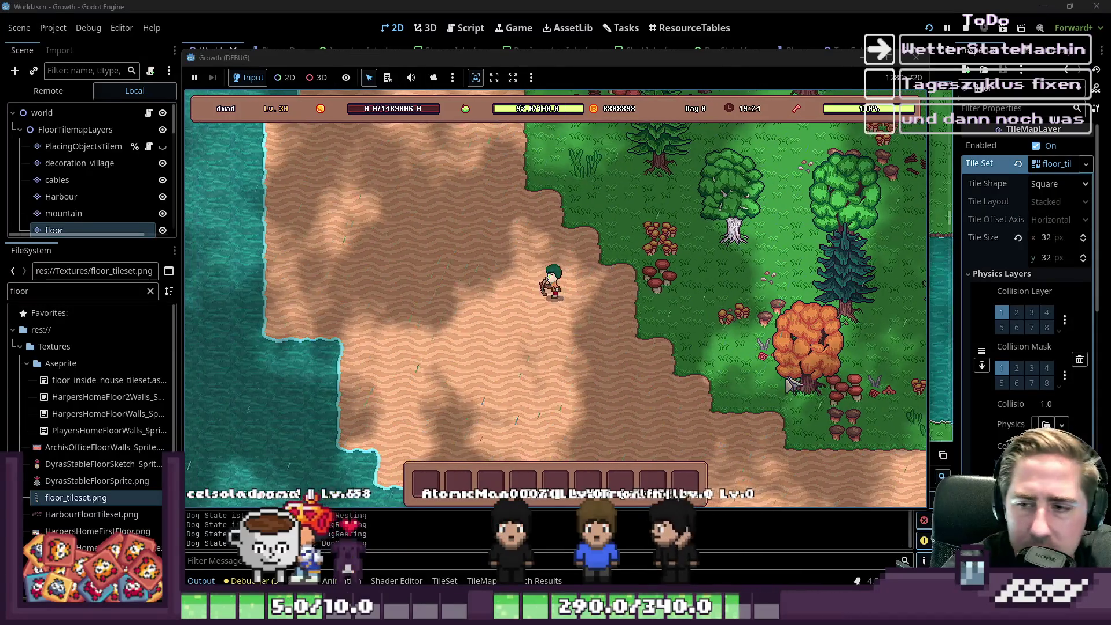
key(w)
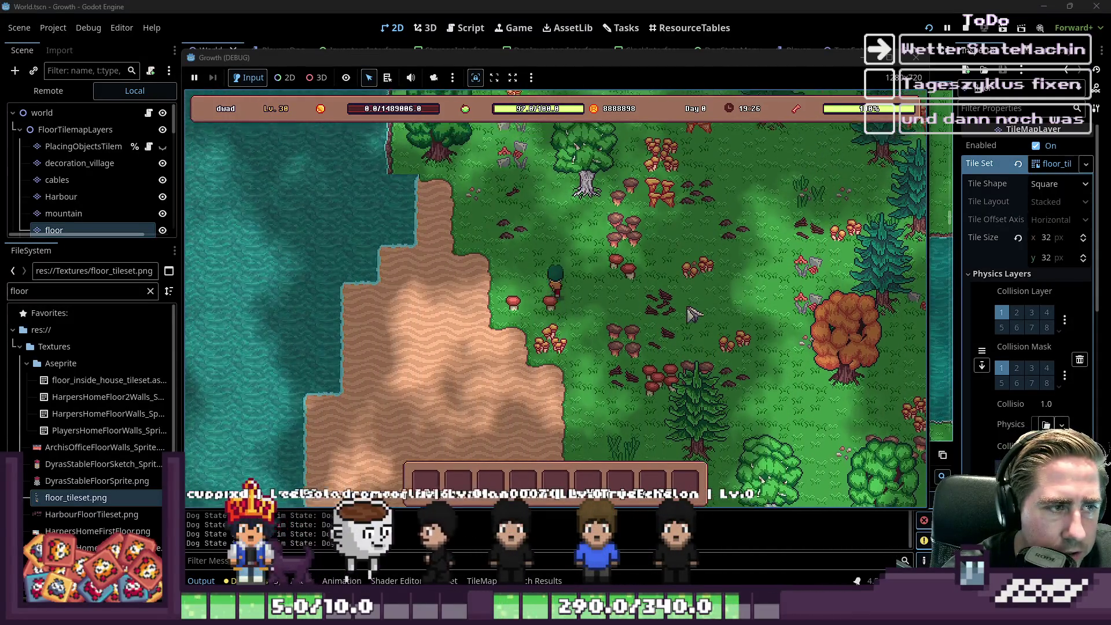
key(w)
key(d)
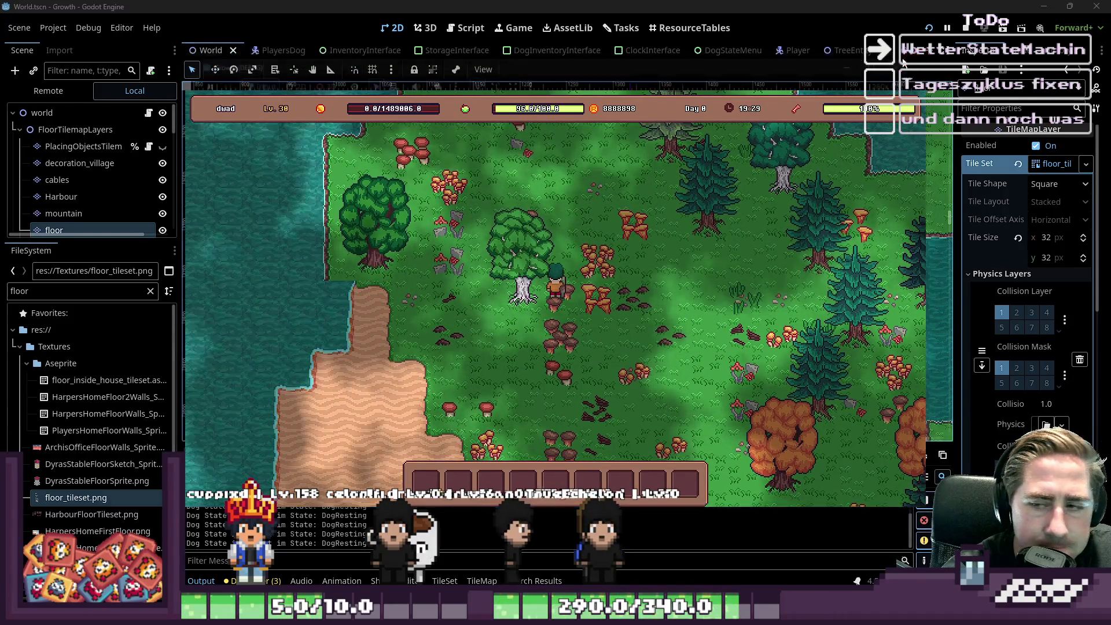
key(F8)
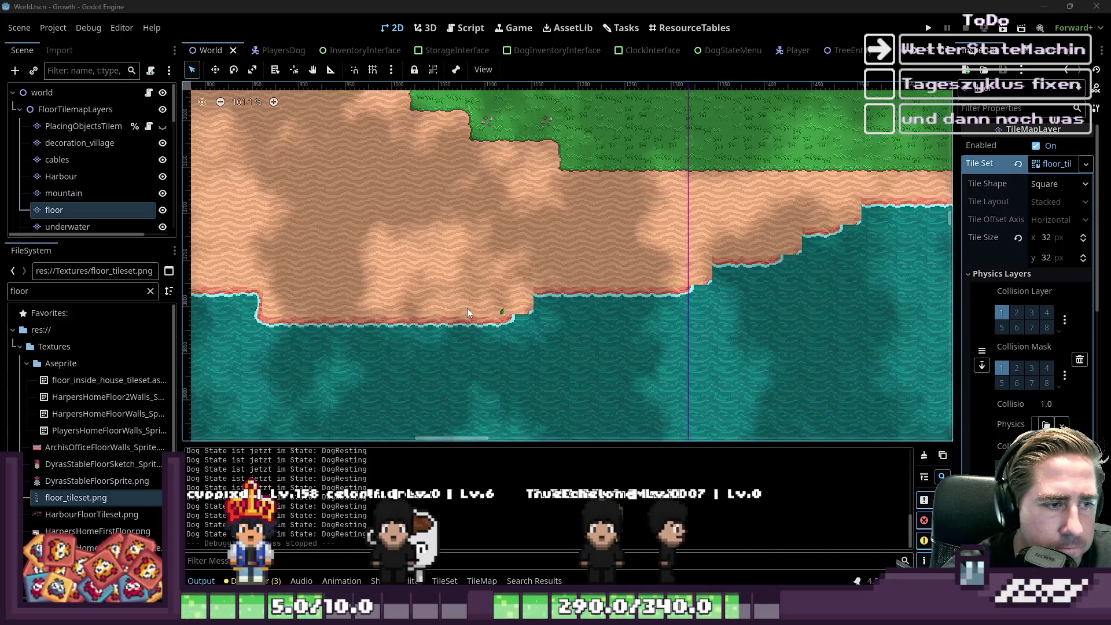
Step: Zoom the 2D viewport onto the water-sand edge of the map, then minimize Godot
scroll(467, 308, up, 1)
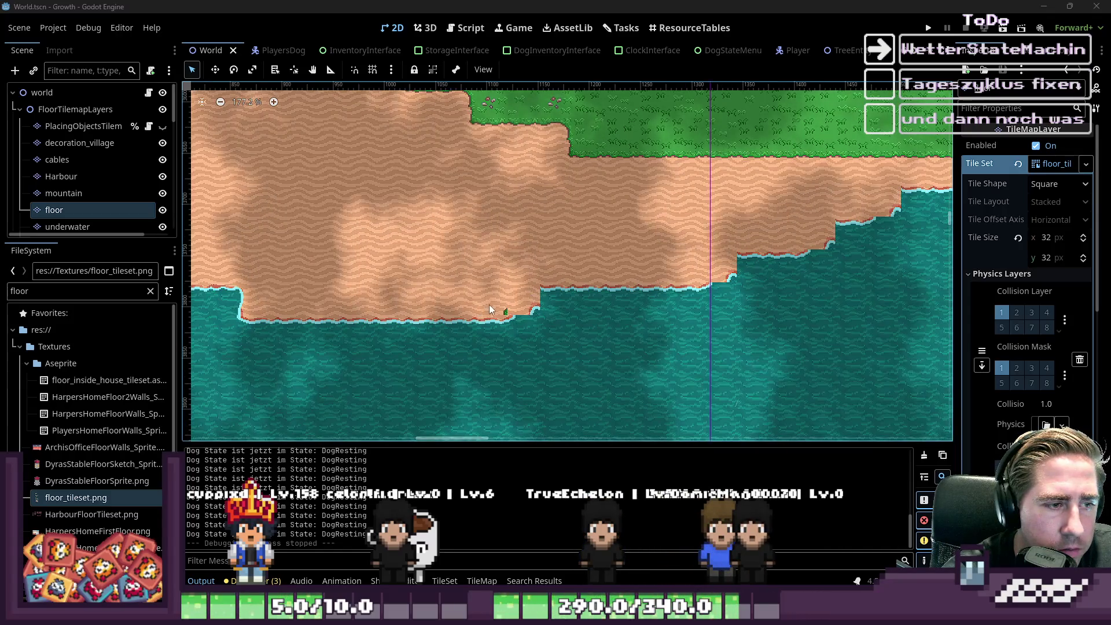
scroll(809, 373, down, 20)
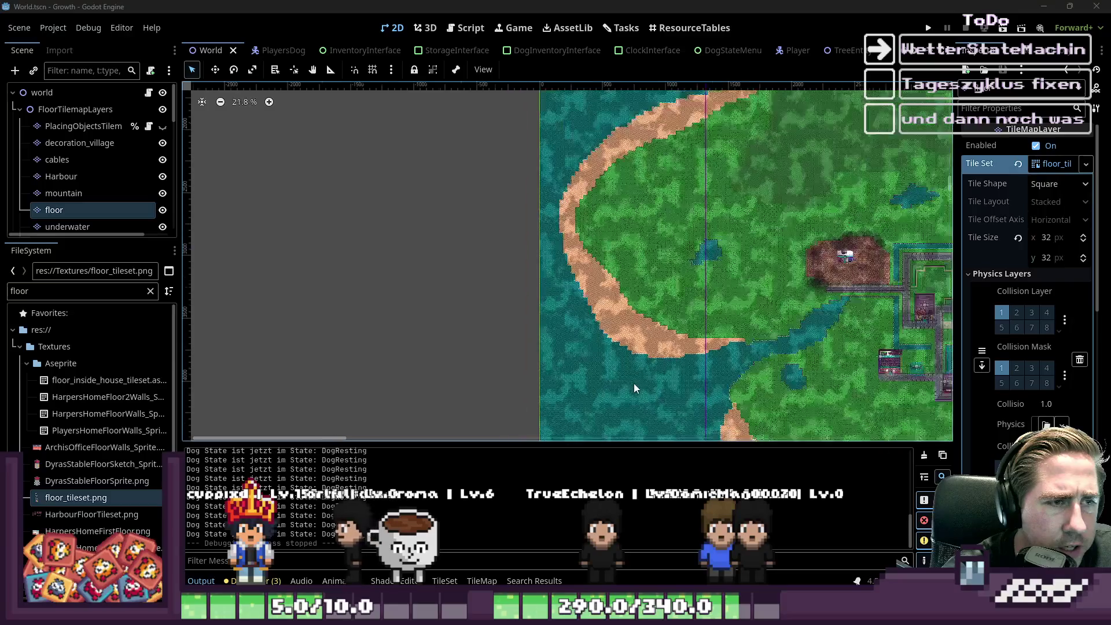
scroll(707, 346, up, 20)
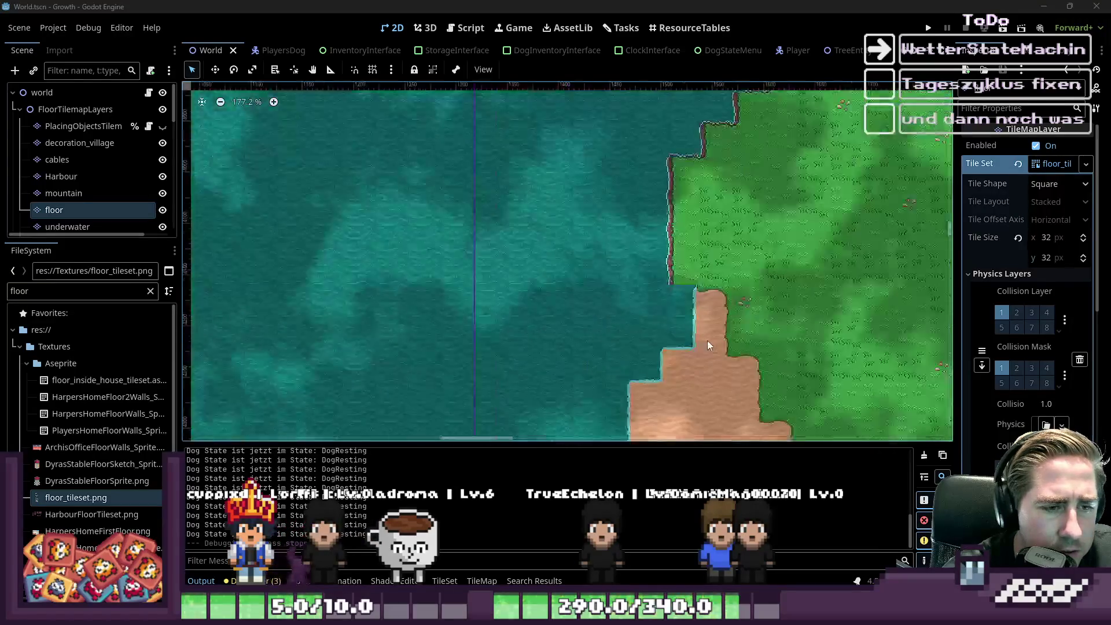
scroll(707, 342, up, 11)
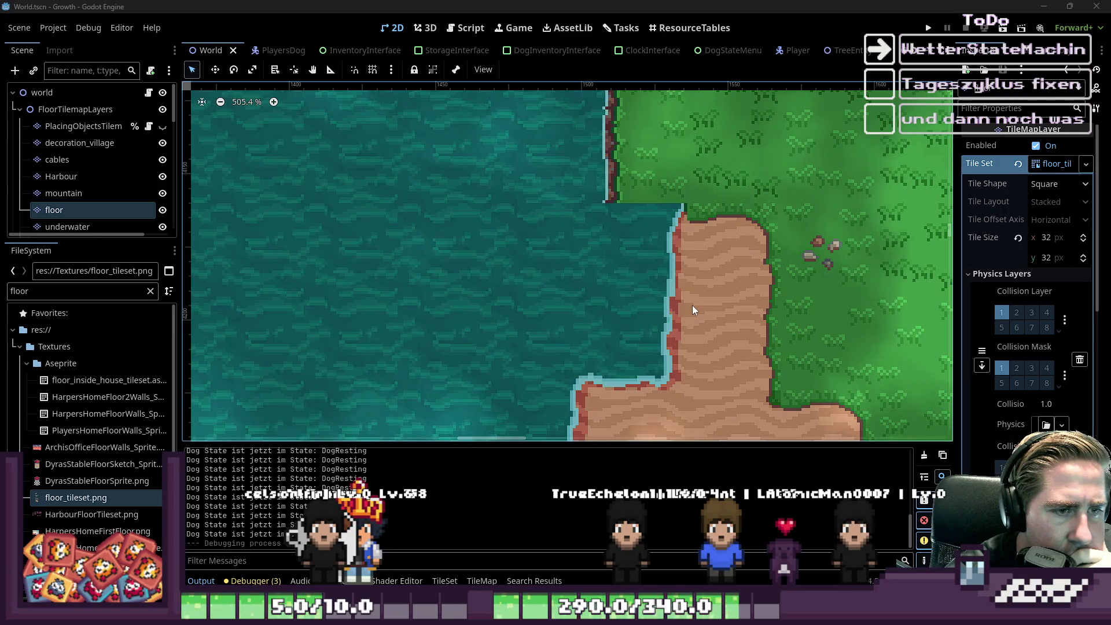
click(1042, 8)
Step: Zoom into the water_tileset and move the selected block of shoreline tiles on Layer 3
scroll(565, 195, down, 1)
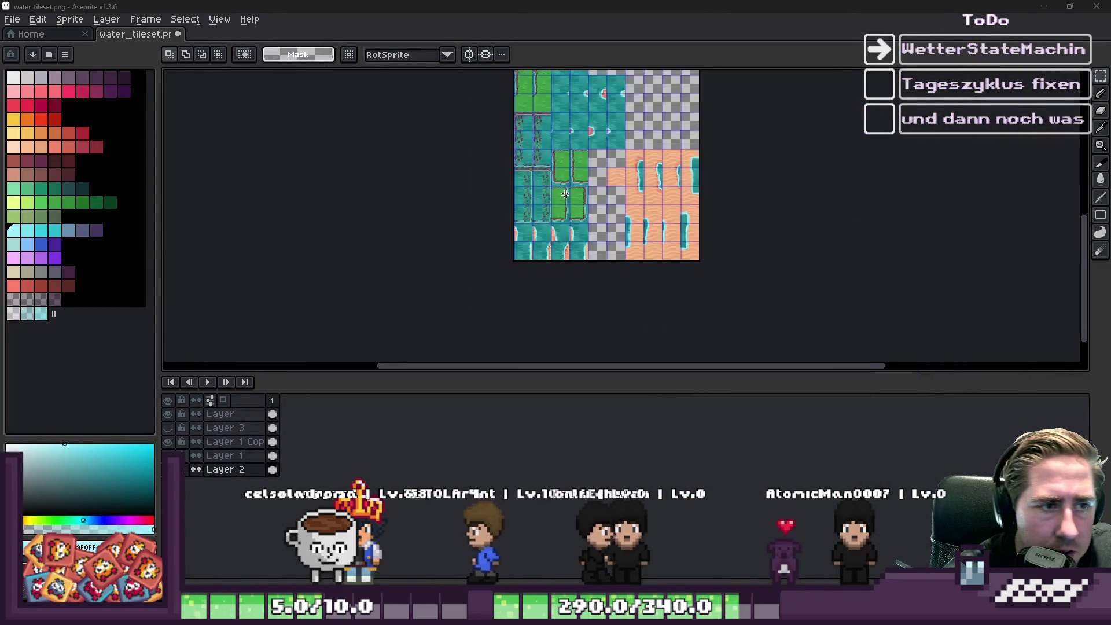
scroll(565, 194, up, 1)
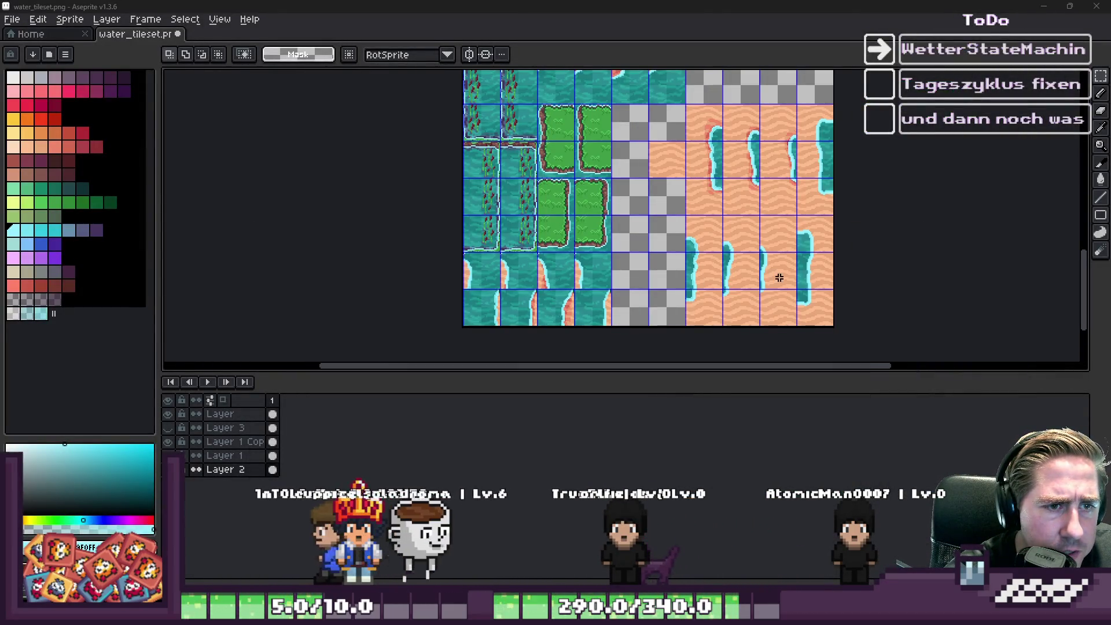
scroll(780, 277, up, 1)
scroll(624, 280, down, 1)
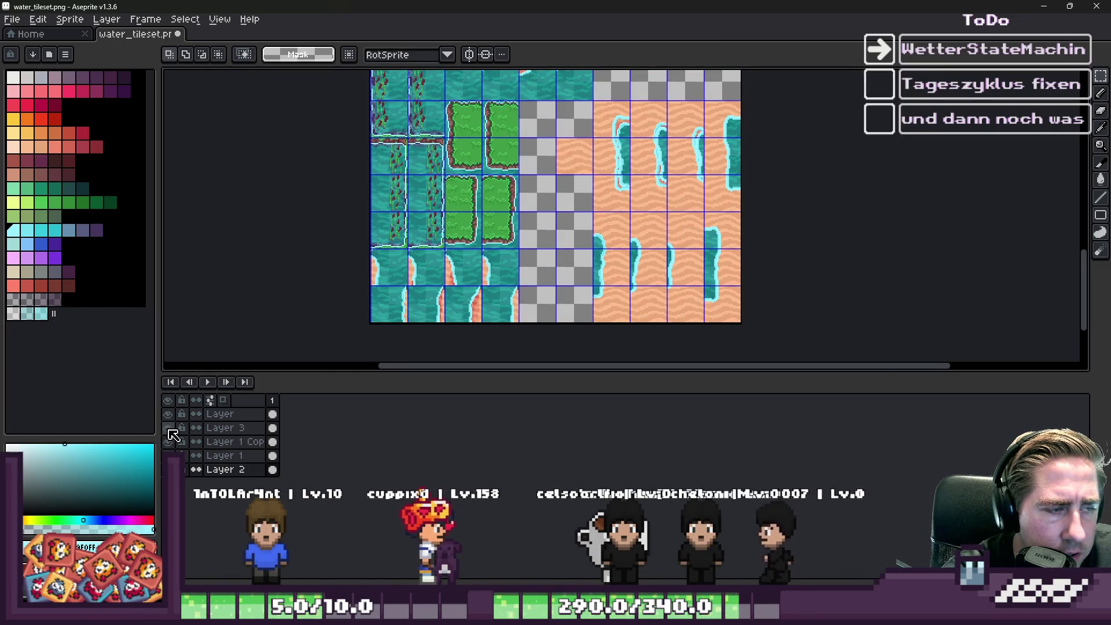
scroll(598, 126, up, 1)
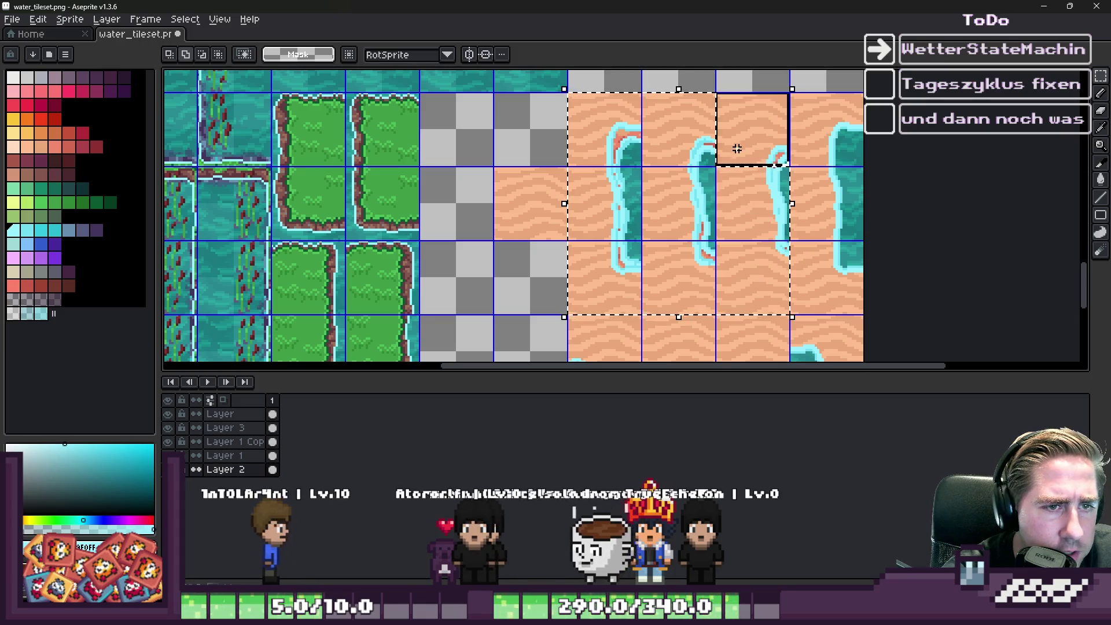
scroll(737, 149, down, 3)
scroll(665, 208, up, 3)
click(647, 151)
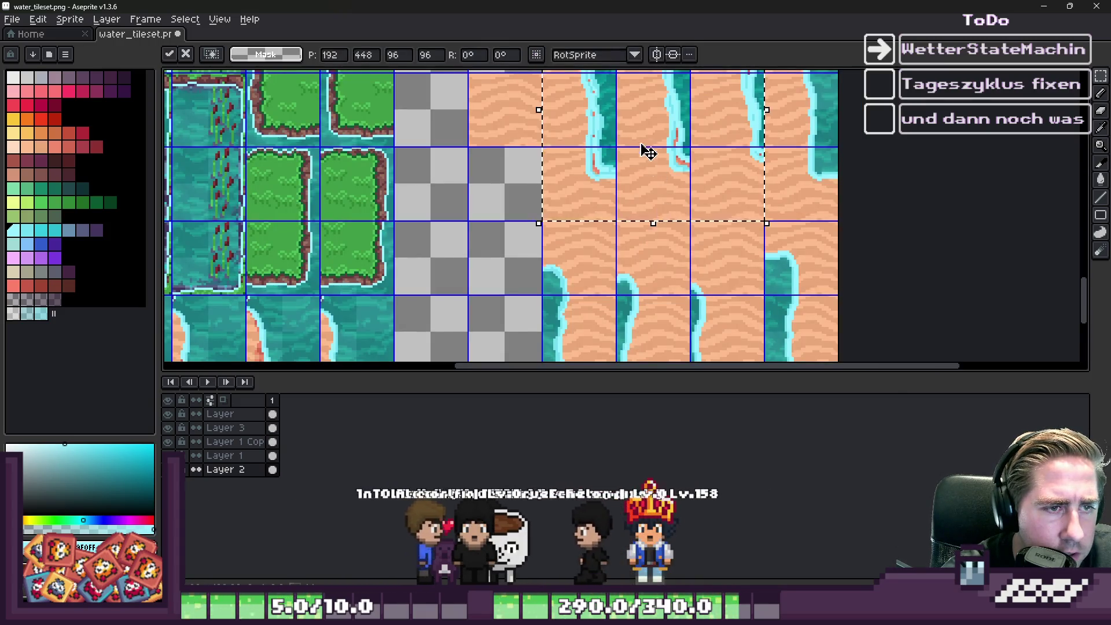
click(480, 312)
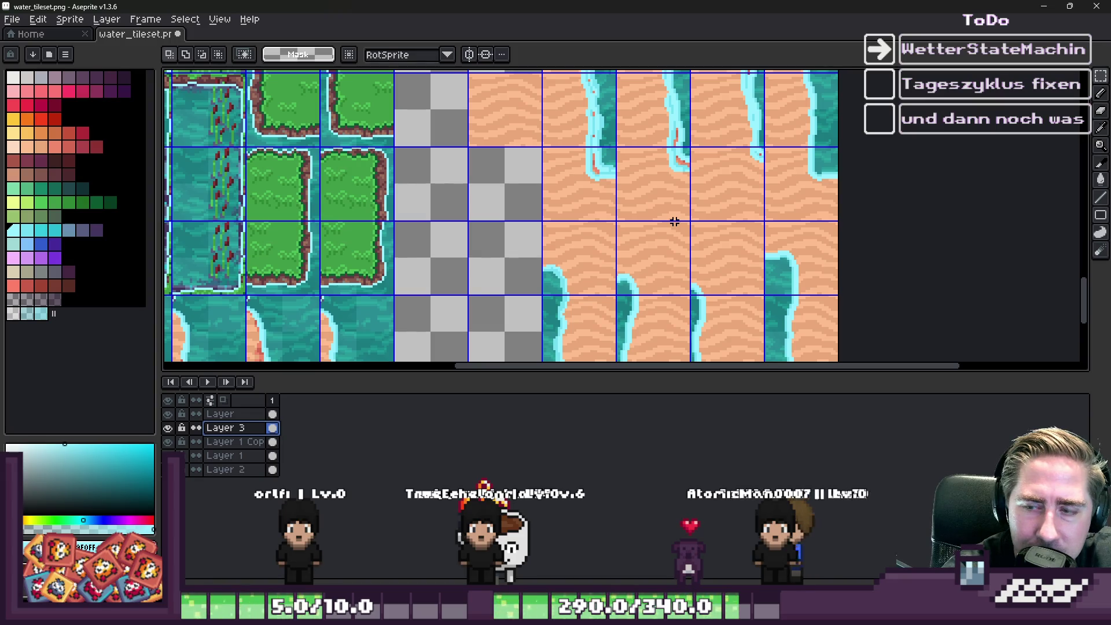
scroll(671, 226, down, 3)
scroll(600, 143, up, 3)
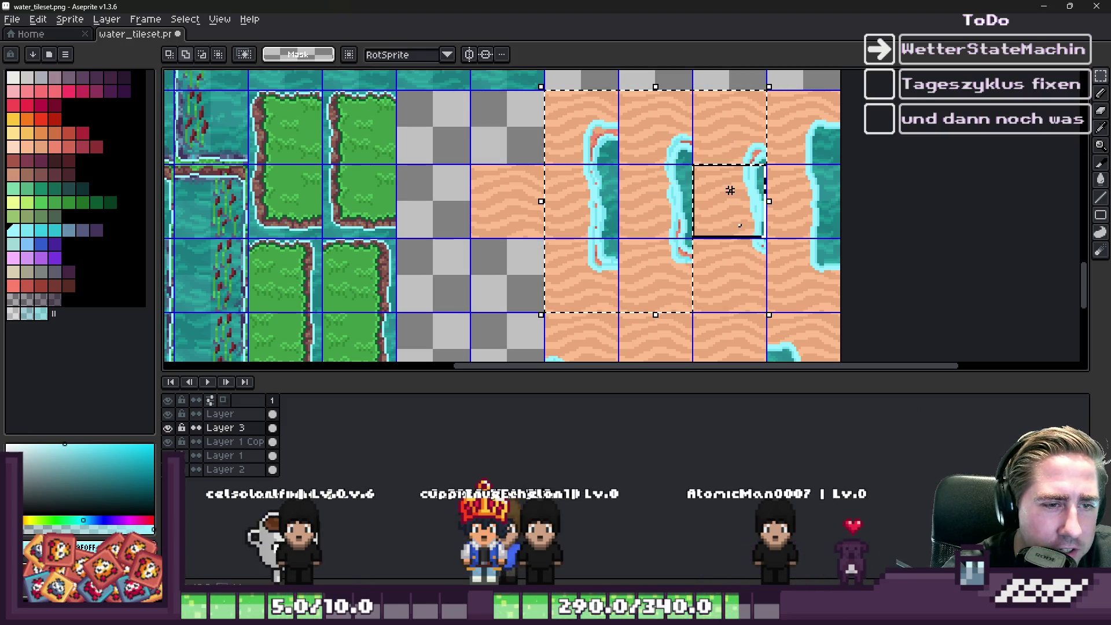
scroll(694, 150, down, 3)
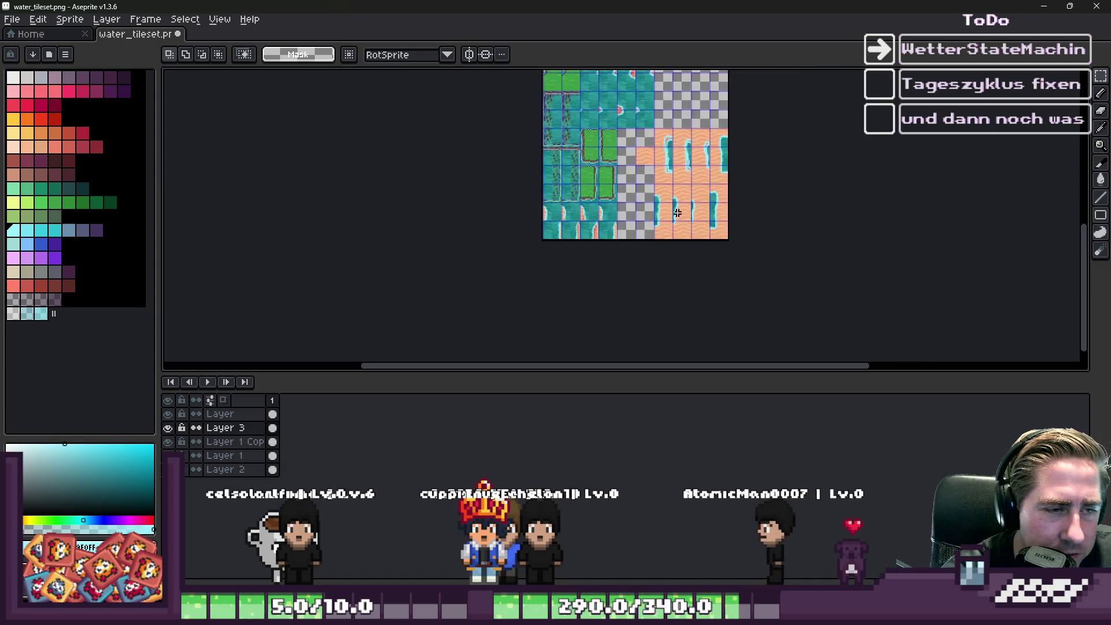
Step: Paste the copied shoreline tiles, nudge them up and left, and commit them on the sheet
scroll(697, 154, up, 3)
key(ctrl+v)
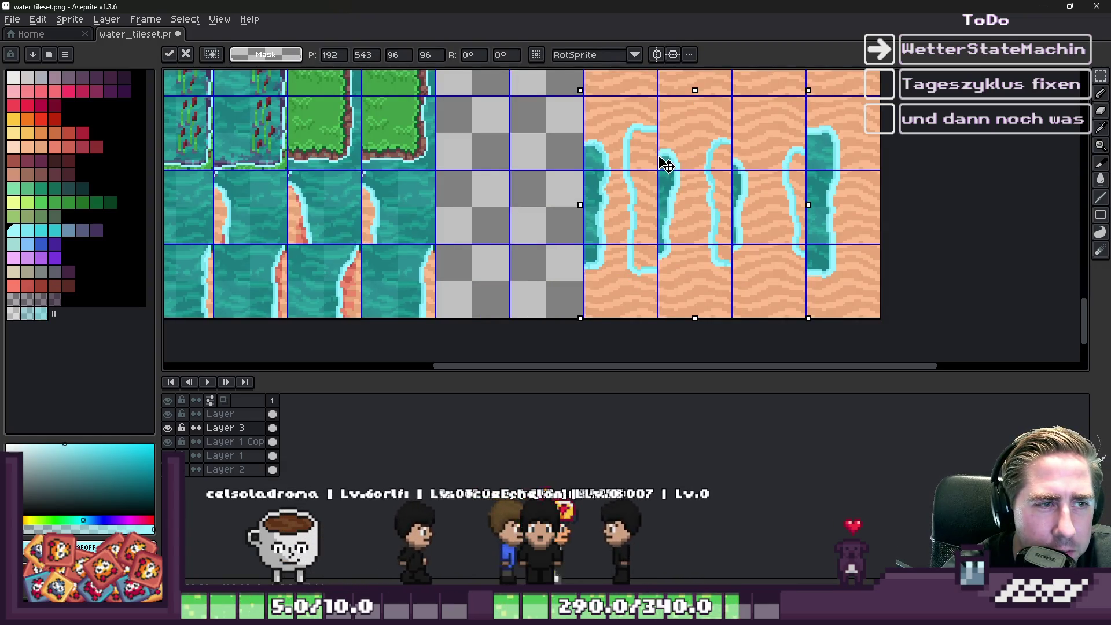
key(Up)
key(Up)
key(Up)
key(Left)
key(Left)
key(Left)
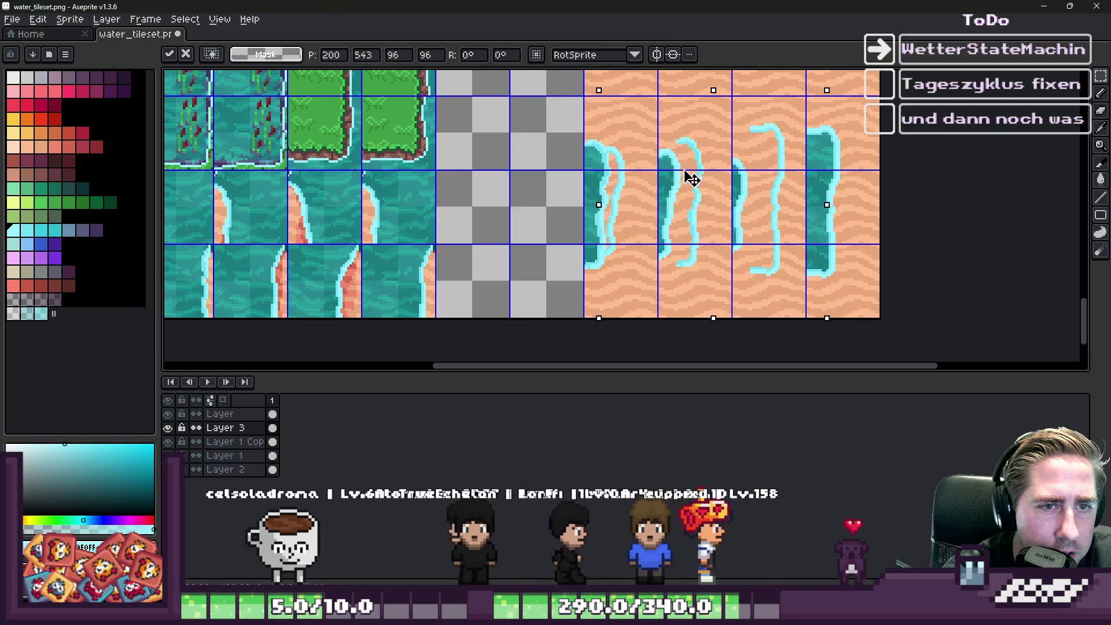
drag(645, 184, 545, 190)
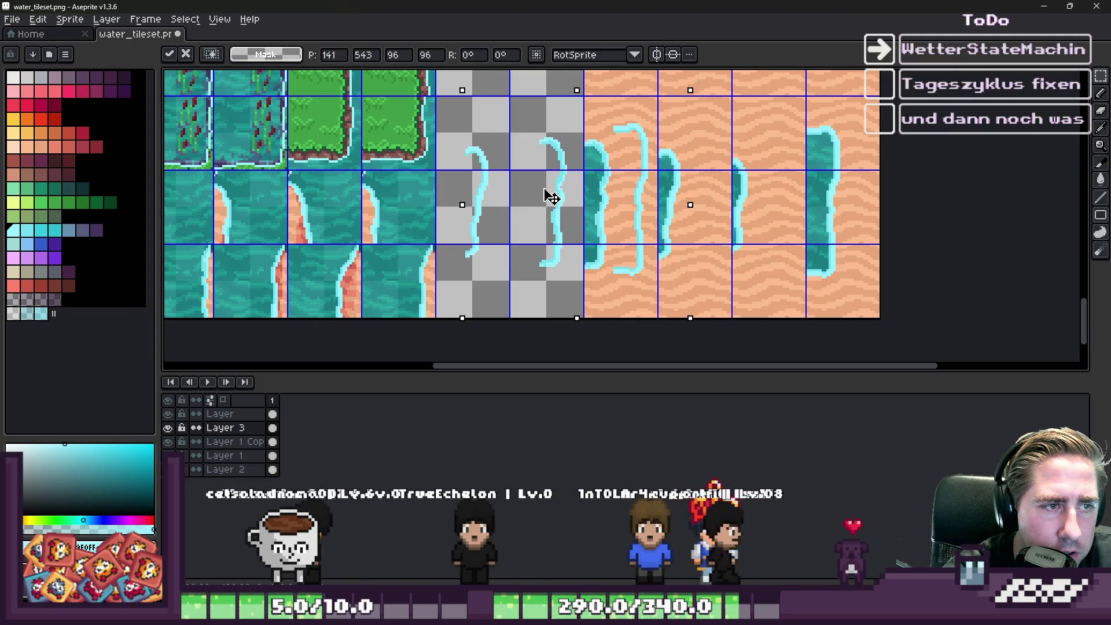
key(ctrl+z)
key(ctrl+z)
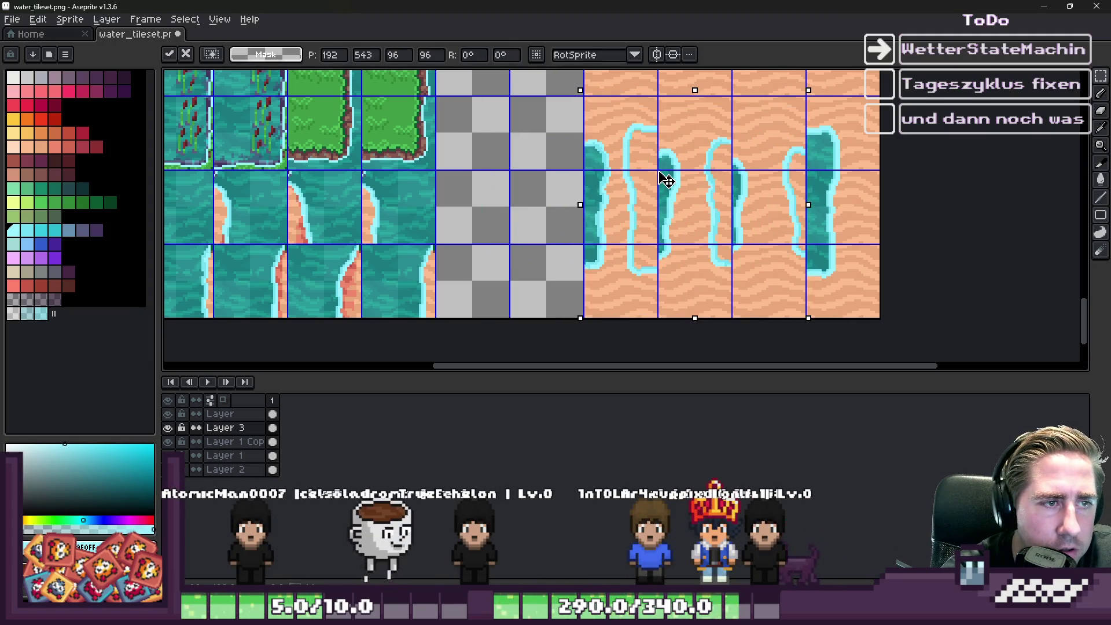
key(ctrl+d)
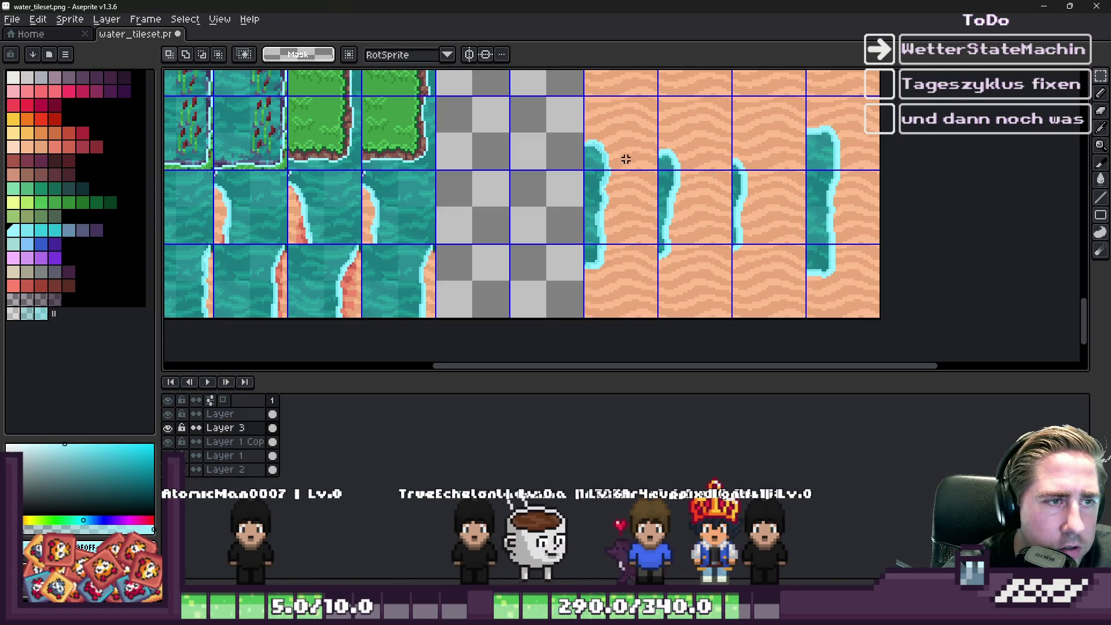
key(ctrl+v)
scroll(614, 173, up, 5)
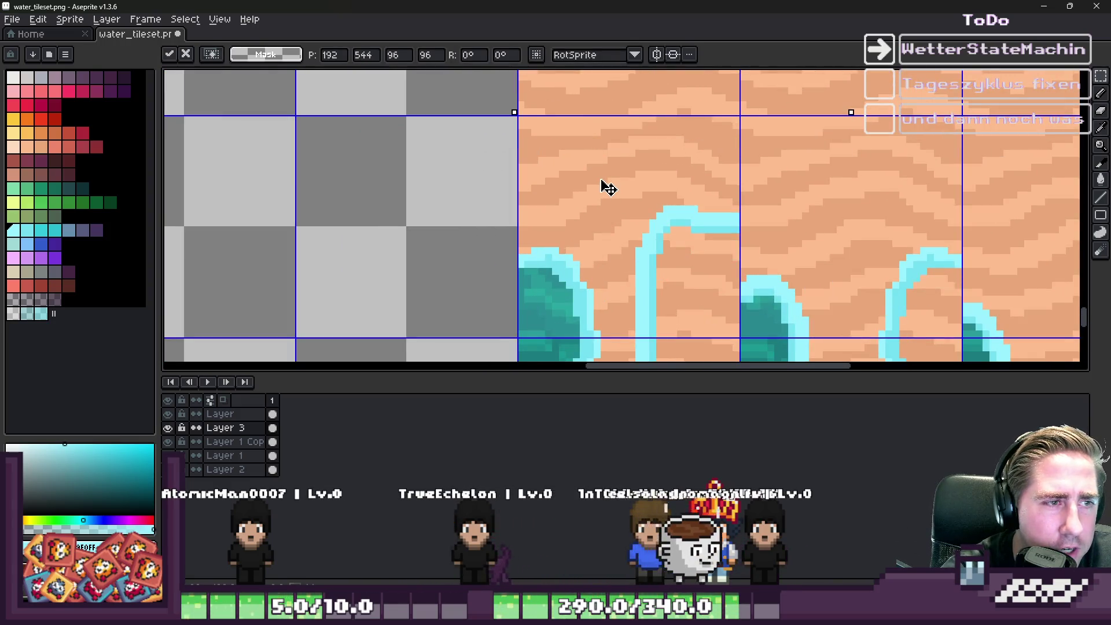
key(Return)
scroll(619, 179, down, 2)
scroll(632, 184, down, 1)
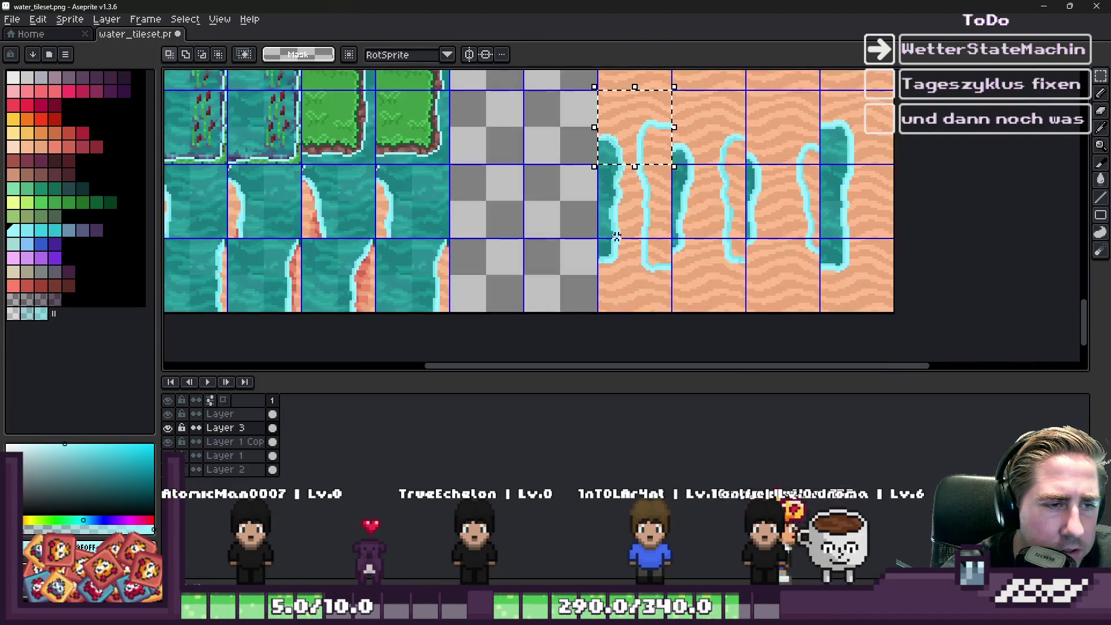
Step: Revert the pasted water shapes in two shoreline columns and return to the Godot editor
key(ctrl+z)
key(ctrl+z)
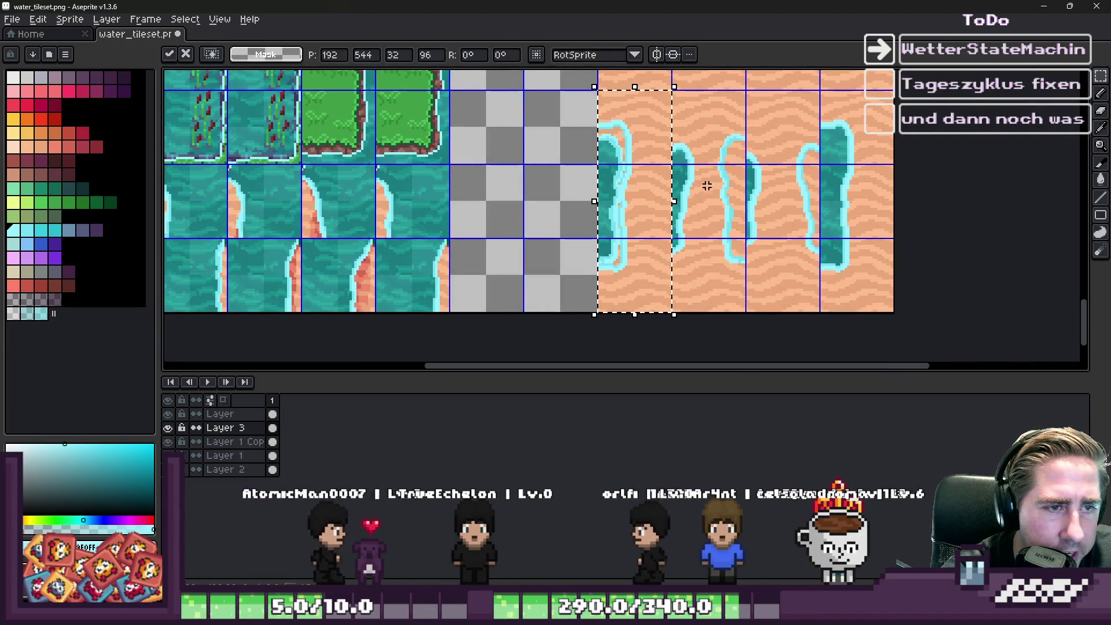
mouse_move(717, 151)
mouse_down()
mouse_move(727, 136)
mouse_move(709, 252)
mouse_up()
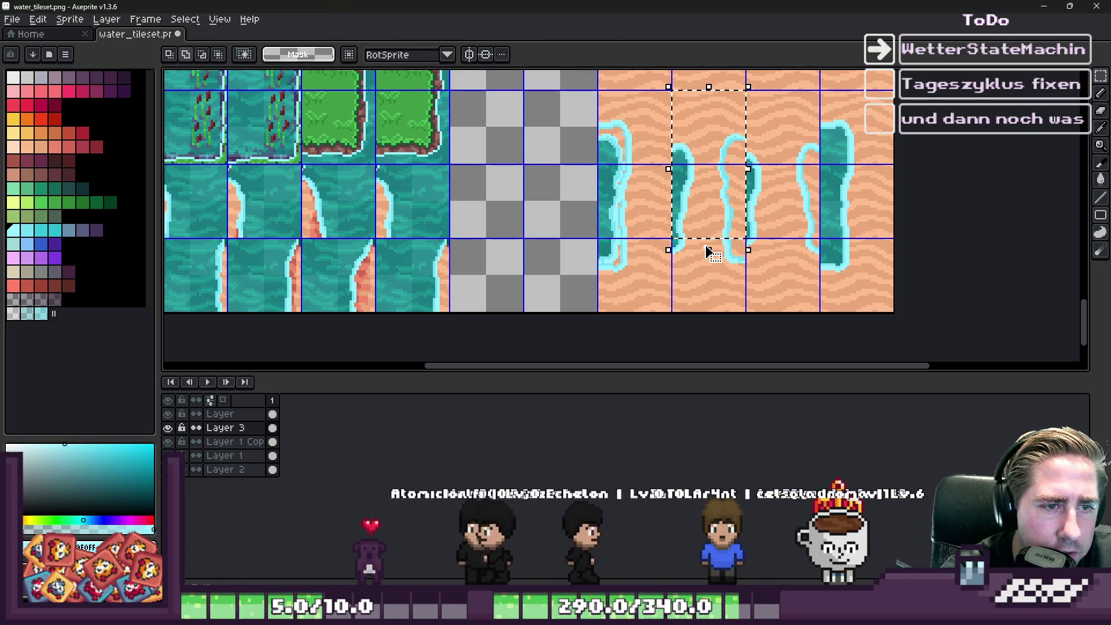
key(ctrl+z)
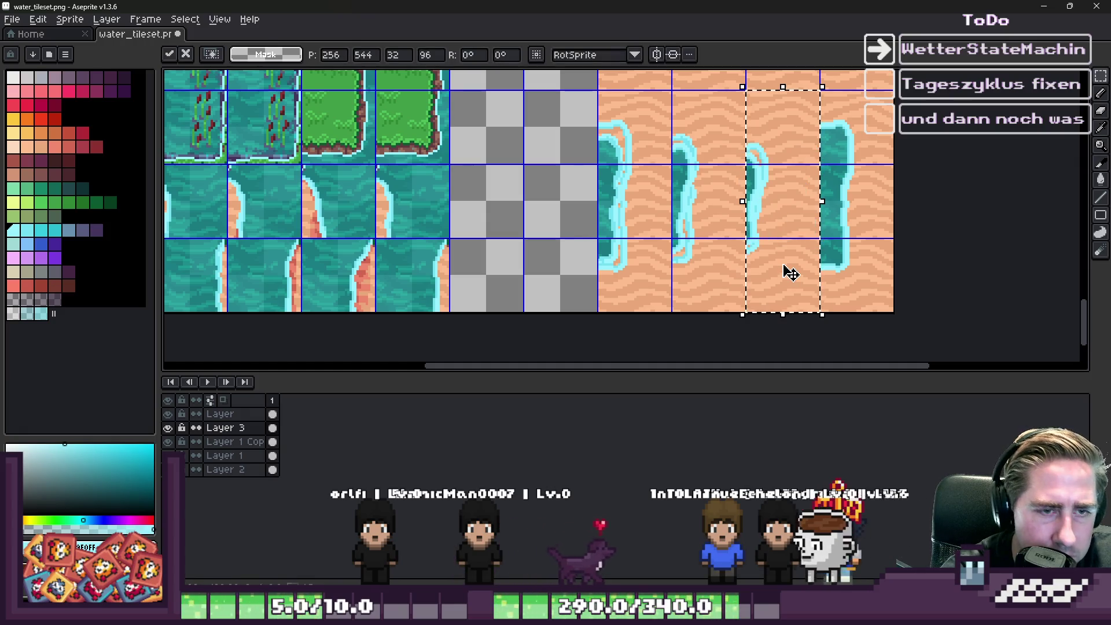
key(ctrl+z)
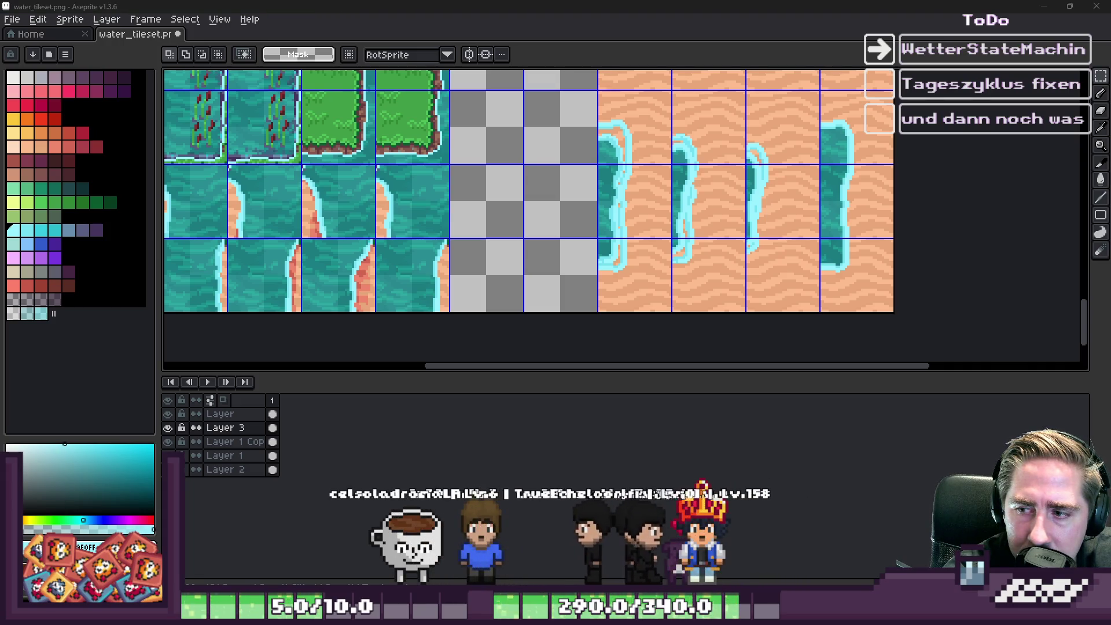
key(alt+Tab)
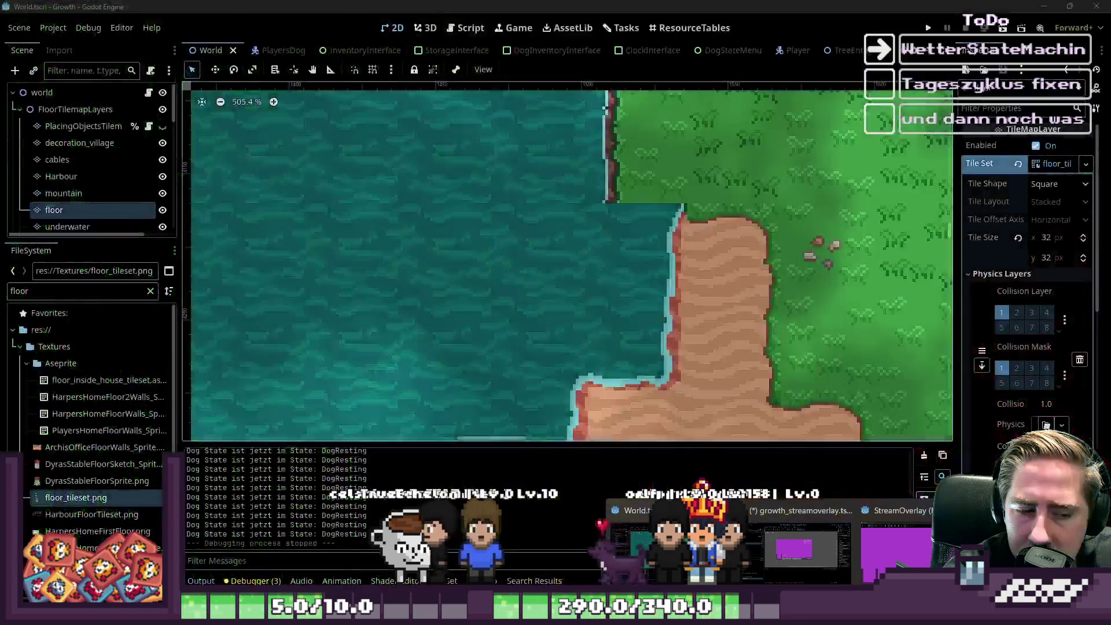
Step: Run the project and delete the four old saved characters
click(928, 28)
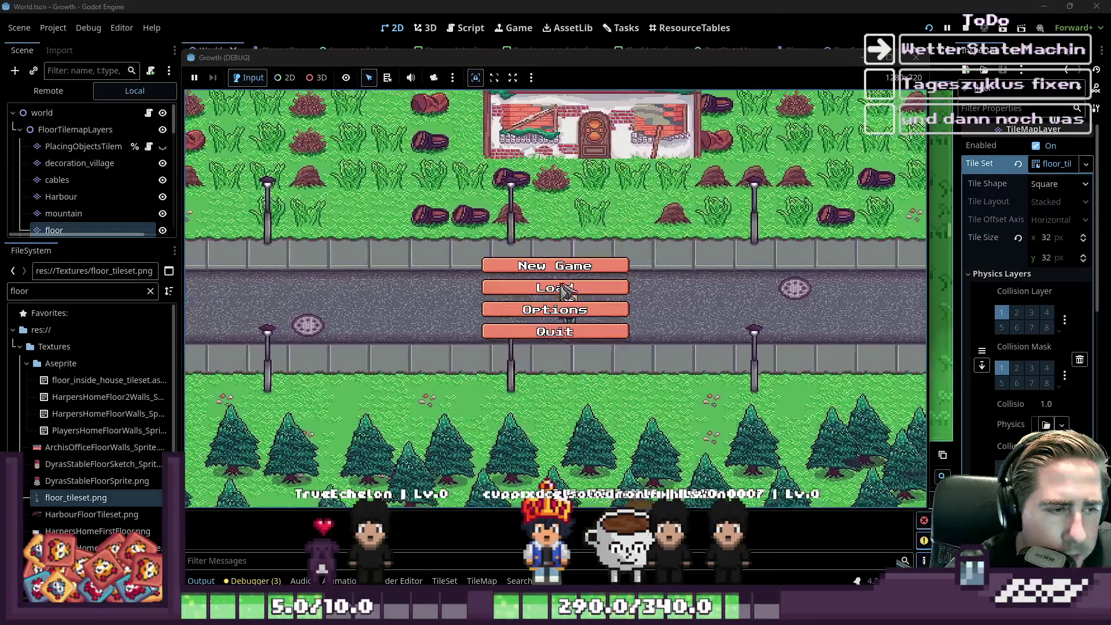
click(561, 289)
click(590, 238)
click(590, 238)
click(591, 238)
click(587, 239)
Step: Create a new character named 'dua' and start the game
click(556, 384)
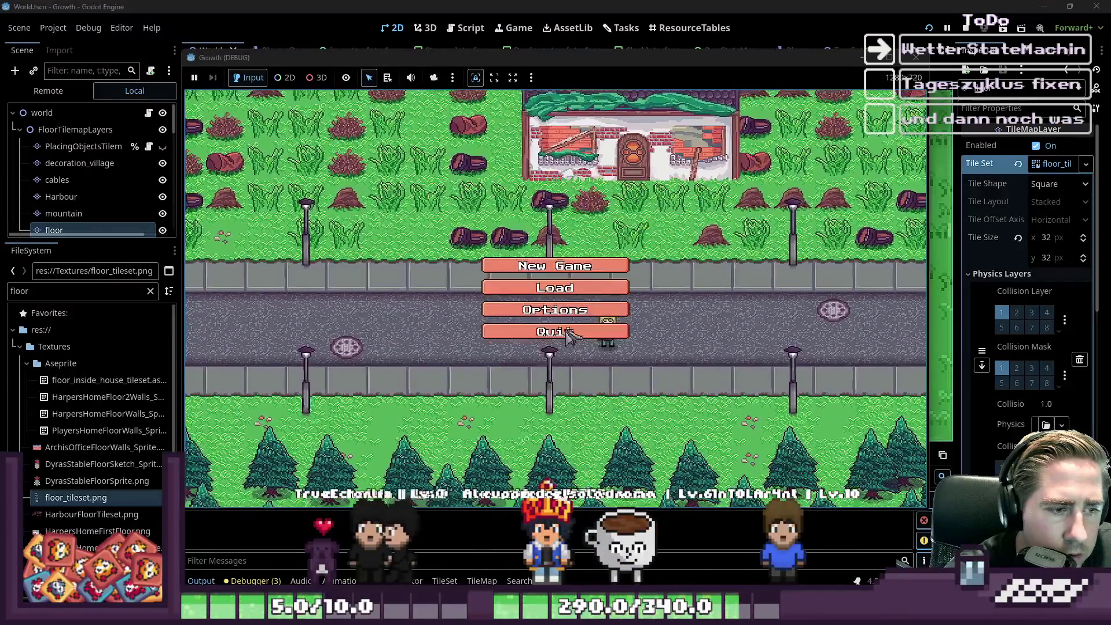
click(561, 264)
text(dua)
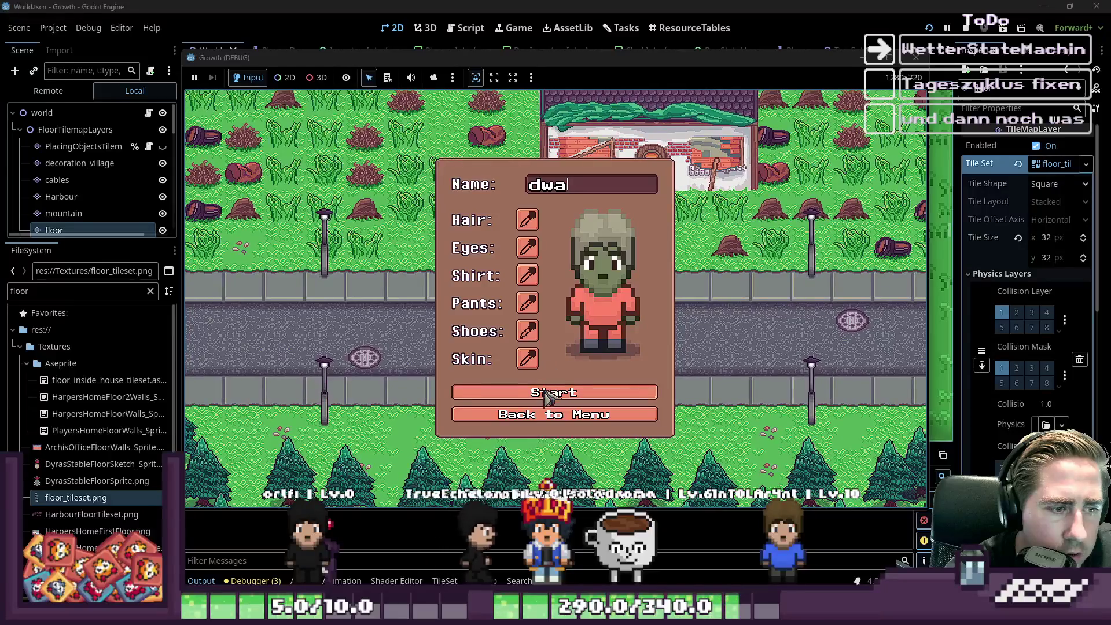
click(555, 399)
Step: Walk the player down and left to the sandy shore, then stop the game
key(s)
key(a)
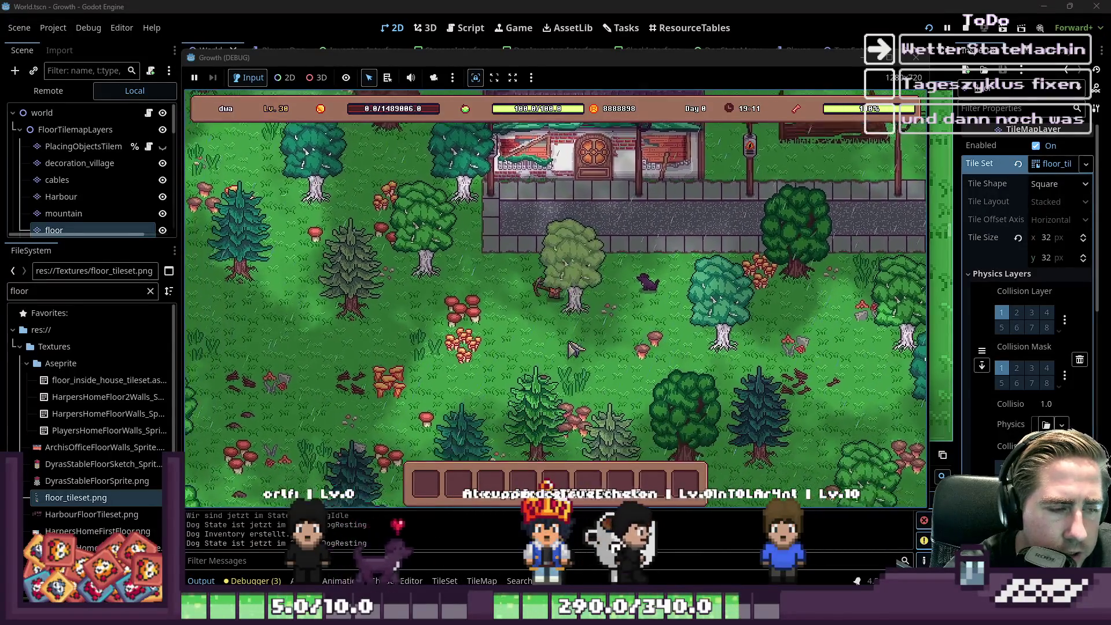
key(s)
key(a)
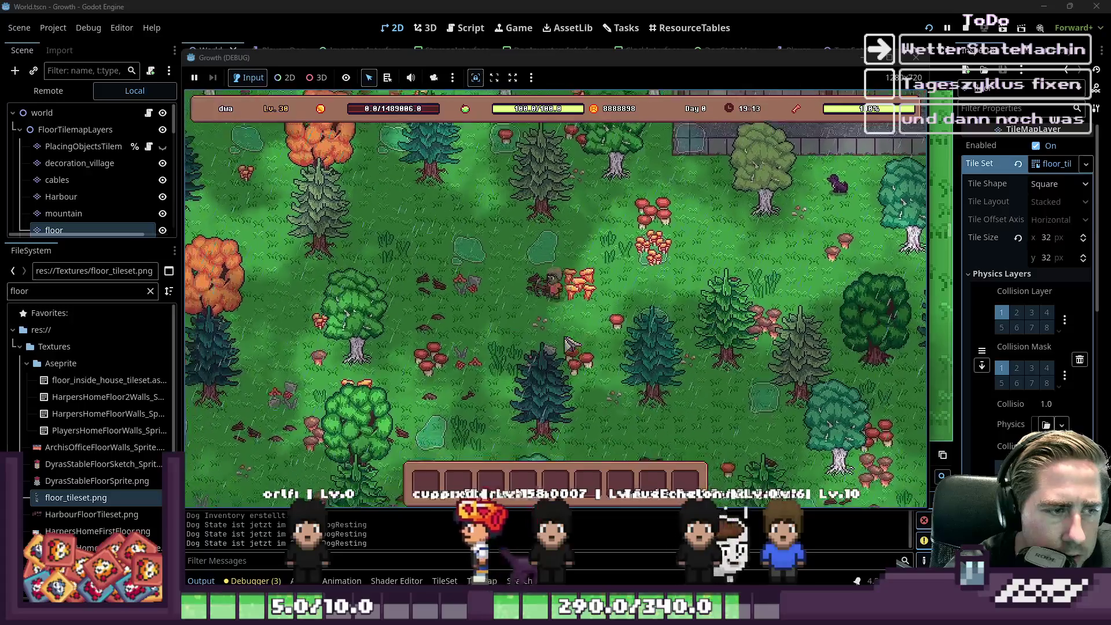
key(a)
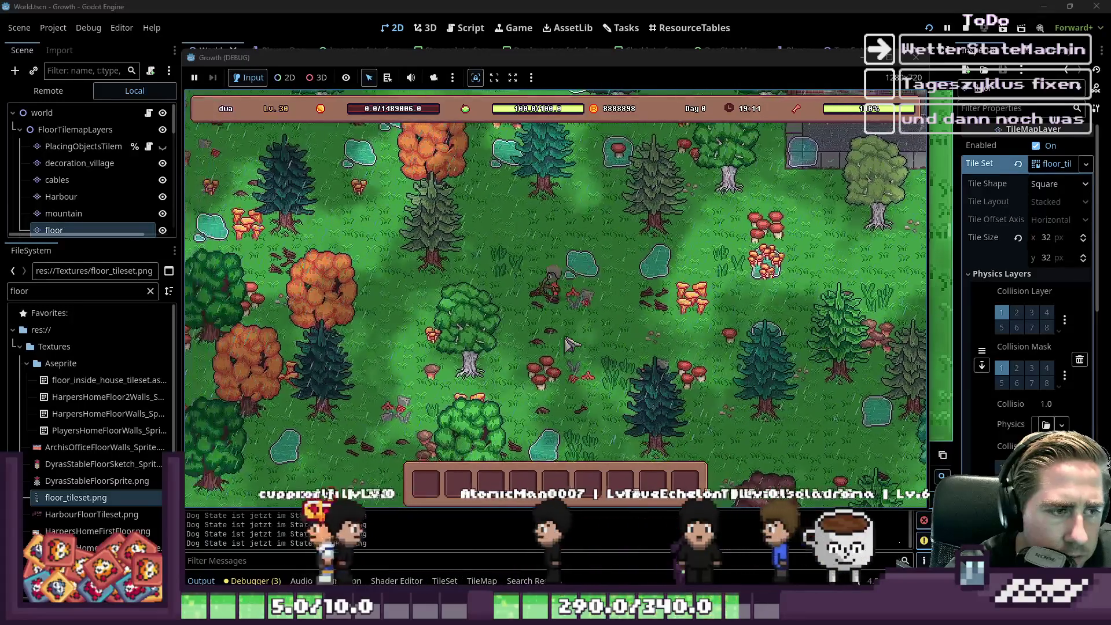
key(s)
key(a)
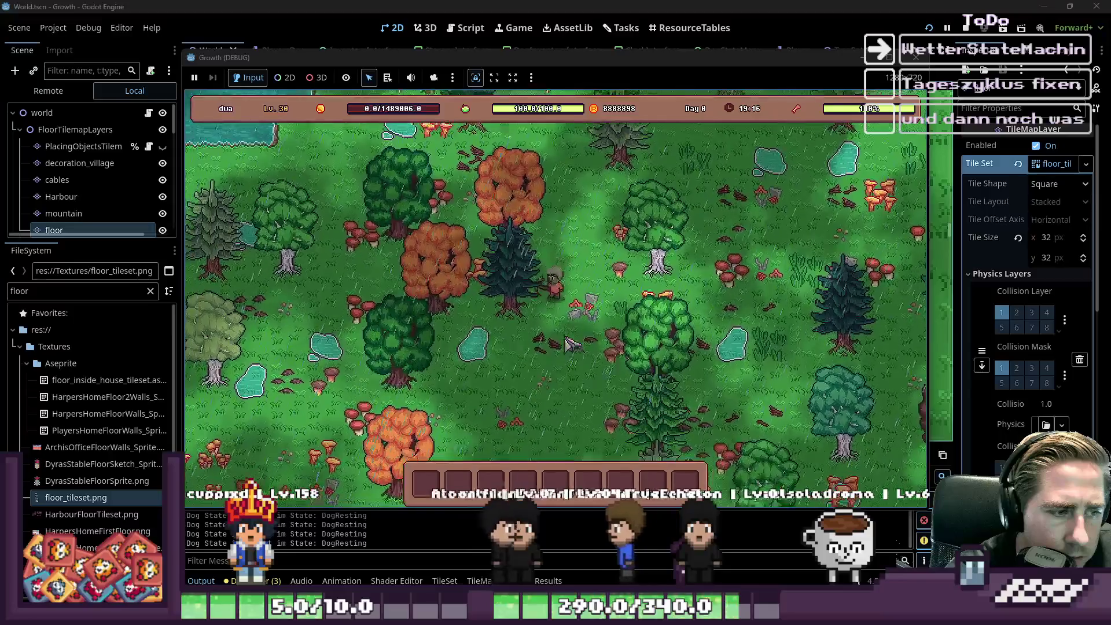
key(a)
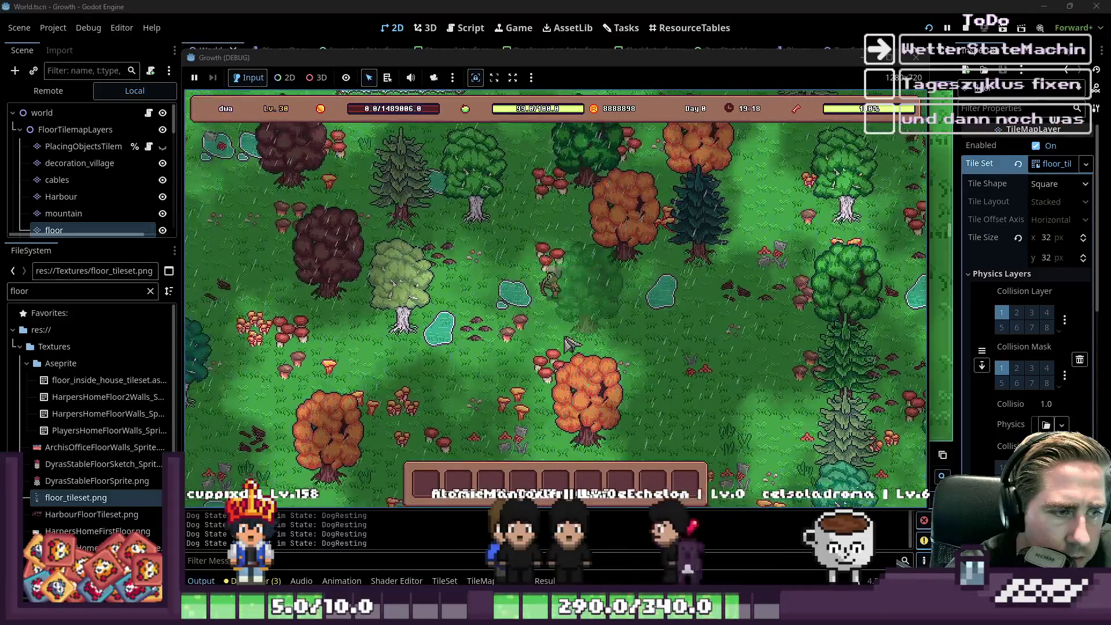
key(s)
key(a)
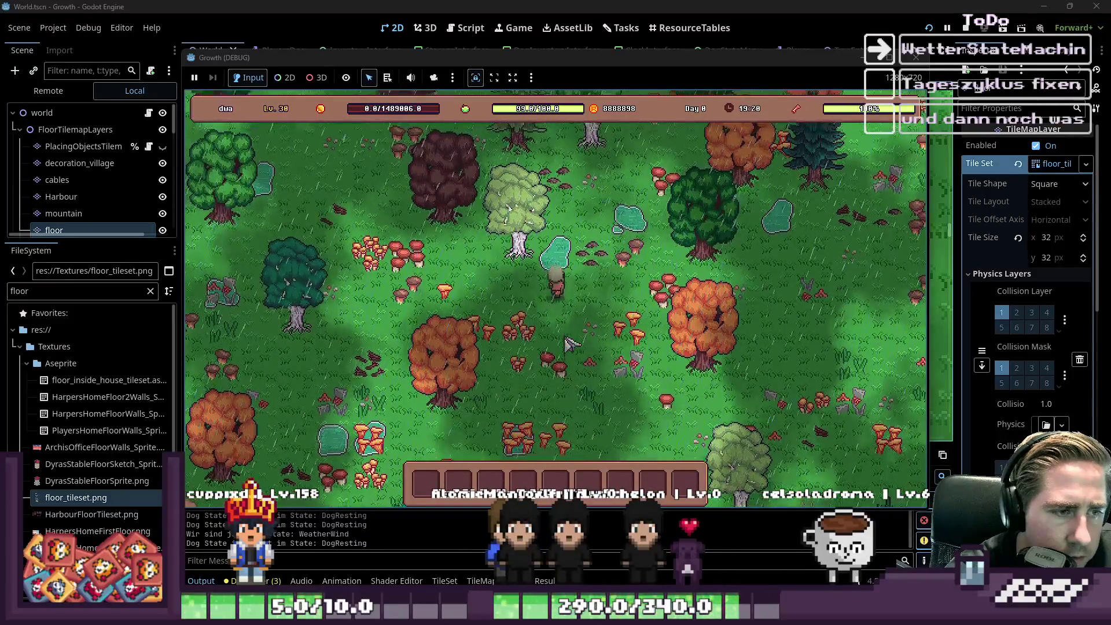
key(s)
key(a)
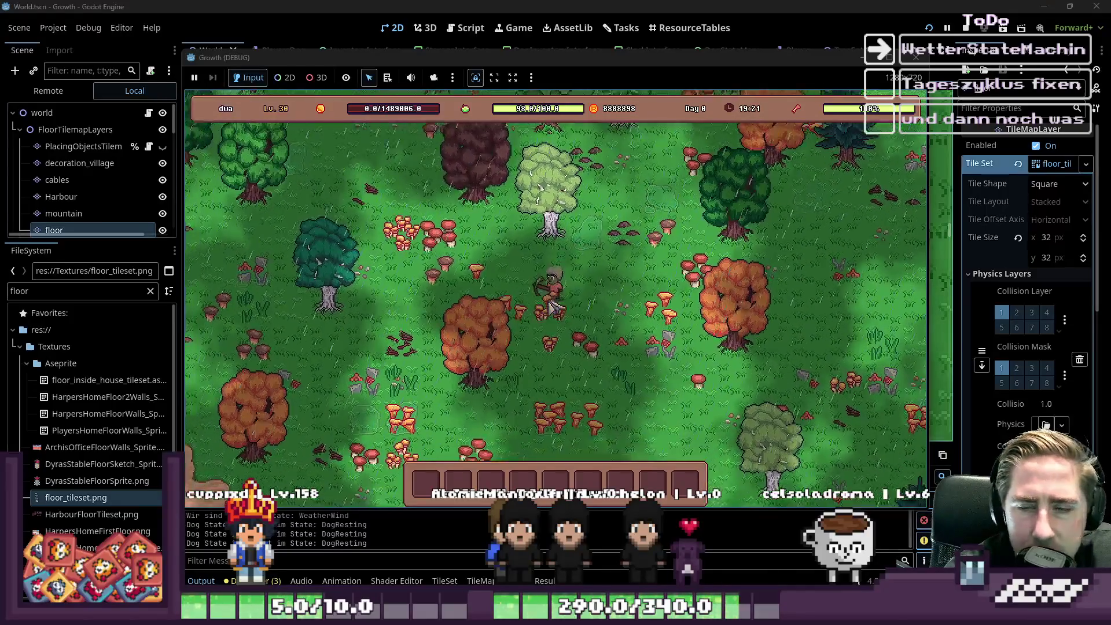
key(s)
key(a)
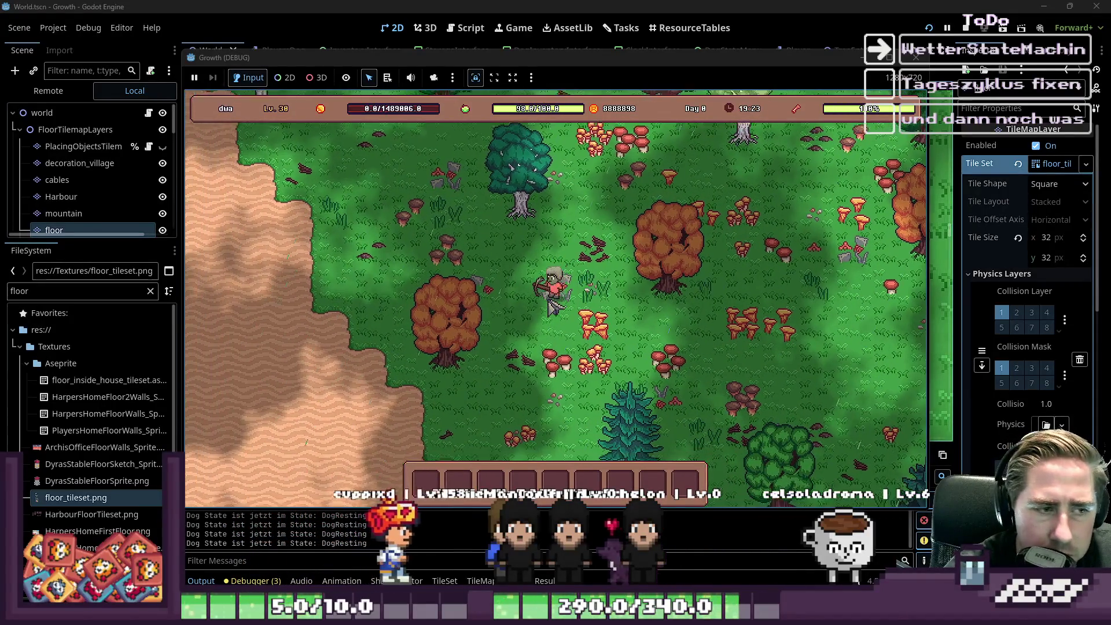
key(s)
key(a)
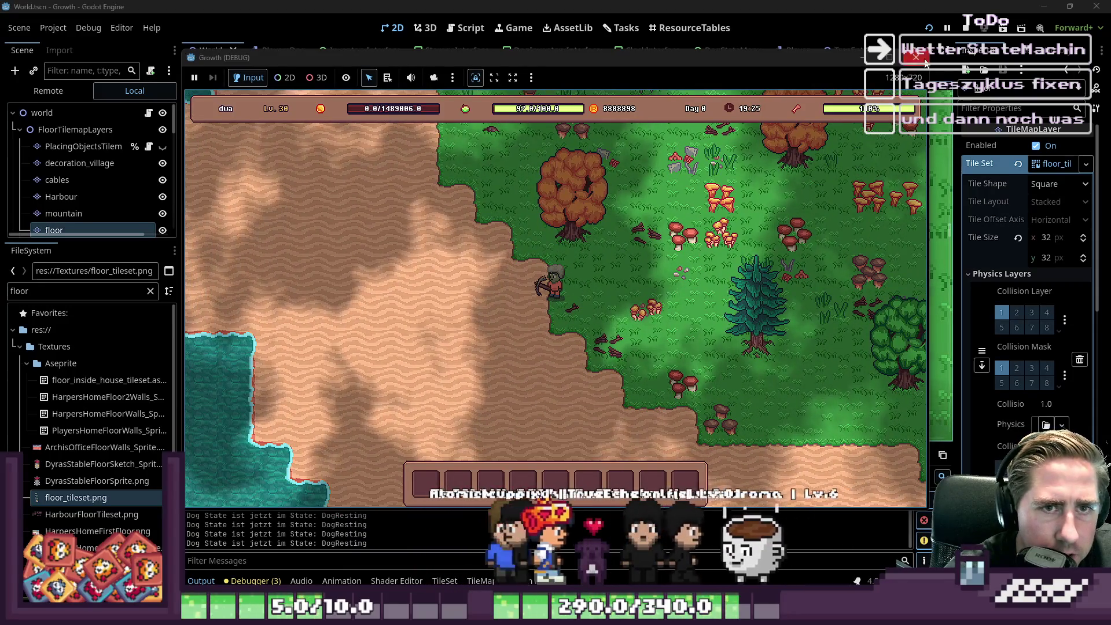
key(F8)
click(463, 34)
Step: Open WeatherRain.gd and review the tween creation in spawn_rain
scroll(405, 173, down, 3)
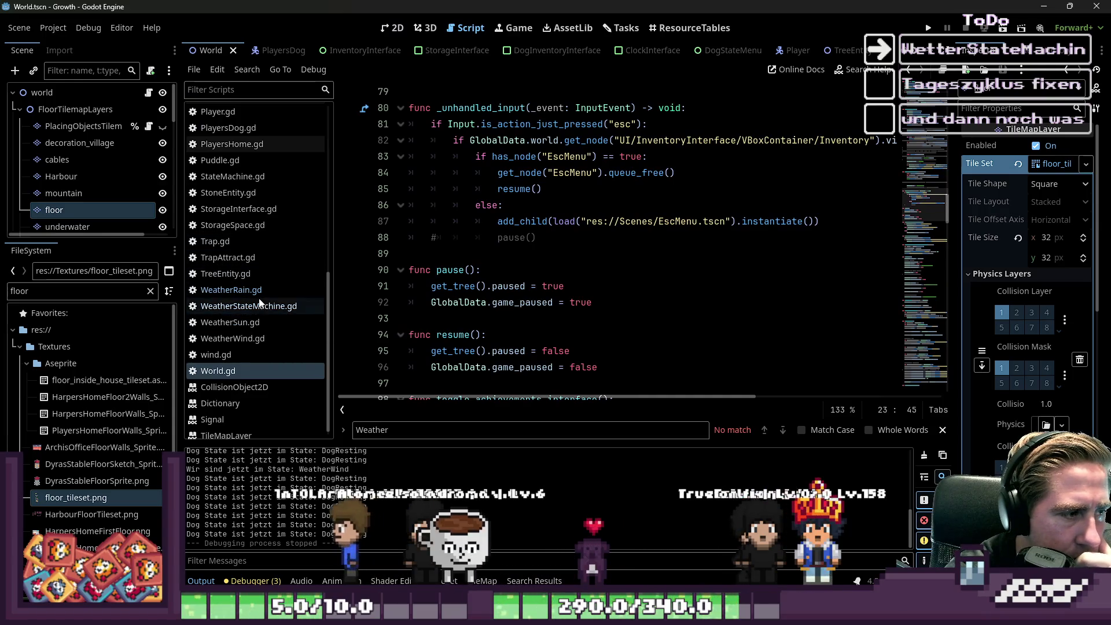
click(259, 295)
click(530, 269)
scroll(538, 267, down, 4)
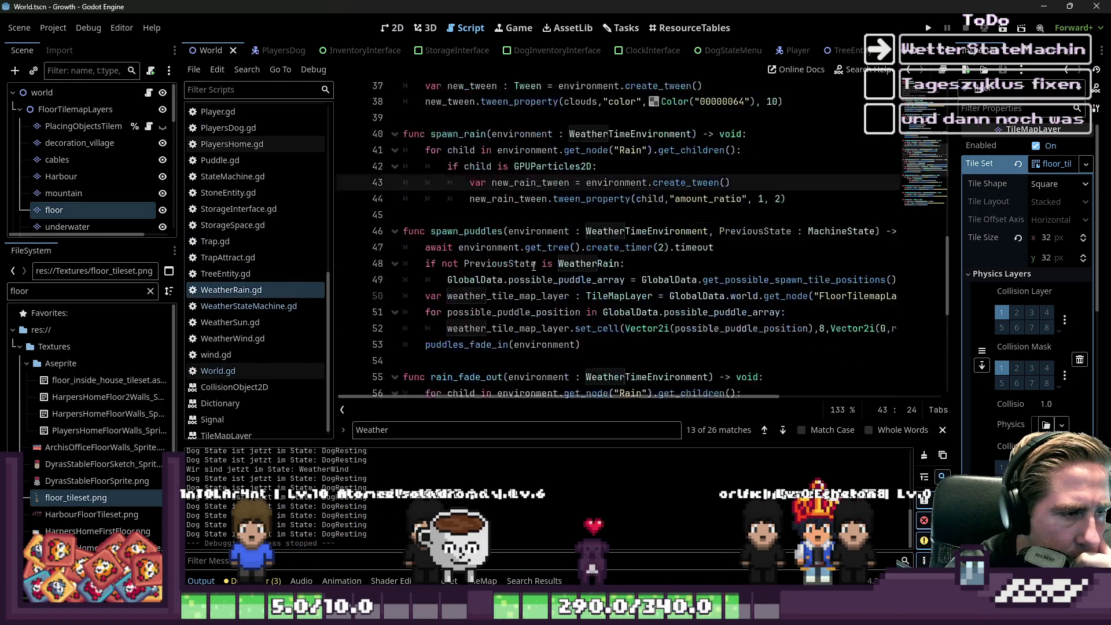
scroll(538, 267, up, 7)
scroll(538, 267, up, 2)
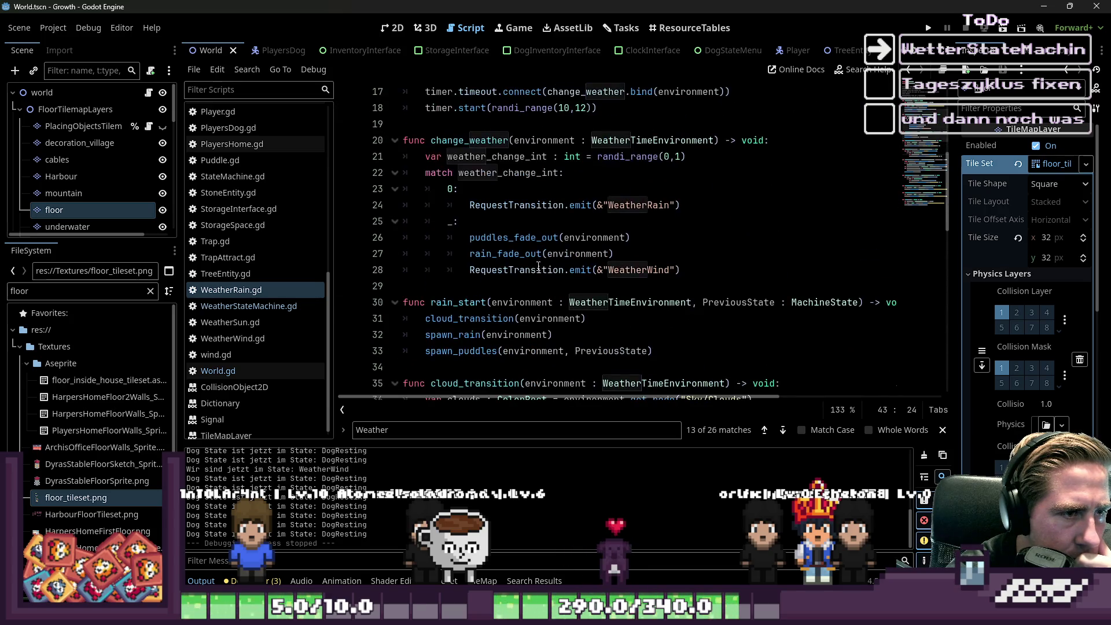
Step: Move the rain_fade_out(environment) call onto its own line above puddles_fade_out
click(497, 253)
click(508, 240)
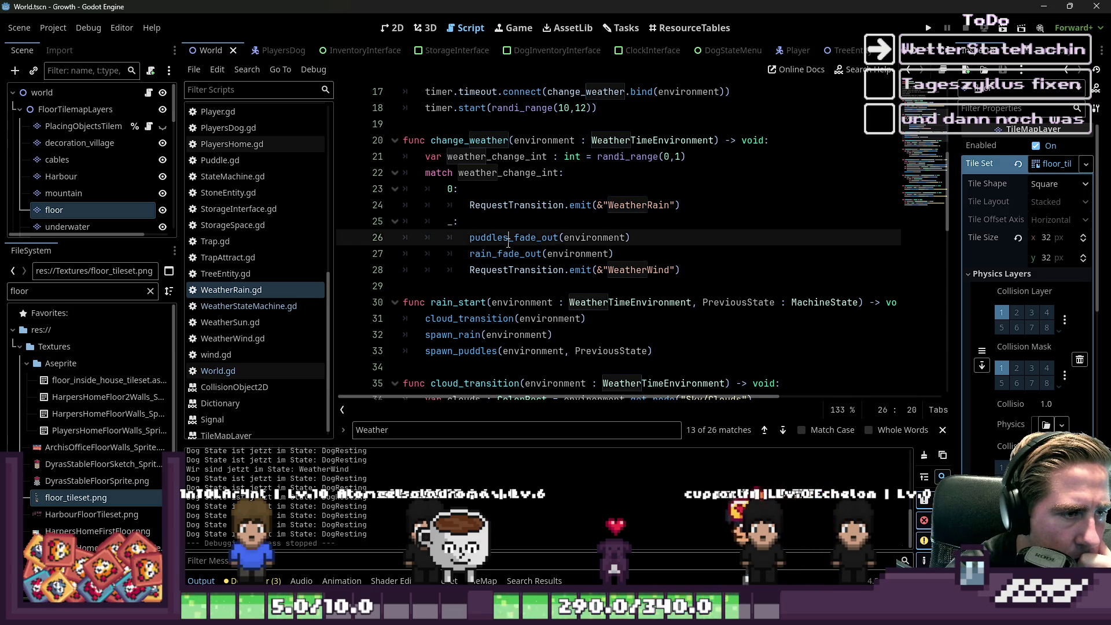
drag(614, 253, 469, 258)
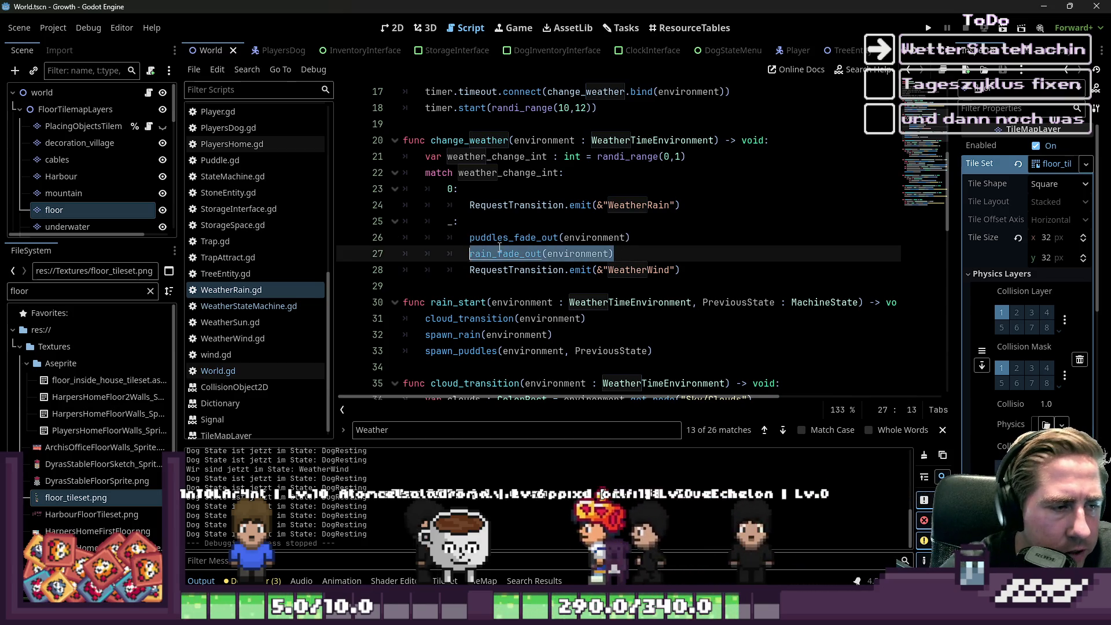
key(BackSpace)
key(BackSpace)
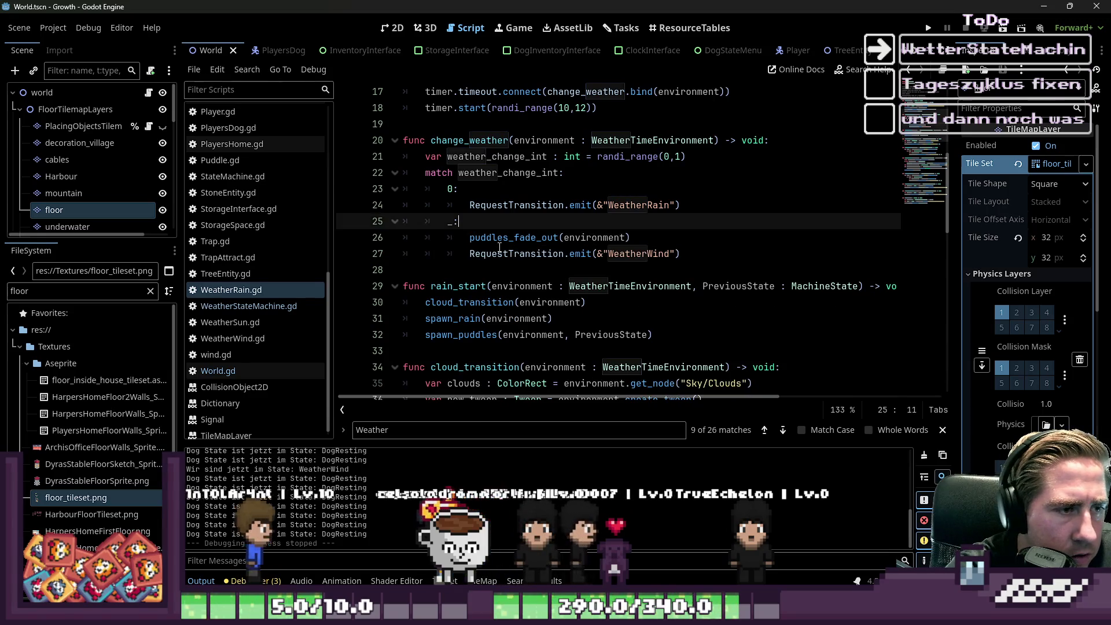
key(ctrl+shift+Return)
text(rain_fade_out(environment))
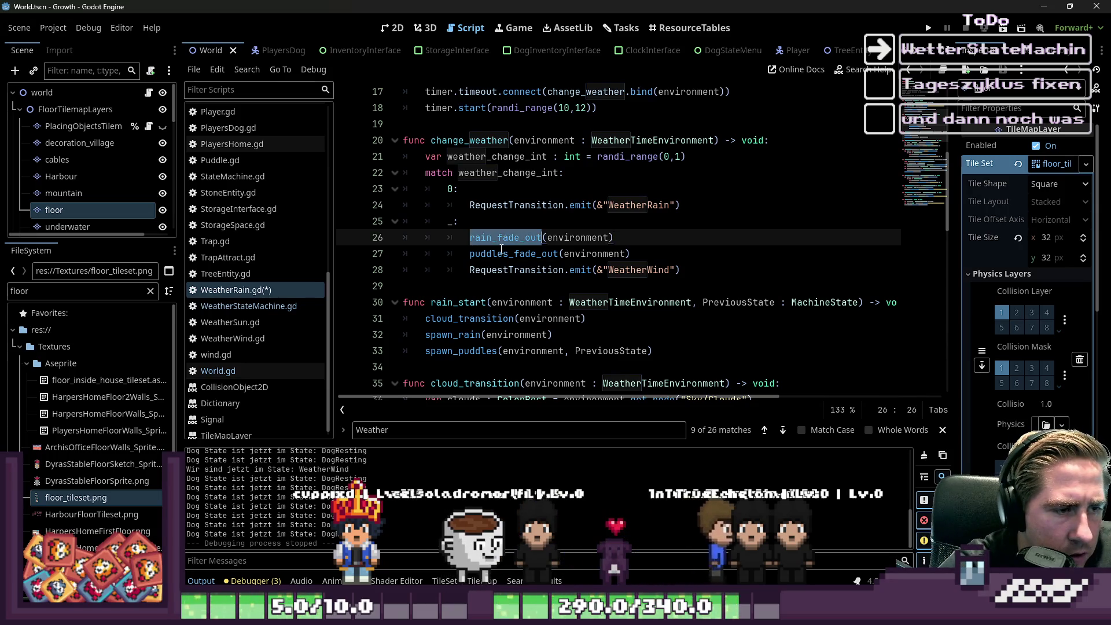
click(481, 252)
click(462, 237)
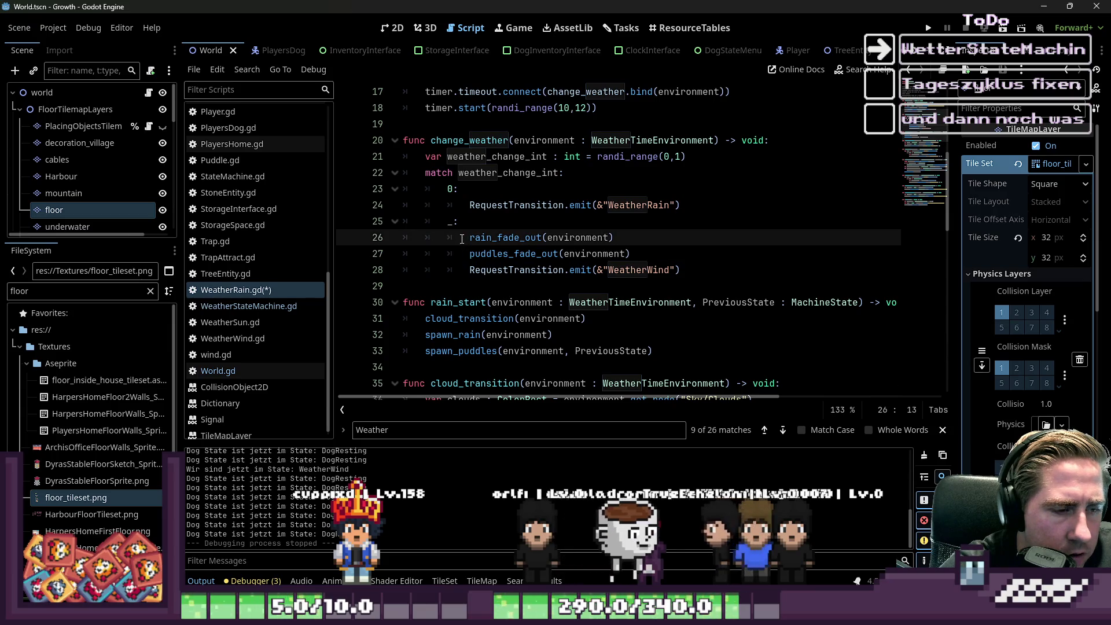
Step: Prefix the call with await, view the redundant-await warning, and jump to rain_fade_out's definition
text(await)
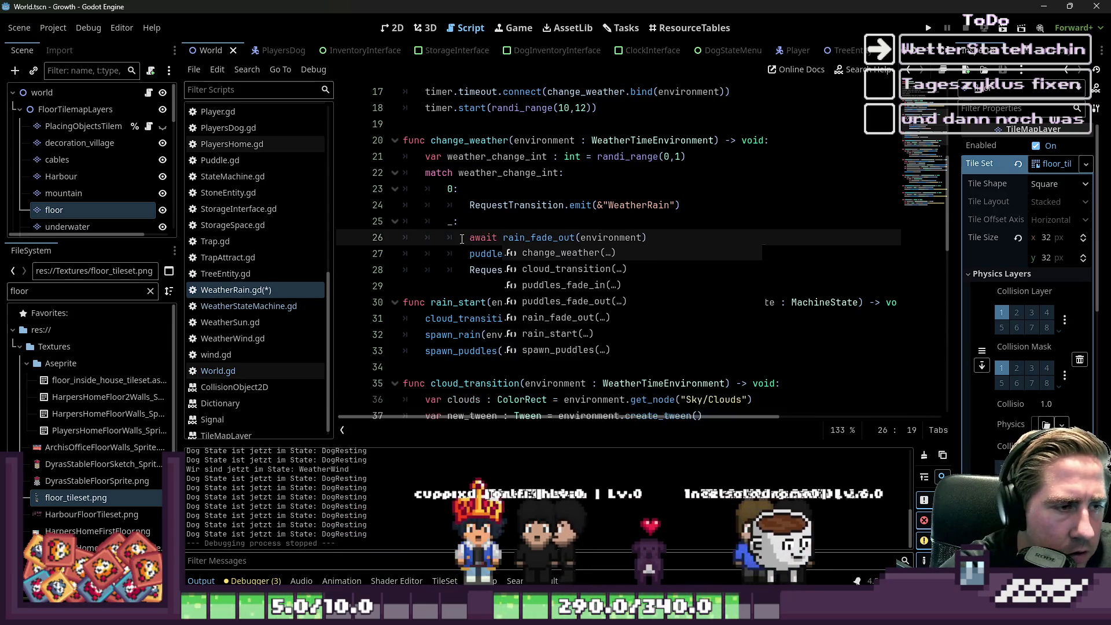
click(499, 235)
click(507, 229)
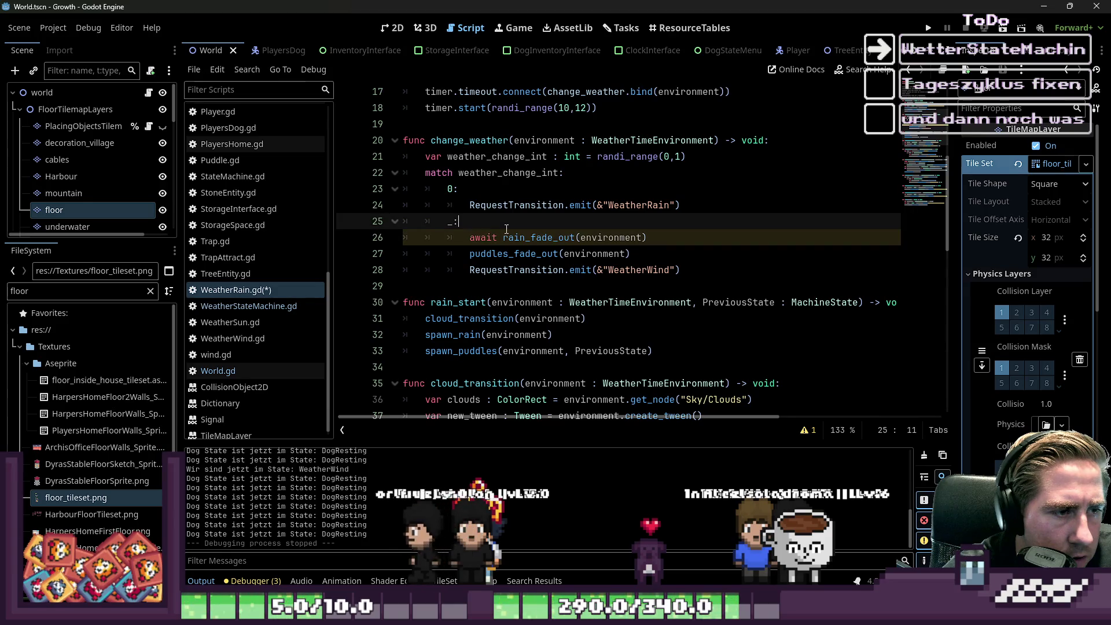
click(508, 238)
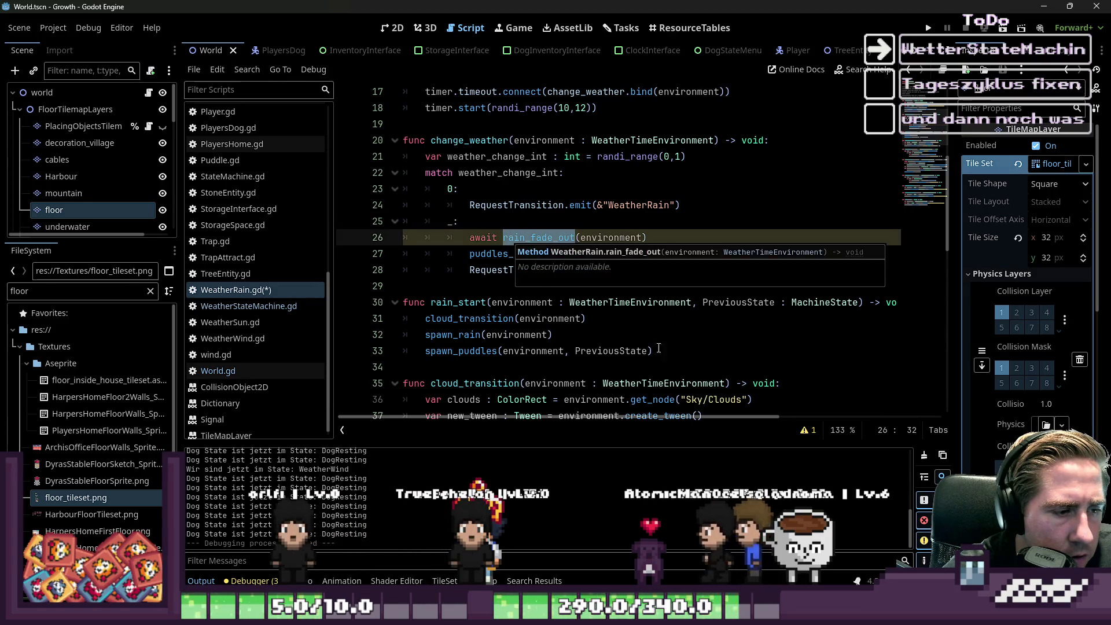
click(808, 430)
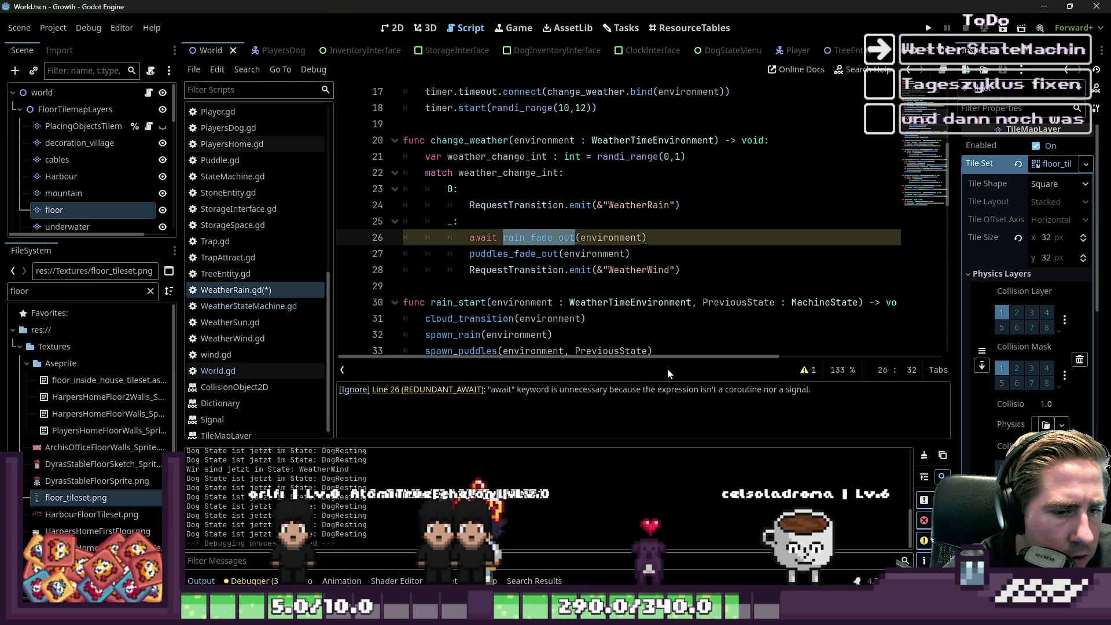
ctrl+click(541, 240)
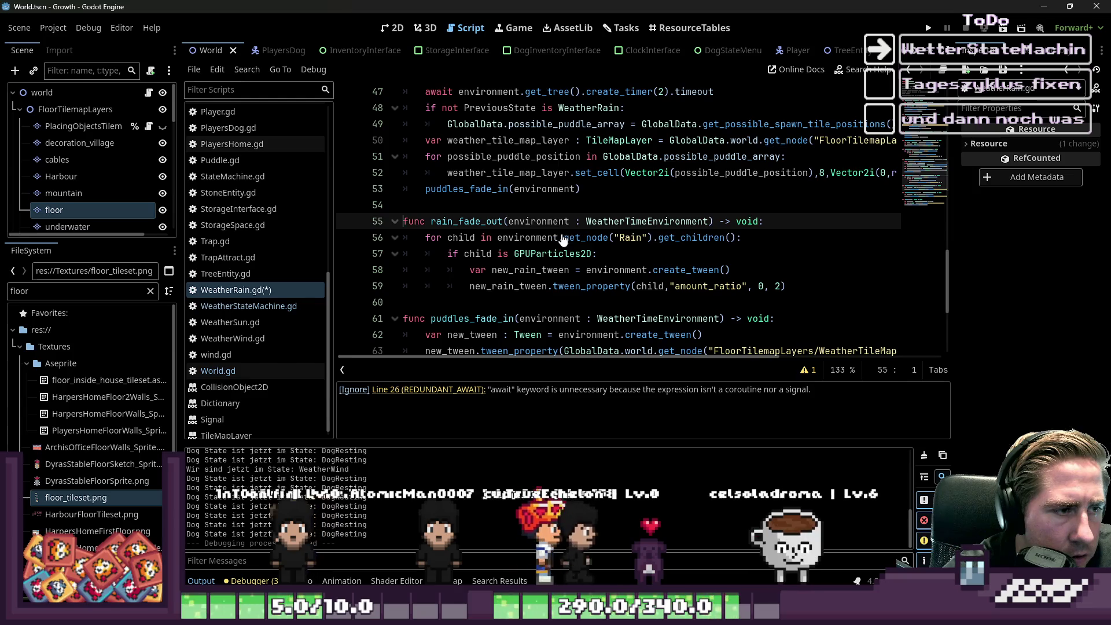
Step: Add a new_rain_tween.finished.emit line inside rain_fade_out's particle loop and save
click(553, 254)
key(Return)
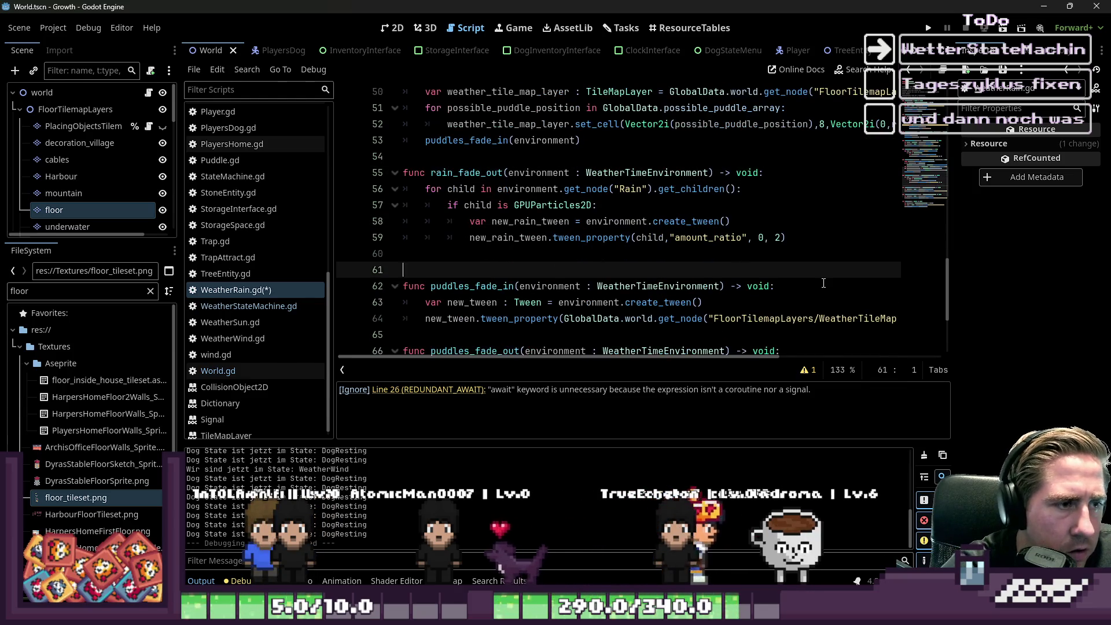
key(Up)
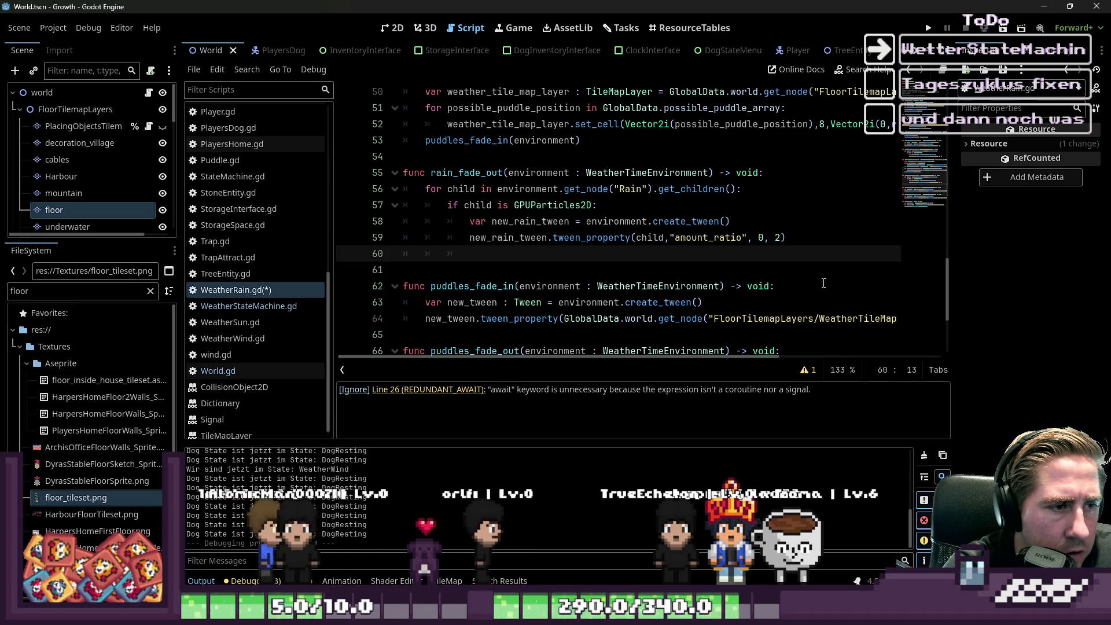
text(_tw)
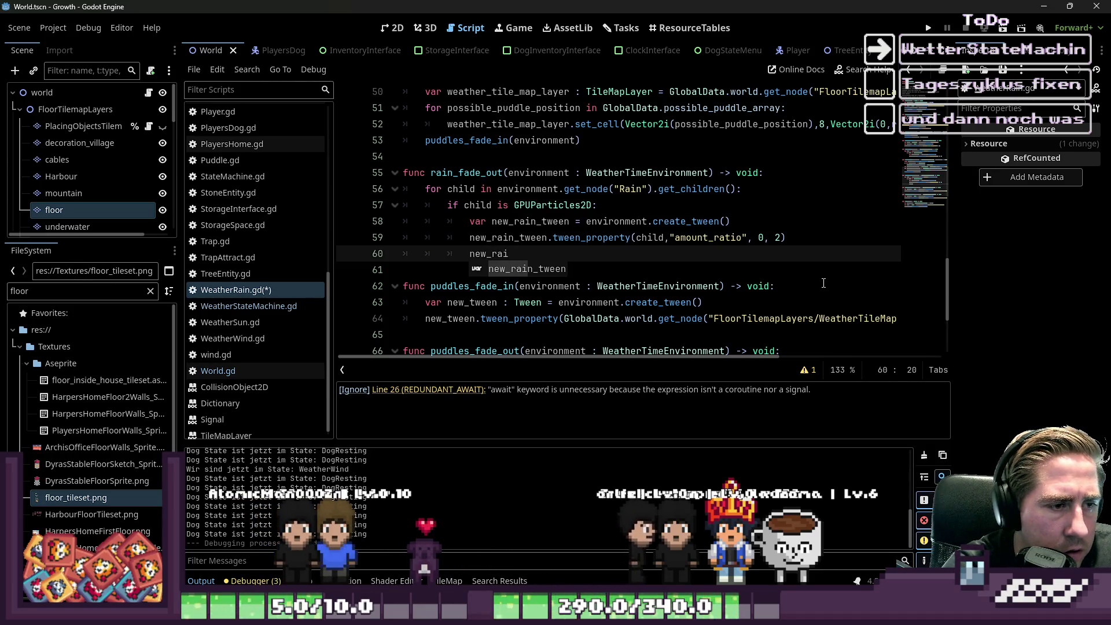
text(een.e)
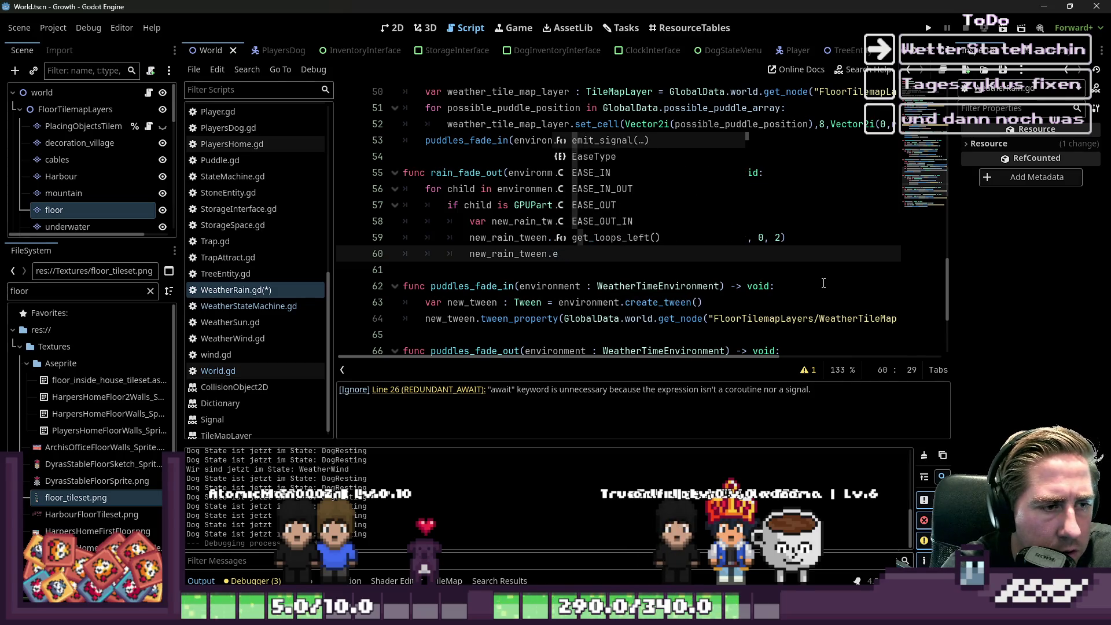
key(BackSpace)
text(finished.emit)
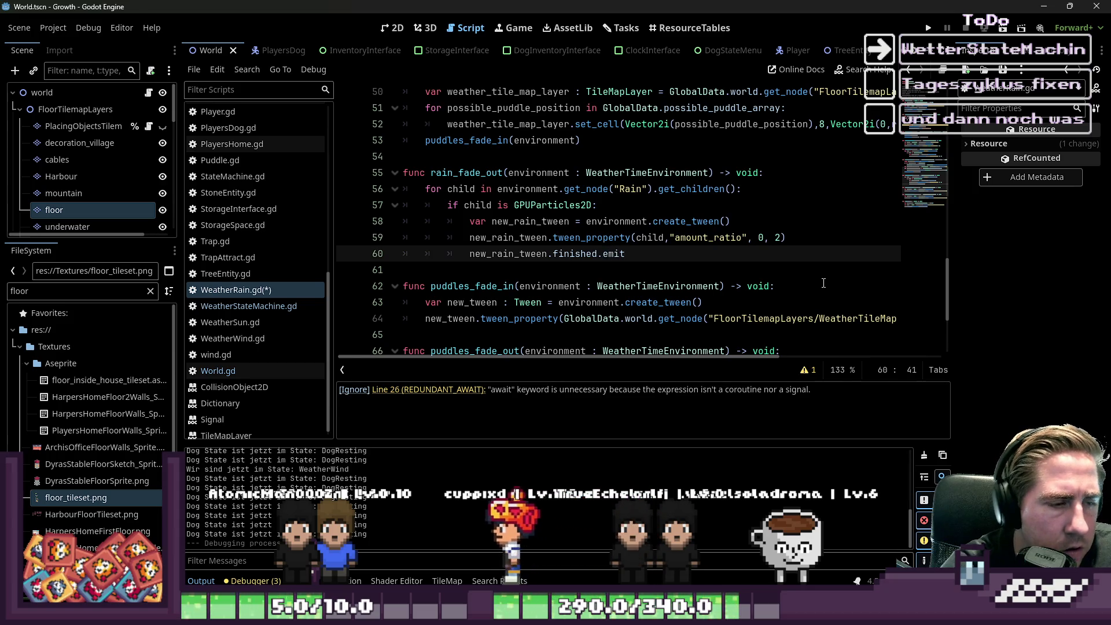
key(ctrl+s)
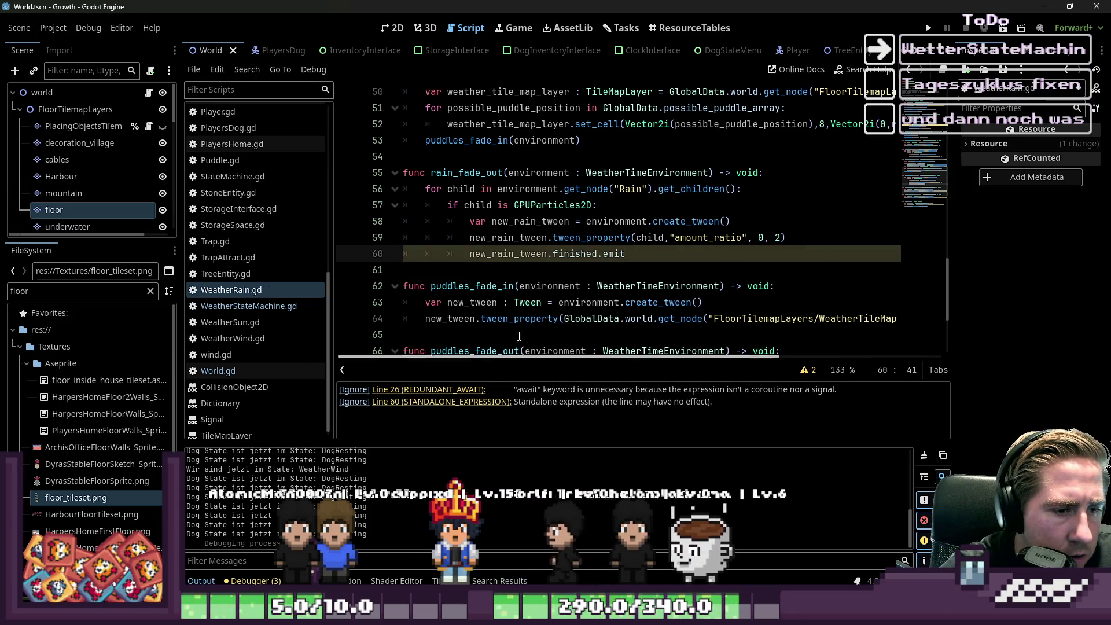
Step: Append () so line 60 calls finished.emit(), keep its indentation, and save the script
click(455, 255)
key(Delete)
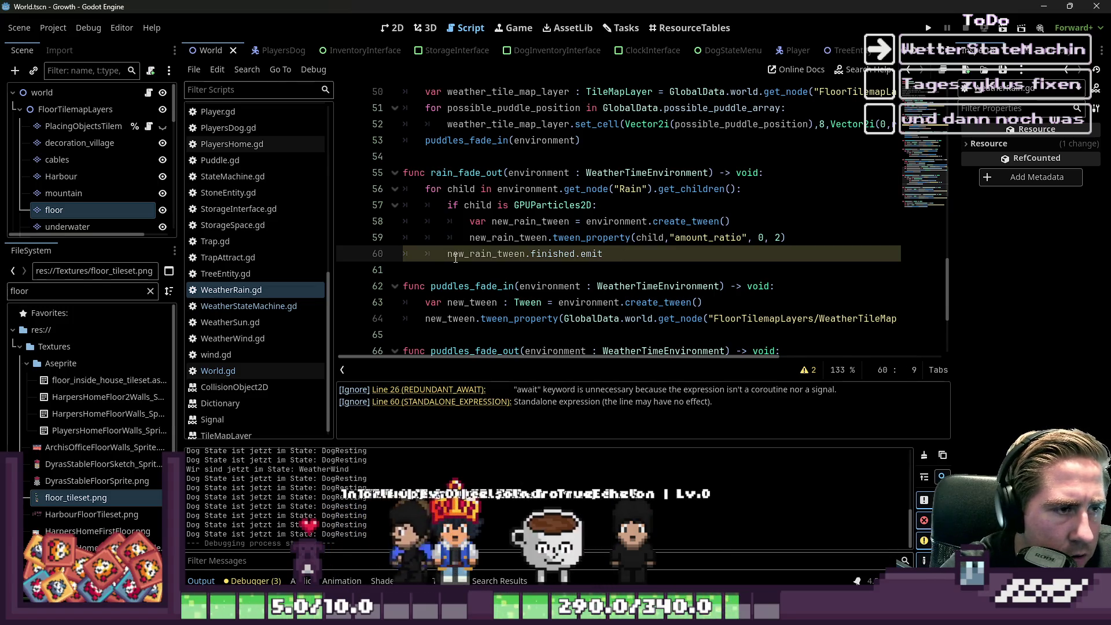
key(ctrl+z)
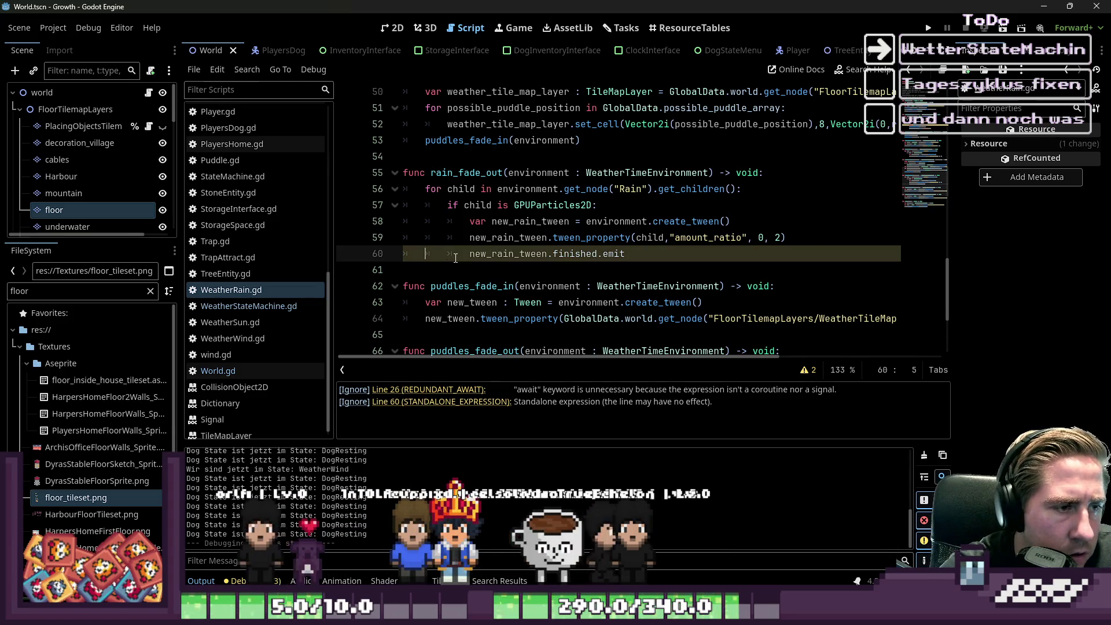
key(End)
text(())
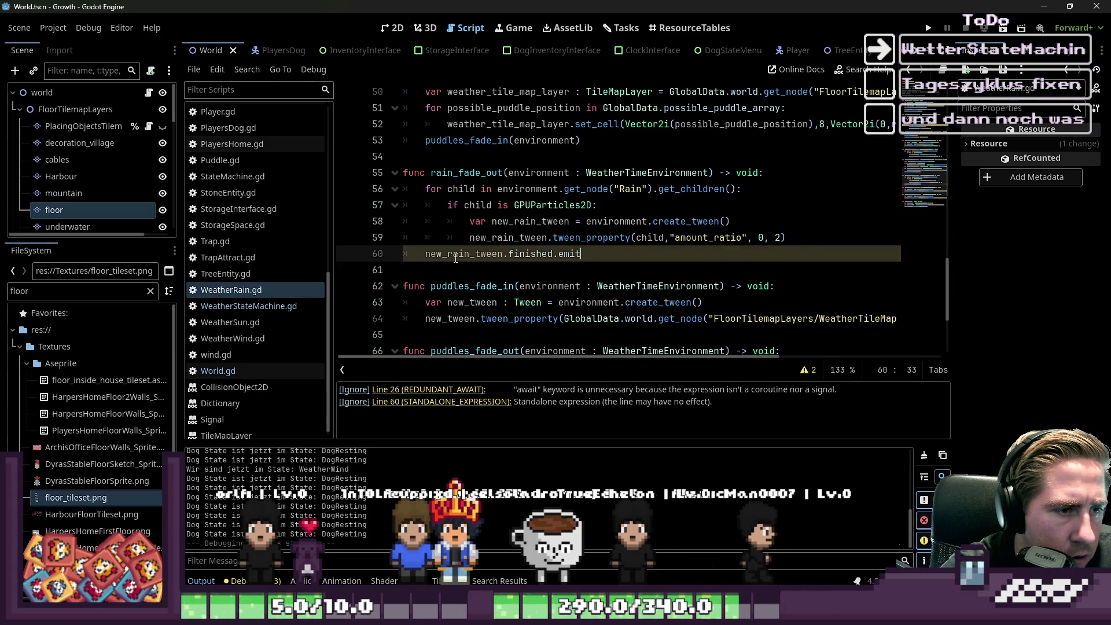
key(Home)
key(Home)
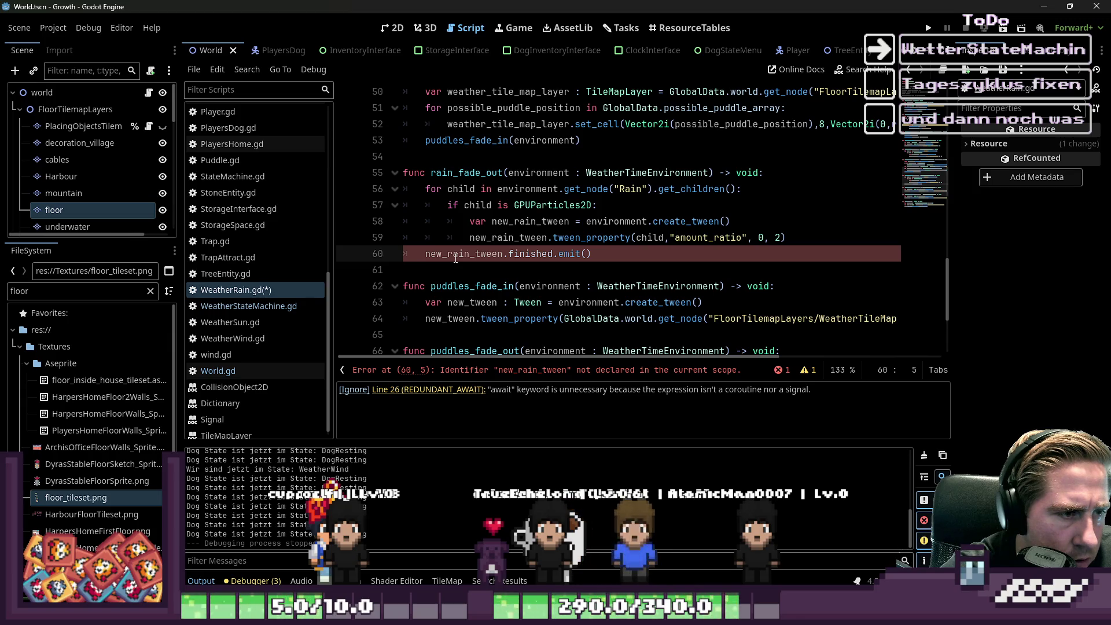
key(Down)
key(ctrl+s)
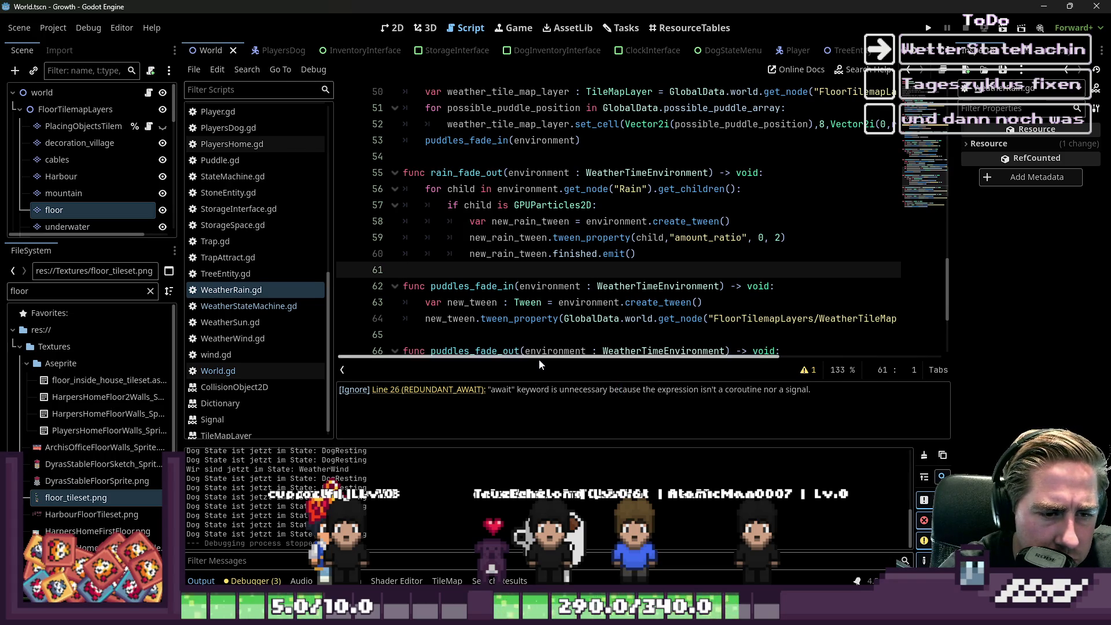
click(449, 390)
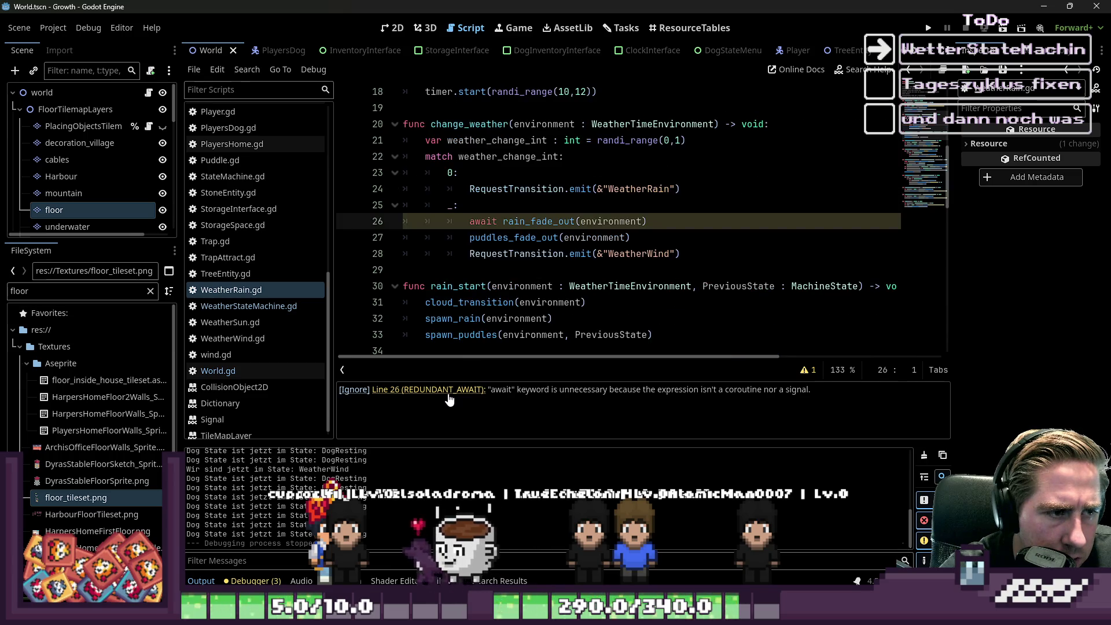
scroll(477, 274, down, 5)
scroll(477, 275, down, 1)
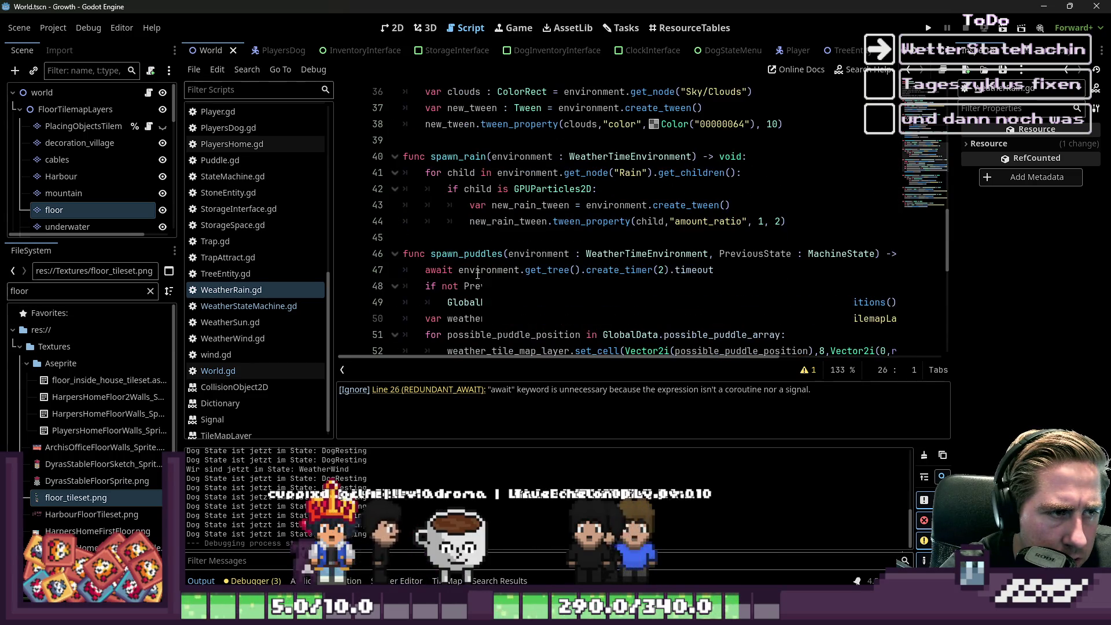
double_click(457, 156)
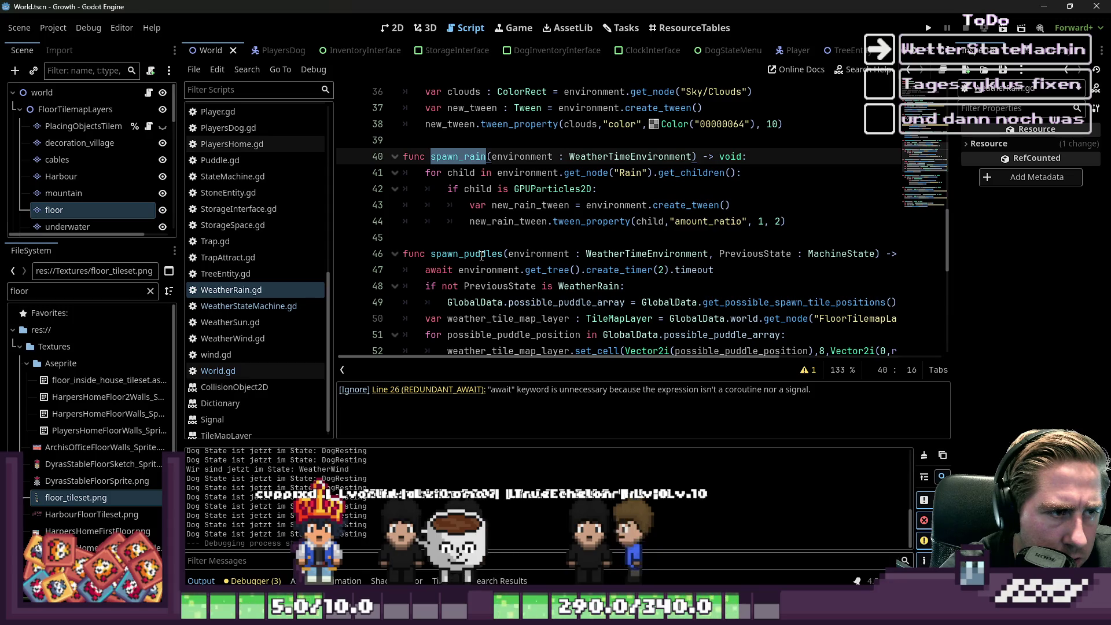
scroll(481, 255, down, 8)
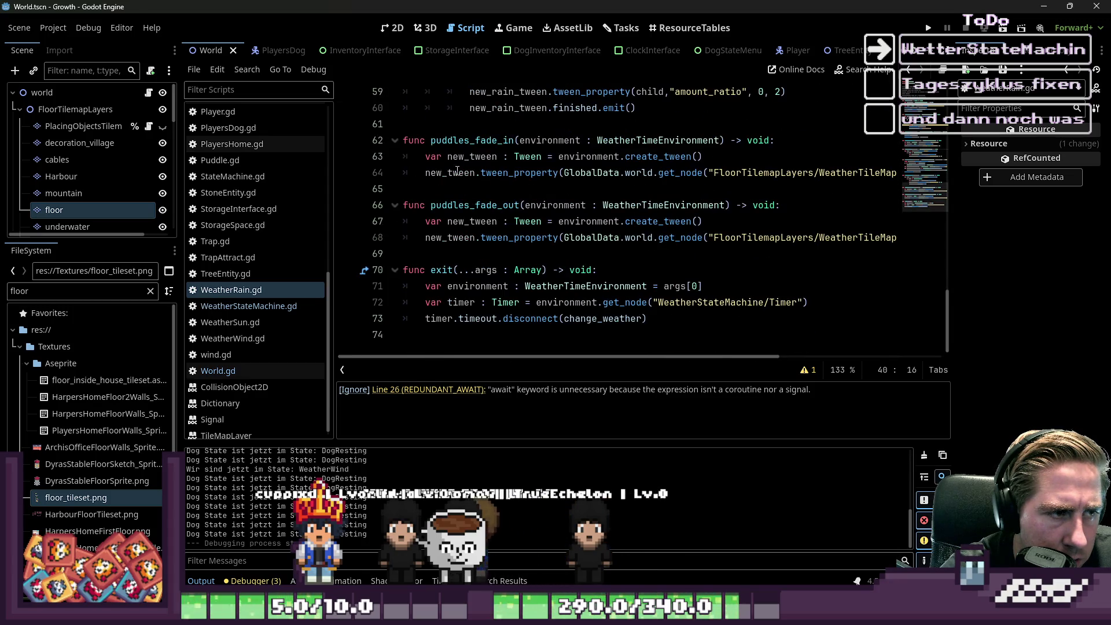
scroll(457, 170, up, 2)
click(470, 124)
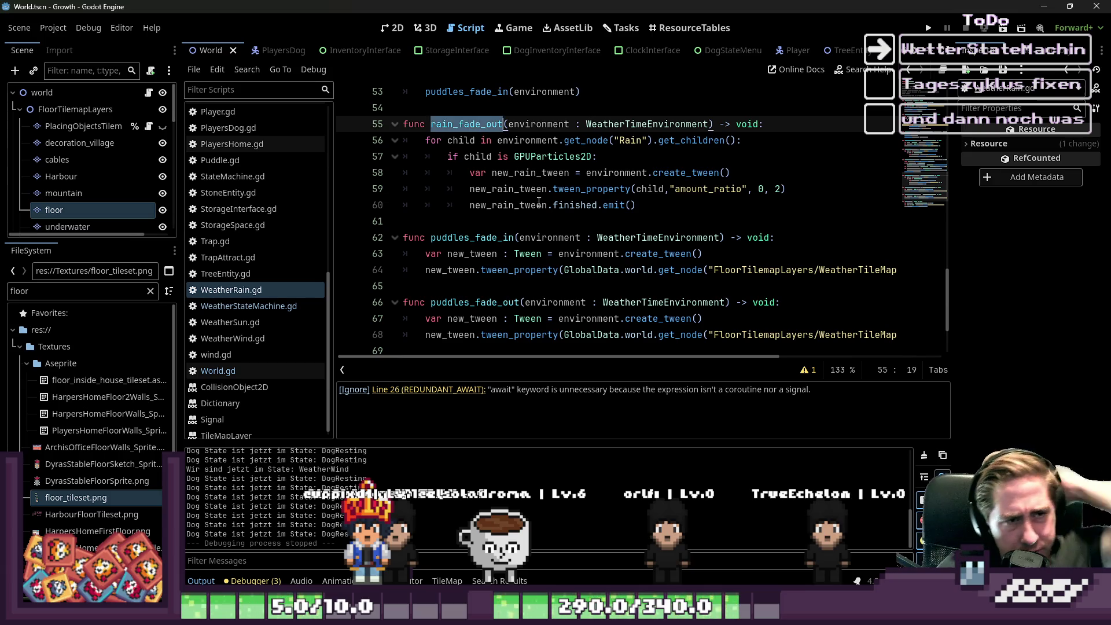
double_click(572, 204)
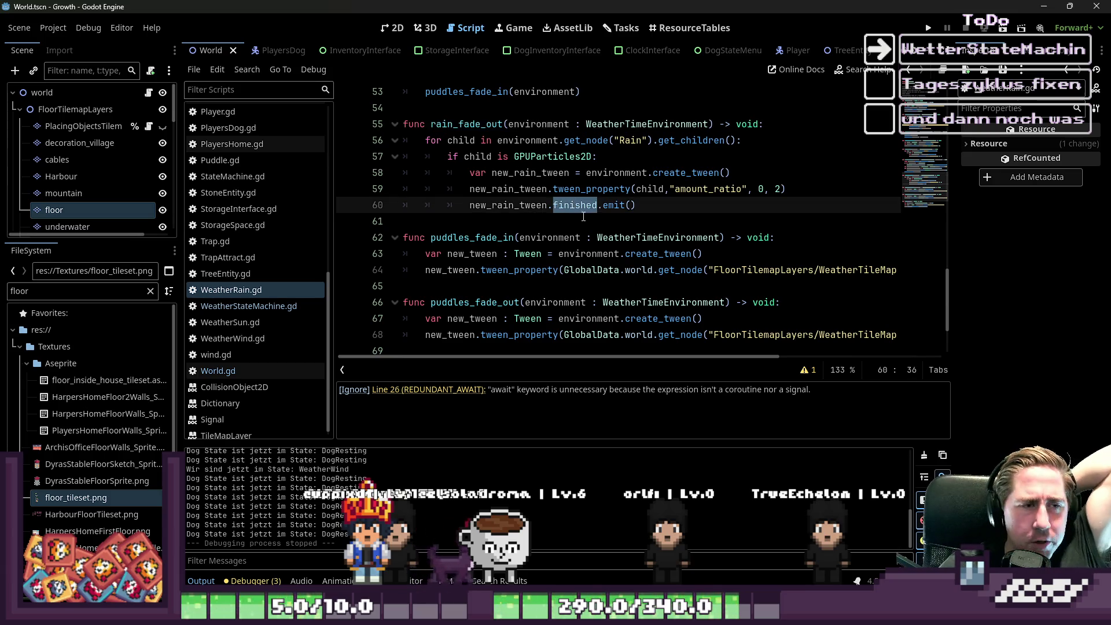
scroll(585, 219, up, 8)
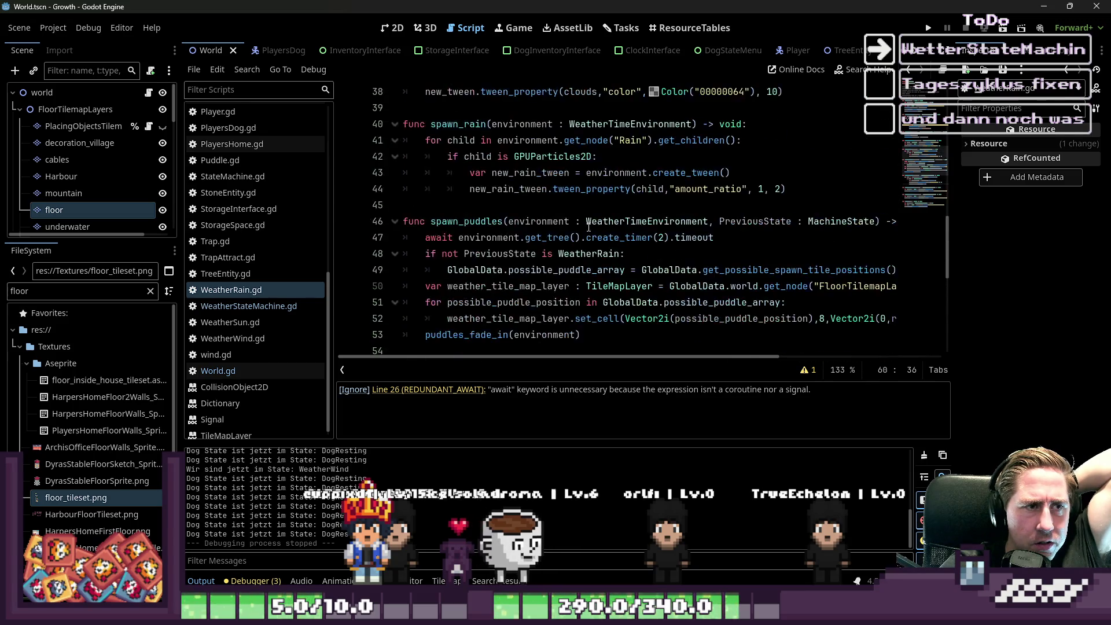
scroll(584, 232, up, 4)
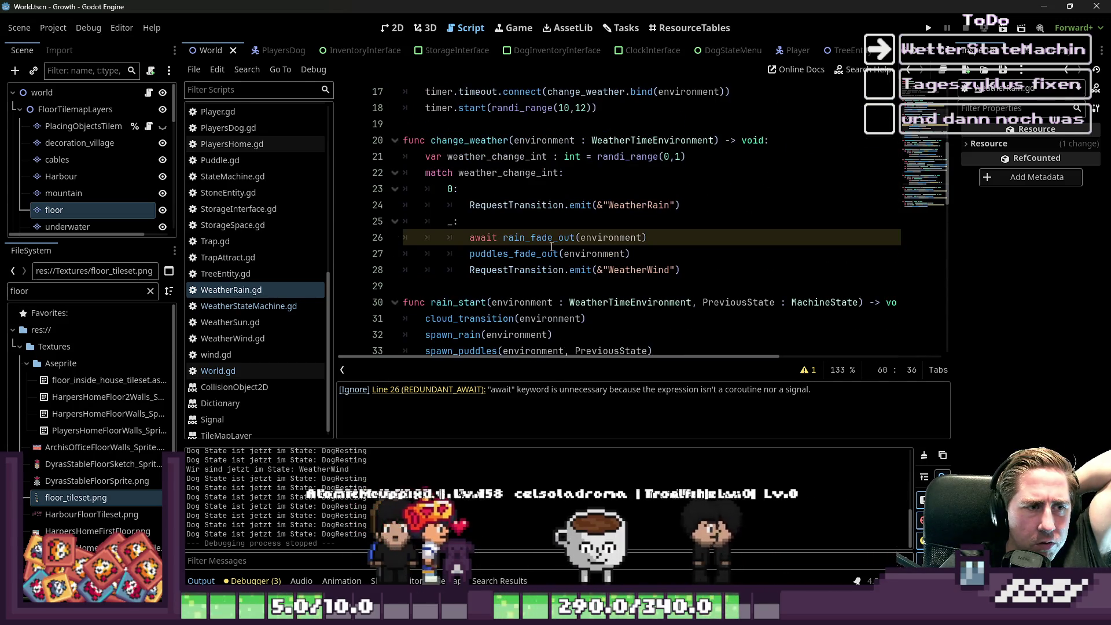
click(551, 238)
double_click(551, 238)
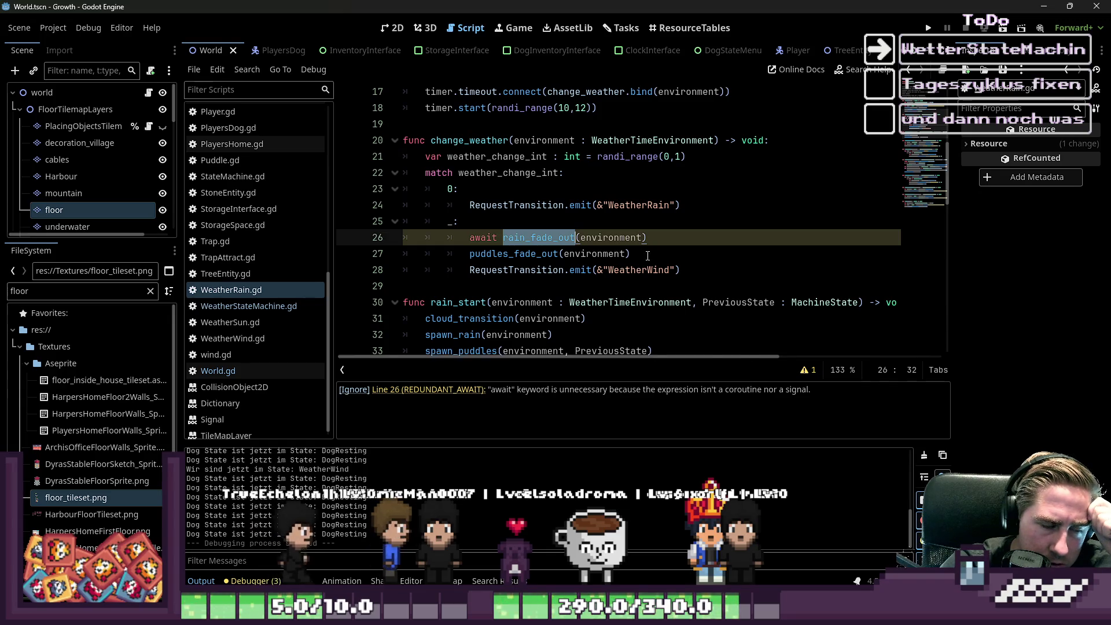
scroll(644, 255, down, 2)
scroll(644, 254, up, 1)
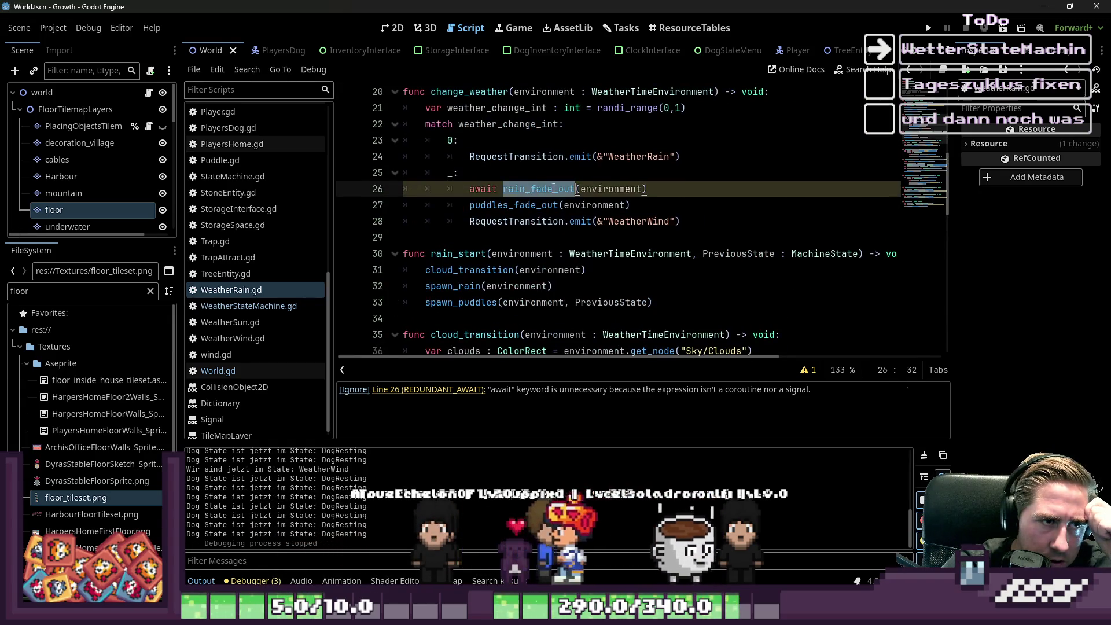
scroll(596, 230, down, 8)
scroll(596, 230, down, 3)
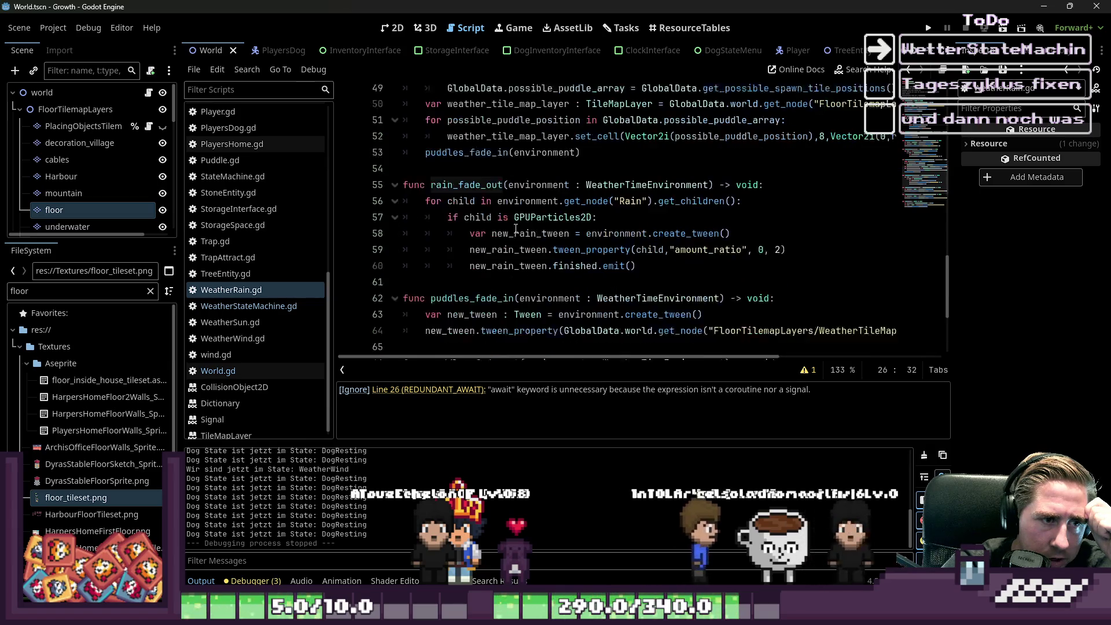
drag(661, 259, 458, 260)
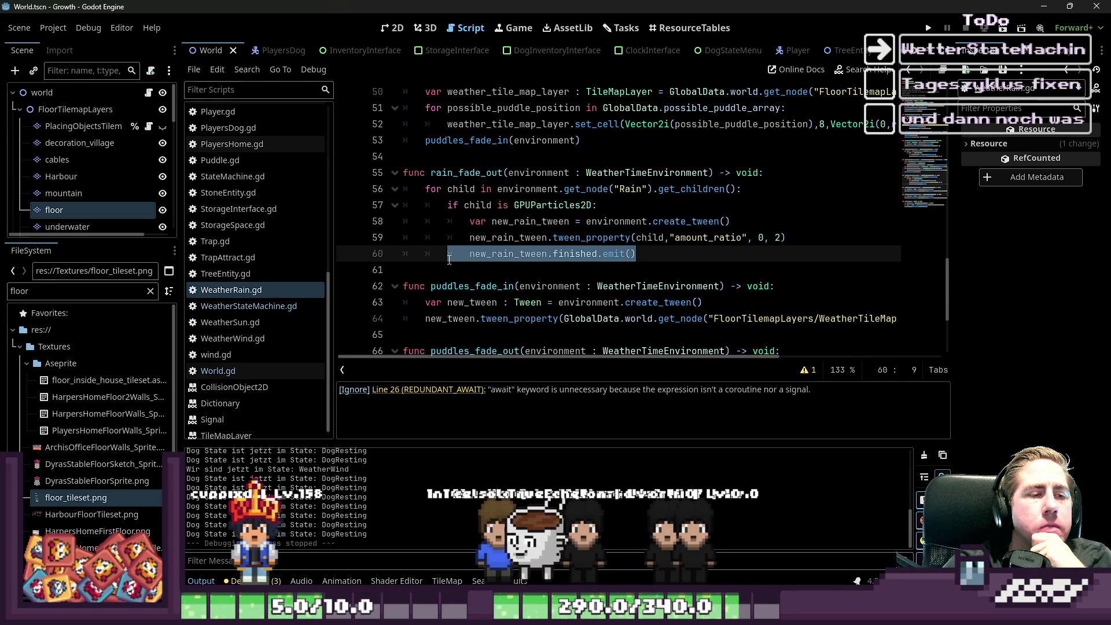
Step: Insert 'await' before new_rain_tween on line 60, restore its indentation with Tab, and save
click(464, 254)
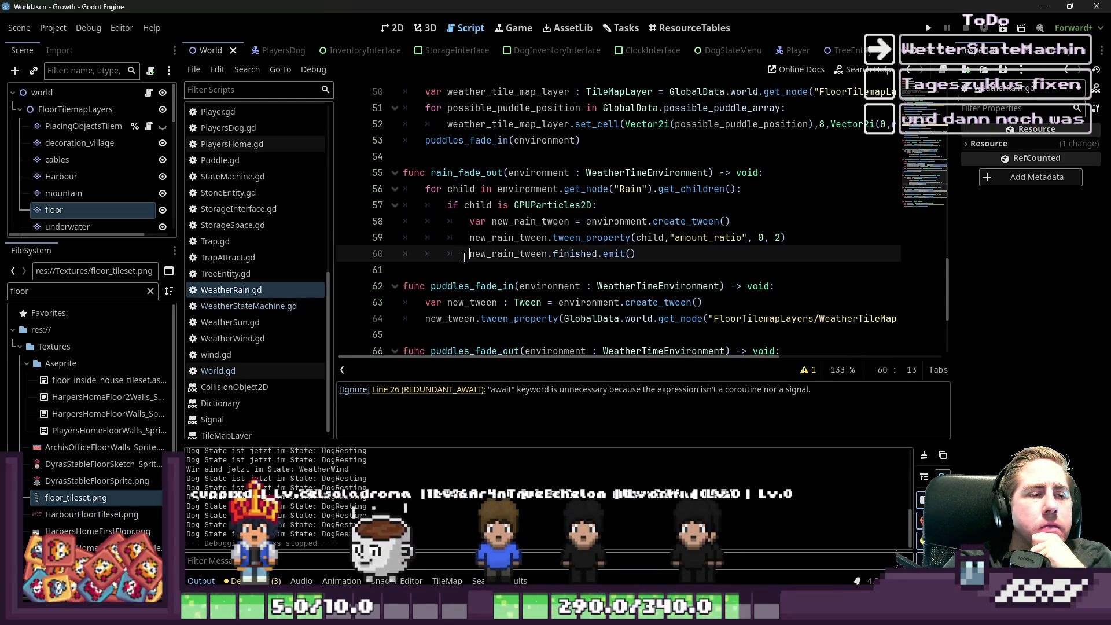
mouse_move(464, 257)
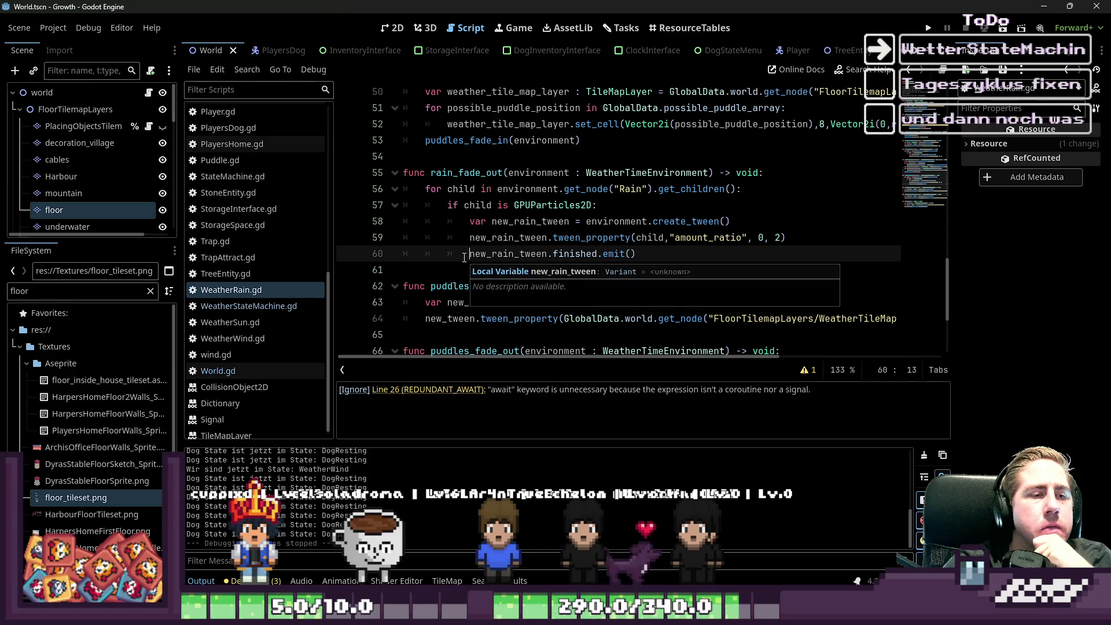
text(await)
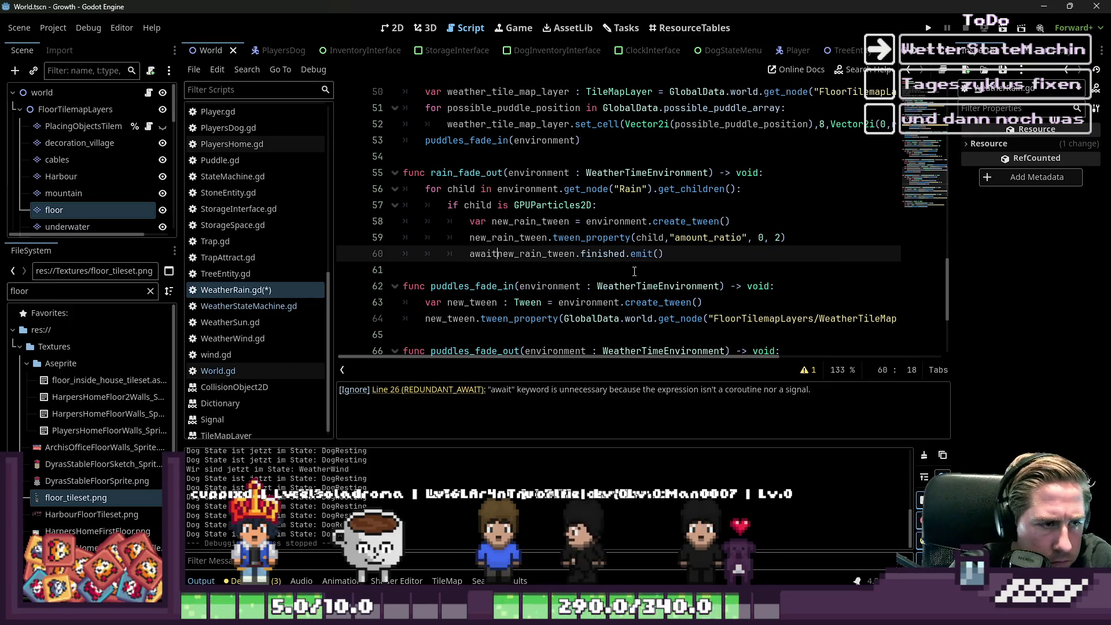
click(450, 254)
key(Delete)
key(Delete)
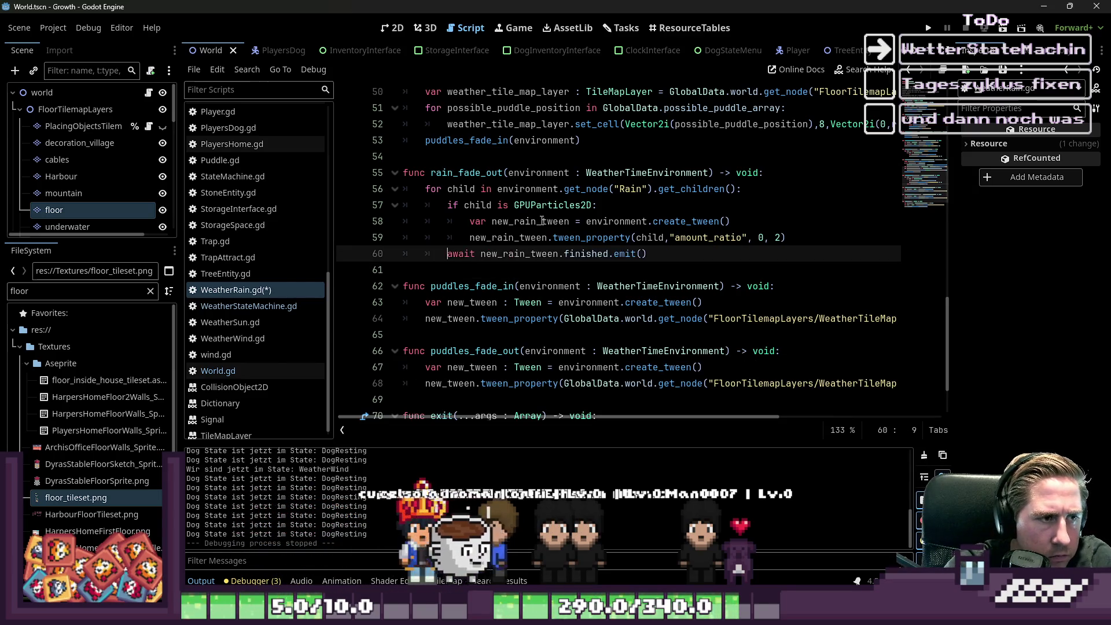
text(a)
key(Left)
key(BackSpace)
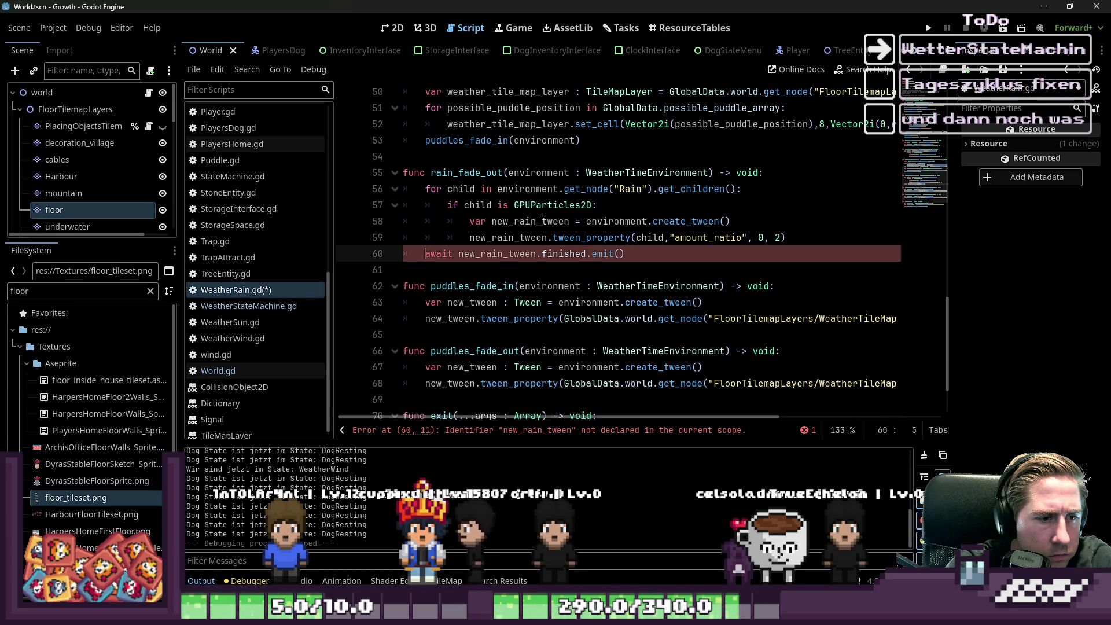
key(ctrl+z)
key(ctrl+z)
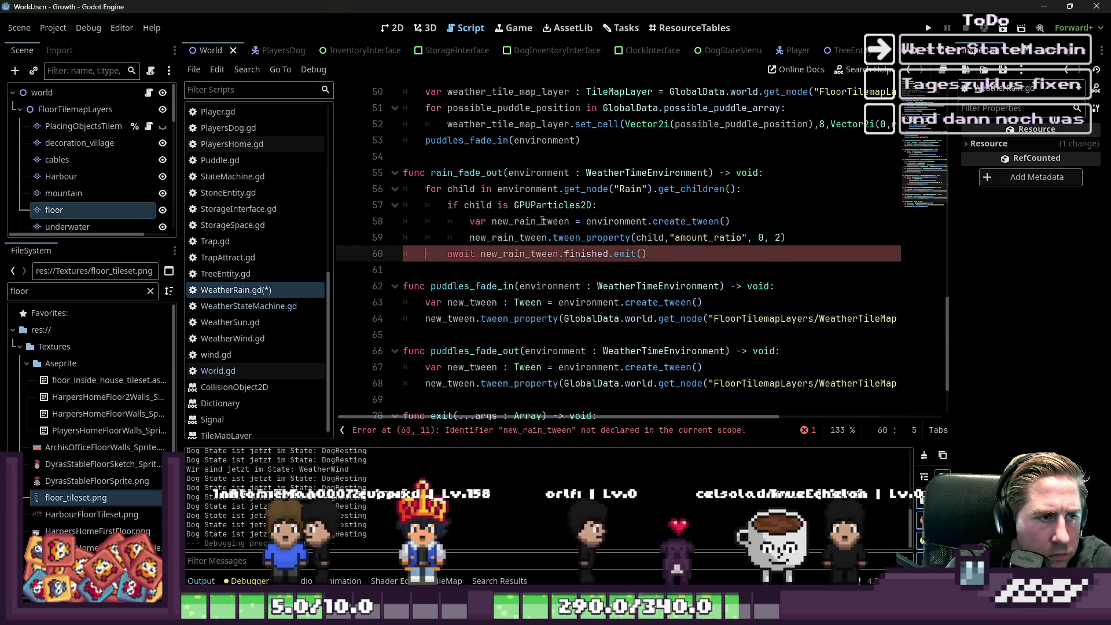
key(Tab)
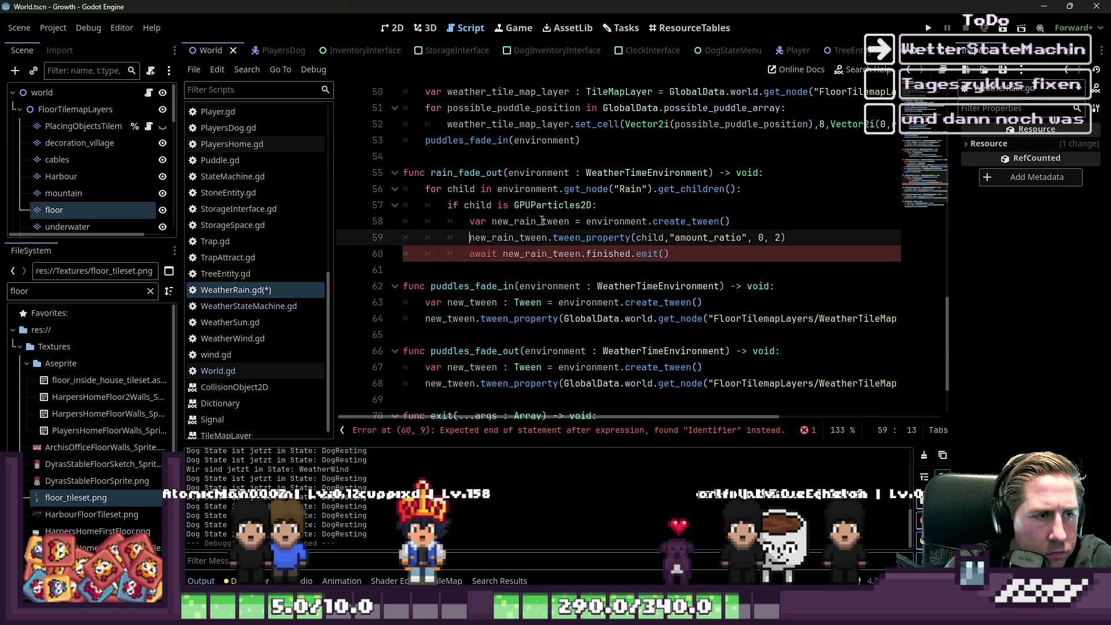
key(Up)
key(Up)
key(Up)
key(ctrl+s)
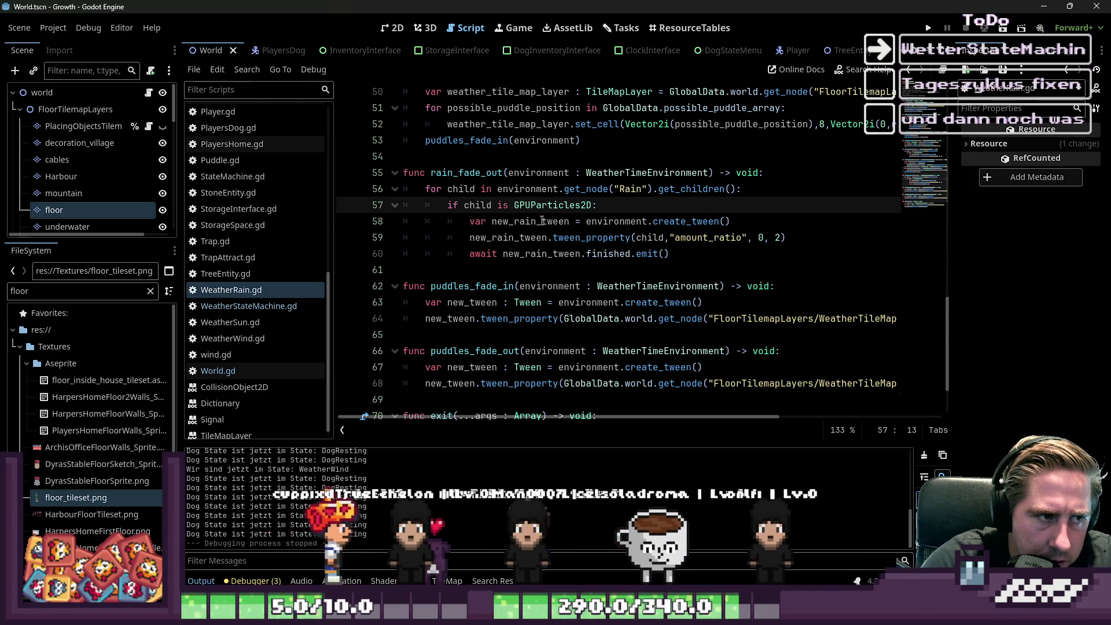
Step: Select the child variable on line 57 of rain_fade_out
click(736, 222)
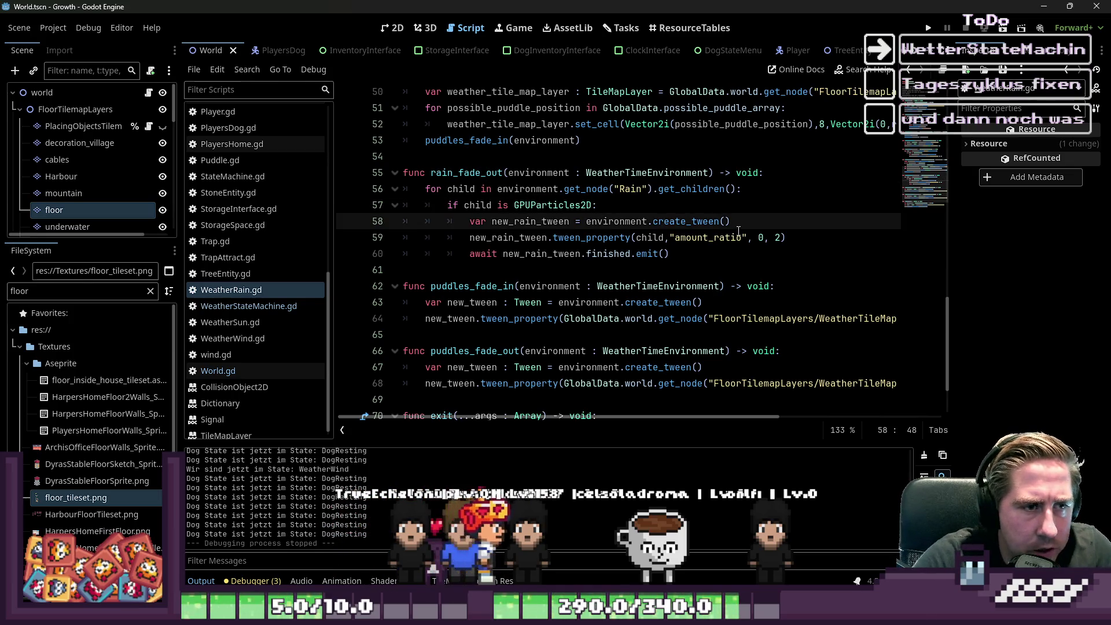
key(Up)
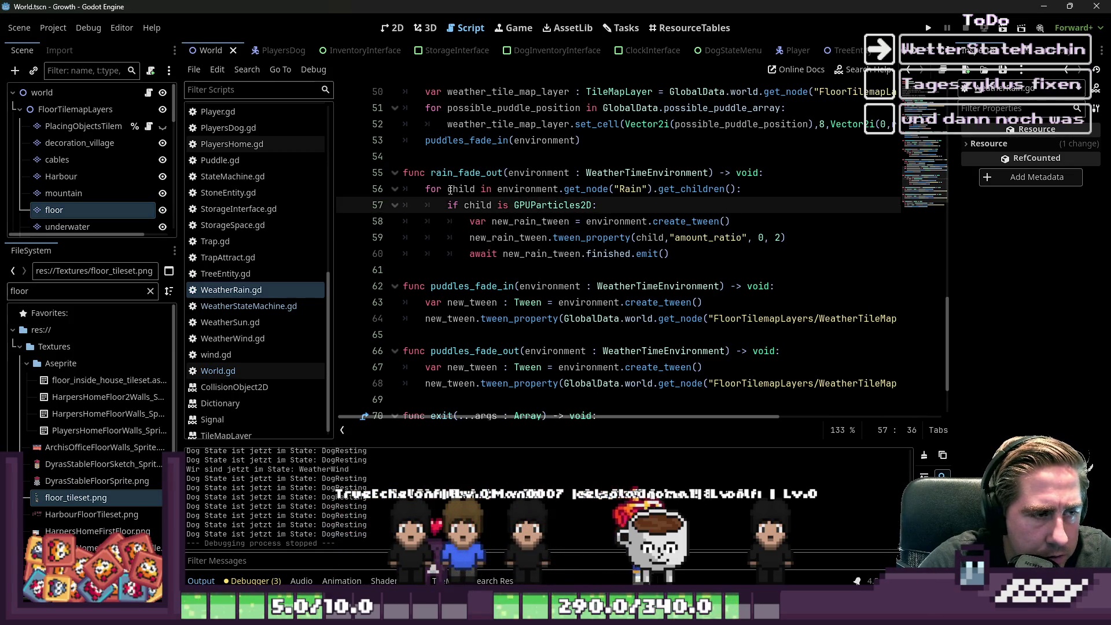
click(450, 190)
double_click(485, 205)
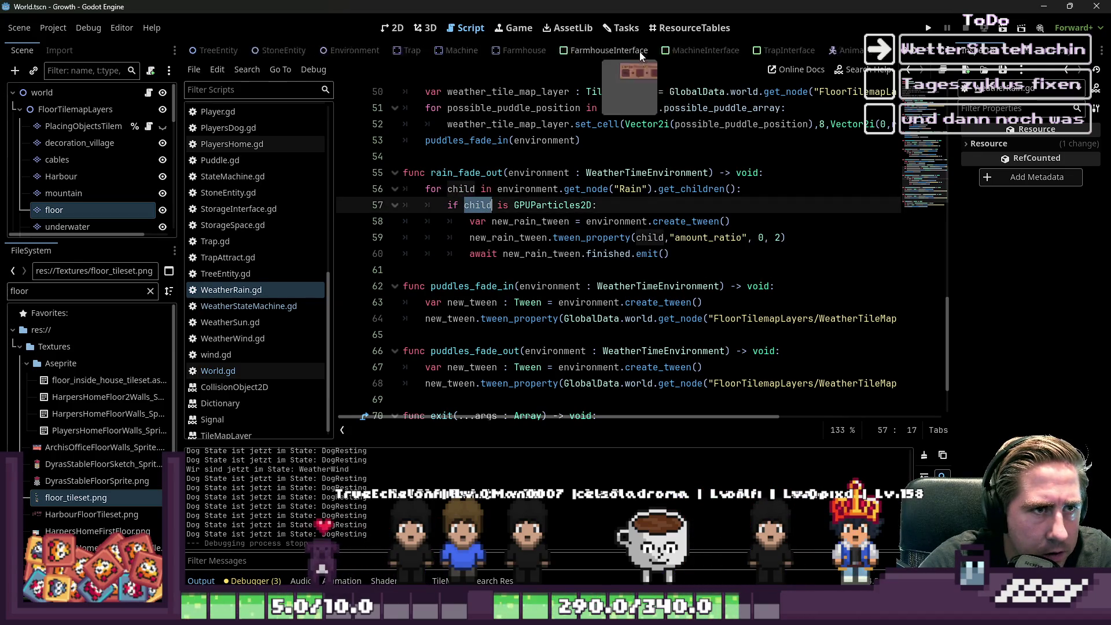
scroll(640, 51, down, 5)
scroll(310, 56, down, 6)
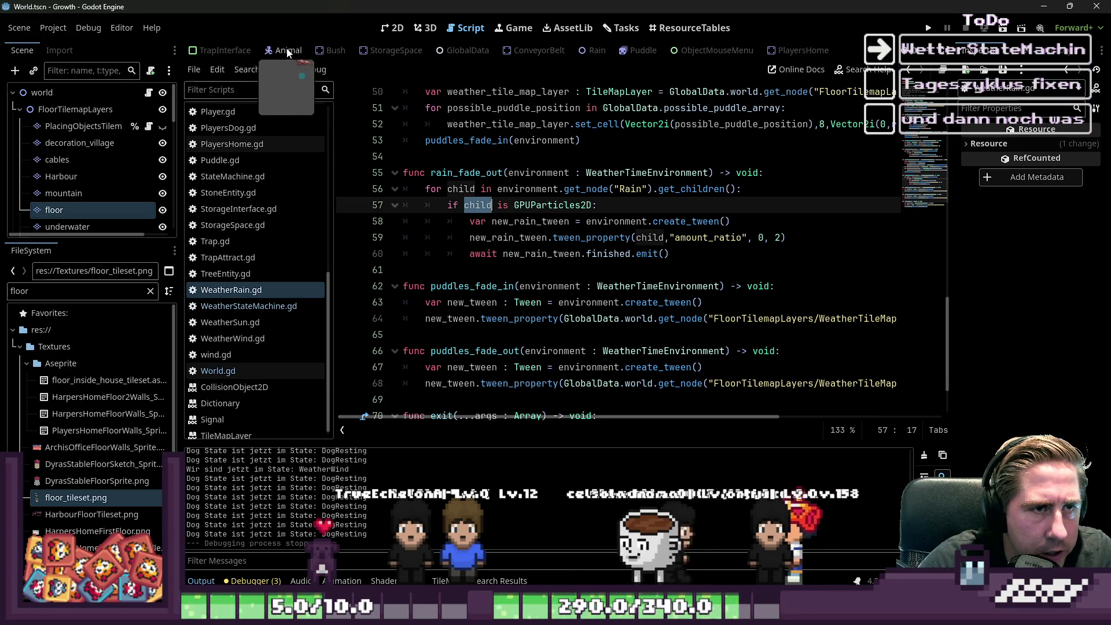
click(594, 51)
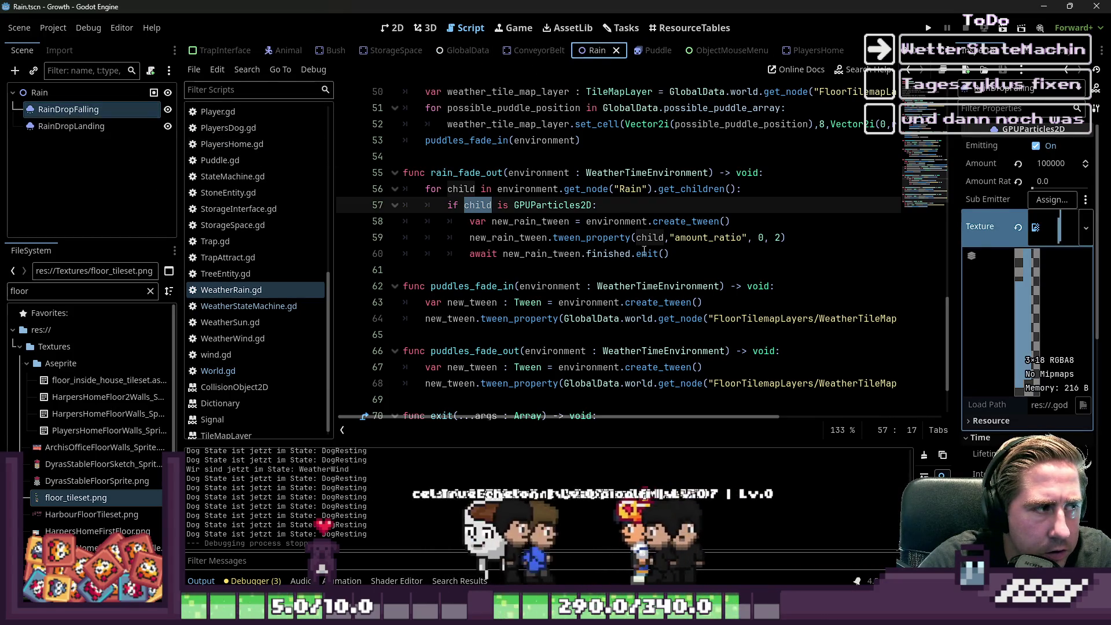
click(475, 221)
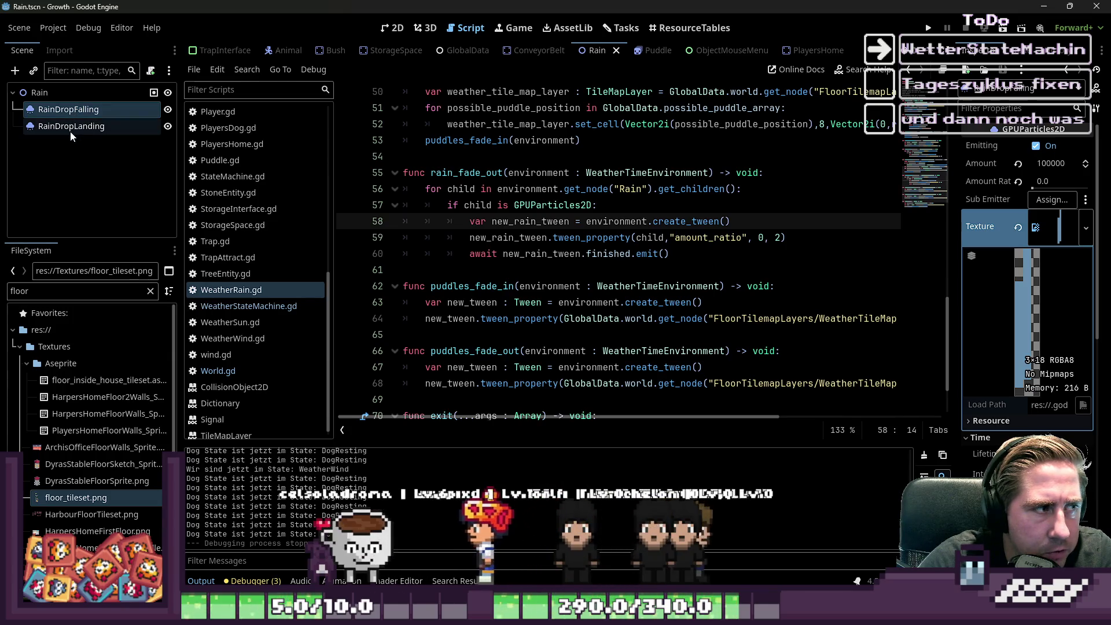
click(554, 216)
click(560, 191)
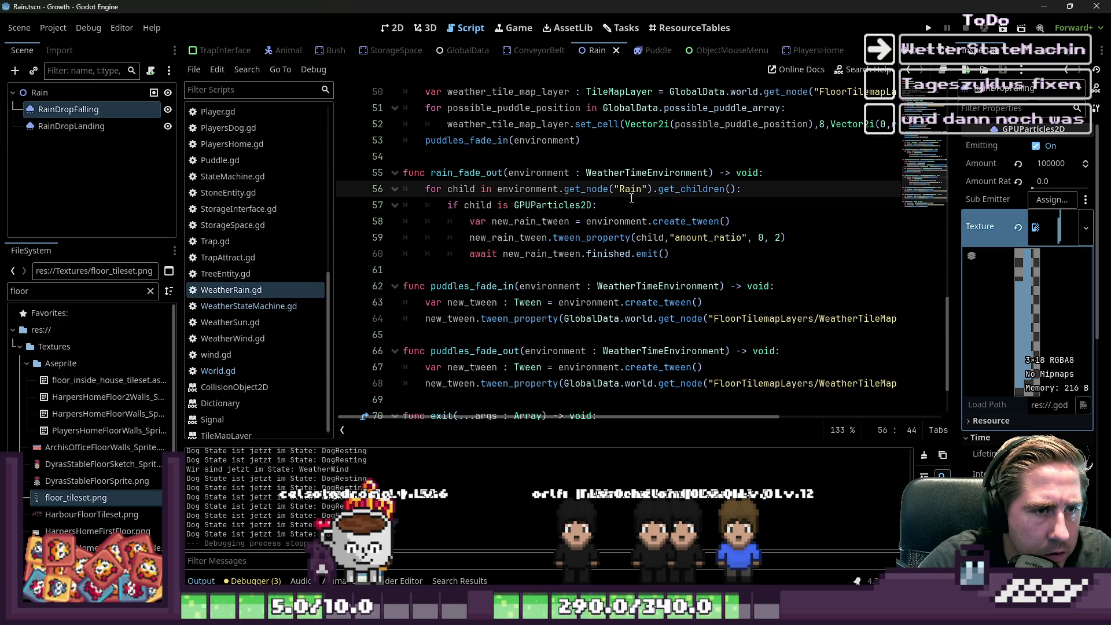
click(764, 201)
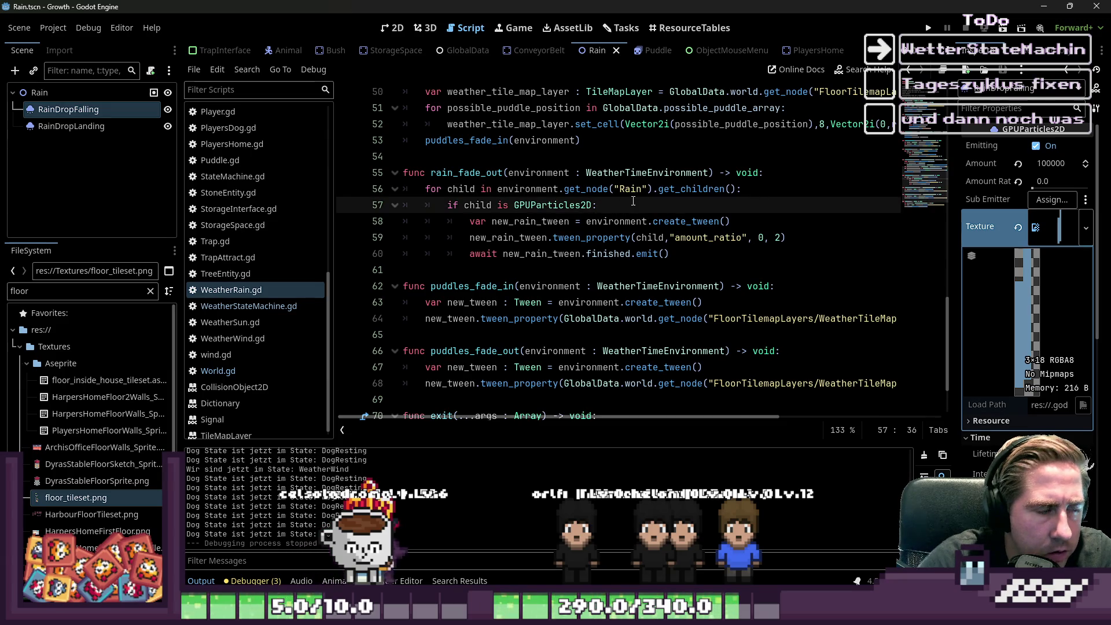
Step: Begin typing 'environment.' on a new line inside the if block
key(Return)
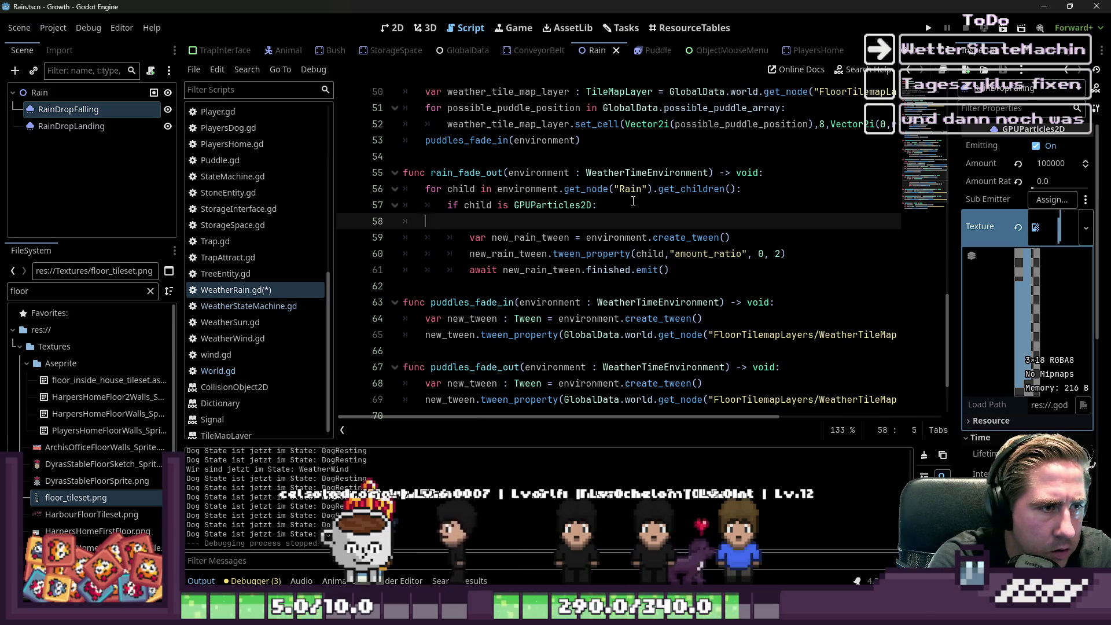
text(en)
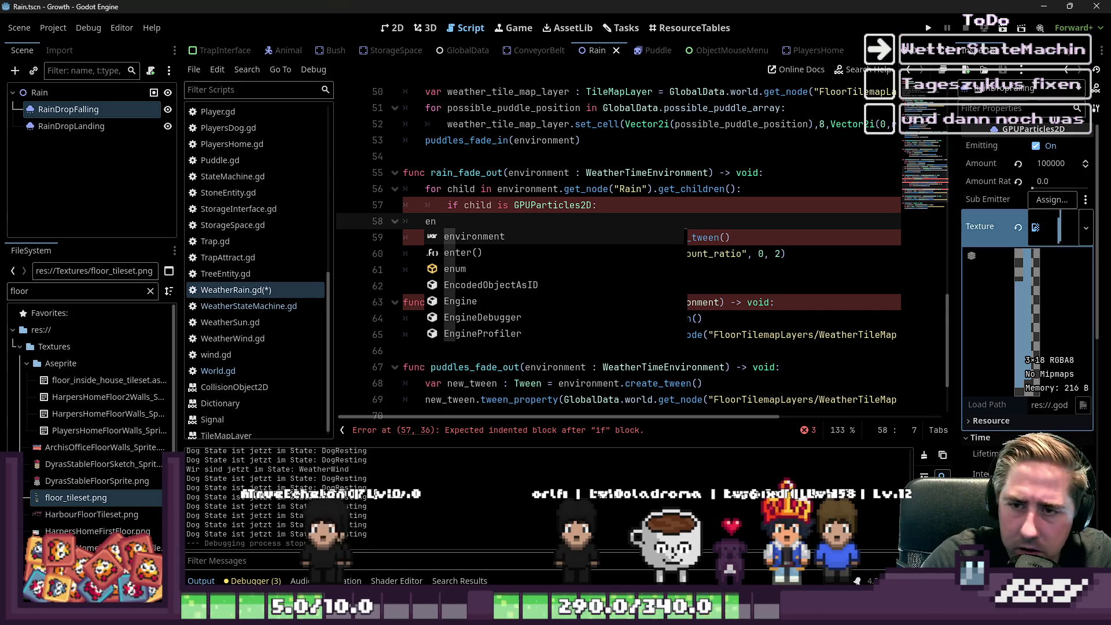
key(Escape)
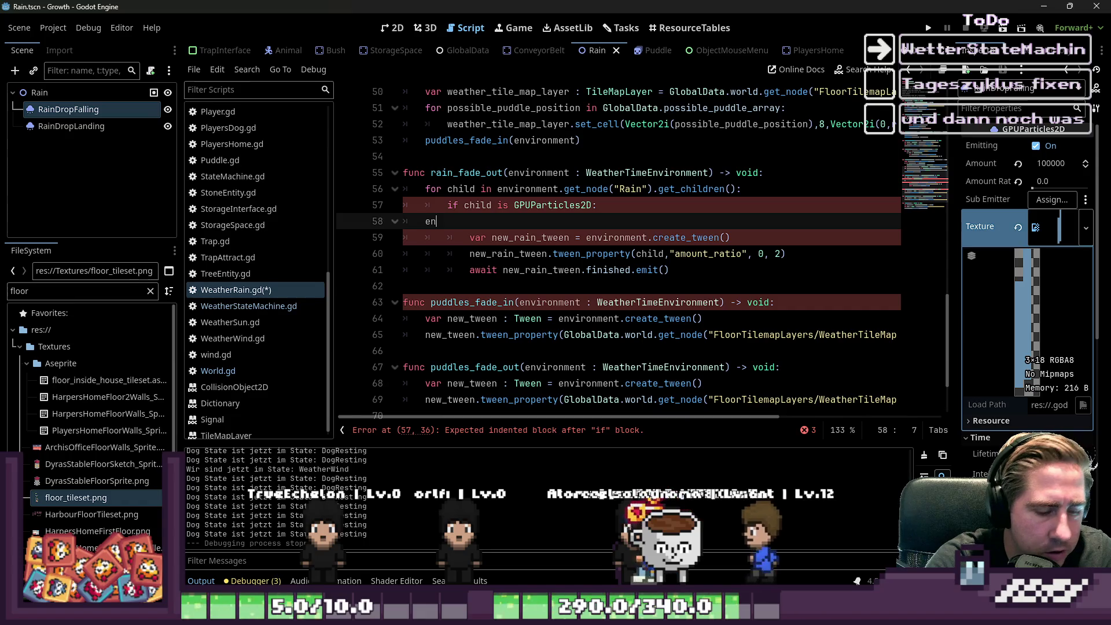
text(vironment)
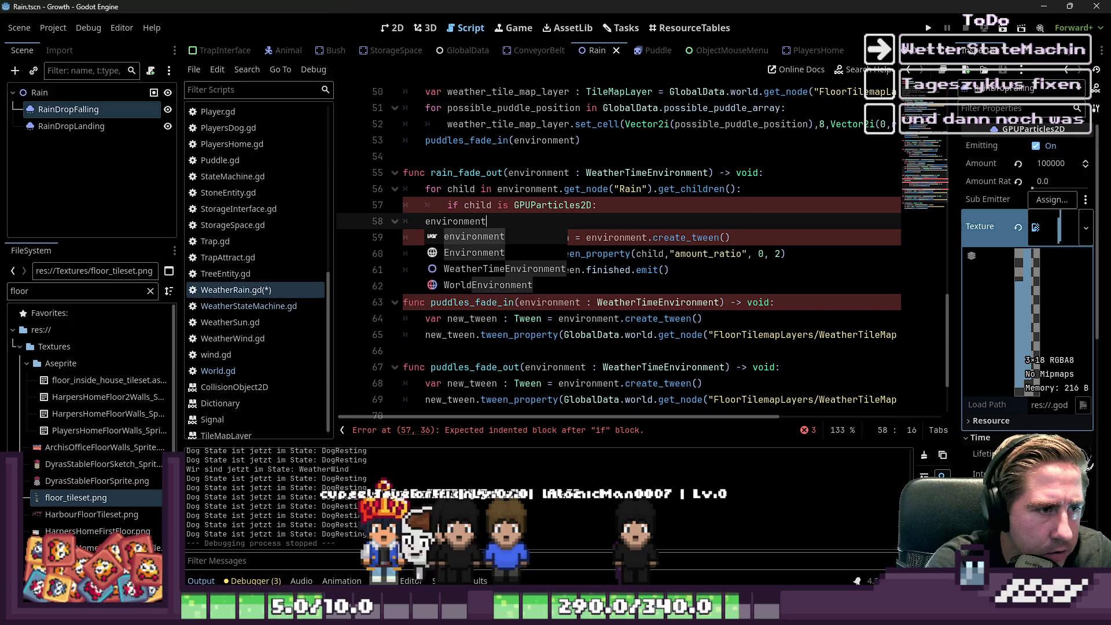
text(.)
key(Escape)
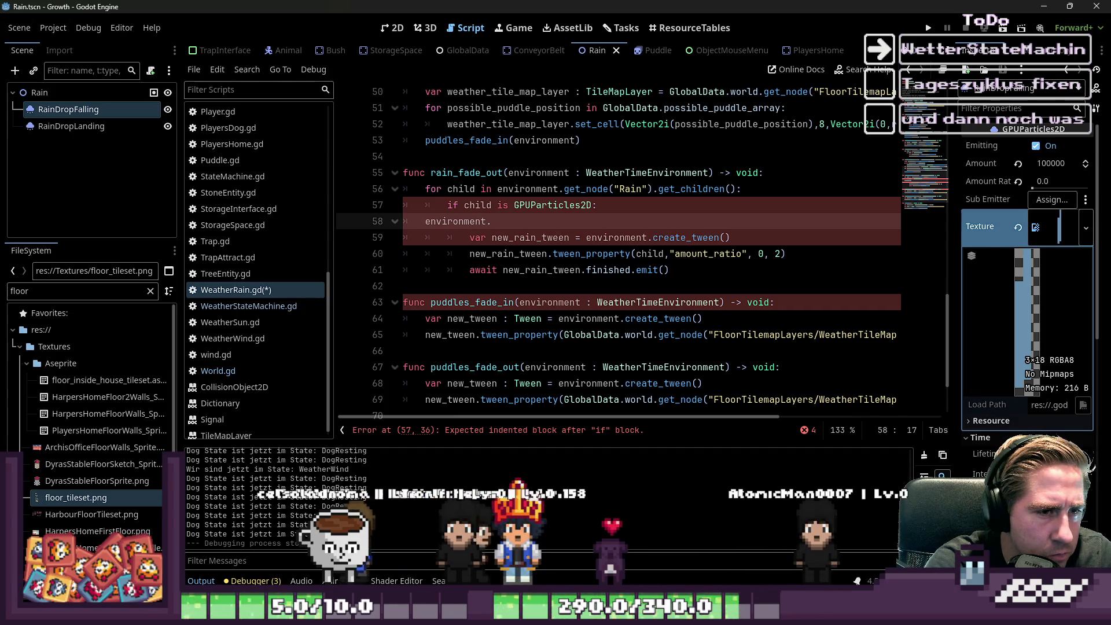
Step: Delete the unfinished environment text and outdent the tween lines to function level
key(shift+Home)
key(BackSpace)
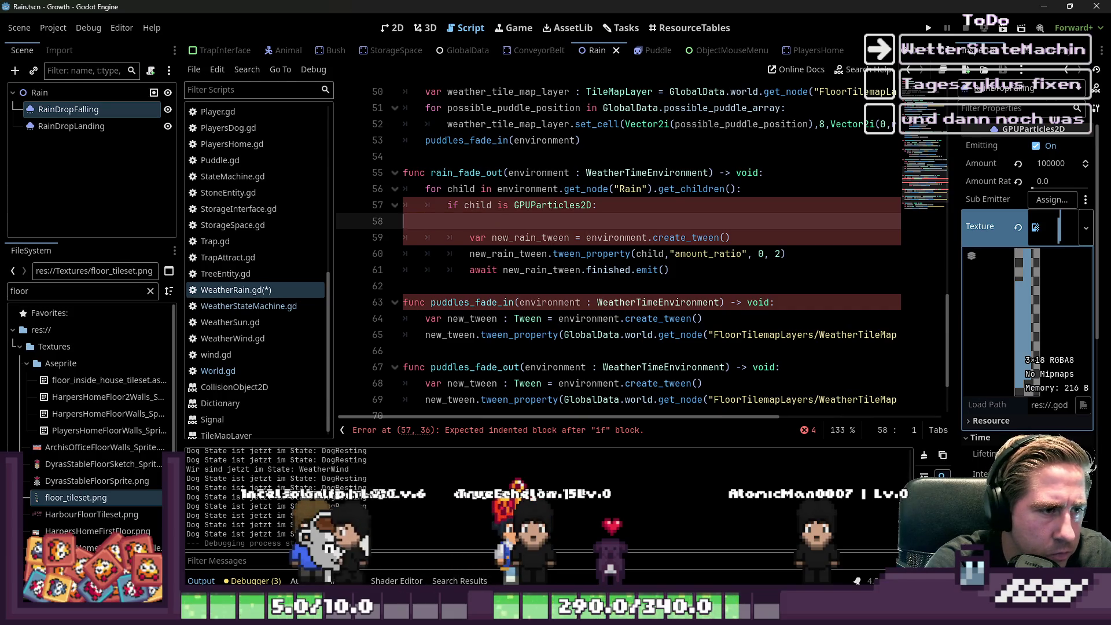
key(shift+Down)
key(shift+Down)
key(shift+Down)
key(Tab)
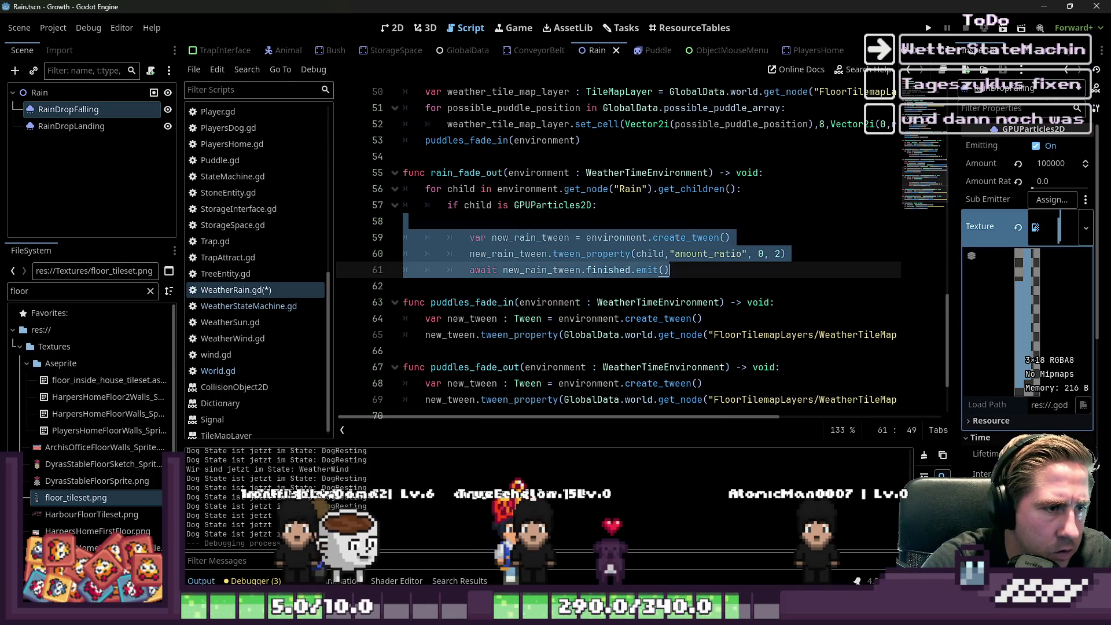
key(shift+Tab)
key(shift+Tab)
key(shift+Tab)
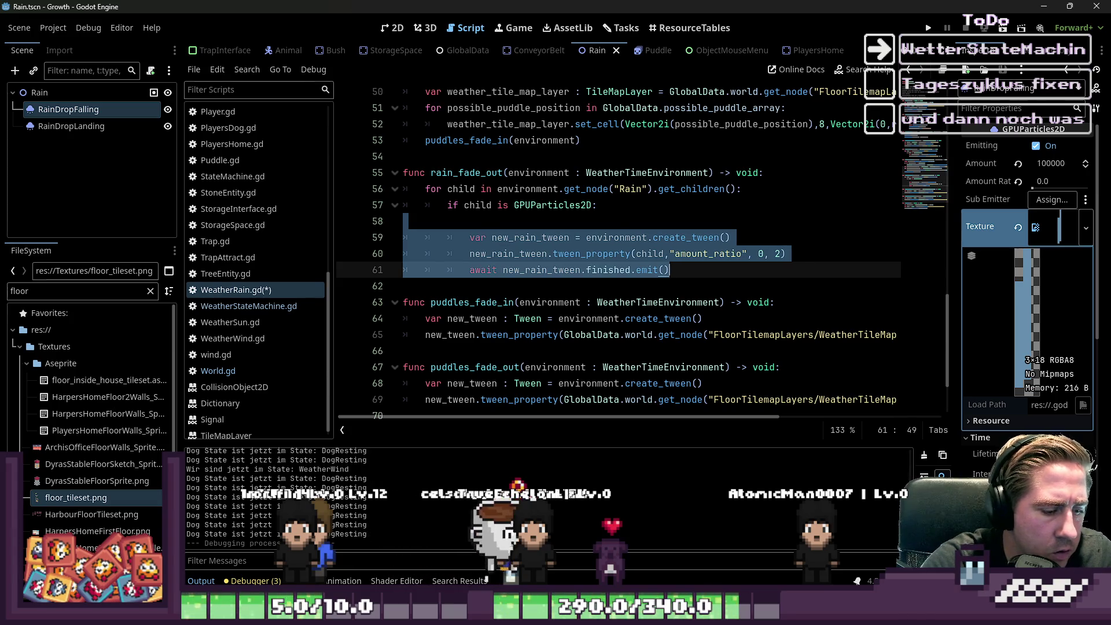
Step: Paste a duplicate copy of the tween block below the original
click(626, 254)
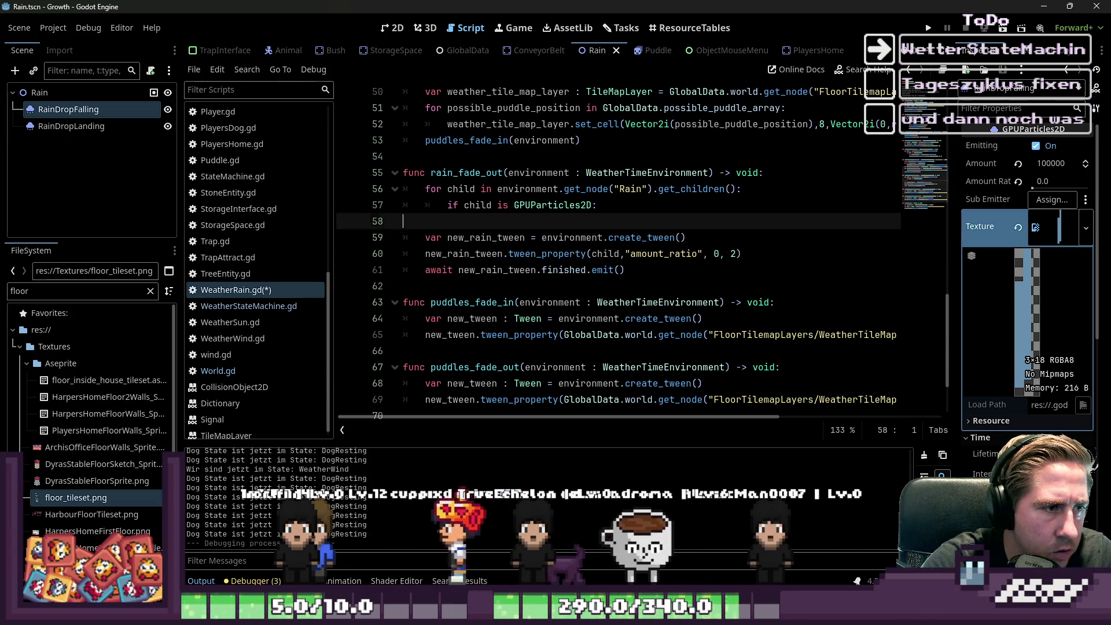
click(404, 285)
key(Return)
key(Return)
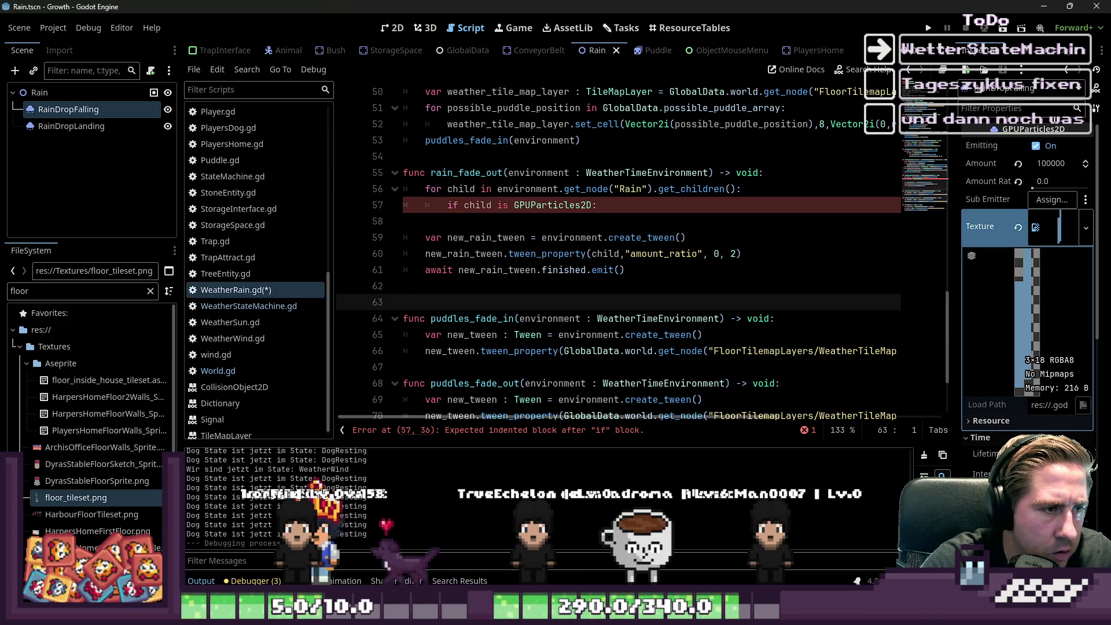
key(Up)
key(Up)
key(Up)
key(ctrl+z)
key(ctrl+z)
key(ctrl+z)
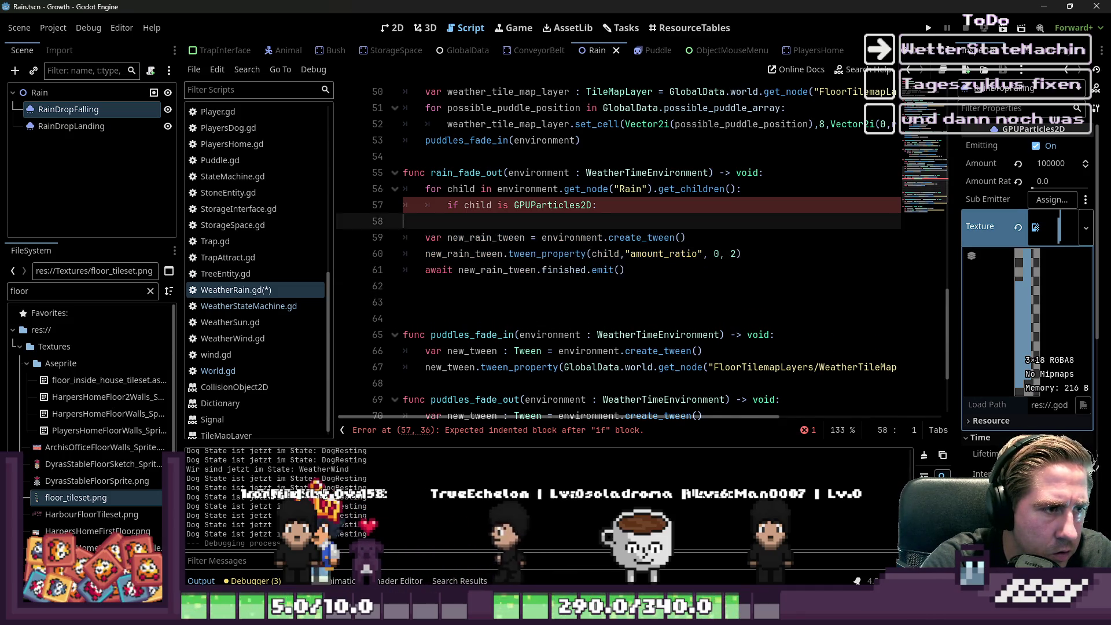
key(Down)
key(Down)
key(Down)
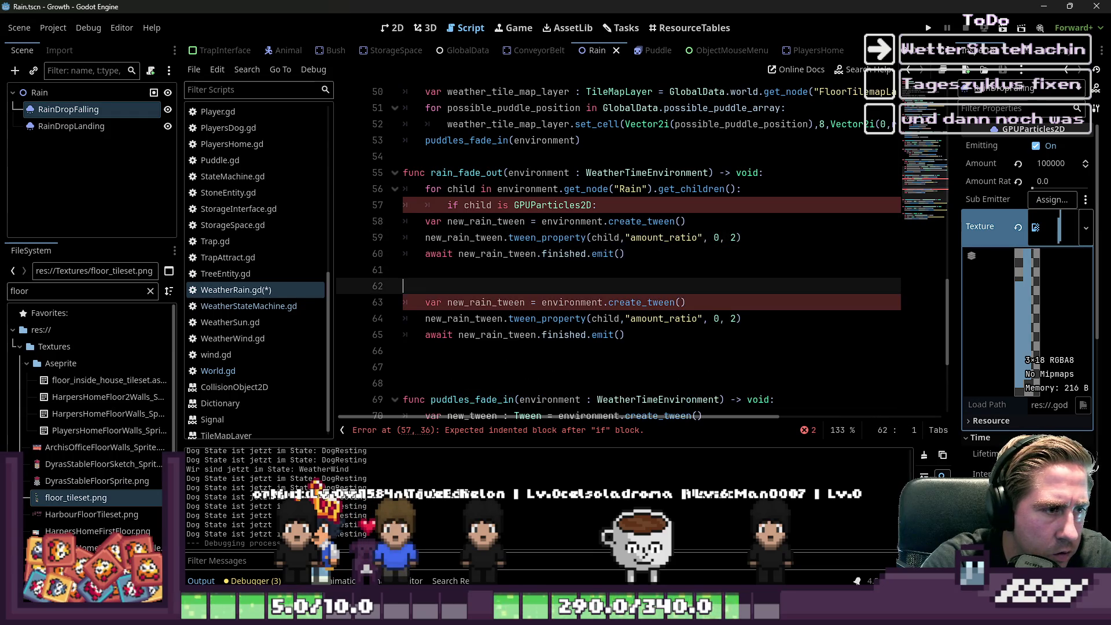
Step: Delete the 'for child' and 'if child is GPUParticles2D' lines and the leftover blank line
key(BackSpace)
key(Up)
key(Up)
key(Up)
key(shift+Down)
key(shift+Down)
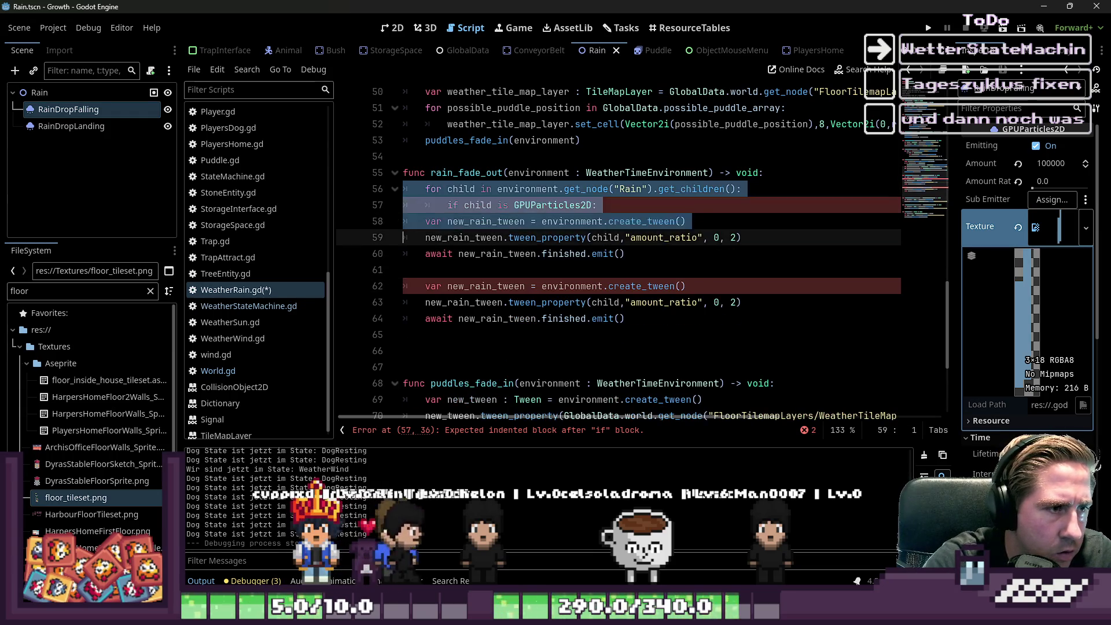
key(Delete)
key(Return)
key(BackSpace)
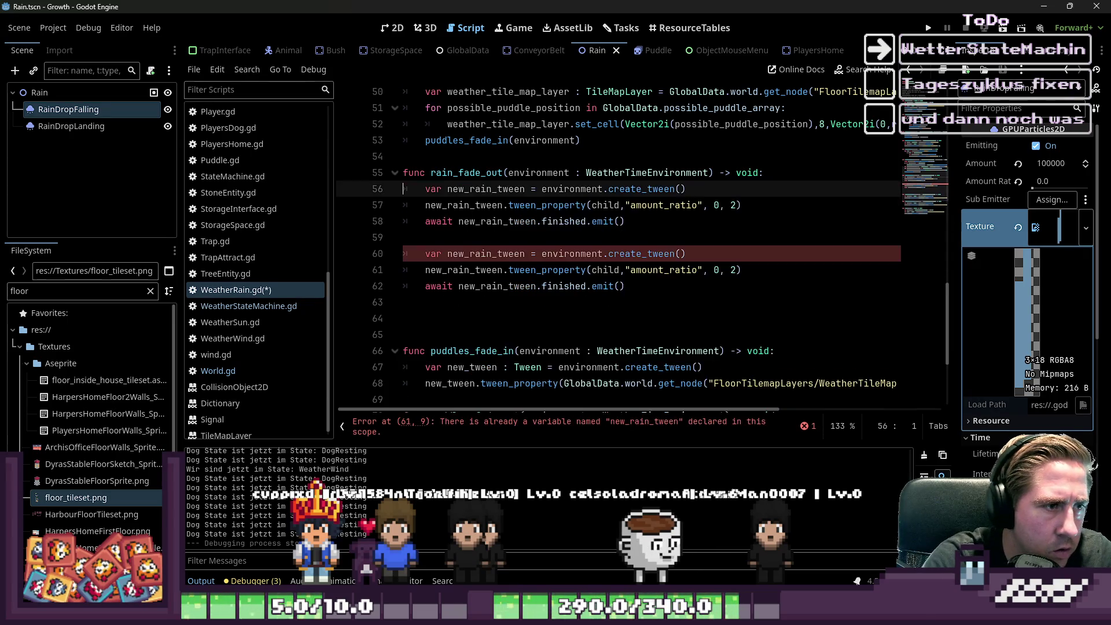
Step: Replace child in the first tween_property with environment.get_node("Rain/RainDropFalling")
click(535, 205)
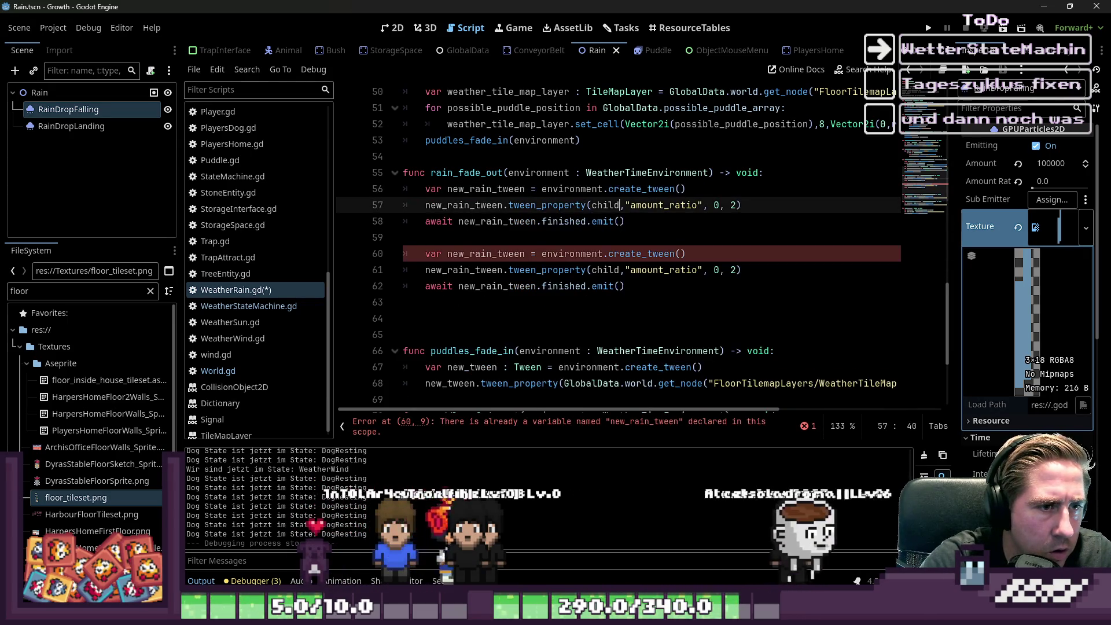
double_click(606, 204)
click(592, 188)
double_click(592, 189)
key(ctrl+c)
click(588, 205)
key(ctrl+shift+Right)
key(ctrl+v)
text(&/)
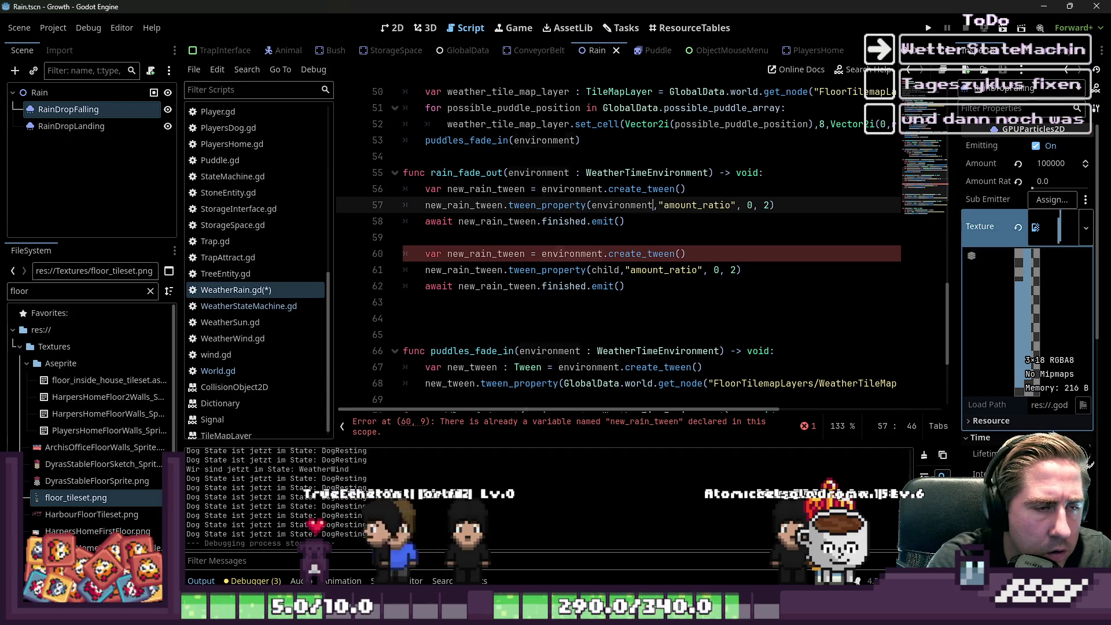
text(.get_)
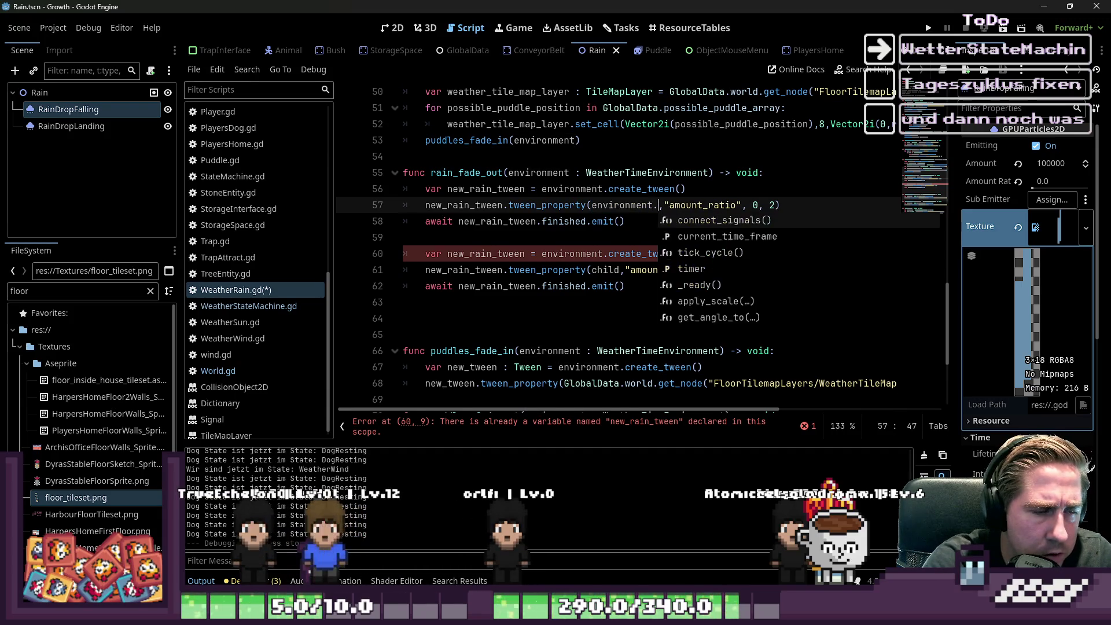
text(node("R)
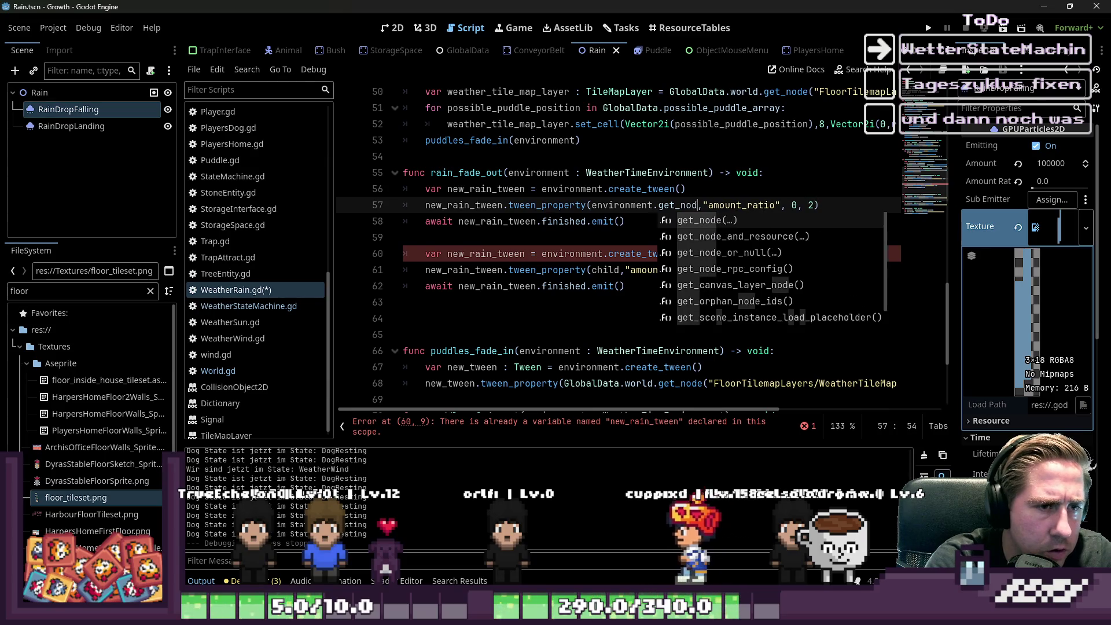
text(ain/)
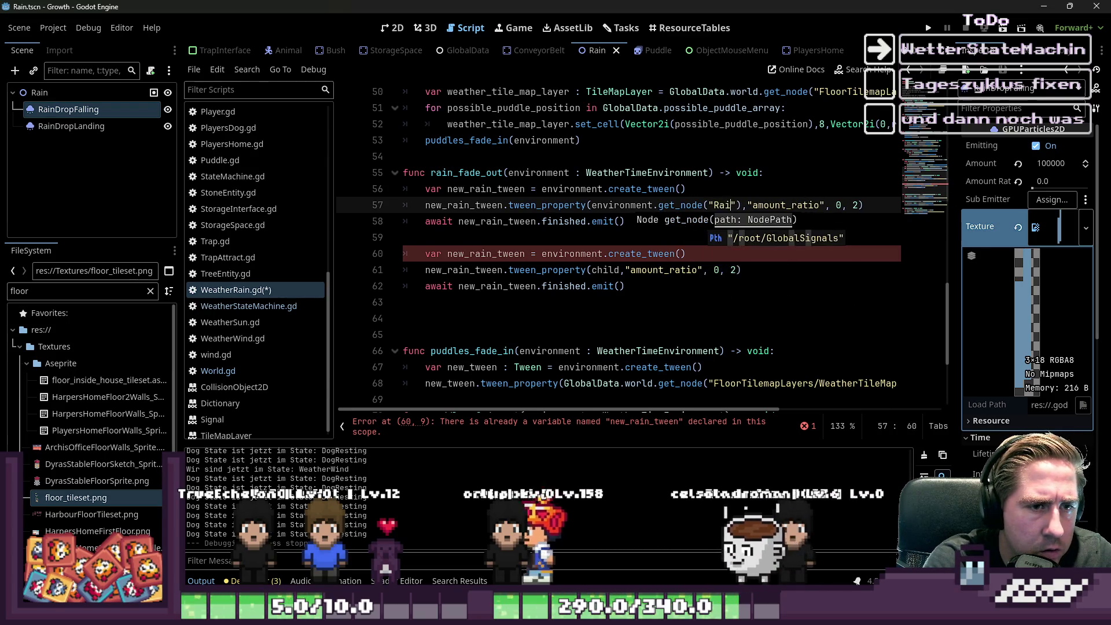
text(Raind)
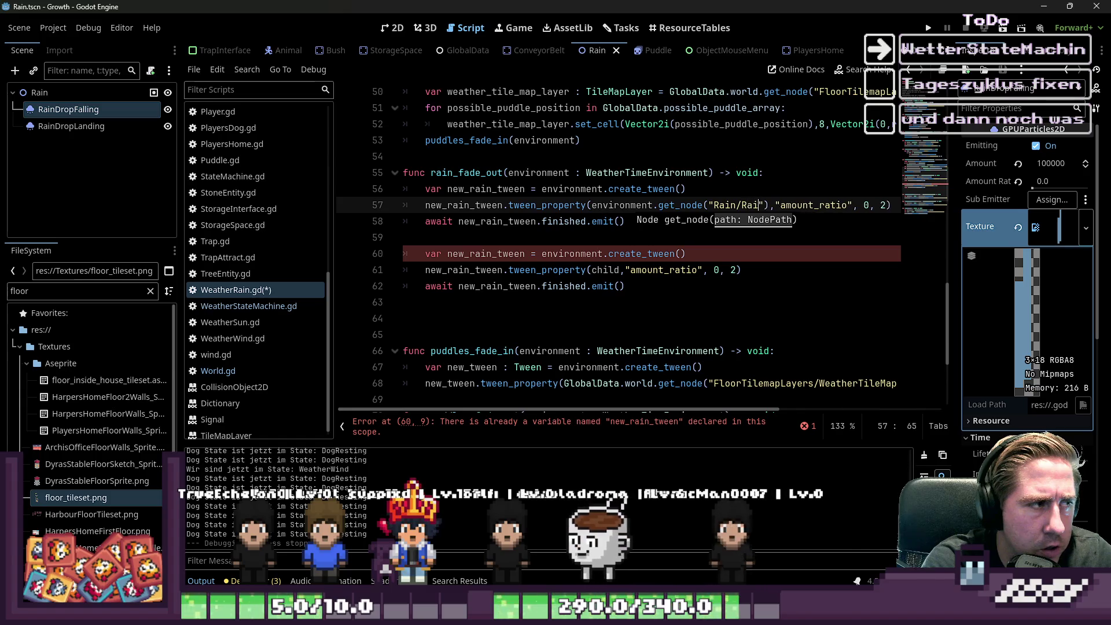
text(DropFalling)
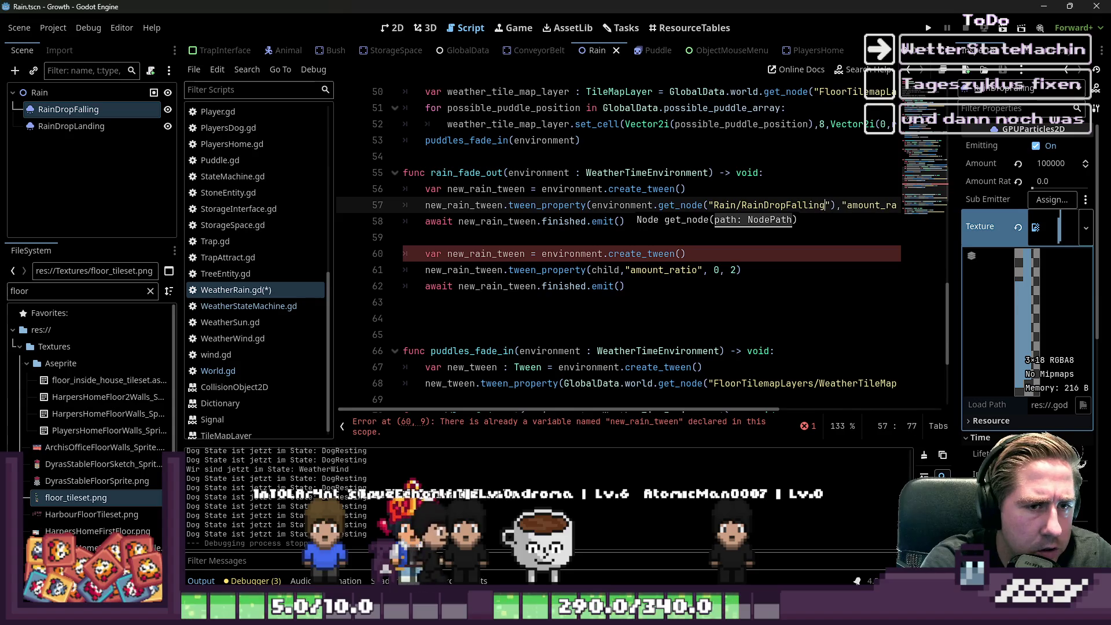
key(ctrl+shift+Left)
key(ctrl+shift+Left)
key(ctrl+shift+Left)
Step: Point the second tween_property at the RainDropLanding node instead of child
key(Down)
key(Down)
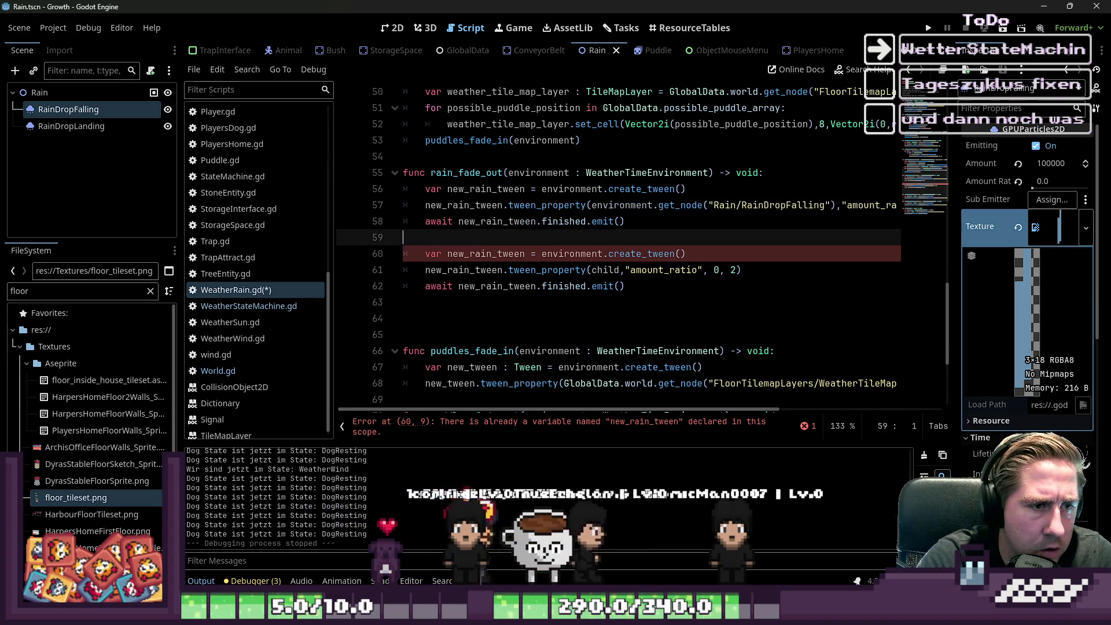
key(Down)
key(Down)
double_click(610, 270)
text(environment.get_node("Rain/RainDropFalling")
key(BackSpace)
key(BackSpace)
key(BackSpace)
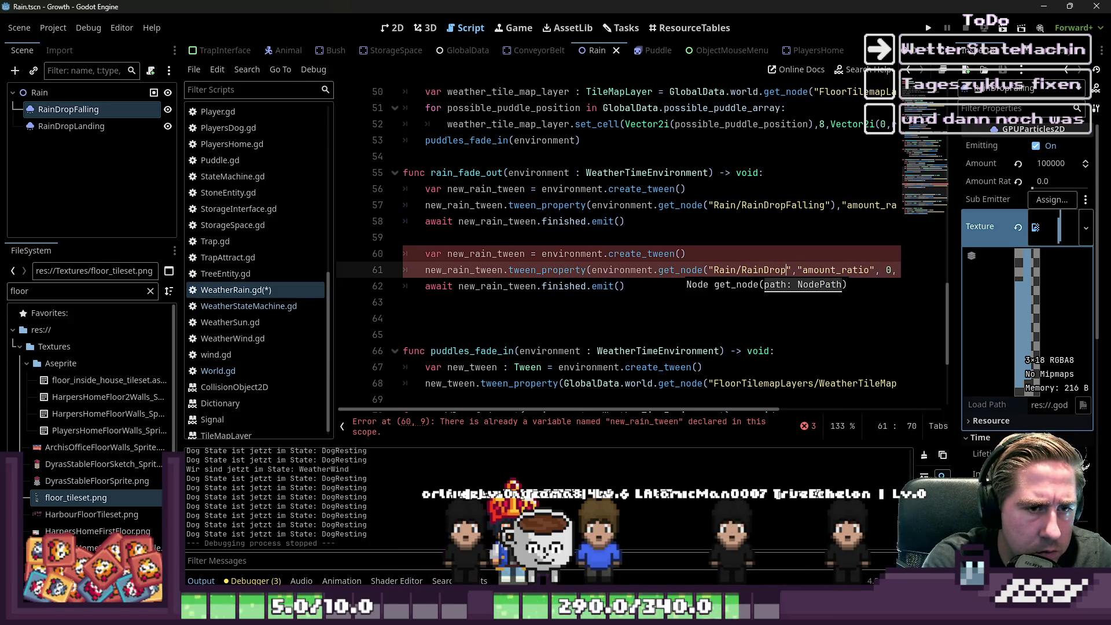
text(Landing)
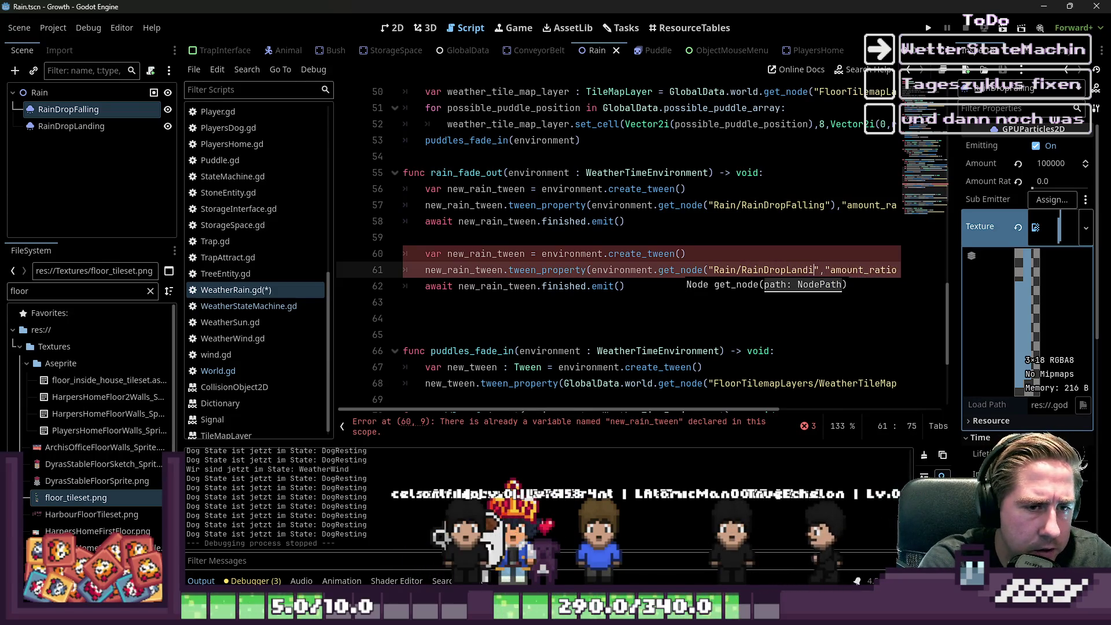
Step: Move the RainDropLanding line under RainDropFalling and delete the leftover duplicate tween lines
key(Up)
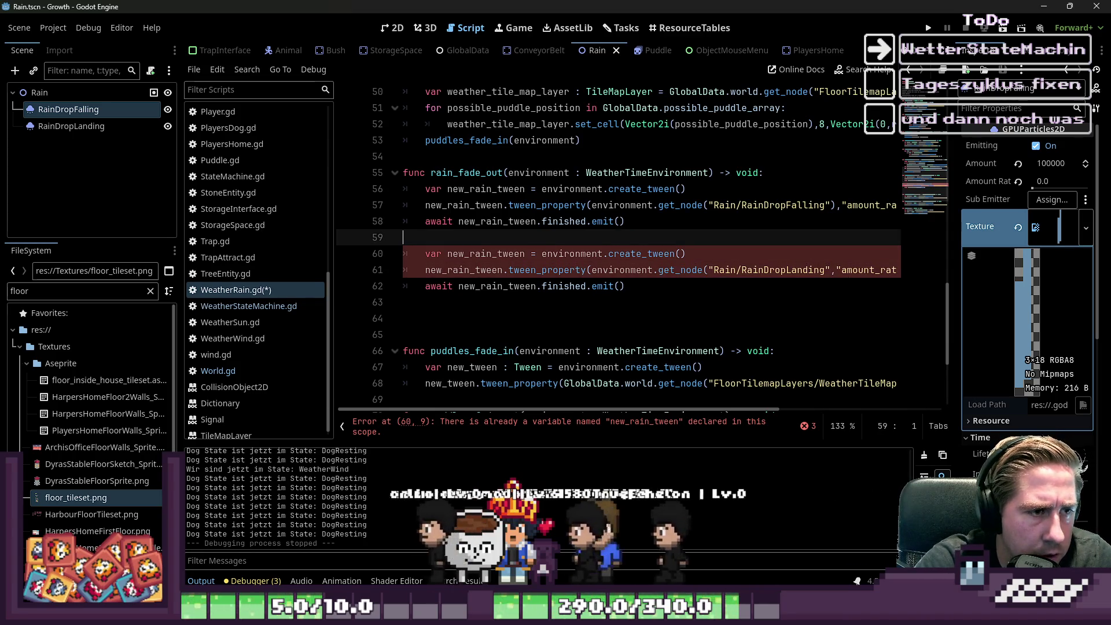
key(Down)
key(Home)
key(Home)
key(shift+End)
key(BackSpace)
key(BackSpace)
key(Up)
key(Up)
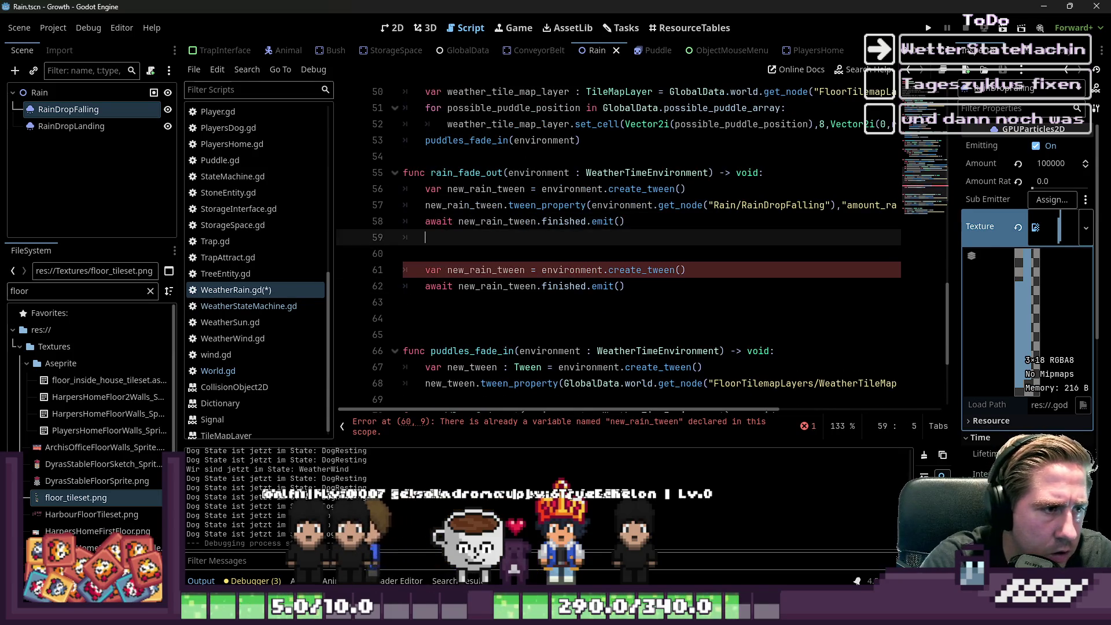
click(658, 204)
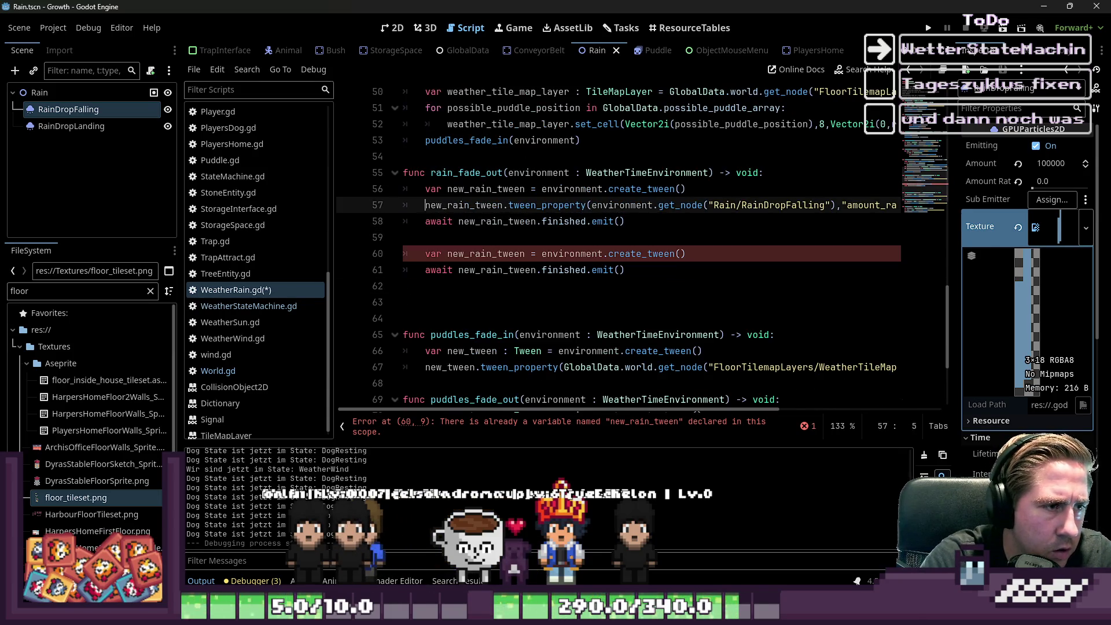
key(Down)
key(ctrl+v)
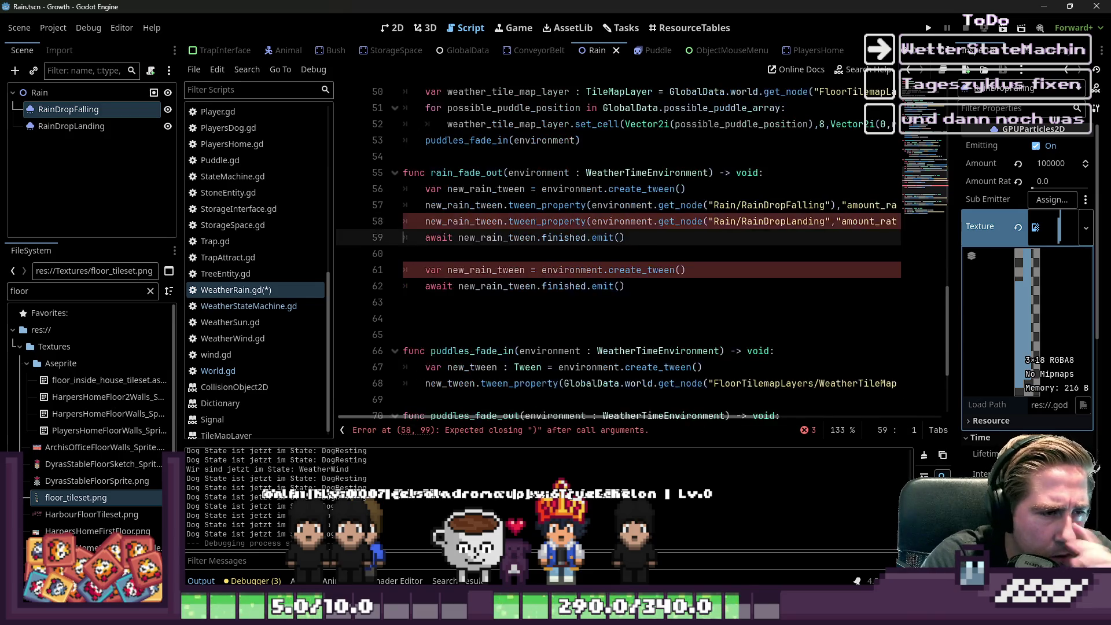
click(404, 253)
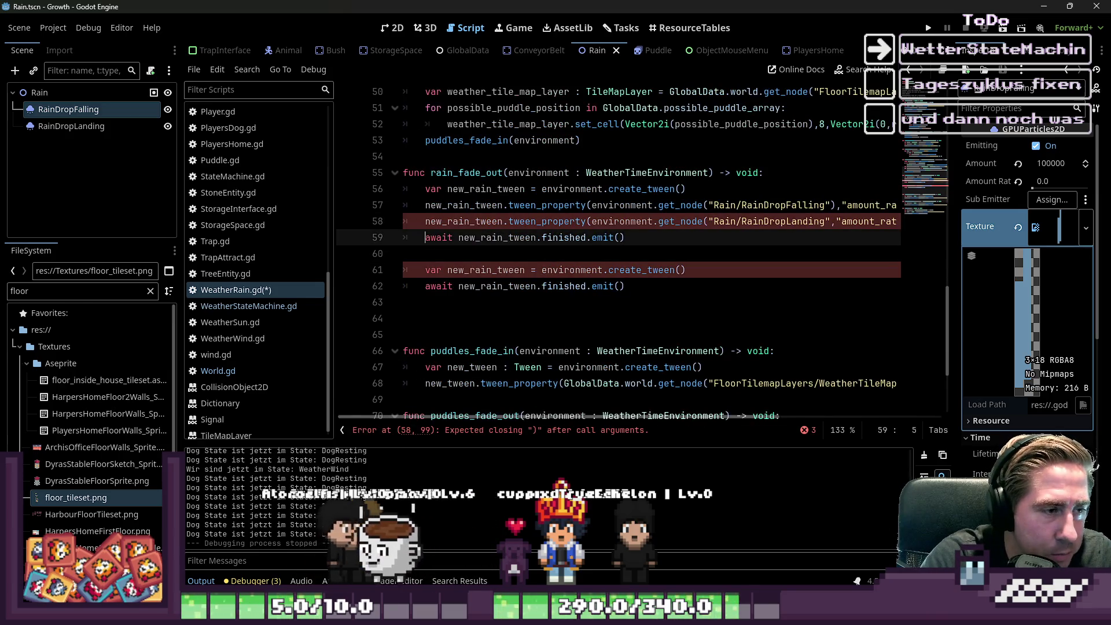
key(shift+Down)
key(shift+Down)
key(shift+Down)
key(Delete)
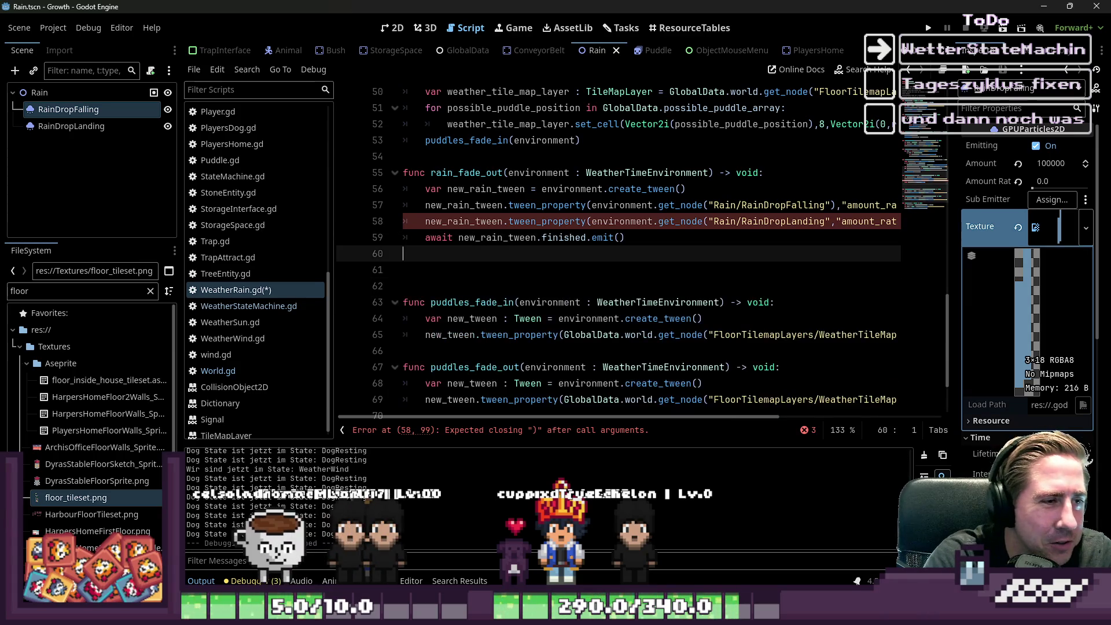
Step: Compare line 58's RainDropLanding get_node call with line 57 to locate the missing parenthesis
click(503, 221)
click(588, 222)
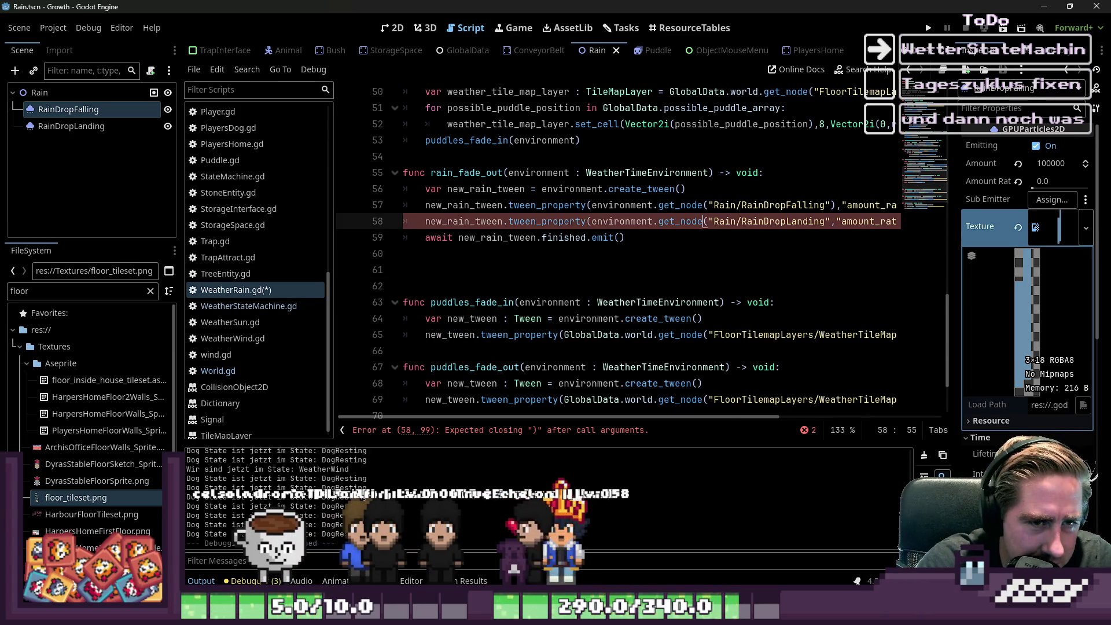
key(End)
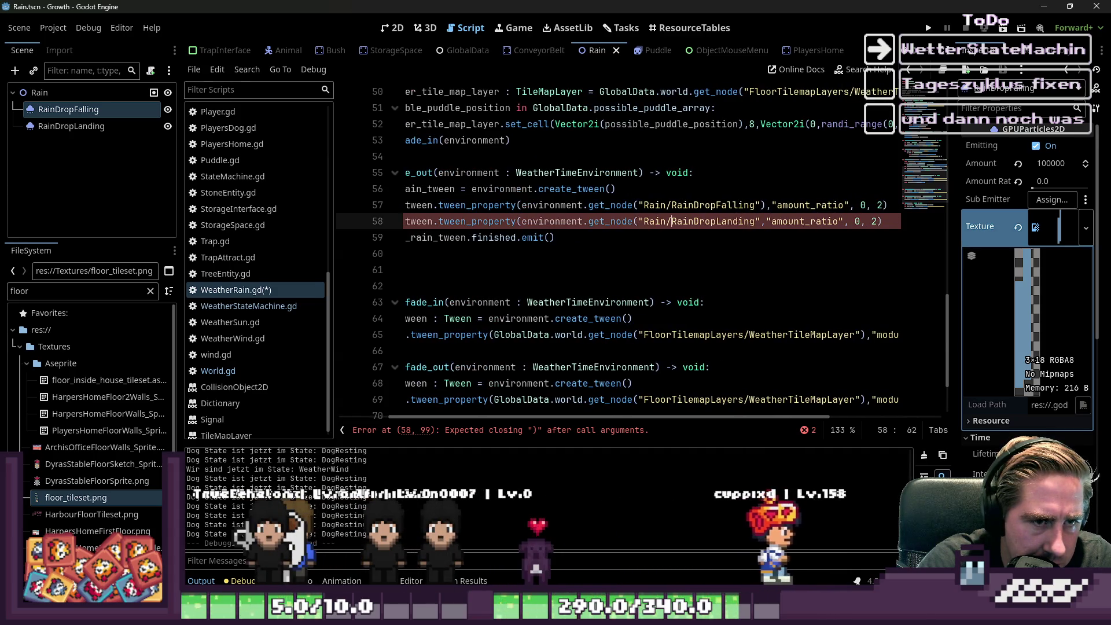
click(761, 221)
key(Up)
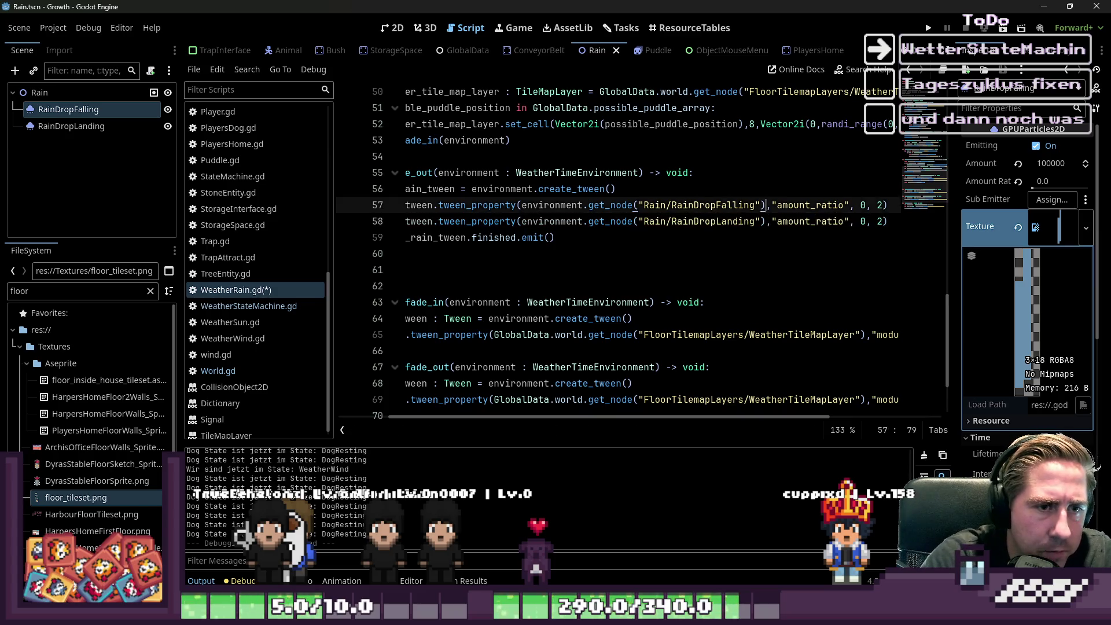
key(Home)
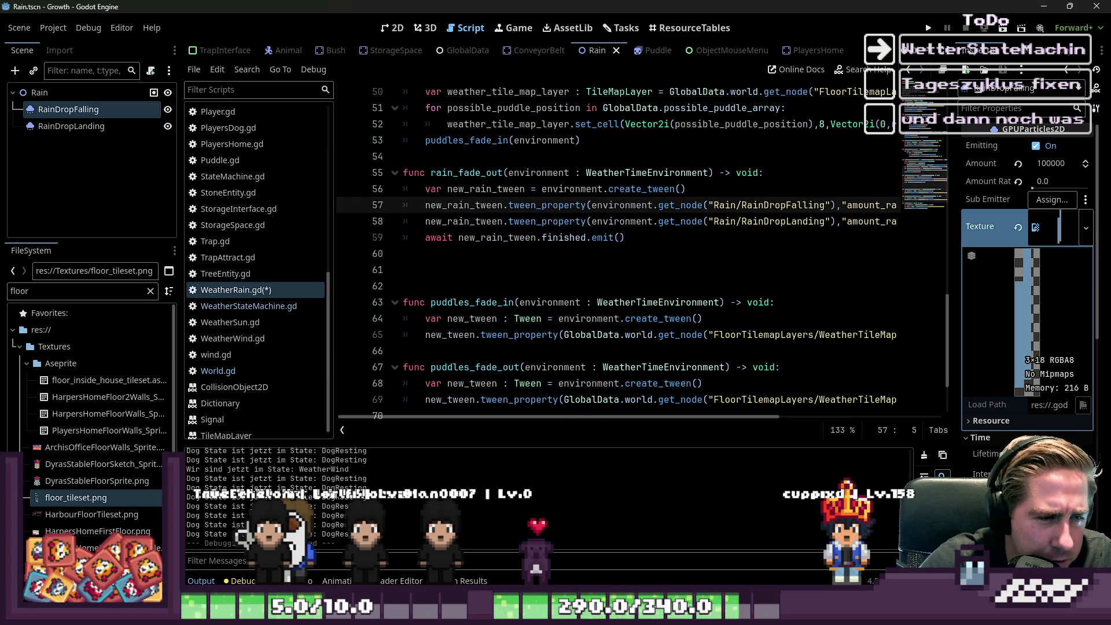
ctrl+click(514, 207)
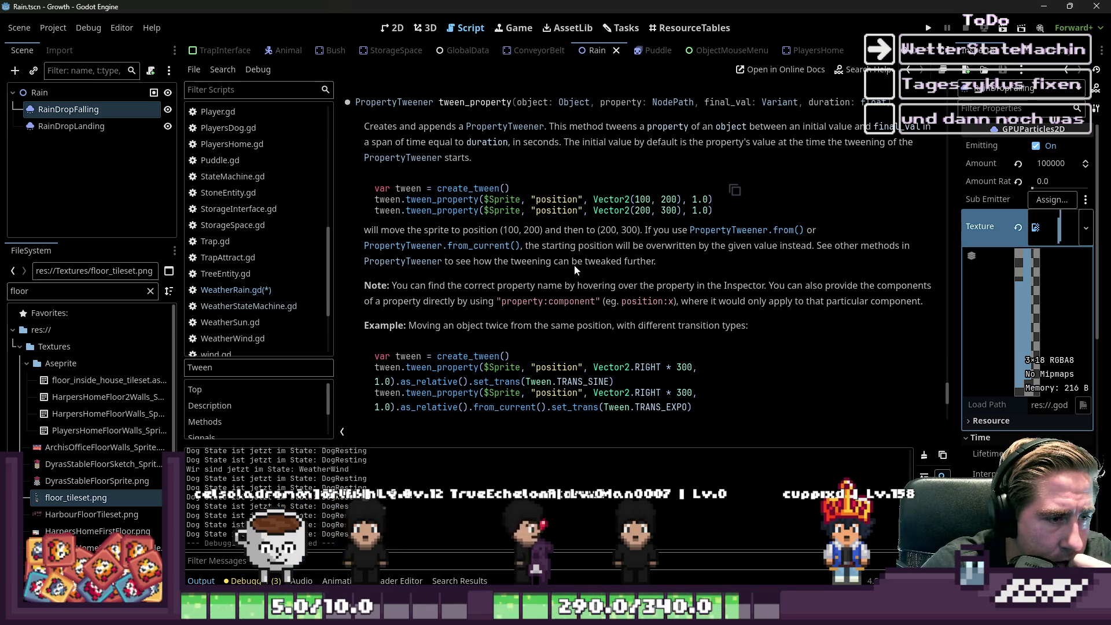
scroll(543, 279, down, 2)
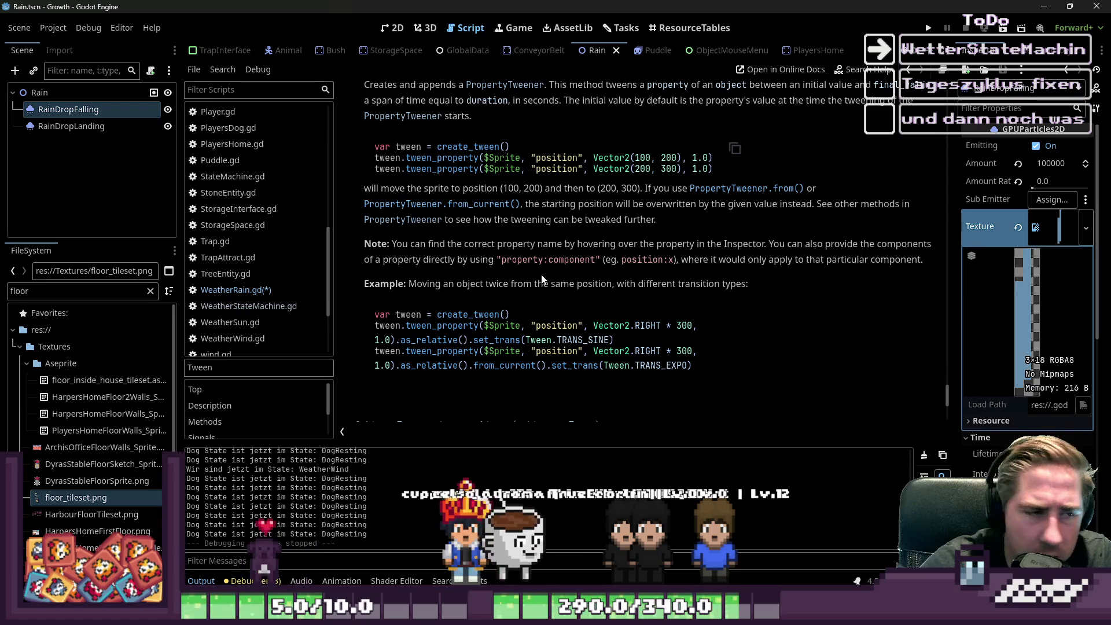
scroll(588, 236, down, 3)
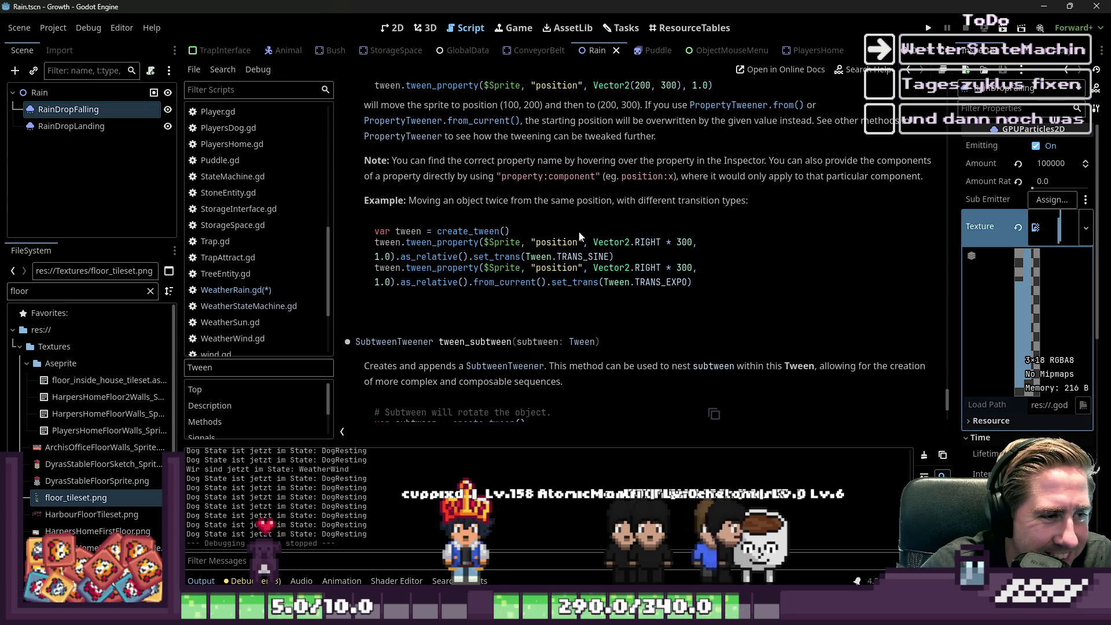
scroll(577, 234, down, 3)
scroll(573, 228, up, 20)
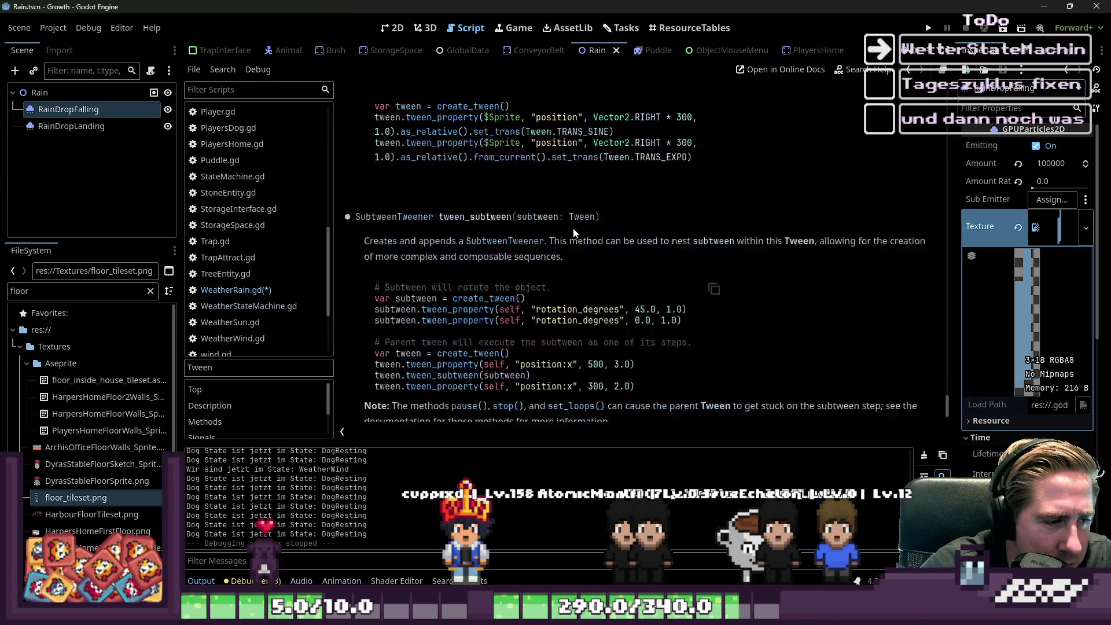
scroll(589, 235, up, 20)
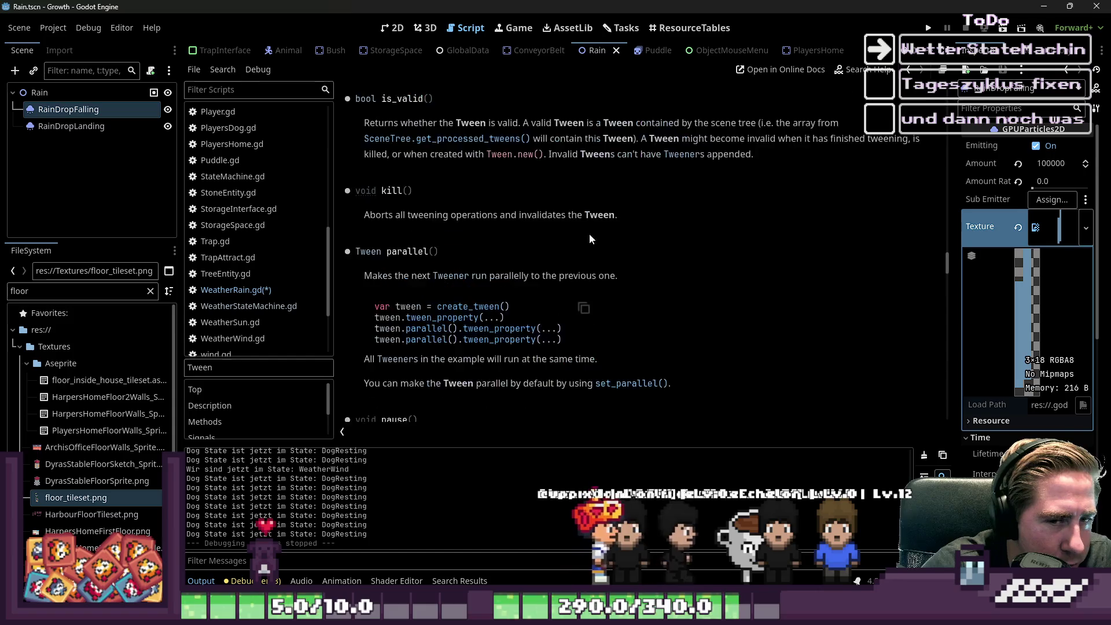
scroll(595, 231, up, 20)
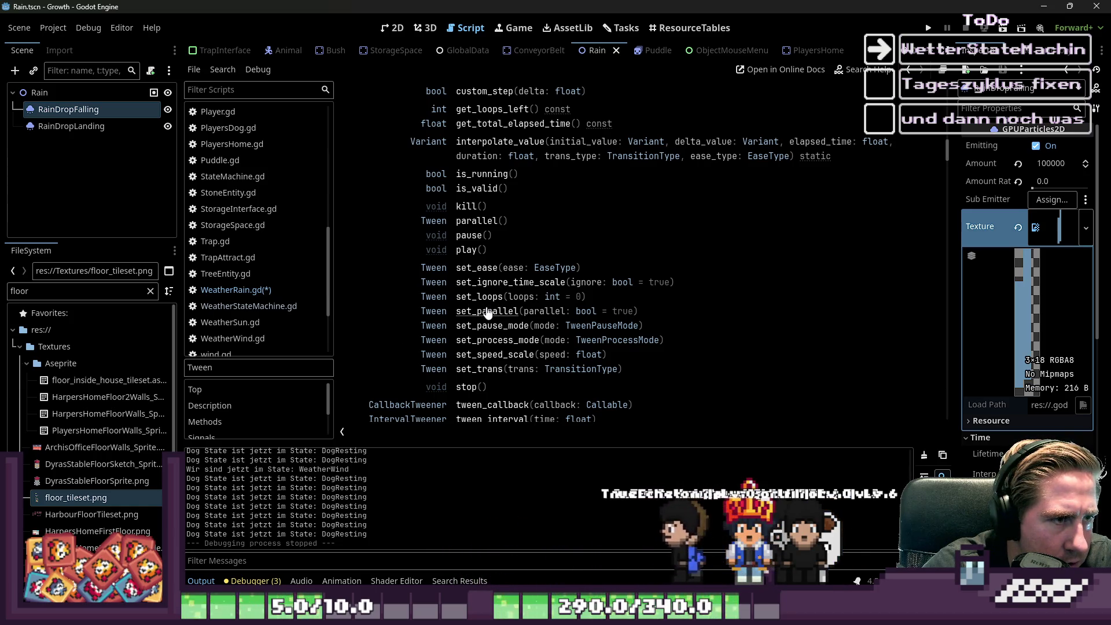
scroll(487, 313, up, 3)
scroll(488, 313, down, 6)
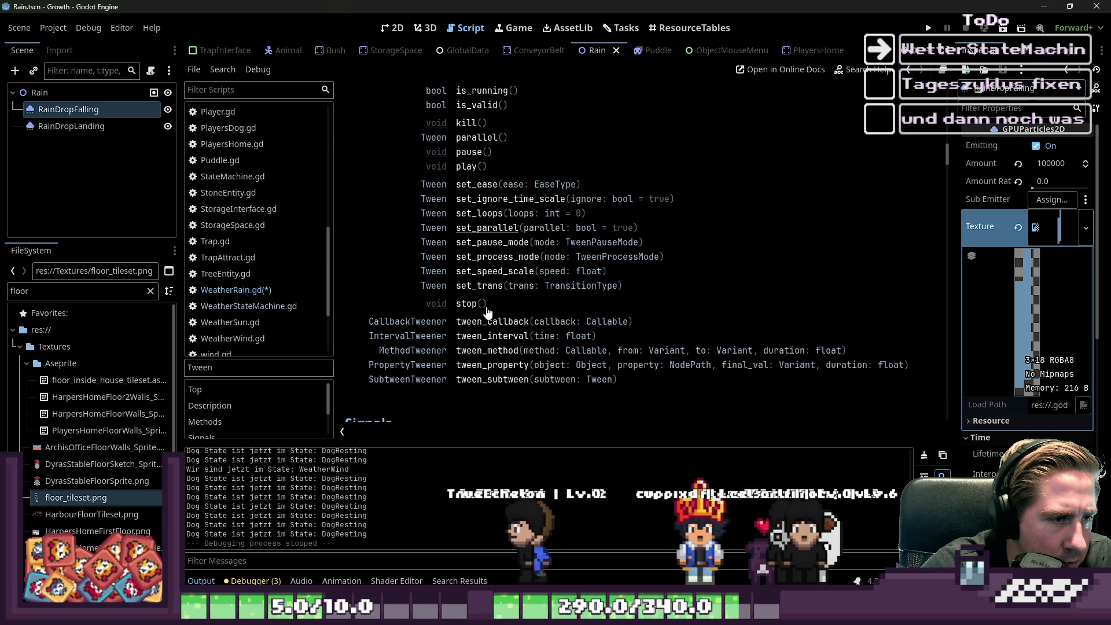
click(485, 228)
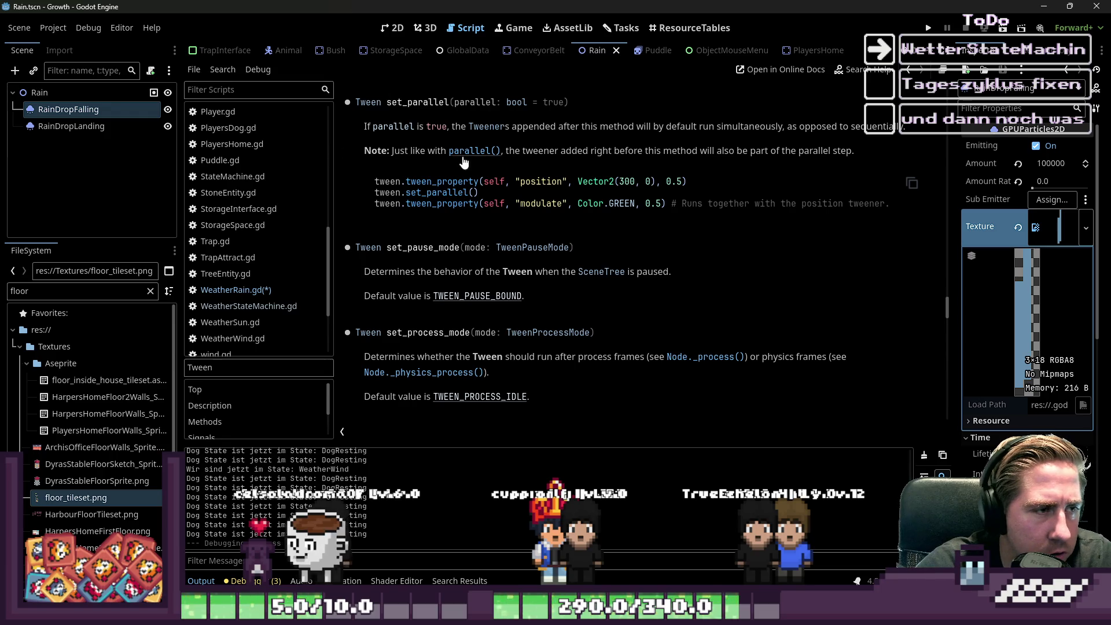
click(266, 290)
click(426, 221)
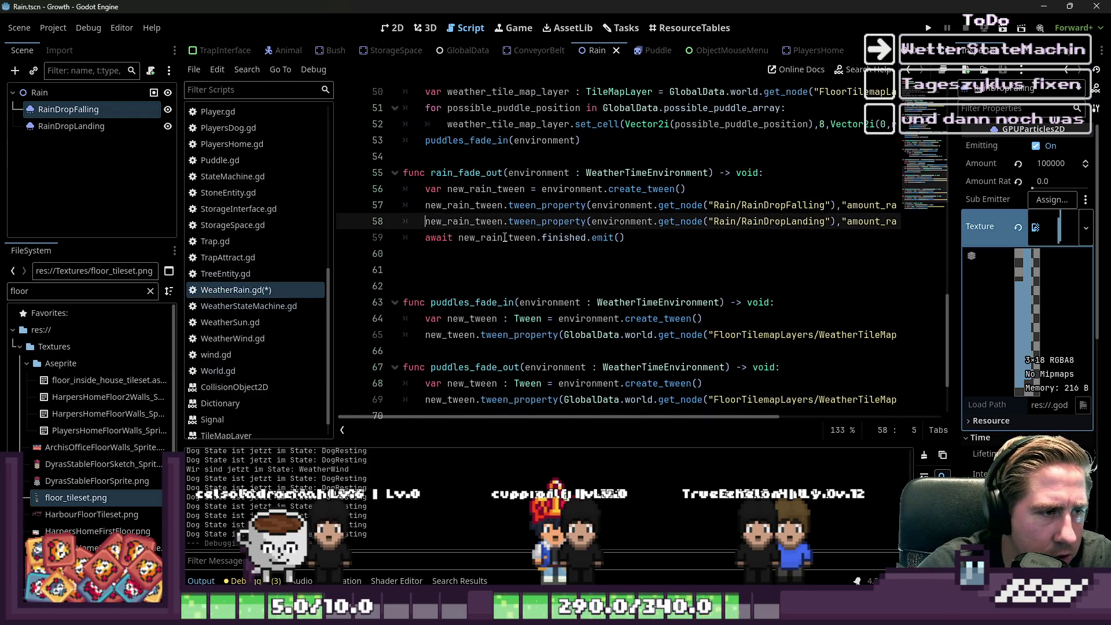
Step: Insert new_rain_tween.parallel() between the two tween_property fades in rain_fade_out
key(Return)
key(Up)
text(_rai)
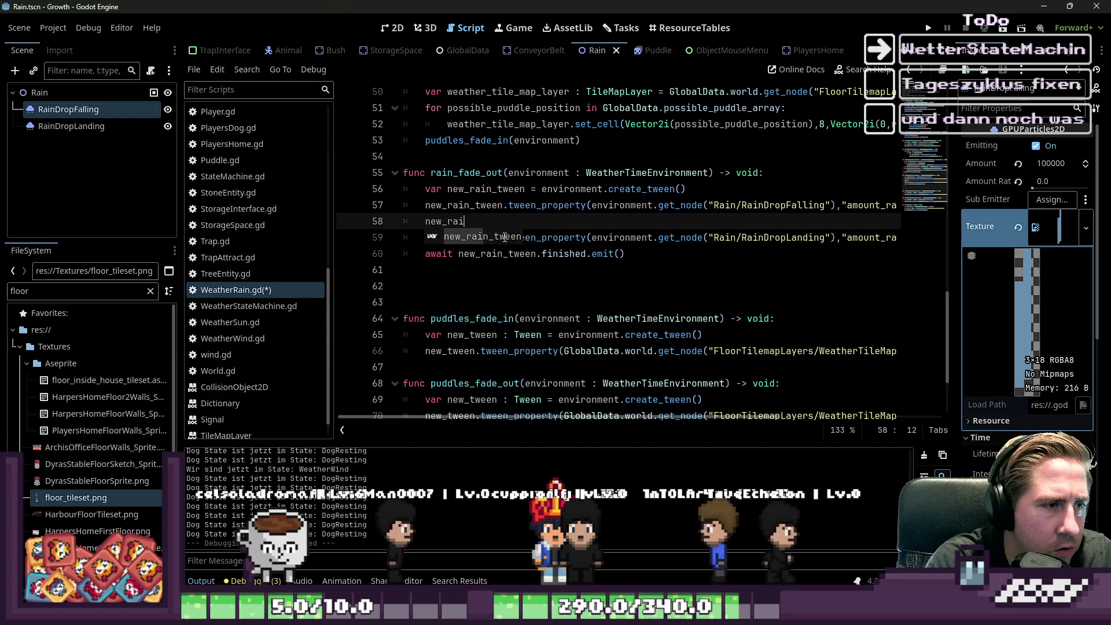
text(n_tween.pa)
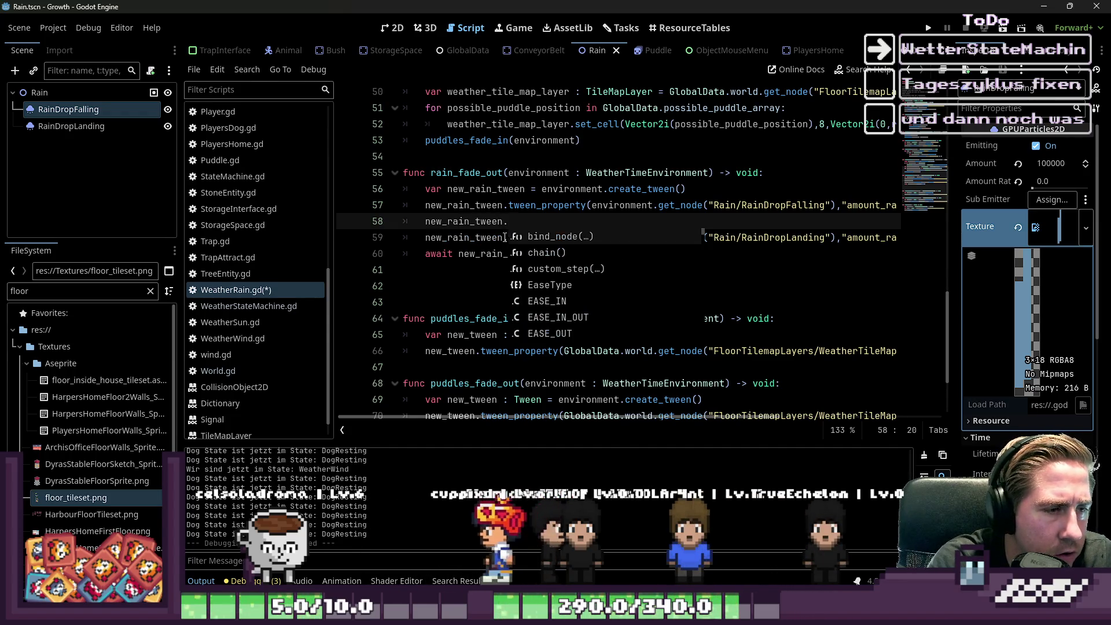
key(Return)
Step: Check where change_weather awaits rain_fade_out, then launch the game
key(Down)
key(Down)
key(Down)
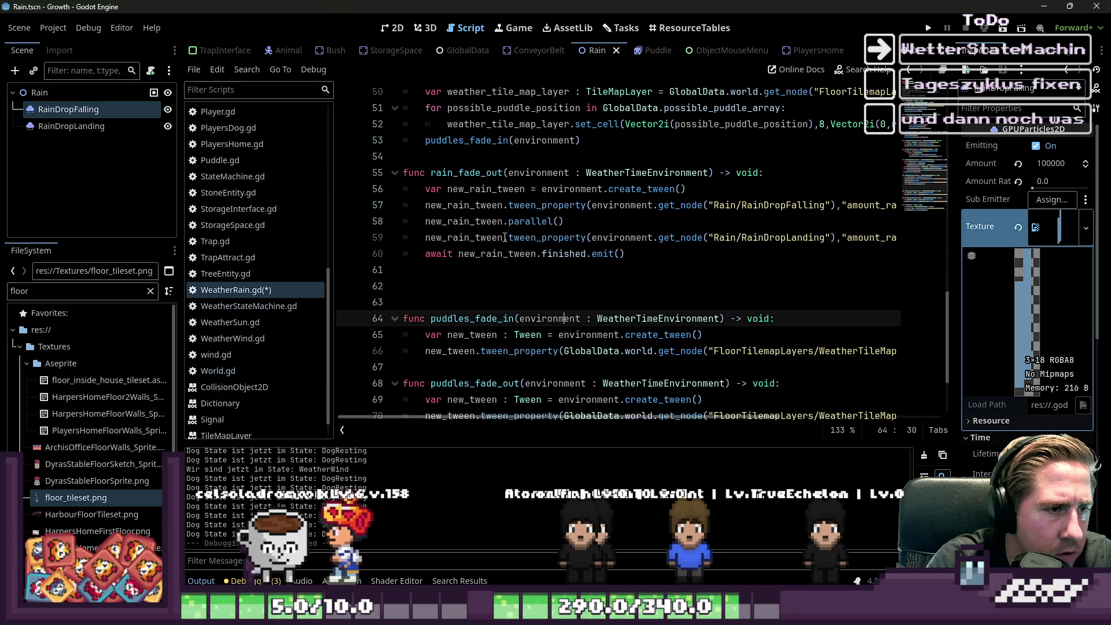
key(Up)
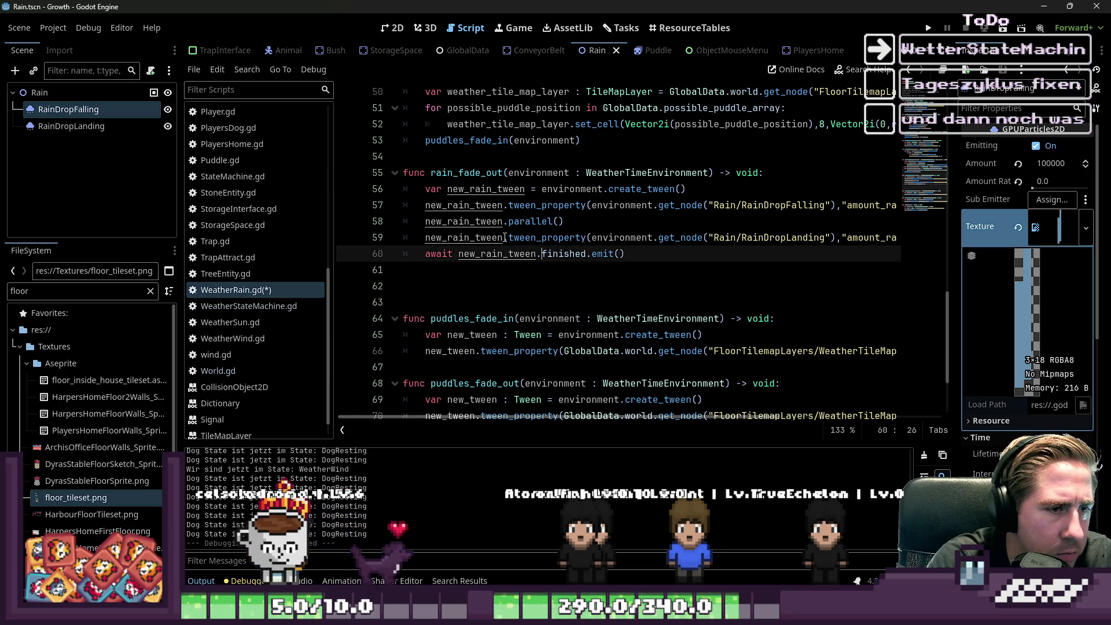
key(Up)
key(Up)
key(Up)
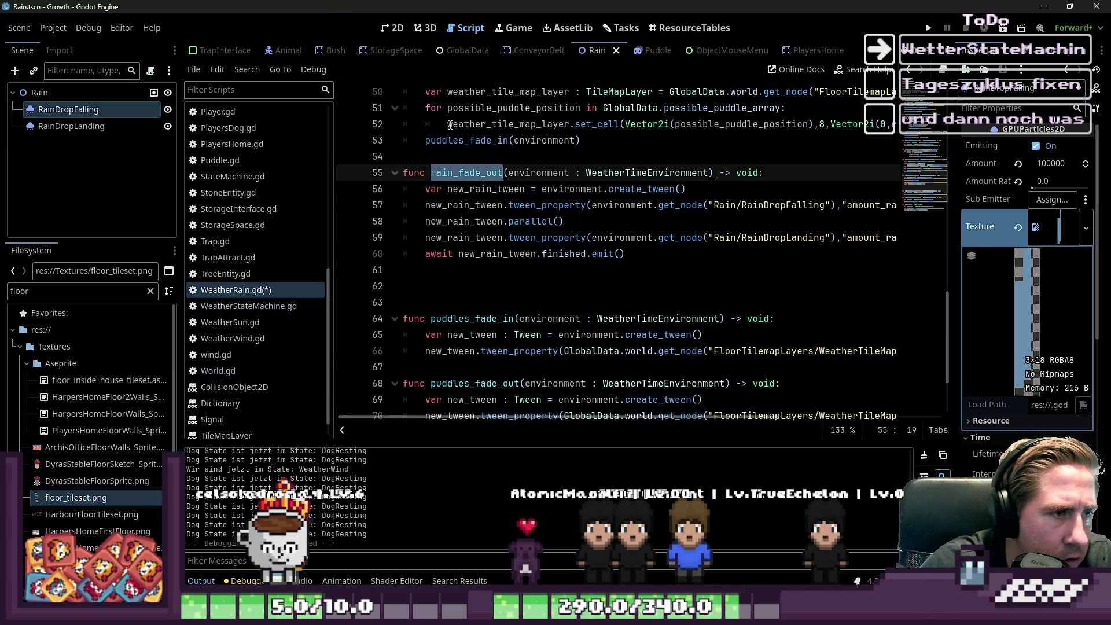
scroll(491, 174, up, 10)
click(534, 188)
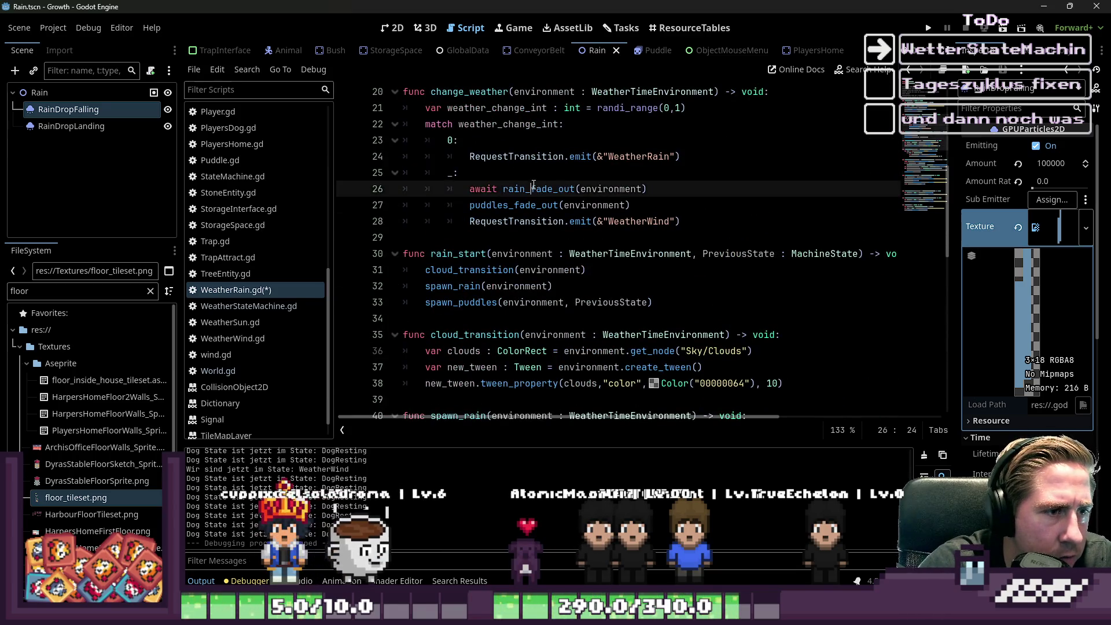
click(929, 29)
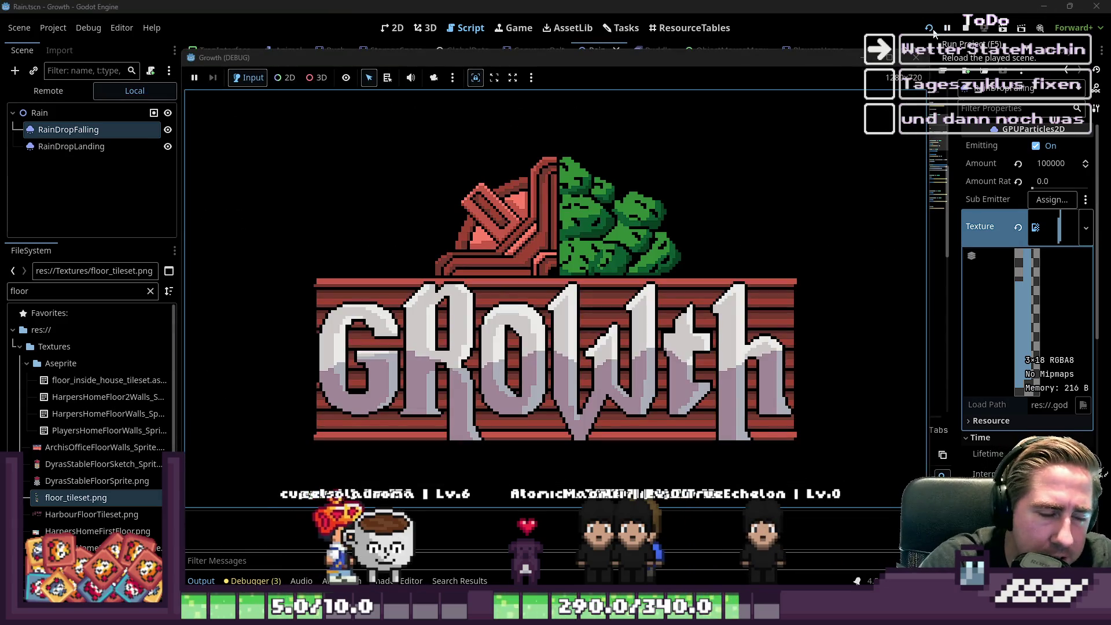
Step: Start a new game and play until the debugger halts at WeatherRain.gd line 60
click(528, 261)
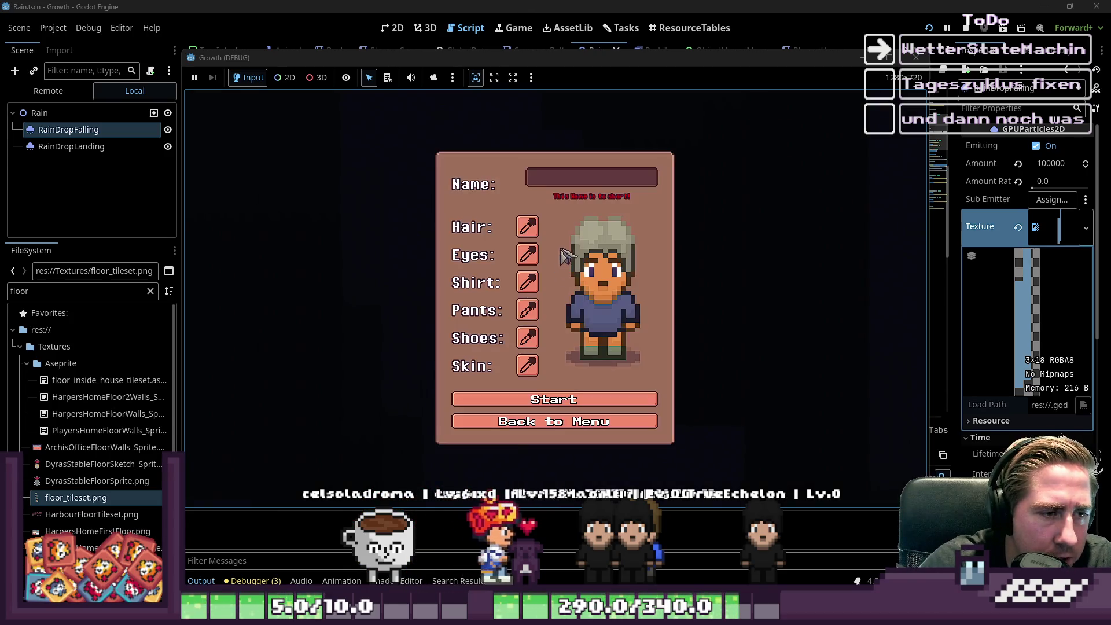
text(ewq)
key(Return)
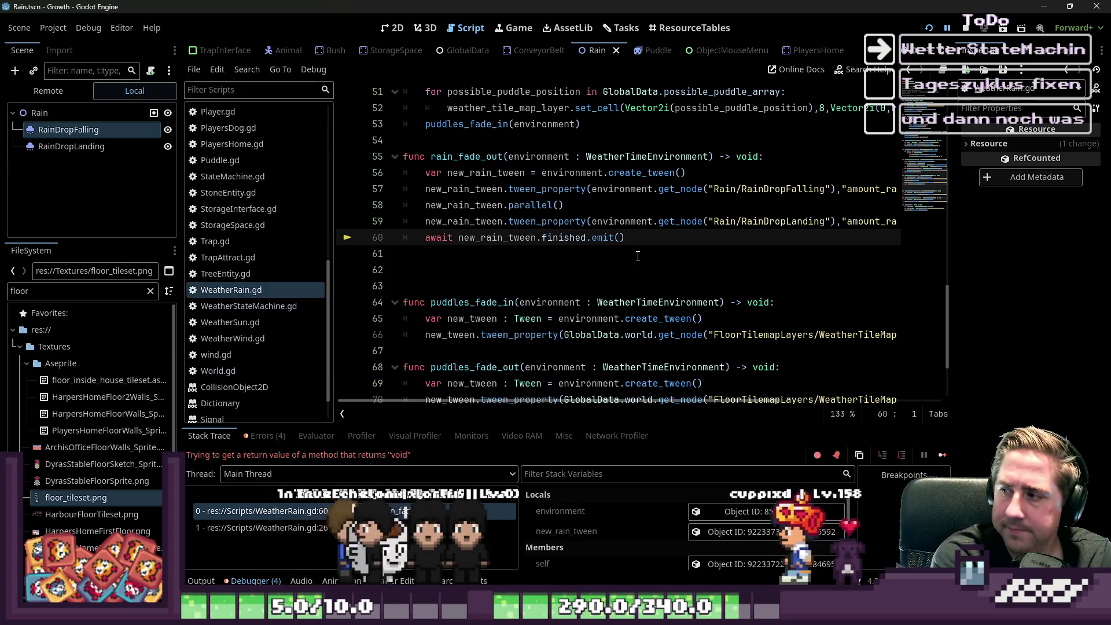
Step: Try dropping await on line 60, review the warning details, undo it and save WeatherRain.gd
key(Left)
key(Right)
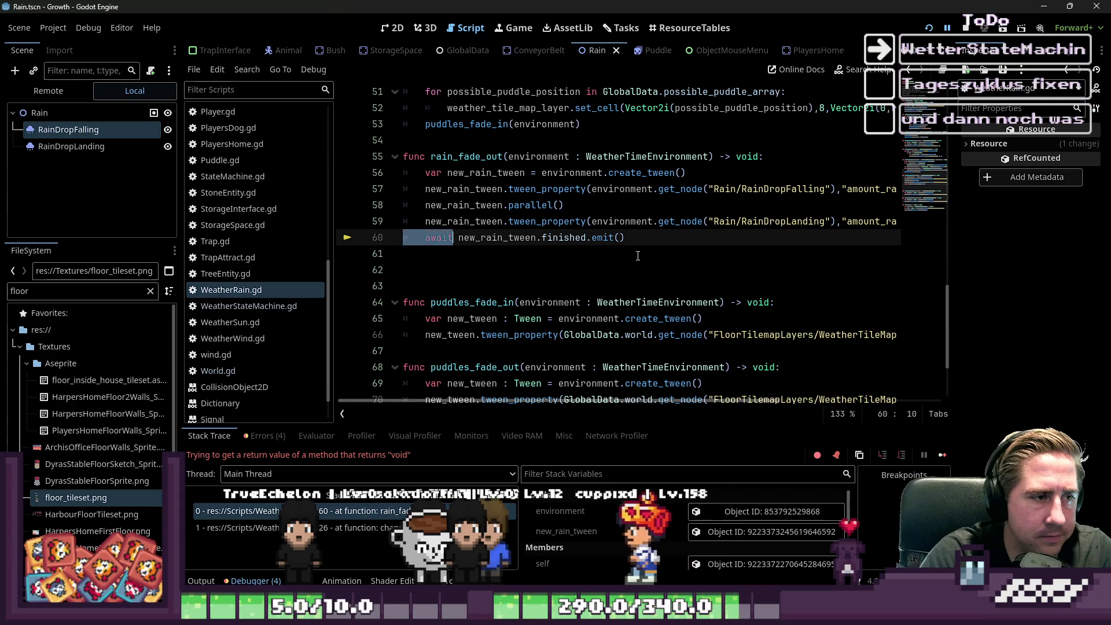
key(Tab)
key(Up)
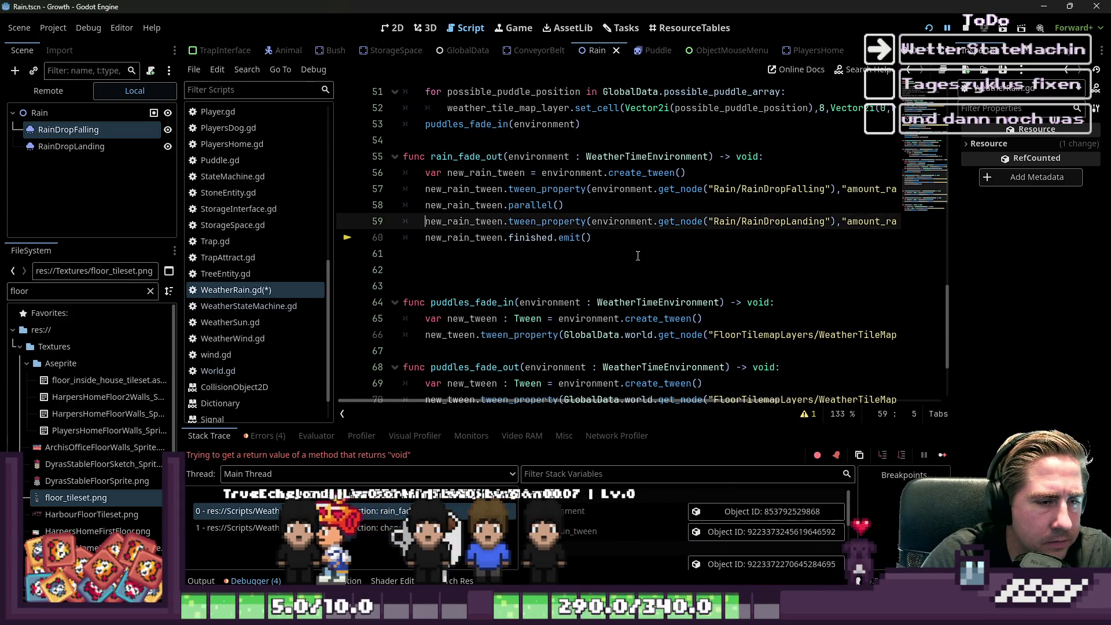
click(807, 414)
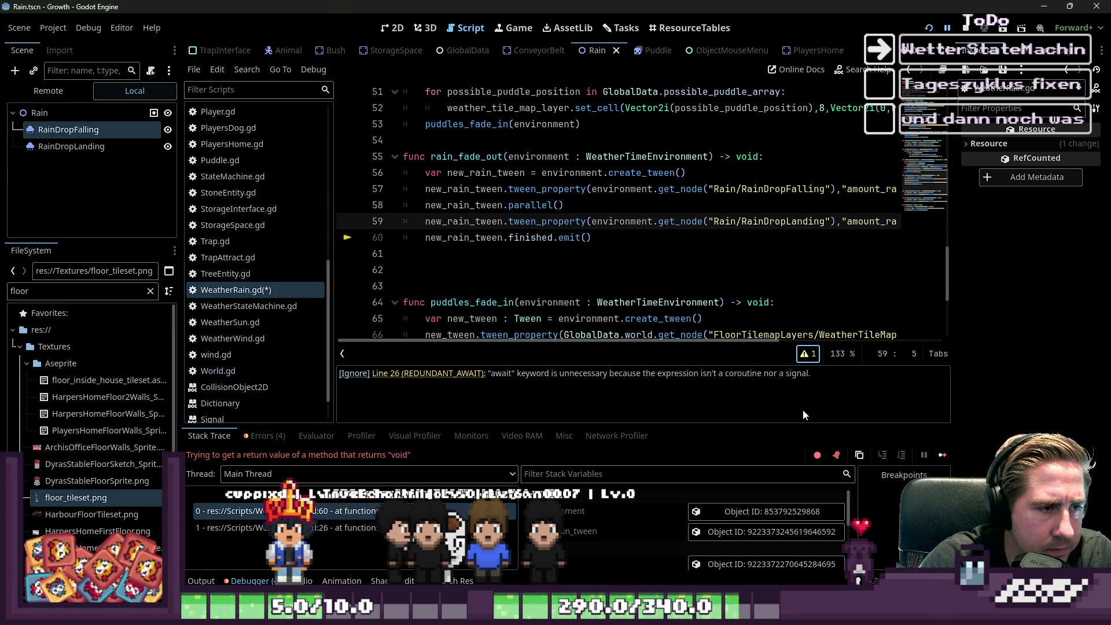
click(465, 281)
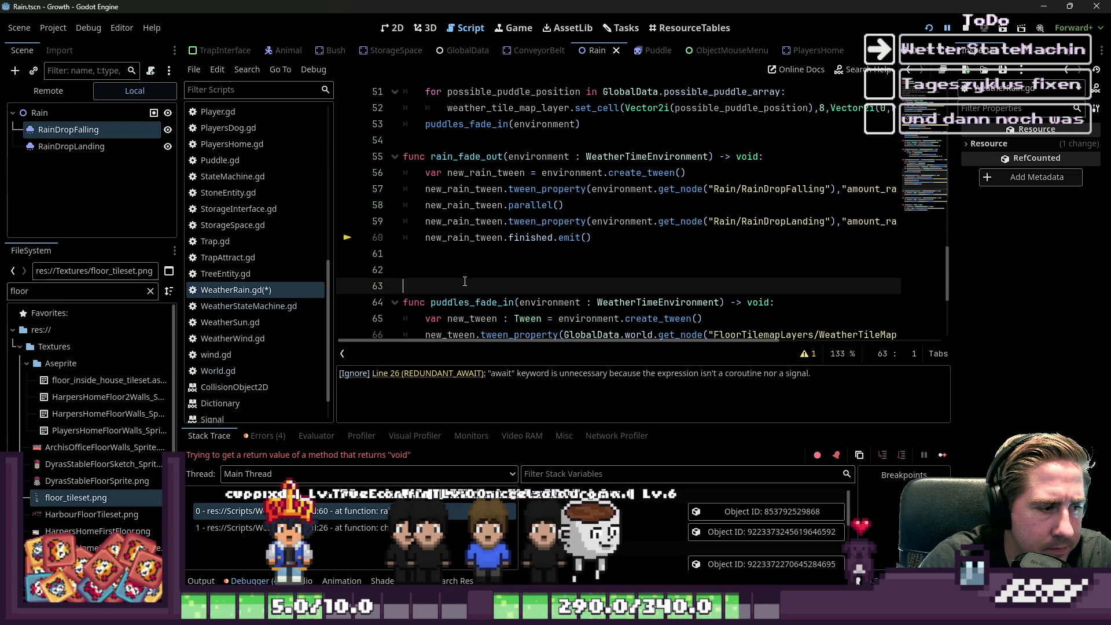
key(ctrl+z)
click(449, 269)
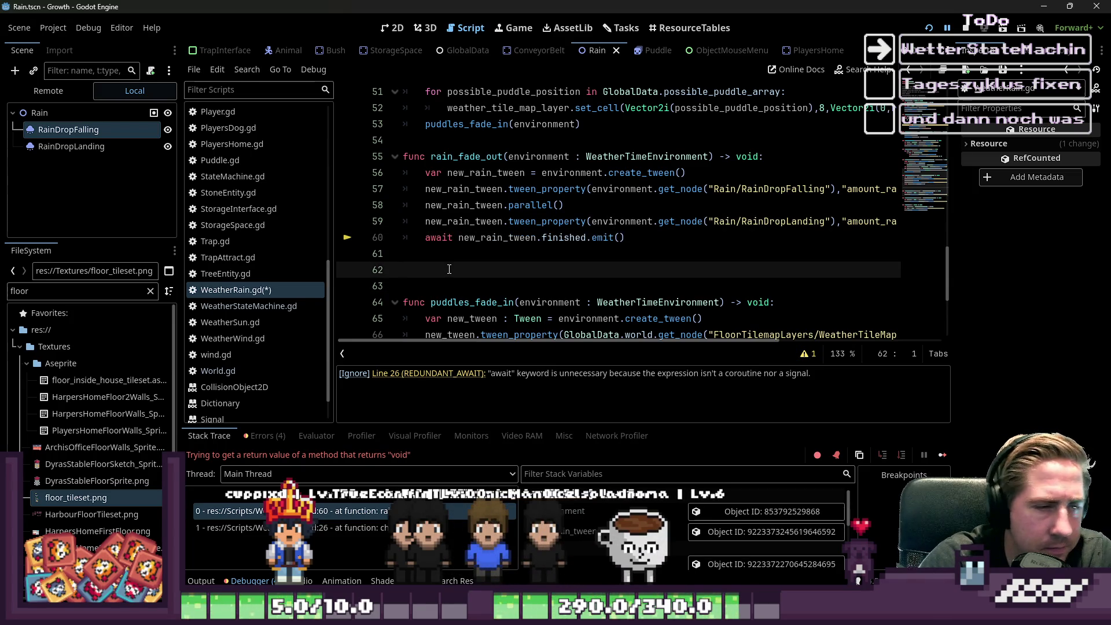
key(ctrl+s)
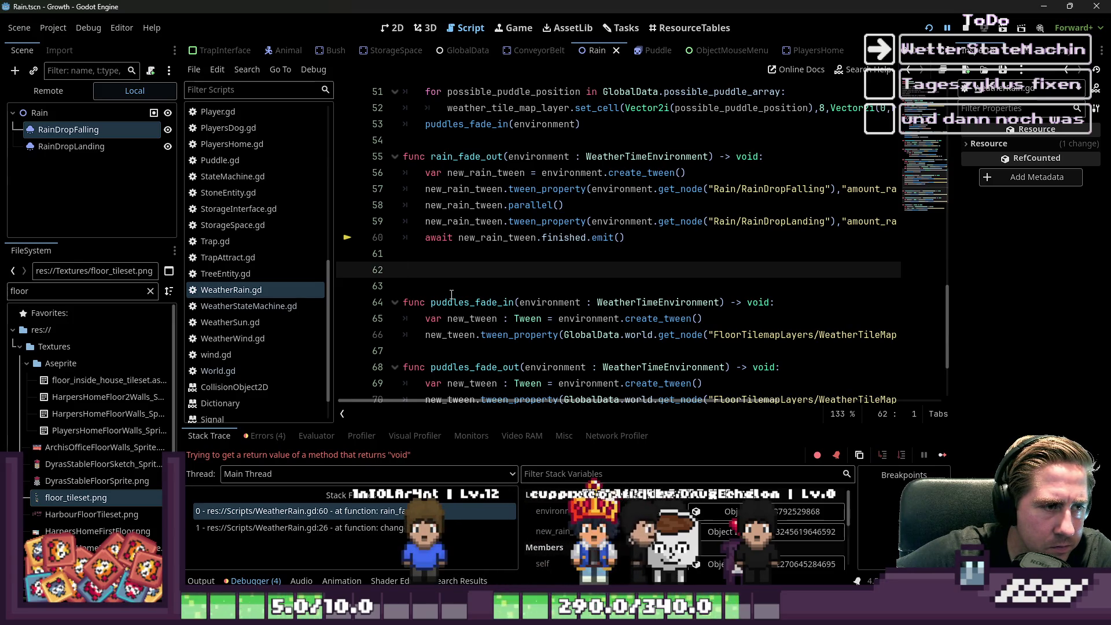
Step: Delete the 'await new_rain_tween.finished.emit()' line at the end of rain_fade_out
key(Up)
key(Up)
key(shift+End)
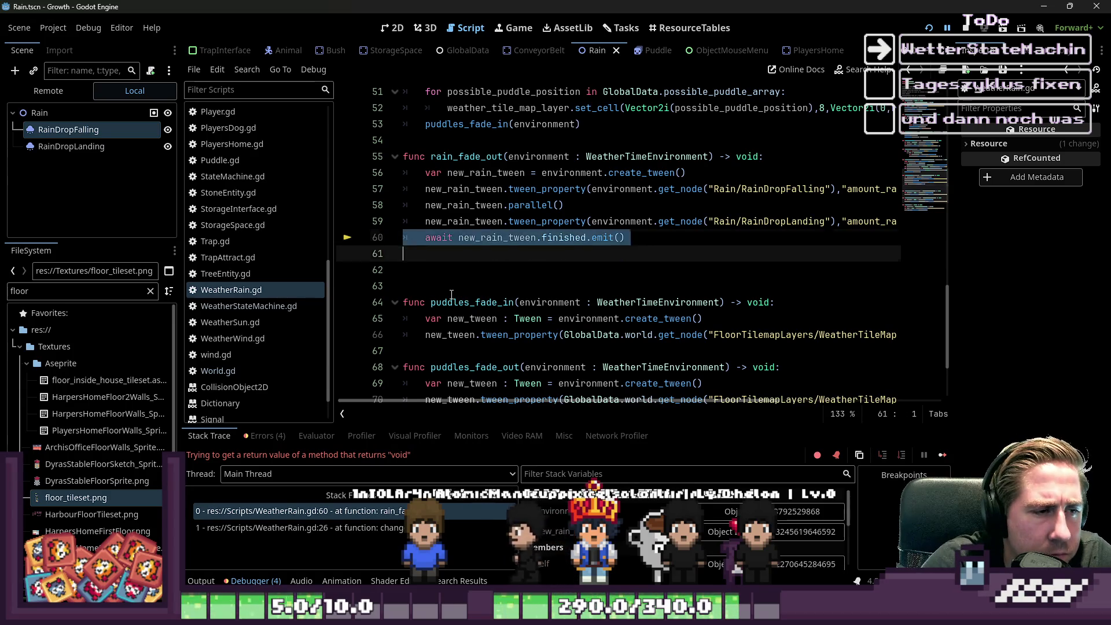
key(BackSpace)
key(BackSpace)
key(BackSpace)
key(Up)
key(Up)
key(Up)
key(Down)
key(Home)
key(ctrl+Right)
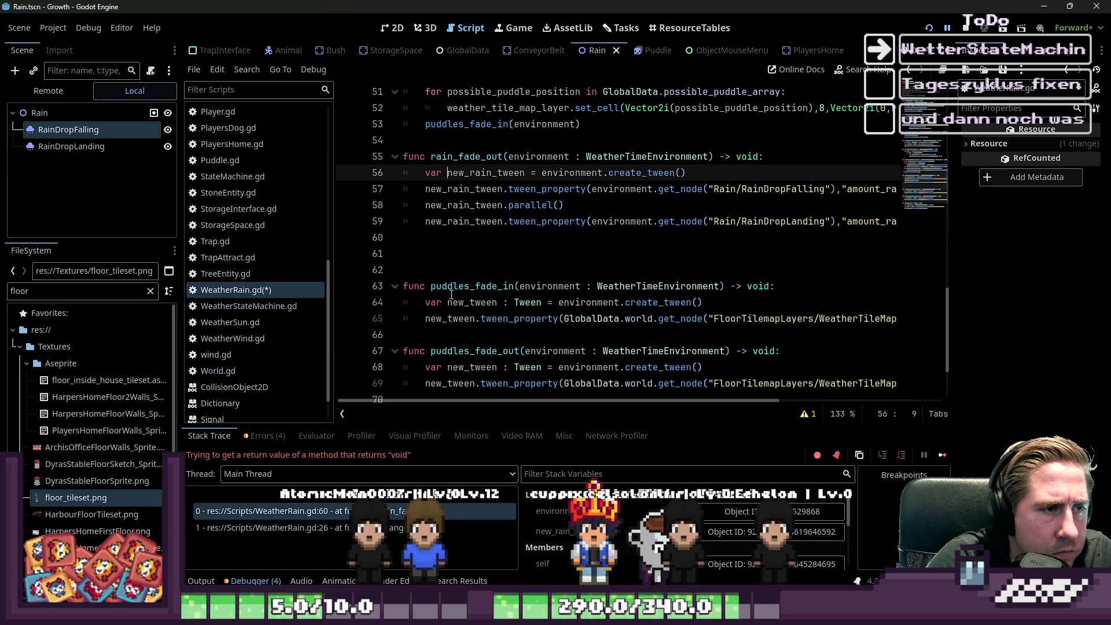
key(Down)
key(Down)
key(Down)
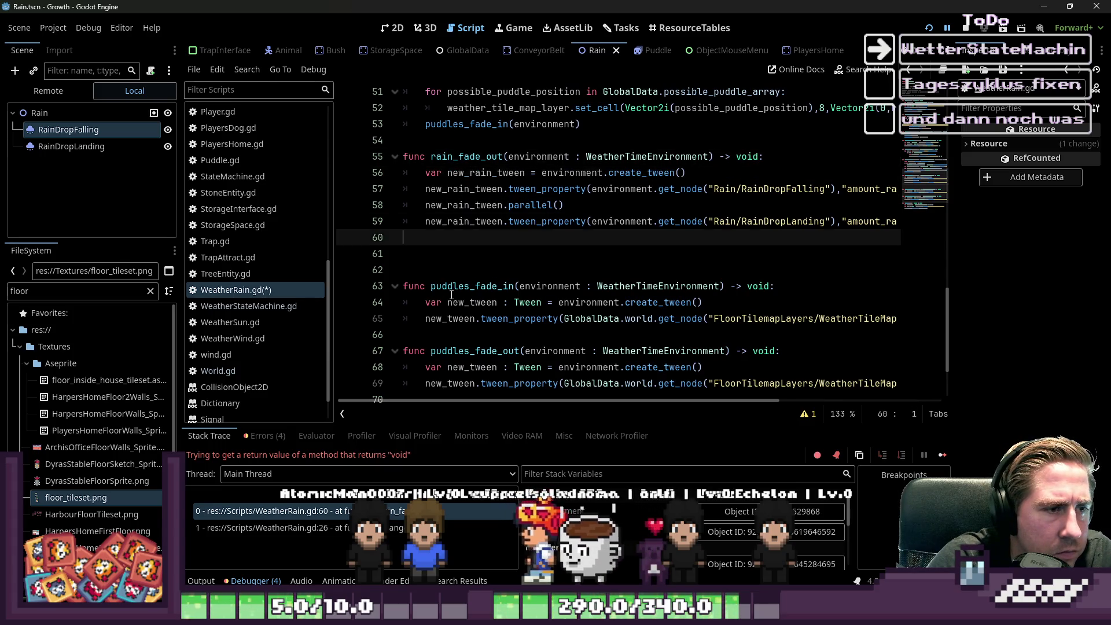
key(ctrl+z)
key(ctrl+z)
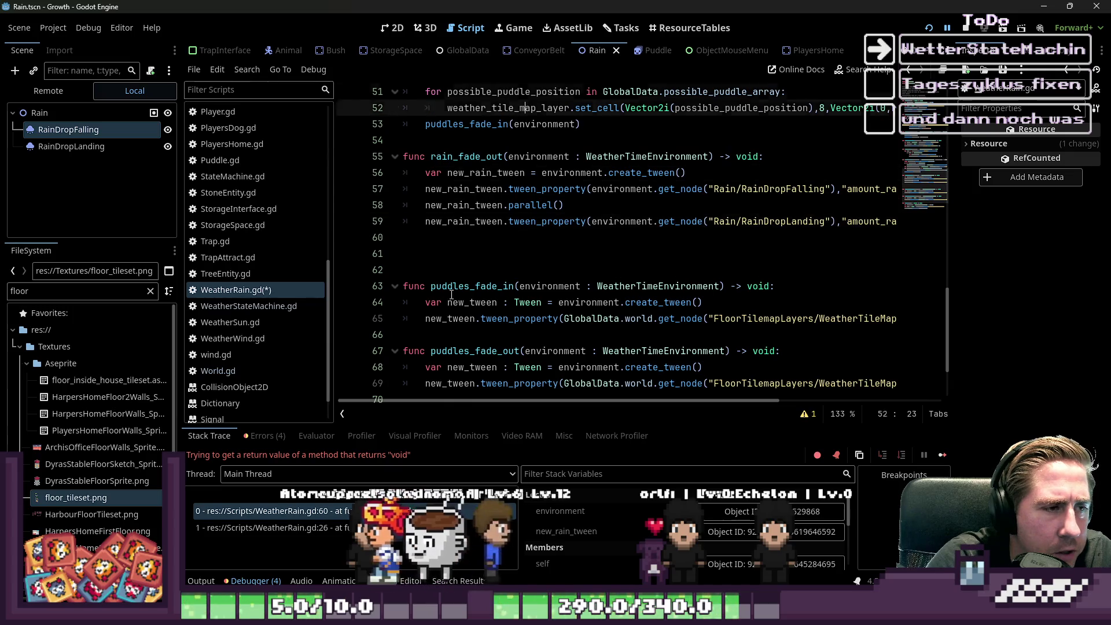
Step: Declare a class-level 'var new_rain_tween : Tween' near the top of WeatherRain.gd
key(ctrl+Home)
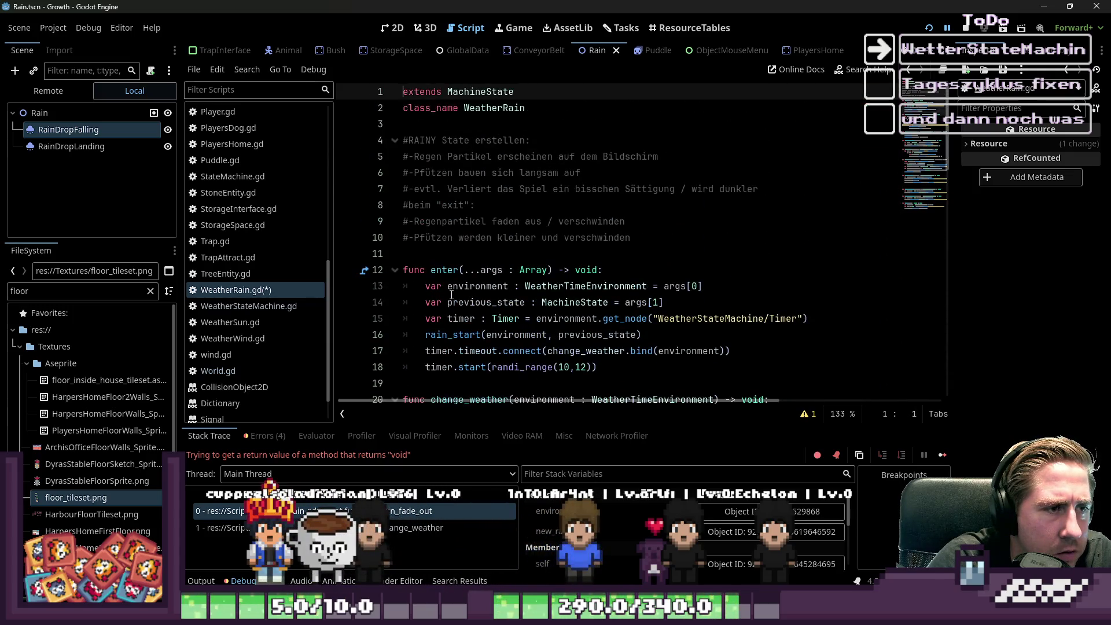
key(Down)
key(Down)
key(Down)
key(Up)
key(Up)
text(new_rain_tween)
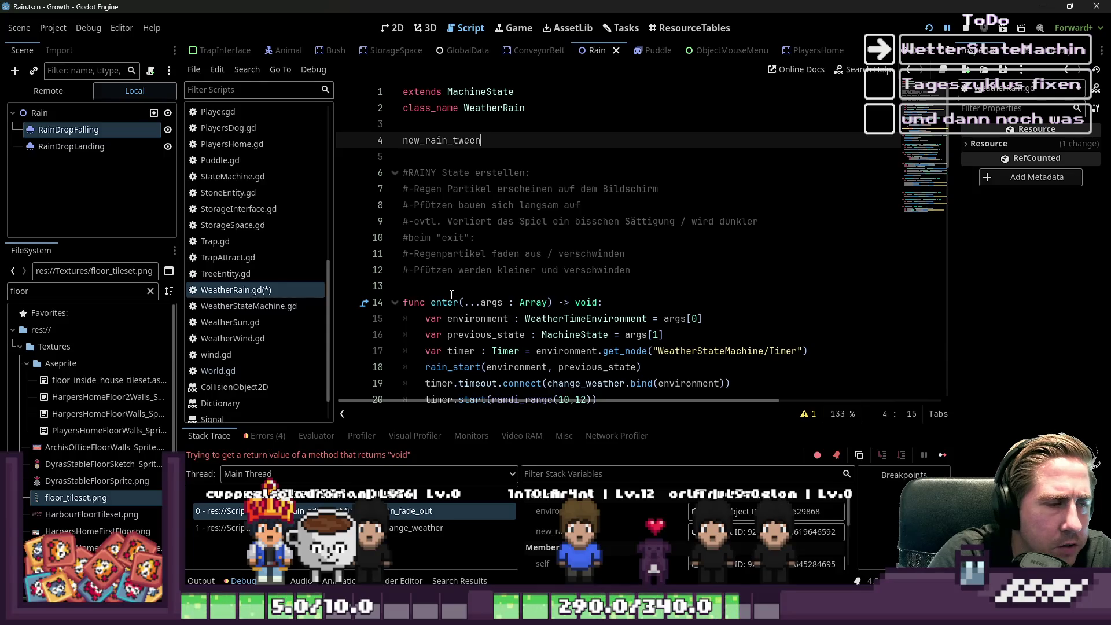
text(new_rain_tween : Tween)
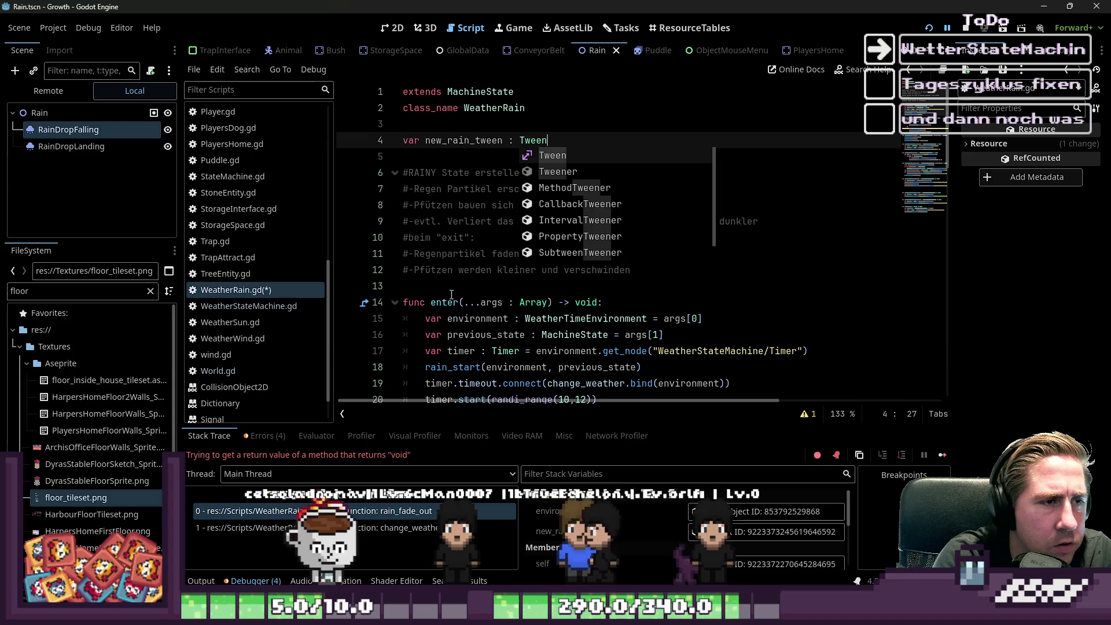
key(Return)
key(Up)
key(Down)
key(shift+End)
key(Down)
key(Down)
key(Down)
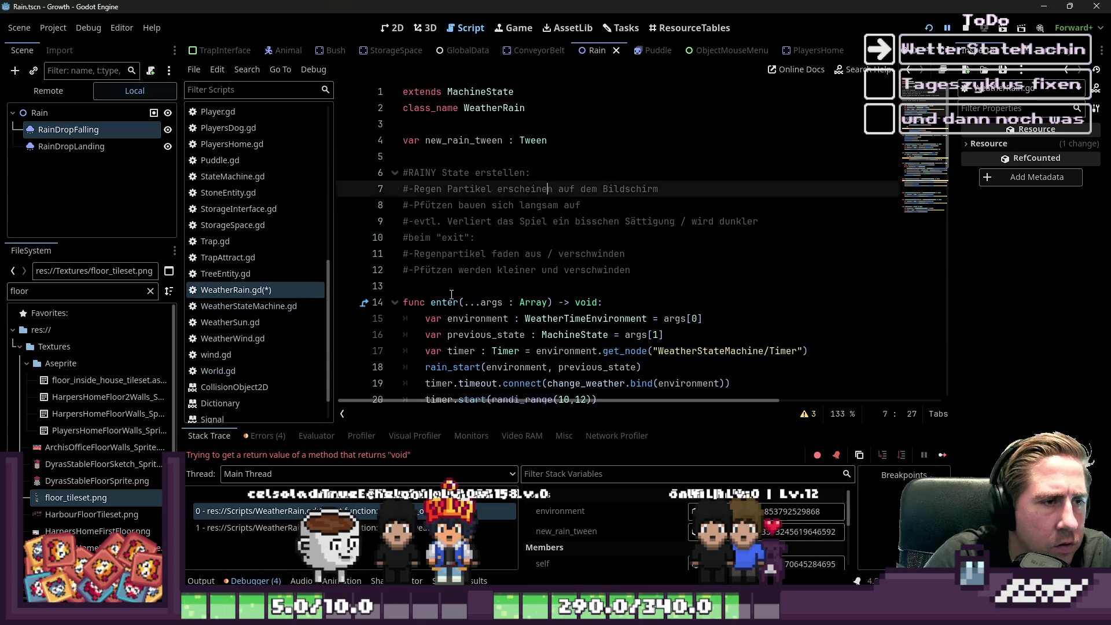
key(Up)
key(Up)
key(Up)
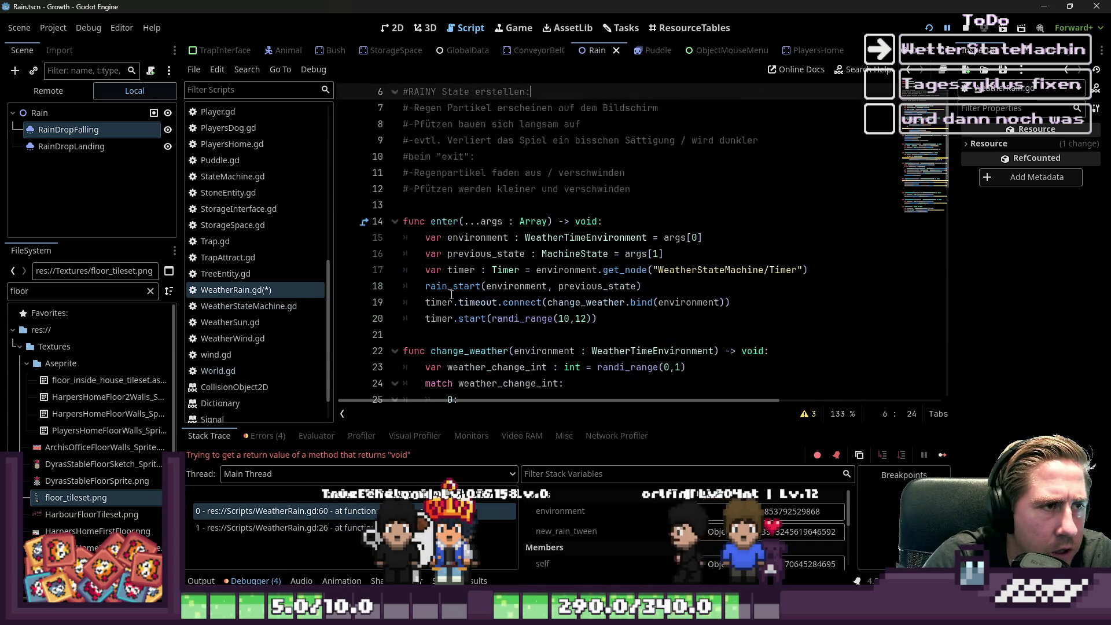
key(Down)
key(Down)
key(Down)
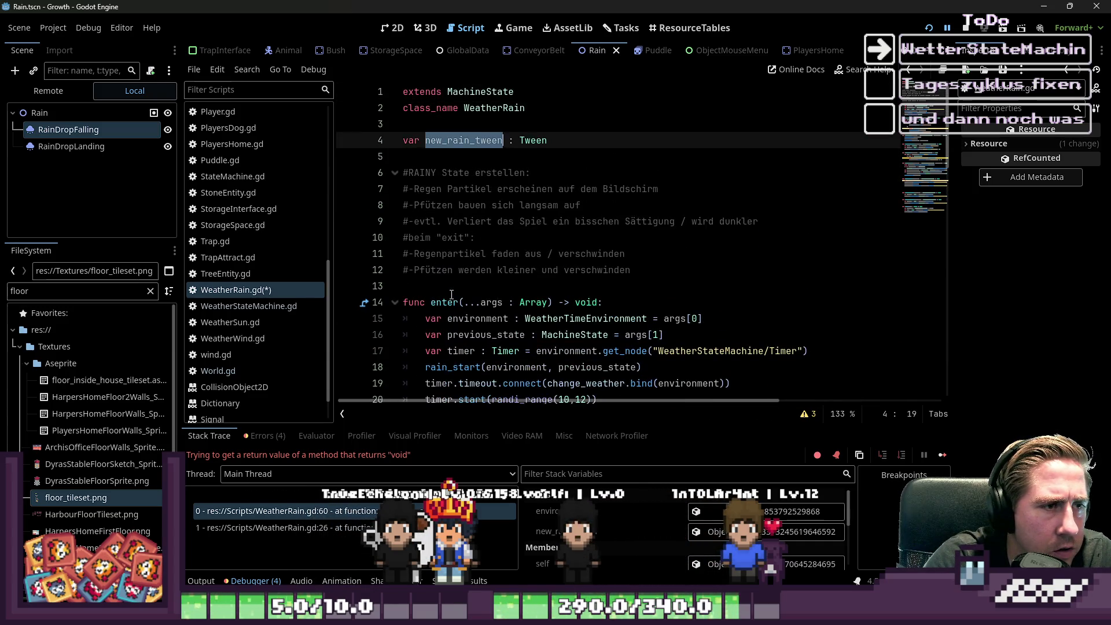
key(Down)
key(Down)
key(Down)
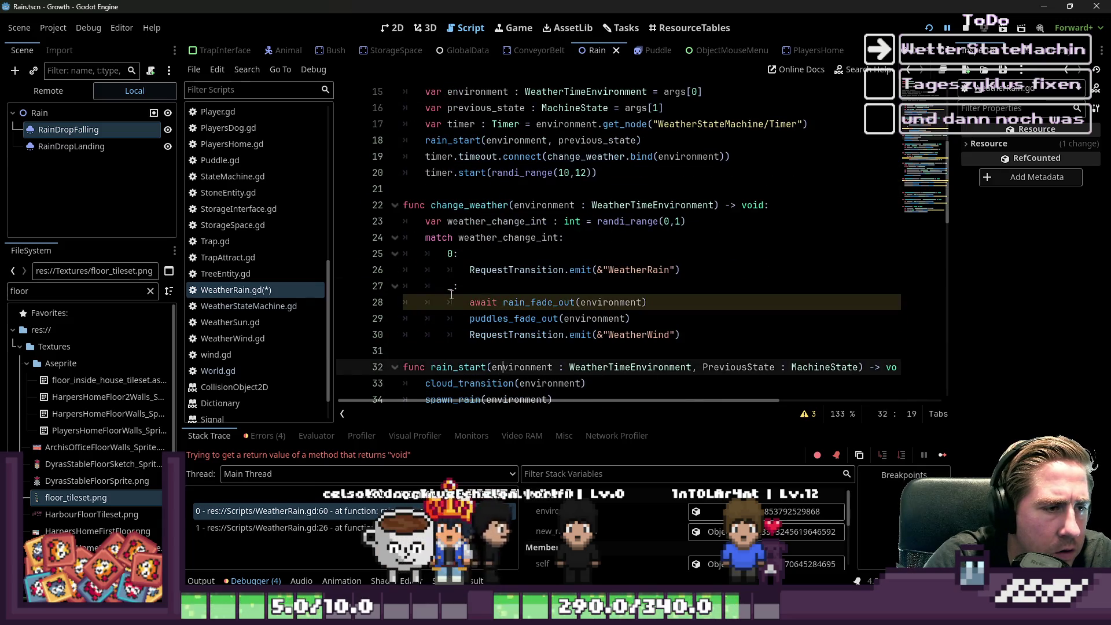
Step: In change_weather, remove await before rain_fade_out and add 'await new_rain_tween.finished' after it
key(Up)
key(Up)
key(Up)
key(ctrl+shift+Right)
key(ctrl+shift+Right)
key(ctrl+shift+Right)
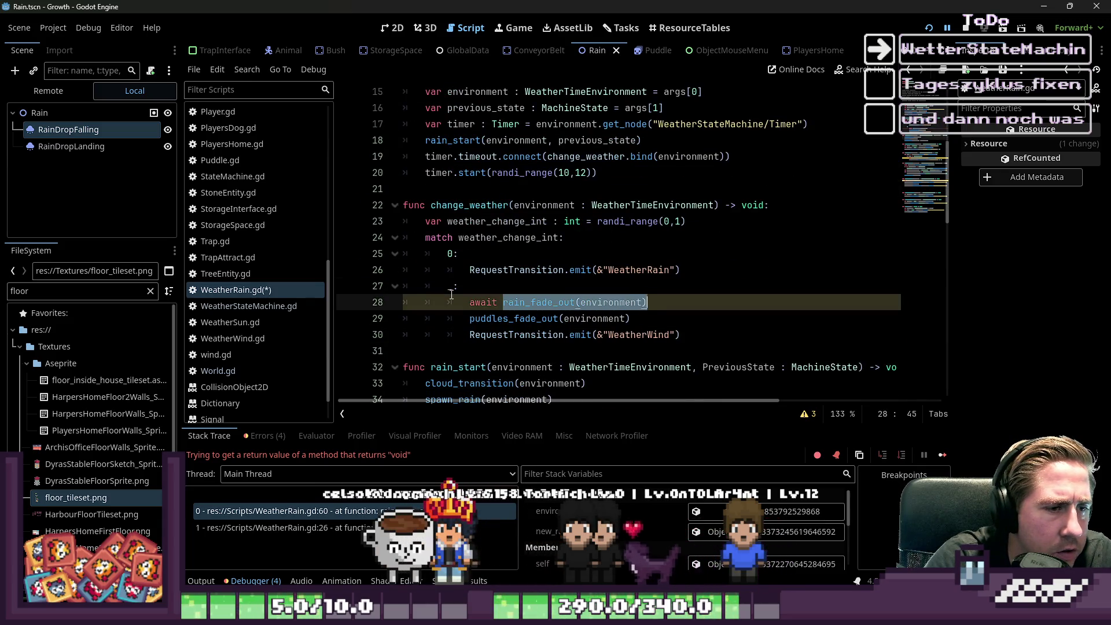
key(Left)
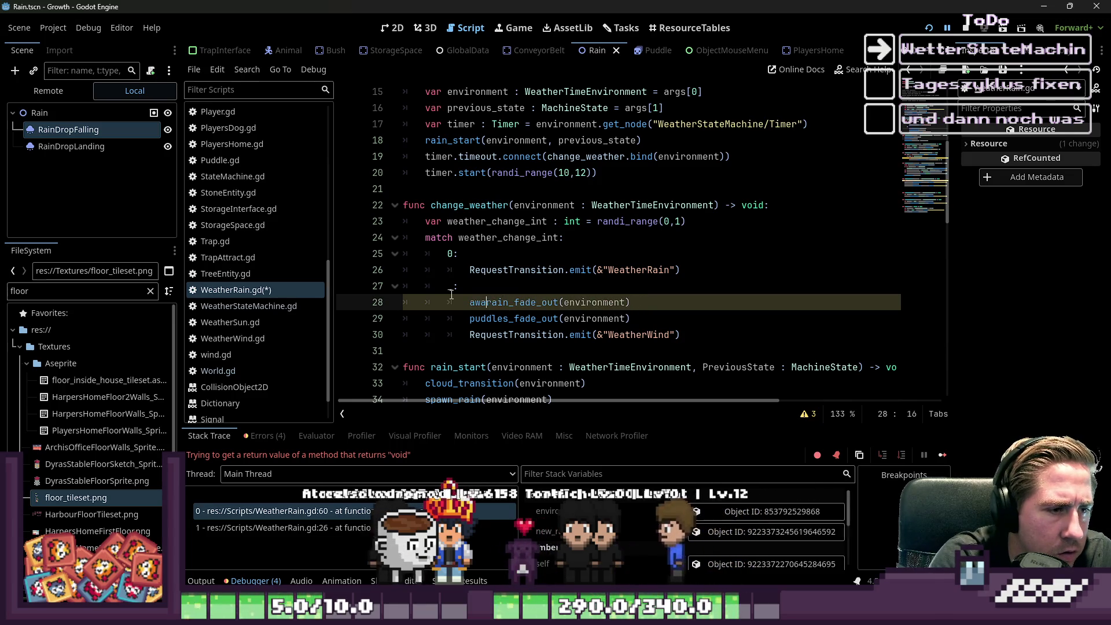
key(BackSpace)
key(BackSpace)
key(BackSpace)
key(ctrl+Right)
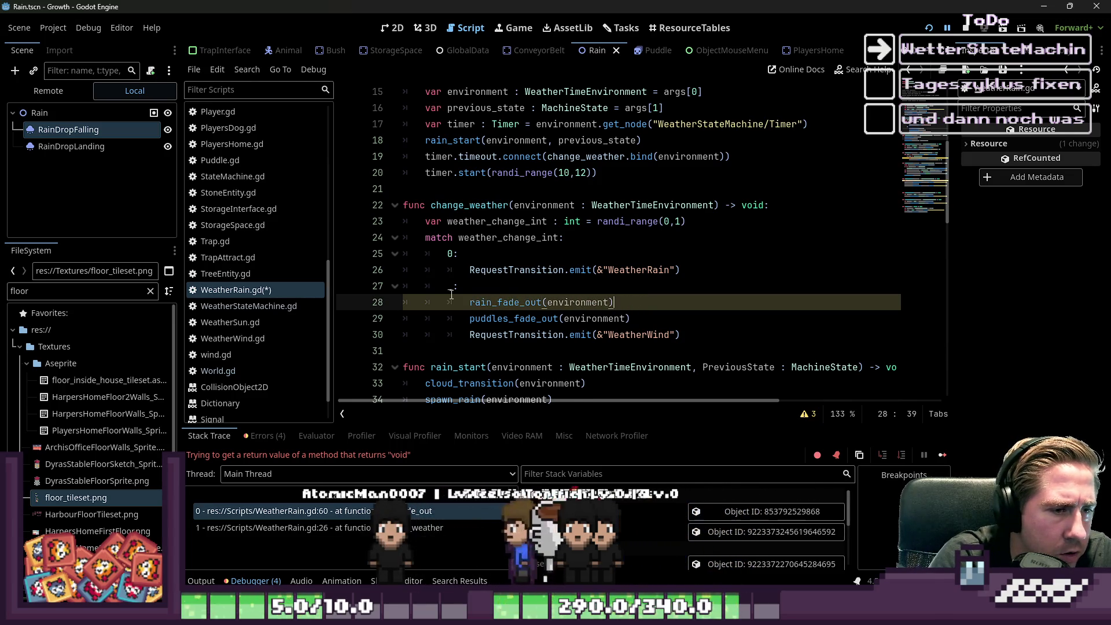
key(Return)
text(await new_rain_tween.)
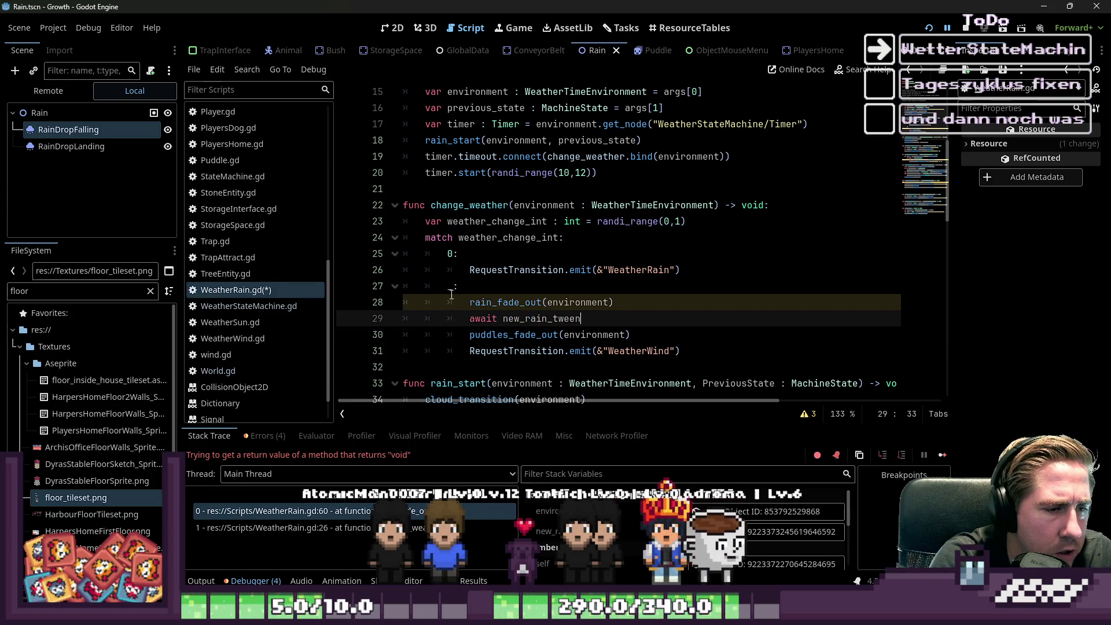
text(finished)
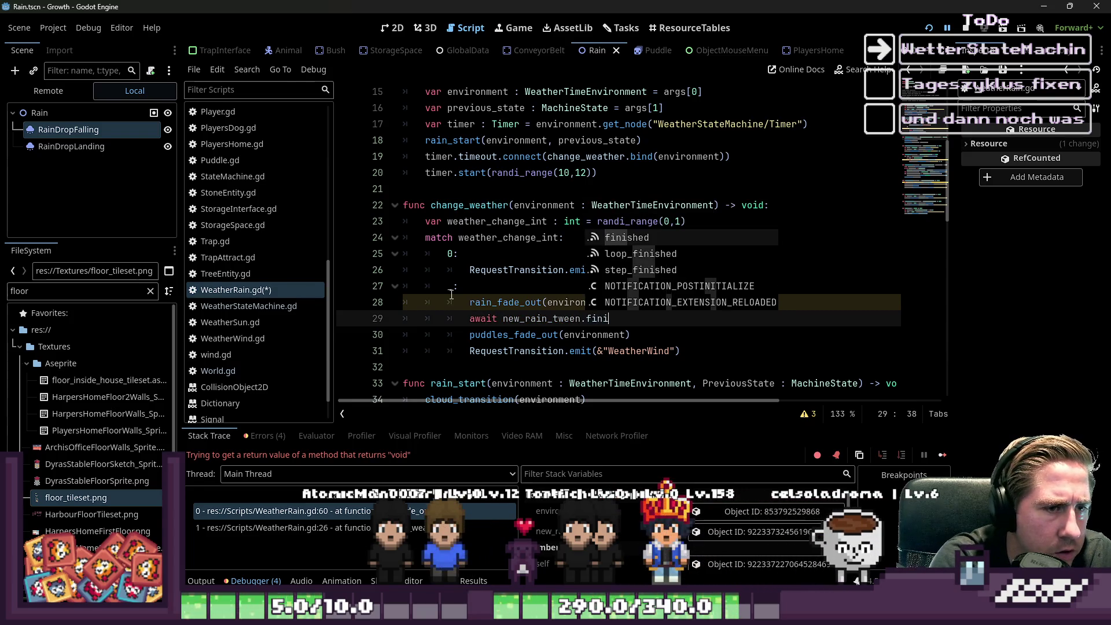
click(631, 253)
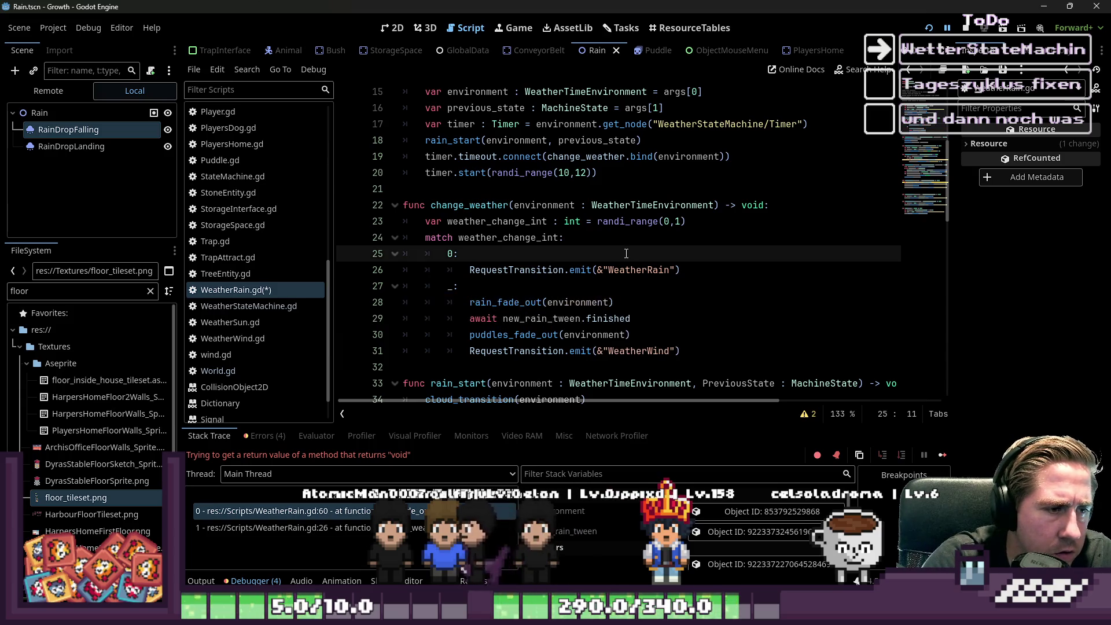
scroll(631, 254, down, 2)
click(806, 414)
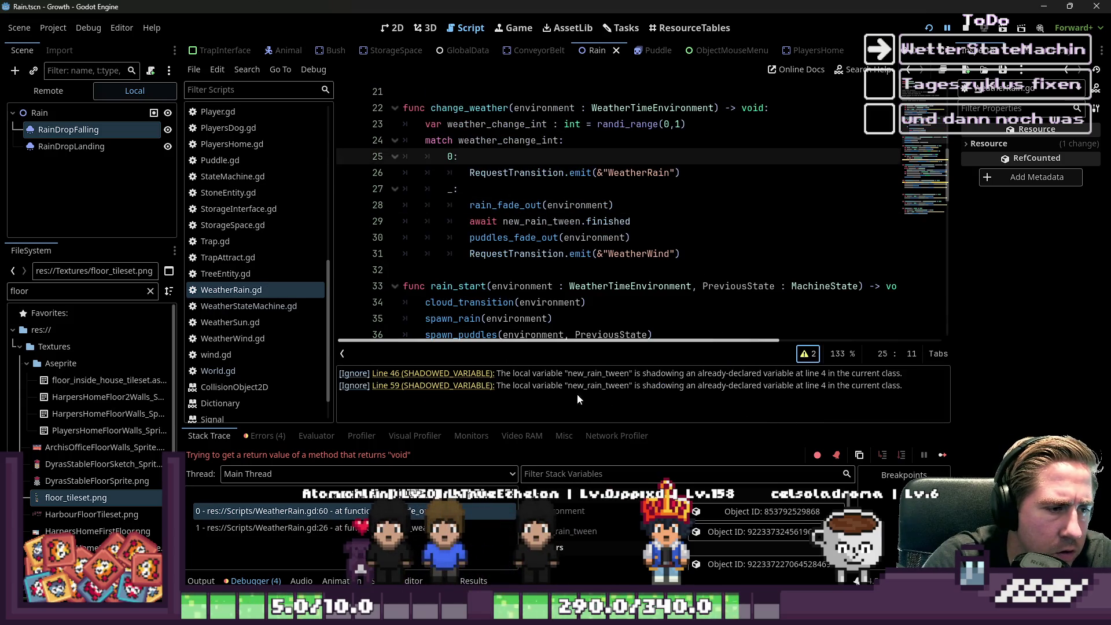
Step: Remove 'var' from the line 46 tween declaration so spawn_rain uses the class-level tween
click(463, 374)
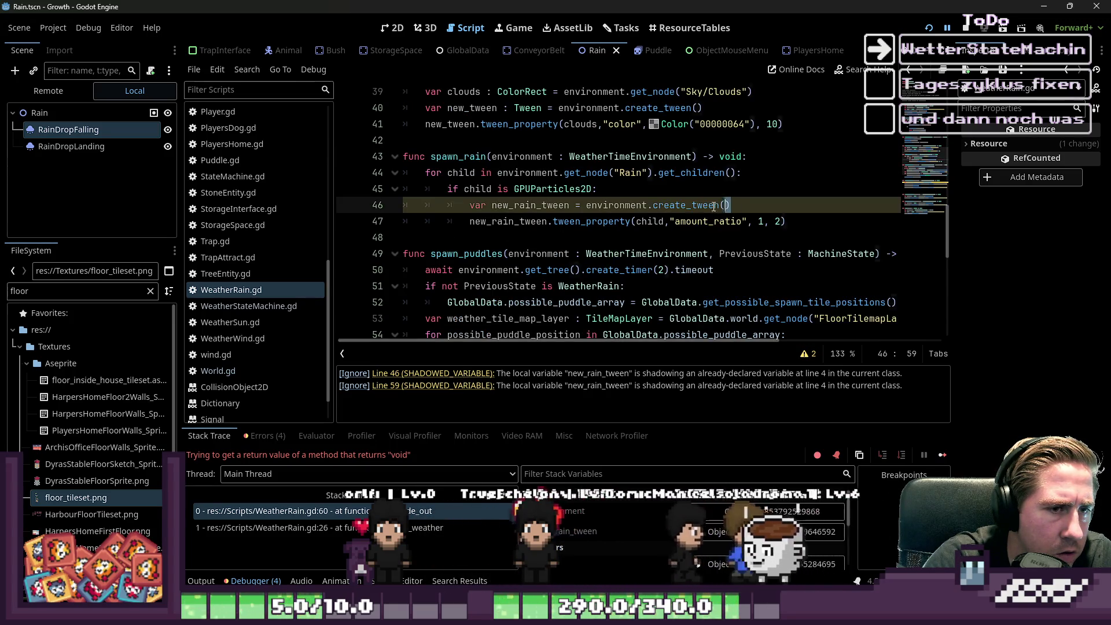
drag(730, 205, 387, 209)
key(Home)
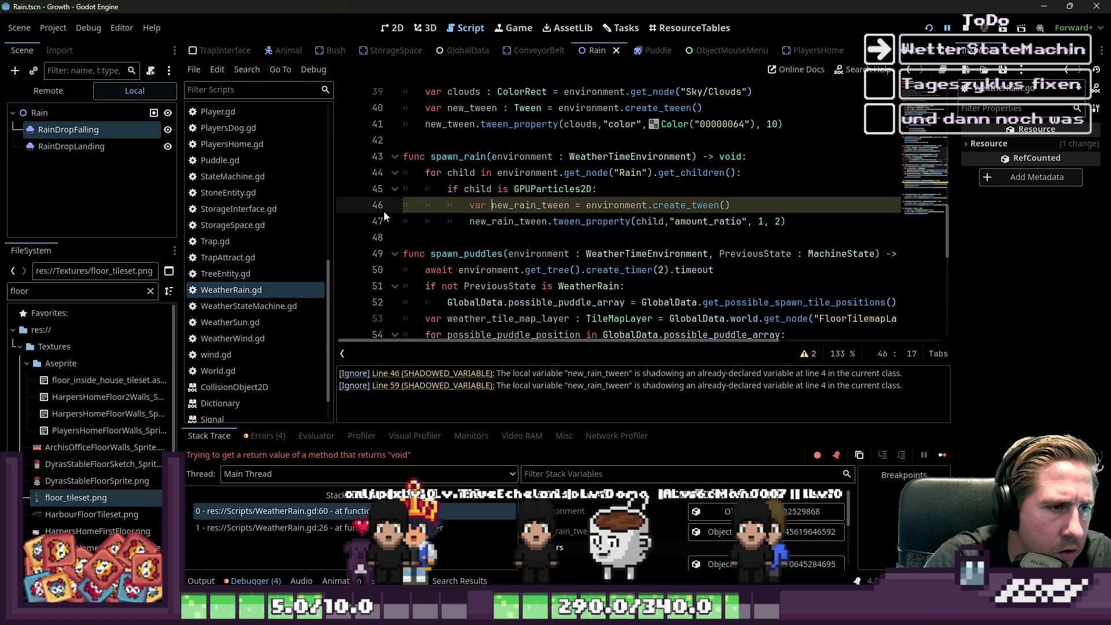
key(BackSpace)
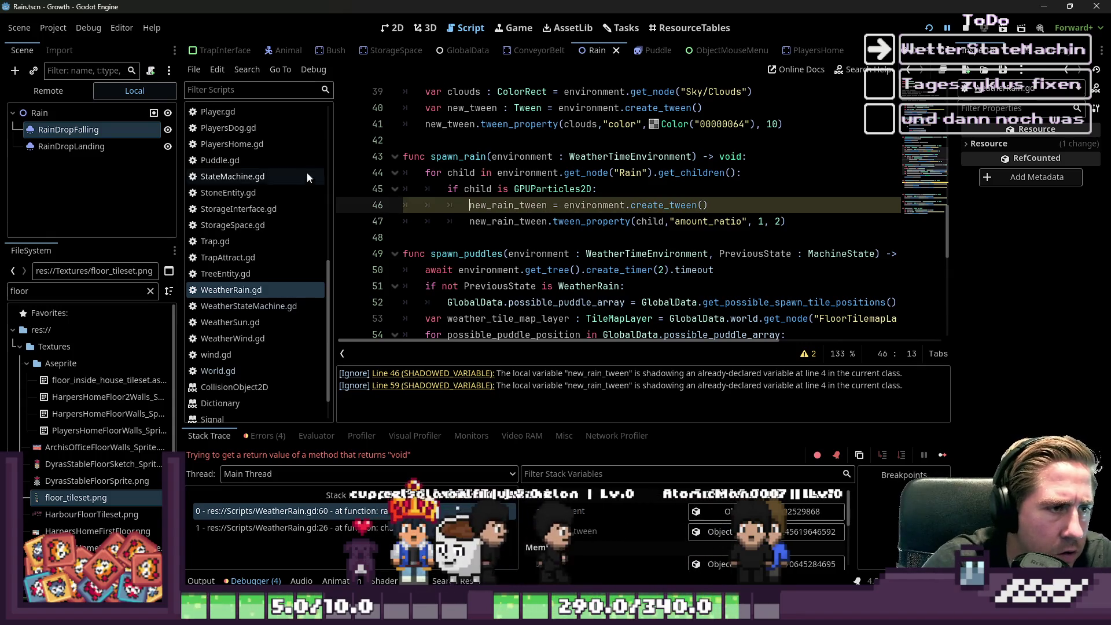
Step: Paste rain_fade_out's tween_property and parallel() lines into spawn_rain, replacing its loop
click(492, 173)
scroll(492, 177, up, 2)
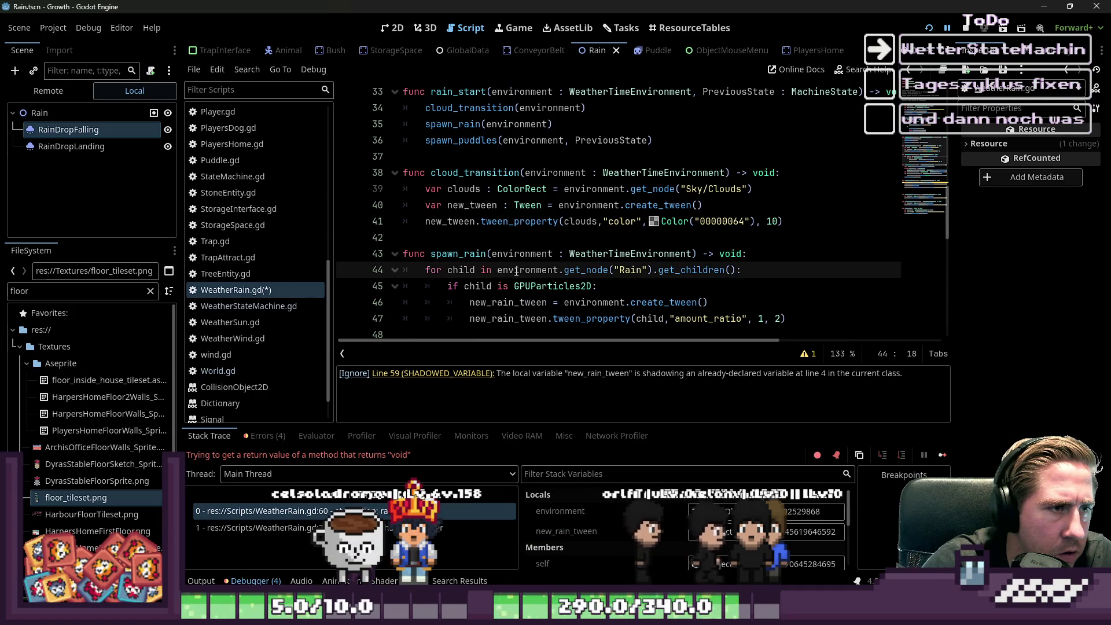
scroll(514, 271, down, 1)
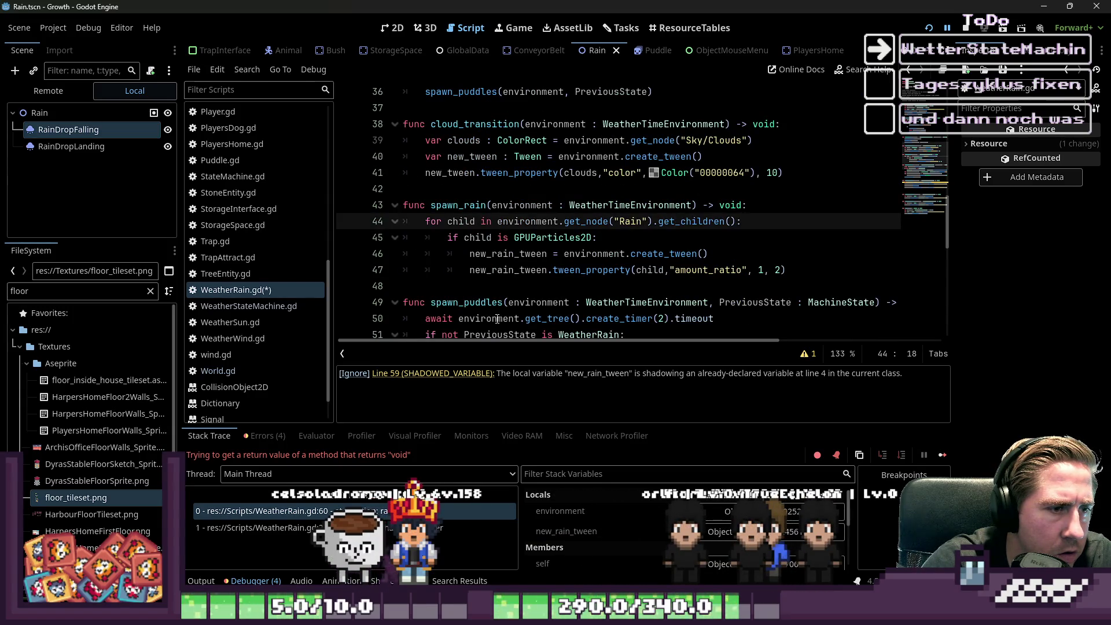
click(528, 272)
scroll(528, 272, down, 5)
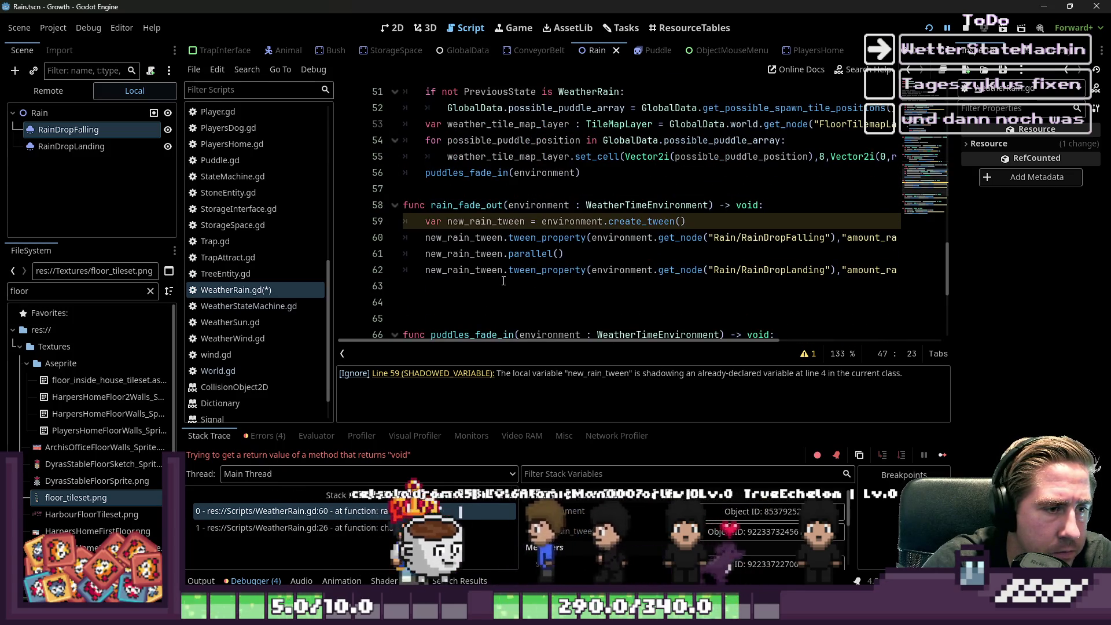
click(468, 285)
drag(469, 285, 391, 236)
key(ctrl+c)
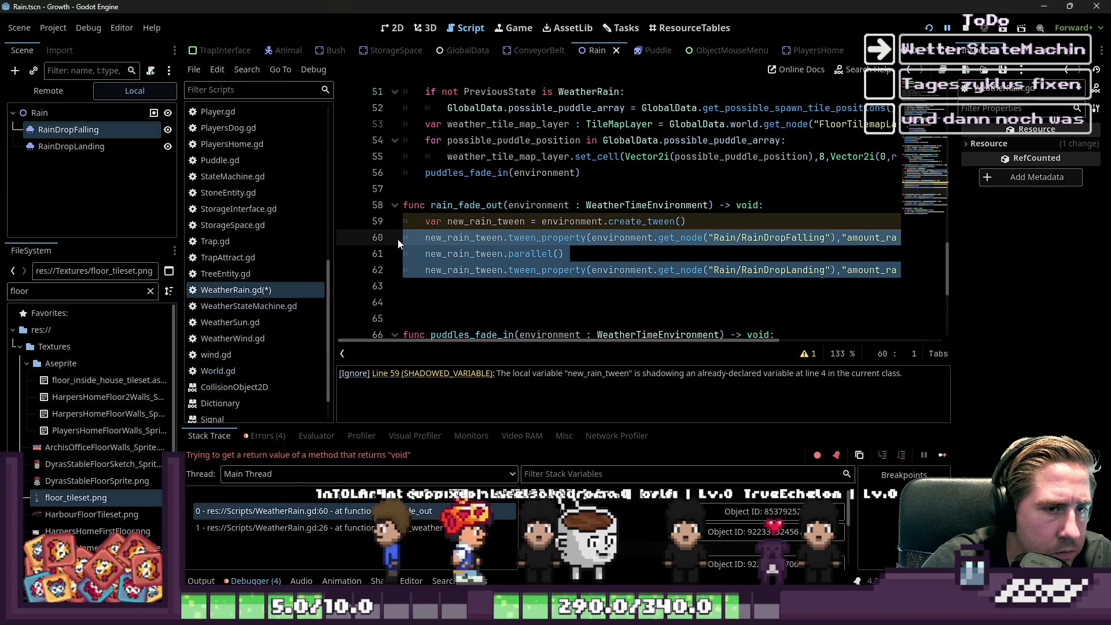
scroll(397, 239, up, 1)
scroll(446, 228, up, 3)
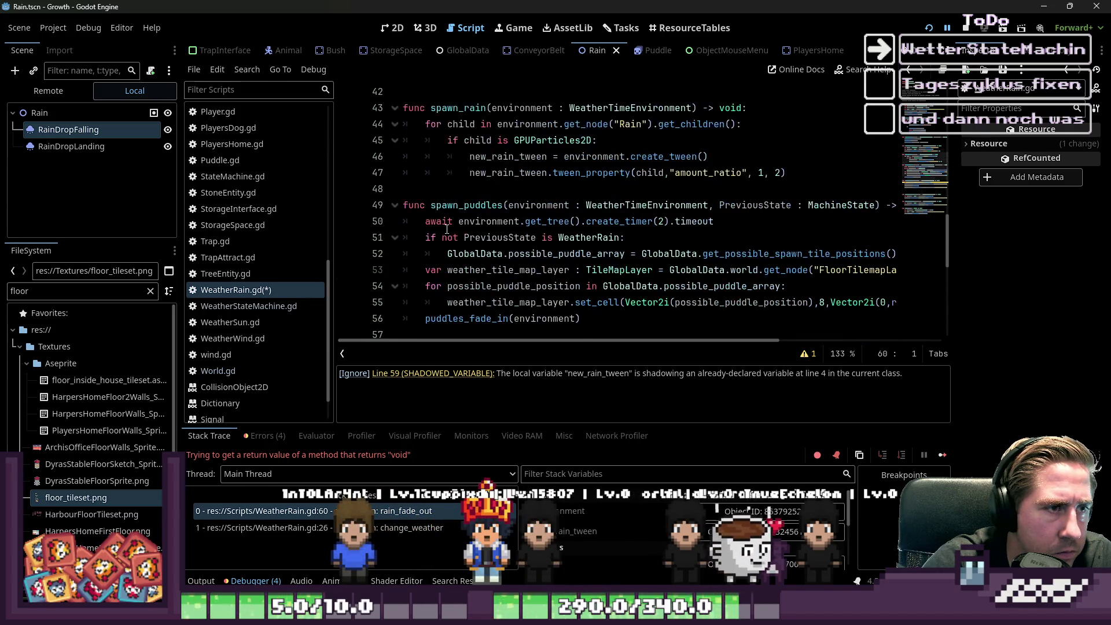
mouse_move(788, 222)
mouse_down()
mouse_move(517, 213)
mouse_move(388, 178)
mouse_up()
key(ctrl+v)
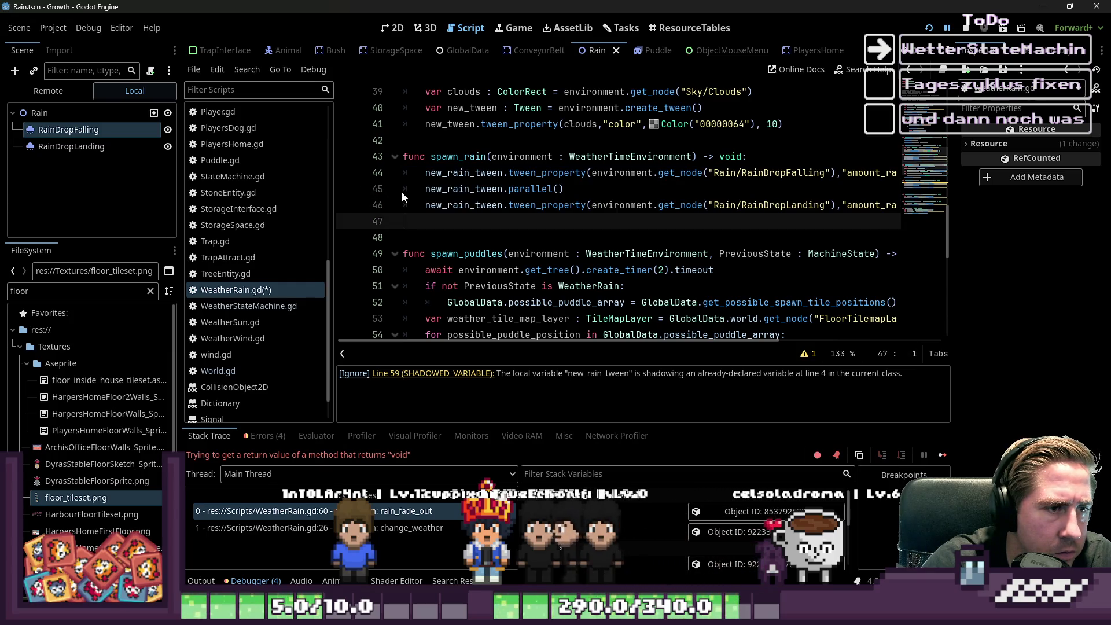
Step: Change the pasted amount_ratio target from 0 to 1 and save WeatherRain.gd
key(Up)
key(End)
key(Up)
key(Up)
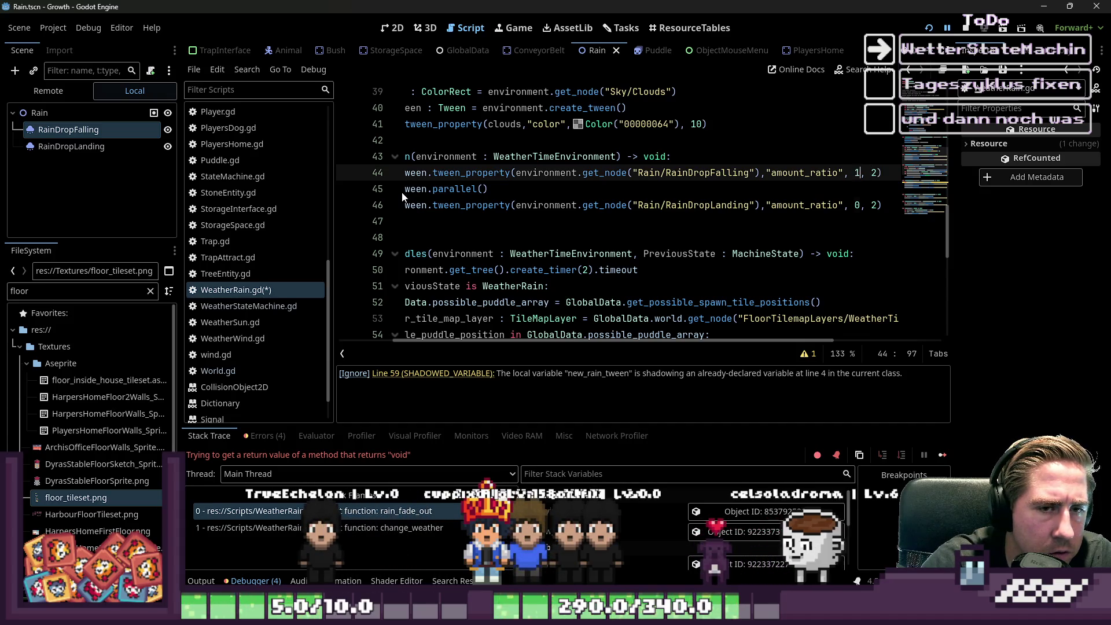
key(Down)
key(Down)
key(BackSpace)
text(1)
key(Down)
key(Up)
key(Up)
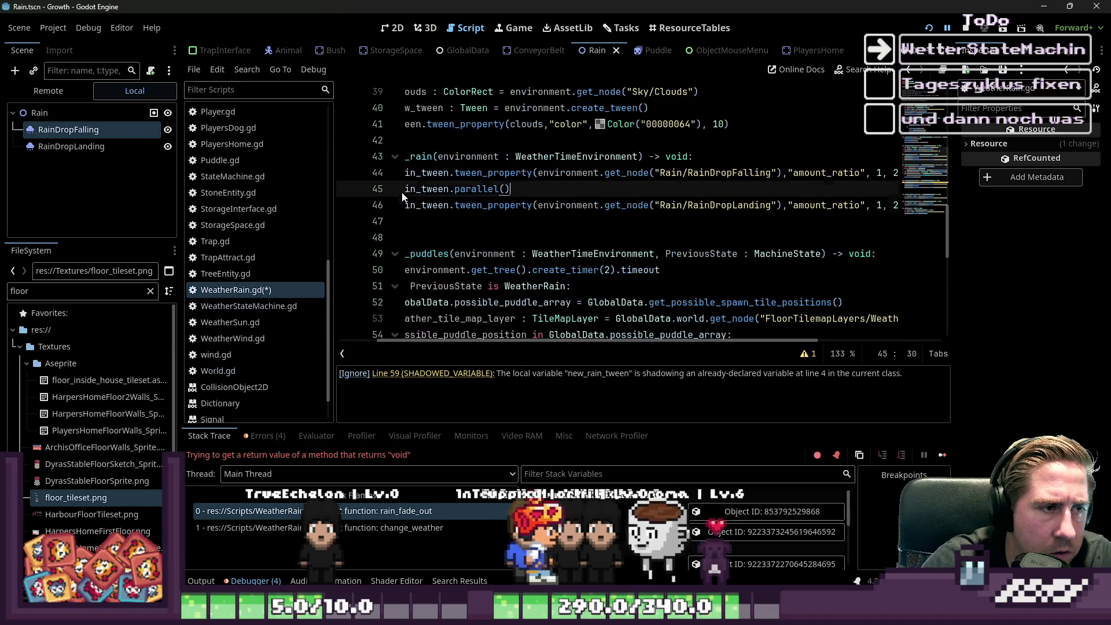
key(Up)
key(Home)
key(ctrl+s)
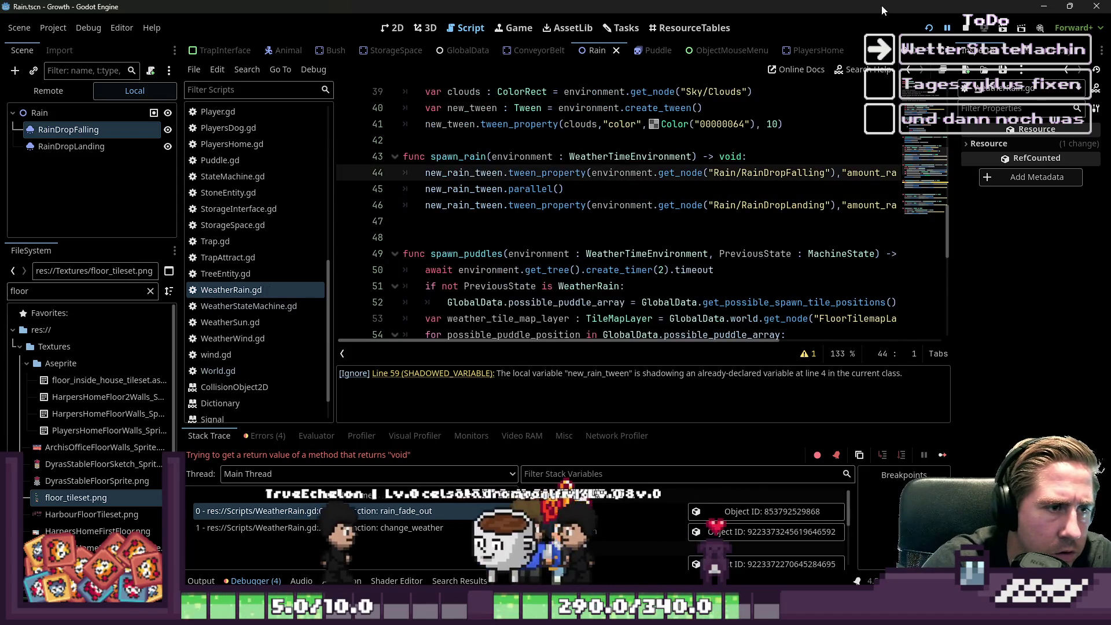
click(929, 28)
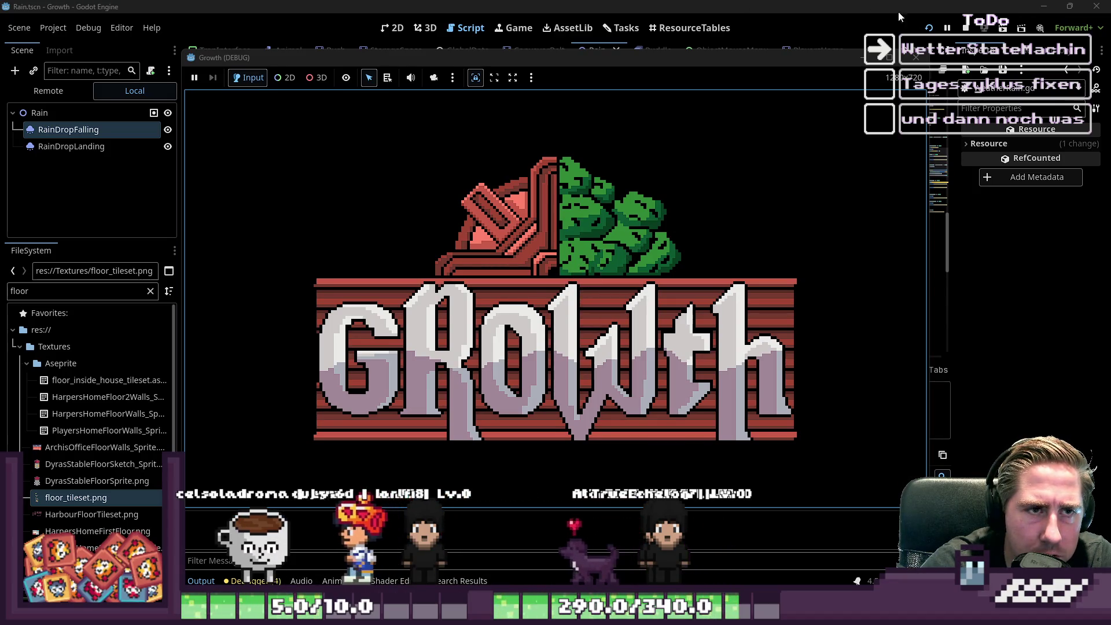
Step: Restart the game, begin a new game with a test character name, and start playing
click(929, 28)
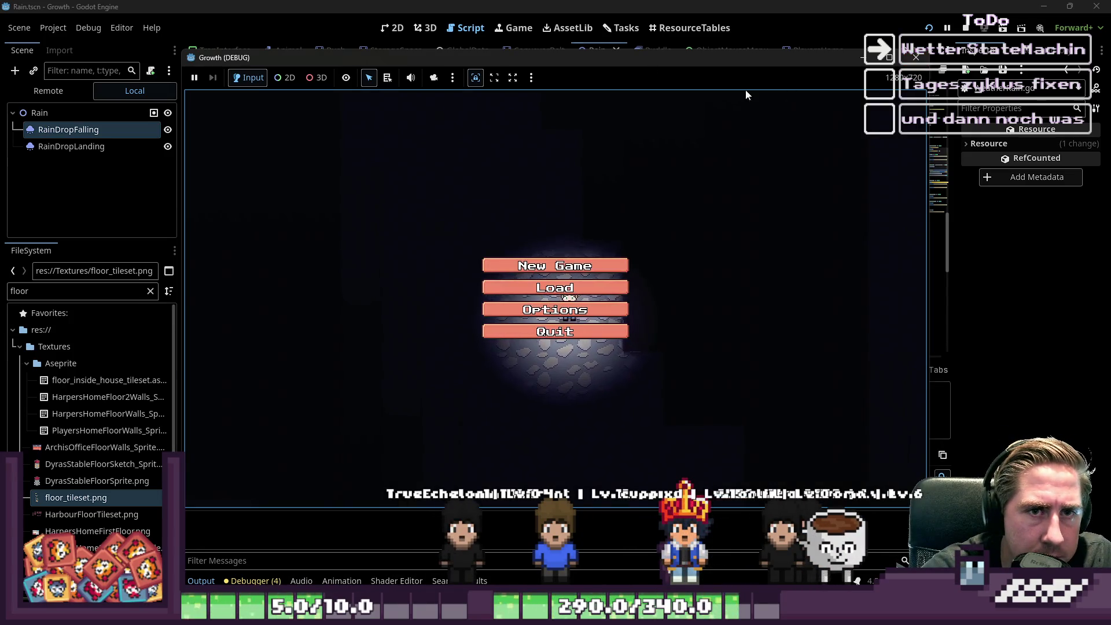
click(564, 289)
text(asd)
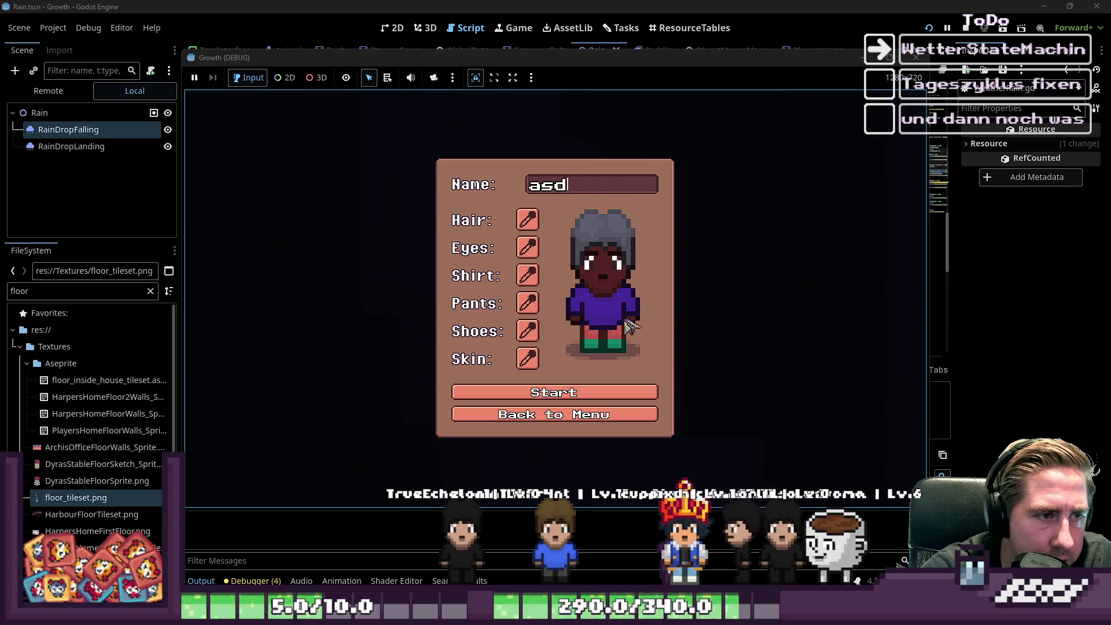
click(579, 400)
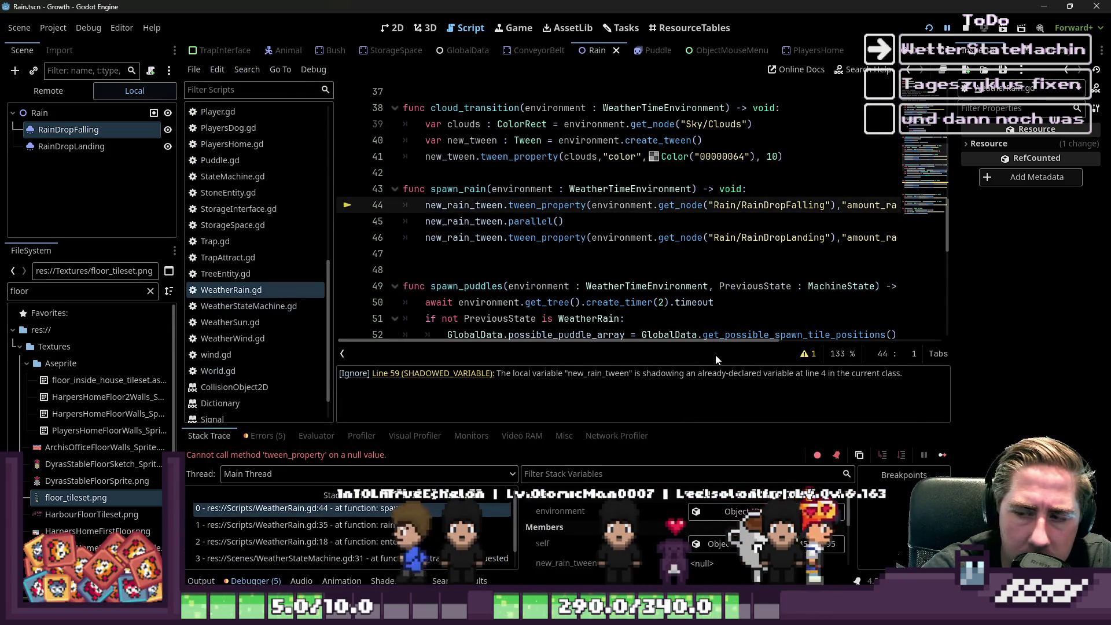
Step: Inspect new_rain_tween's null value and remove 'var' from the line 59 tween assignment
click(643, 286)
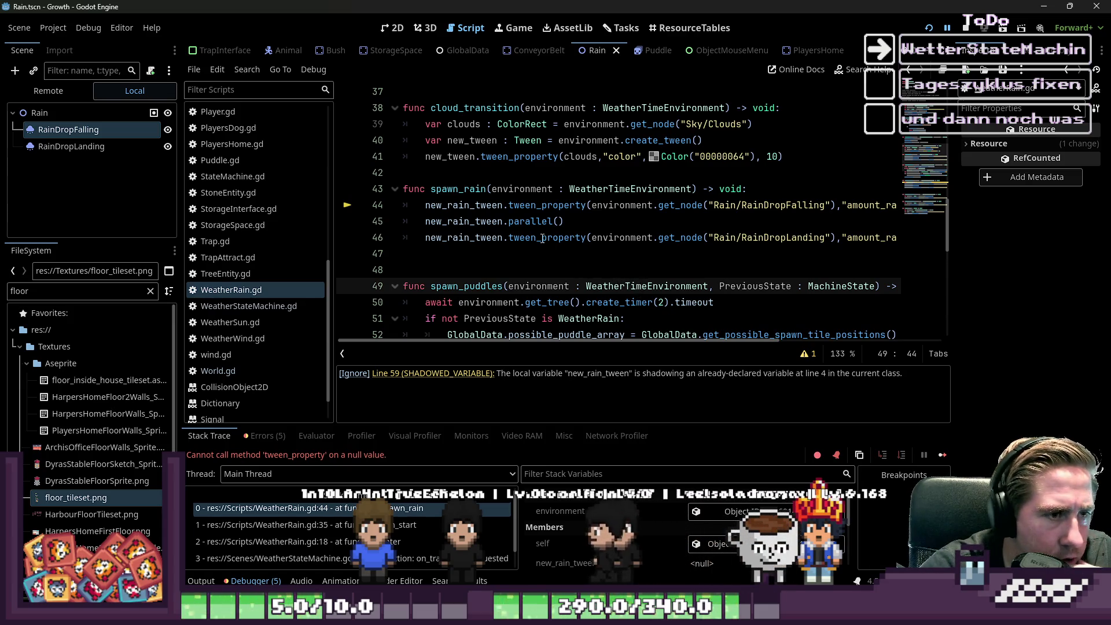
double_click(456, 207)
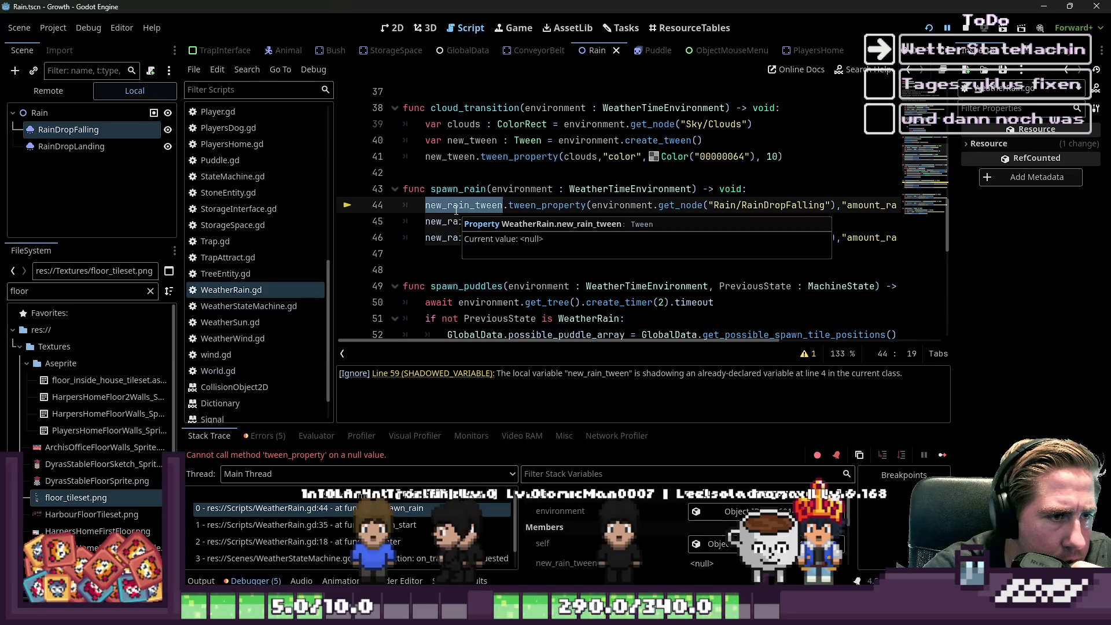
click(486, 183)
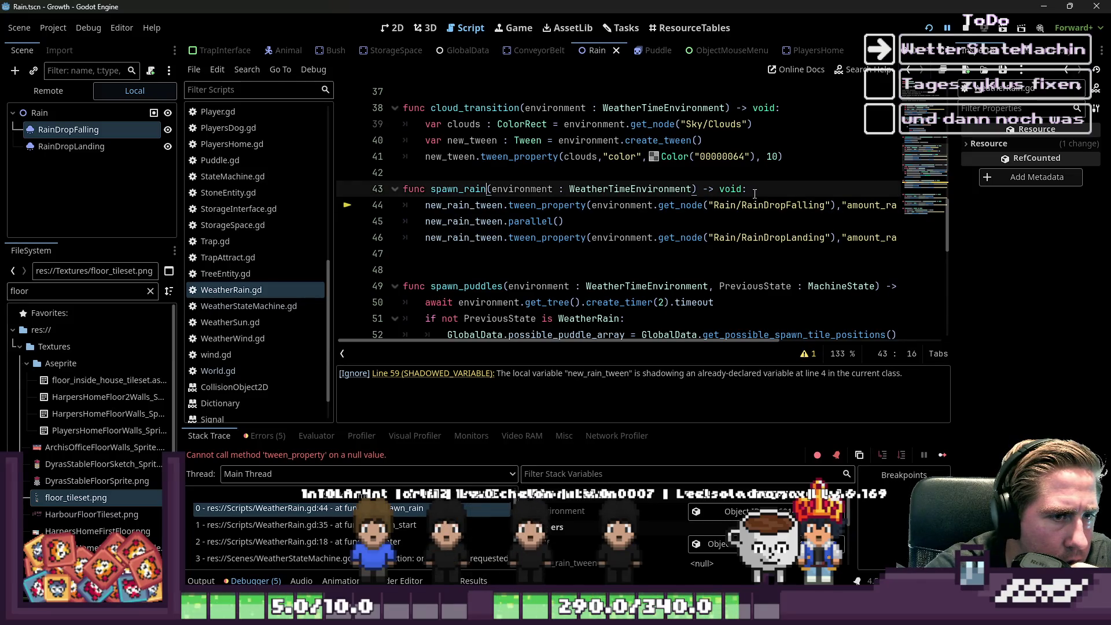
scroll(702, 201, down, 4)
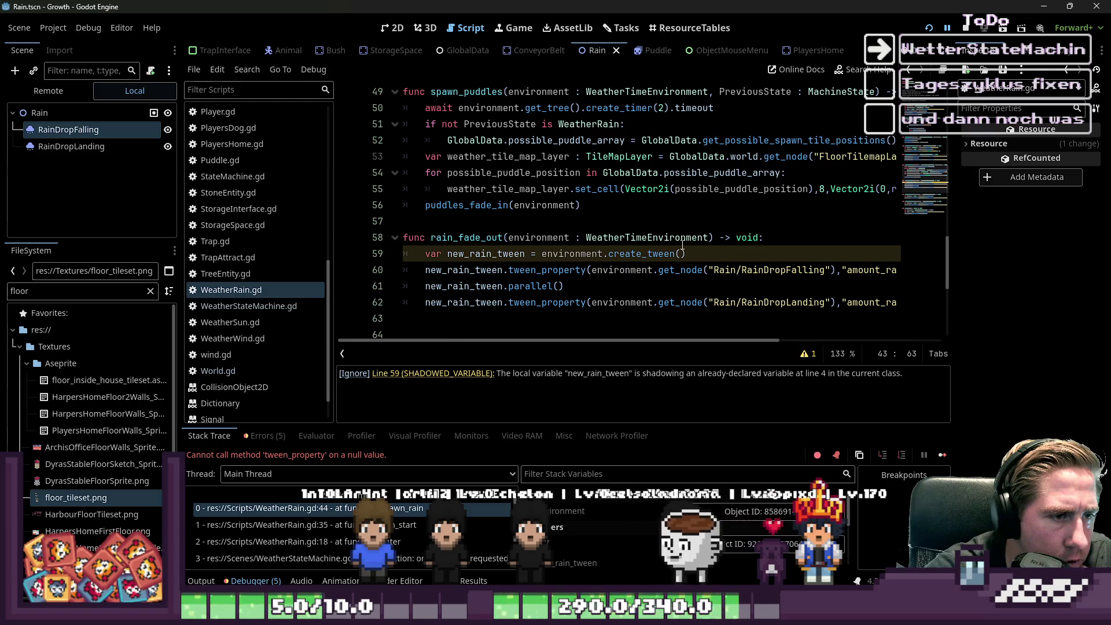
click(446, 253)
key(BackSpace)
key(BackSpace)
key(BackSpace)
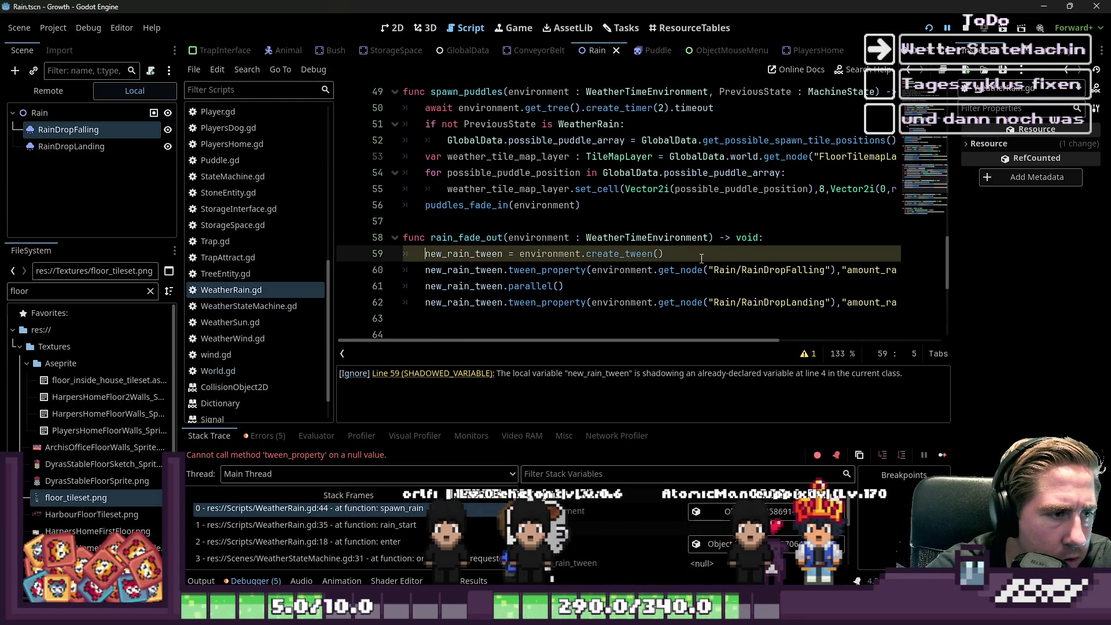
Step: Add 'new_rain_tween = environment.create_tween()' at the start of spawn_rain and save
drag(665, 255, 536, 259)
scroll(480, 286, up, 6)
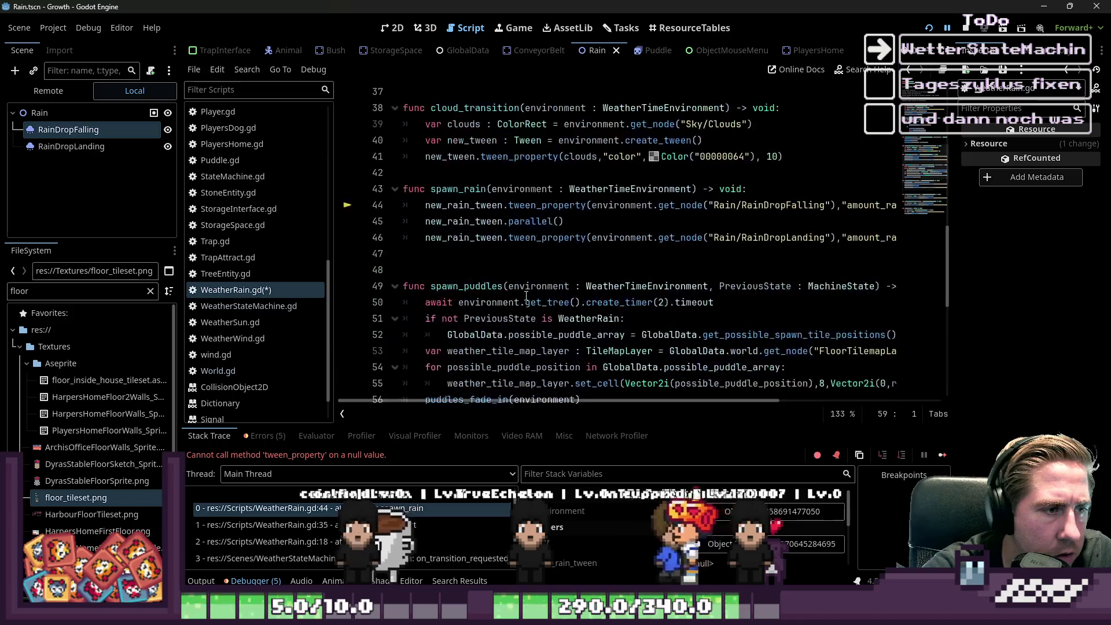
key(Return)
text(new_rain_tween = environment.create_tween())
key(ctrl+s)
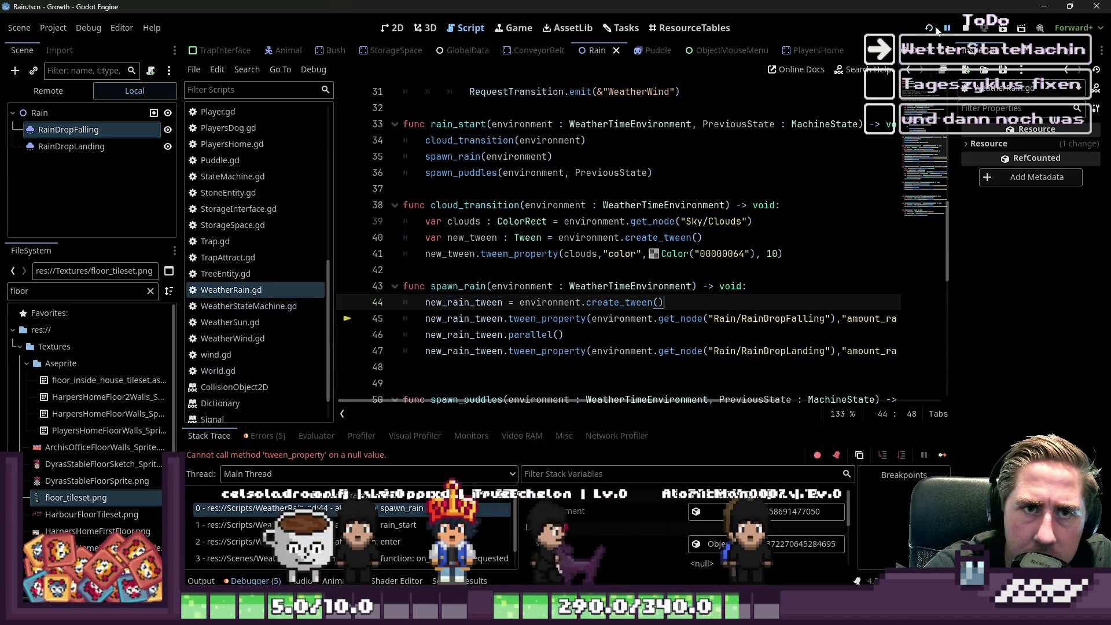
click(930, 28)
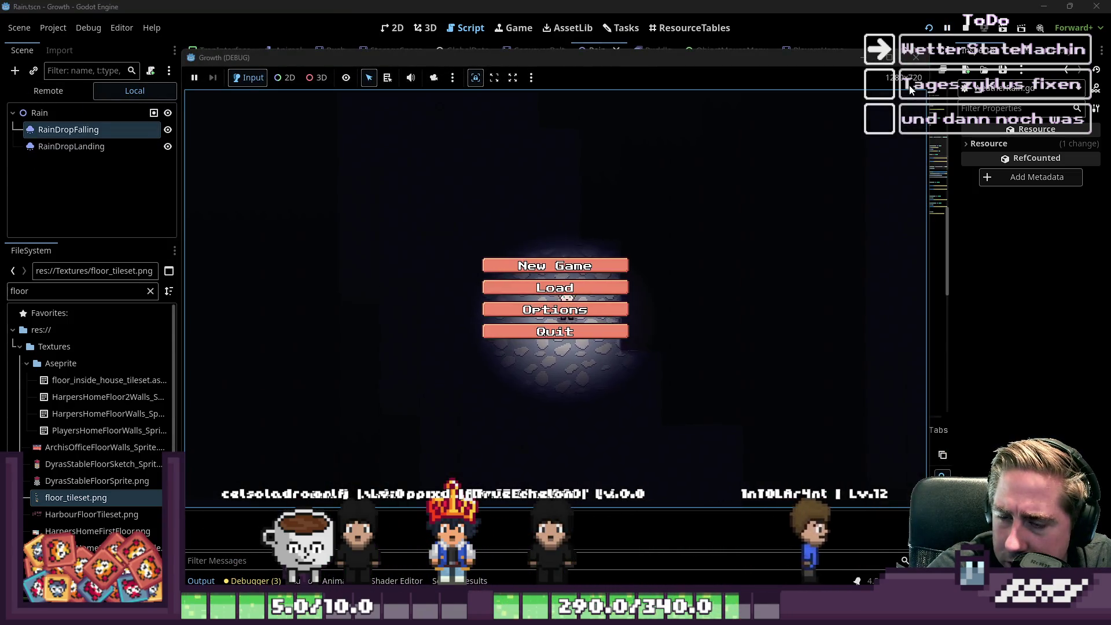
Step: Begin a new game with a test character, walk around the world, then stop it with F8
click(622, 266)
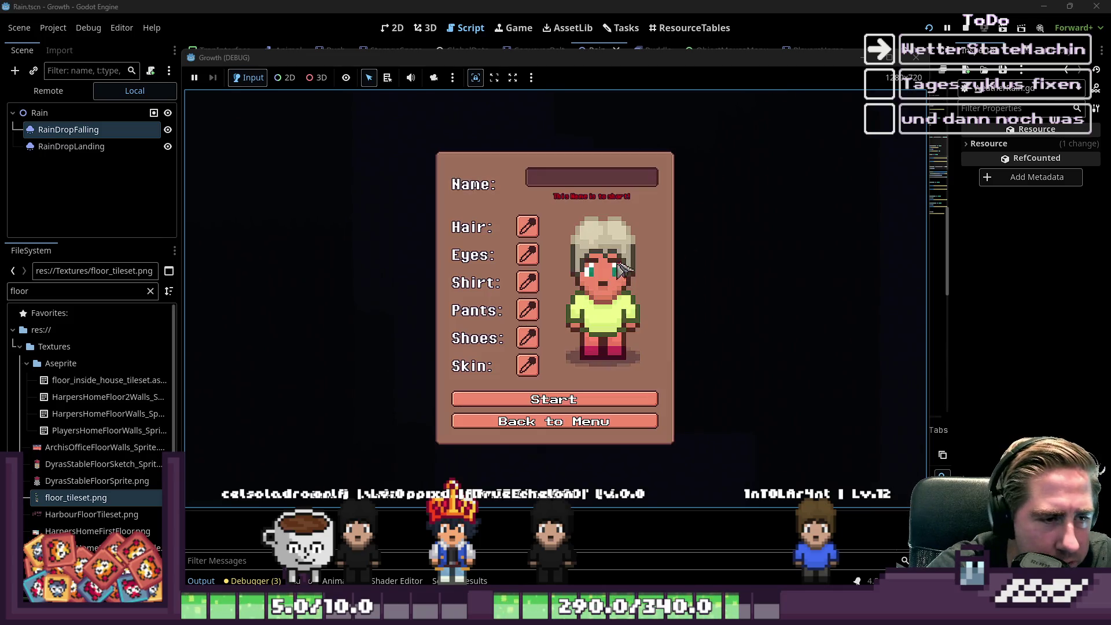
click(629, 180)
text(qwe)
click(554, 394)
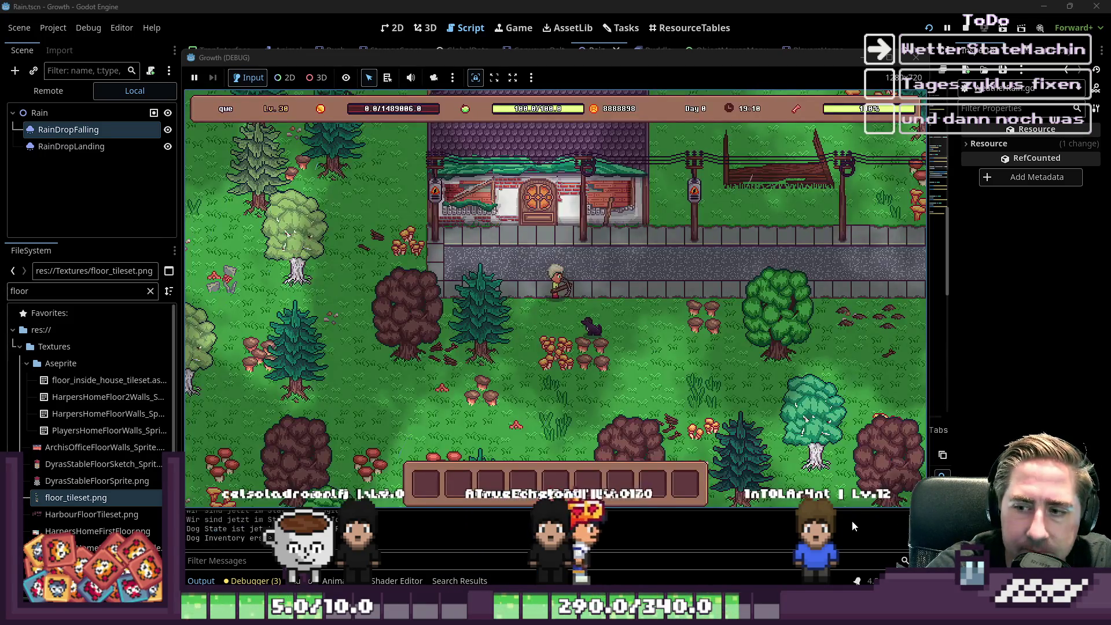
key(s)
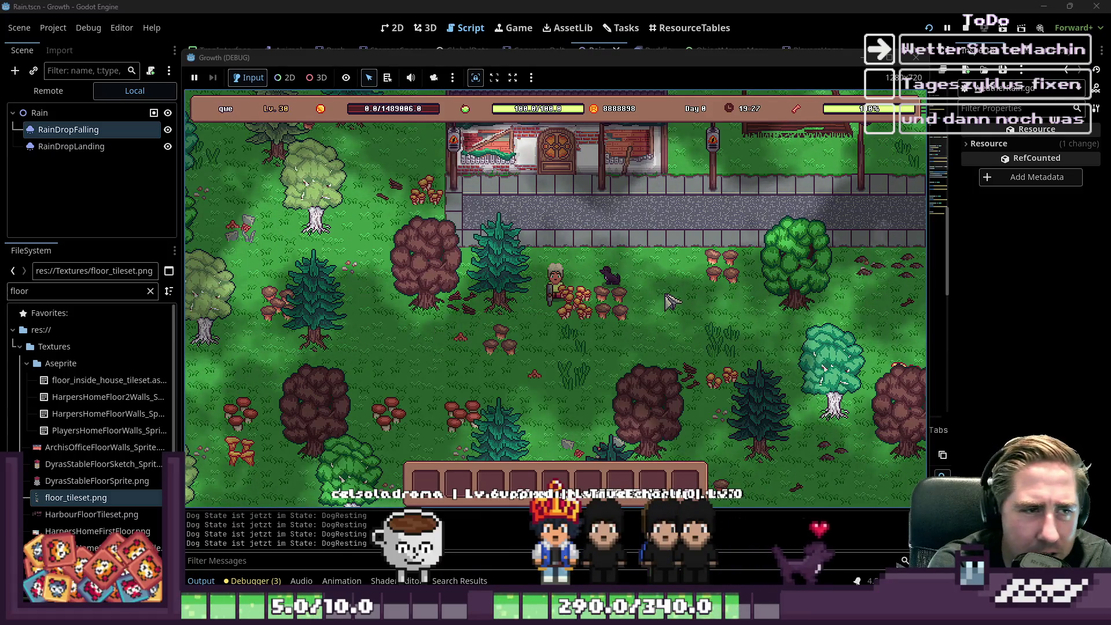
key(F8)
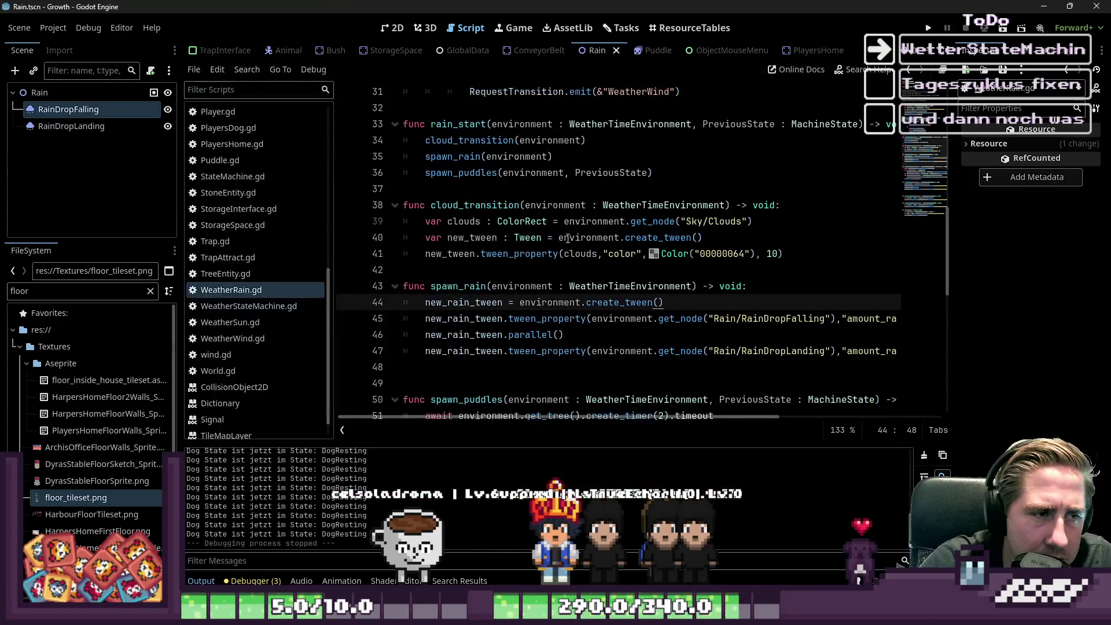
Step: Review how the finished signal is awaited on line 29 of WeatherRain.gd
click(564, 253)
scroll(555, 277, up, 5)
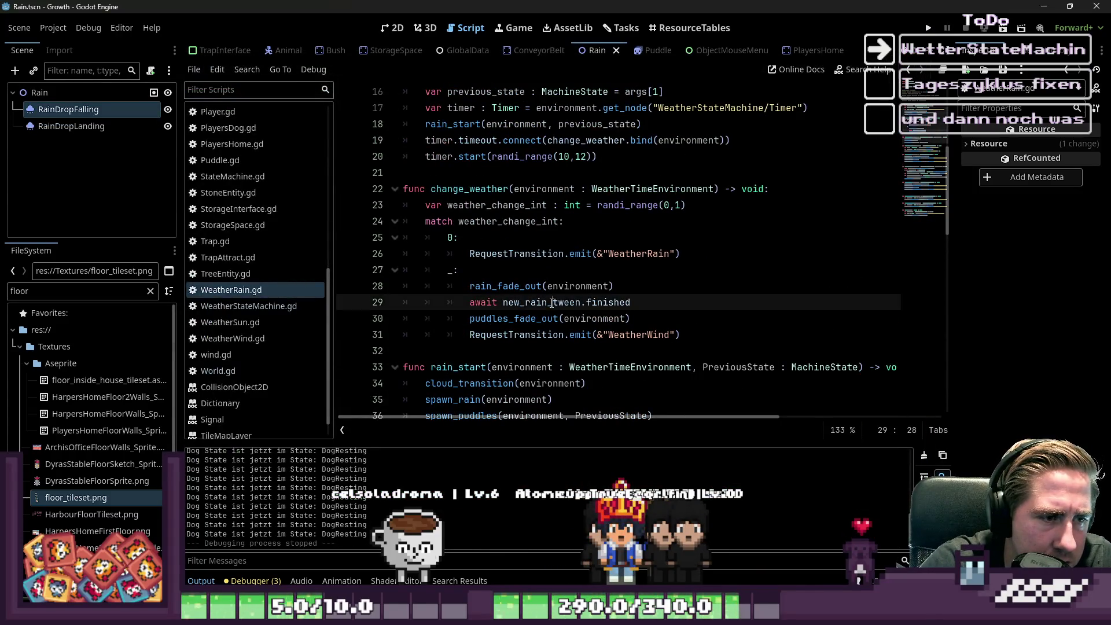
scroll(552, 302, down, 2)
double_click(607, 205)
scroll(591, 259, down, 2)
scroll(591, 259, down, 1)
scroll(591, 258, up, 5)
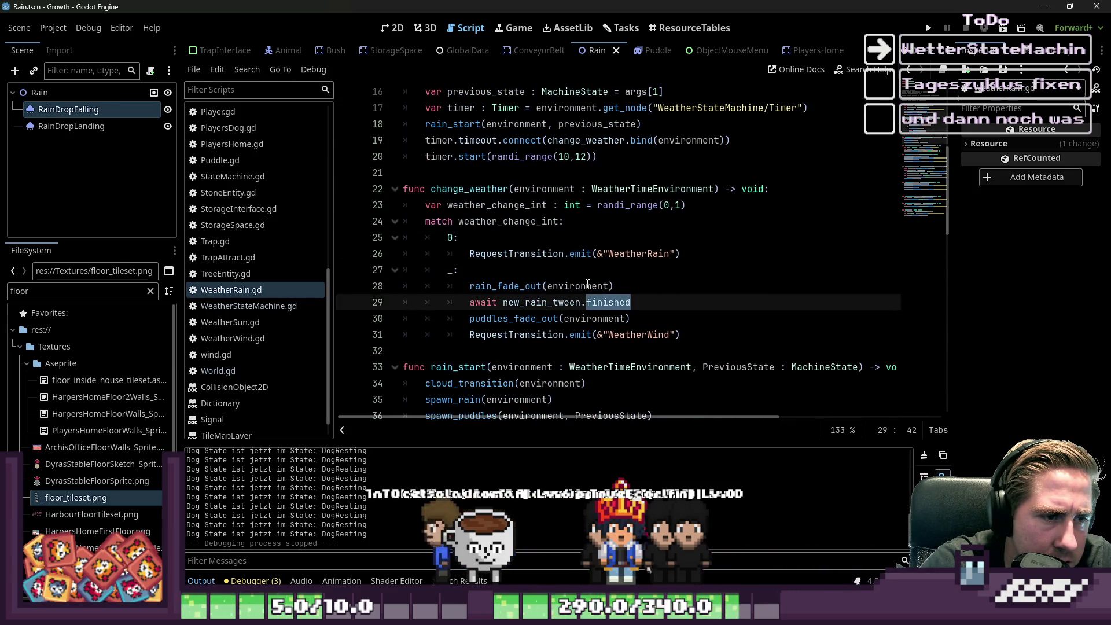
click(587, 284)
click(588, 303)
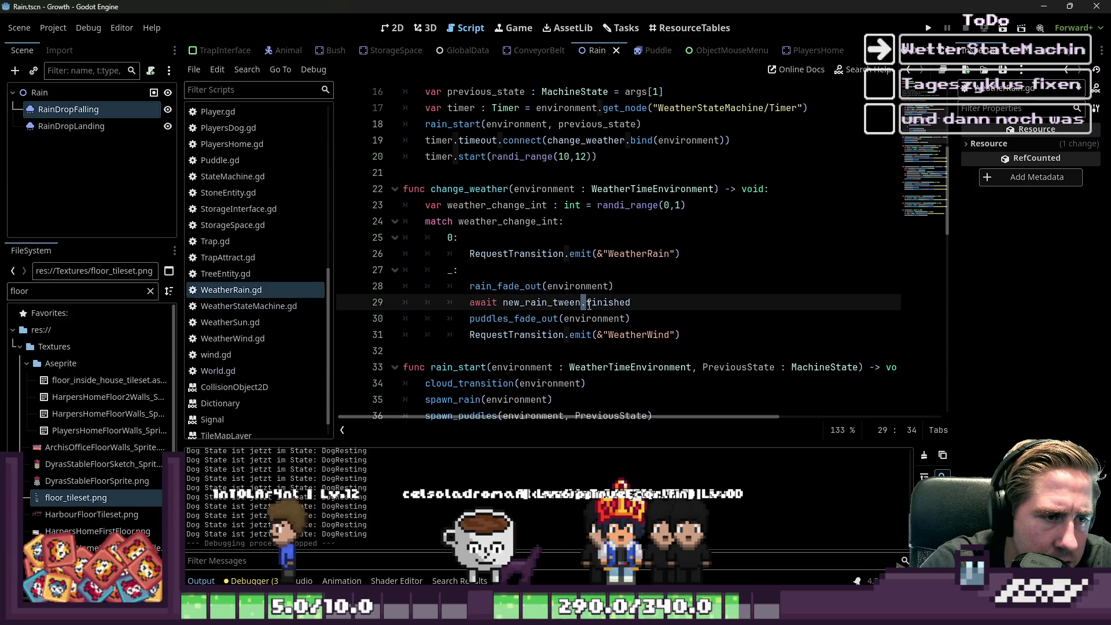
Step: Look over spawn_rain's tween code, then minimize Godot to bring Aseprite forward
scroll(589, 305, down, 5)
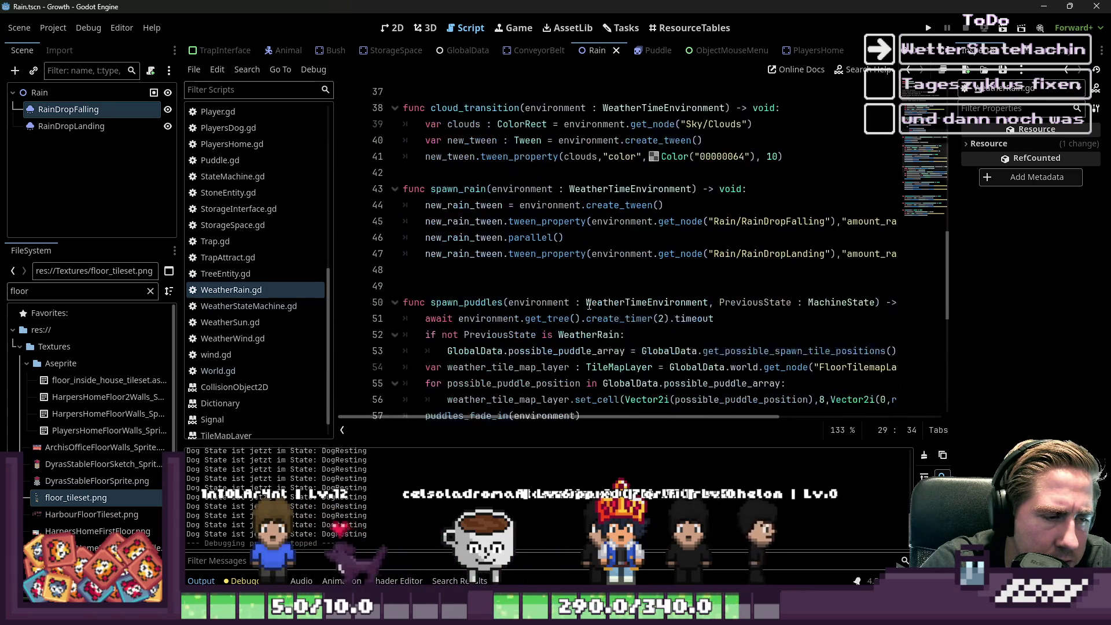
click(616, 284)
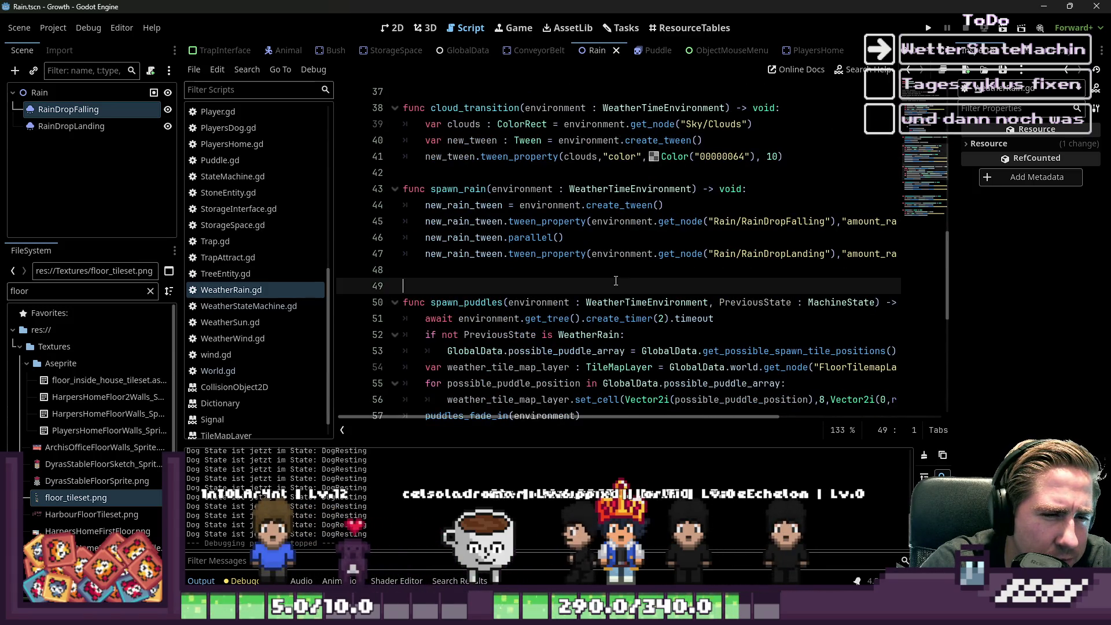
click(687, 263)
mouse_move(499, 417)
mouse_down()
mouse_move(589, 417)
mouse_move(489, 414)
mouse_up()
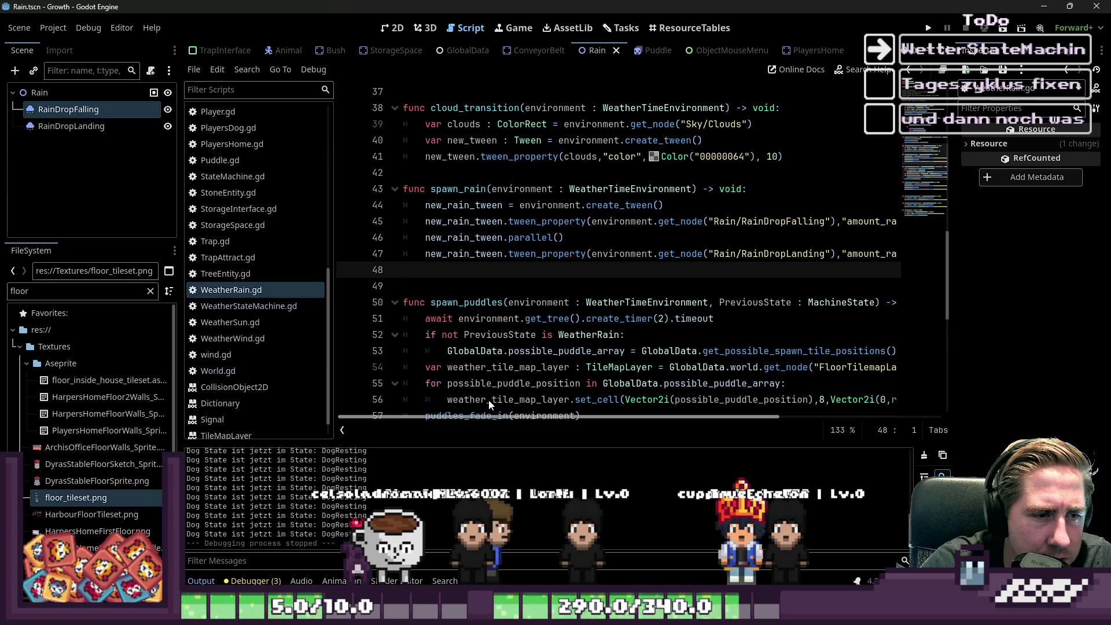
scroll(467, 395, right, 4)
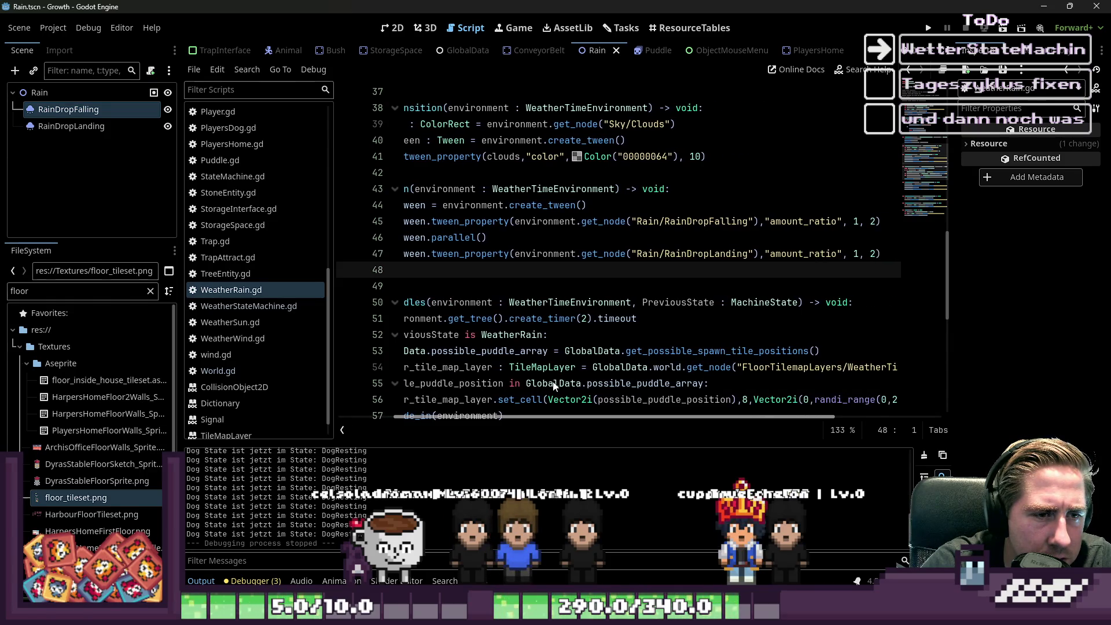
scroll(546, 386, left, 4)
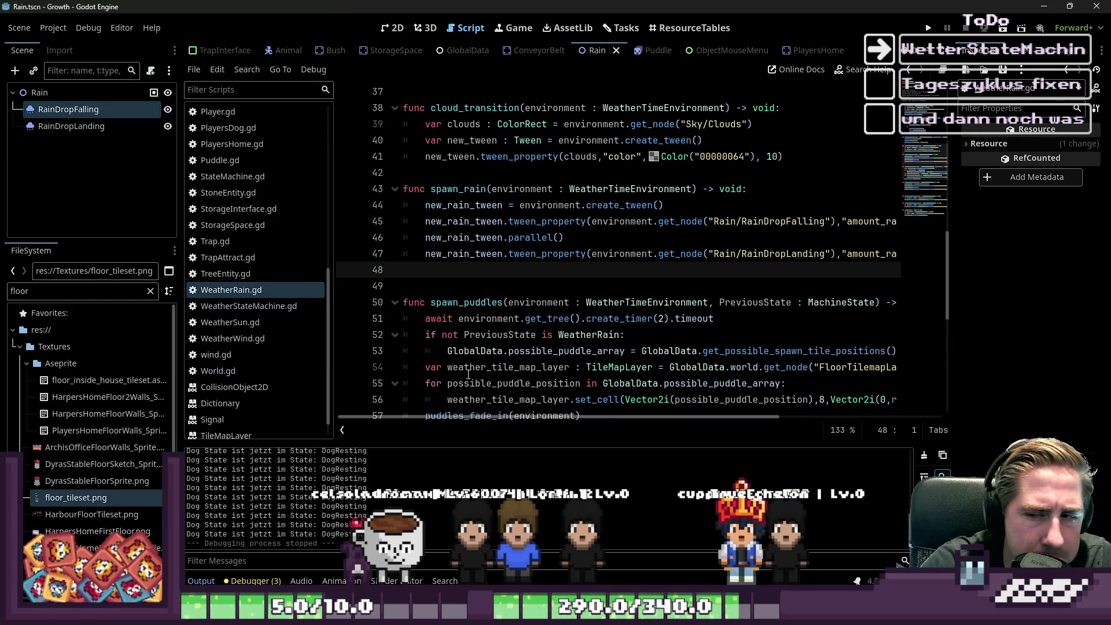
click(665, 221)
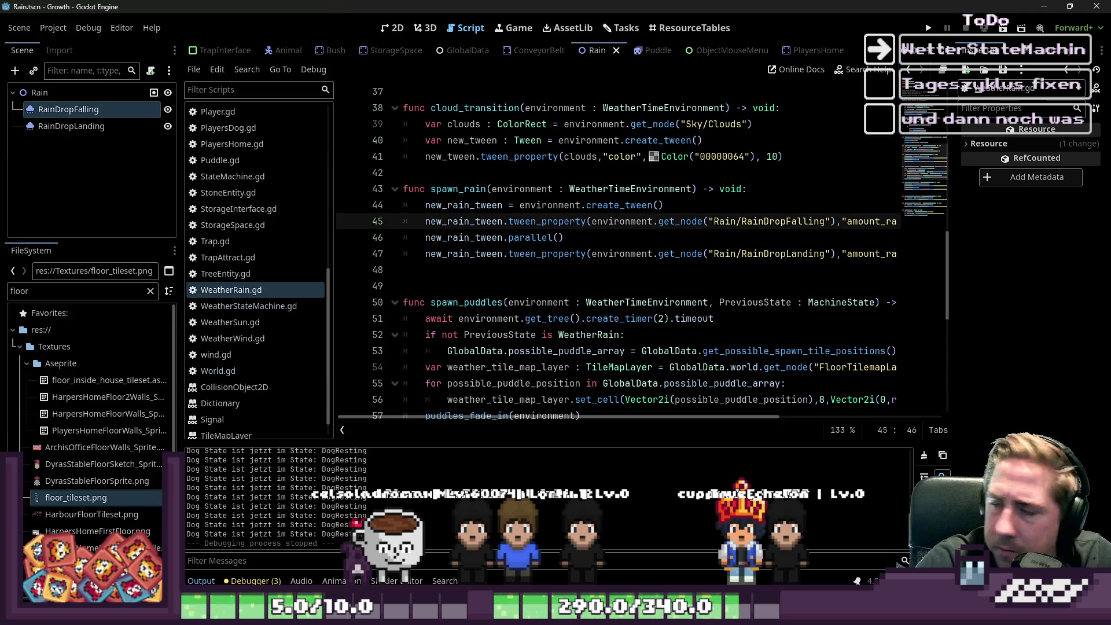
click(1044, 7)
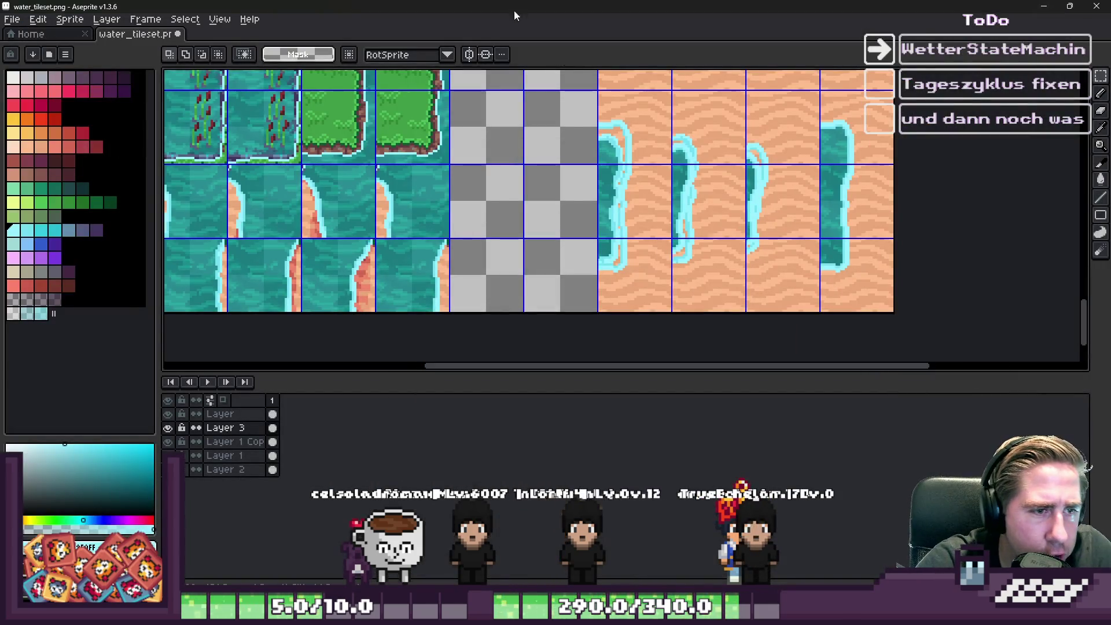
Step: Select all light cyan outline pixels using the eyedropper and Select > Color Range
scroll(658, 191, up, 3)
scroll(643, 184, down, 3)
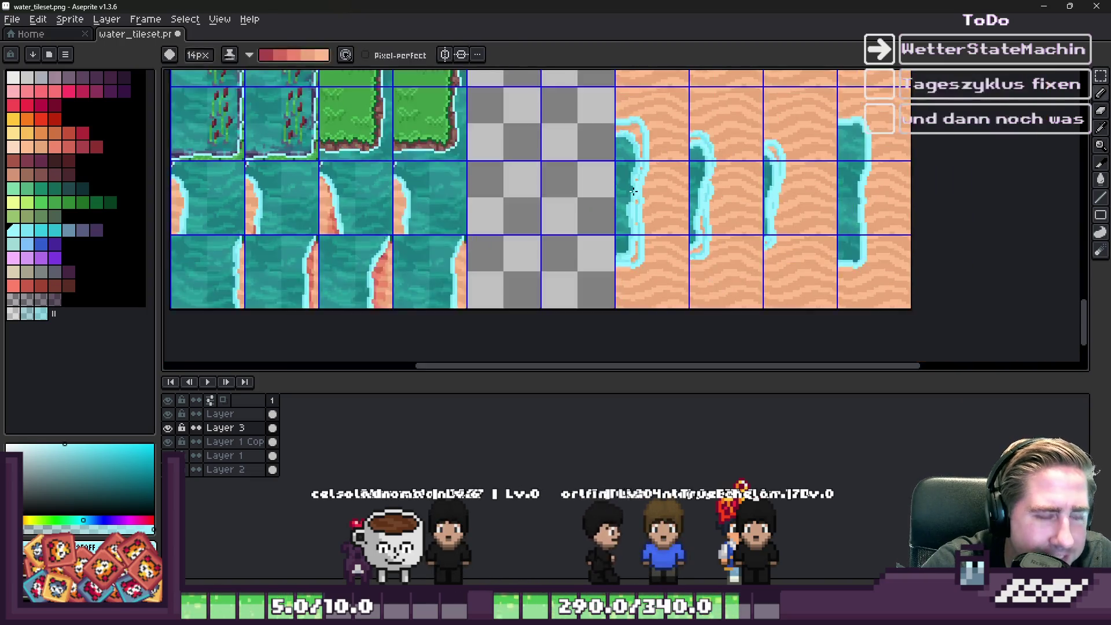
scroll(637, 173, up, 3)
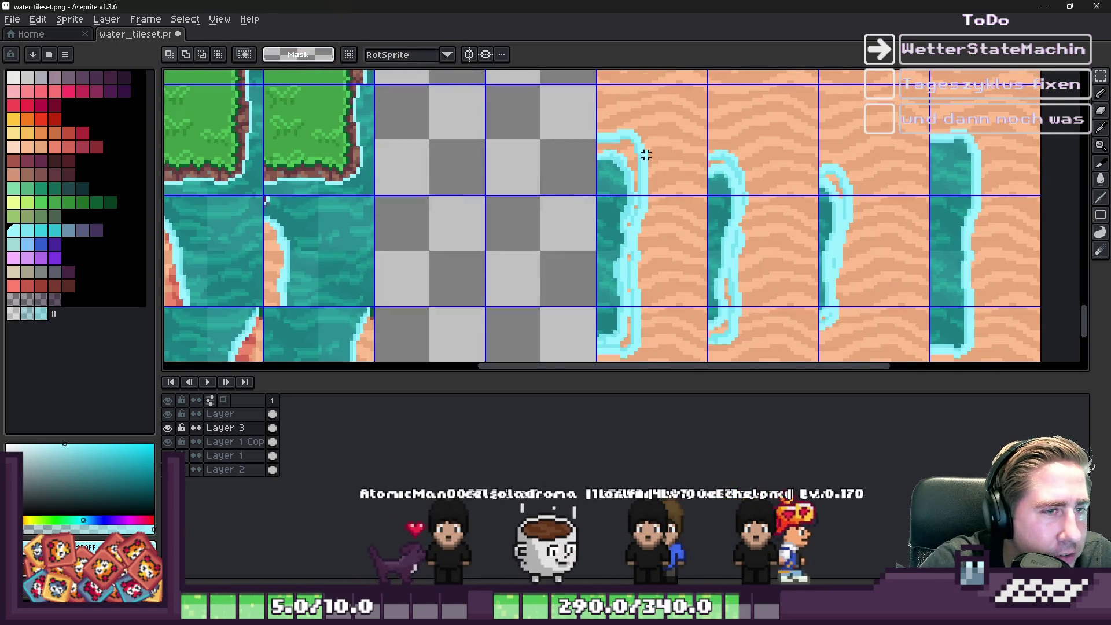
key(i)
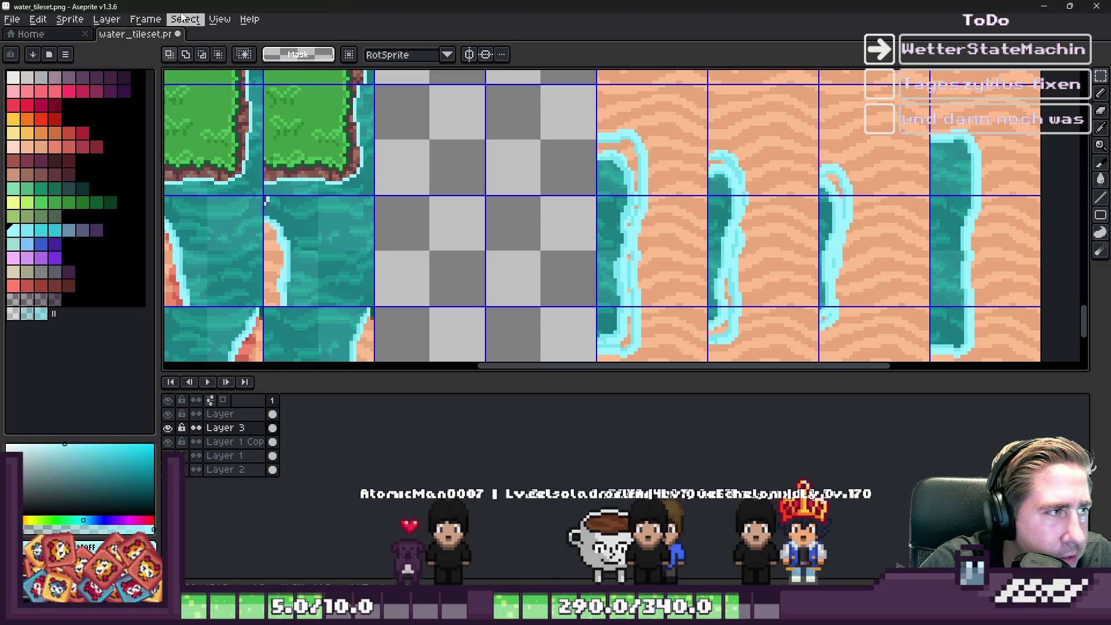
click(183, 19)
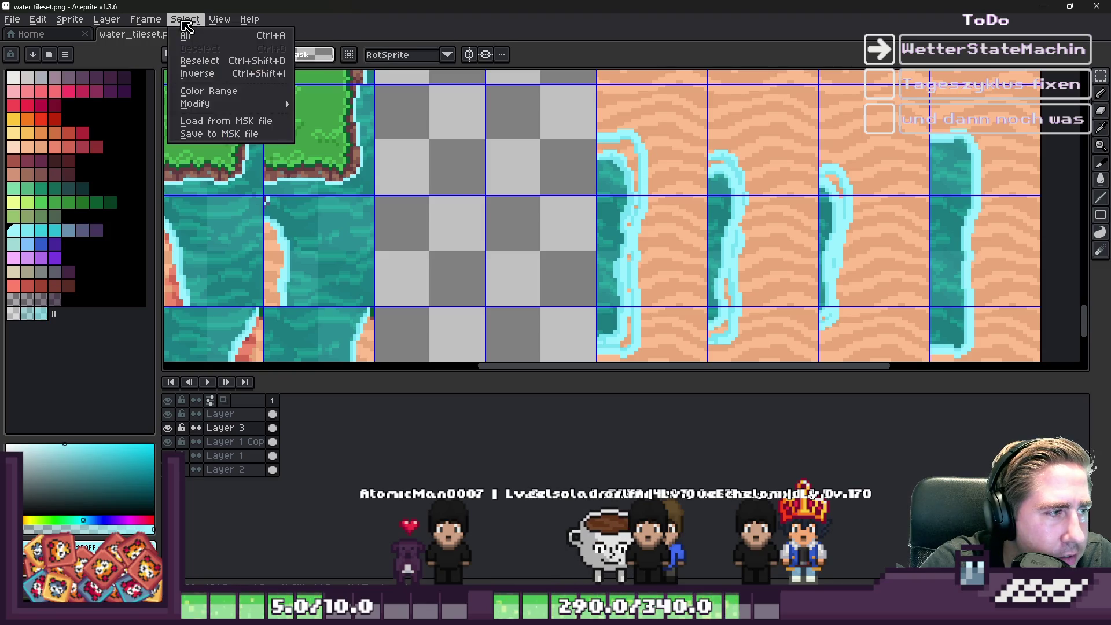
click(196, 91)
click(553, 516)
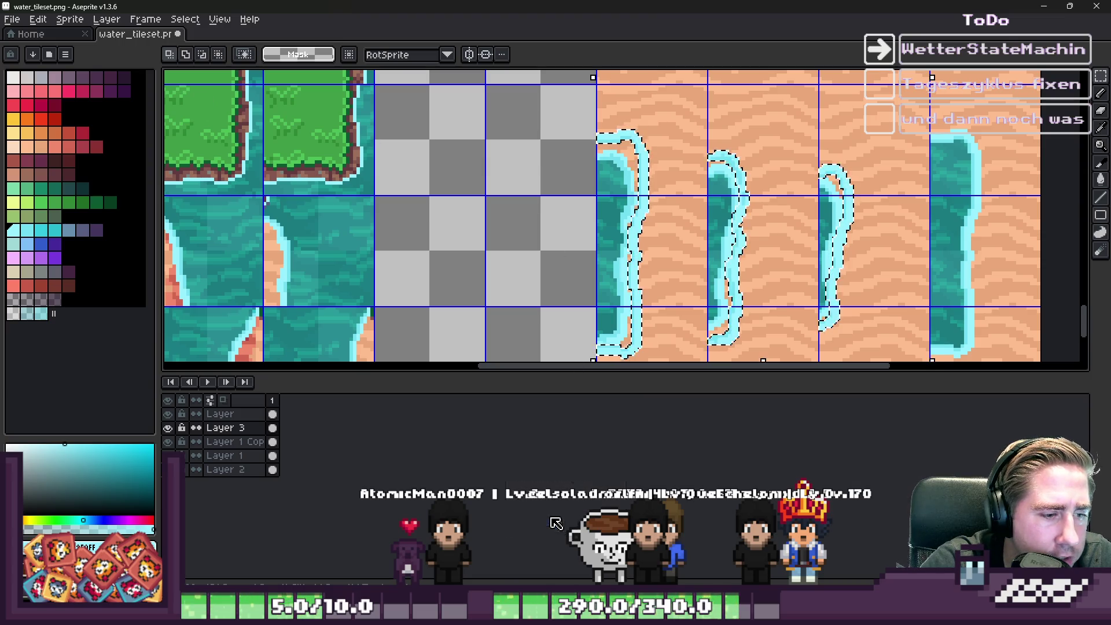
Step: Refine the cyan selection with a rectangular marquee around the shoreline tiles
scroll(615, 141, down, 1)
scroll(618, 145, up, 3)
scroll(619, 151, up, 3)
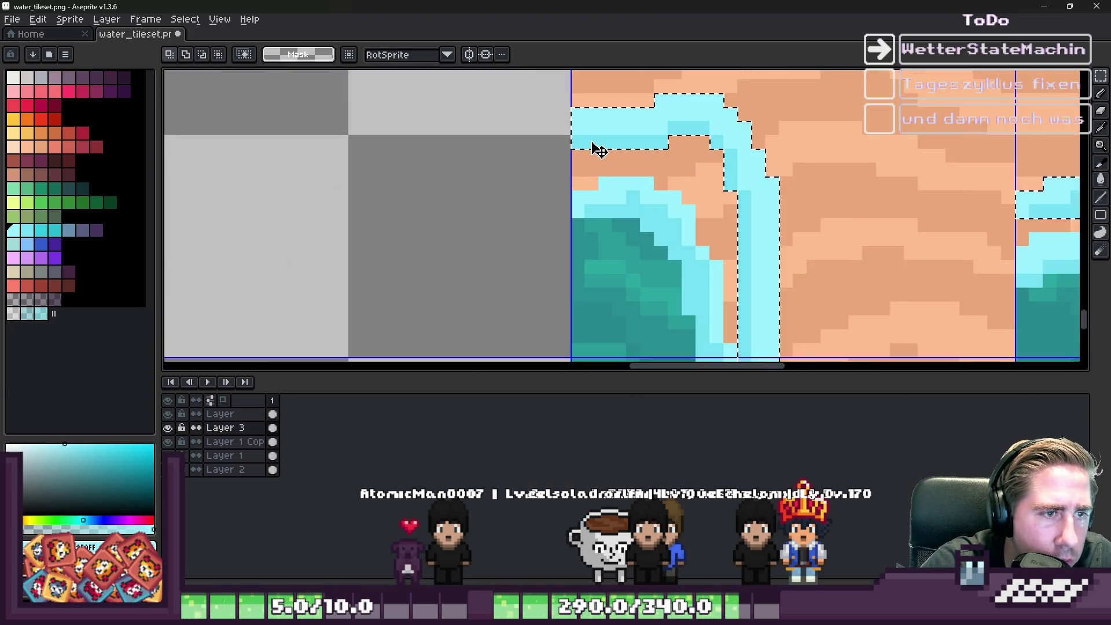
scroll(634, 243, down, 2)
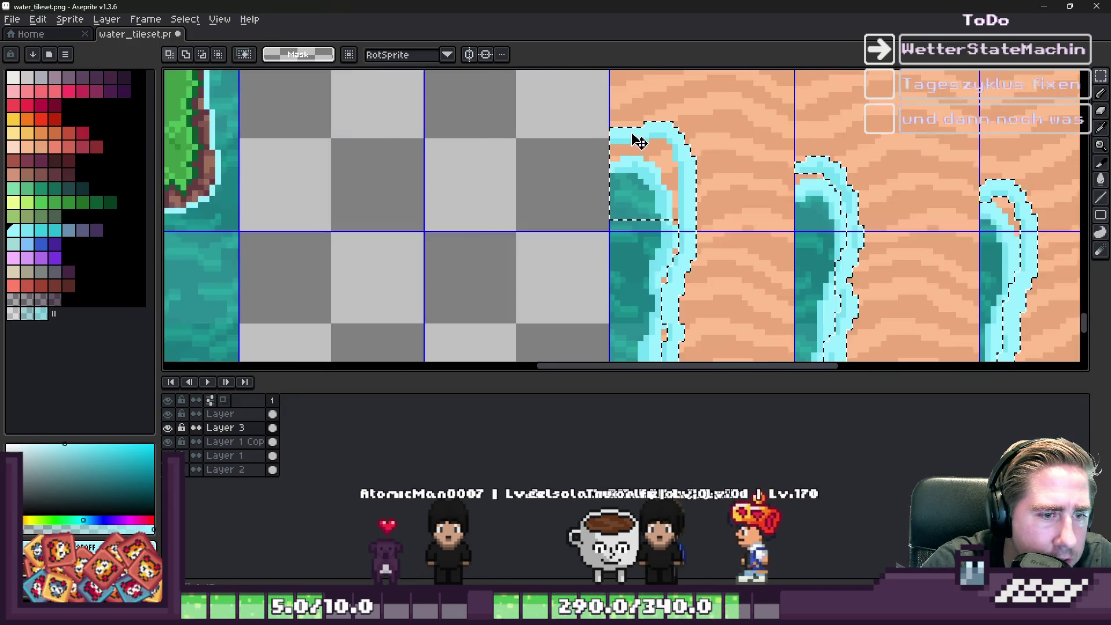
scroll(634, 243, up, 3)
mouse_move(592, 134)
mouse_down()
mouse_move(709, 350)
mouse_move(744, 350)
mouse_move(736, 278)
mouse_move(746, 306)
mouse_up()
scroll(747, 307, down, 2)
scroll(661, 126, up, 3)
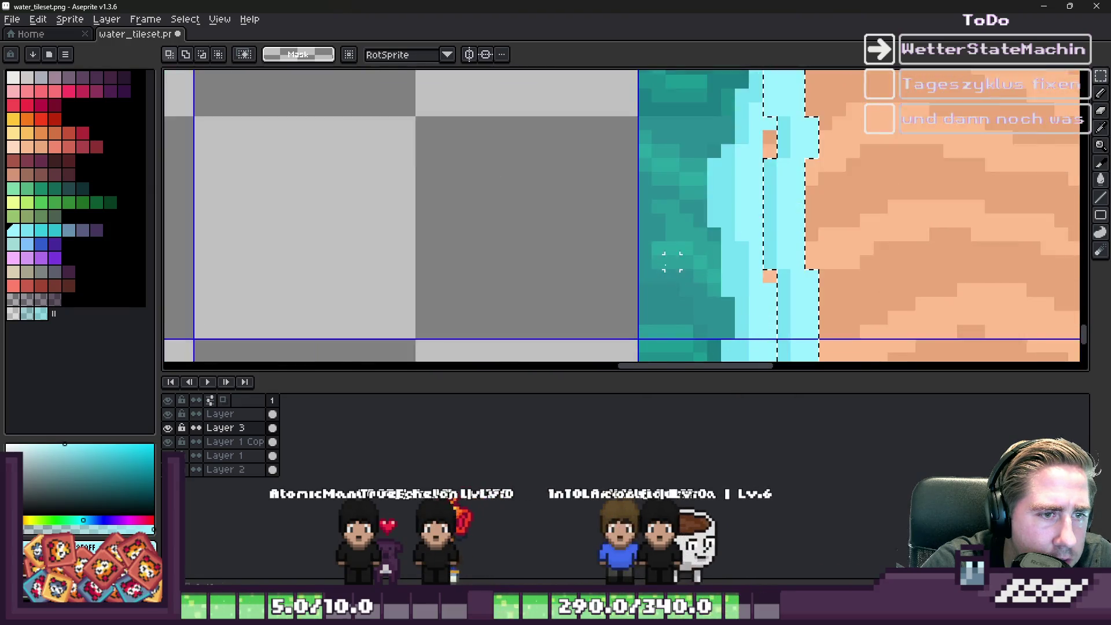
scroll(661, 126, down, 1)
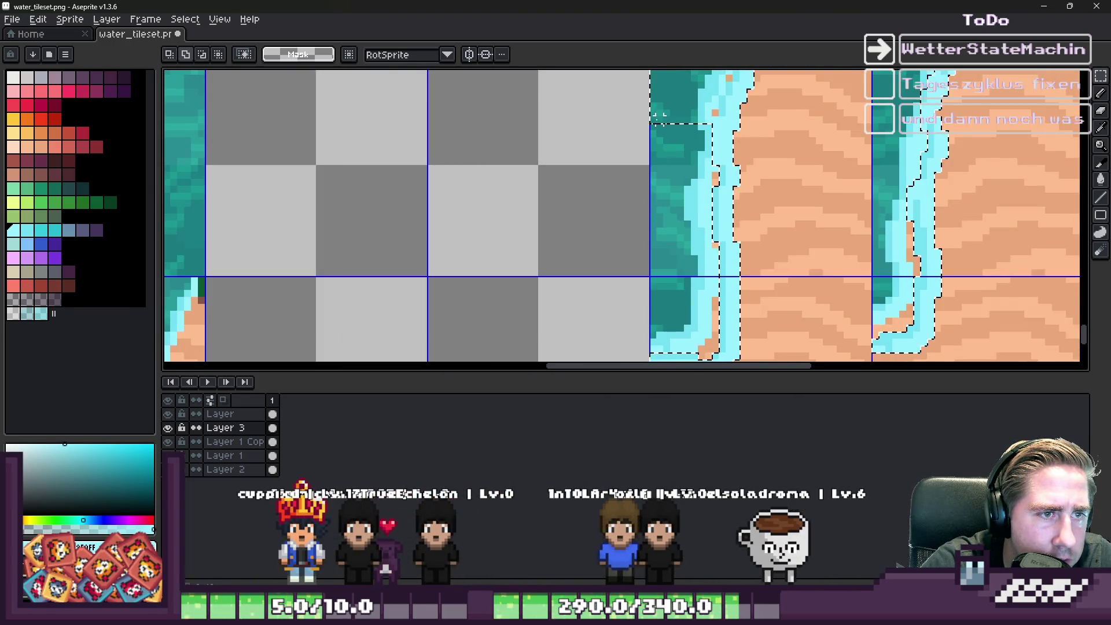